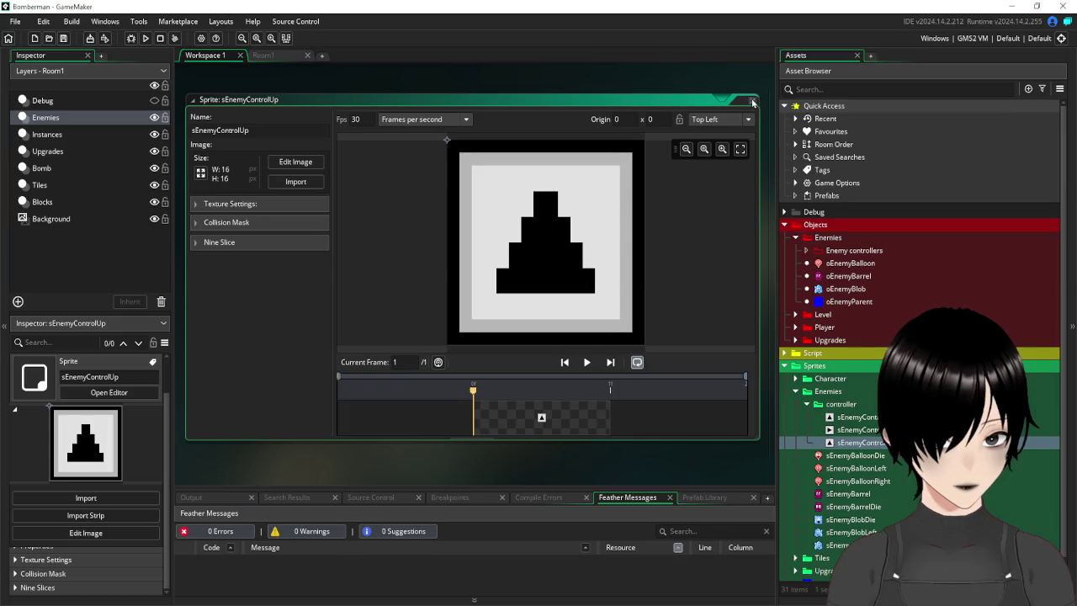
Rotate sEnemyControlLeft's image 90° anti-clockwise so its arrow points left, then close it.
{"action": "double_click", "coordinate": [868, 407]}
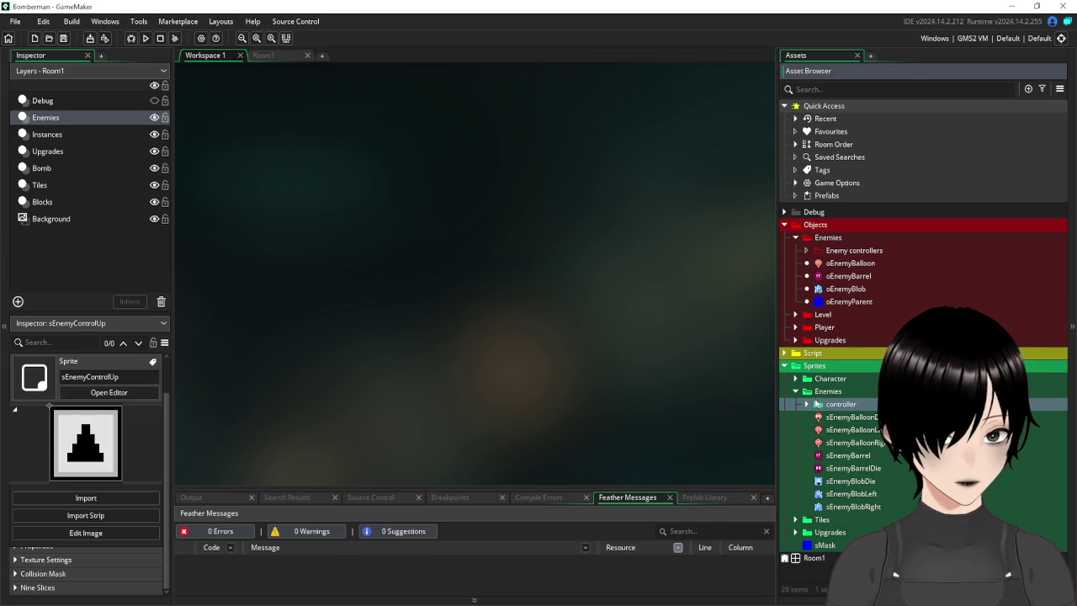
{"action": "left_click", "coordinate": [806, 404]}
{"action": "double_click", "coordinate": [856, 417]}
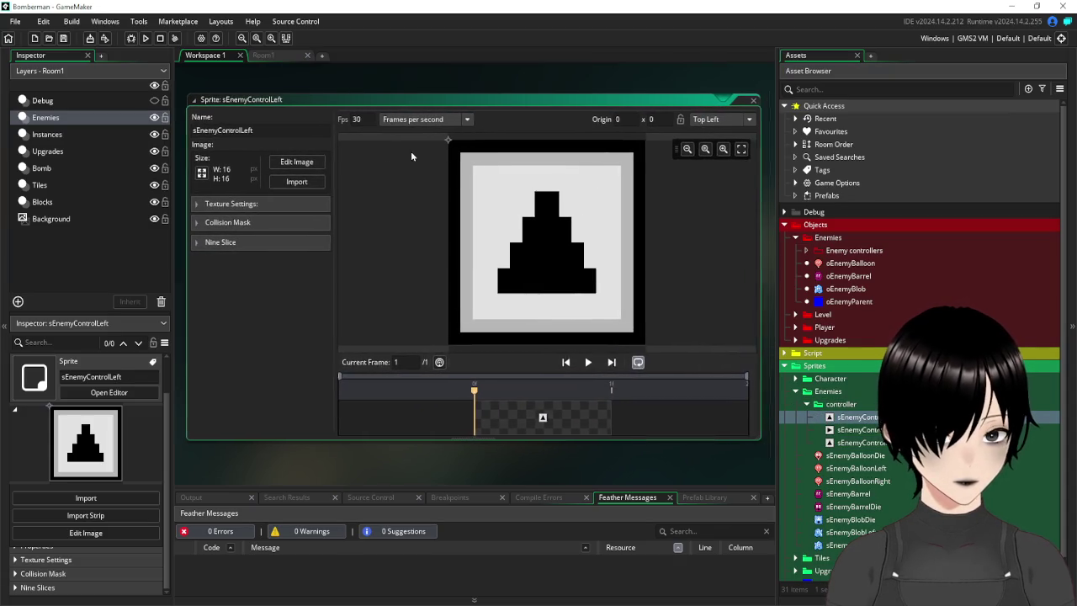
{"action": "left_click", "coordinate": [304, 162]}
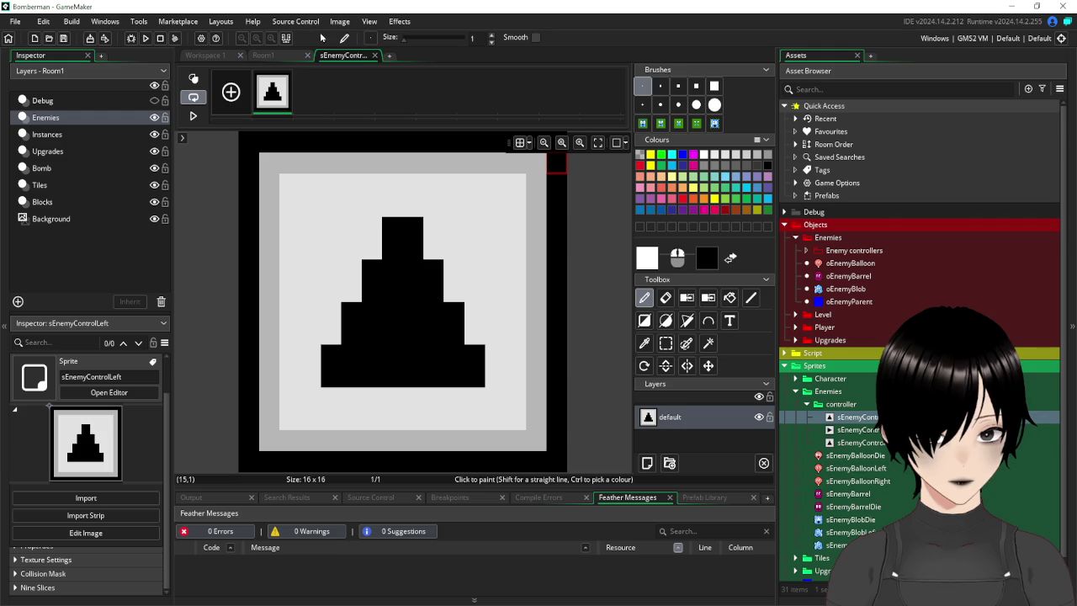
{"action": "left_click", "coordinate": [339, 22]}
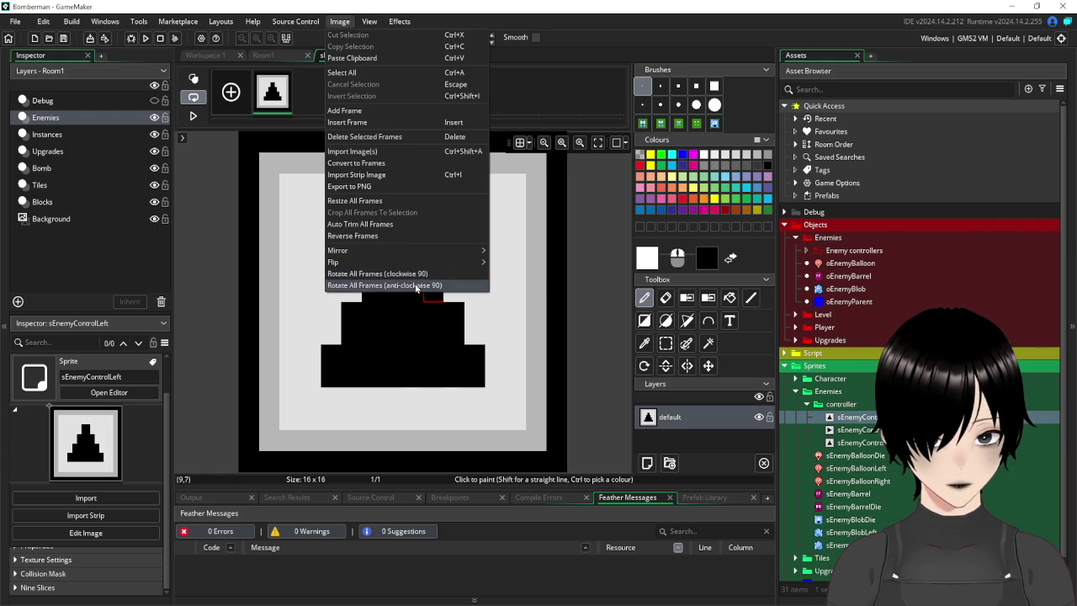
{"action": "left_click", "coordinate": [437, 285]}
{"action": "left_click", "coordinate": [374, 56]}
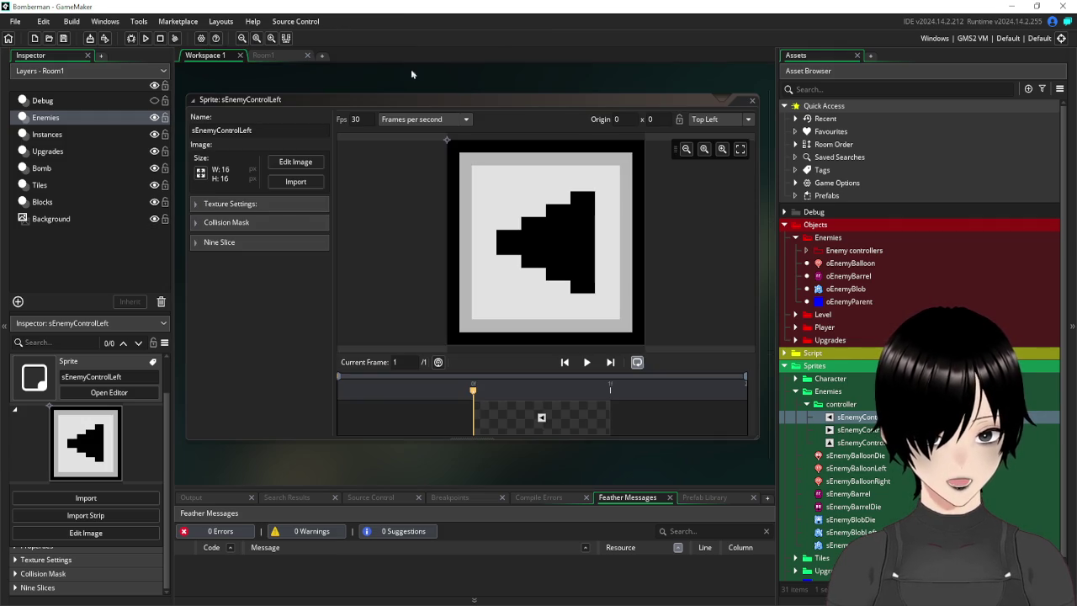
{"action": "left_click", "coordinate": [751, 102]}
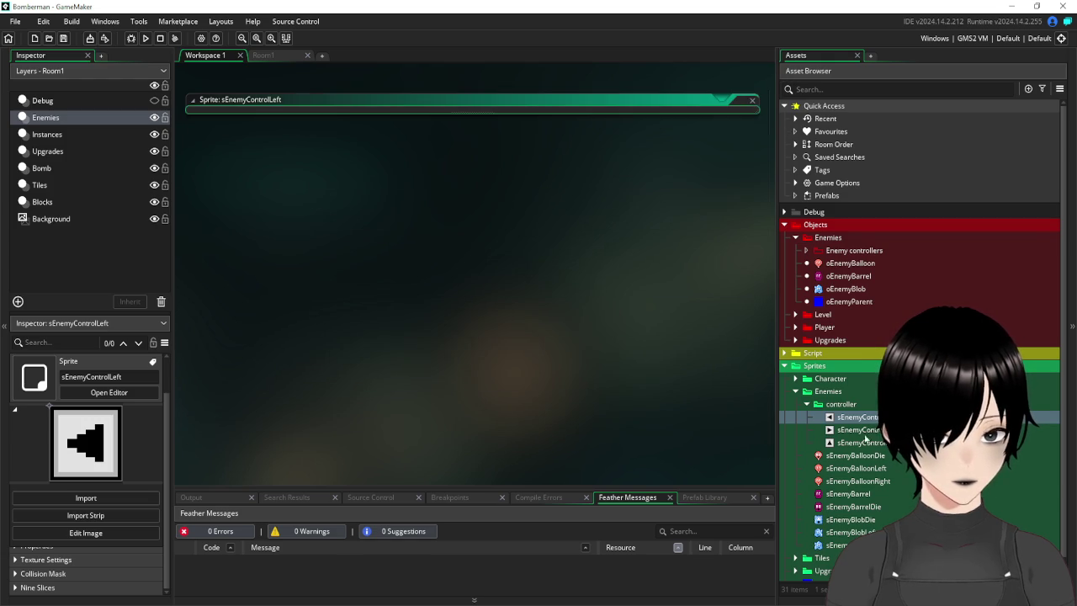
{"action": "right_click", "coordinate": [857, 417]}
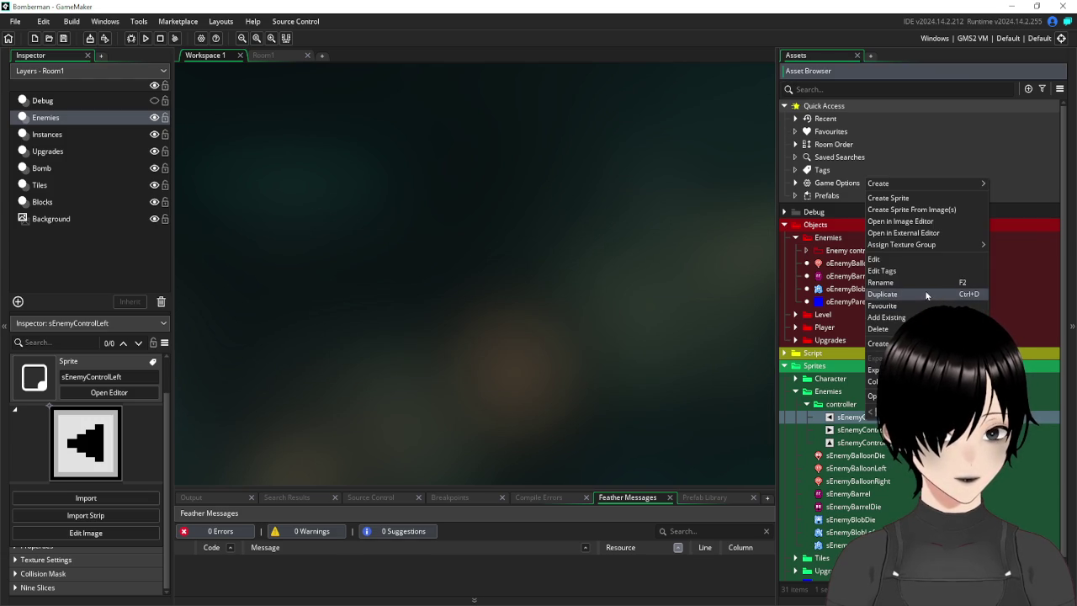
Duplicate sEnemyControlLeft as sEnemyControlDown and open the copy.
{"action": "left_click", "coordinate": [925, 294]}
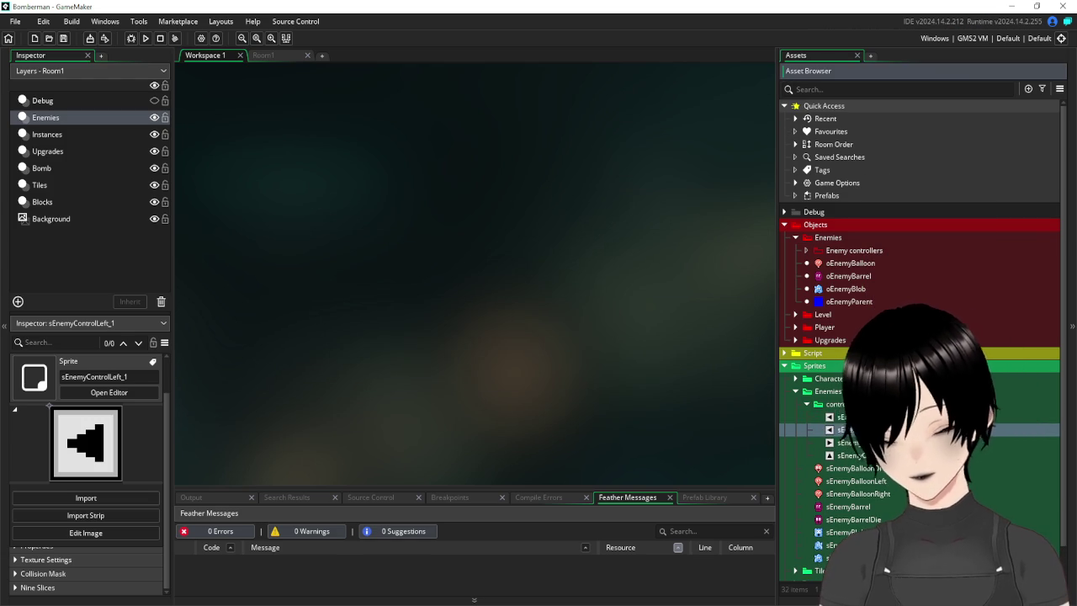
{"action": "key", "text": "Return"}
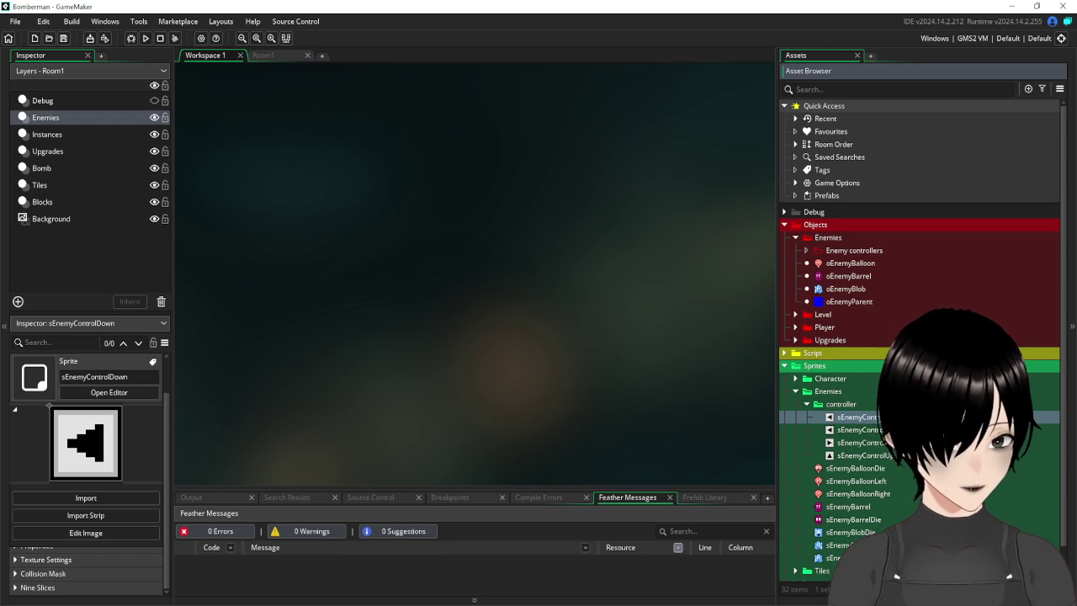
{"action": "key", "text": "Return"}
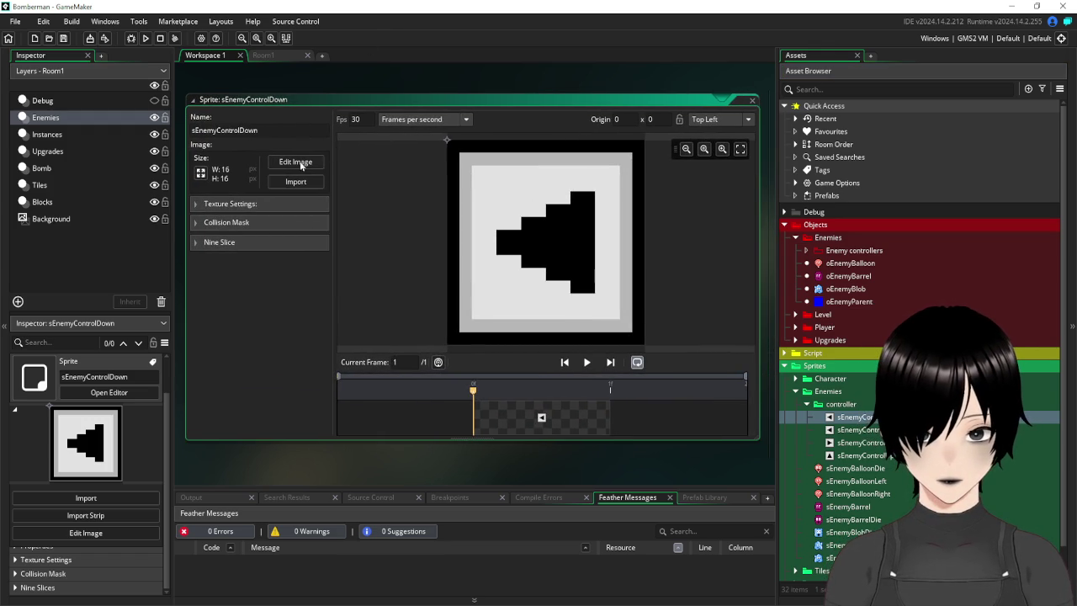
Rotate all frames 90° anti-clockwise so the arrow points down, then close the sprite.
{"action": "left_click", "coordinate": [294, 162]}
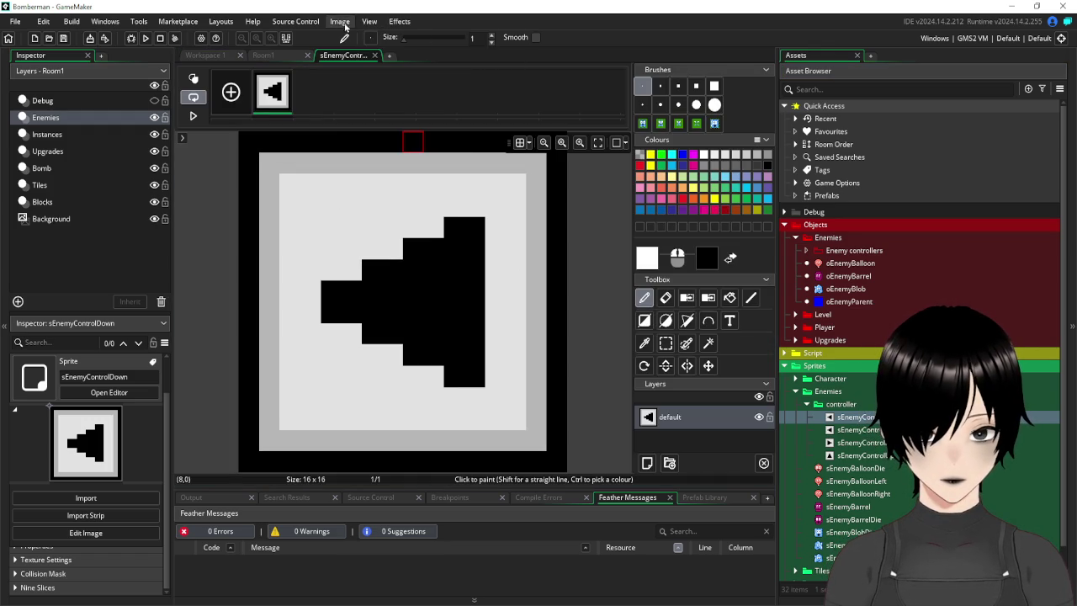
{"action": "left_click", "coordinate": [343, 23]}
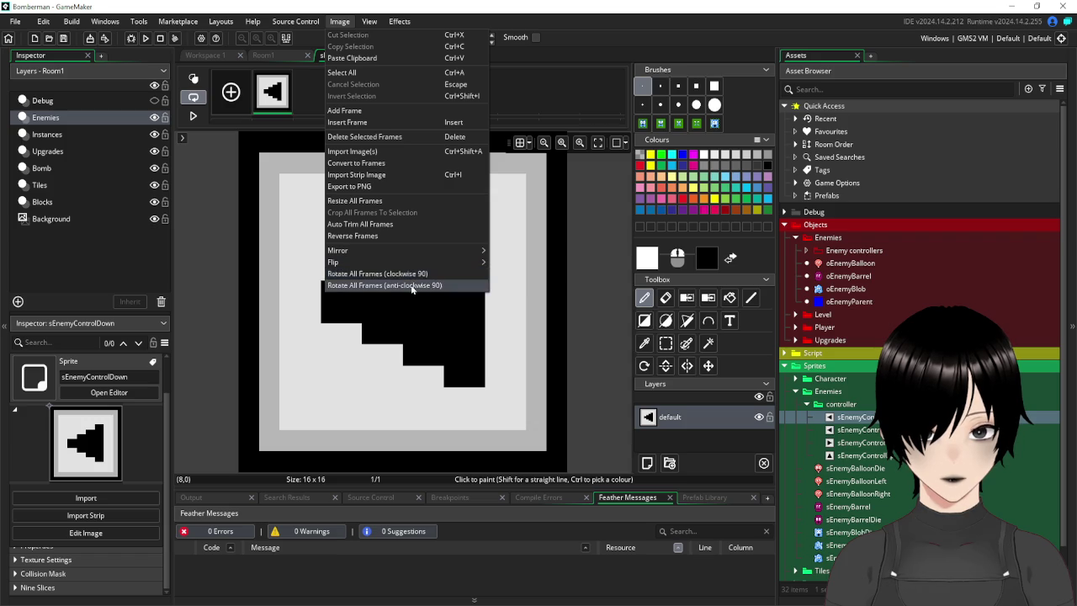
{"action": "left_click", "coordinate": [413, 285]}
{"action": "left_click", "coordinate": [374, 55]}
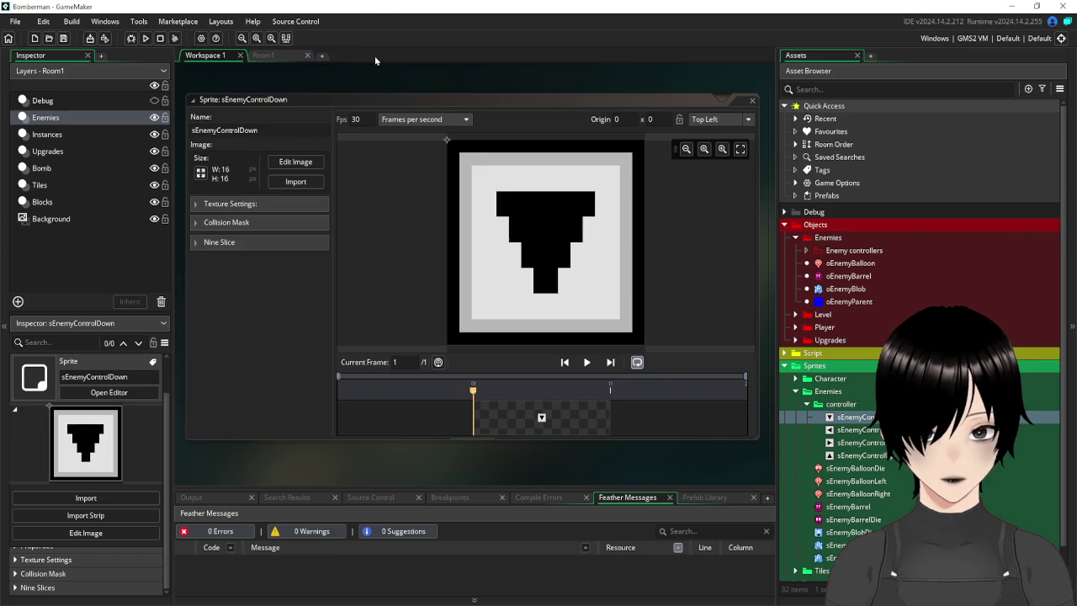
{"action": "left_click", "coordinate": [752, 102]}
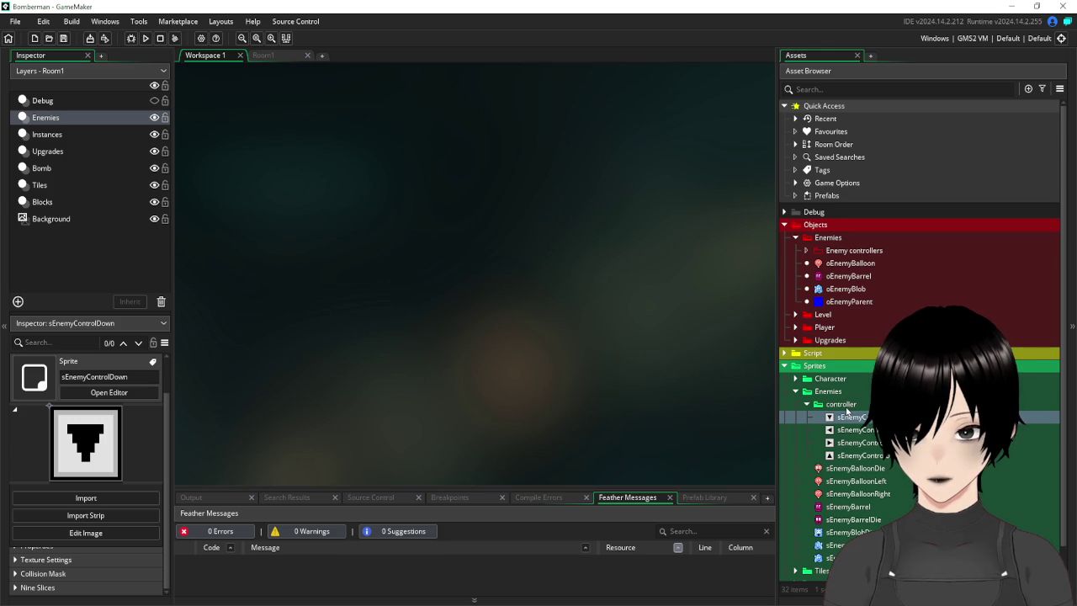
Duplicate sEnemyControlUp, name the copy sEnemyBlocker, and open its sprite window.
{"action": "right_click", "coordinate": [833, 405]}
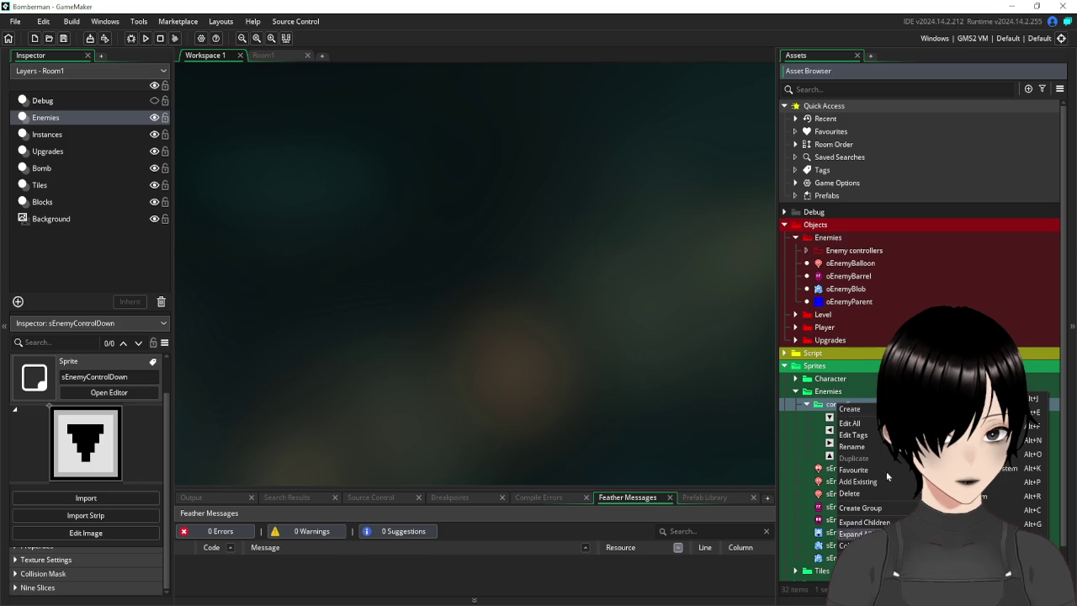
{"action": "key", "text": "Escape"}
{"action": "right_click", "coordinate": [857, 457]}
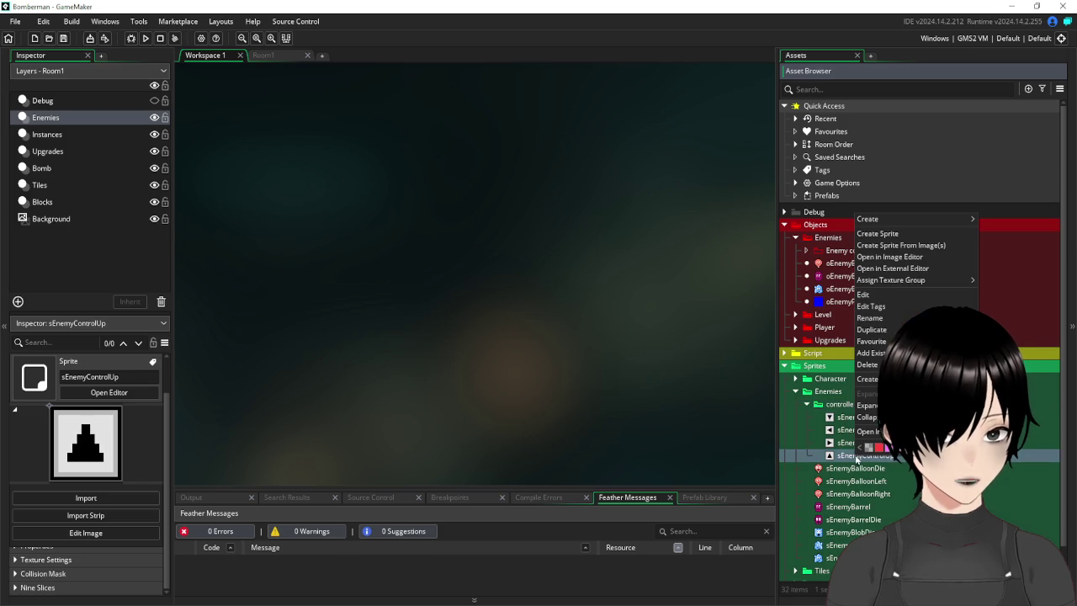
{"action": "left_click", "coordinate": [871, 329]}
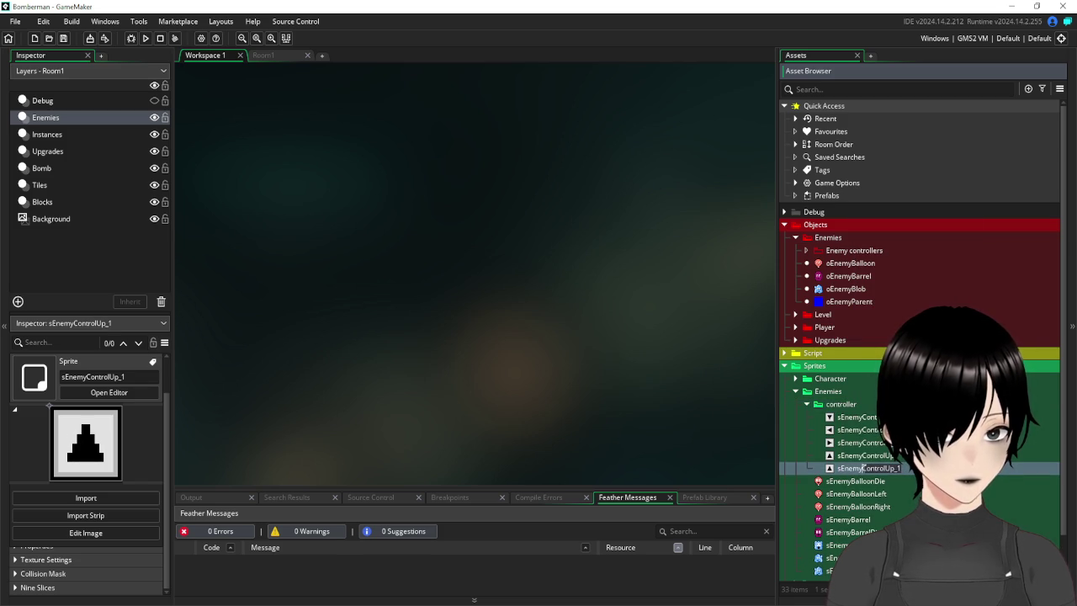
{"action": "type", "text": "sEnemyBl"}
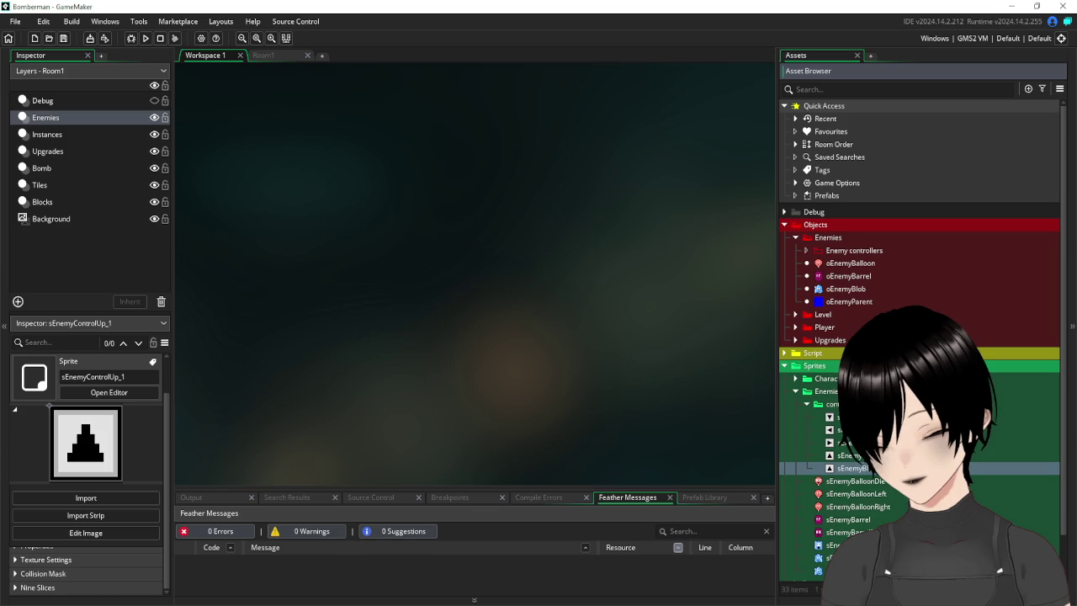
{"action": "key", "text": "Return"}
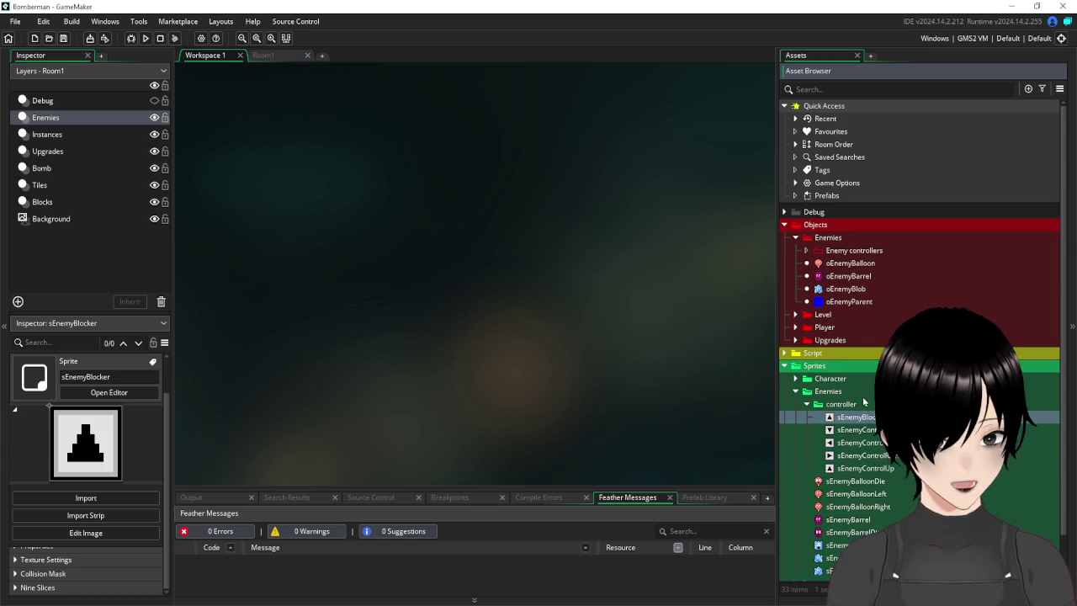
{"action": "double_click", "coordinate": [858, 416]}
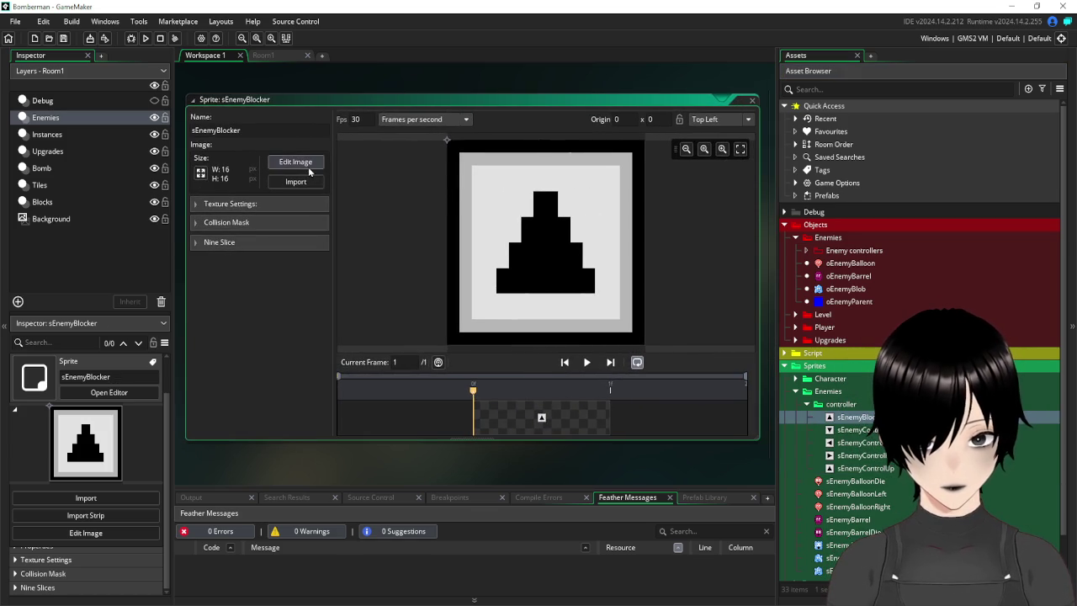
Fill the sprite's black triangle with the light grey background colour.
{"action": "left_click", "coordinate": [286, 165]}
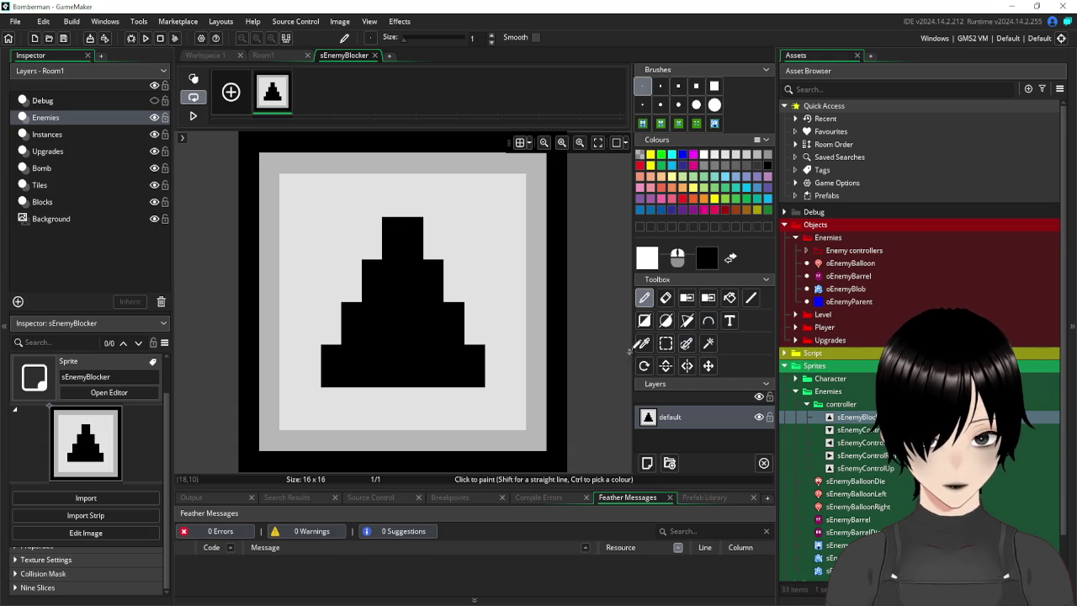
{"action": "left_click", "coordinate": [644, 343]}
{"action": "left_click", "coordinate": [489, 236]}
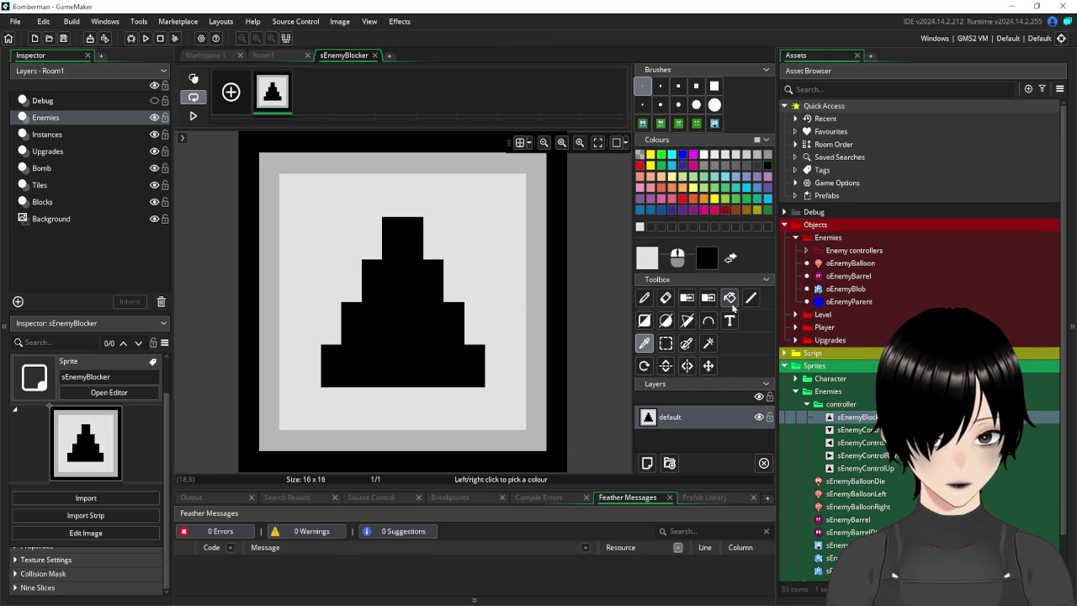
{"action": "left_click", "coordinate": [730, 297]}
{"action": "left_click", "coordinate": [372, 328]}
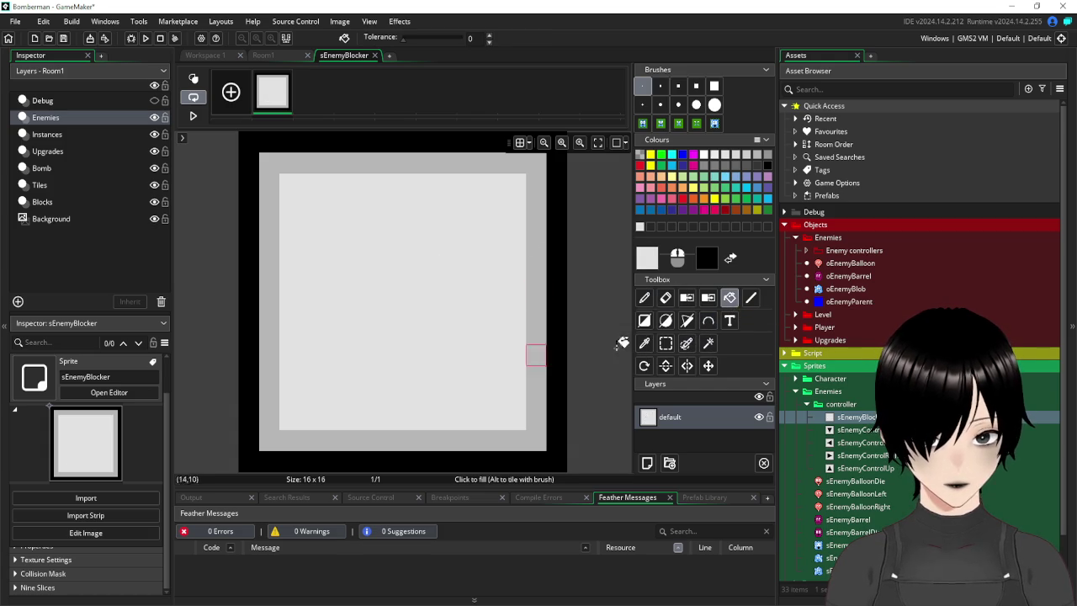
Pencil a black square outline in the middle and flood-fill its interior black.
{"action": "left_click", "coordinate": [644, 297]}
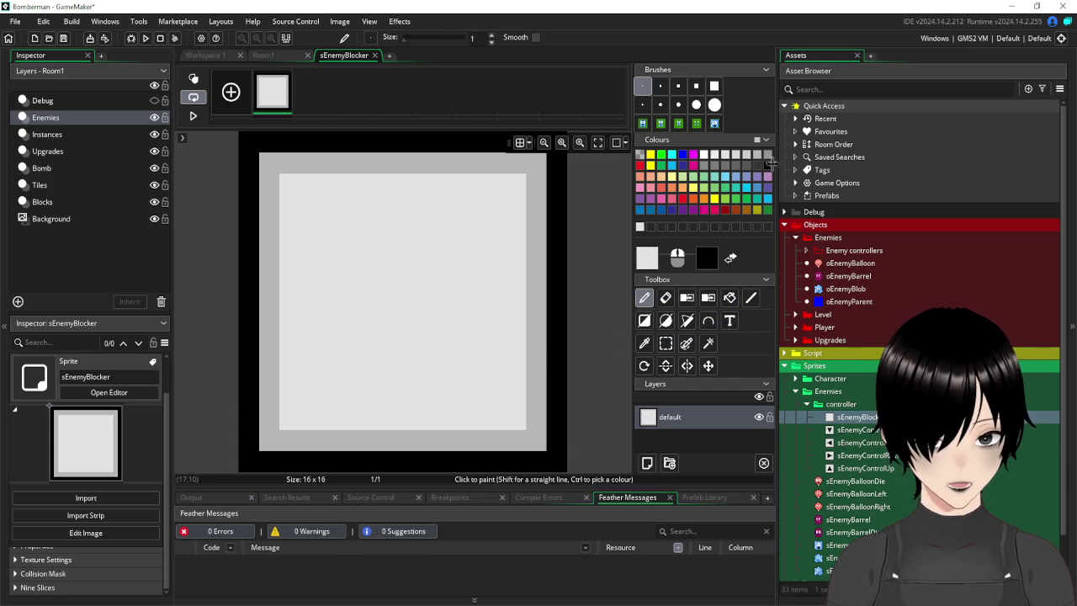
{"action": "left_click", "coordinate": [768, 164]}
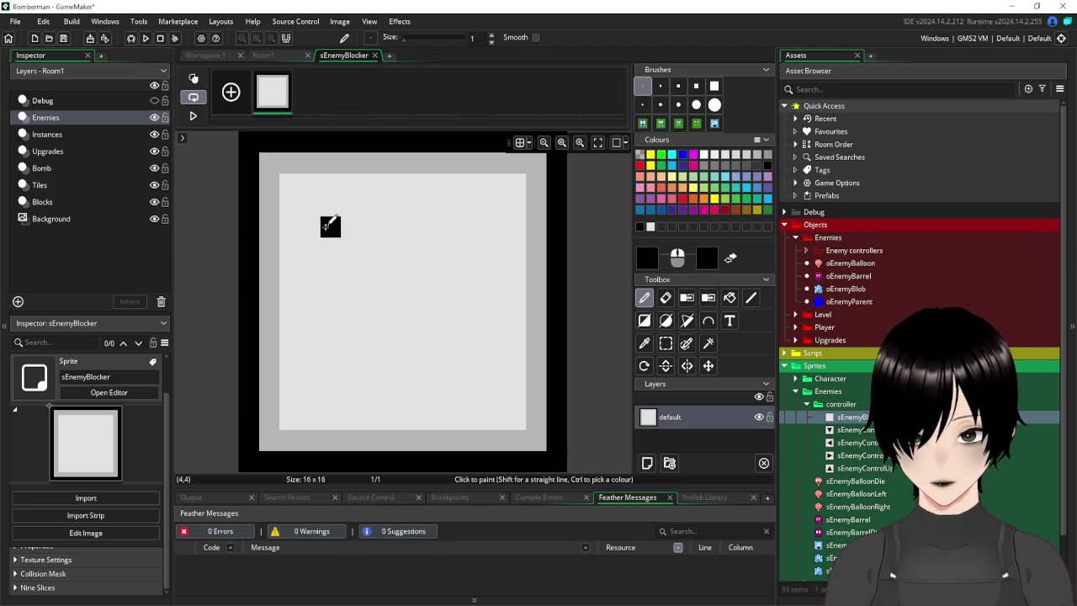
{"action": "mouse_move", "coordinate": [330, 225]}
{"action": "left_mouse_down"}
{"action": "mouse_move", "coordinate": [330, 364]}
{"action": "mouse_move", "coordinate": [477, 374]}
{"action": "mouse_move", "coordinate": [481, 225]}
{"action": "mouse_move", "coordinate": [356, 223]}
{"action": "mouse_move", "coordinate": [365, 252]}
{"action": "mouse_move", "coordinate": [452, 286]}
{"action": "mouse_move", "coordinate": [454, 319]}
{"action": "left_mouse_up"}
{"action": "key", "text": "ctrl+z"}
{"action": "left_click", "coordinate": [350, 247]}
{"action": "left_click", "coordinate": [729, 298]}
{"action": "left_click", "coordinate": [391, 327]}
{"action": "left_click", "coordinate": [454, 268]}
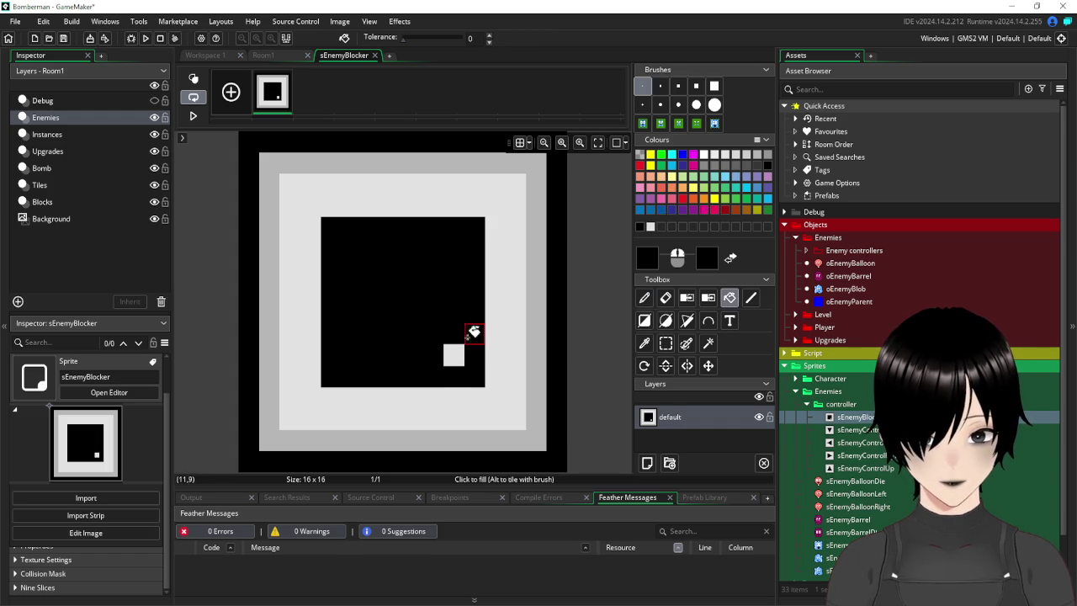
{"action": "left_click", "coordinate": [456, 354]}
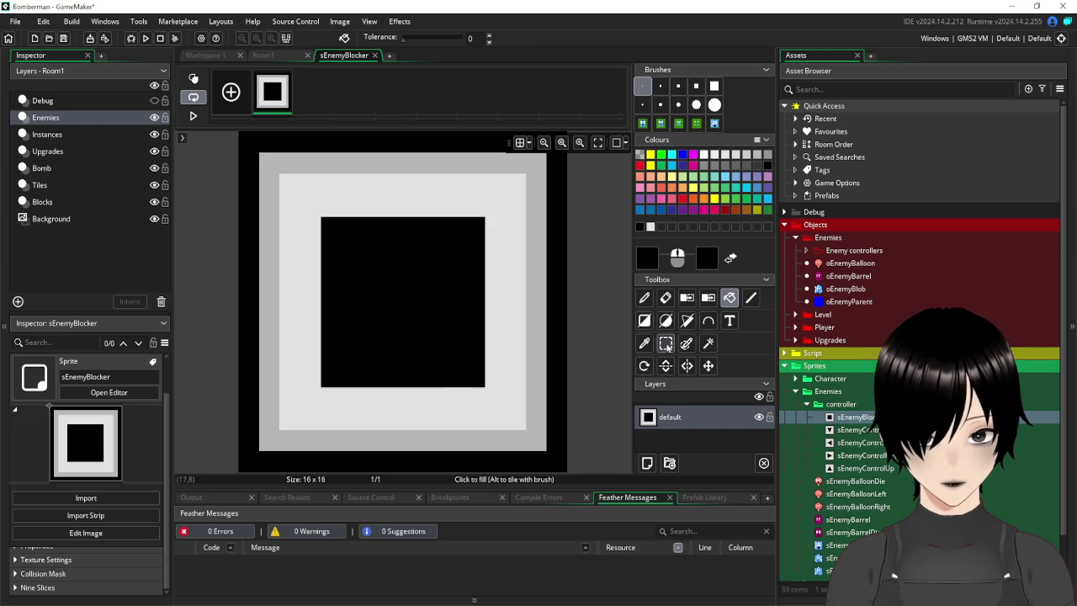
Round off the black square's corners and edges by repainting pixels light grey.
{"action": "left_click", "coordinate": [665, 343]}
{"action": "left_click", "coordinate": [644, 297]}
{"action": "left_click", "coordinate": [348, 203]}
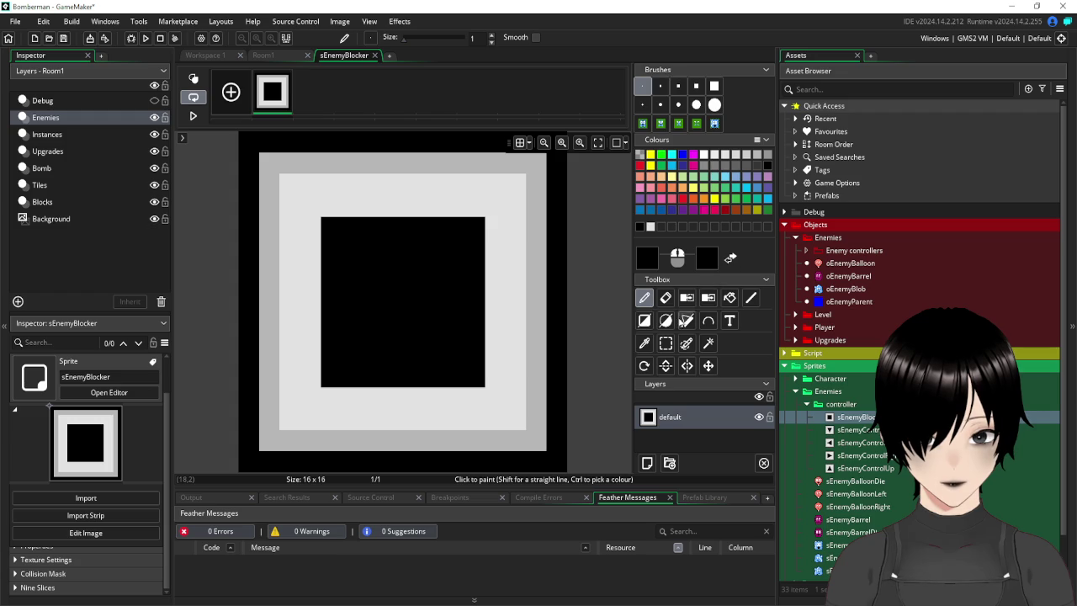
{"action": "left_click", "coordinate": [650, 226]}
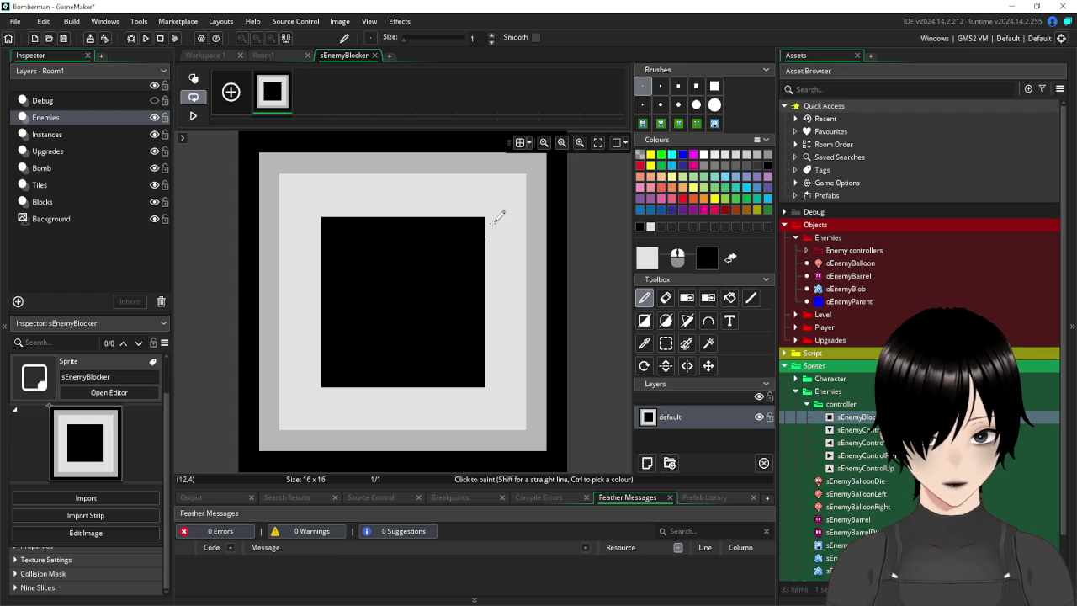
{"action": "left_click", "coordinate": [474, 227]}
{"action": "left_click", "coordinate": [476, 376]}
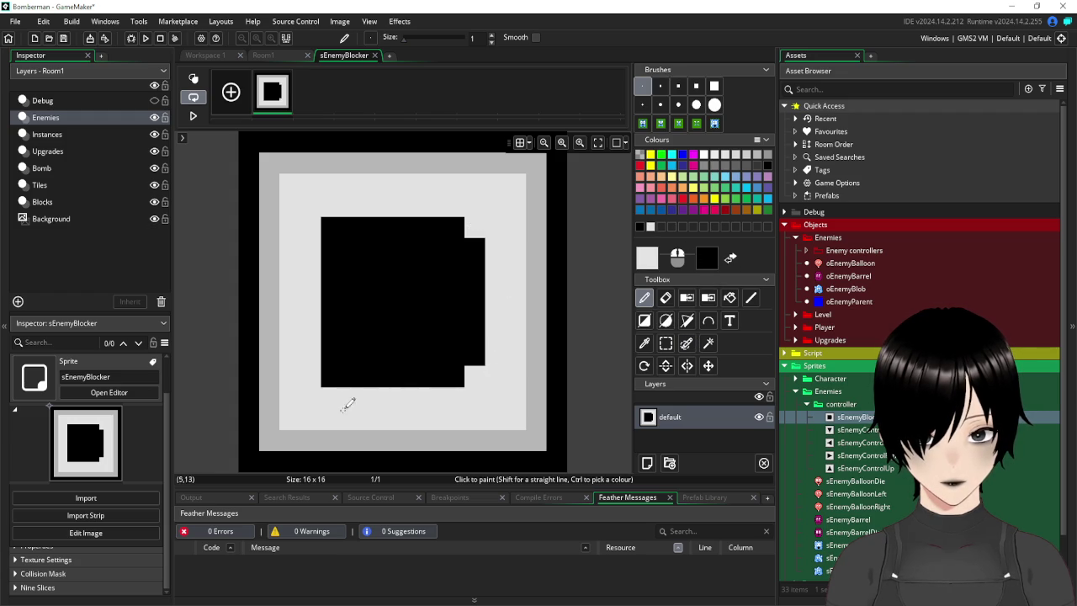
{"action": "left_click", "coordinate": [331, 376]}
{"action": "left_click", "coordinate": [330, 227]}
{"action": "left_click", "coordinate": [350, 227]}
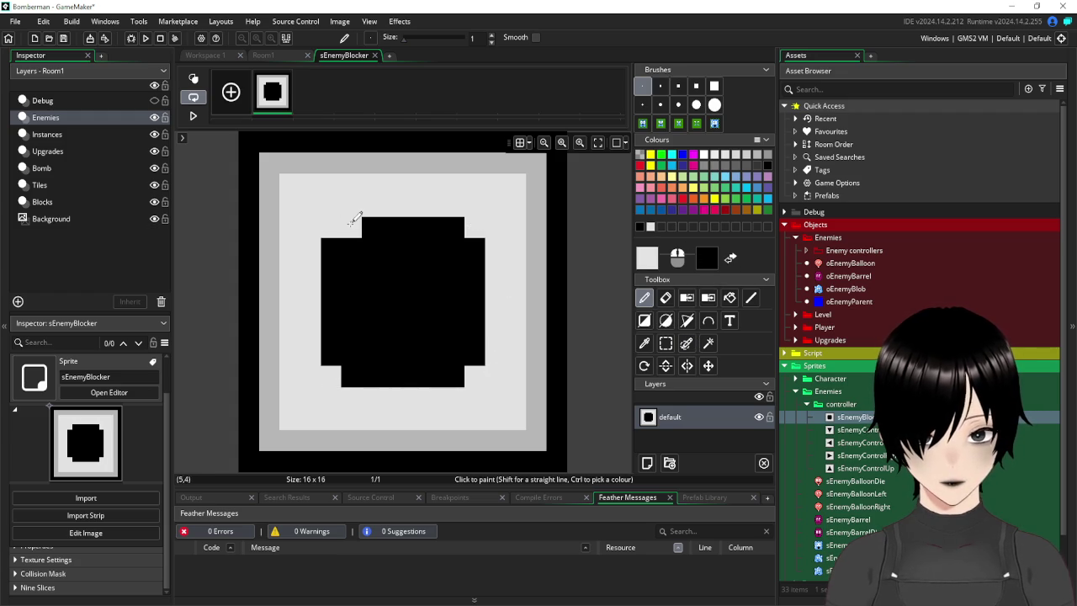
{"action": "left_click", "coordinate": [453, 227]}
{"action": "left_click", "coordinate": [474, 248]}
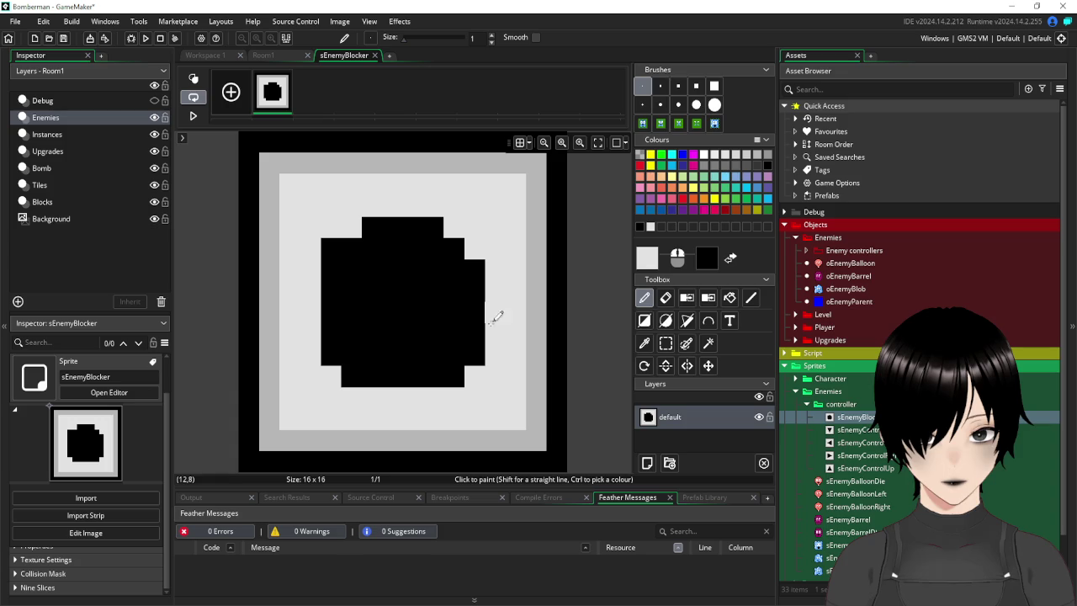
{"action": "left_click", "coordinate": [476, 354]}
{"action": "left_click", "coordinate": [453, 376]}
{"action": "left_click", "coordinate": [350, 376]}
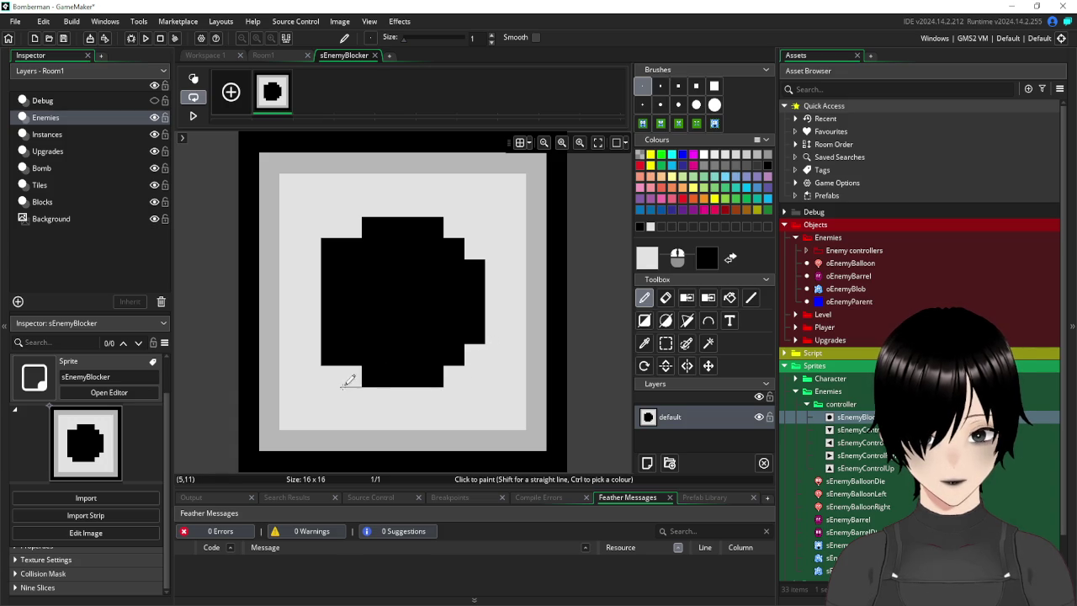
{"action": "left_click", "coordinate": [329, 354]}
{"action": "left_click", "coordinate": [330, 249]}
{"action": "left_click", "coordinate": [536, 163]}
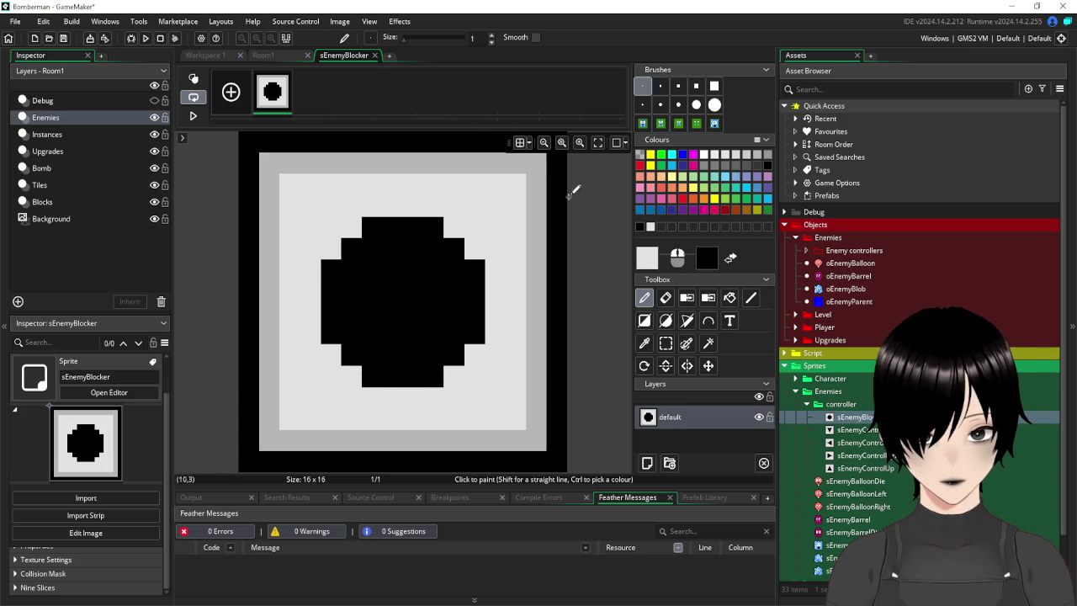
Extend the black shape with extra pixels at the top, both sides and bottom.
{"action": "left_click", "coordinate": [639, 227]}
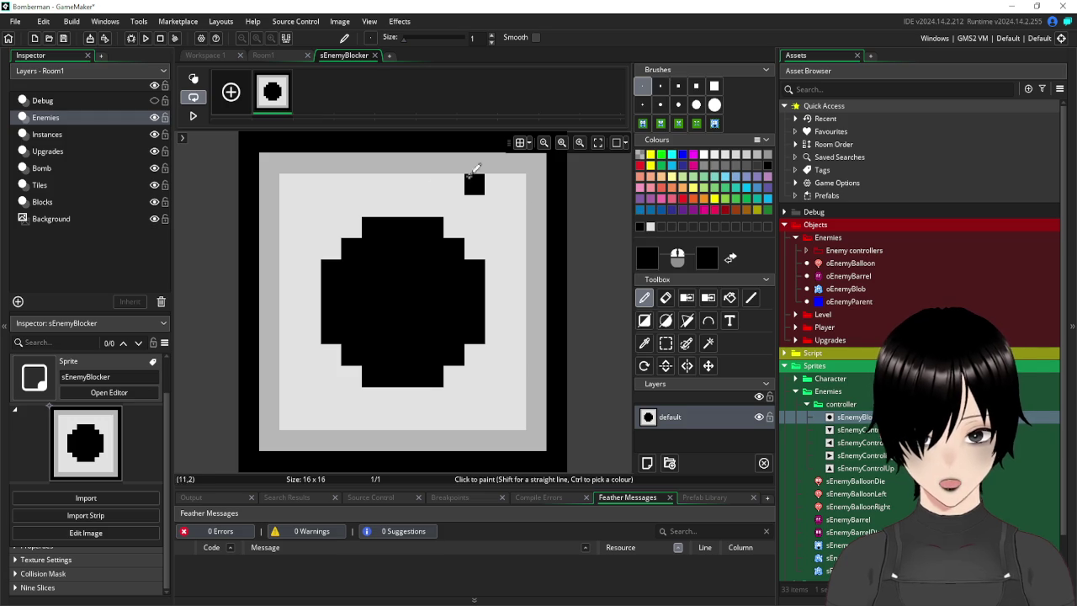
{"action": "left_click_drag", "start_coordinate": [392, 205], "coordinate": [413, 205]}
{"action": "left_click", "coordinate": [475, 226]}
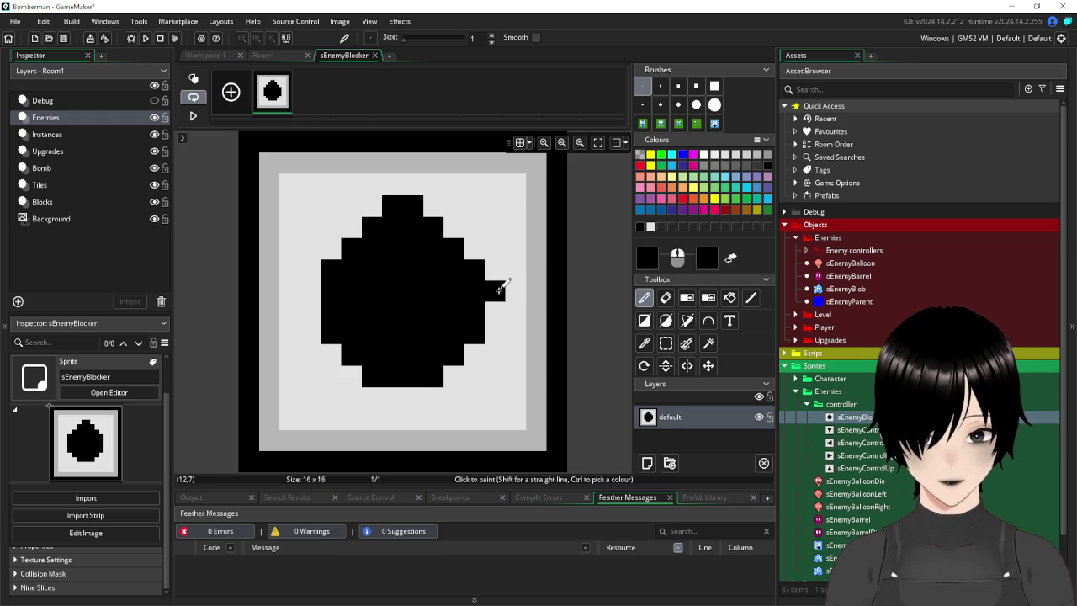
{"action": "left_click_drag", "start_coordinate": [498, 291], "coordinate": [498, 312]}
{"action": "left_click_drag", "start_coordinate": [312, 286], "coordinate": [312, 306]}
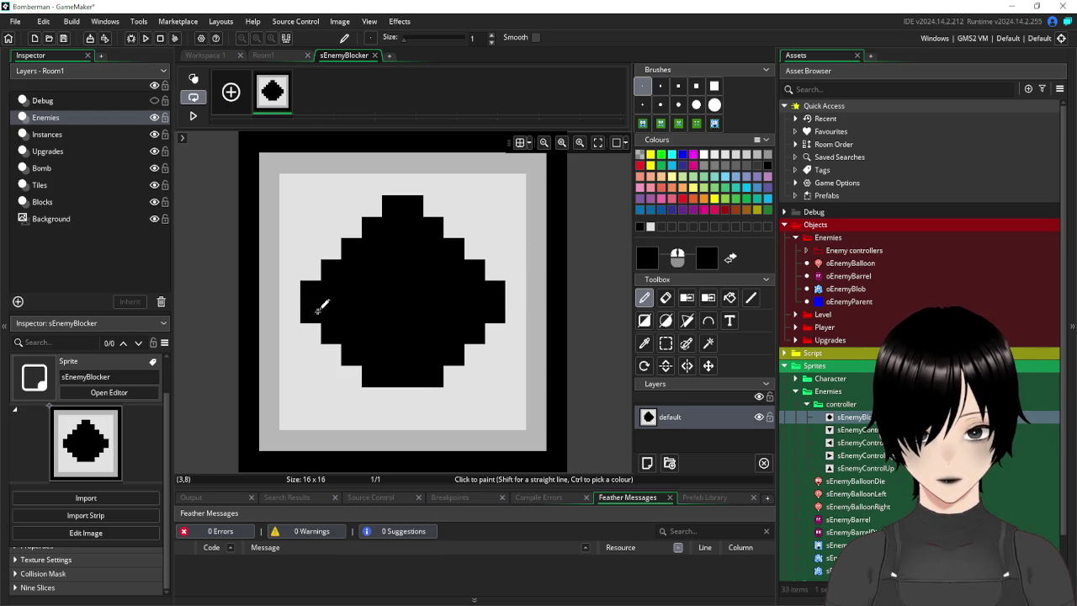
{"action": "left_click", "coordinate": [392, 397]}
{"action": "left_click", "coordinate": [413, 397]}
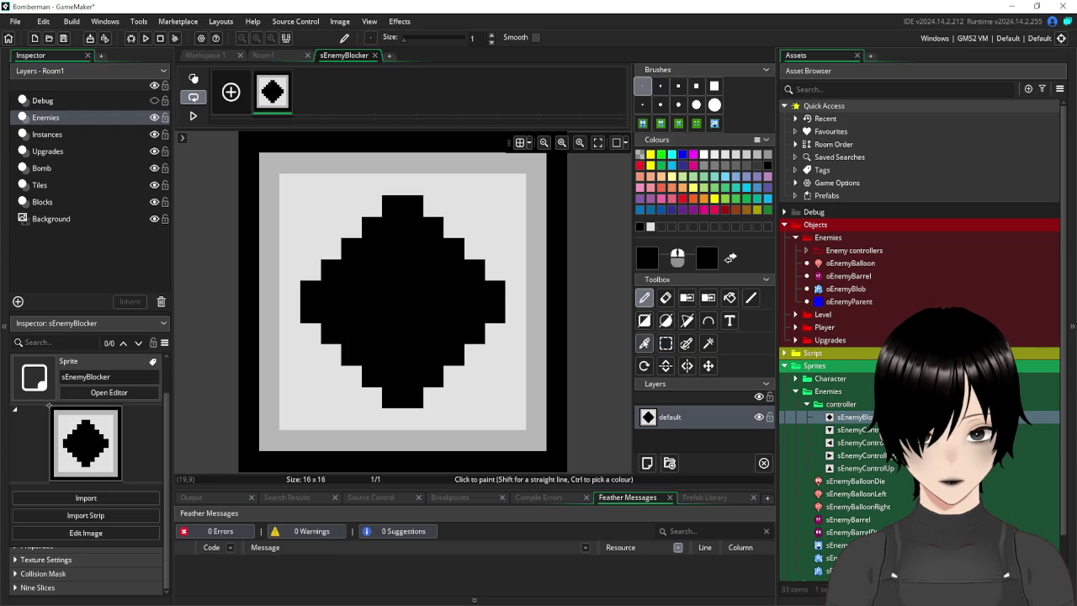
Carve light grey notches into the edges to form a plus-shaped cross.
{"action": "left_click", "coordinate": [650, 227]}
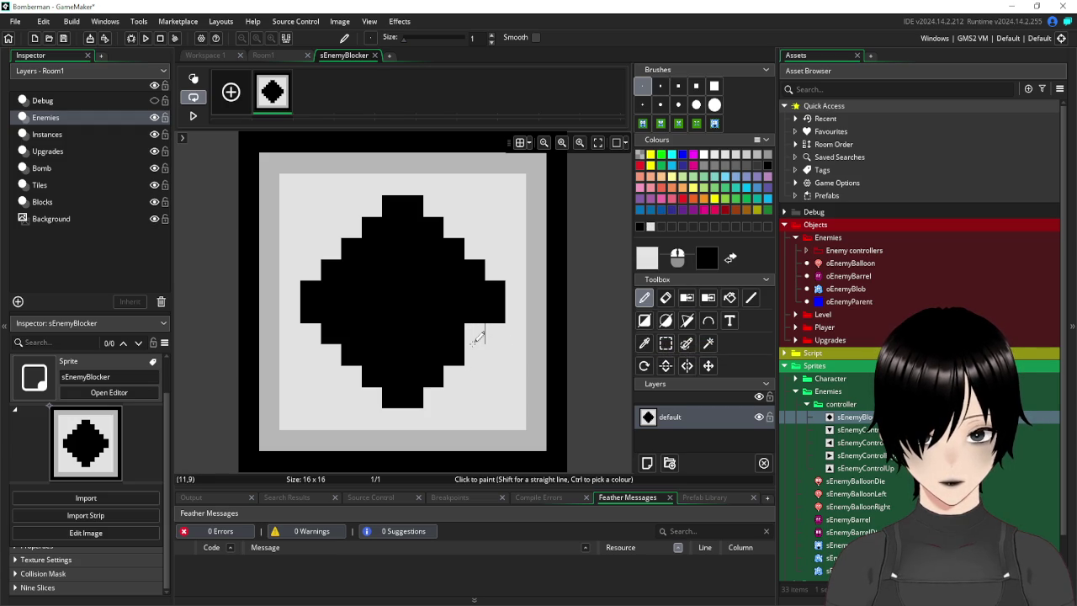
{"action": "left_click", "coordinate": [436, 383]}
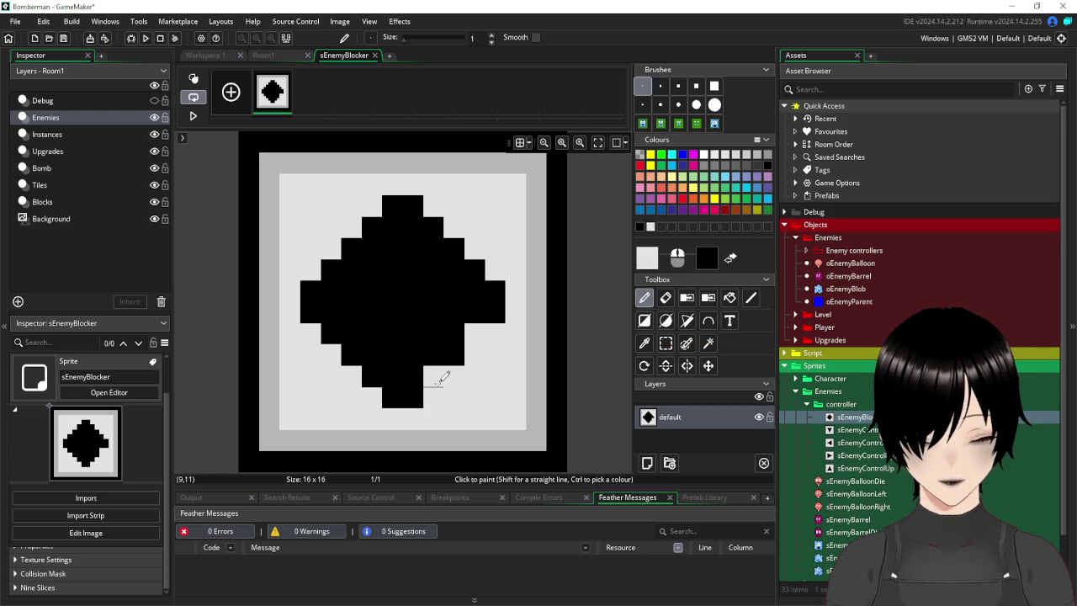
{"action": "left_click", "coordinate": [370, 377]}
{"action": "left_click", "coordinate": [328, 332]}
{"action": "left_click", "coordinate": [332, 265]}
{"action": "left_click", "coordinate": [370, 225]}
{"action": "left_click", "coordinate": [433, 220]}
{"action": "left_click", "coordinate": [482, 266]}
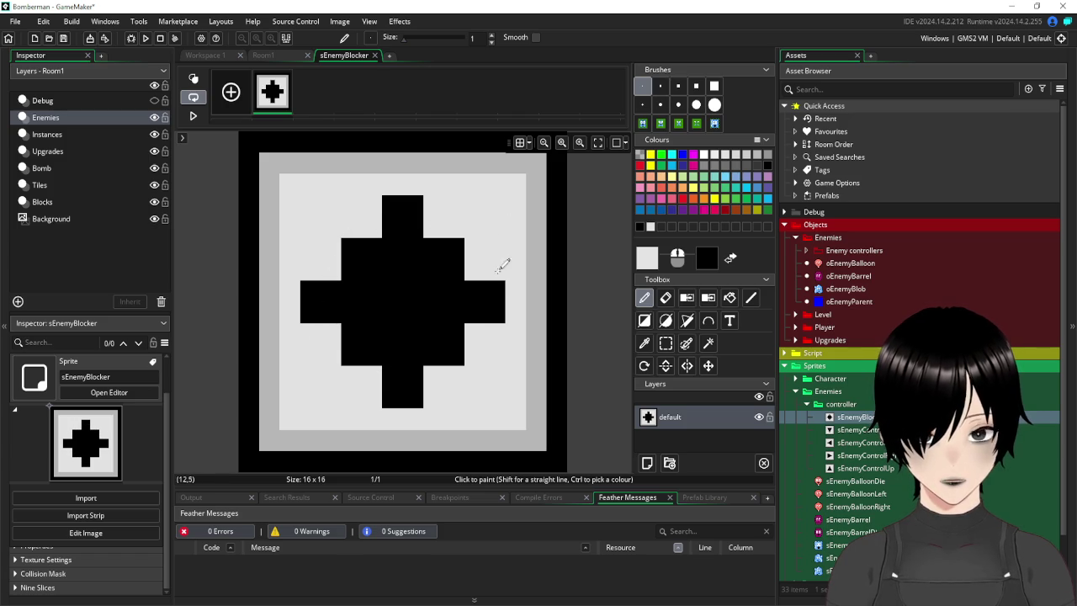
{"action": "left_click", "coordinate": [454, 353]}
{"action": "left_click", "coordinate": [351, 353]}
{"action": "left_click", "coordinate": [354, 246]}
{"action": "left_click", "coordinate": [454, 250]}
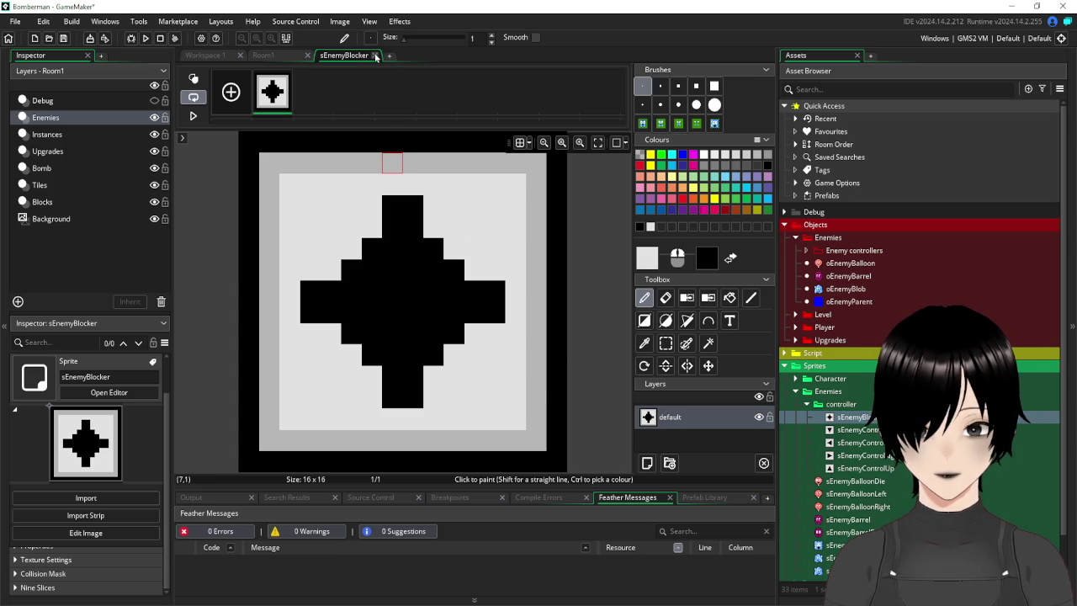
Close the sprite editor, return to Room1, and collapse the sprite folders.
{"action": "left_click", "coordinate": [376, 55]}
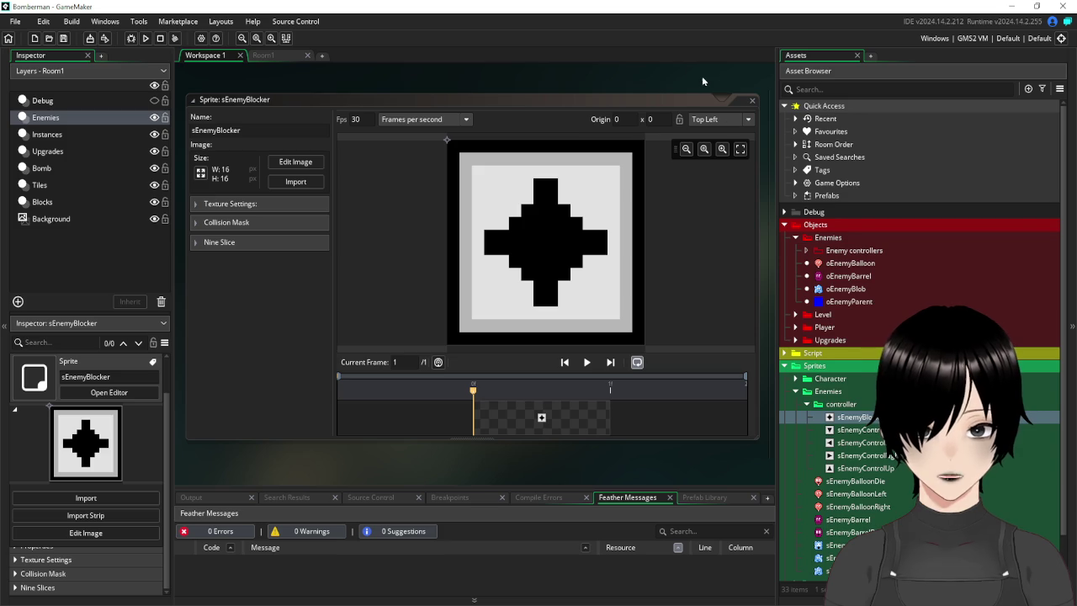
{"action": "left_click", "coordinate": [751, 101]}
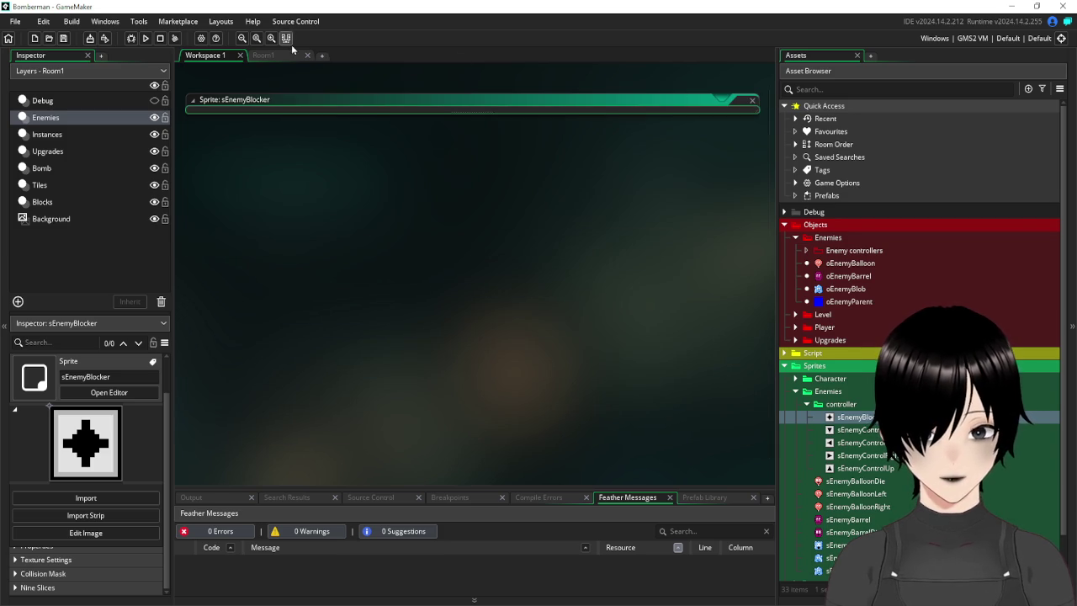
{"action": "left_click", "coordinate": [284, 57]}
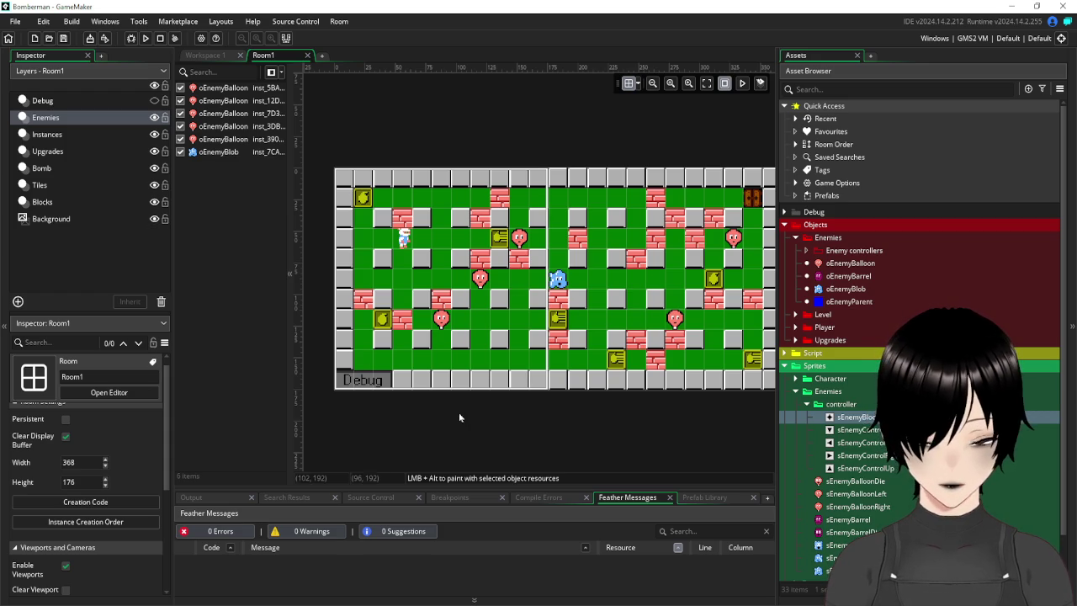
{"action": "left_click", "coordinate": [807, 405]}
{"action": "left_click", "coordinate": [795, 392]}
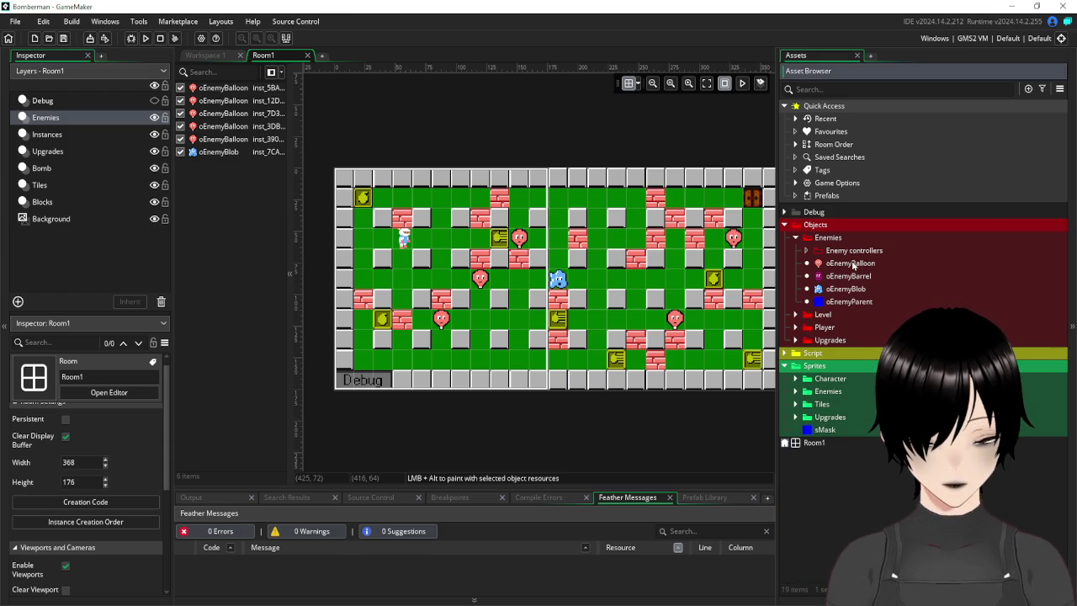
Create a new object named oEnemyBlocker in the Enemy controllers folder.
{"action": "right_click", "coordinate": [846, 252]}
{"action": "mouse_move", "coordinate": [875, 257]}
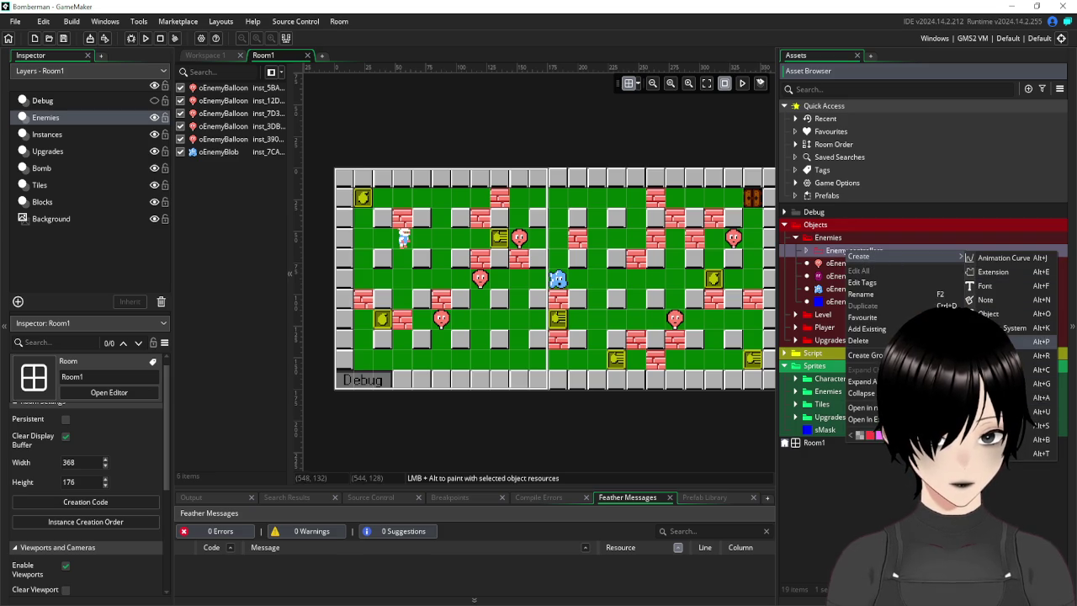
{"action": "left_click", "coordinate": [1007, 314]}
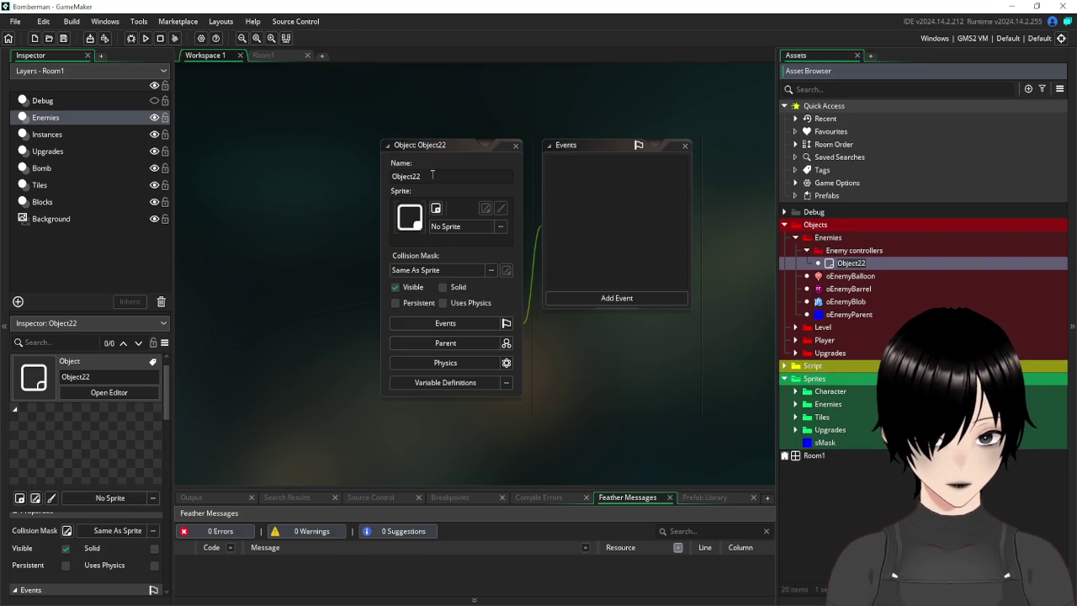
{"action": "type", "text": "oEnemyB"}
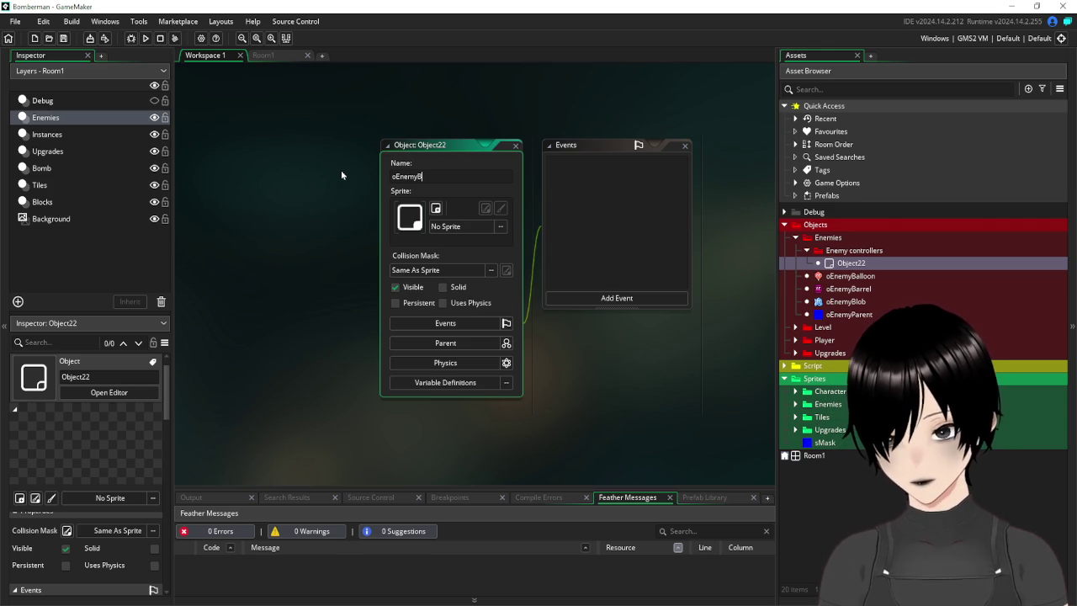
{"action": "key", "text": "BackSpace"}
{"action": "type", "text": "D"}
{"action": "key", "text": "BackSpace"}
{"action": "type", "text": "Blocker"}
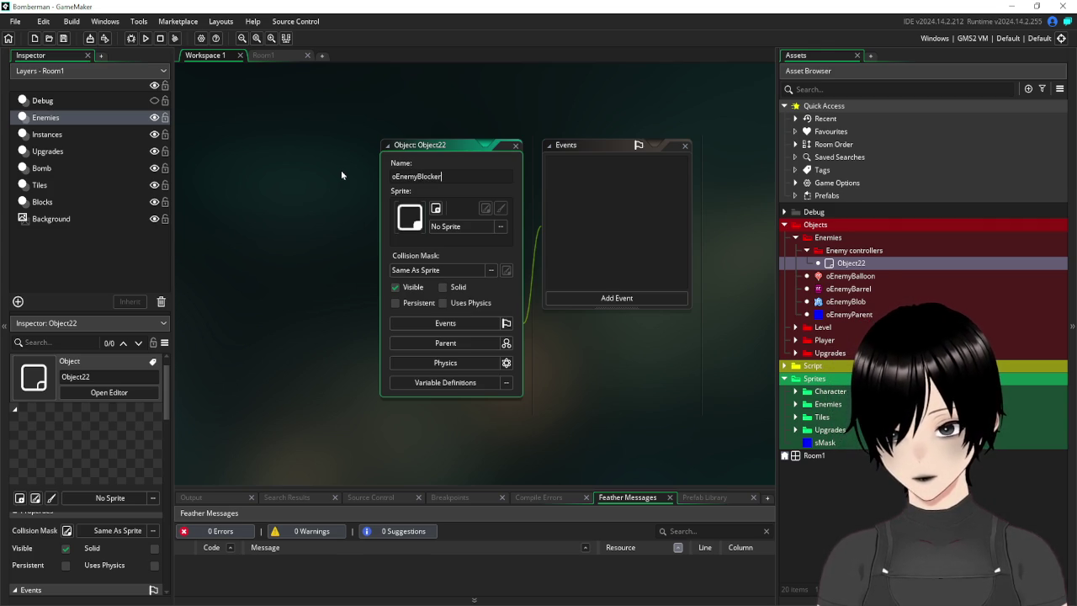
{"action": "key", "text": "Return"}
Assign sEnemyBlocker as the object's sprite and untick Visible.
{"action": "left_click", "coordinate": [468, 227]}
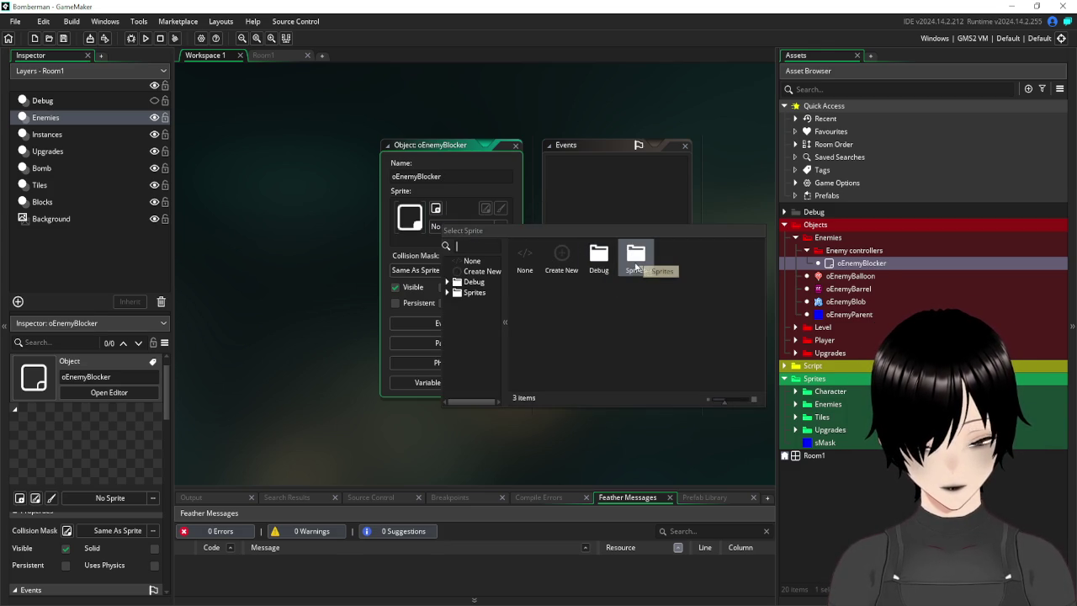
{"action": "double_click", "coordinate": [639, 269]}
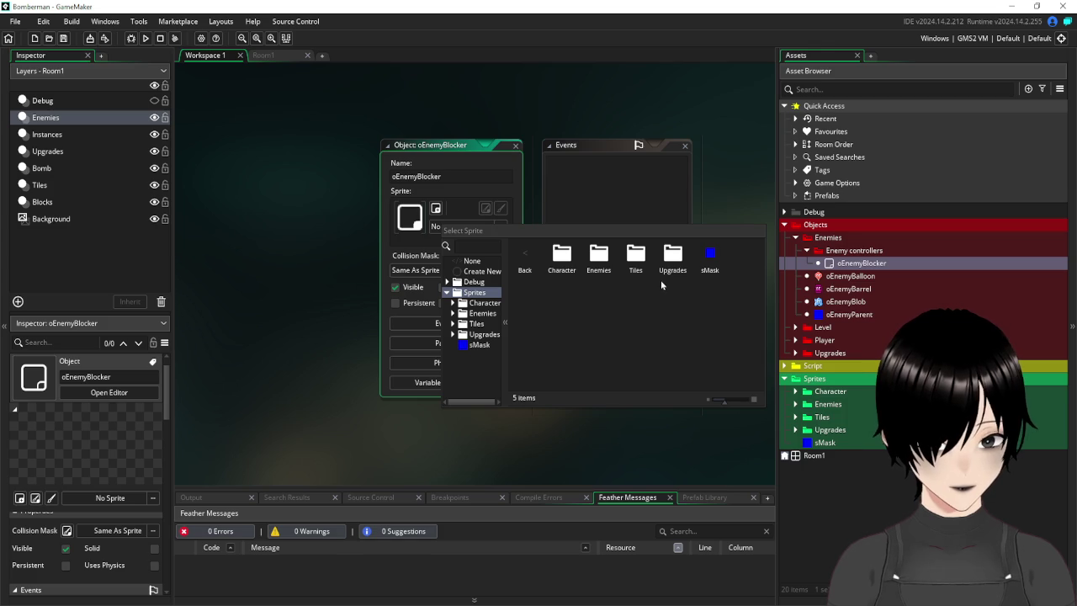
{"action": "double_click", "coordinate": [602, 263]}
{"action": "double_click", "coordinate": [562, 257]}
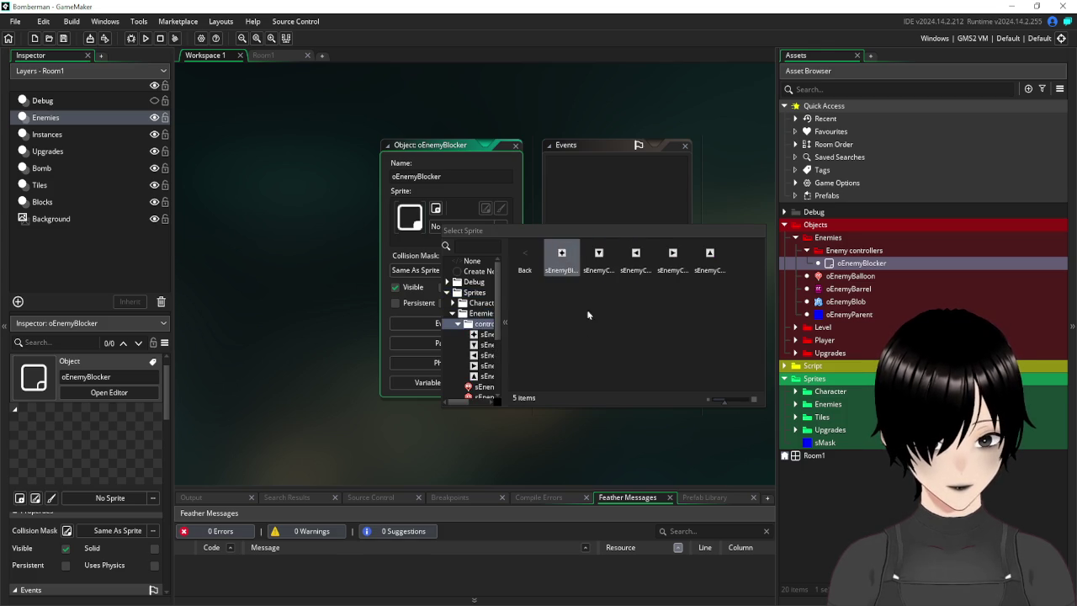
{"action": "left_click", "coordinate": [561, 256]}
{"action": "left_click_drag", "start_coordinate": [481, 145], "coordinate": [363, 131]}
{"action": "left_click", "coordinate": [275, 274]}
{"action": "left_click", "coordinate": [271, 56]}
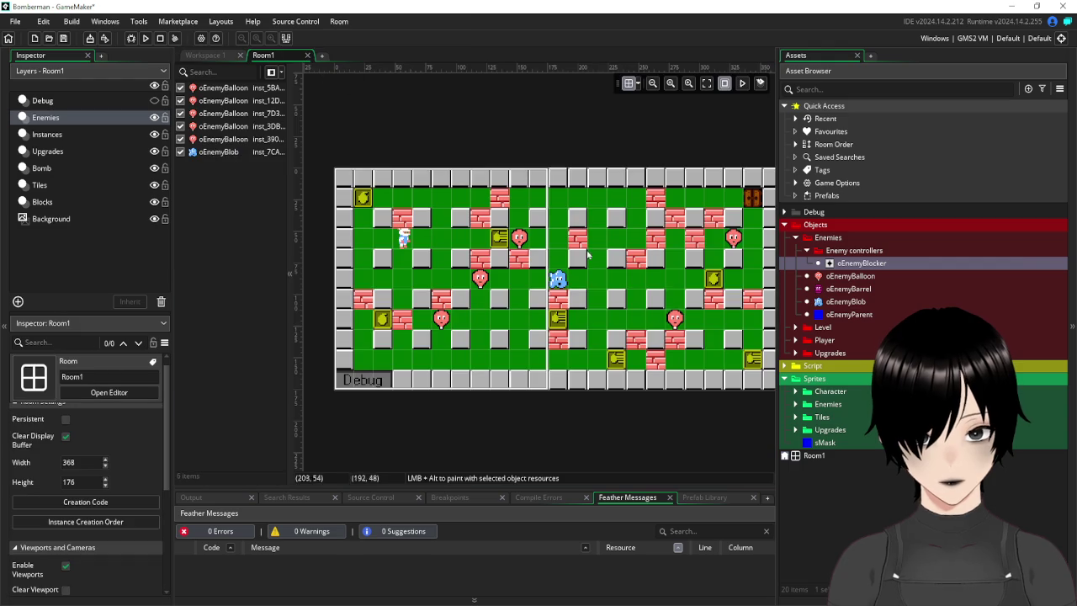
Move two balloon enemies to new cells and delete the blue blob enemy.
{"action": "left_click", "coordinate": [441, 322]}
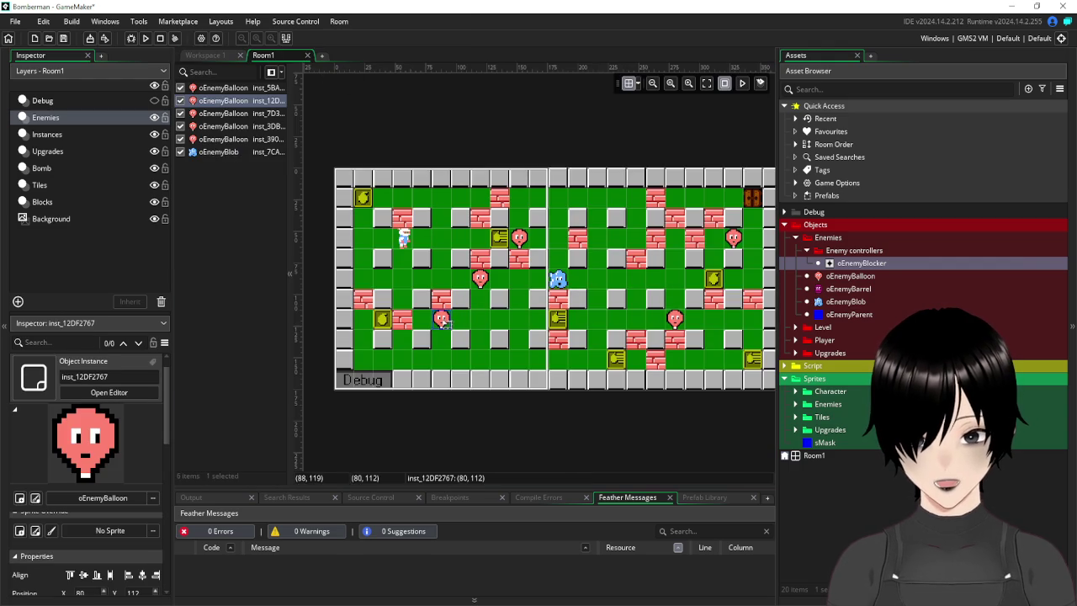
{"action": "left_click_drag", "start_coordinate": [443, 323], "coordinate": [426, 325]}
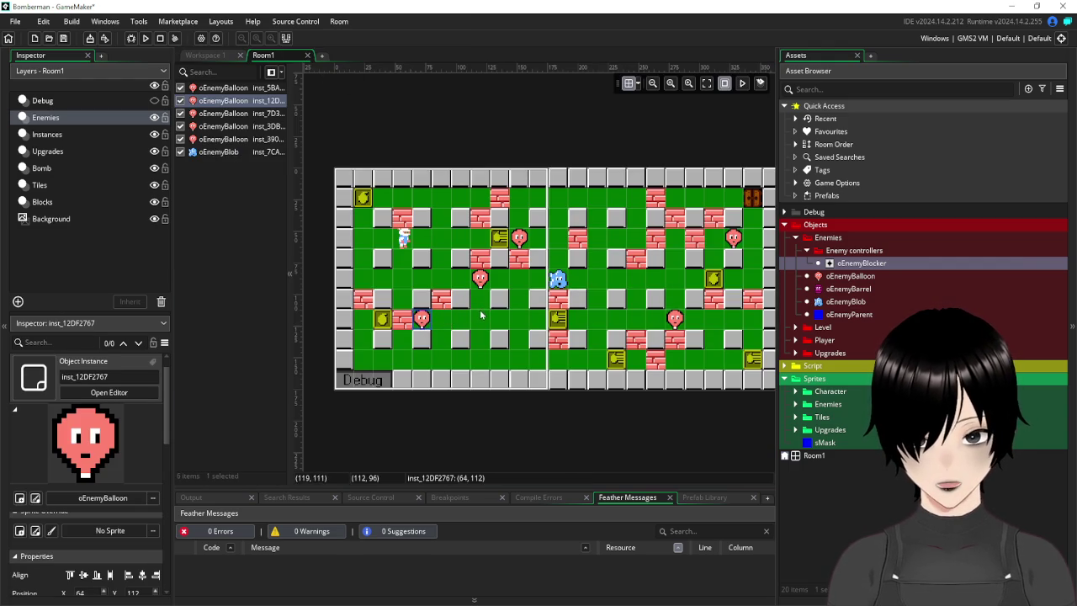
{"action": "mouse_move", "coordinate": [478, 282]}
{"action": "left_mouse_down"}
{"action": "mouse_move", "coordinate": [440, 282]}
{"action": "mouse_move", "coordinate": [440, 202]}
{"action": "mouse_move", "coordinate": [459, 200]}
{"action": "left_mouse_up"}
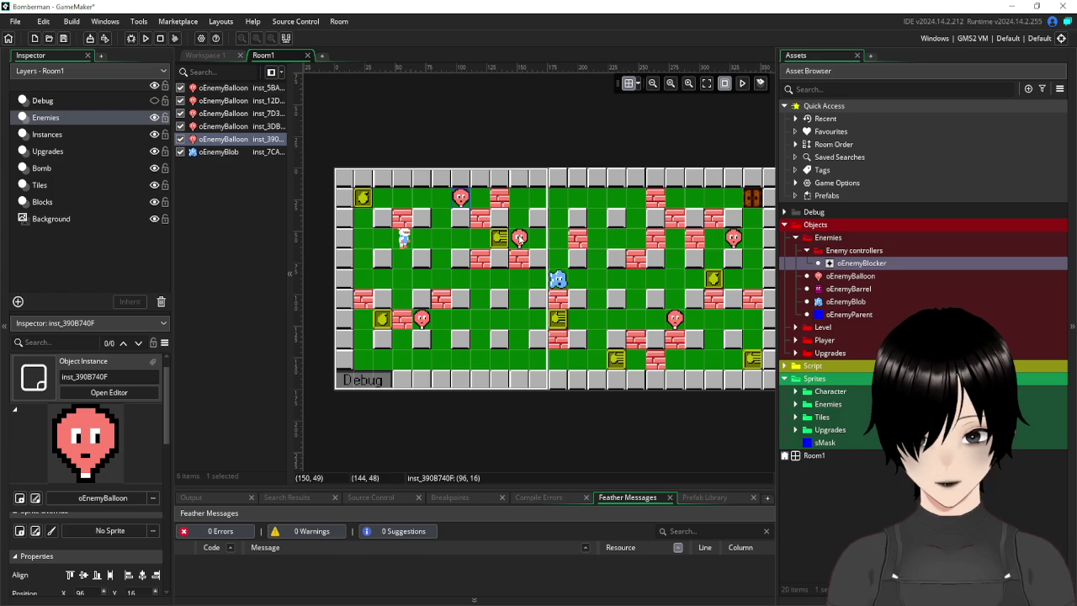
{"action": "left_click", "coordinate": [557, 281]}
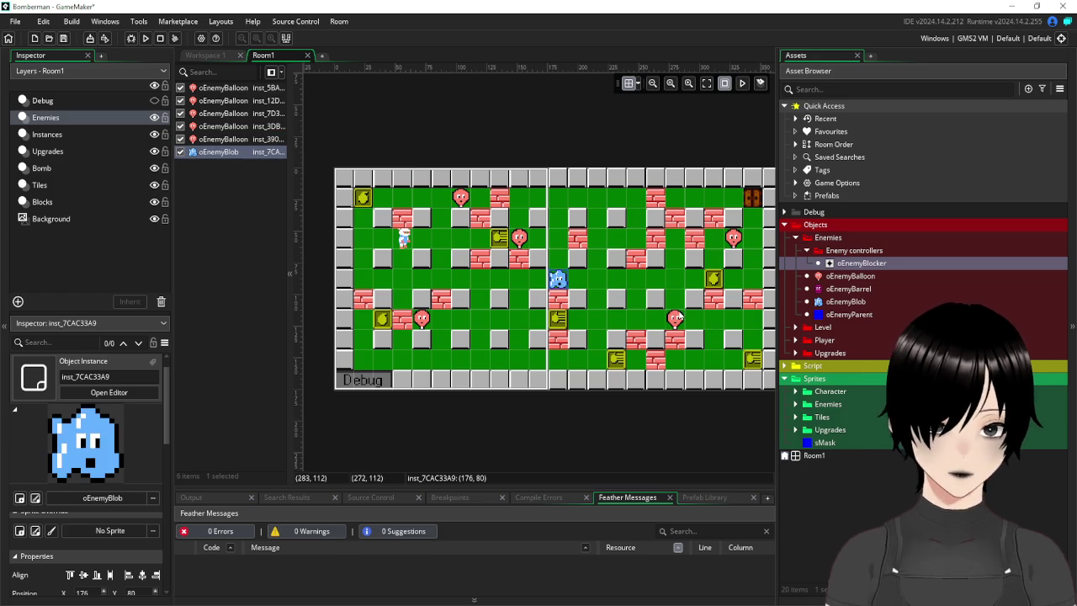
{"action": "key", "text": "Delete"}
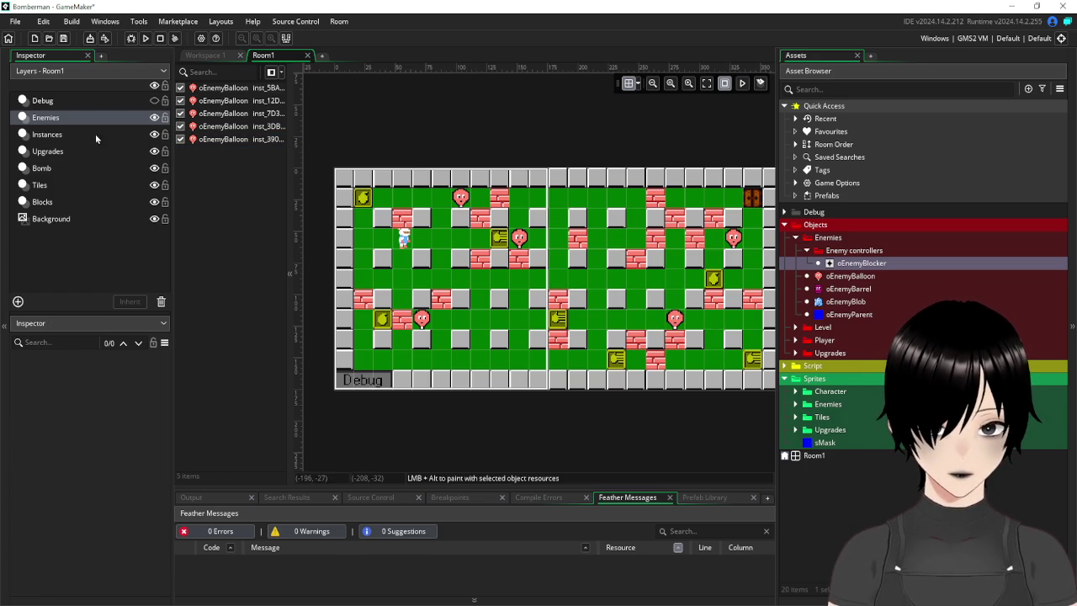
Delete five oBombUpgrade pickups on the Upgrades layer, then move another balloon two cells over.
{"action": "left_click", "coordinate": [63, 150]}
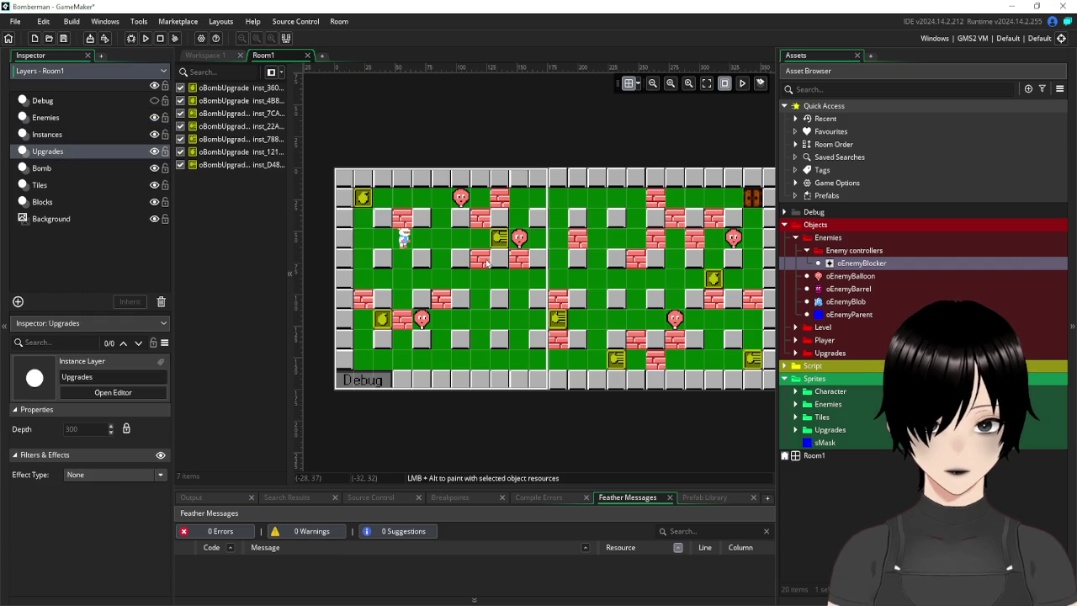
{"action": "left_click", "coordinate": [558, 318]}
{"action": "key", "text": "Delete"}
{"action": "left_click", "coordinate": [616, 358]}
{"action": "key", "text": "Delete"}
{"action": "left_click", "coordinate": [750, 359]}
{"action": "key", "text": "Delete"}
{"action": "left_click", "coordinate": [713, 277]}
{"action": "key", "text": "Delete"}
{"action": "left_click", "coordinate": [503, 242]}
{"action": "key", "text": "Delete"}
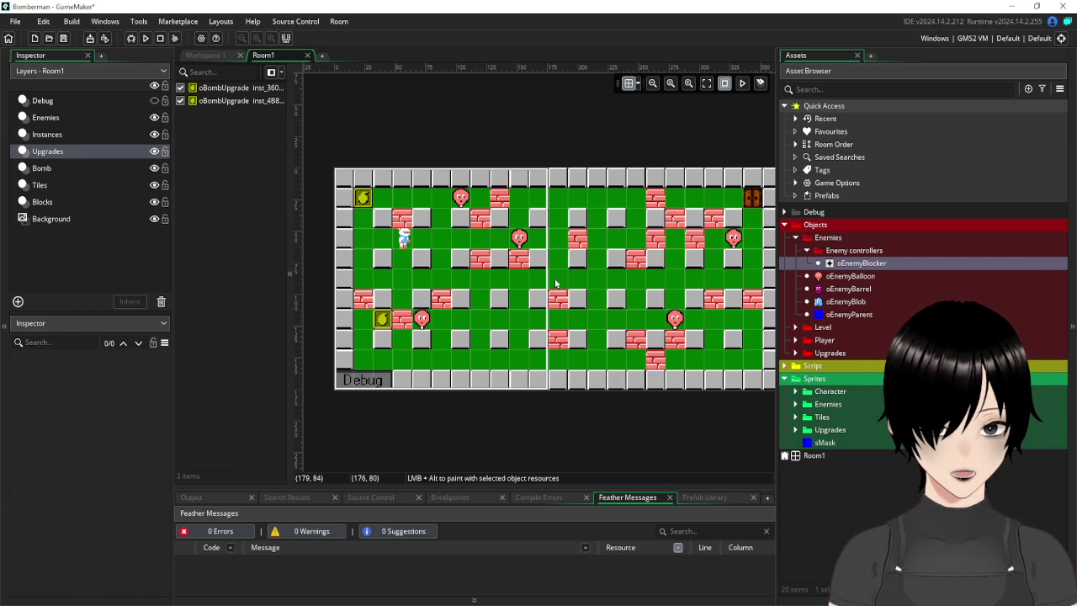
{"action": "left_click", "coordinate": [45, 118]}
{"action": "left_click_drag", "start_coordinate": [505, 240], "coordinate": [568, 282]}
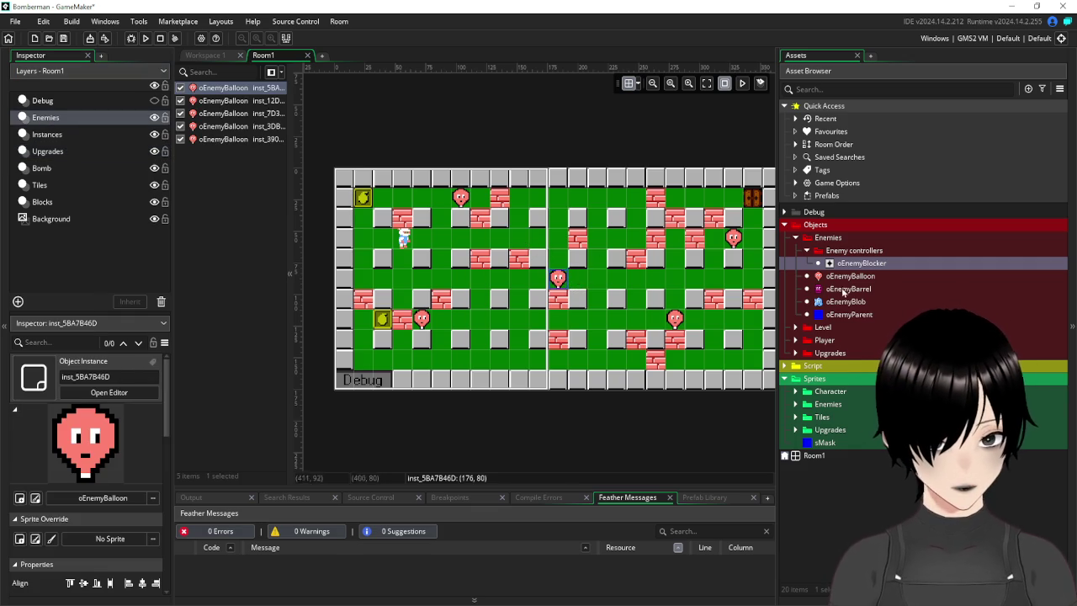
Expand the Sprites > Enemies > controller folders in the asset browser.
{"action": "left_click", "coordinate": [879, 265]}
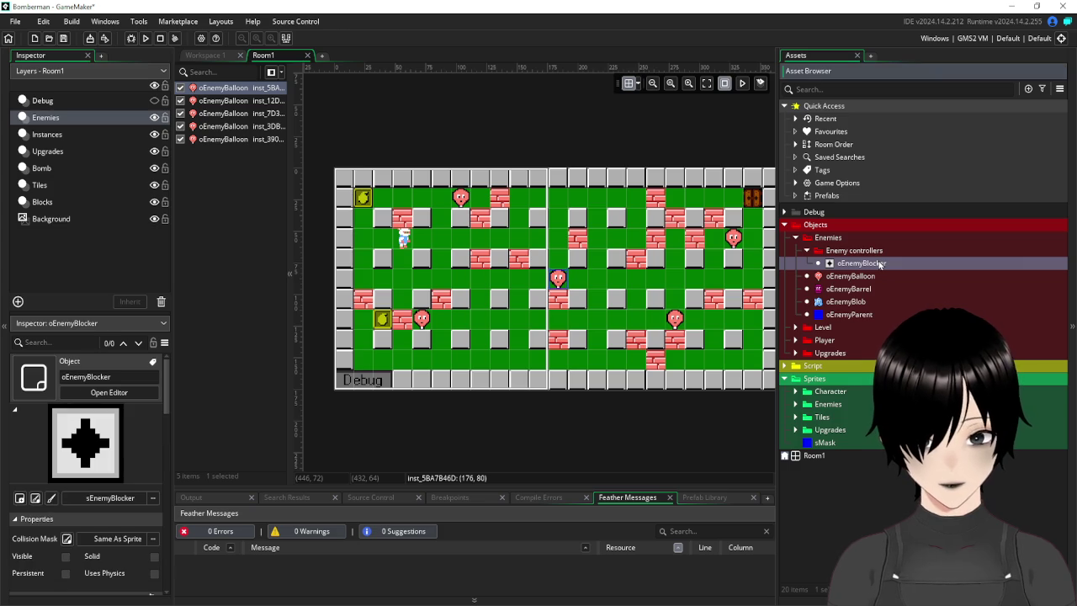
{"action": "left_click", "coordinate": [795, 392]}
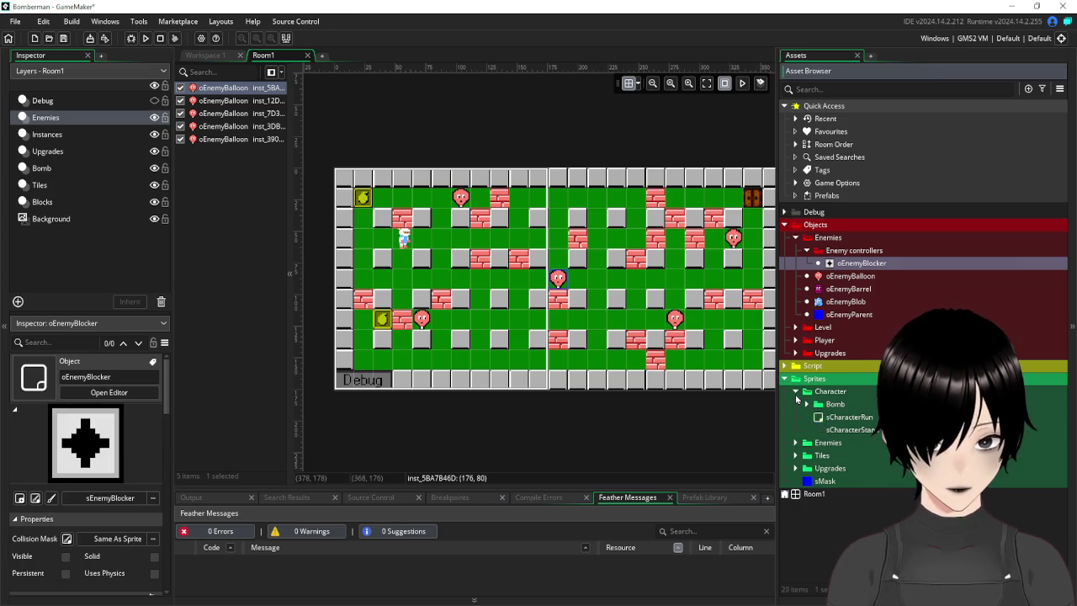
{"action": "left_click", "coordinate": [807, 405]}
{"action": "left_click", "coordinate": [809, 405]}
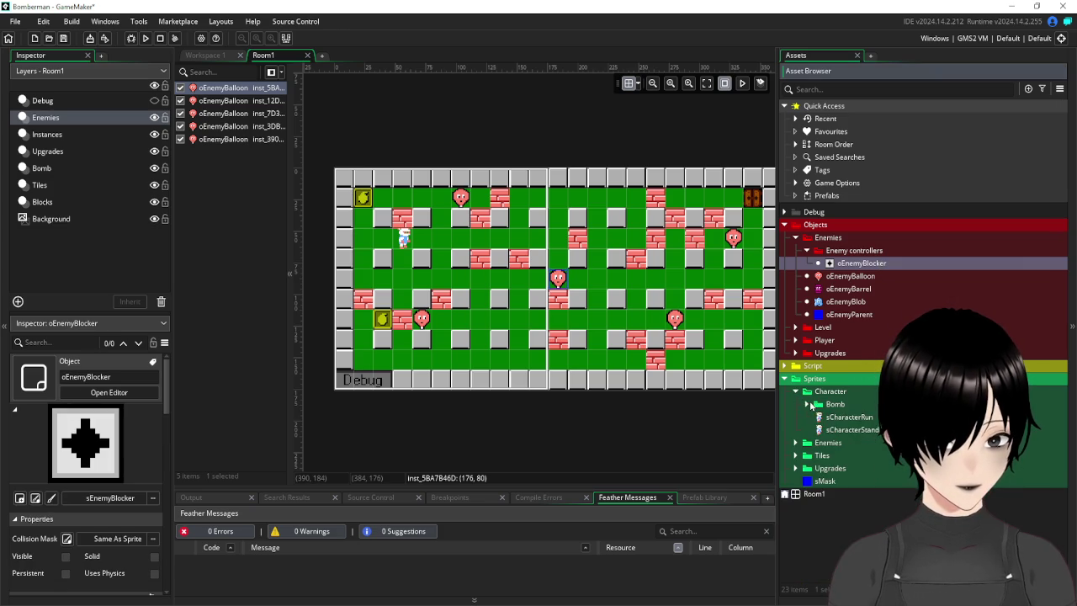
{"action": "left_click", "coordinate": [795, 392]}
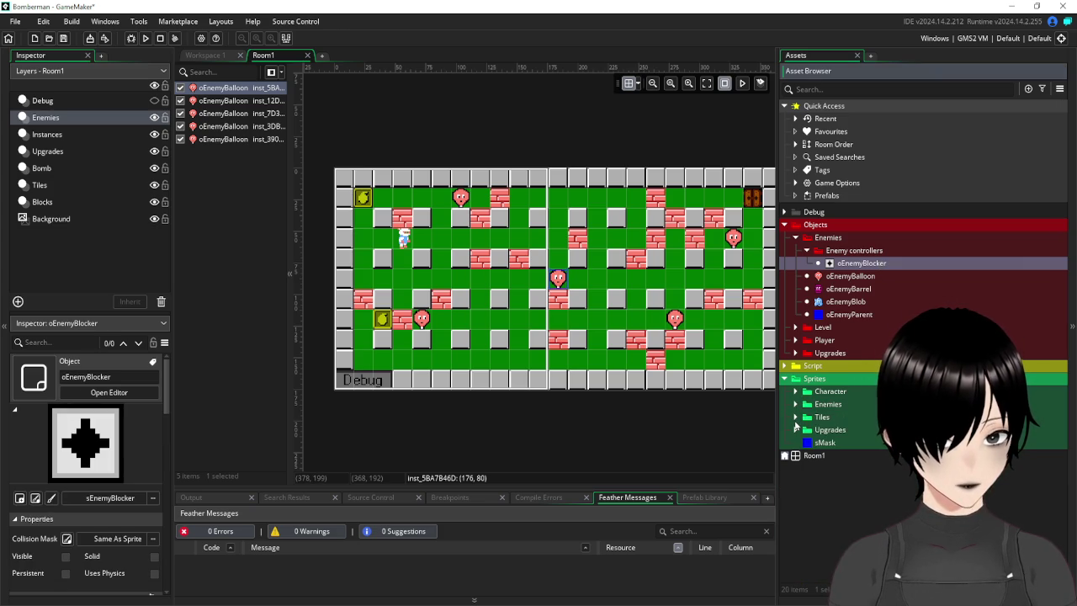
{"action": "left_click", "coordinate": [795, 405]}
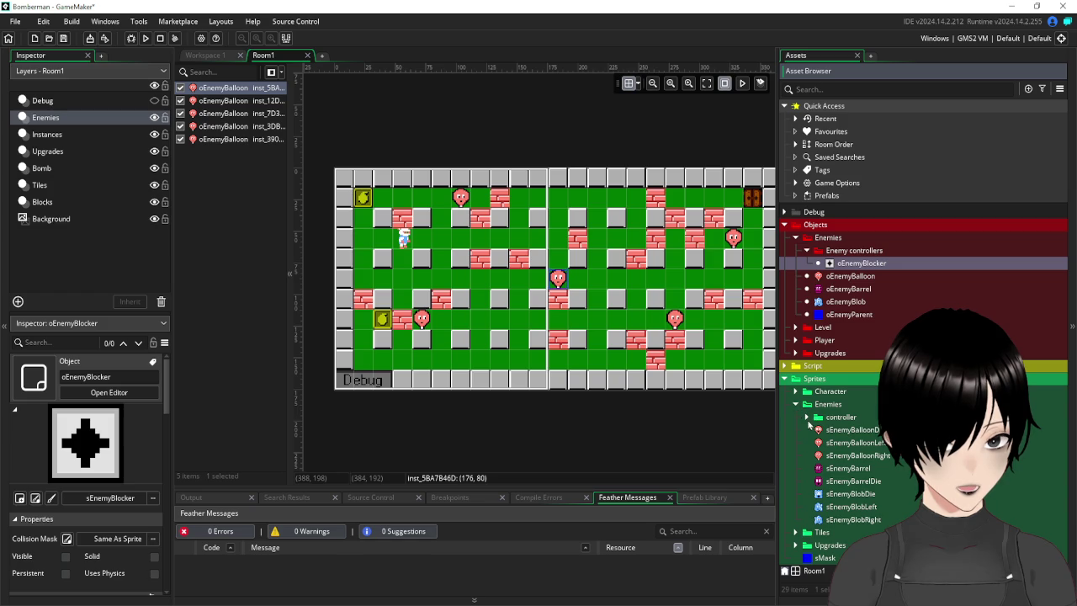
{"action": "left_click", "coordinate": [806, 417]}
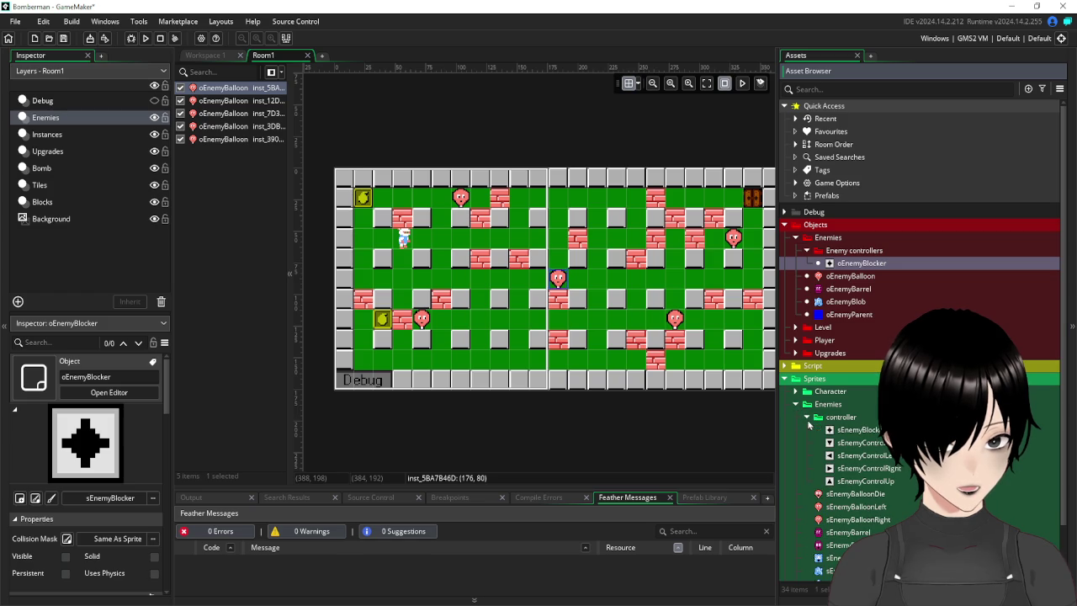
Check sEnemyBlocker's Nine Slice settings, then place an oEnemyBlocker instance in Room1's top corridor.
{"action": "double_click", "coordinate": [855, 429]}
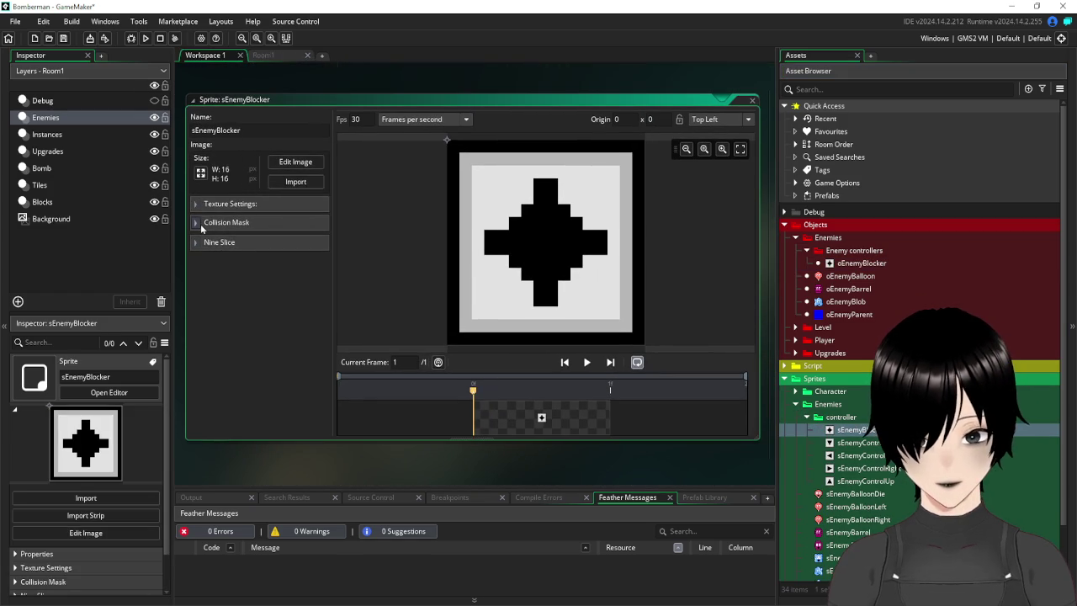
{"action": "left_click", "coordinate": [198, 243]}
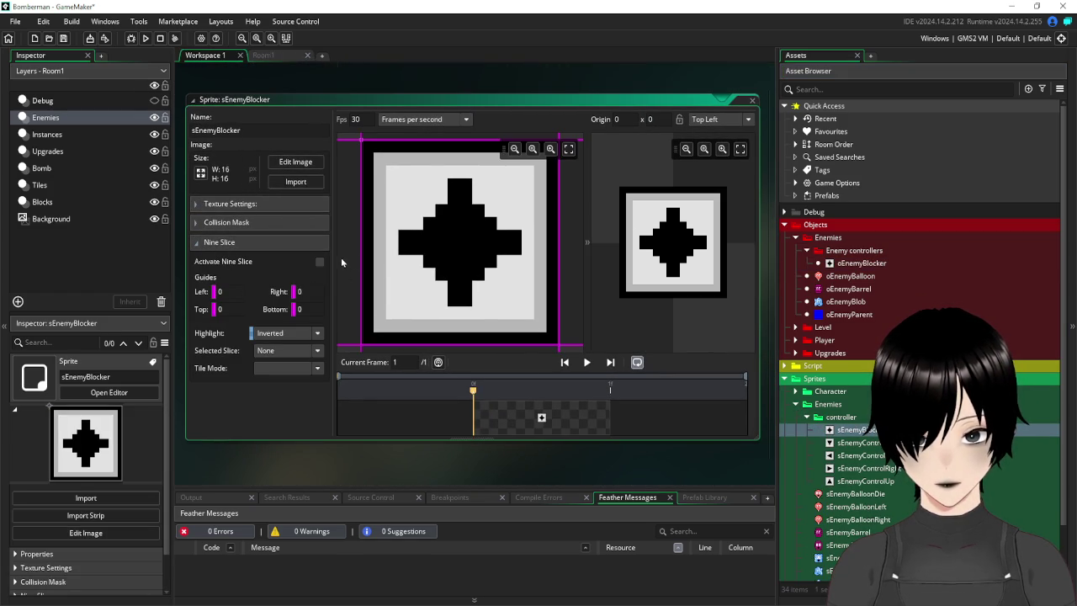
{"action": "left_click", "coordinate": [751, 101]}
{"action": "left_click", "coordinate": [278, 56]}
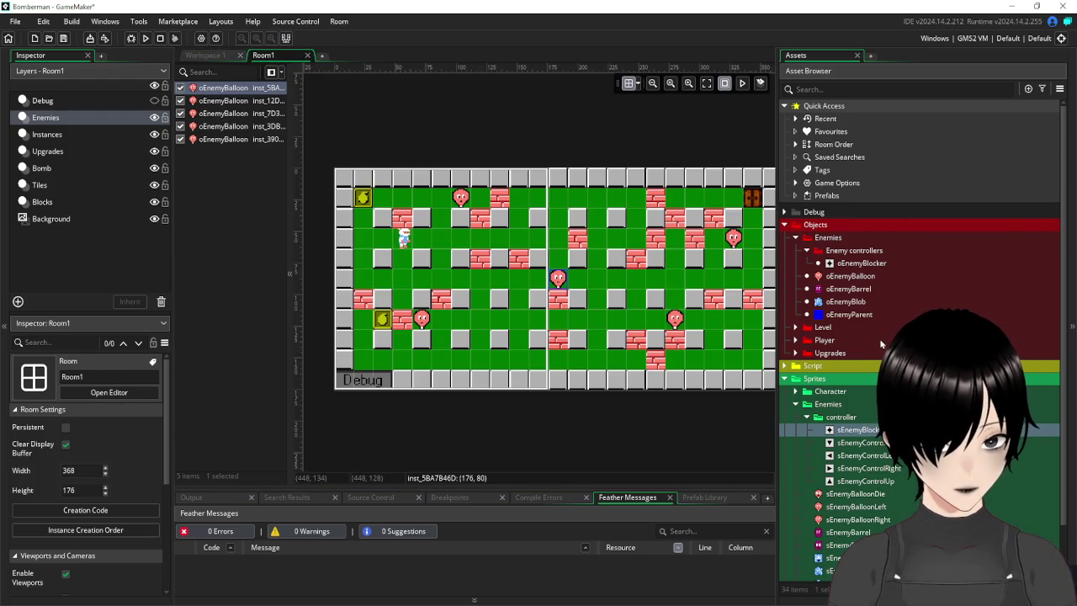
{"action": "mouse_move", "coordinate": [868, 265]}
{"action": "left_mouse_down"}
{"action": "mouse_move", "coordinate": [516, 199]}
{"action": "mouse_move", "coordinate": [539, 198]}
{"action": "left_mouse_up"}
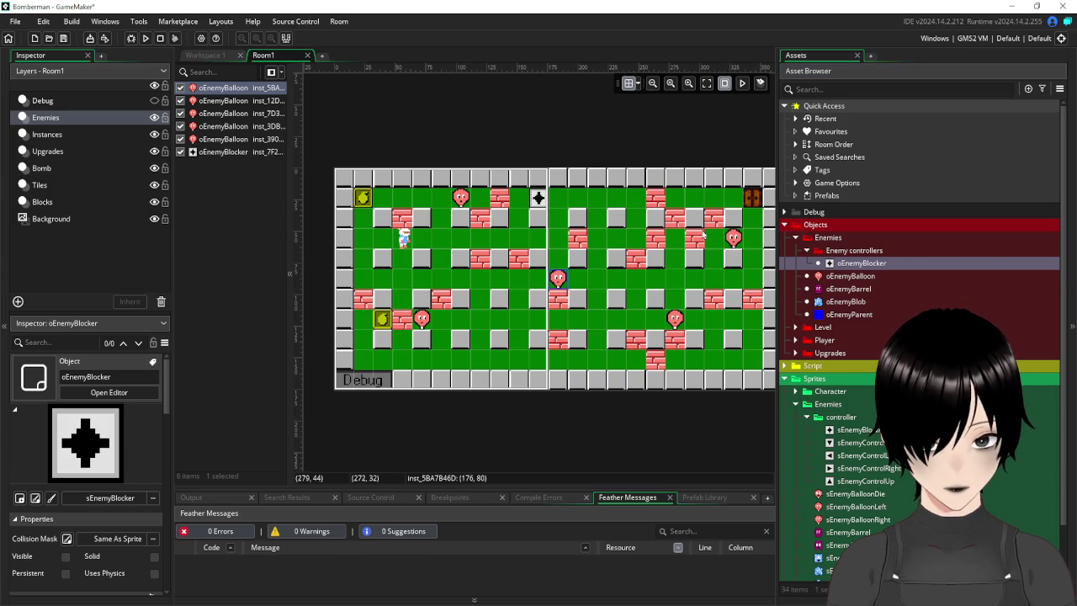
Add a second blocker, then enable Nine Slice on sEnemyBlocker with Centre Tile Mode Repeat.
{"action": "mouse_move", "coordinate": [861, 263]}
{"action": "left_mouse_down"}
{"action": "mouse_move", "coordinate": [516, 236]}
{"action": "mouse_move", "coordinate": [539, 239]}
{"action": "mouse_move", "coordinate": [539, 368]}
{"action": "left_mouse_up"}
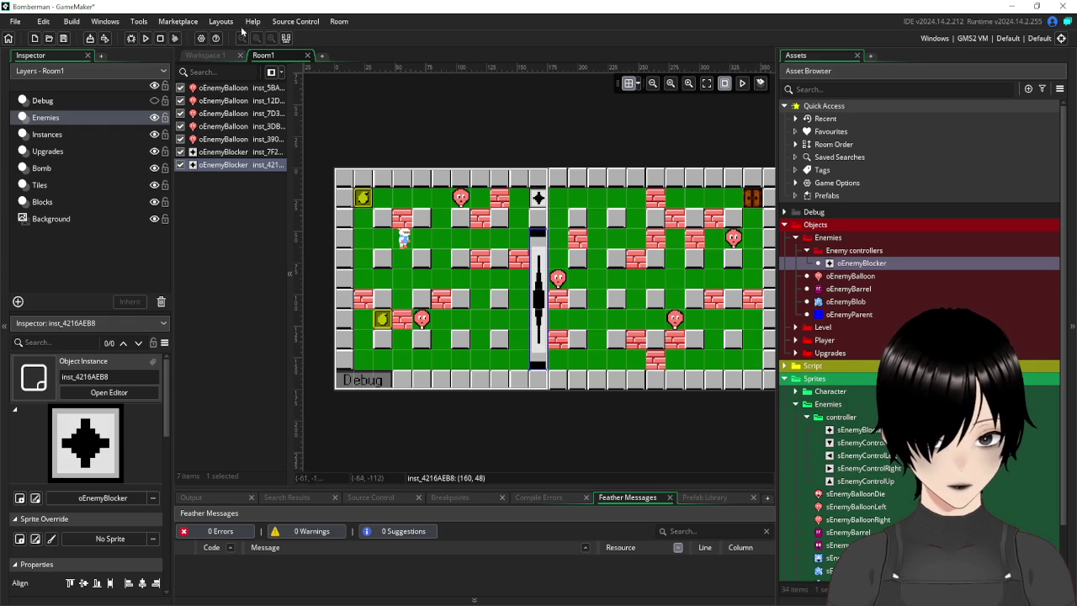
{"action": "double_click", "coordinate": [842, 432]}
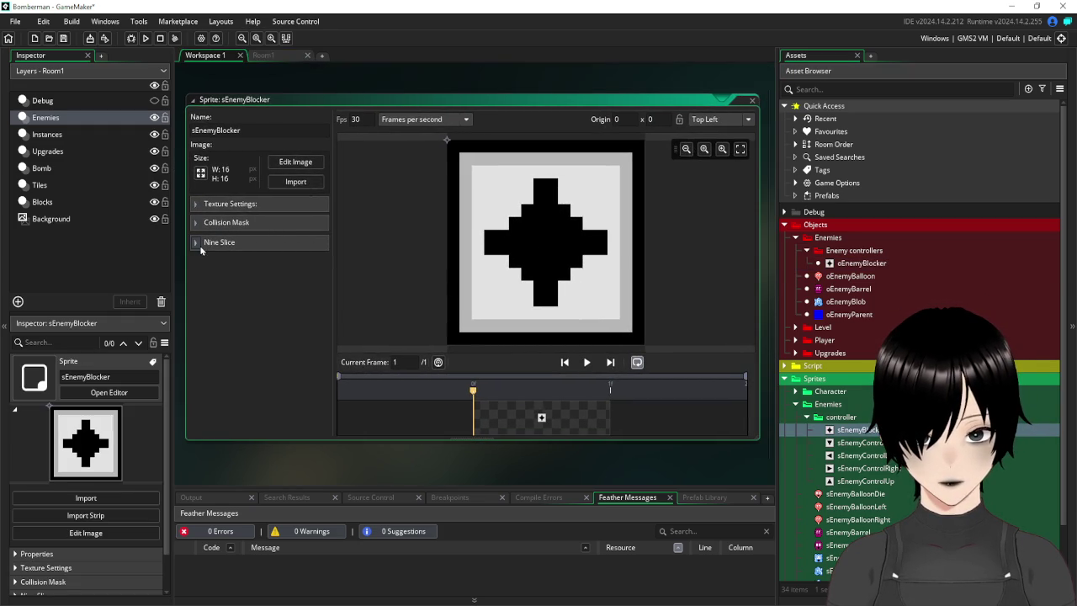
{"action": "left_click", "coordinate": [196, 243]}
{"action": "left_click", "coordinate": [319, 261]}
{"action": "left_click", "coordinate": [459, 249]}
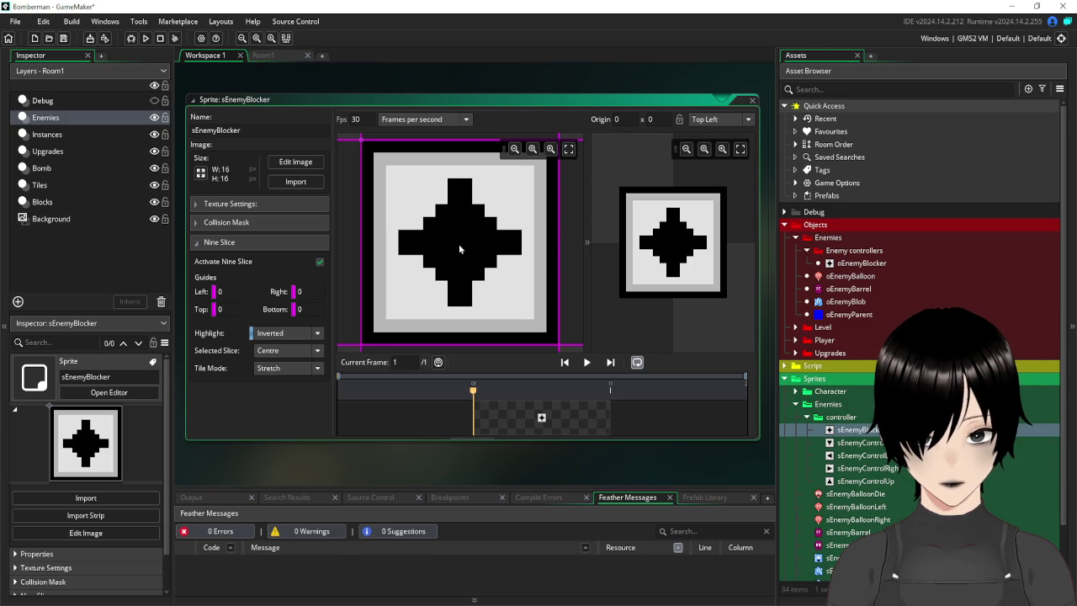
{"action": "left_click", "coordinate": [296, 368]}
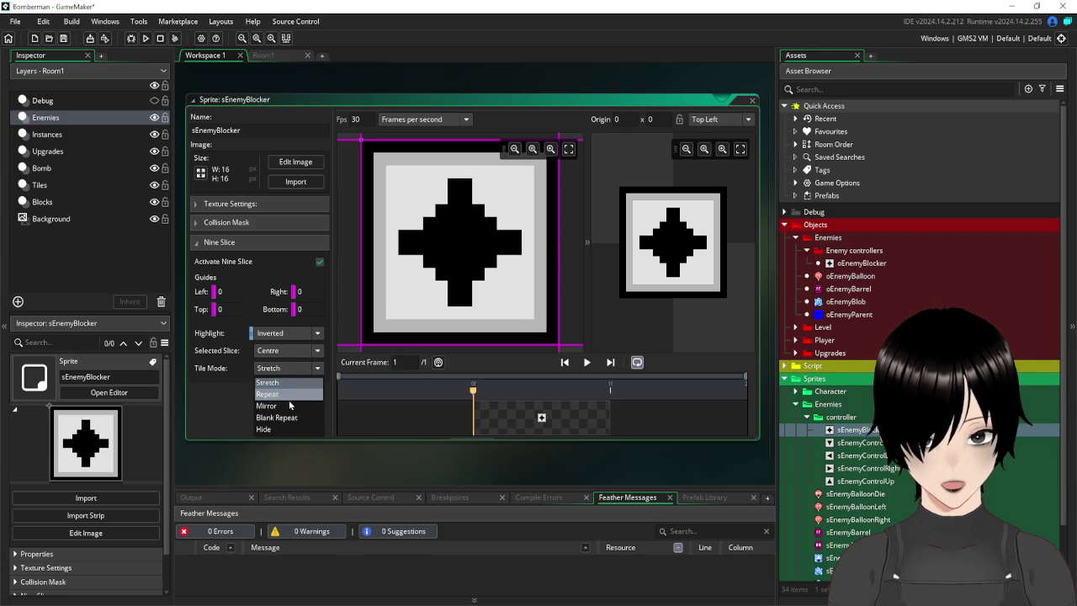
{"action": "left_click", "coordinate": [282, 386]}
Return to Room1 and delete the stretched blocker column.
{"action": "left_click", "coordinate": [752, 100]}
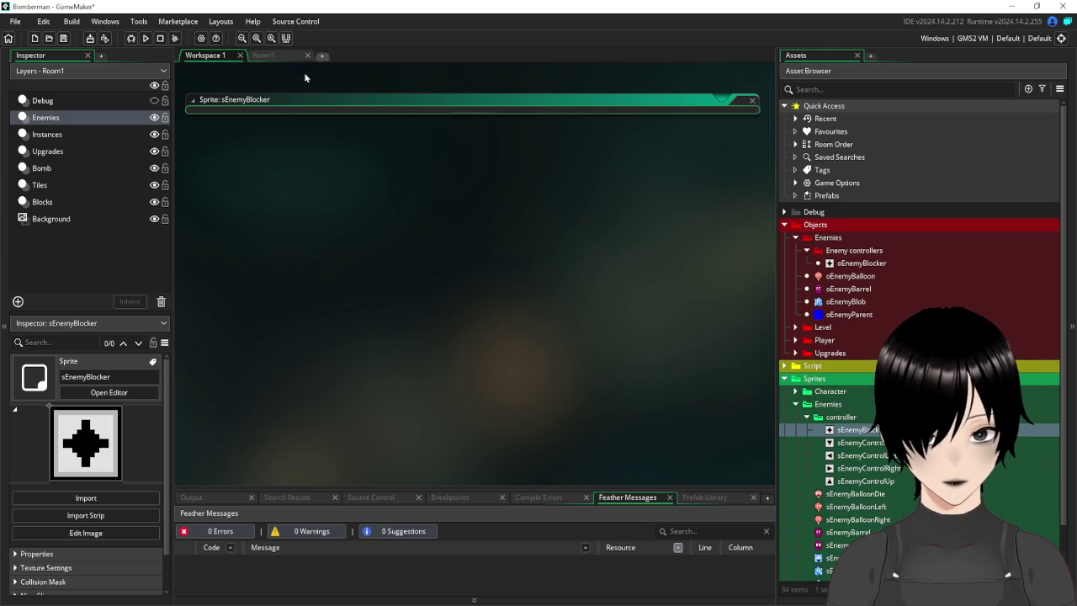
{"action": "left_click", "coordinate": [265, 58]}
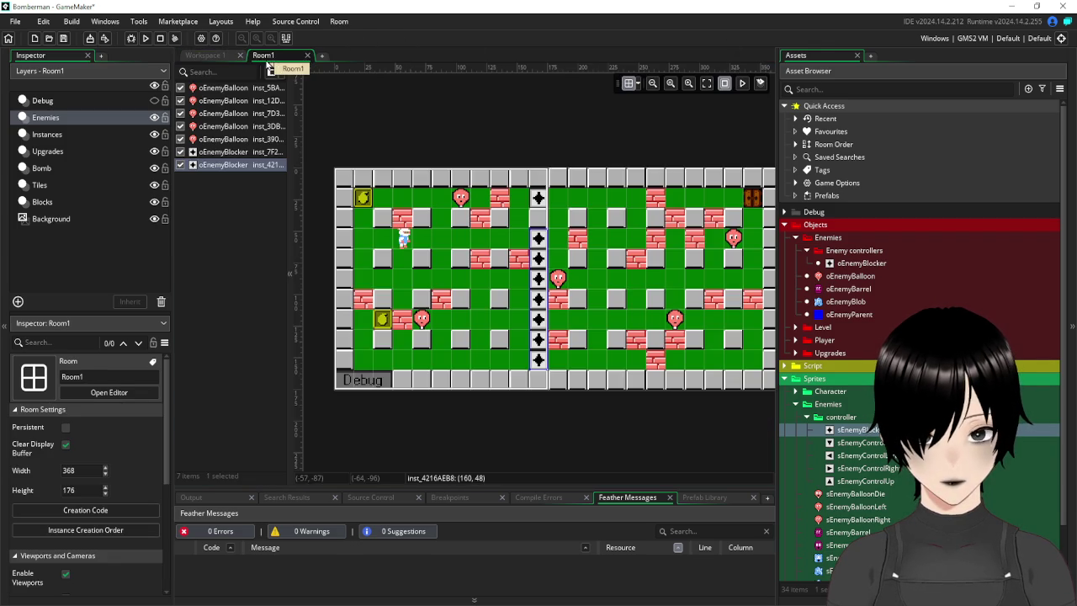
{"action": "left_click", "coordinate": [542, 282]}
{"action": "key", "text": "Delete"}
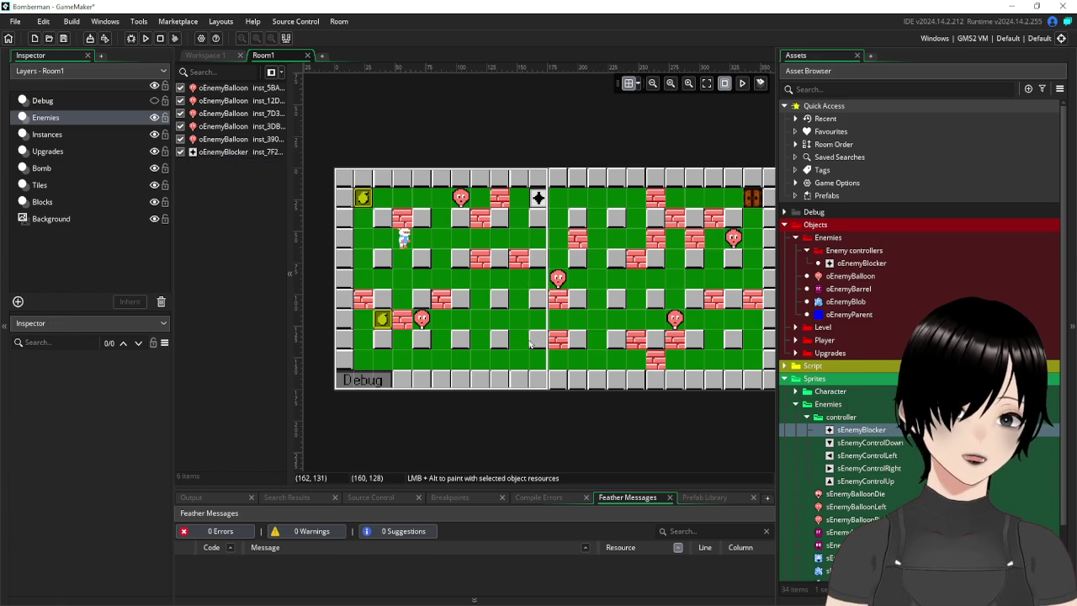
Add a new instance layer; the name 'Enemy Blocks' is rejected as invalid.
{"action": "left_click", "coordinate": [18, 301]}
{"action": "left_click", "coordinate": [74, 353]}
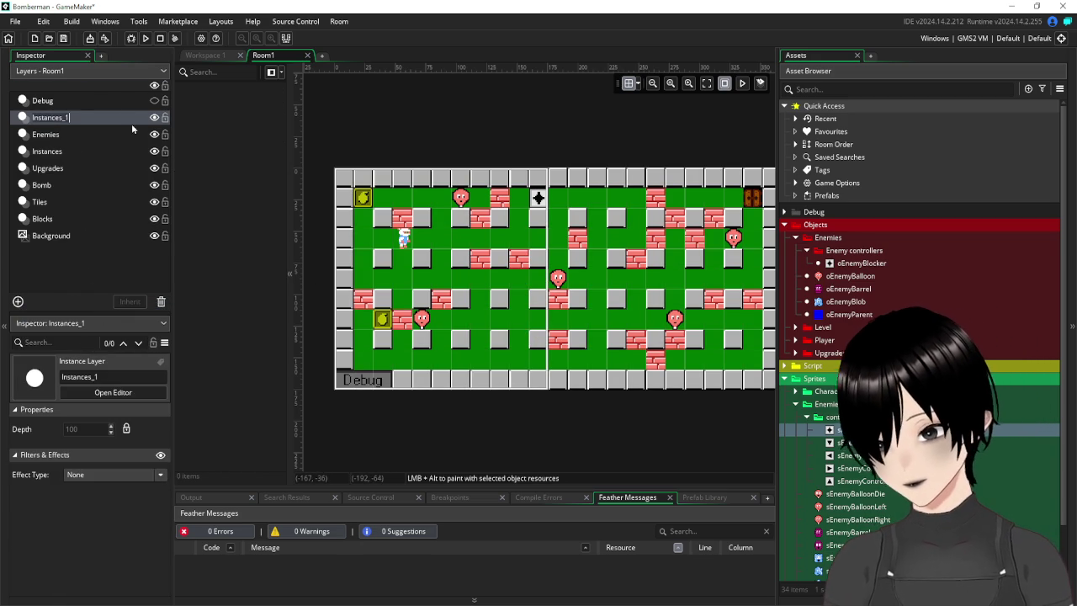
{"action": "type", "text": "Enemy Blo"}
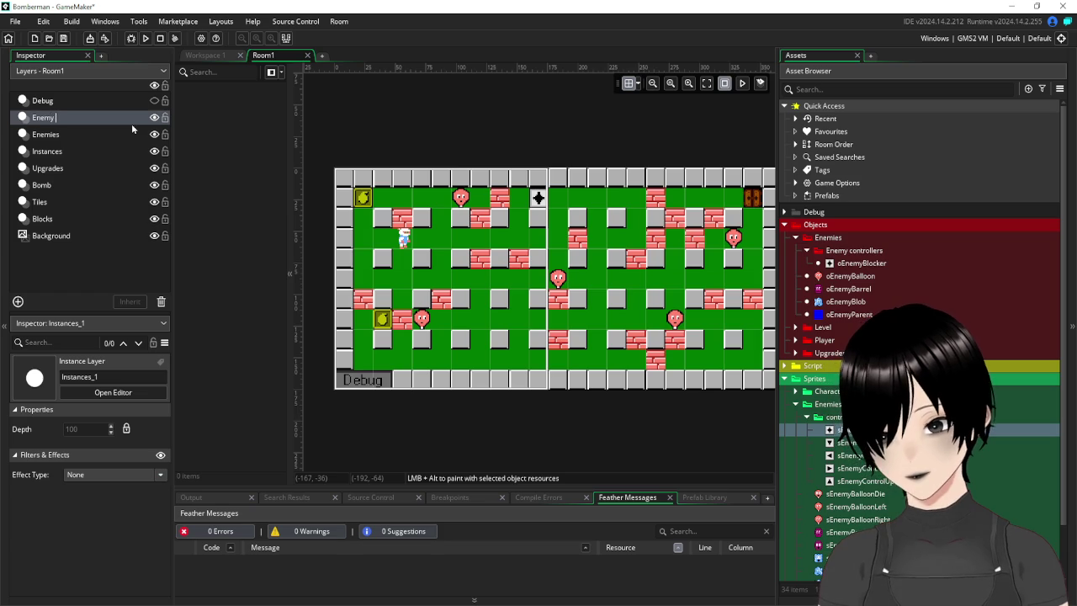
{"action": "type", "text": "cks"}
{"action": "key", "text": "Return"}
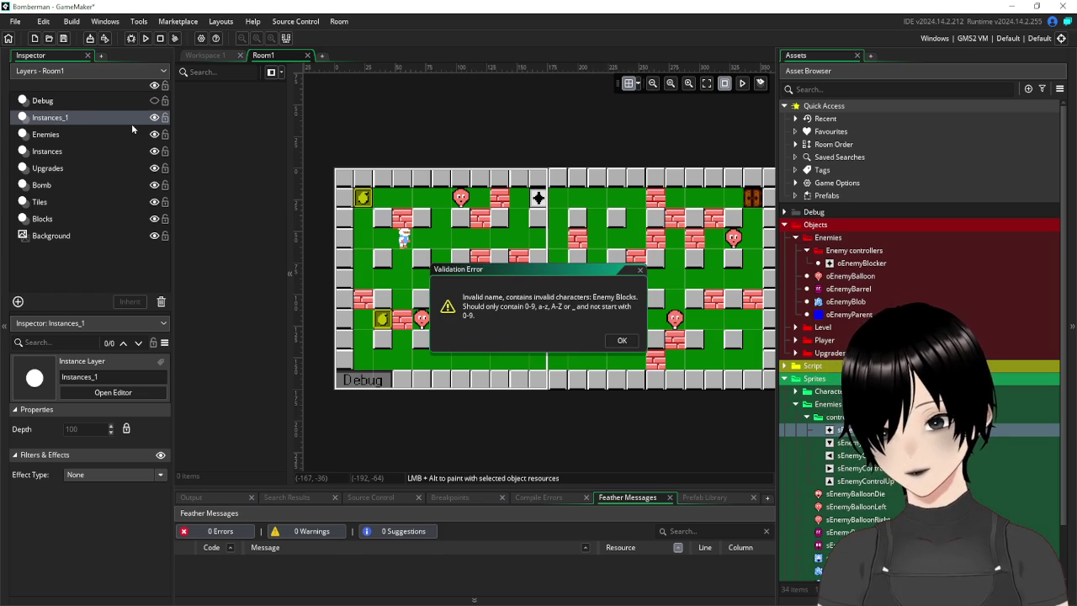
{"action": "left_click", "coordinate": [620, 342]}
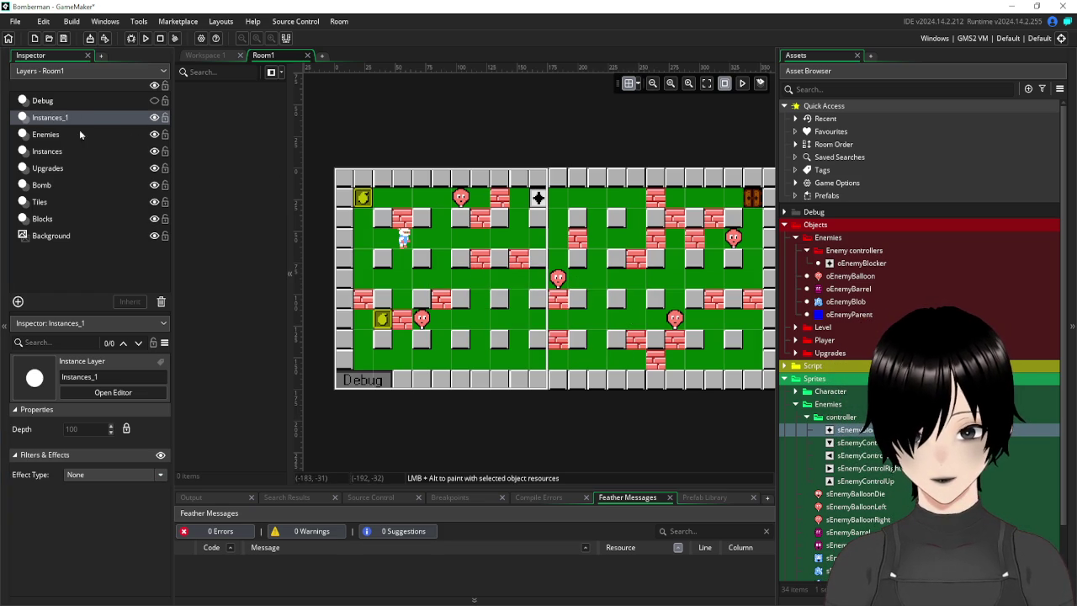
Rename the new layer to EnemyBlockers, then select the Enemies layer.
{"action": "right_click", "coordinate": [59, 121]}
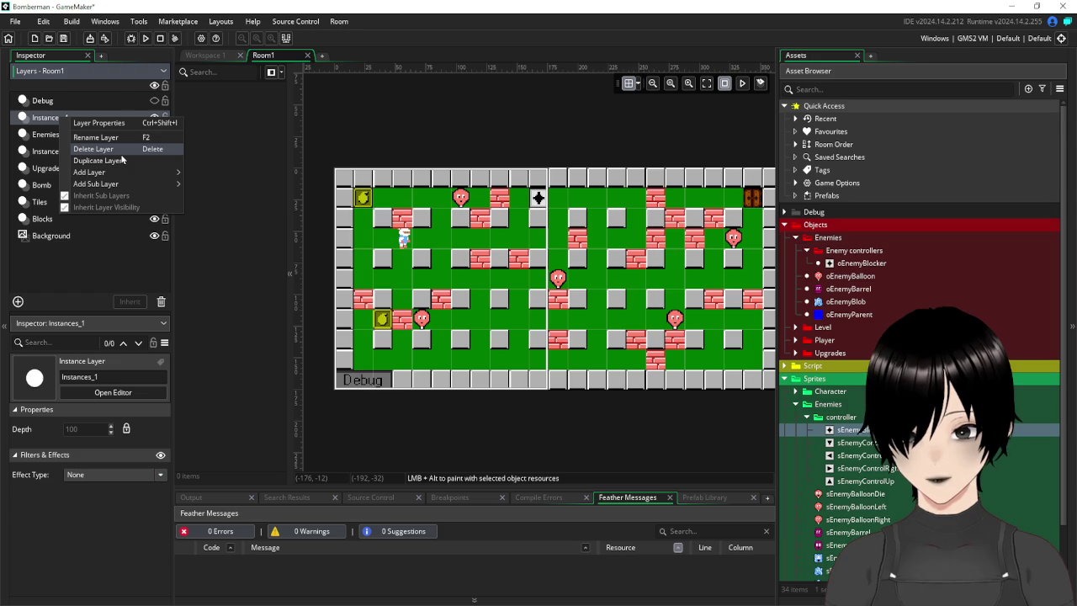
{"action": "left_click", "coordinate": [95, 138]}
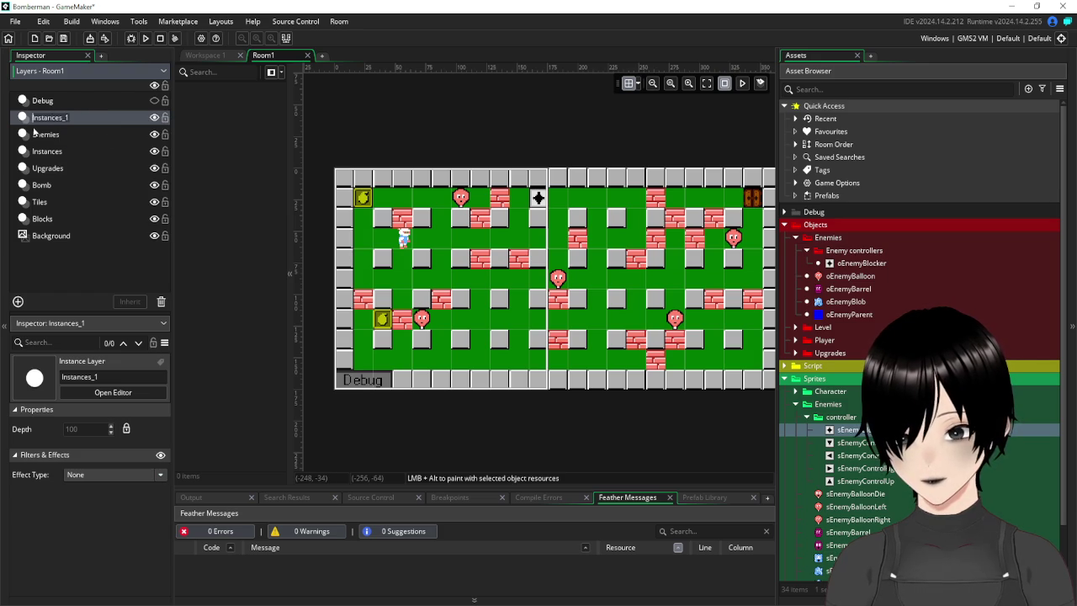
{"action": "type", "text": "Enemy"}
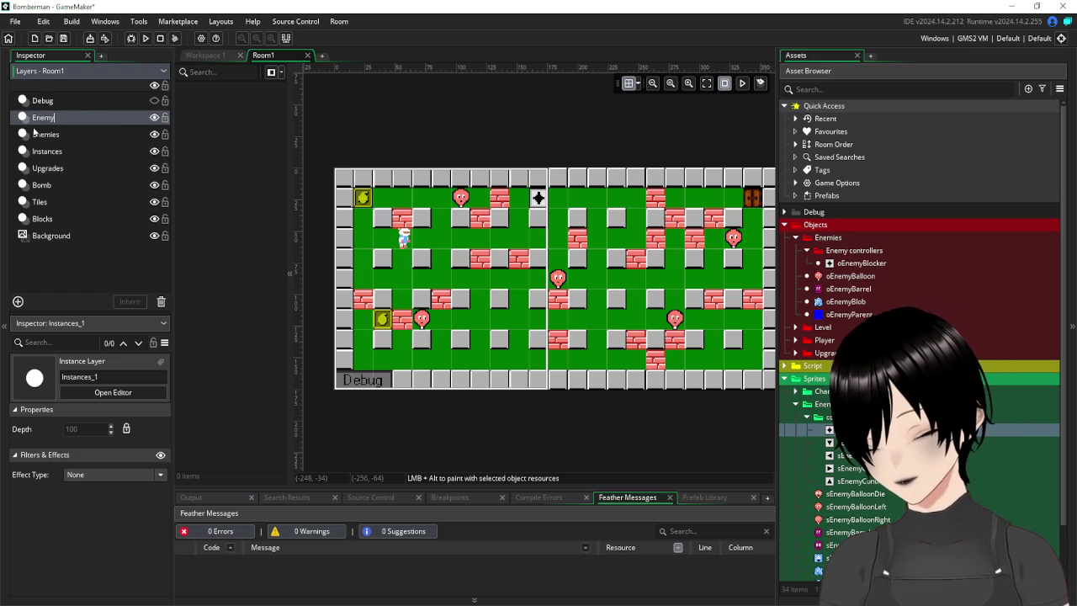
{"action": "type", "text": "Blockers"}
{"action": "key", "text": "Return"}
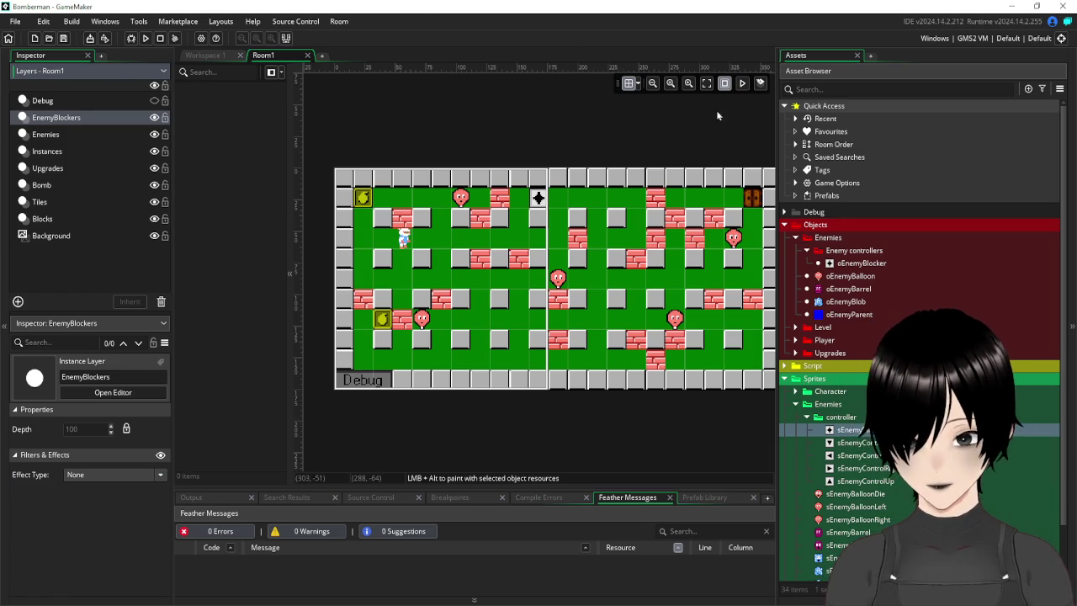
{"action": "left_click", "coordinate": [67, 134]}
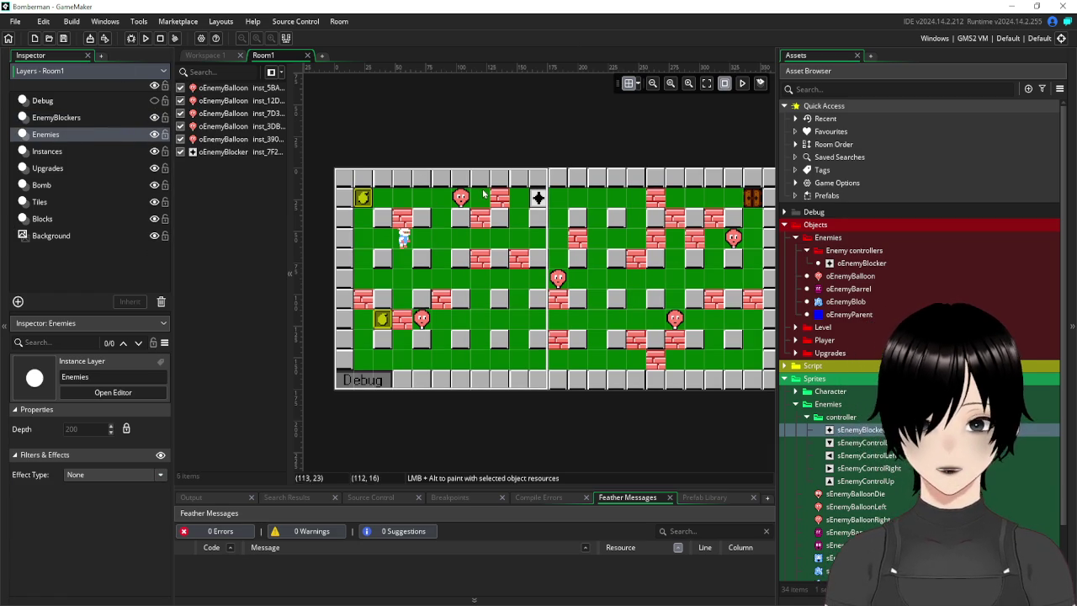
Cut the leftover blocker from the Enemies layer and set the room grid X to 16 on EnemyBlockers.
{"action": "left_click", "coordinate": [538, 198]}
{"action": "key", "text": "ctrl+x"}
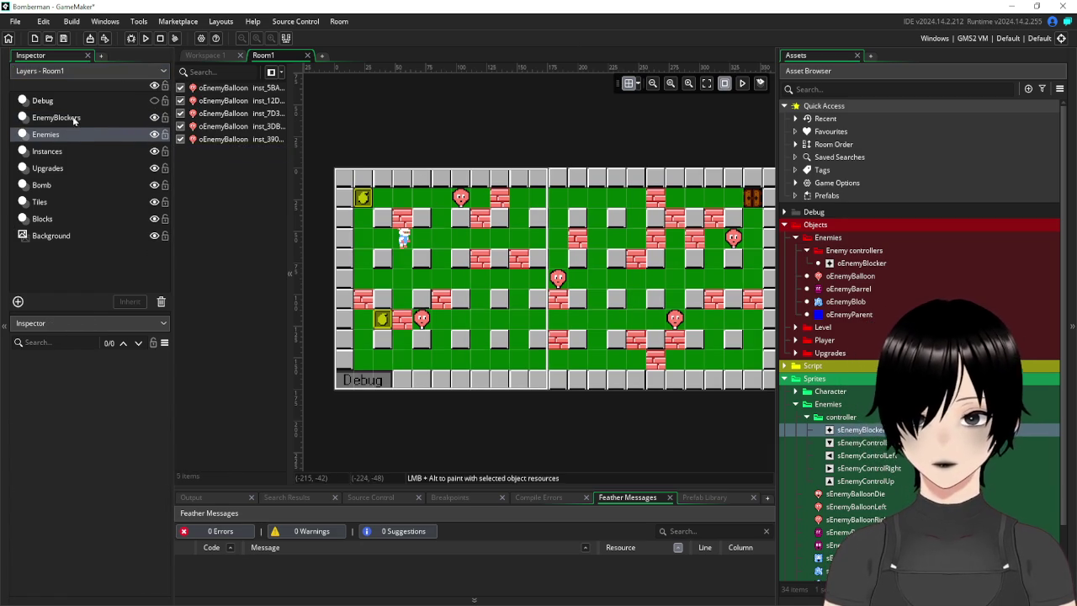
{"action": "left_click", "coordinate": [72, 117]}
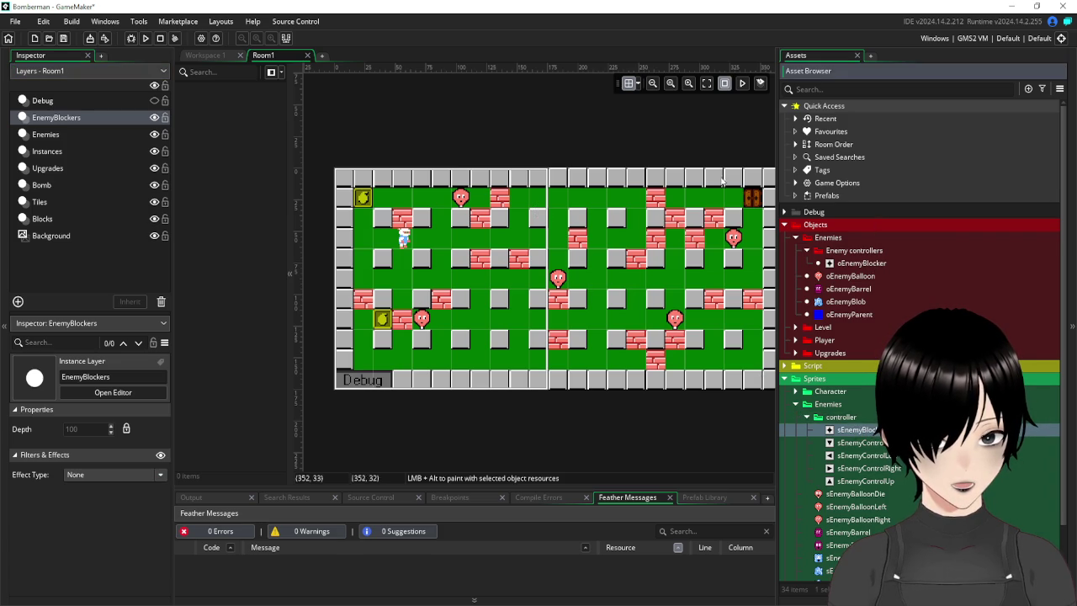
{"action": "left_click", "coordinate": [633, 82]}
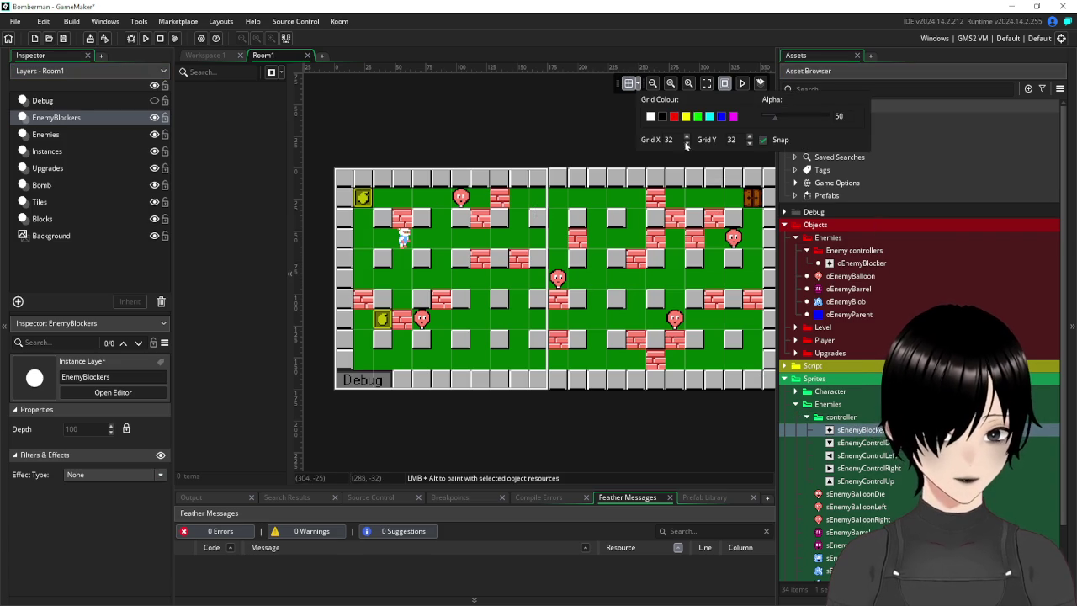
{"action": "type", "text": "16"}
{"action": "key", "text": "Tab"}
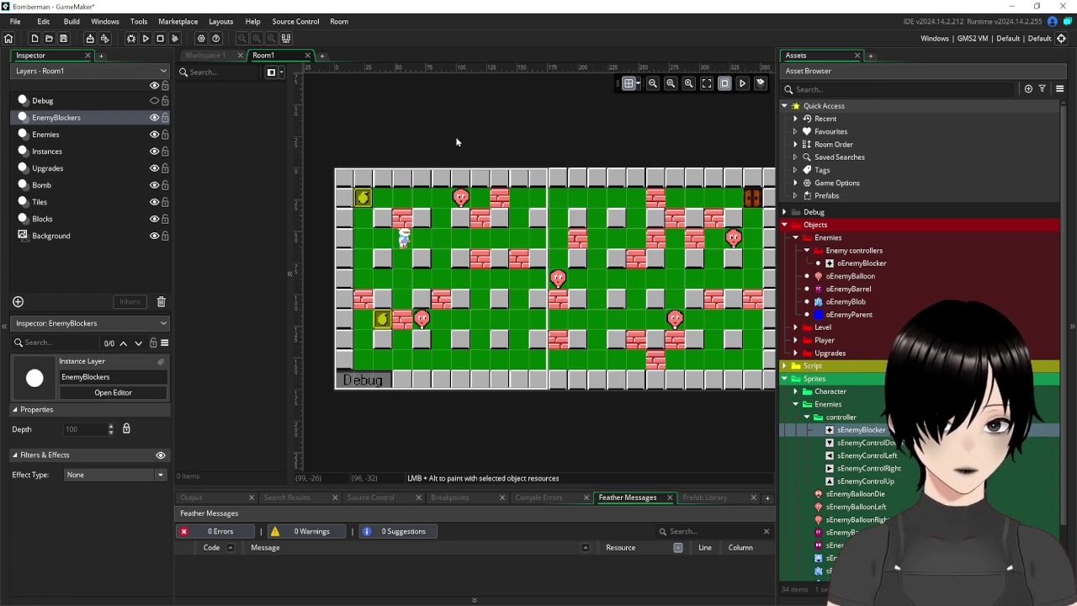
Paint oEnemyBlocker instances down the middle column and across the left half of the row.
{"action": "mouse_move", "coordinate": [858, 263]}
{"action": "left_mouse_down"}
{"action": "mouse_move", "coordinate": [701, 281]}
{"action": "mouse_move", "coordinate": [536, 193]}
{"action": "mouse_move", "coordinate": [543, 363]}
{"action": "left_mouse_up"}
{"action": "left_click", "coordinate": [538, 202]}
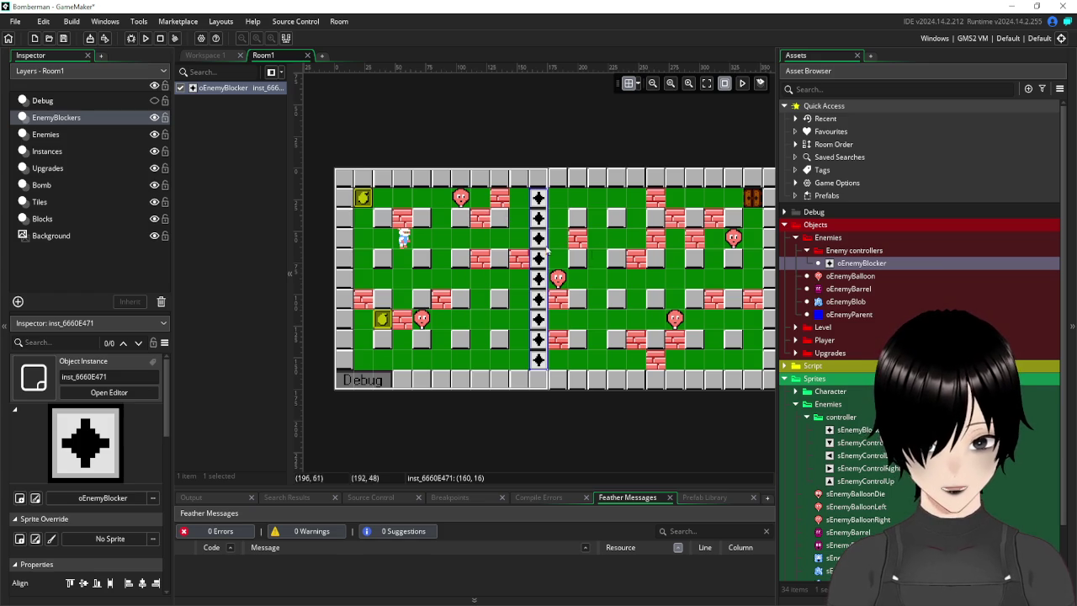
{"action": "left_click", "coordinate": [861, 263]}
{"action": "left_click", "coordinate": [635, 299], "text": "alt"}
{"action": "left_click", "coordinate": [363, 278], "text": "alt"}
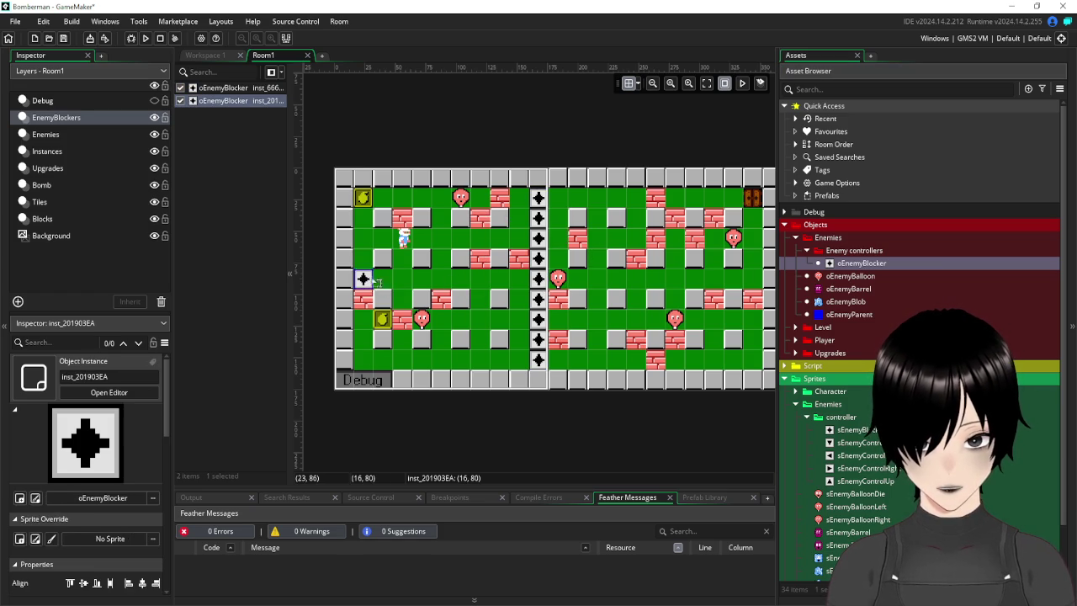
{"action": "left_click_drag", "start_coordinate": [375, 279], "coordinate": [523, 278]}
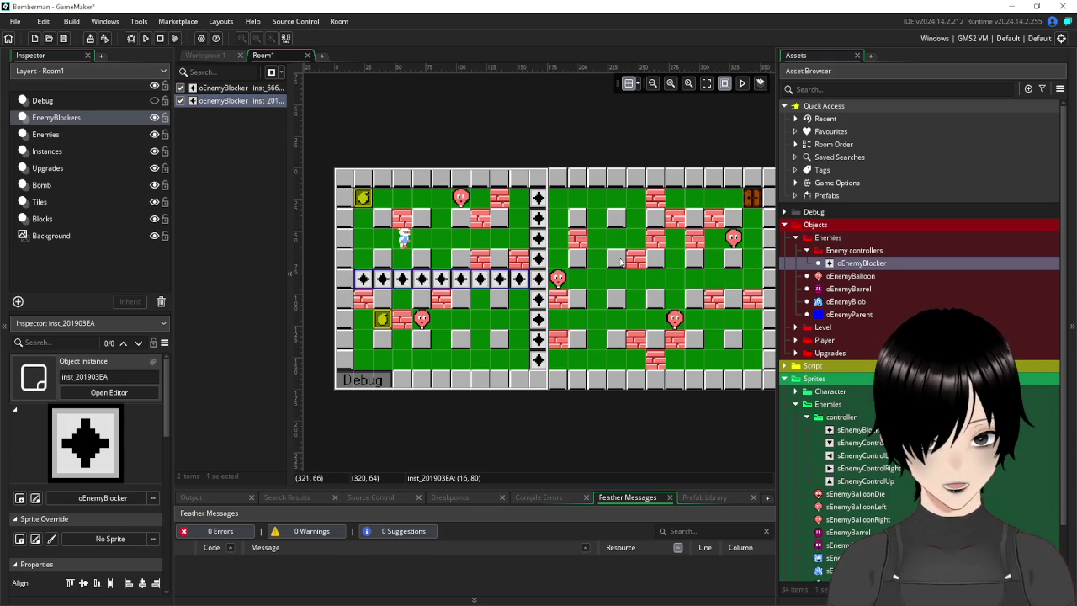
{"action": "left_click", "coordinate": [565, 286]}
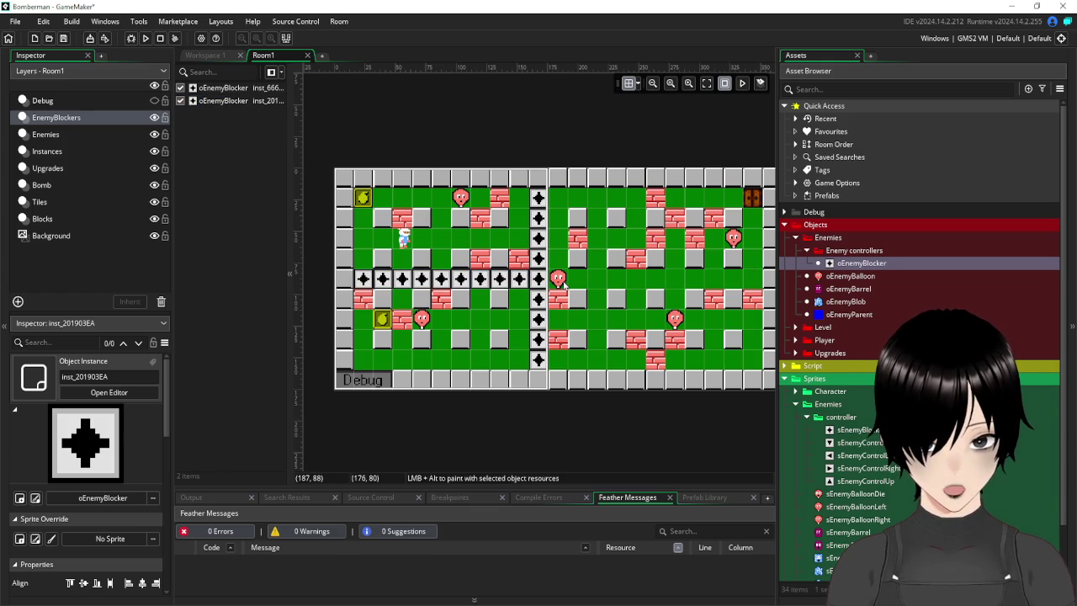
Move a balloon enemy up one tile, then paint blockers across the corridor's right half and up a column.
{"action": "left_click", "coordinate": [66, 134]}
{"action": "left_click_drag", "start_coordinate": [557, 280], "coordinate": [558, 238]}
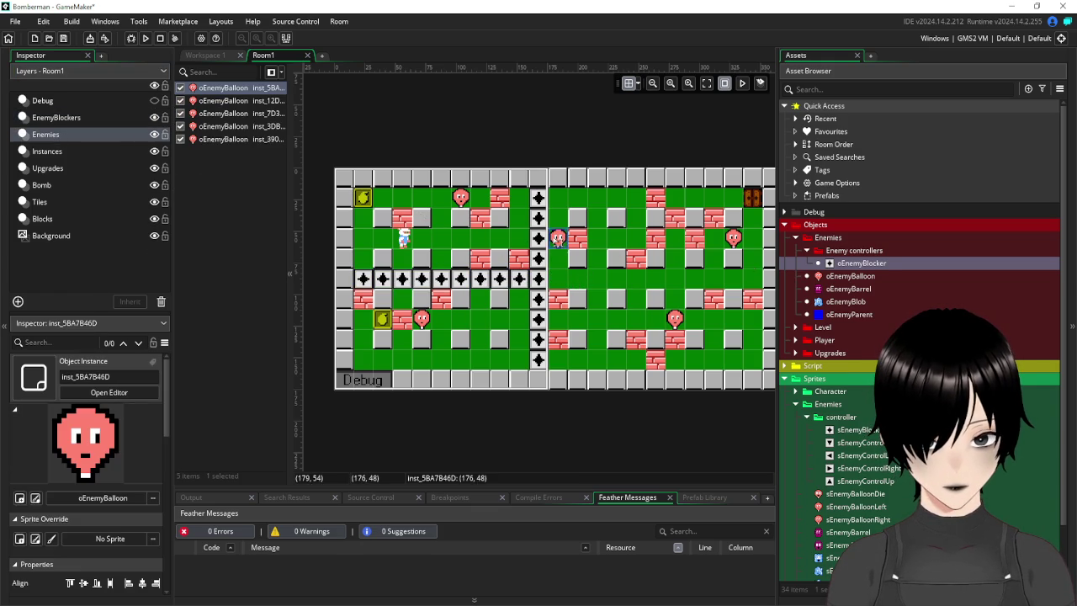
{"action": "left_click", "coordinate": [865, 266]}
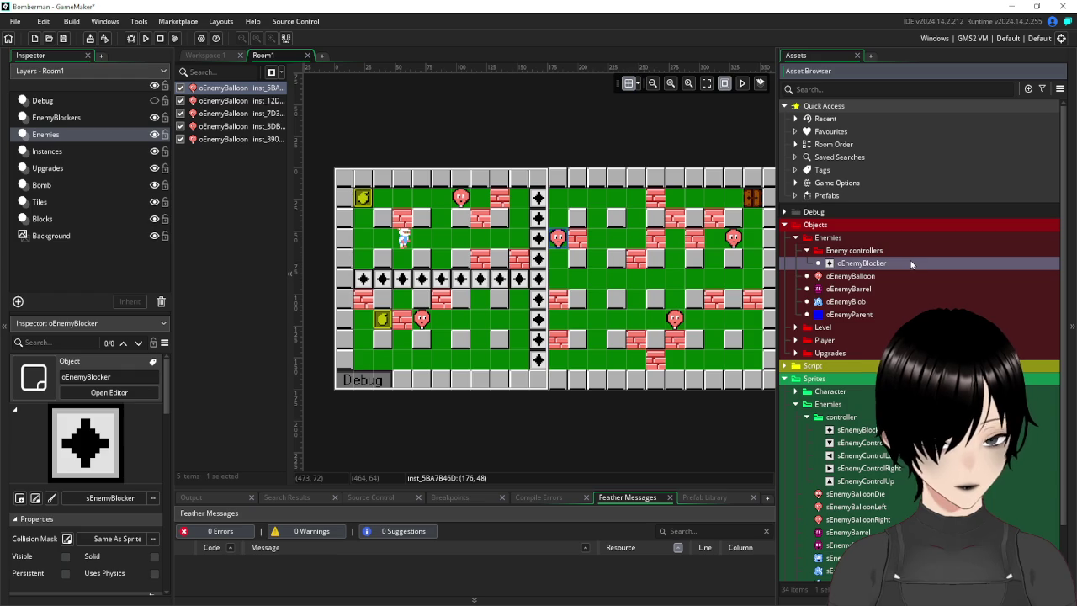
{"action": "left_click_drag", "start_coordinate": [884, 266], "coordinate": [557, 279]}
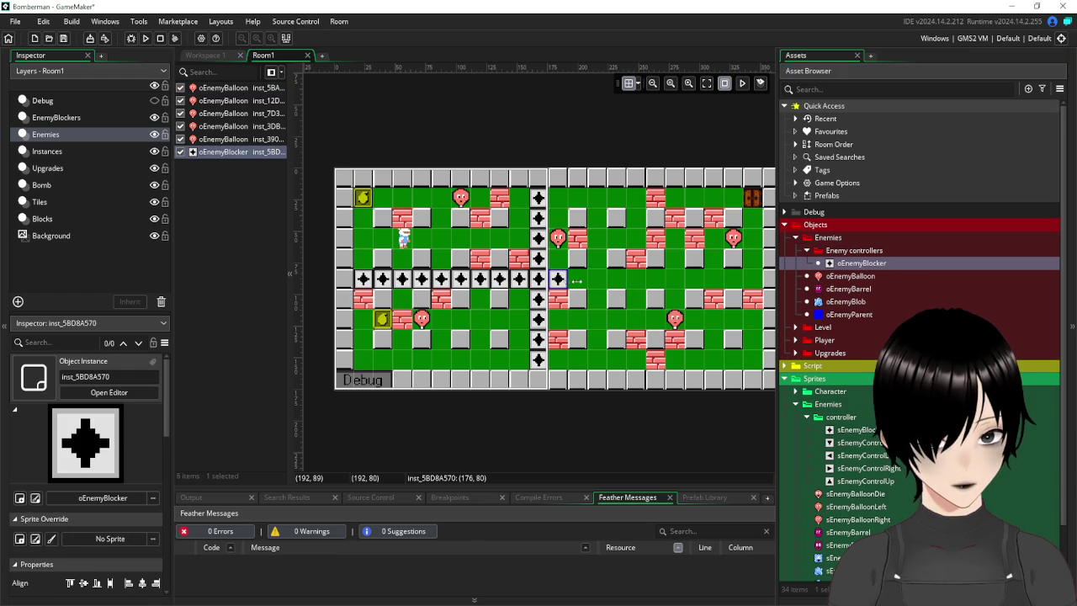
{"action": "left_click_drag", "start_coordinate": [576, 281], "coordinate": [767, 278]}
{"action": "mouse_move", "coordinate": [881, 269]}
{"action": "left_mouse_down"}
{"action": "mouse_move", "coordinate": [656, 199]}
{"action": "mouse_move", "coordinate": [628, 199]}
{"action": "mouse_move", "coordinate": [638, 243]}
{"action": "left_mouse_up"}
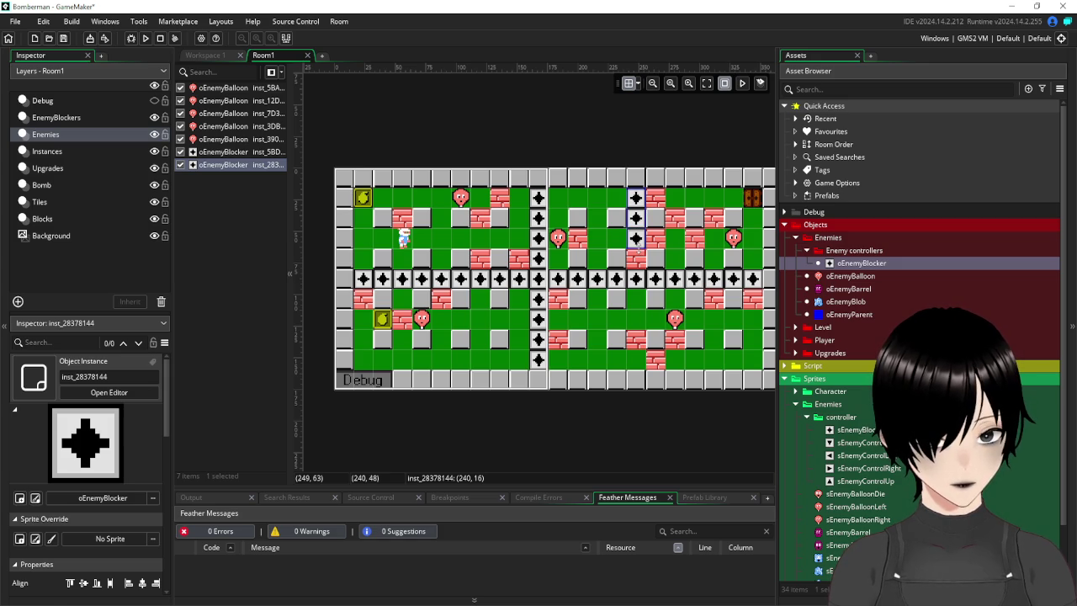
{"action": "left_click", "coordinate": [637, 259]}
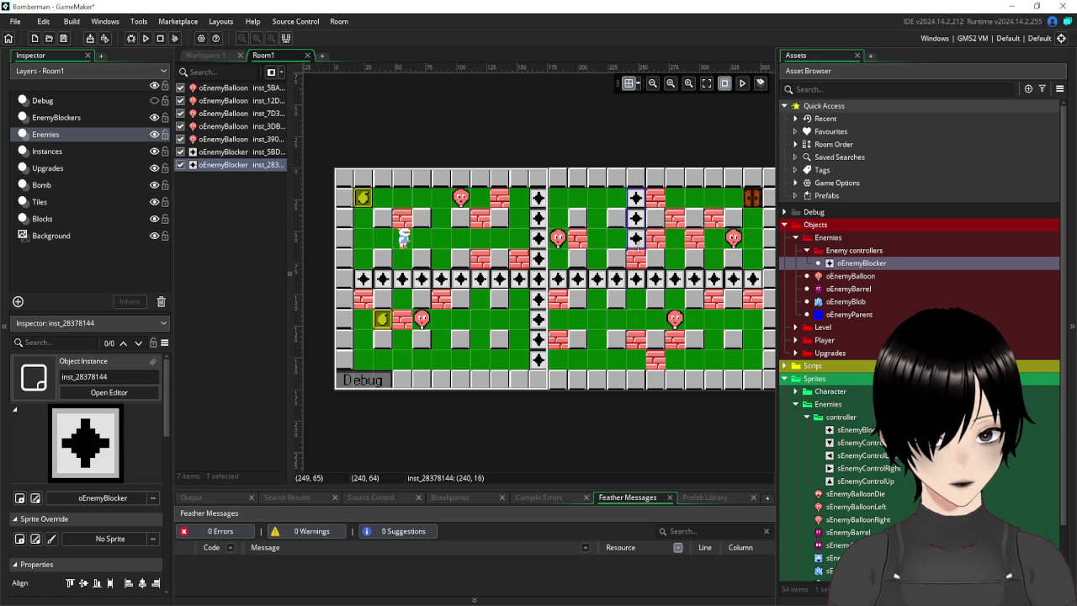
{"action": "left_click", "coordinate": [236, 307]}
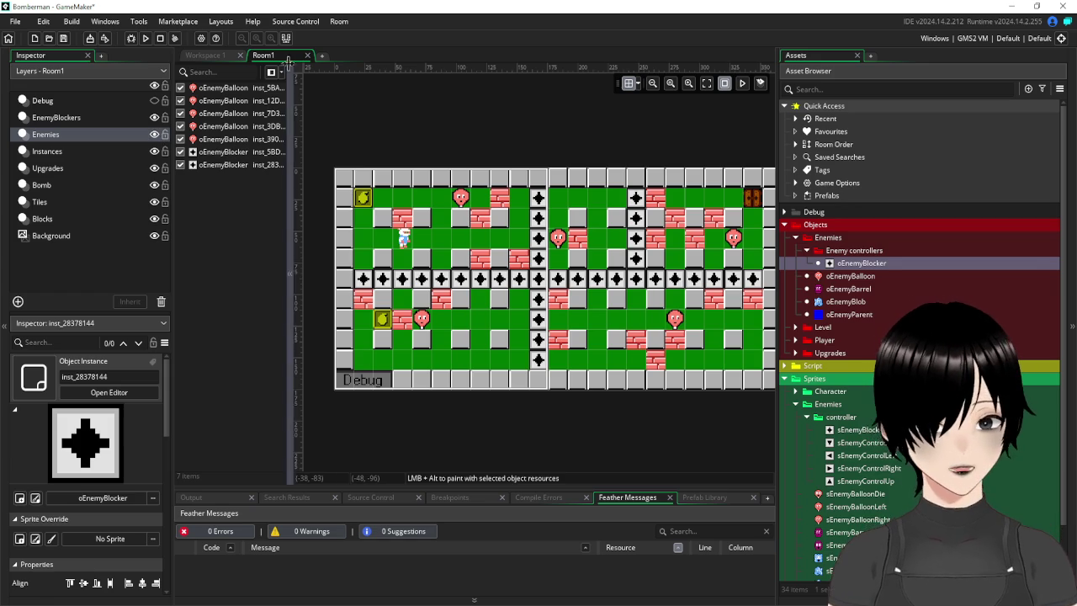
{"action": "left_click", "coordinate": [211, 56]}
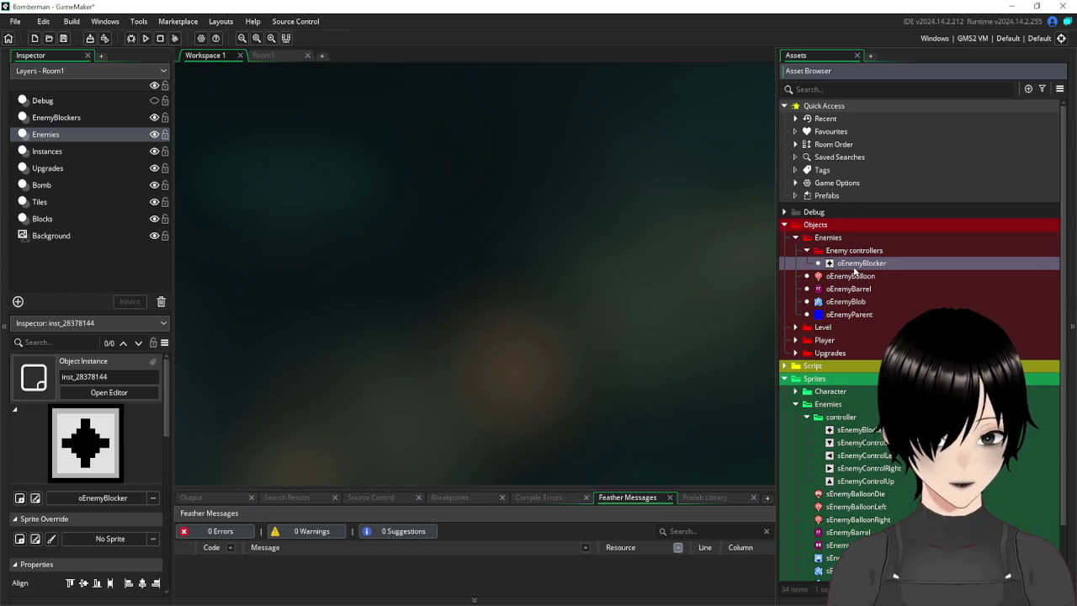
Tick Visible on oEnemyBlocker, return to Room1, and collapse the Sprites and Enemy controllers folders.
{"action": "double_click", "coordinate": [860, 263]}
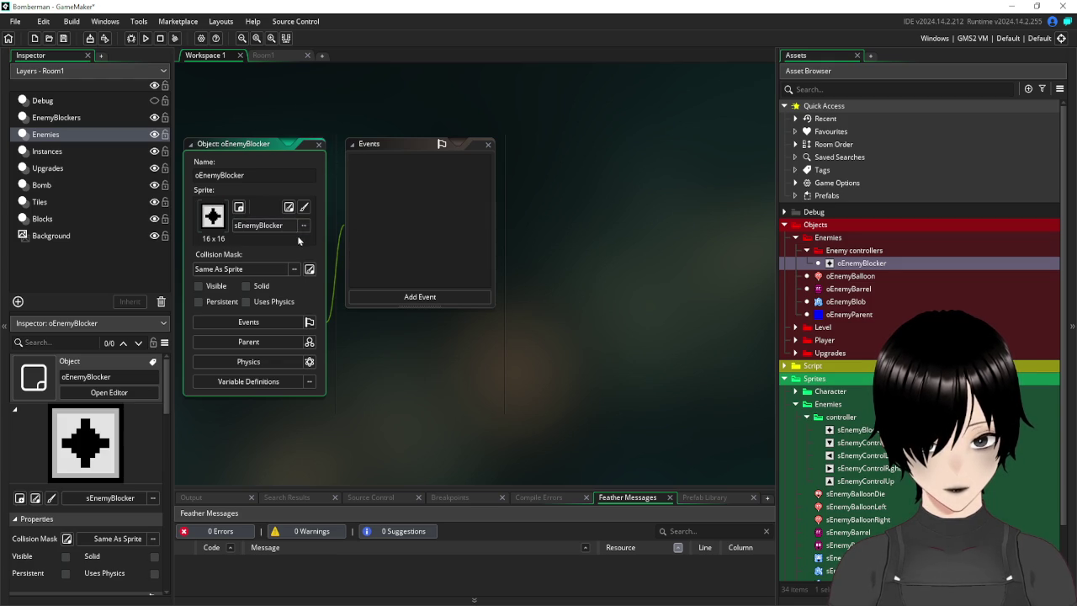
{"action": "left_click", "coordinate": [318, 145]}
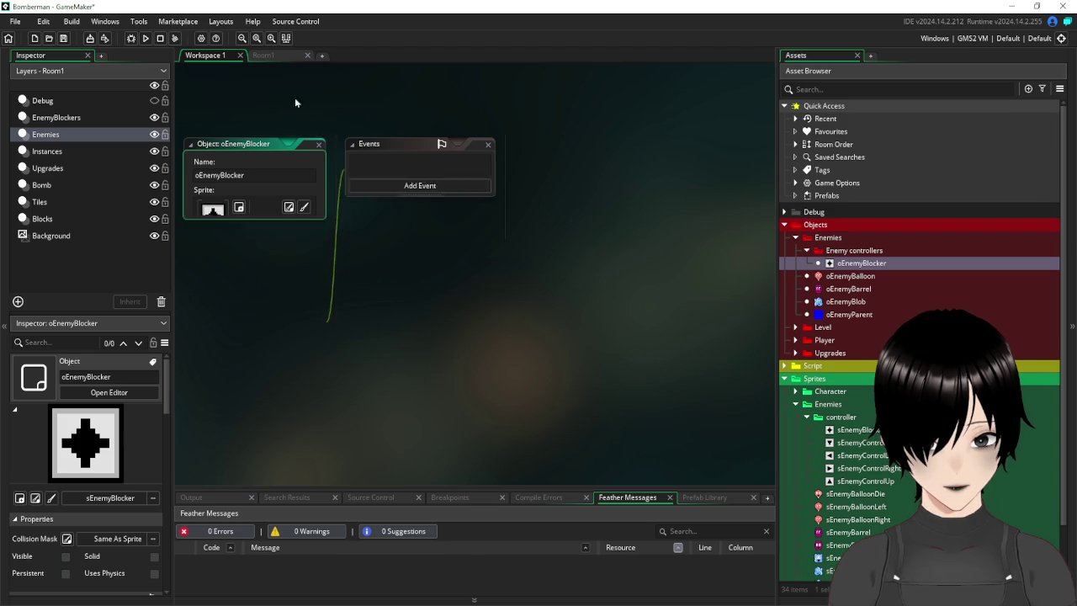
{"action": "left_click", "coordinate": [271, 57]}
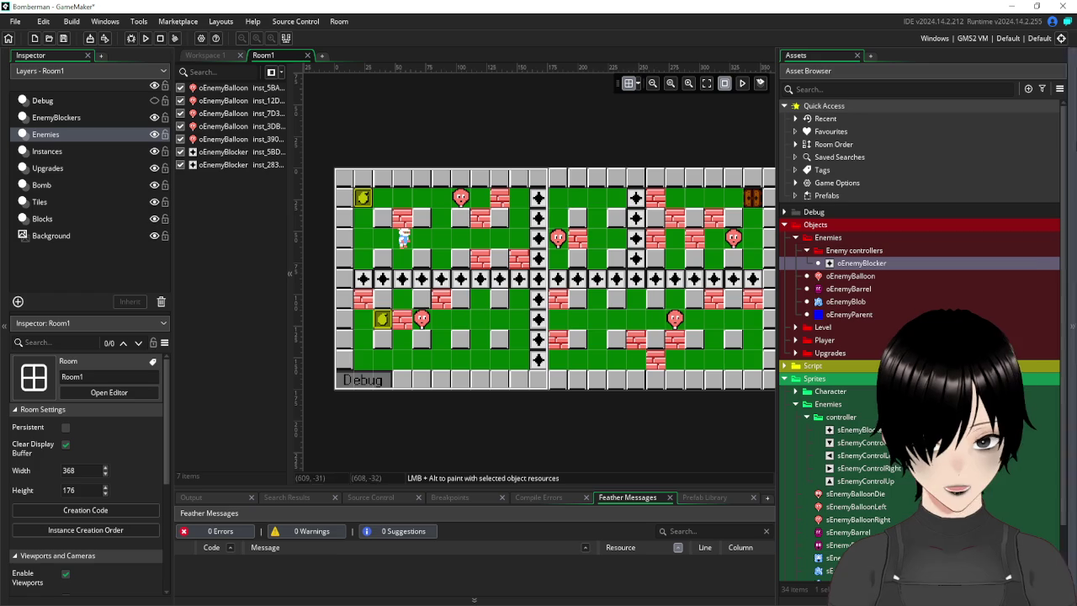
{"action": "double_click", "coordinate": [883, 263]}
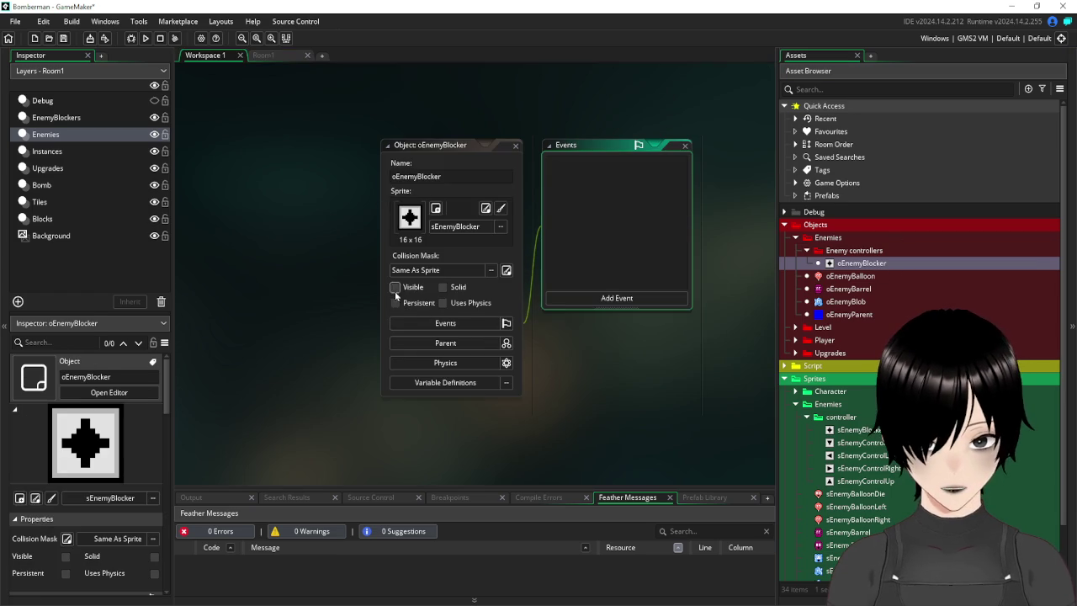
{"action": "left_click", "coordinate": [394, 287]}
{"action": "left_click", "coordinate": [268, 41]}
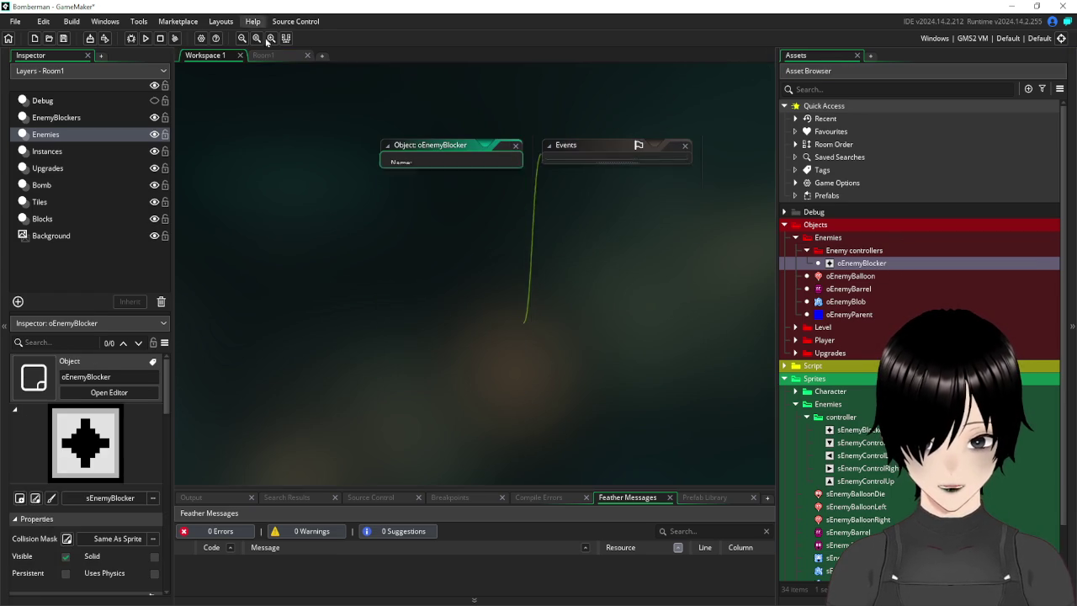
{"action": "left_click", "coordinate": [266, 54]}
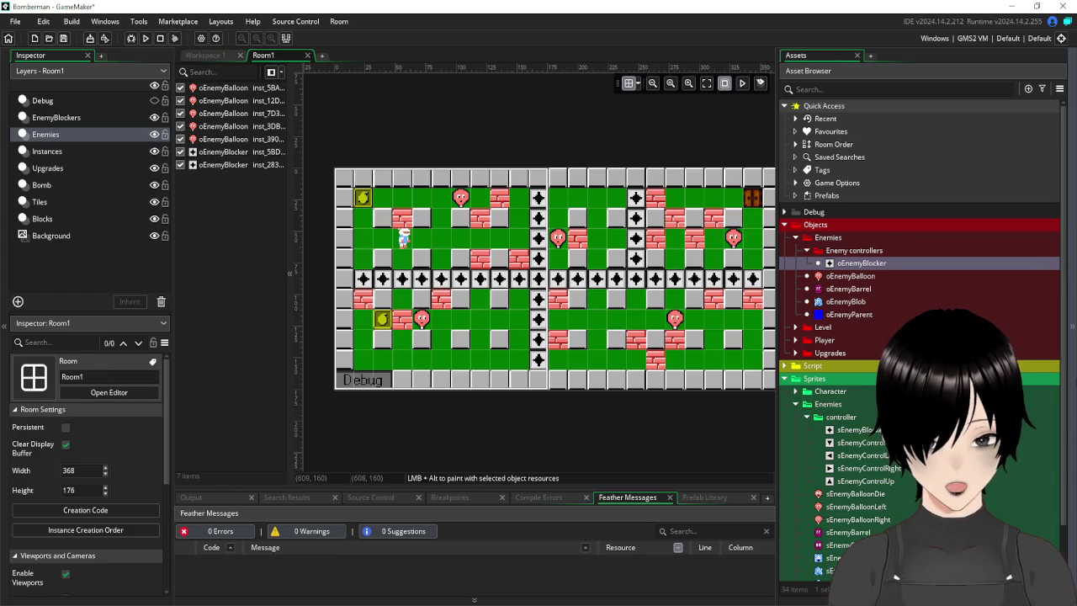
{"action": "left_click", "coordinate": [784, 378]}
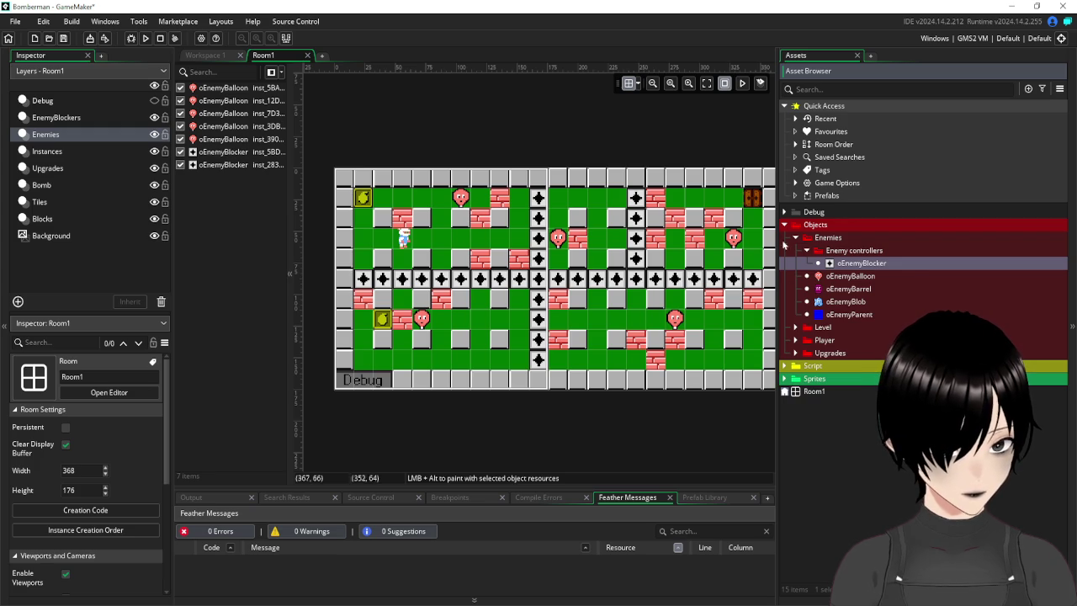
{"action": "left_click", "coordinate": [805, 250]}
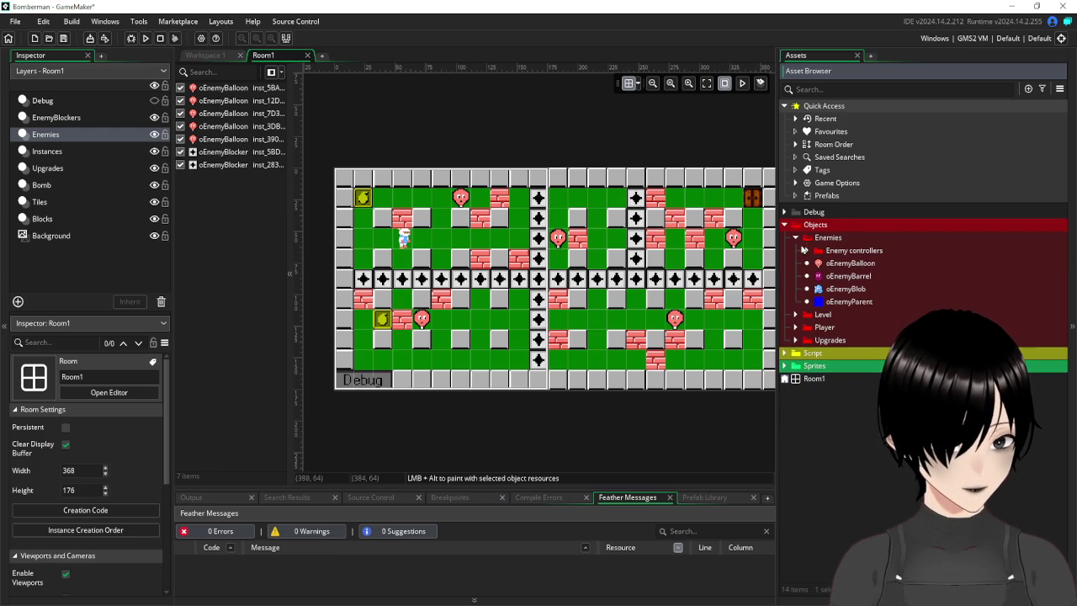
Open sEnemyBalloonStand from Script > EnemyStates and place the cursor at the end of line 6.
{"action": "double_click", "coordinate": [859, 269]}
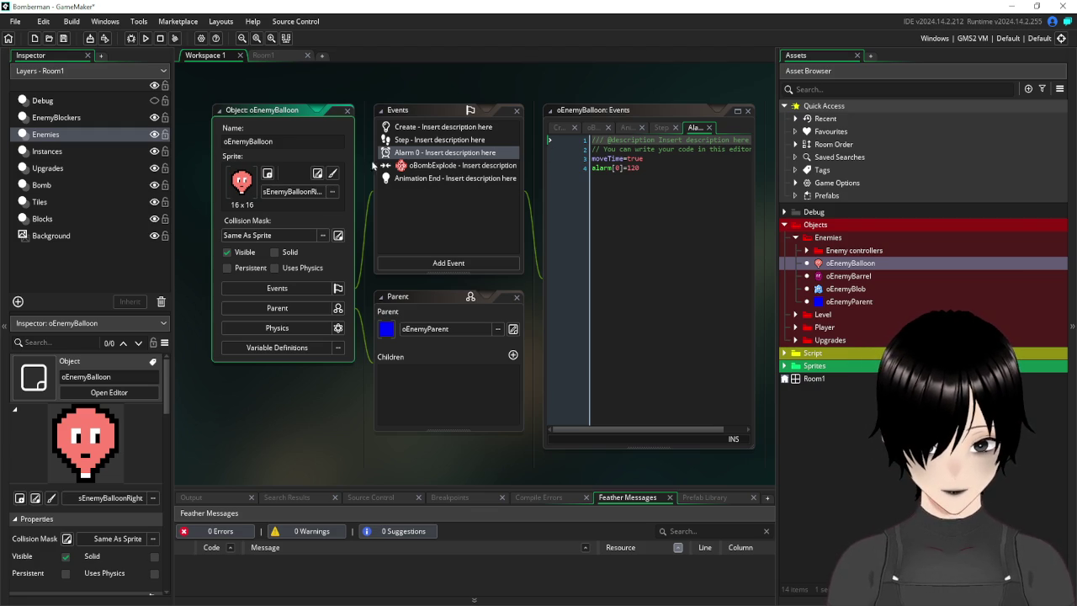
{"action": "left_click", "coordinate": [347, 113]}
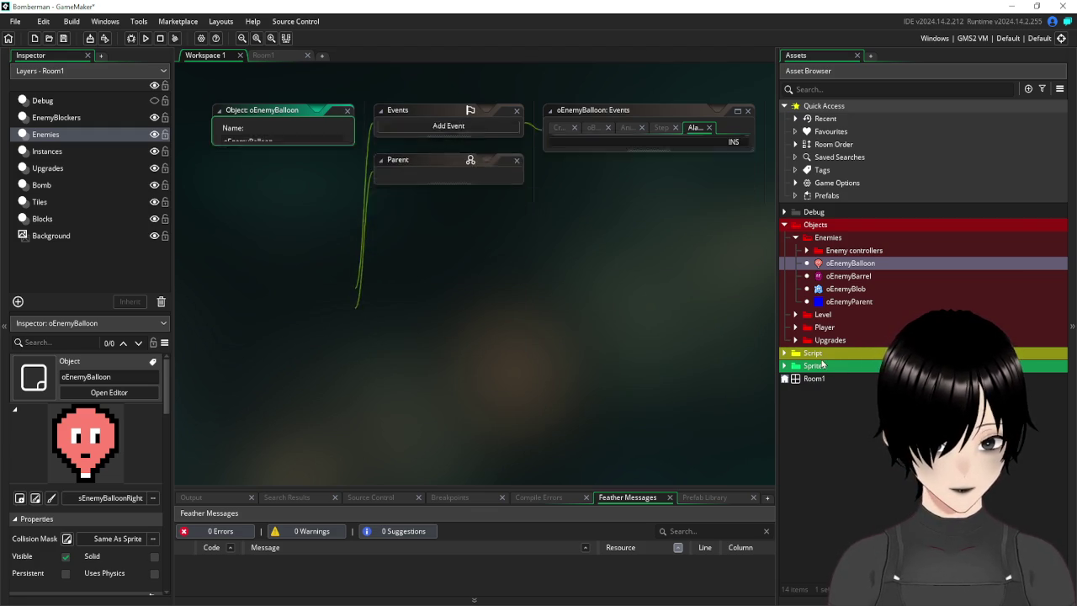
{"action": "left_click", "coordinate": [784, 353]}
{"action": "left_click", "coordinate": [795, 366]}
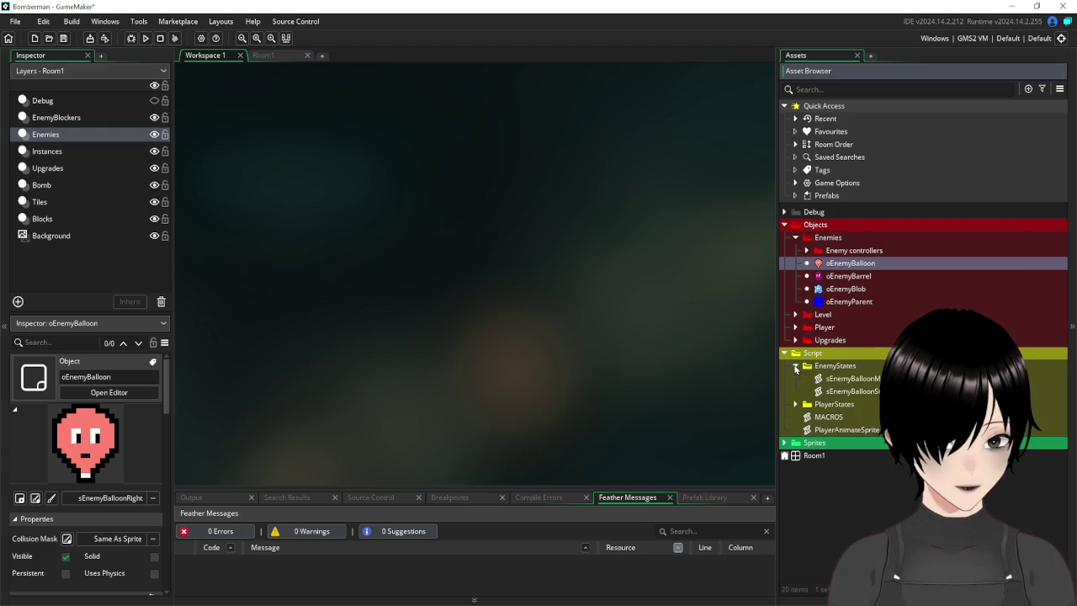
{"action": "double_click", "coordinate": [841, 378]}
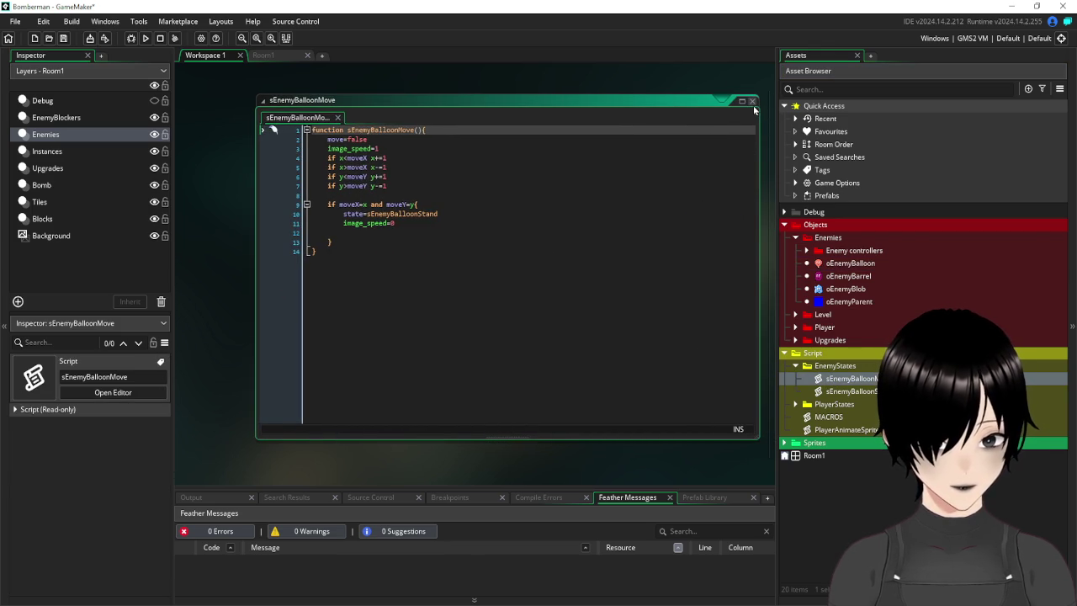
{"action": "left_click", "coordinate": [752, 101]}
{"action": "double_click", "coordinate": [849, 391]}
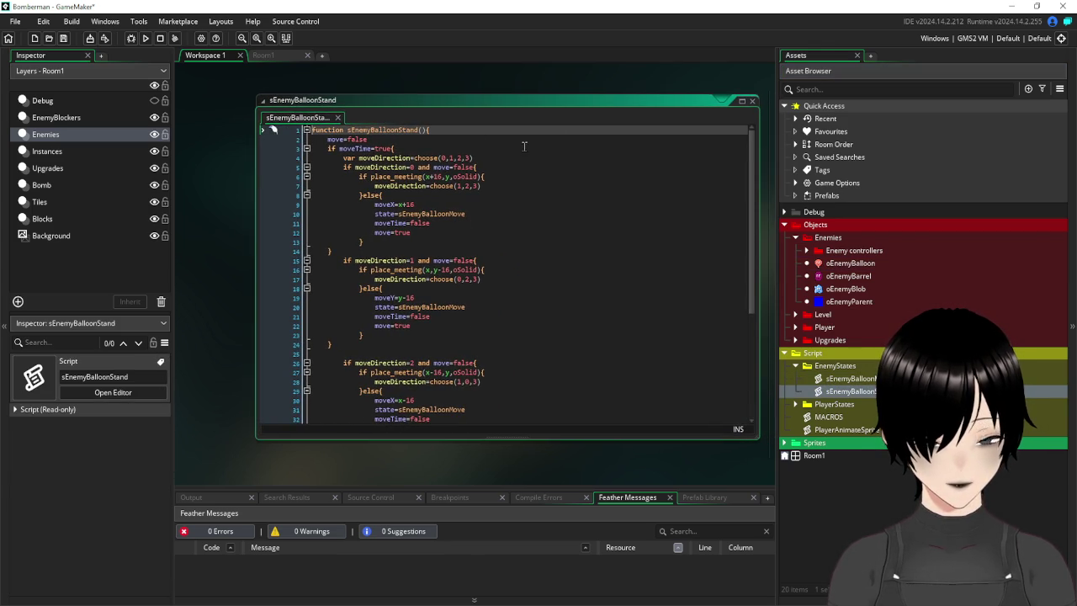
{"action": "left_click", "coordinate": [482, 176]}
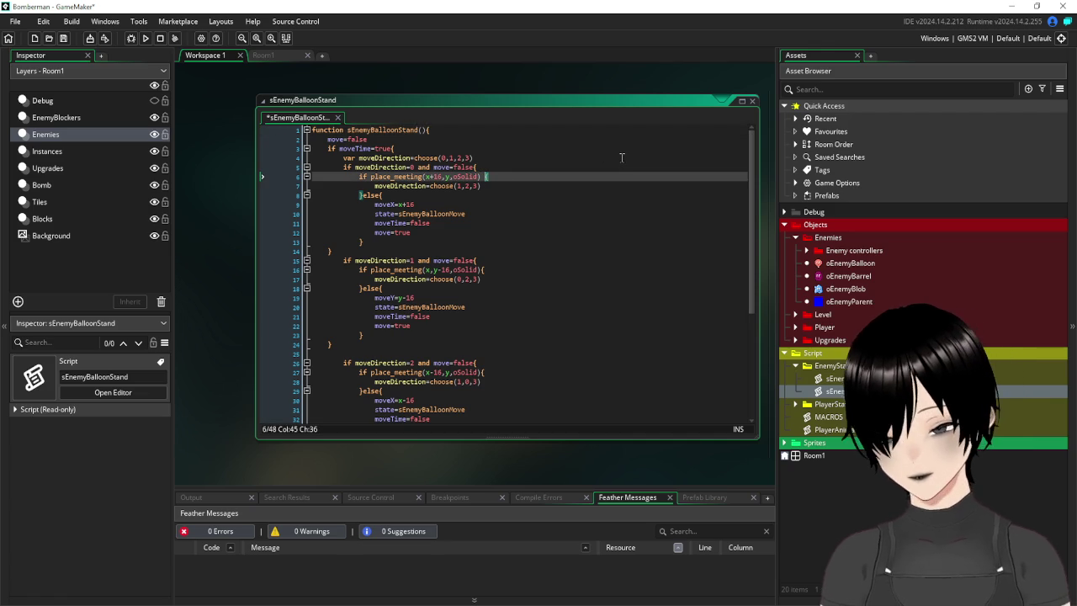
Append an 'or place_meeting(x+16,y,oEnemyBlocker)' check to line 6 and copy it.
{"action": "type", "text": "or"}
{"action": "type", "text": " place"}
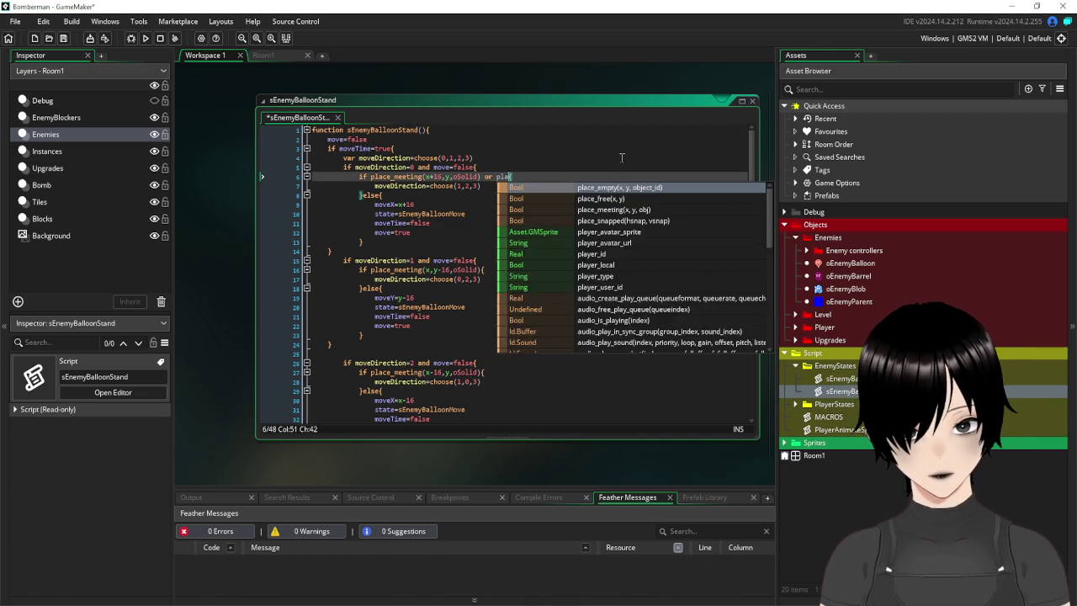
{"action": "type", "text": "_"}
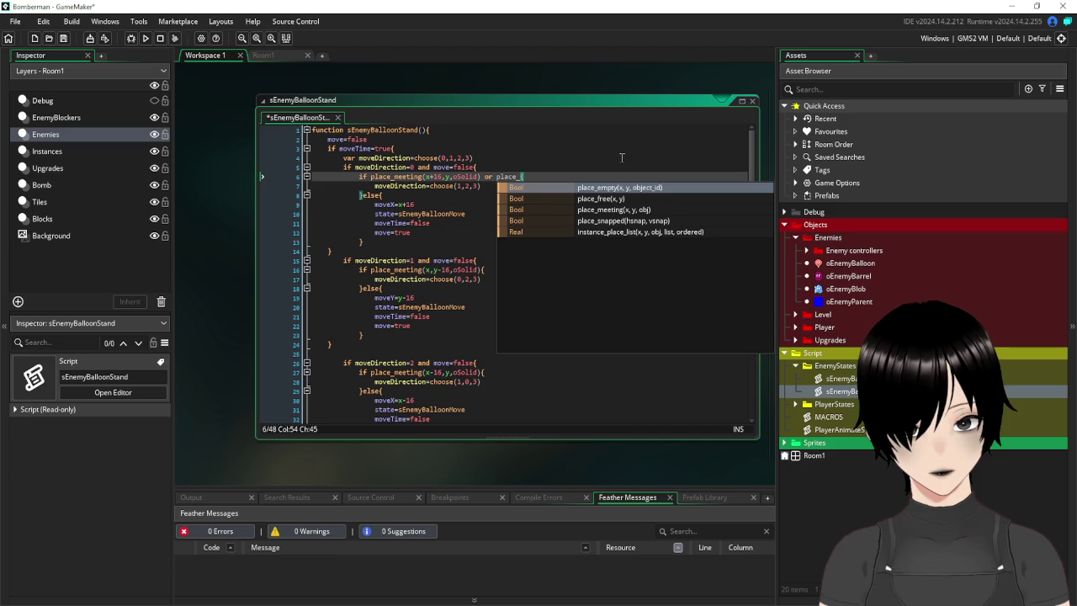
{"action": "type", "text": "m"}
{"action": "key", "text": "Return"}
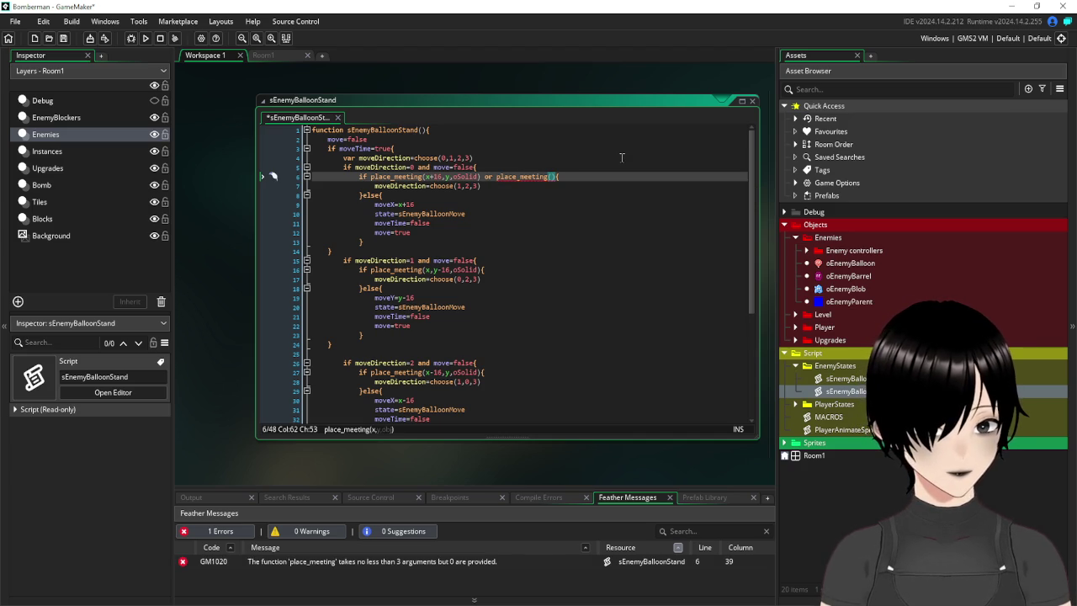
{"action": "type", "text": "oEn"}
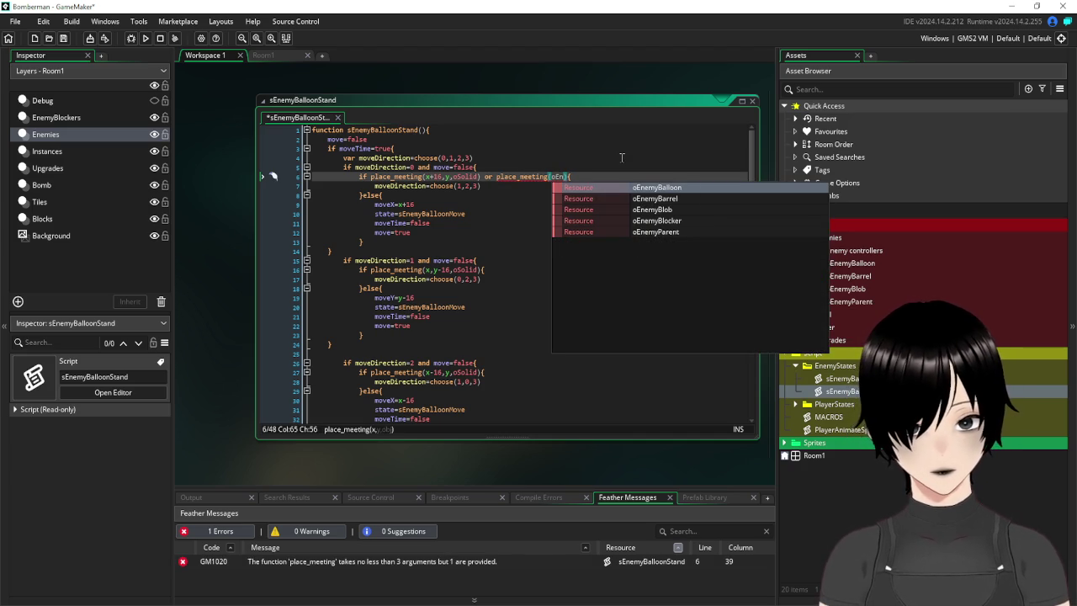
{"action": "left_click", "coordinate": [664, 223]}
{"action": "left_click", "coordinate": [552, 177]}
{"action": "type", "text": ",y,"}
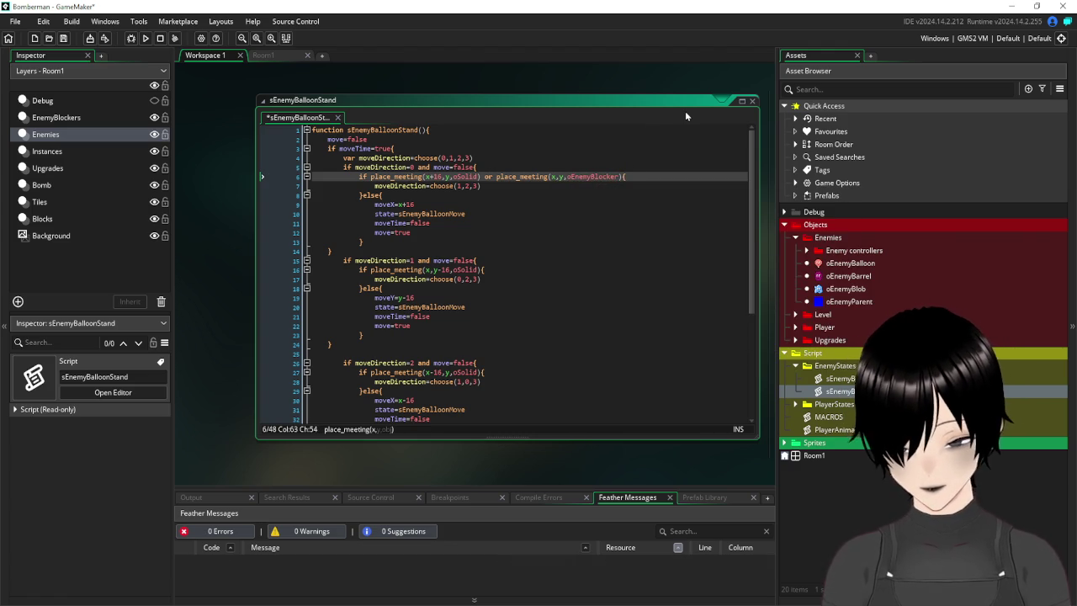
{"action": "type", "text": "+16"}
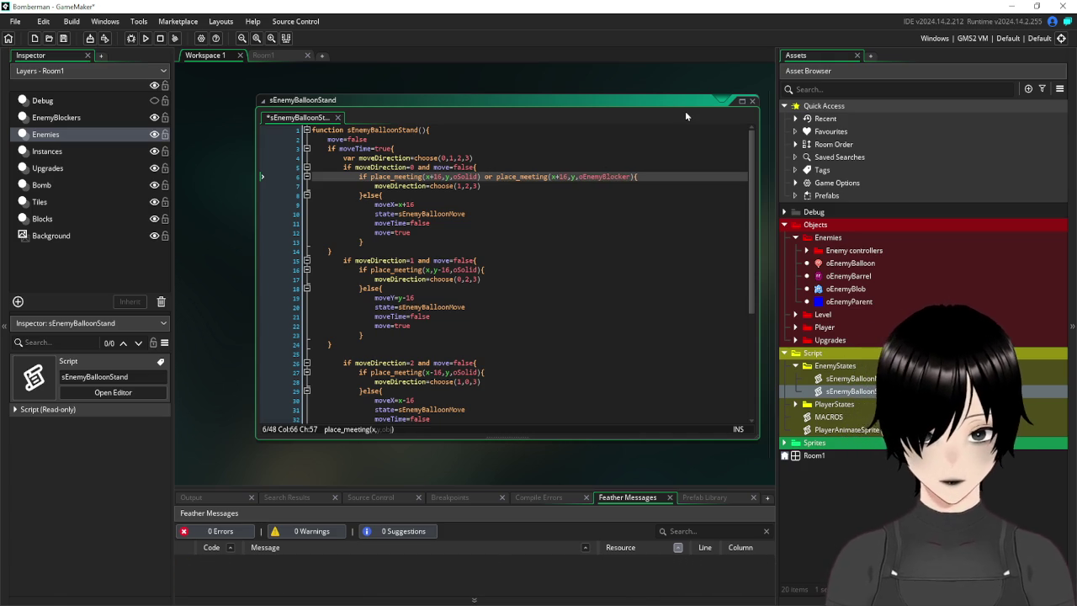
{"action": "left_click_drag", "start_coordinate": [635, 177], "coordinate": [485, 178]}
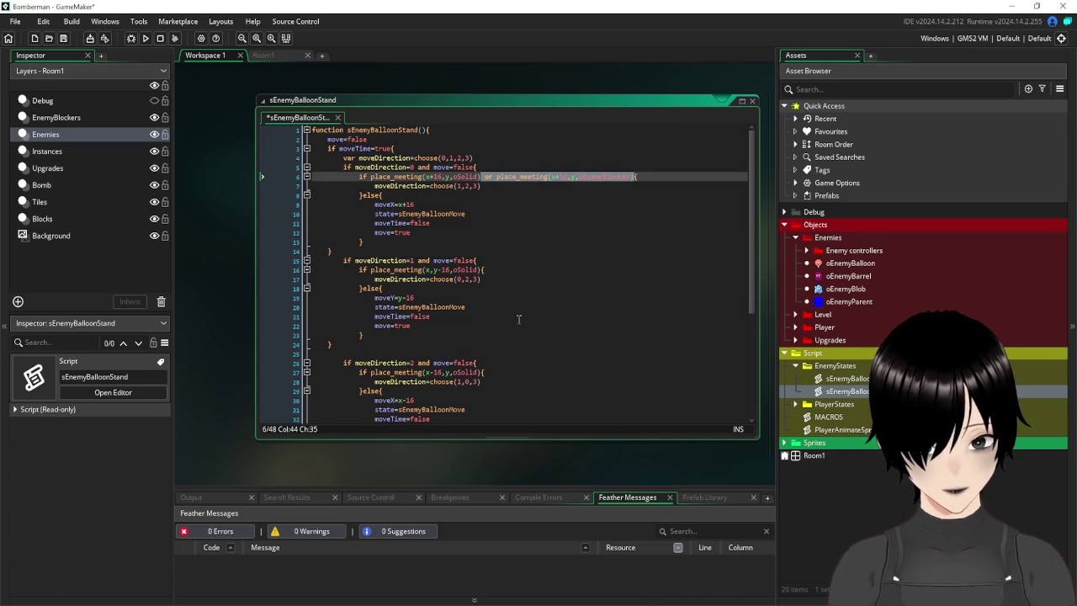
Paste the blocker check into lines 16 and 27, adjusting the offsets to y-16 and x-16.
{"action": "left_click", "coordinate": [481, 269]}
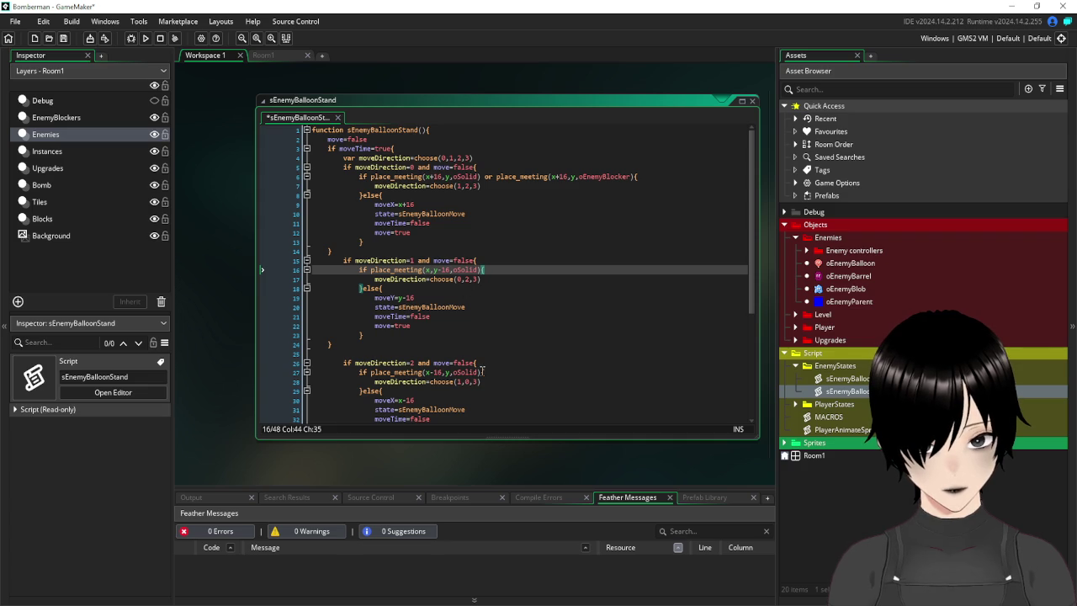
{"action": "type", "text": "or place_meeting(x+16,y,oEnemyBlocker)"}
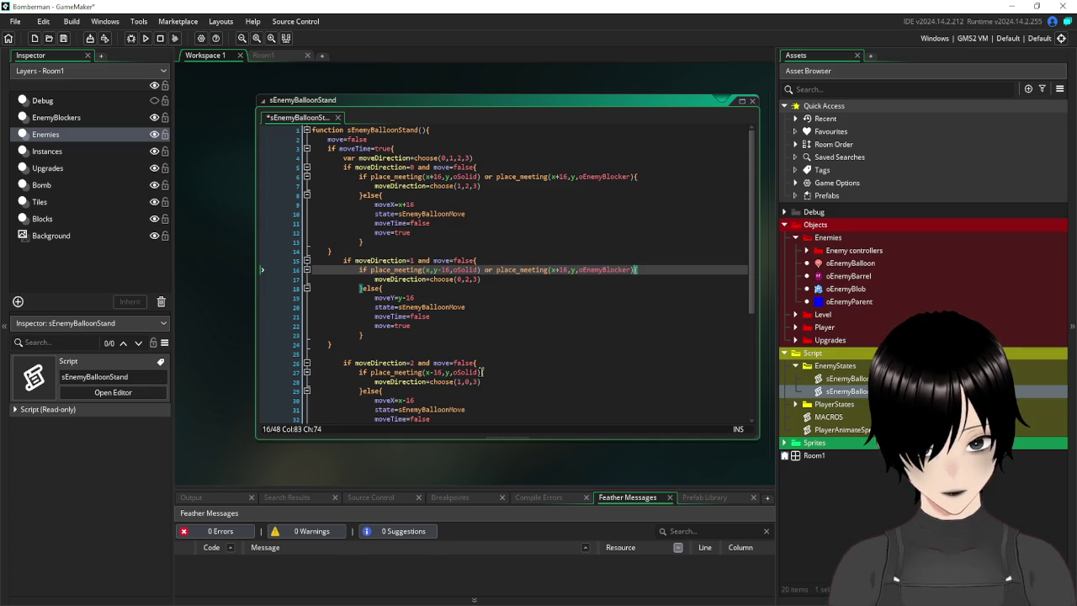
{"action": "left_click", "coordinate": [483, 372]}
{"action": "type", "text": "or place_meeting(x+16,y,oEnemyBlocker)"}
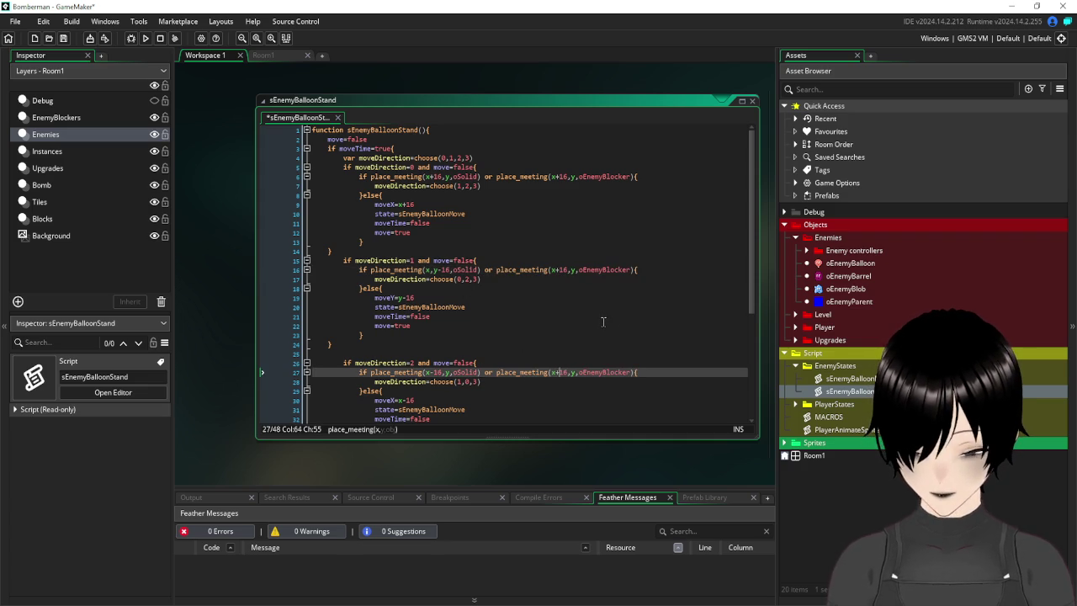
{"action": "key", "text": "BackSpace"}
{"action": "type", "text": "-"}
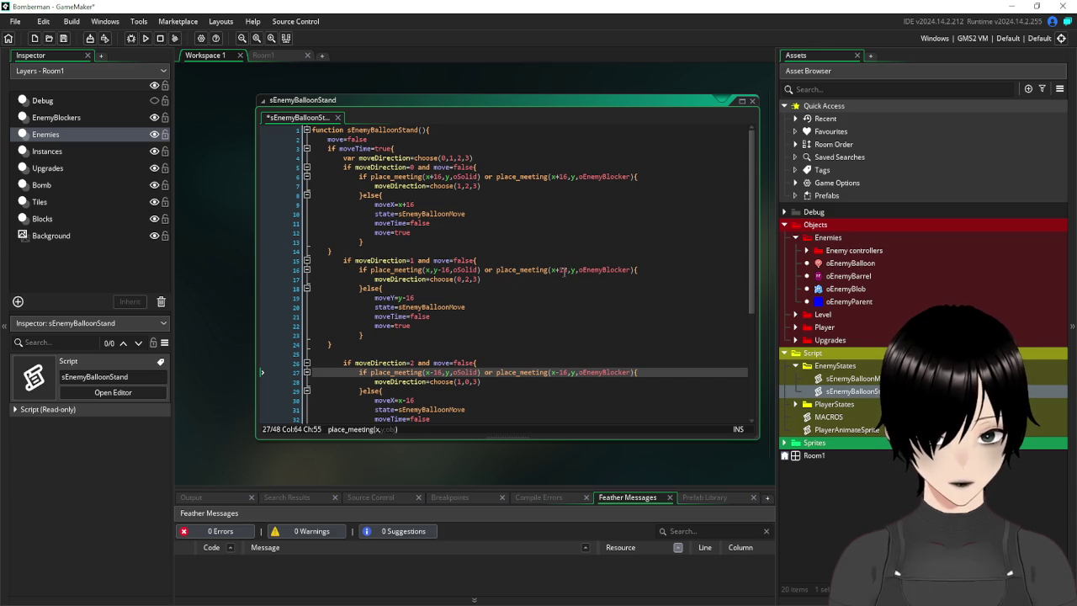
{"action": "left_click", "coordinate": [564, 270]}
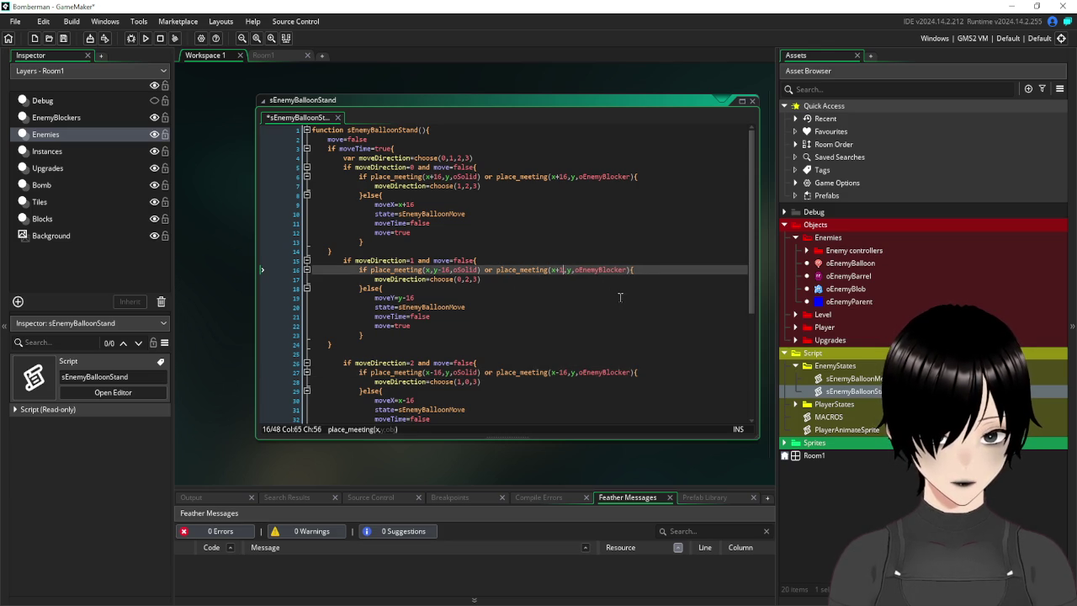
{"action": "key", "text": "Right"}
{"action": "key", "text": "Right"}
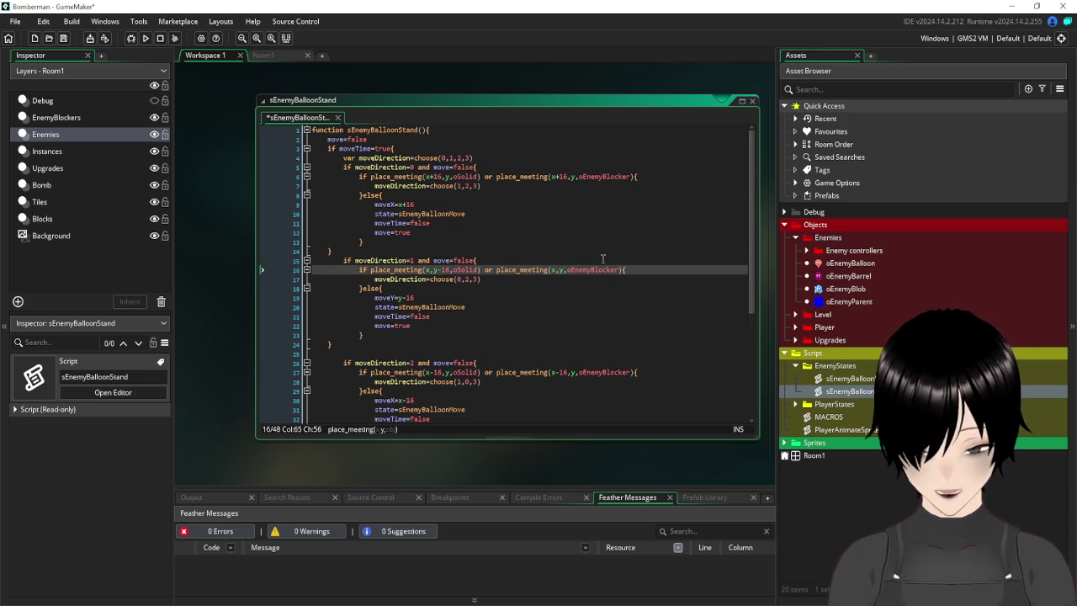
{"action": "type", "text": "-16"}
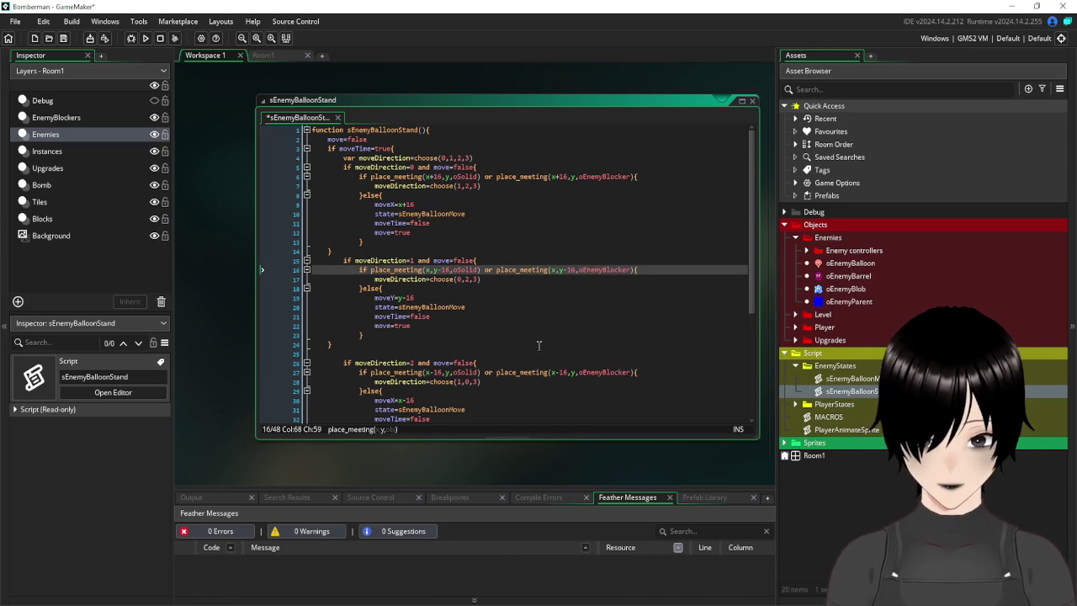
Add the blocker check with y+16 to line 37, save the script, and return to Room1.
{"action": "scroll", "coordinate": [538, 343], "scroll_direction": "down", "scroll_amount": 6}
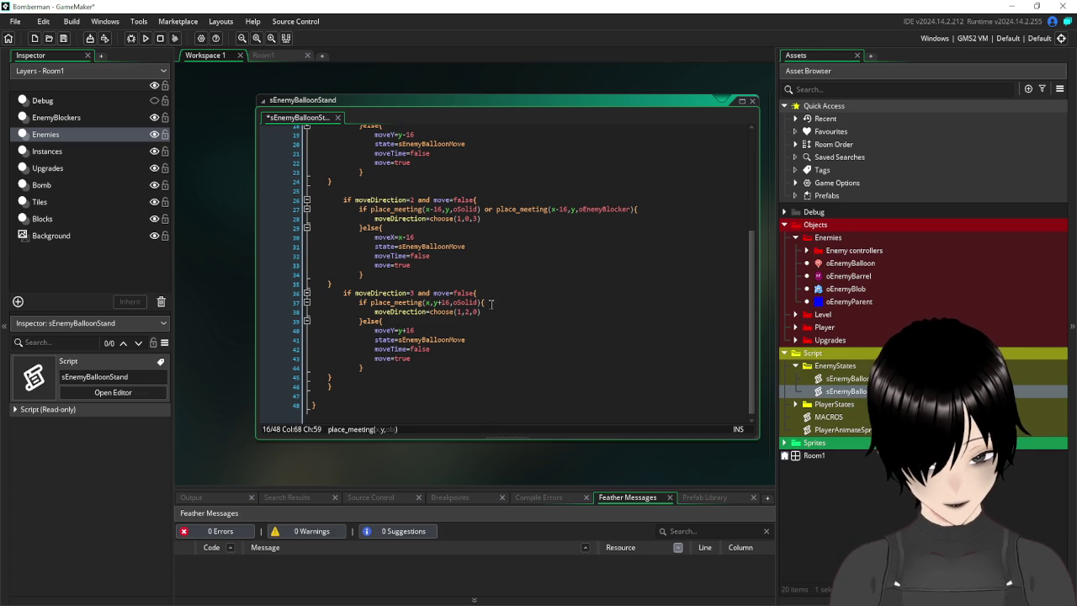
{"action": "left_click", "coordinate": [483, 302]}
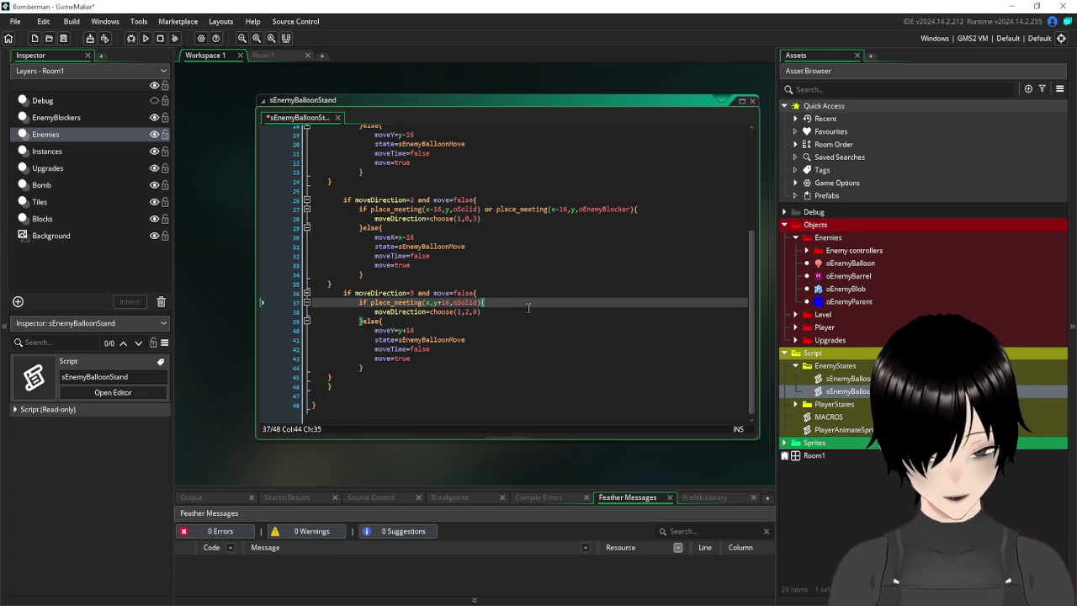
{"action": "type", "text": "or place_meeting(x+16,y,oEnemyBlocker)"}
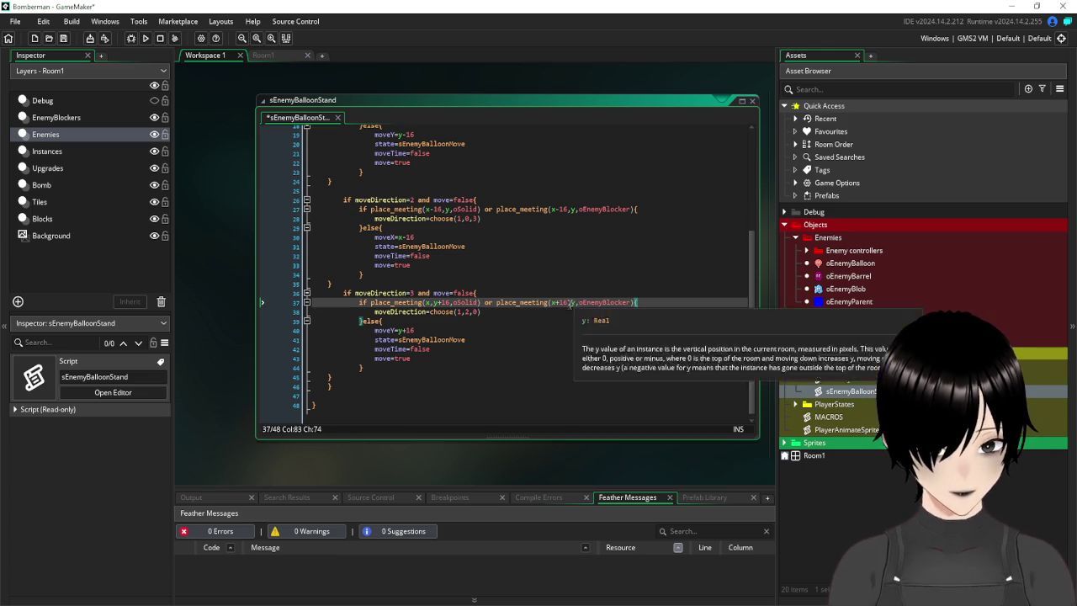
{"action": "left_click", "coordinate": [567, 301]}
{"action": "key", "text": "Delete"}
{"action": "key", "text": "BackSpace"}
{"action": "key", "text": "BackSpace"}
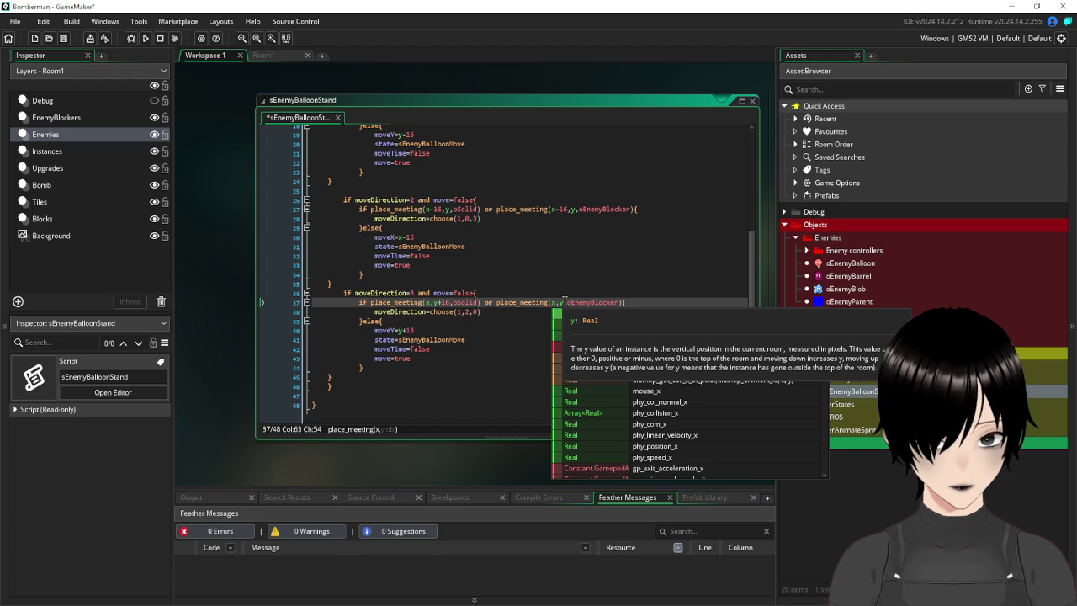
{"action": "left_click", "coordinate": [563, 301]}
{"action": "type", "text": "+16"}
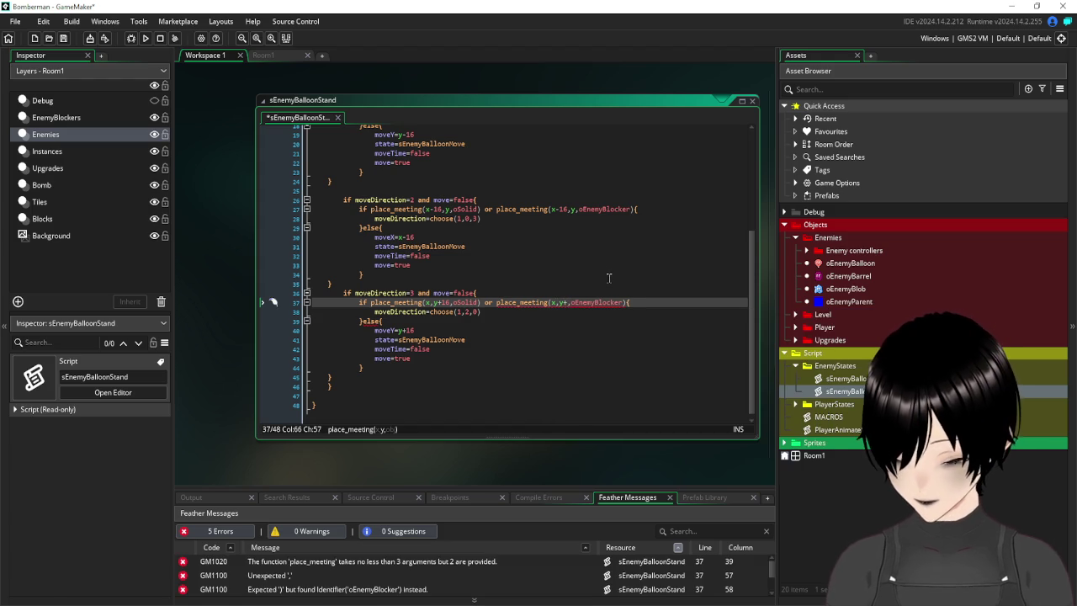
{"action": "key", "text": "Up"}
{"action": "key", "text": "Up"}
{"action": "key", "text": "Up"}
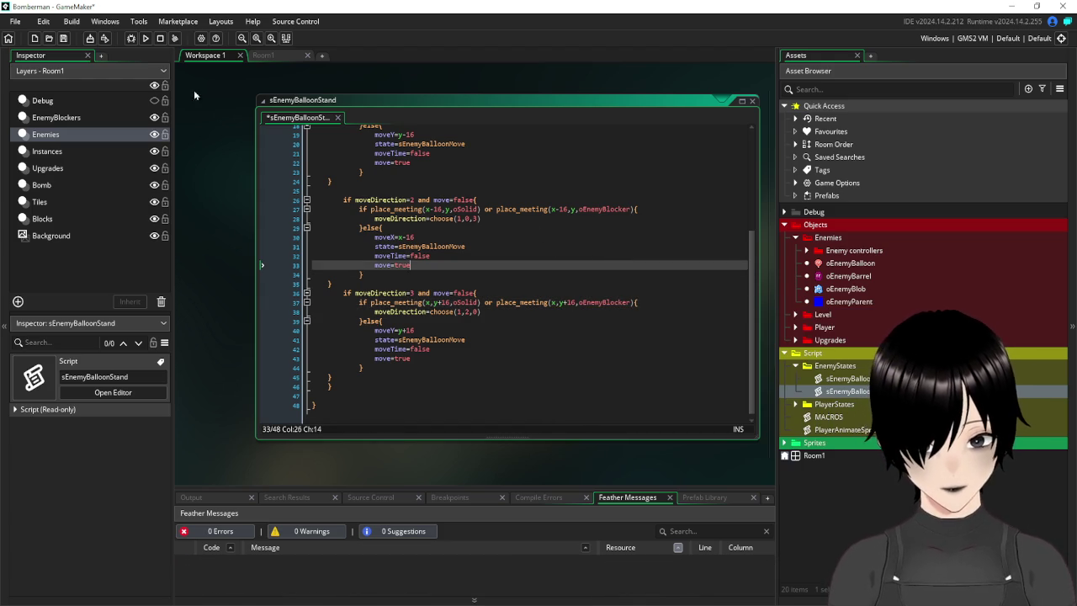
{"action": "left_click", "coordinate": [64, 38]}
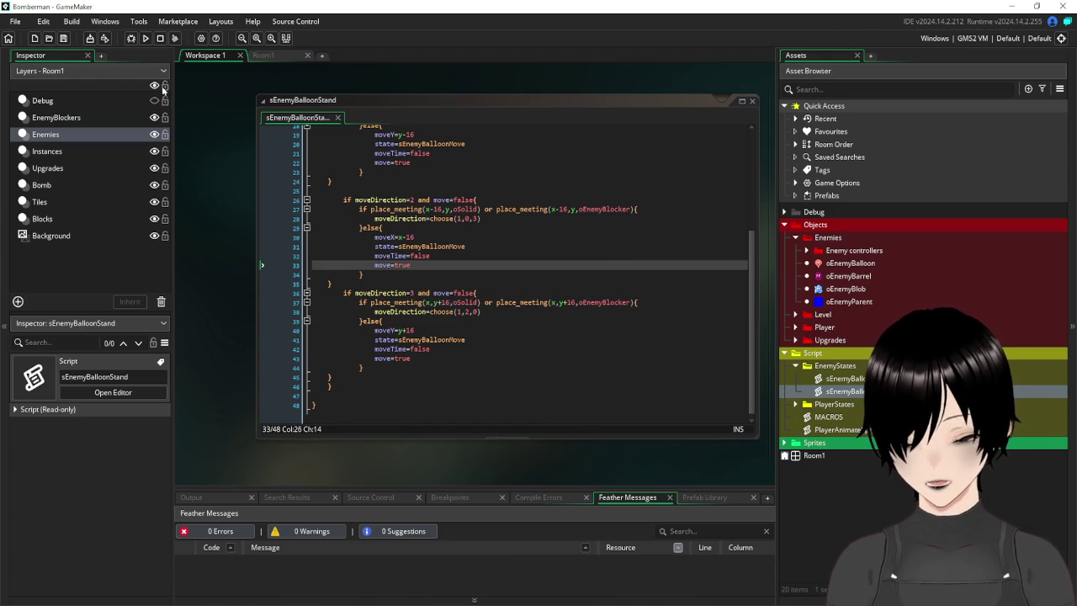
{"action": "left_click", "coordinate": [267, 55]}
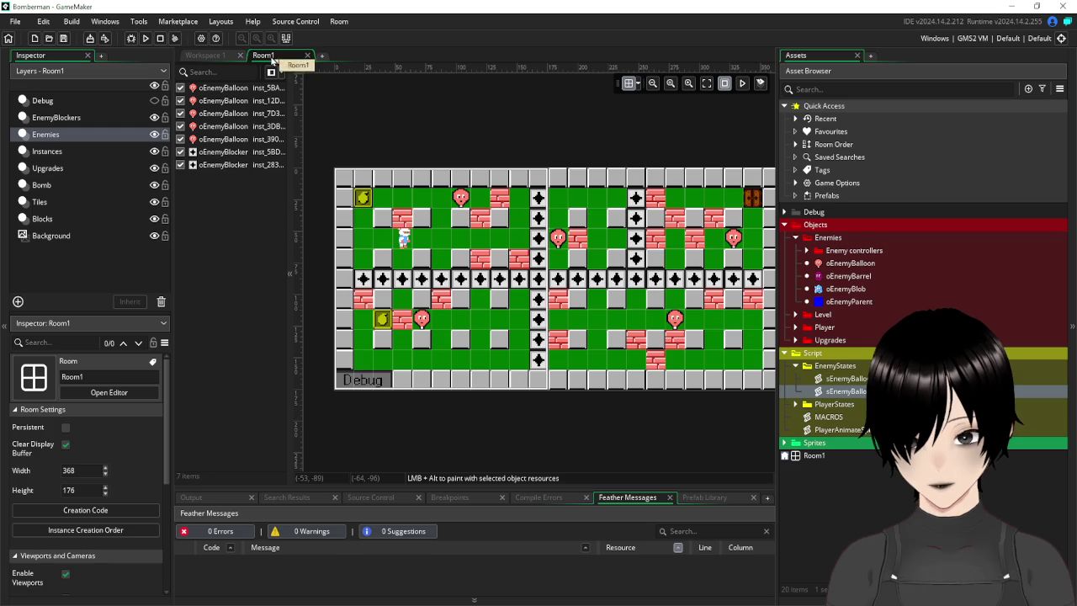
Run the game and walk the player right in the Pixel Game window.
{"action": "left_click", "coordinate": [146, 39]}
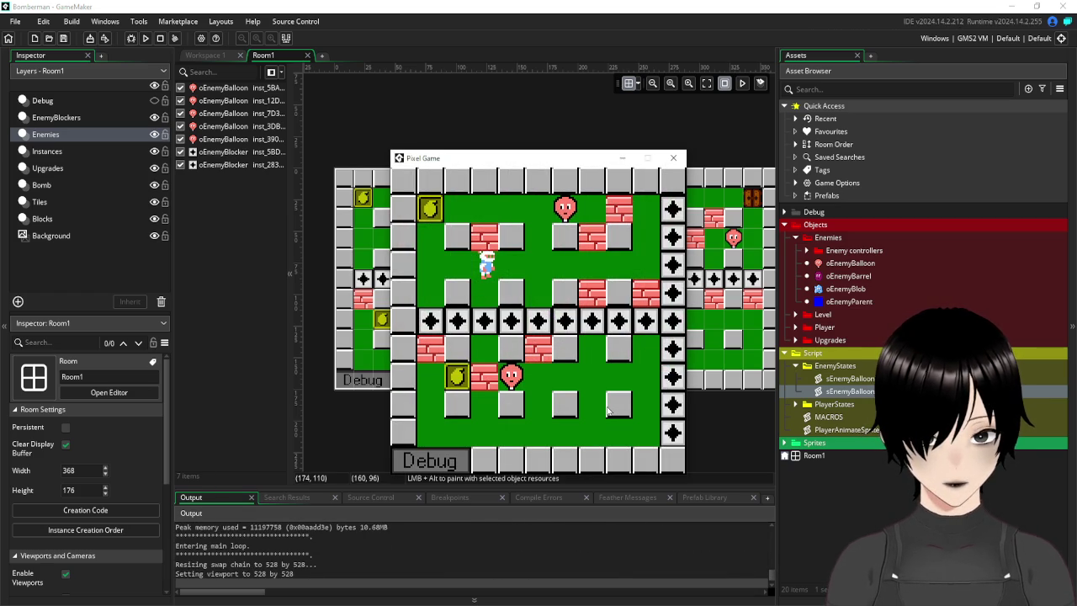
{"action": "key", "text": "Right"}
Walk the player around the level with the arrow keys to watch the balloons, then close the game.
{"action": "key", "text": "Down"}
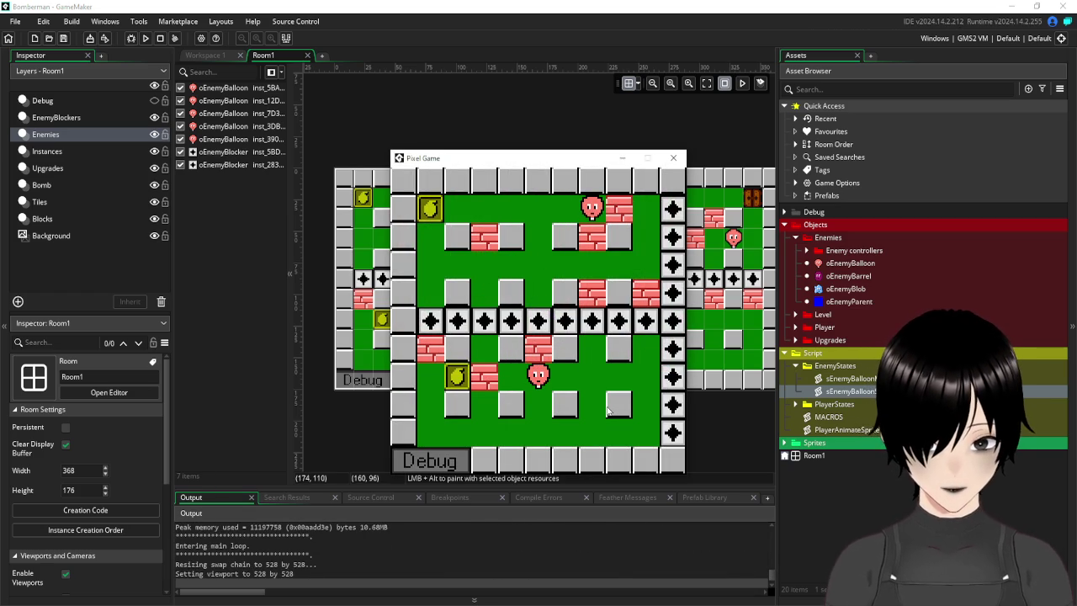
{"action": "key", "text": "Up"}
{"action": "key", "text": "Left"}
{"action": "key", "text": "Down"}
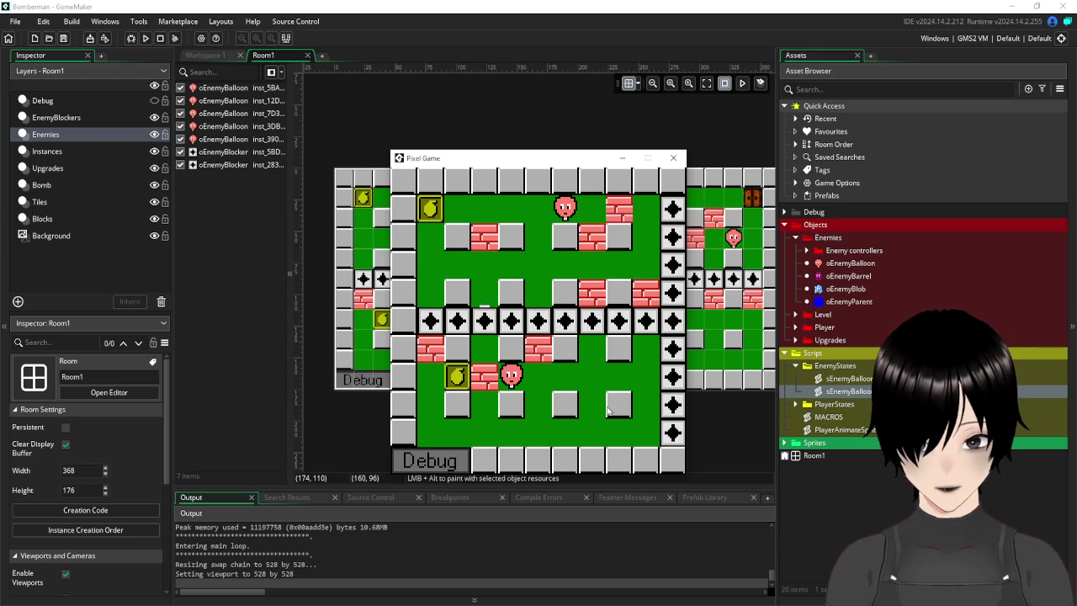
{"action": "key", "text": "Down"}
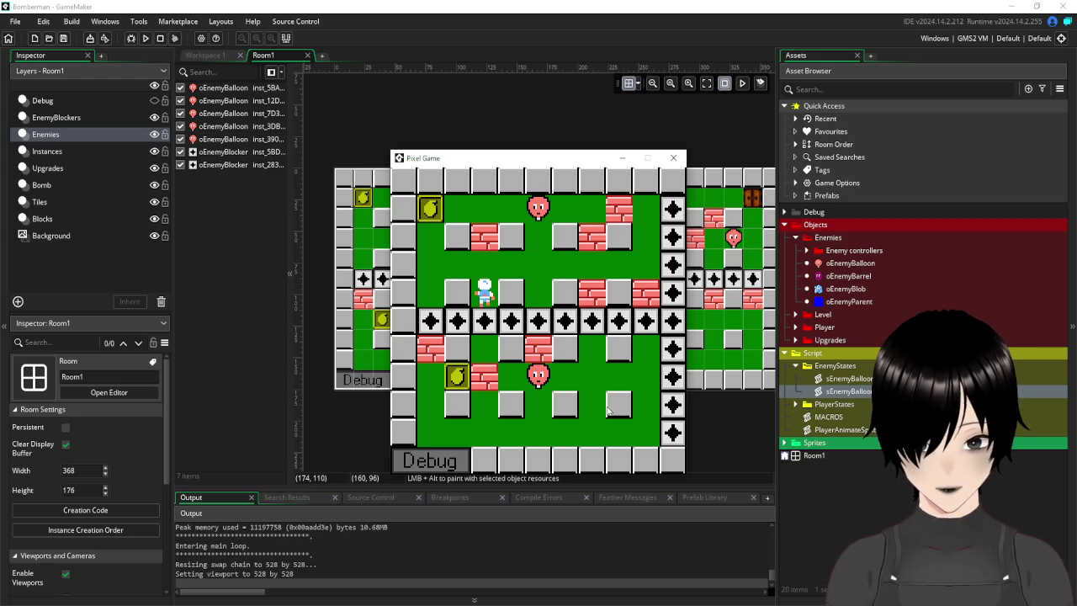
{"action": "key", "text": "Up"}
{"action": "key", "text": "Right"}
{"action": "key", "text": "Right"}
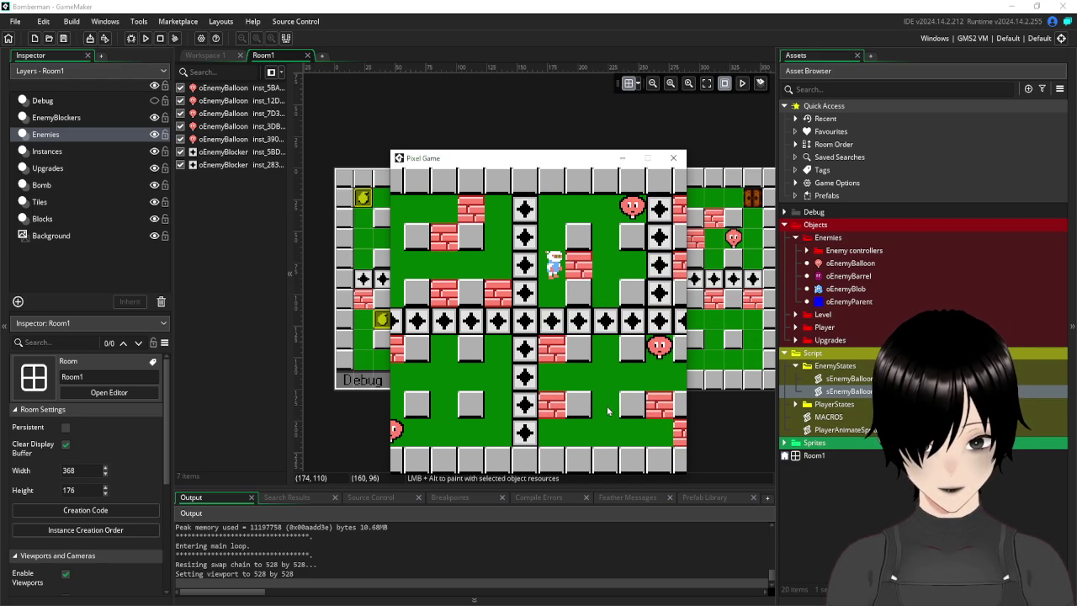
{"action": "key", "text": "Down"}
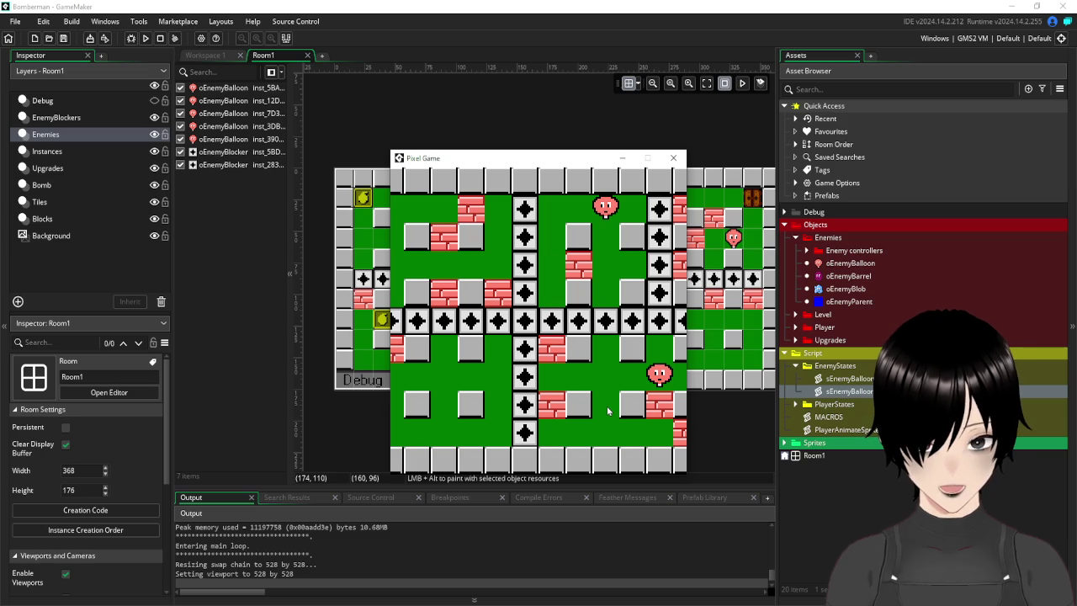
{"action": "key", "text": "Right"}
{"action": "key", "text": "Down"}
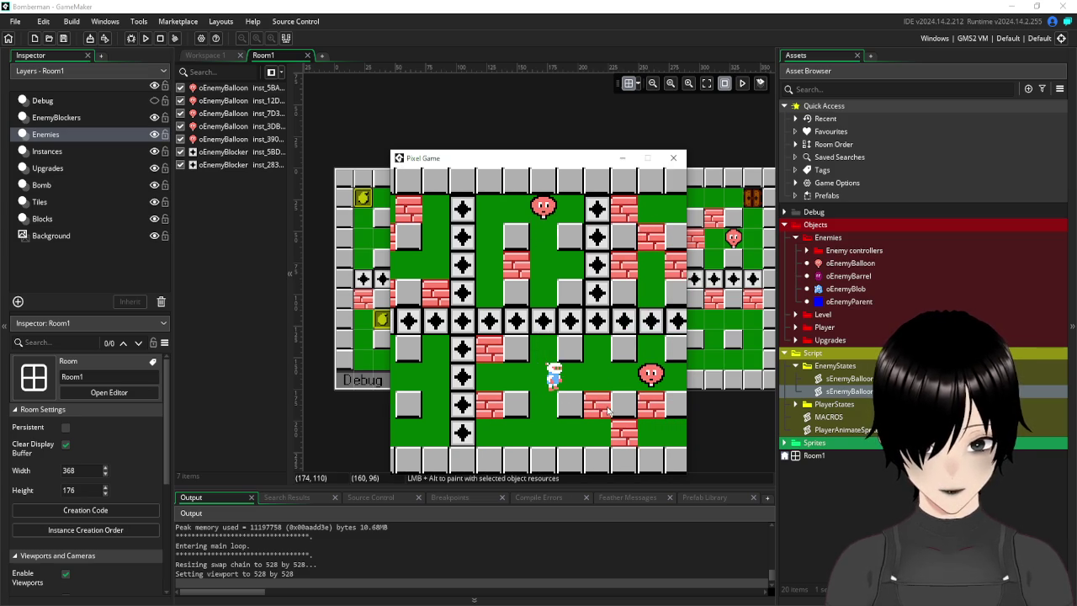
{"action": "key", "text": "Right"}
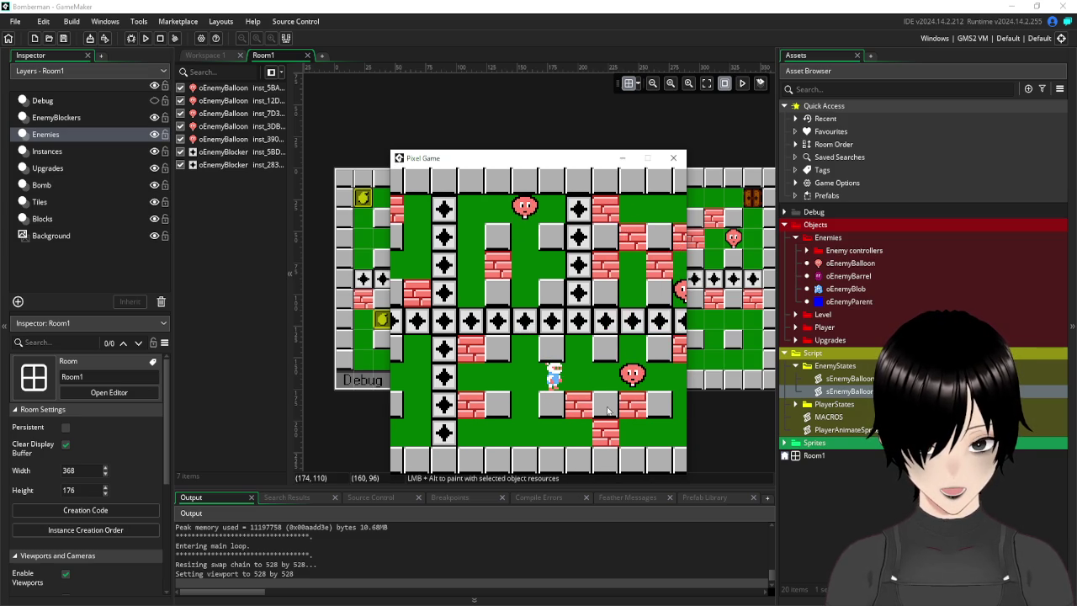
{"action": "key", "text": "Right"}
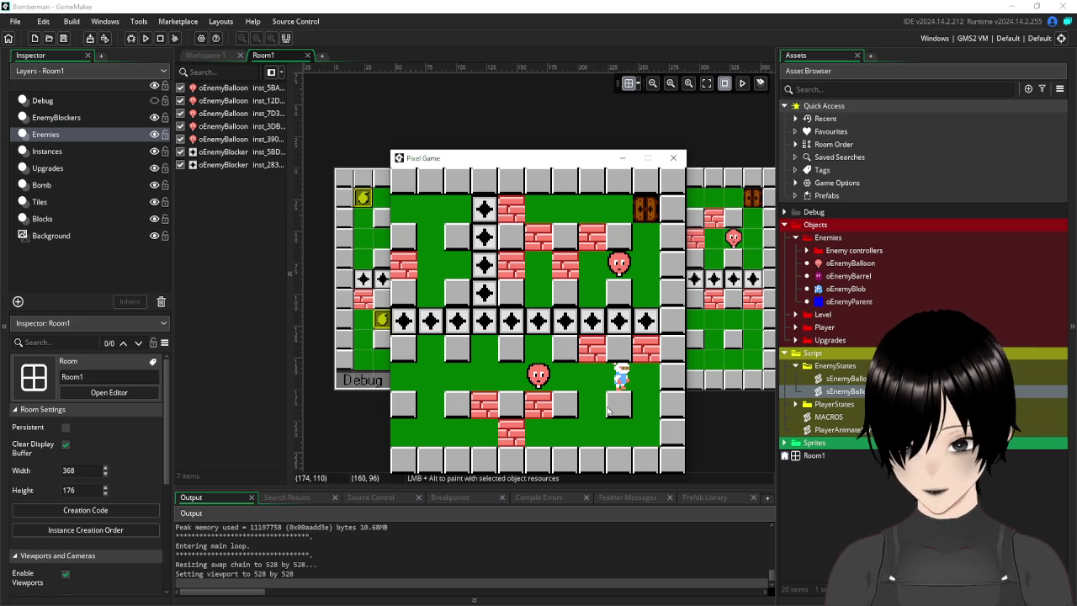
{"action": "key", "text": "Left"}
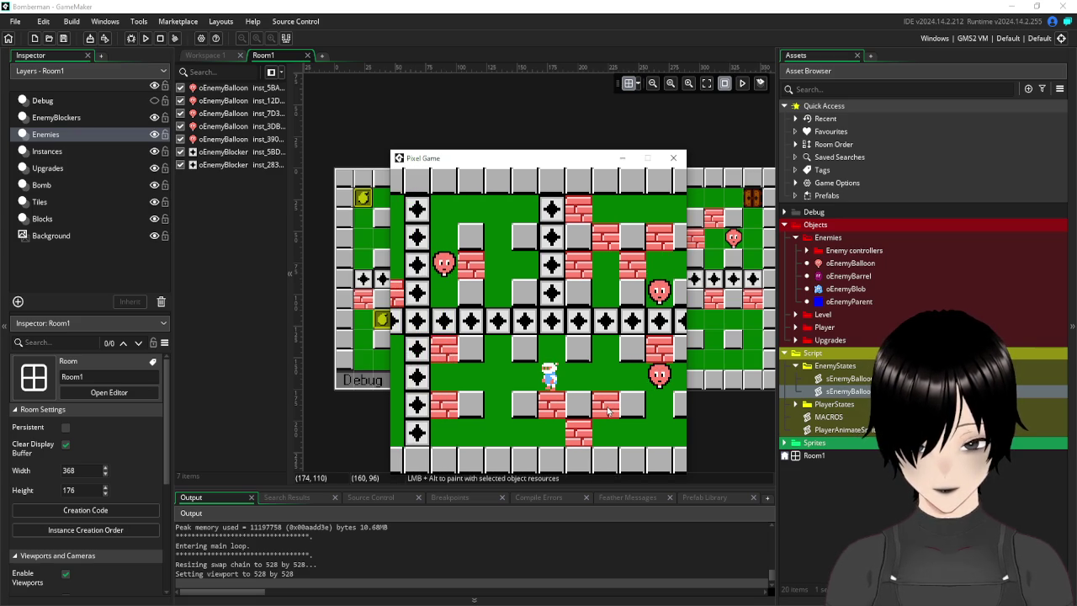
{"action": "key", "text": "Right"}
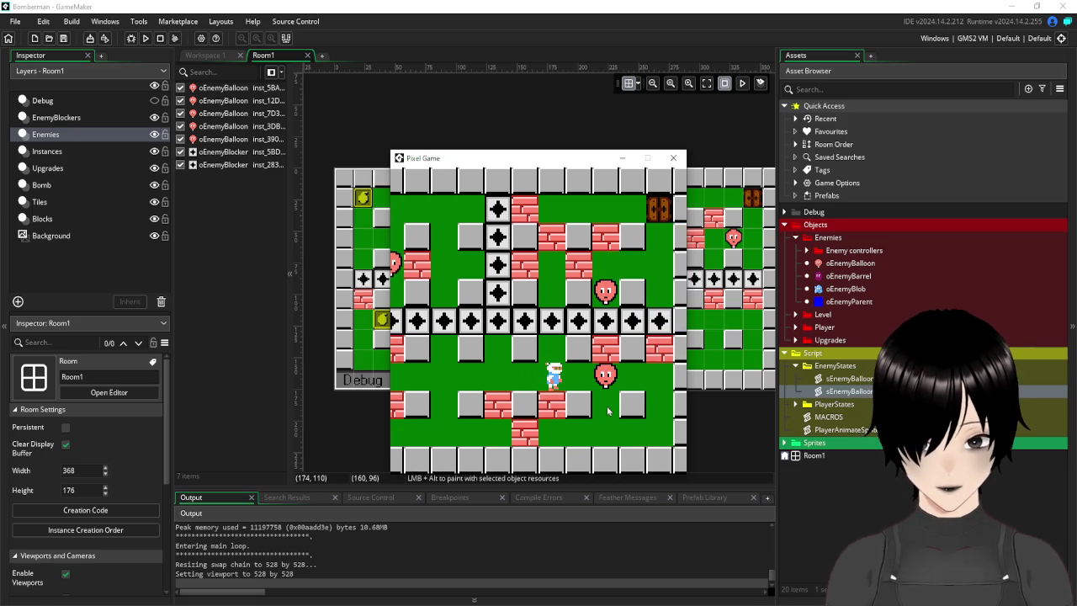
{"action": "key", "text": "Left"}
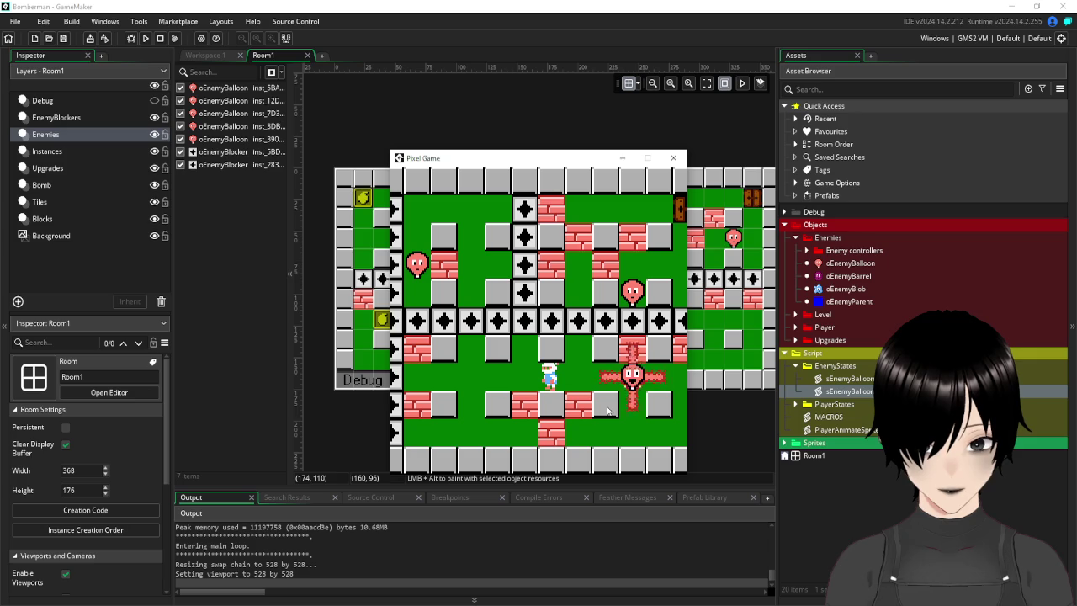
{"action": "key", "text": "Left"}
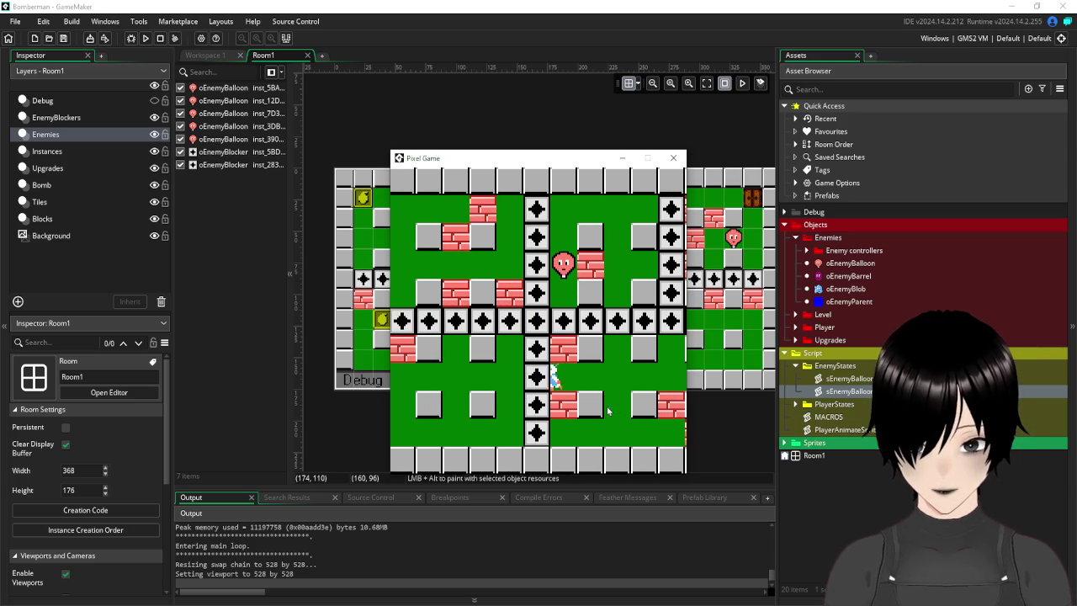
{"action": "key", "text": "Left"}
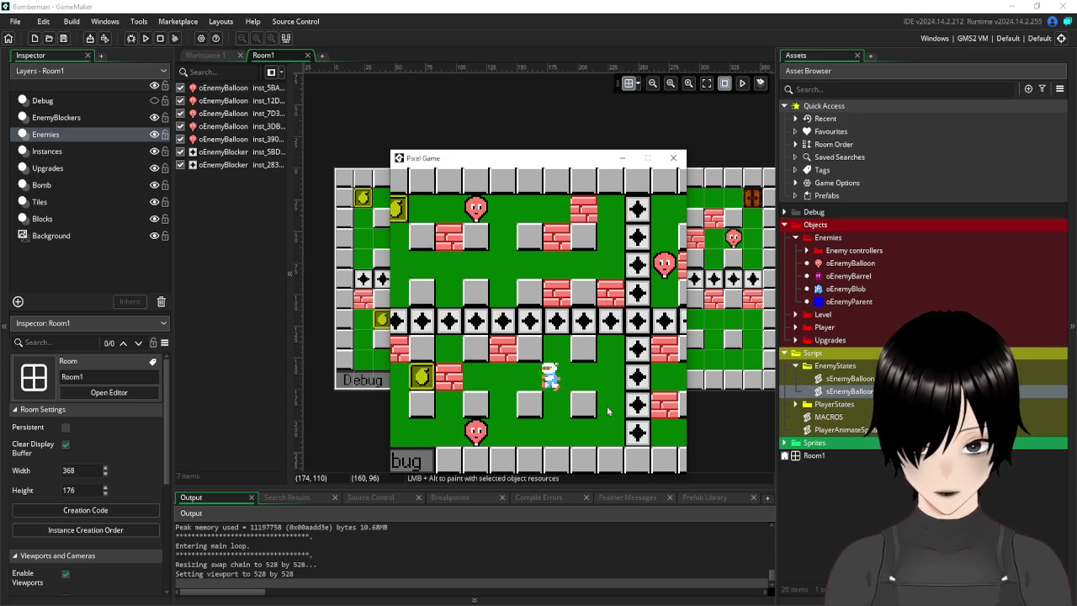
{"action": "key", "text": "Left"}
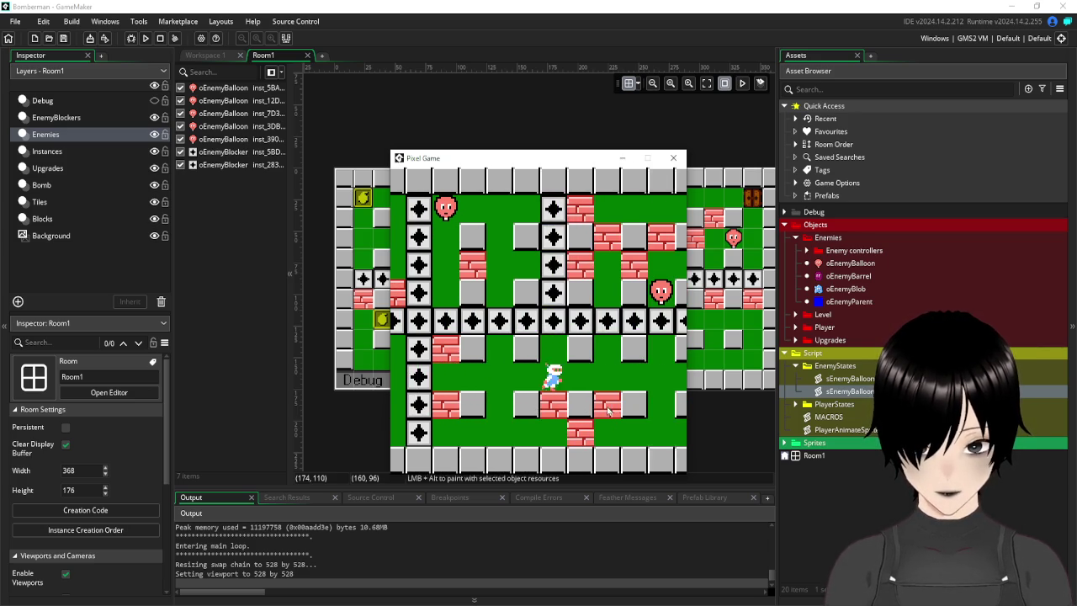
{"action": "key", "text": "Right"}
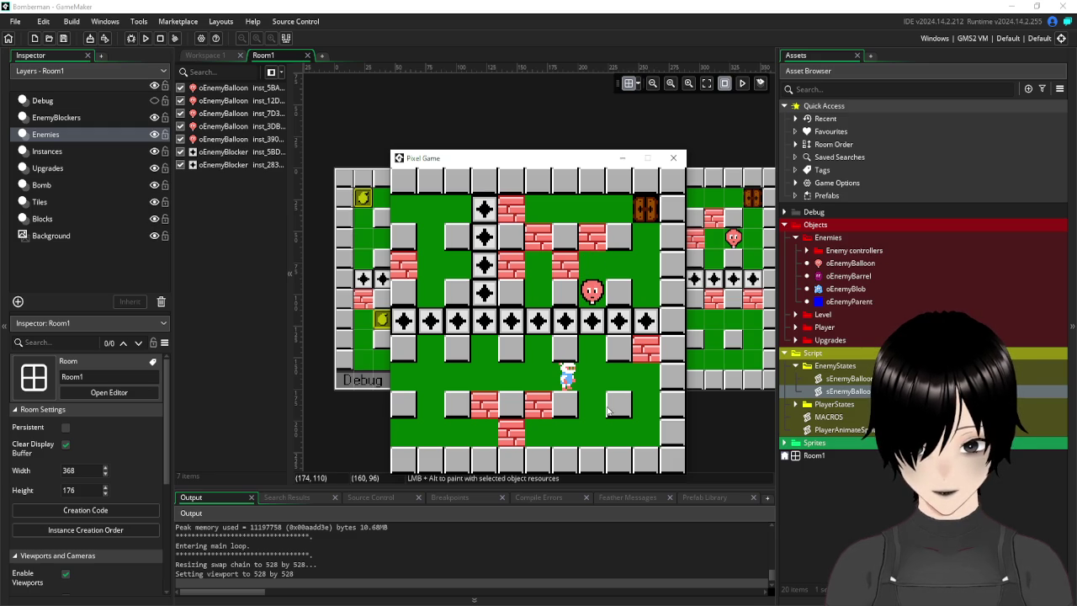
{"action": "key", "text": "Left"}
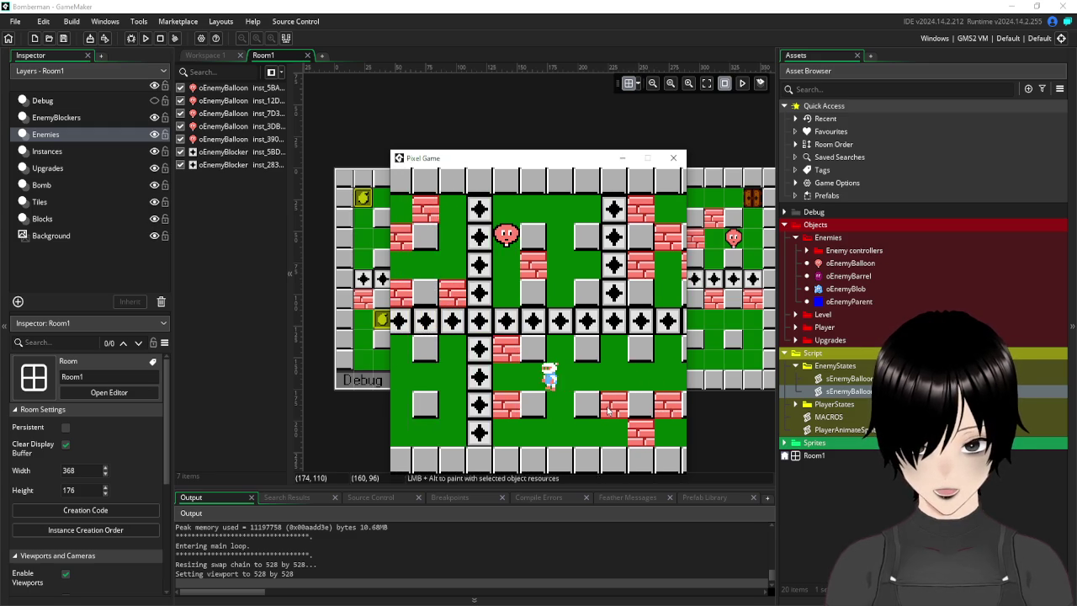
{"action": "key", "text": "Left"}
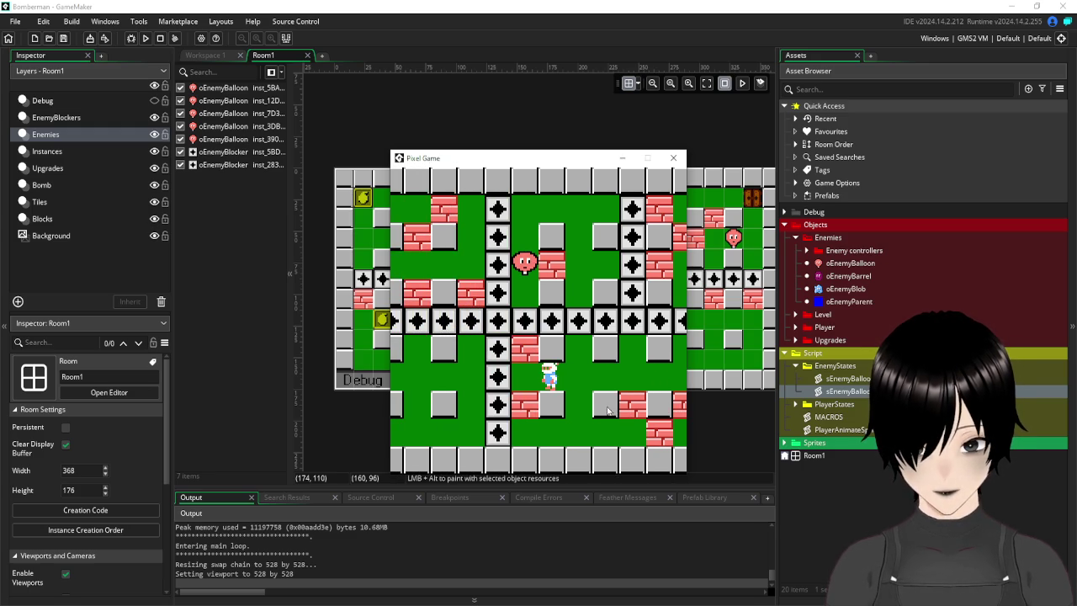
{"action": "key", "text": "Left"}
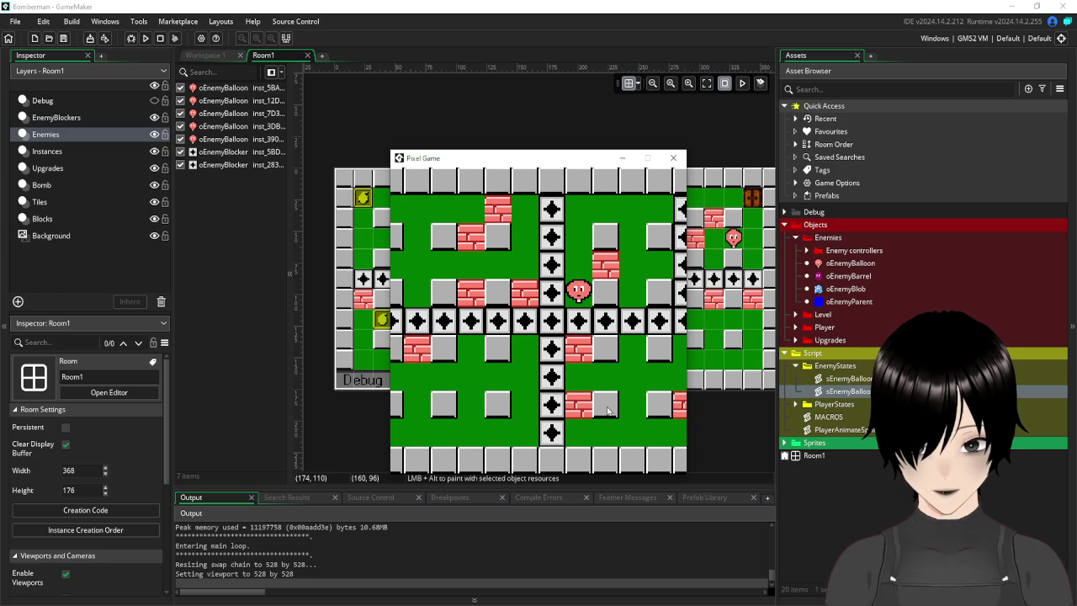
{"action": "key", "text": "Left"}
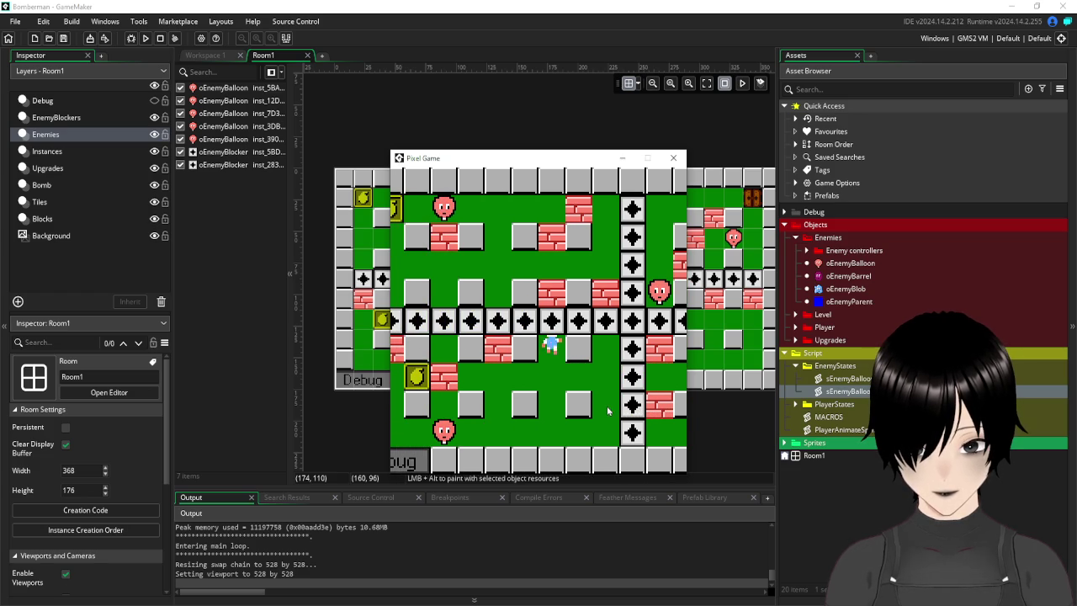
{"action": "key", "text": "Down"}
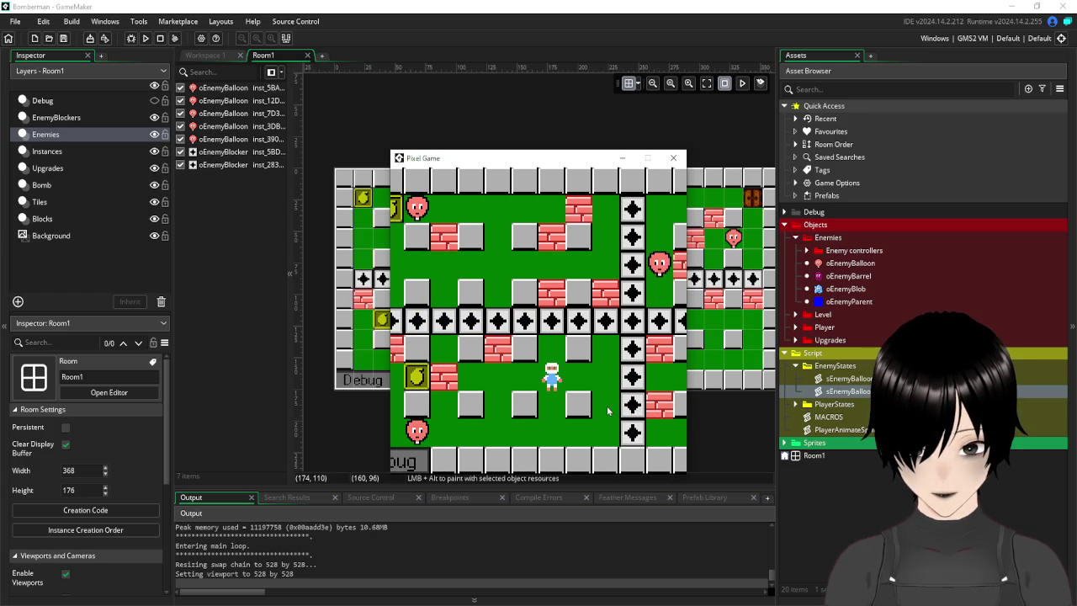
{"action": "key", "text": "Up"}
{"action": "key", "text": "Up"}
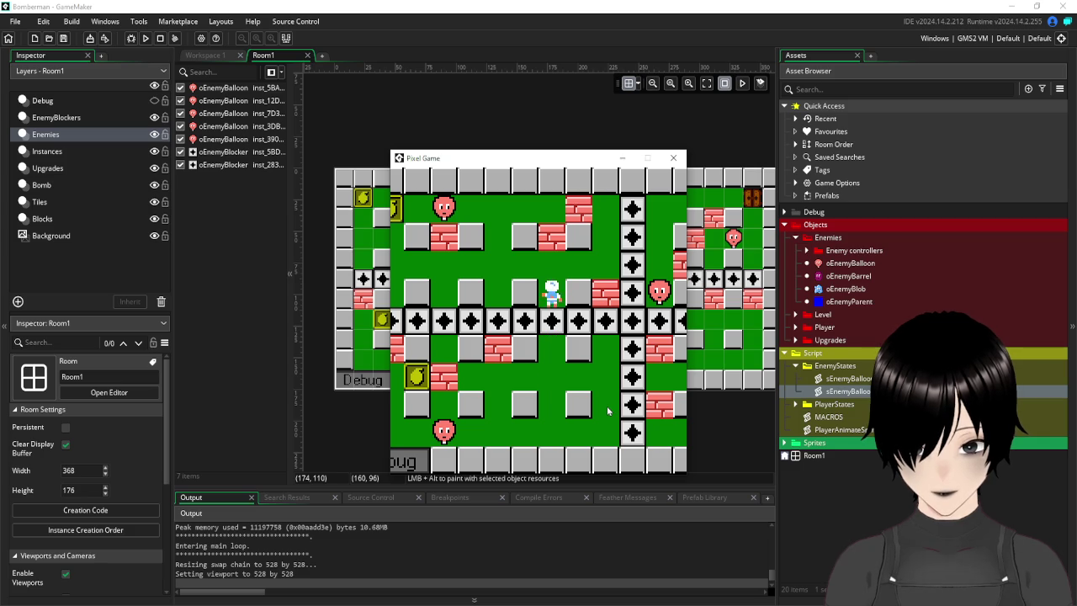
{"action": "key", "text": "Right"}
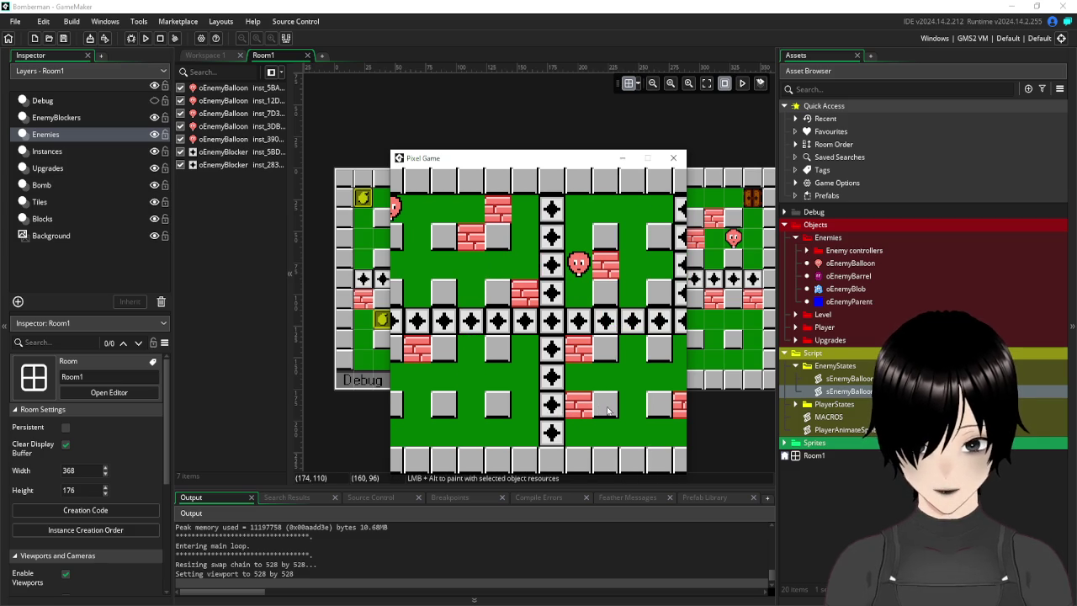
{"action": "key", "text": "Up"}
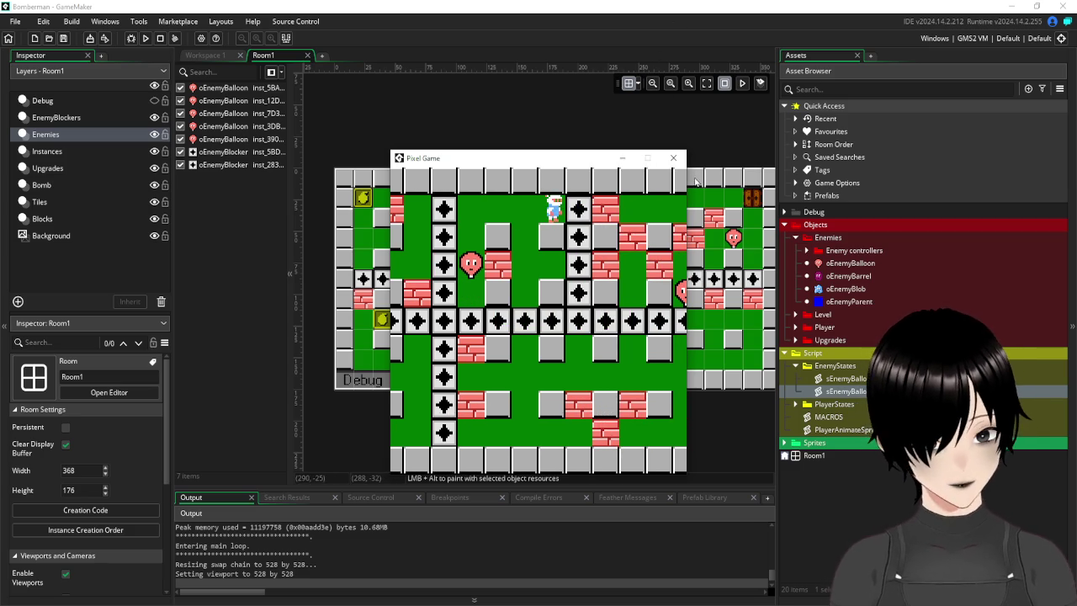
{"action": "left_click", "coordinate": [673, 157]}
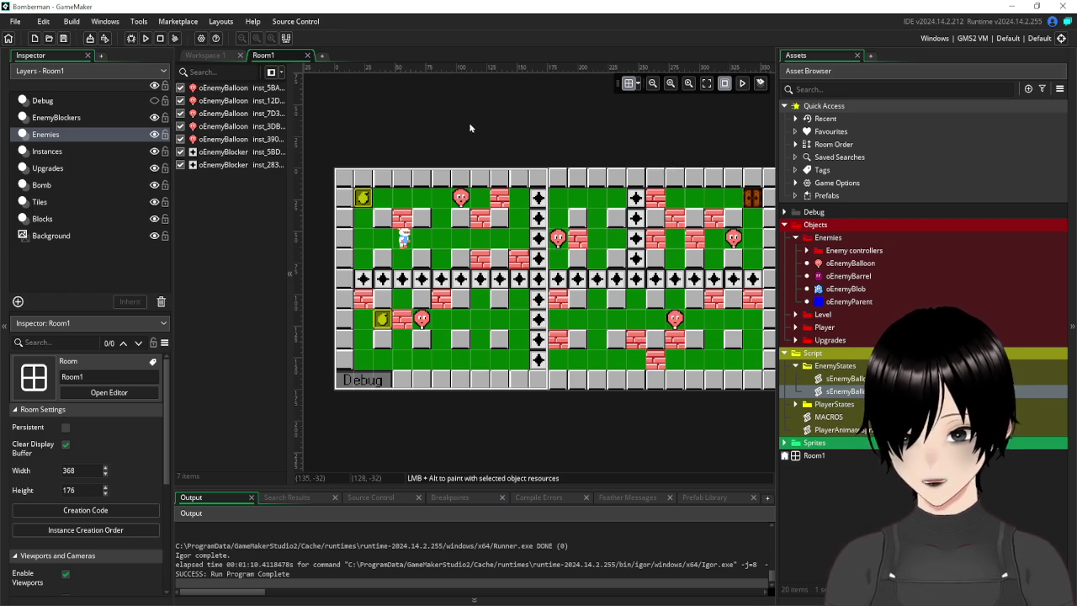
Untick Visible on oEnemyBlocker, close the sEnemyBalloonStand script, and return to Room1.
{"action": "left_click", "coordinate": [101, 117]}
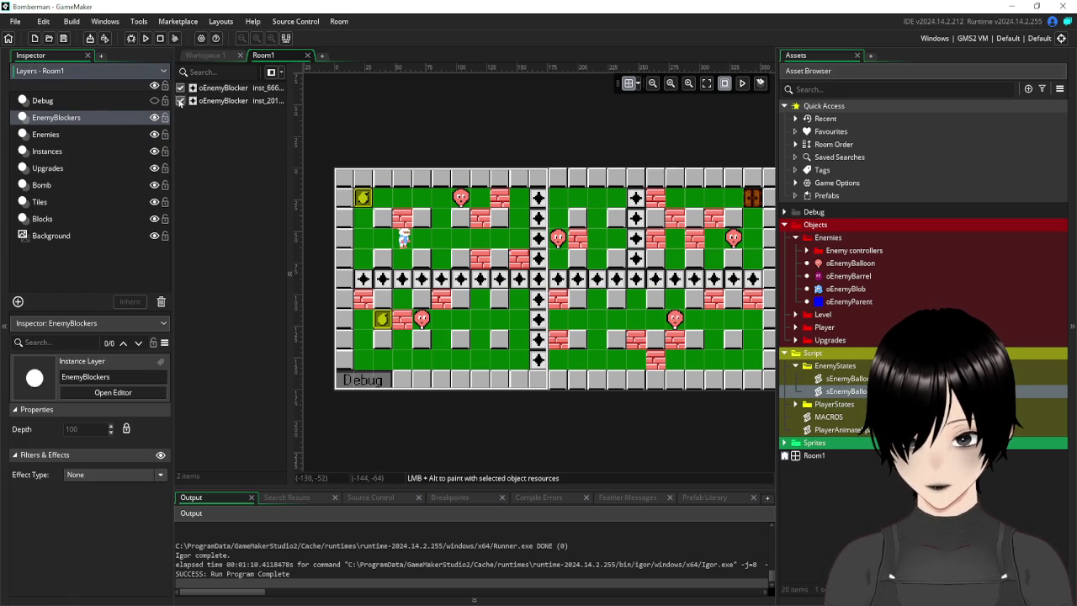
{"action": "left_click", "coordinate": [212, 58]}
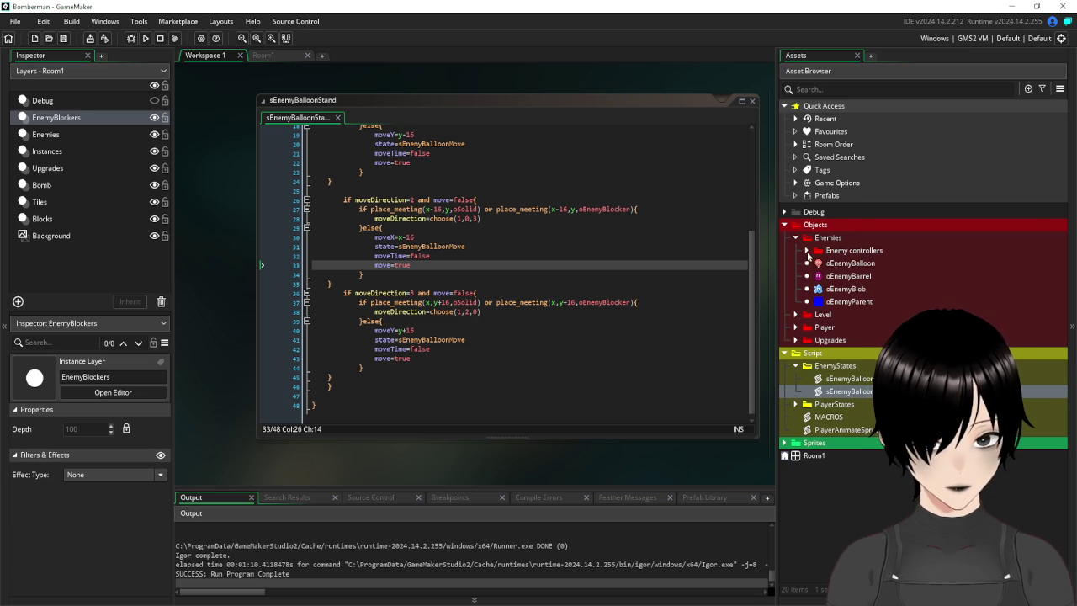
{"action": "left_click", "coordinate": [806, 250]}
{"action": "double_click", "coordinate": [859, 262]}
{"action": "left_click", "coordinate": [270, 285]}
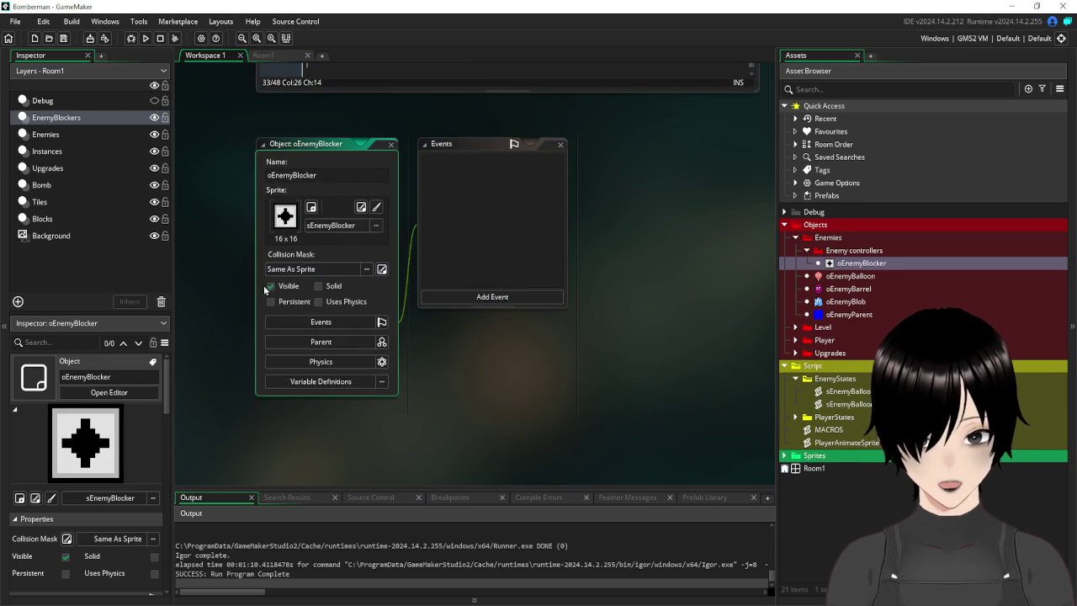
{"action": "left_click", "coordinate": [391, 146]}
{"action": "scroll", "coordinate": [728, 294], "scroll_direction": "up", "scroll_amount": 5}
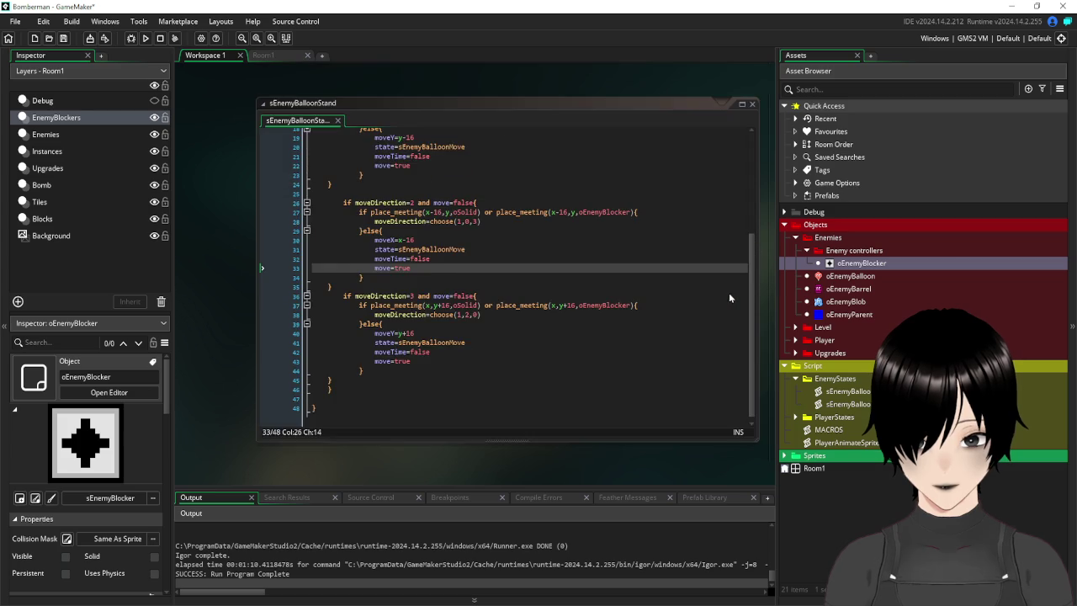
{"action": "left_click", "coordinate": [753, 143]}
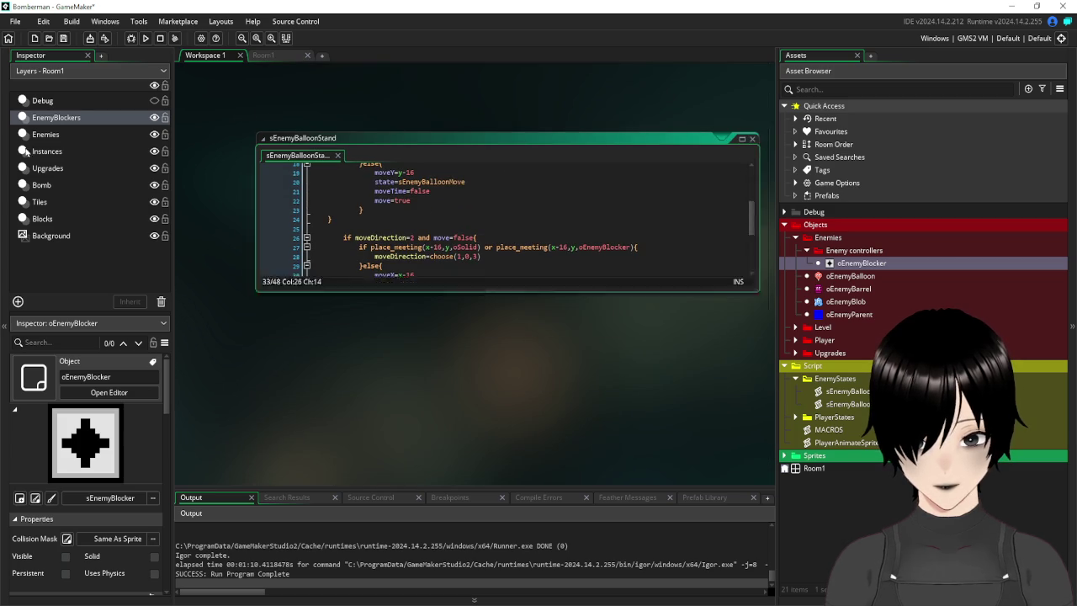
{"action": "left_click", "coordinate": [273, 55]}
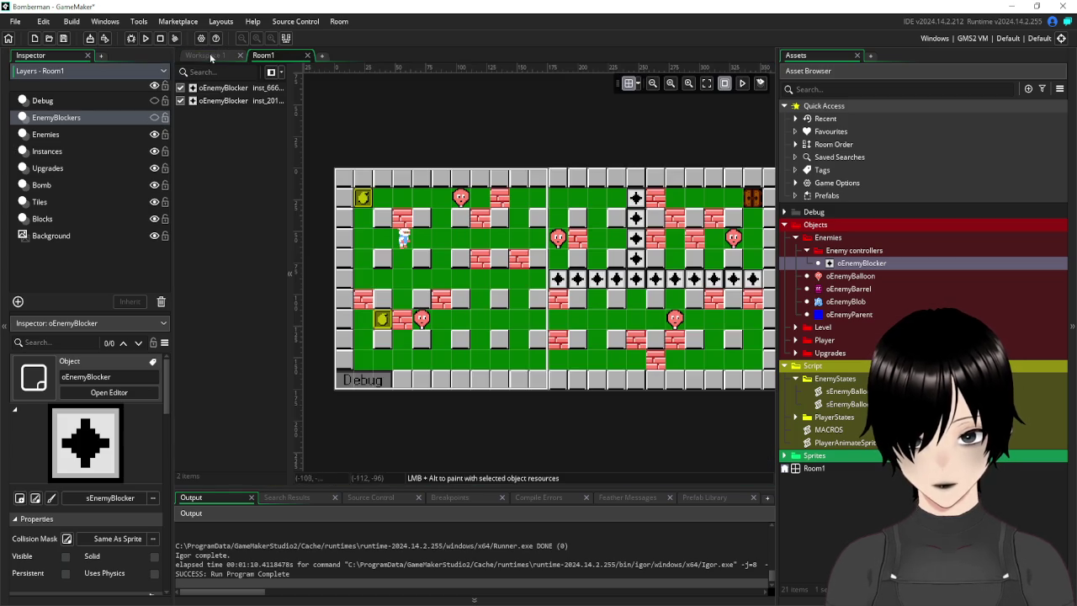
Delete the two stray oEnemyBlocker instances from the Enemies layer.
{"action": "left_click", "coordinate": [205, 54]}
{"action": "left_click", "coordinate": [274, 59]}
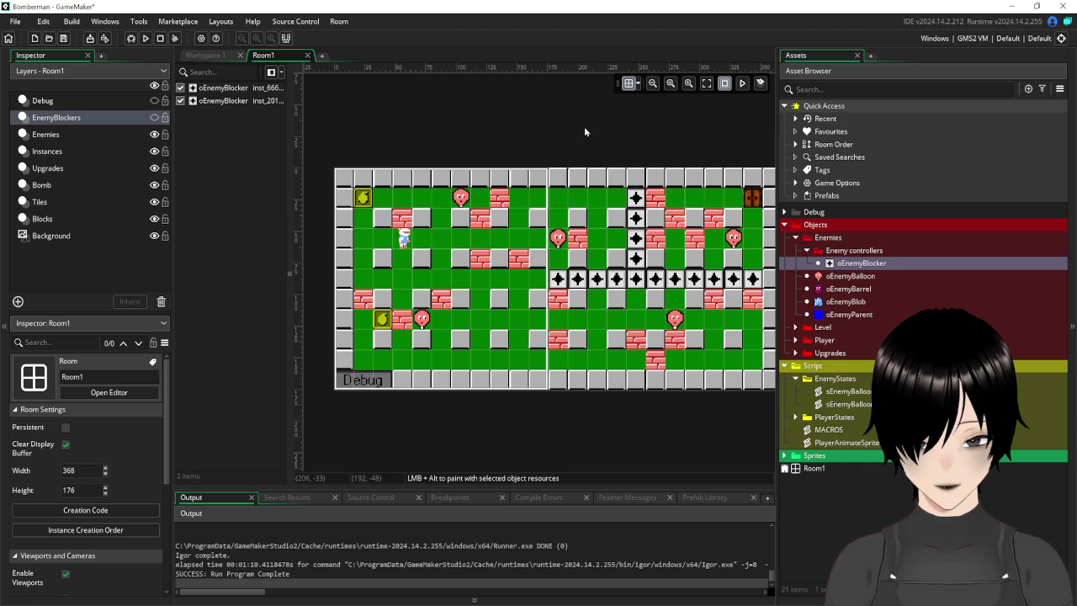
{"action": "left_click", "coordinate": [71, 135]}
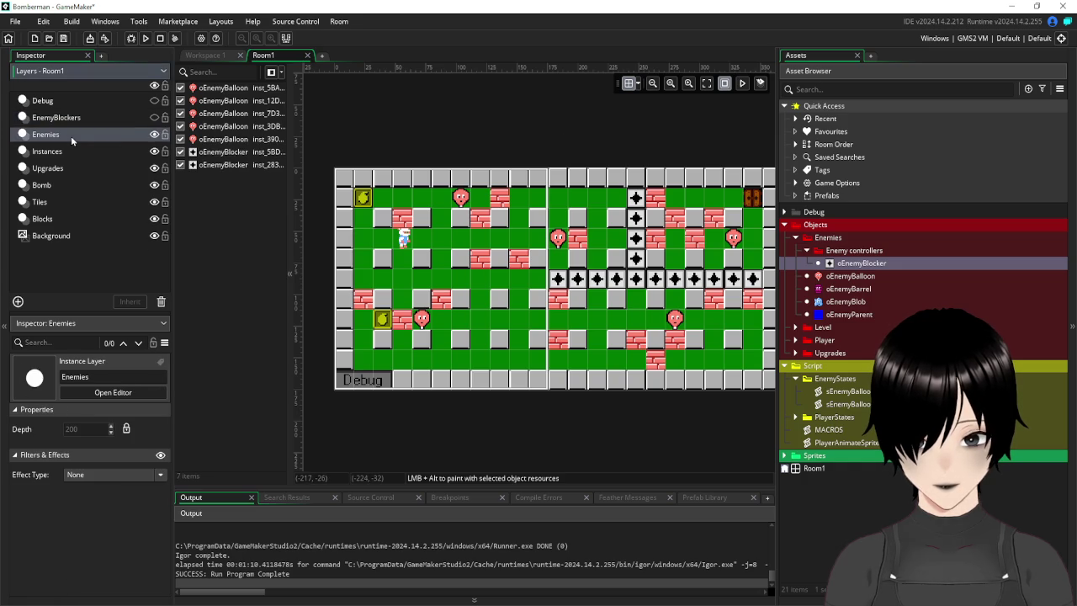
{"action": "left_click", "coordinate": [223, 152]}
{"action": "mouse_move", "coordinate": [654, 105]}
{"action": "left_mouse_down"}
{"action": "mouse_move", "coordinate": [582, 112]}
{"action": "mouse_move", "coordinate": [568, 97]}
{"action": "left_mouse_up"}
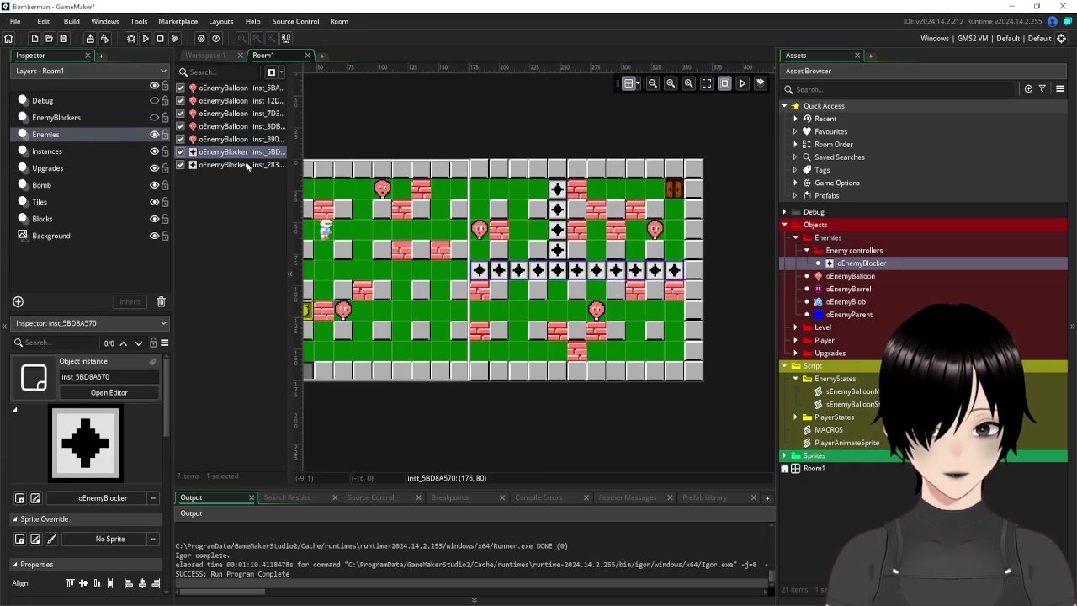
{"action": "left_click", "coordinate": [84, 117]}
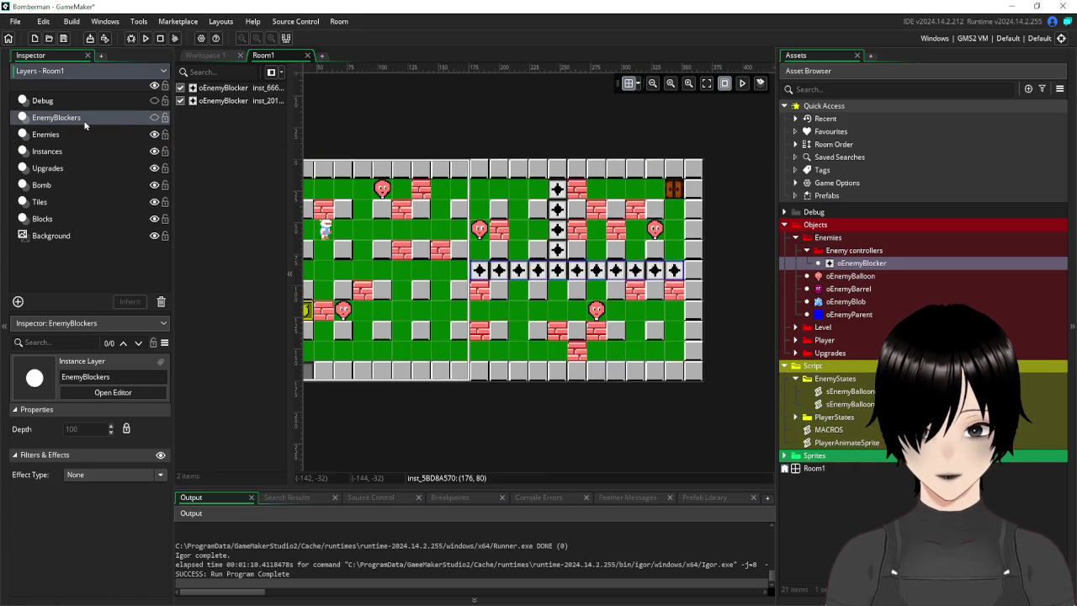
{"action": "left_click", "coordinate": [154, 118]}
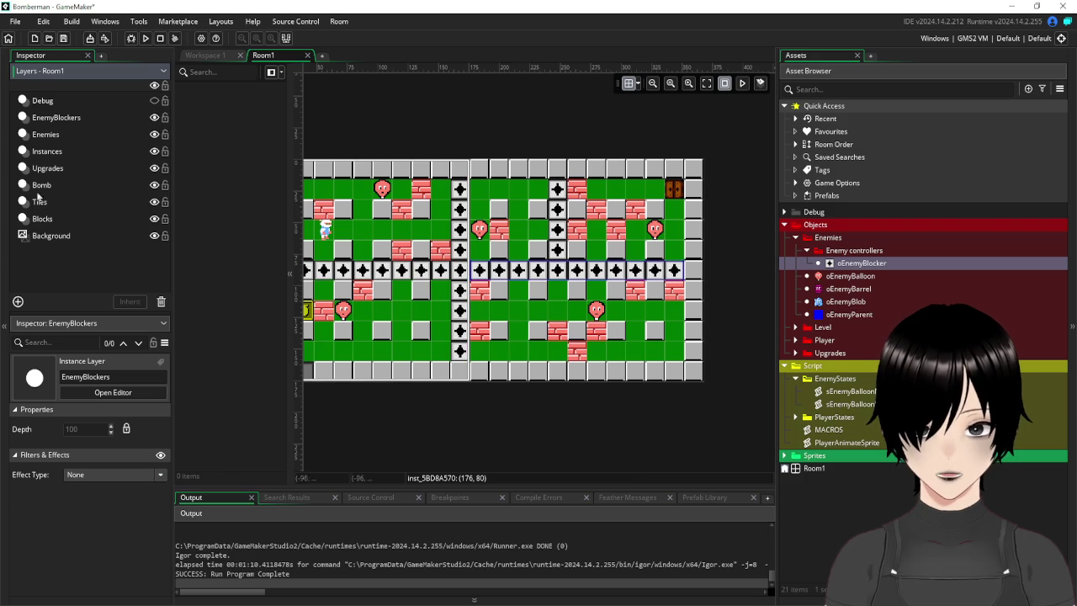
{"action": "left_click", "coordinate": [79, 135]}
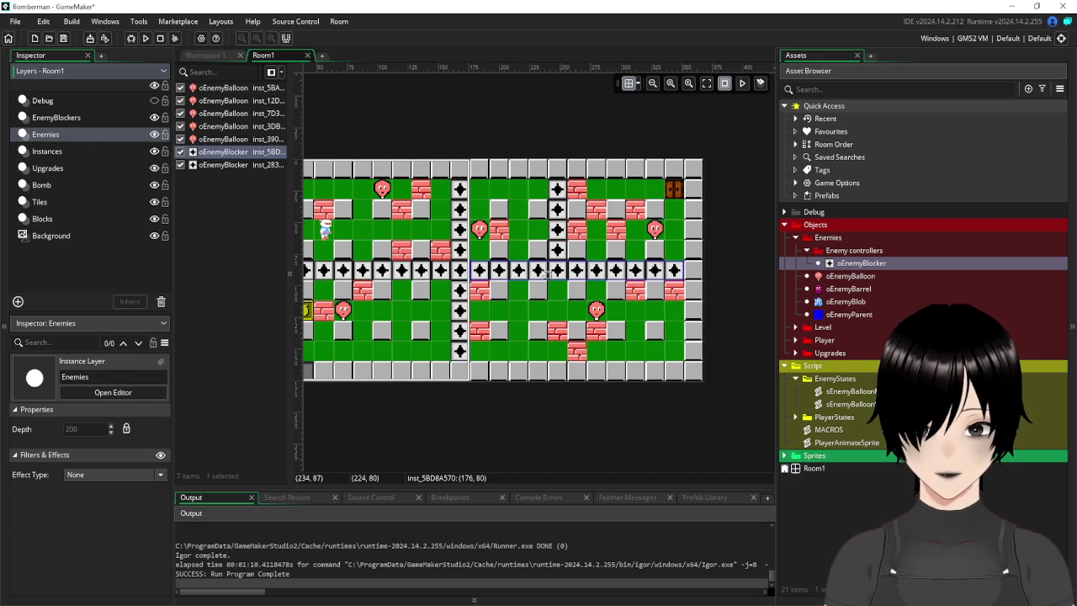
{"action": "left_click", "coordinate": [547, 271]}
{"action": "key", "text": "Delete"}
{"action": "left_click", "coordinate": [558, 227]}
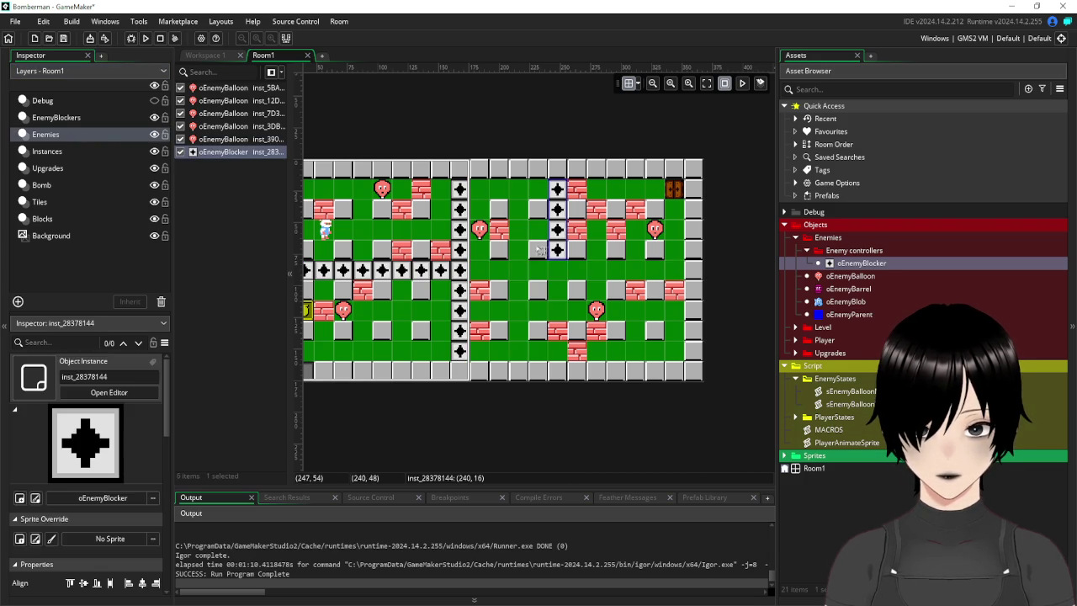
{"action": "key", "text": "Delete"}
On EnemyBlockers, place a blocker row across the middle lane's right half and a column above it, then save.
{"action": "left_click", "coordinate": [59, 118]}
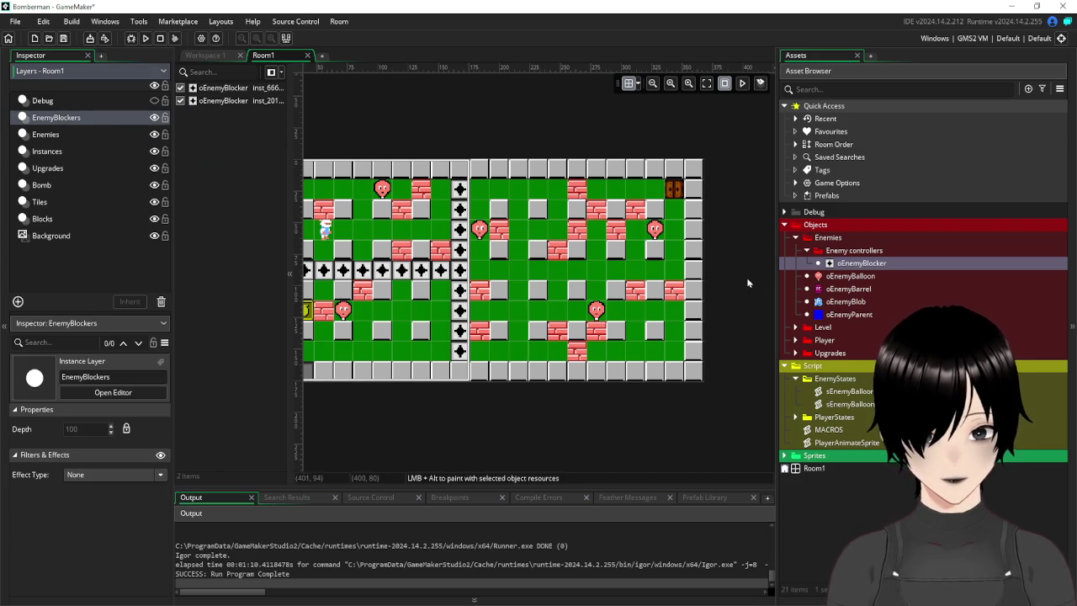
{"action": "mouse_move", "coordinate": [860, 263]}
{"action": "left_mouse_down"}
{"action": "mouse_move", "coordinate": [480, 257]}
{"action": "mouse_move", "coordinate": [479, 273]}
{"action": "mouse_move", "coordinate": [699, 270]}
{"action": "mouse_move", "coordinate": [683, 271]}
{"action": "left_mouse_up"}
{"action": "left_click", "coordinate": [486, 269]}
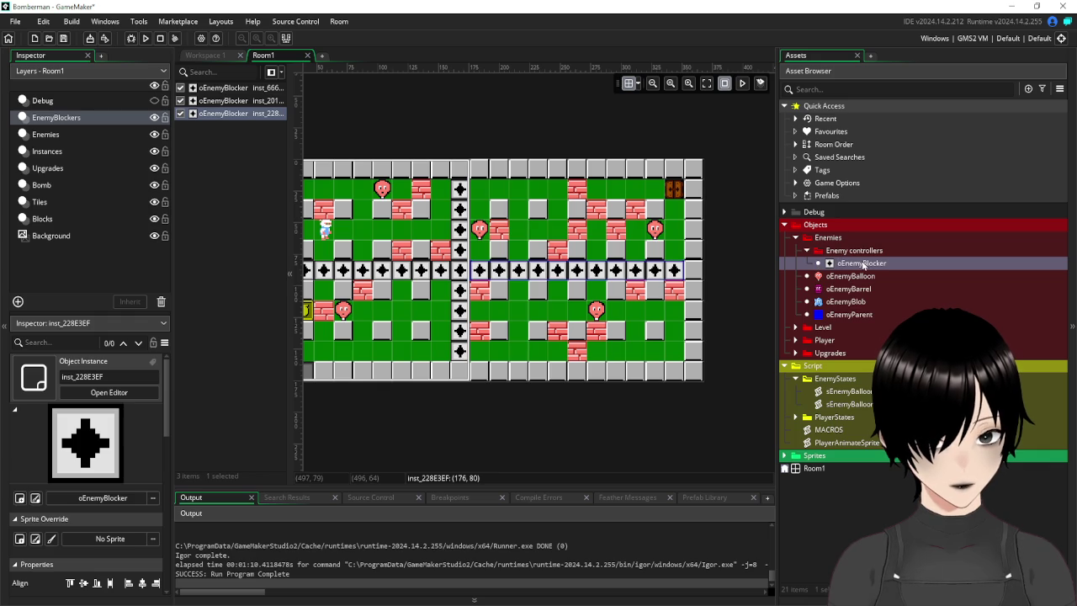
{"action": "mouse_move", "coordinate": [869, 267]}
{"action": "left_mouse_down"}
{"action": "mouse_move", "coordinate": [614, 190]}
{"action": "mouse_move", "coordinate": [582, 192]}
{"action": "mouse_move", "coordinate": [584, 250]}
{"action": "mouse_move", "coordinate": [560, 210]}
{"action": "mouse_move", "coordinate": [579, 220]}
{"action": "left_mouse_up"}
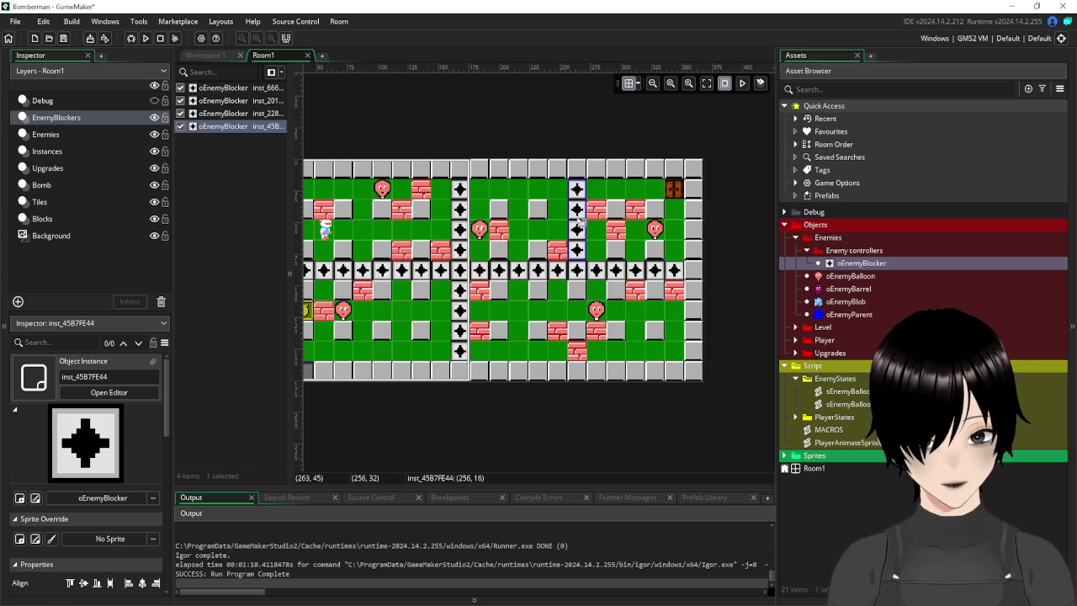
{"action": "left_click", "coordinate": [548, 397]}
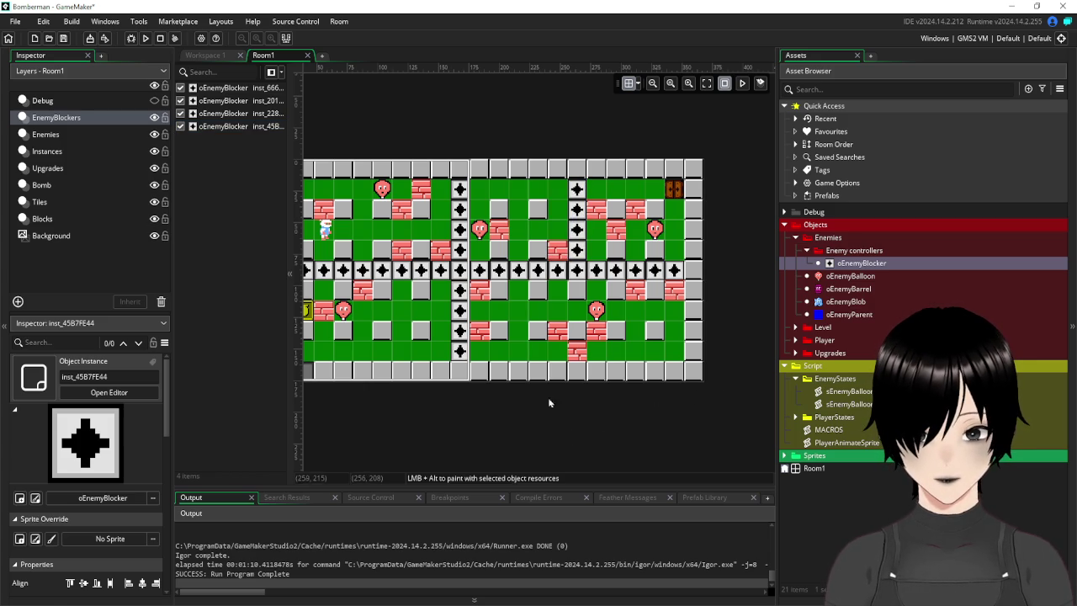
{"action": "left_click", "coordinate": [217, 53]}
{"action": "left_click", "coordinate": [63, 37]}
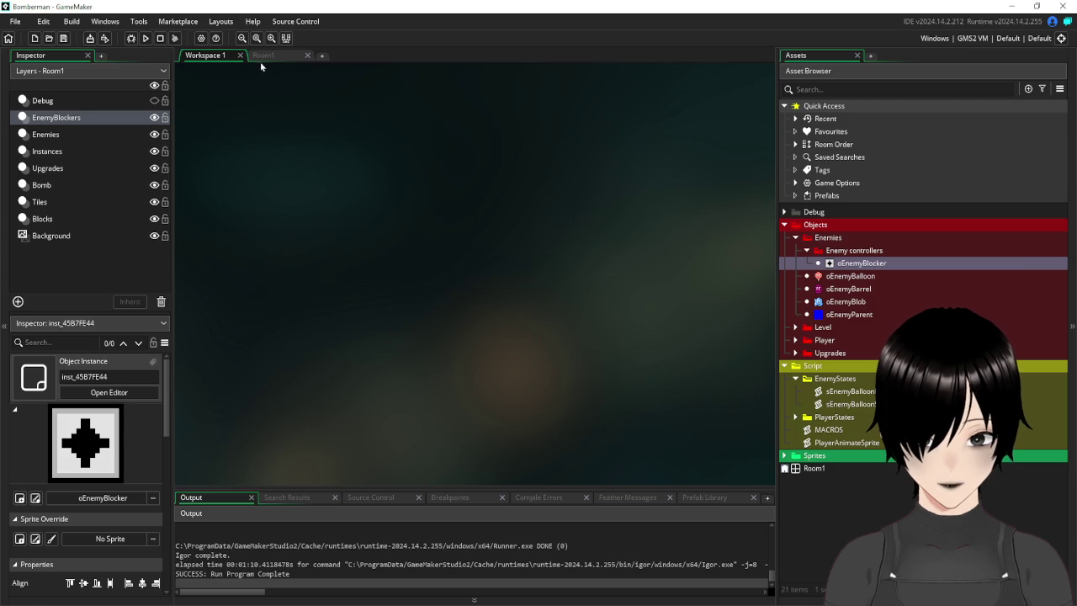
Look over oEnemyBalloon and the sEnemyBalloonStand movement code, then return to the Room1 editor.
{"action": "double_click", "coordinate": [850, 276]}
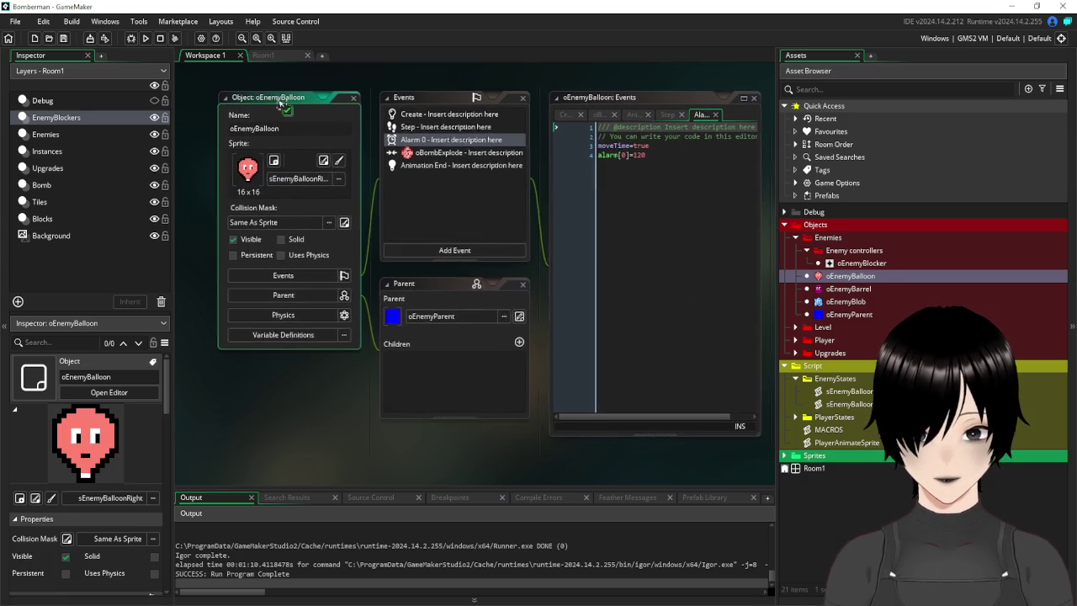
{"action": "left_click", "coordinate": [352, 98]}
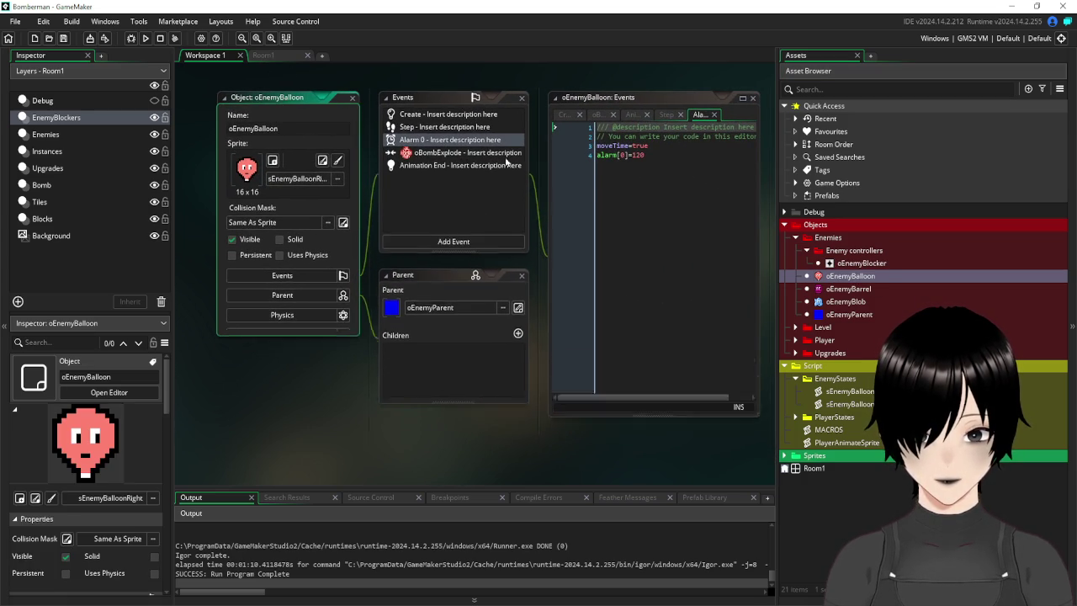
{"action": "double_click", "coordinate": [864, 406]}
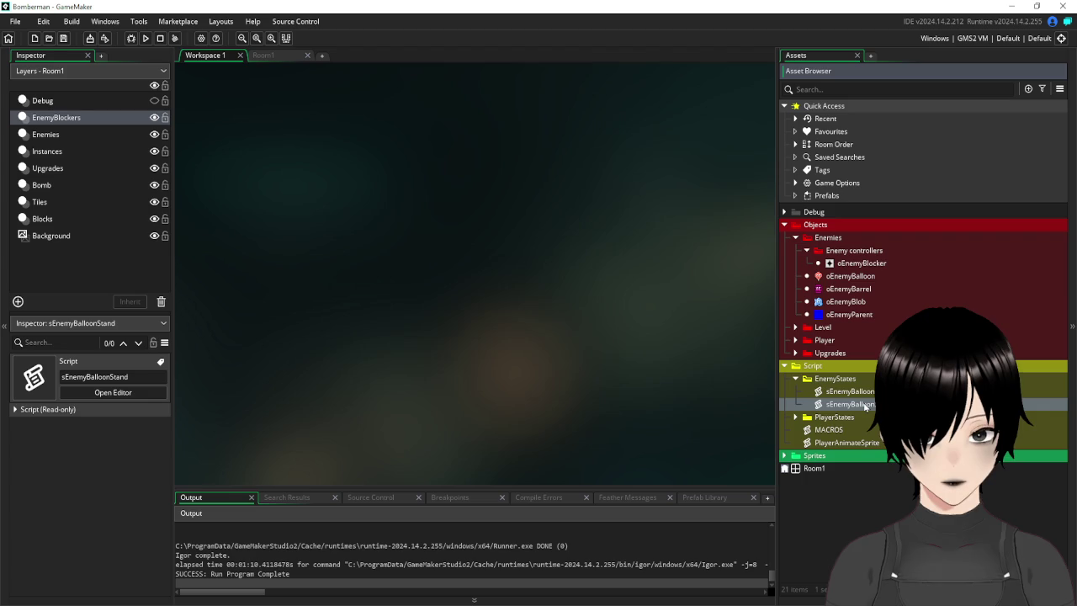
{"action": "left_click", "coordinate": [546, 216]}
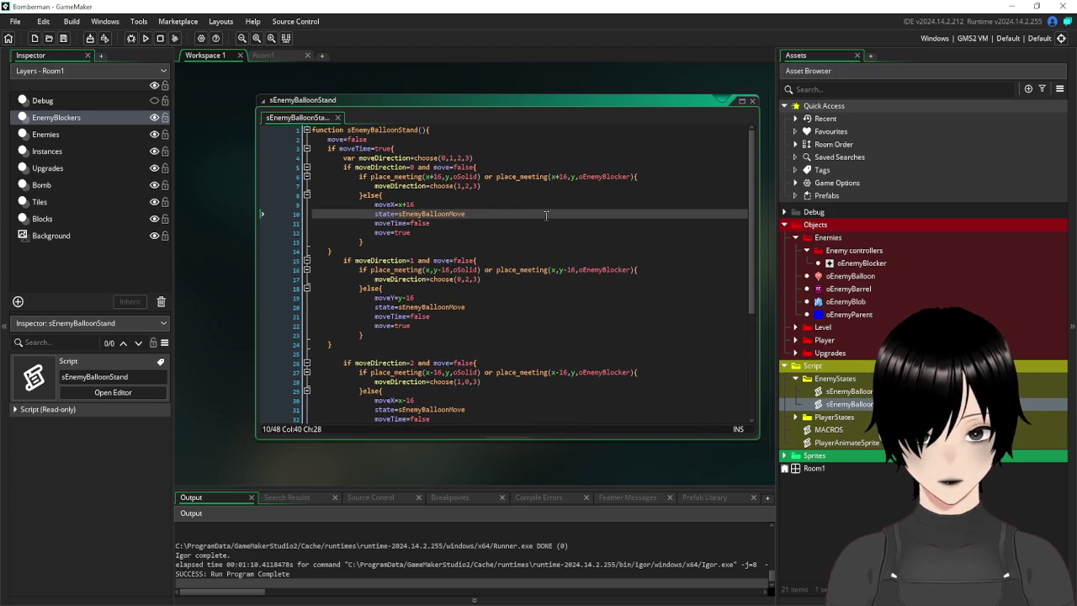
{"action": "scroll", "coordinate": [546, 215], "scroll_direction": "down", "scroll_amount": 6}
{"action": "scroll", "coordinate": [546, 215], "scroll_direction": "up", "scroll_amount": 6}
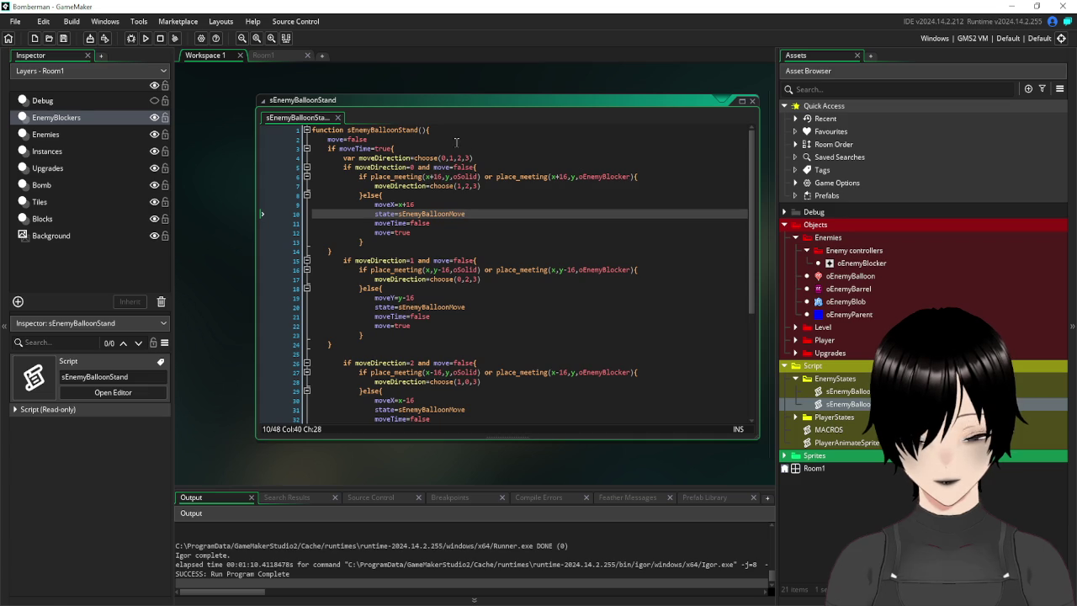
{"action": "left_click", "coordinate": [753, 102]}
{"action": "left_click", "coordinate": [271, 56]}
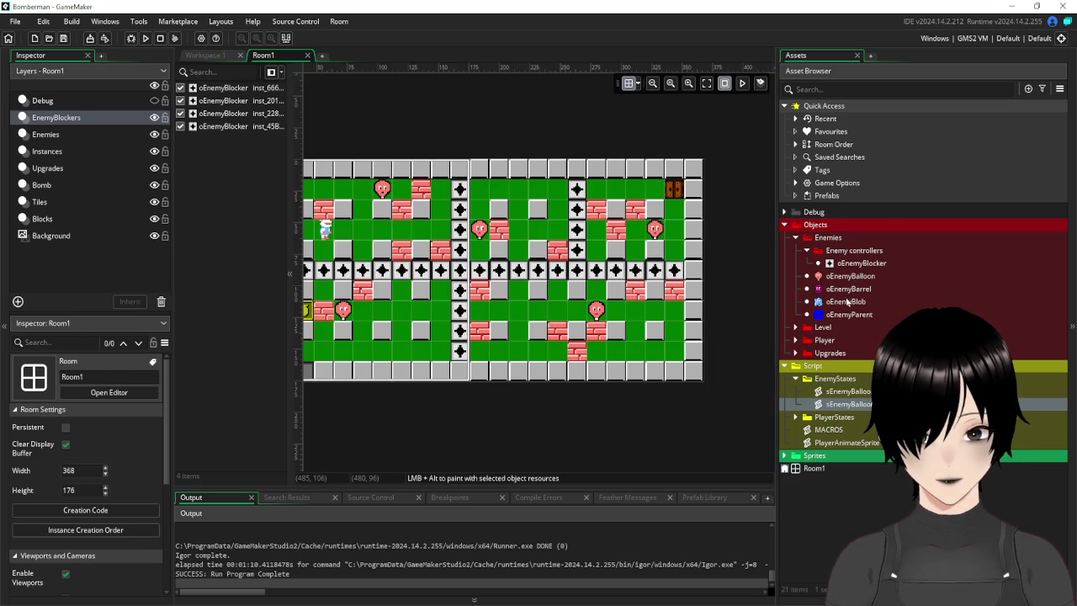
Copy the alarm[0]=120 line from oEnemyBalloon's Create event.
{"action": "double_click", "coordinate": [847, 301]}
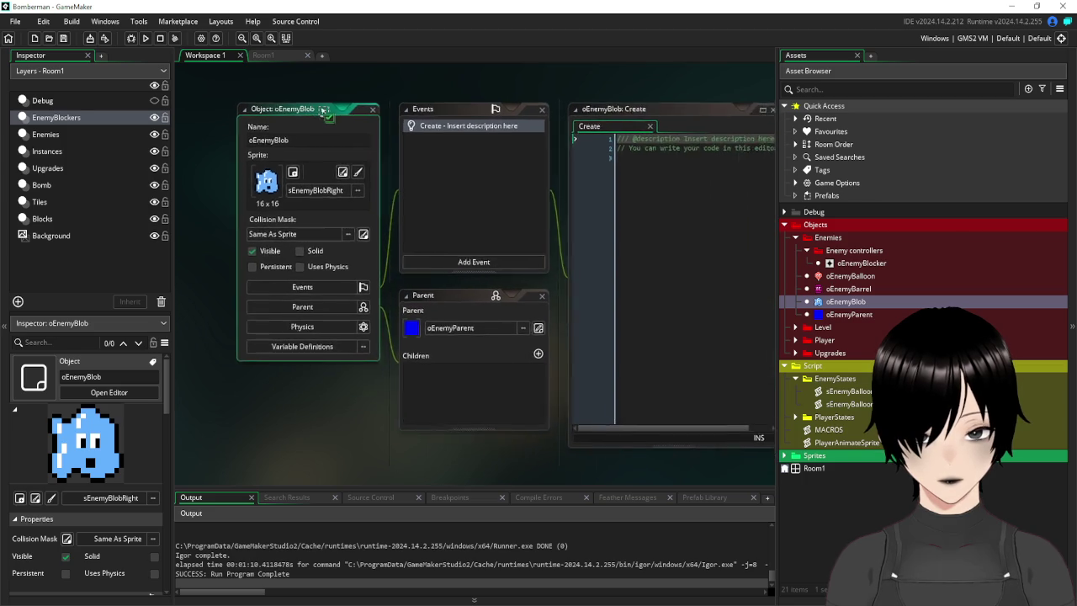
{"action": "double_click", "coordinate": [851, 275]}
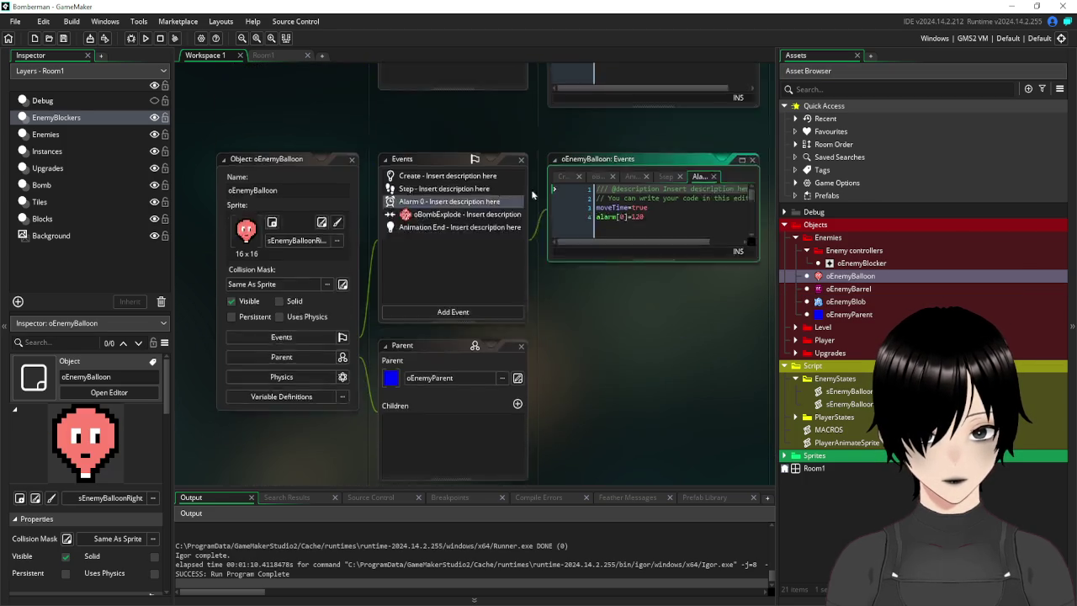
{"action": "left_click", "coordinate": [459, 119]}
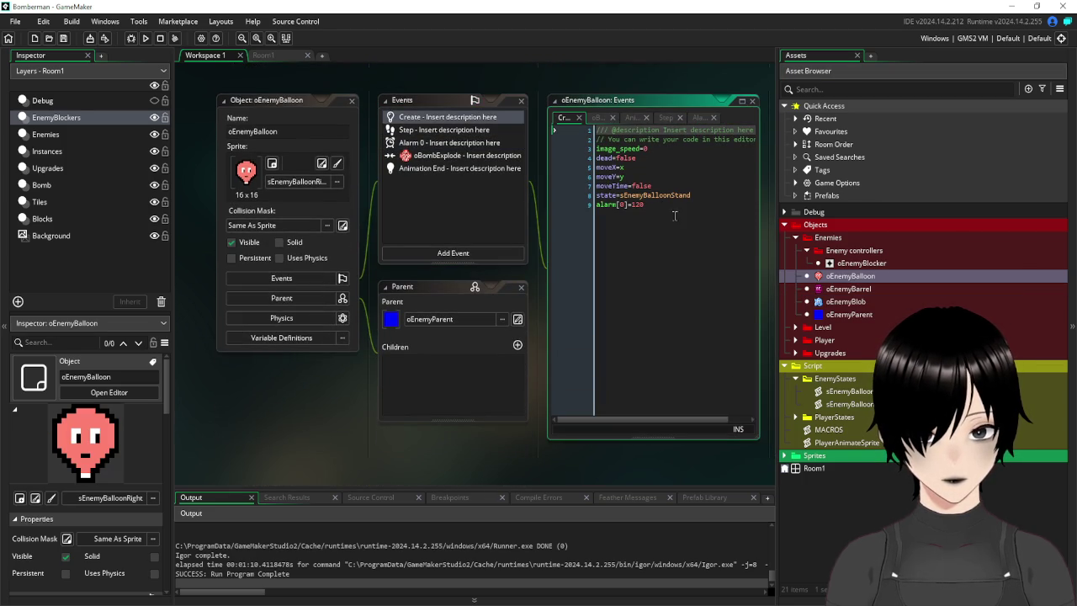
{"action": "left_click_drag", "start_coordinate": [657, 204], "coordinate": [595, 204]}
{"action": "key", "text": "ctrl+c"}
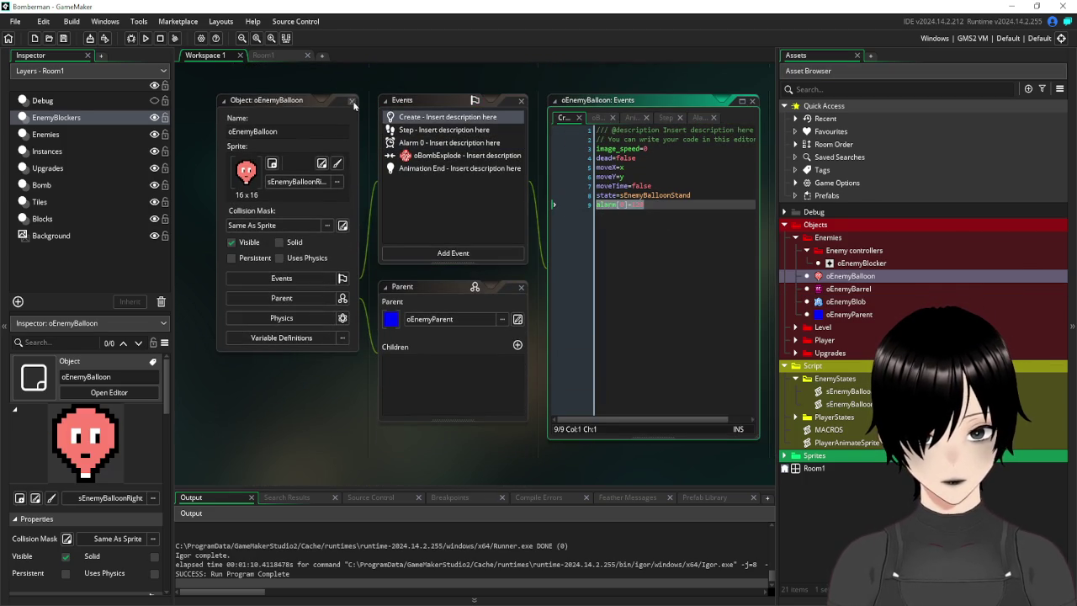
{"action": "left_click", "coordinate": [352, 102]}
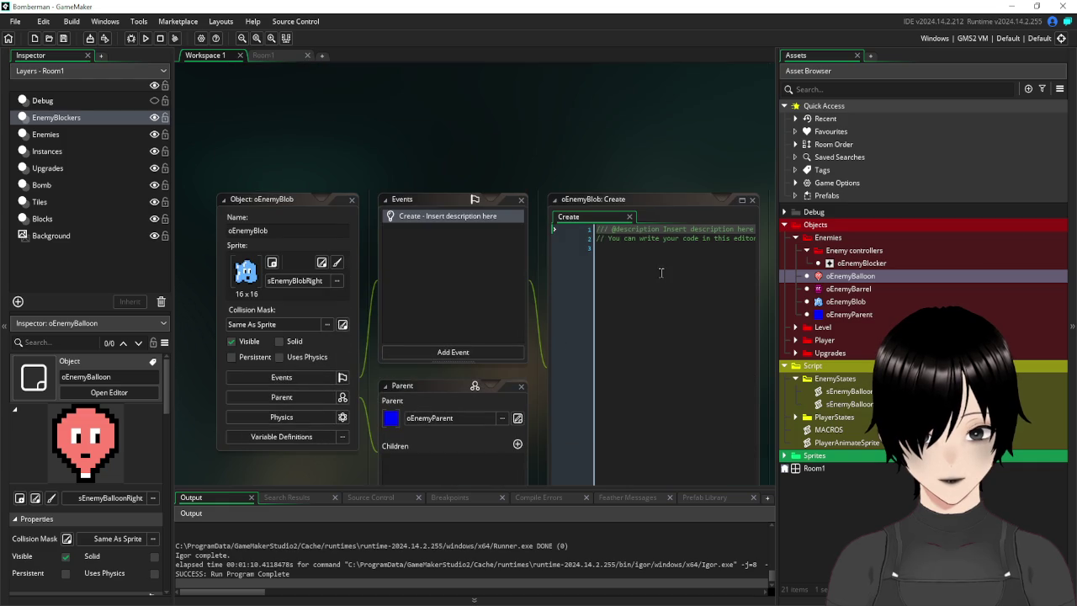
Paste it into oEnemyBlob's Create code and change 120 to 60.
{"action": "left_click", "coordinate": [661, 272]}
{"action": "key", "text": "ctrl+v"}
{"action": "left_click_drag", "start_coordinate": [649, 247], "coordinate": [637, 248]}
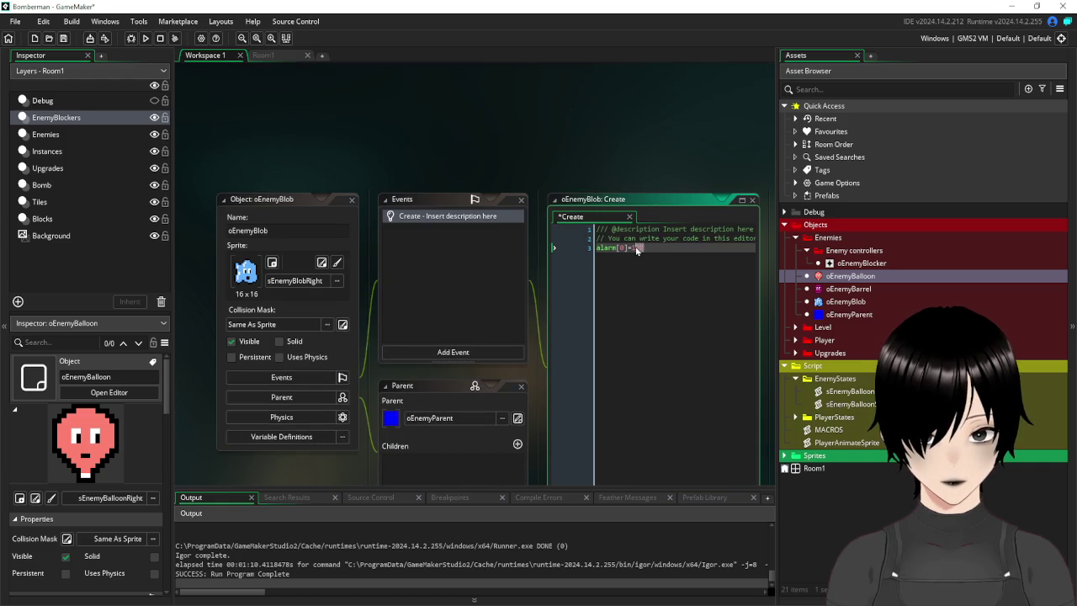
{"action": "type", "text": "60"}
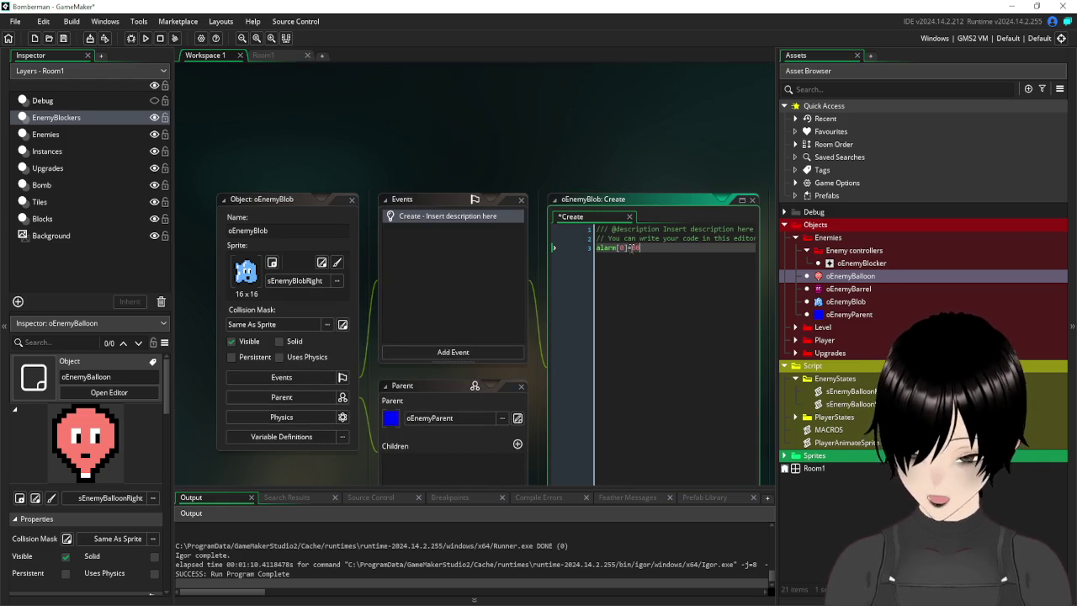
{"action": "left_click", "coordinate": [492, 274]}
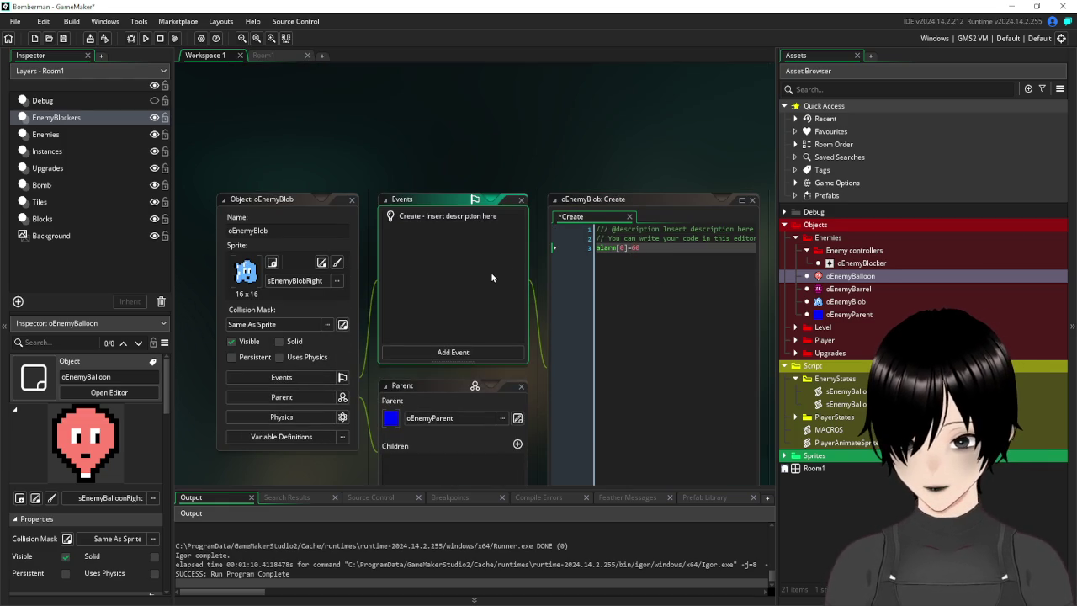
{"action": "left_click", "coordinate": [274, 57]}
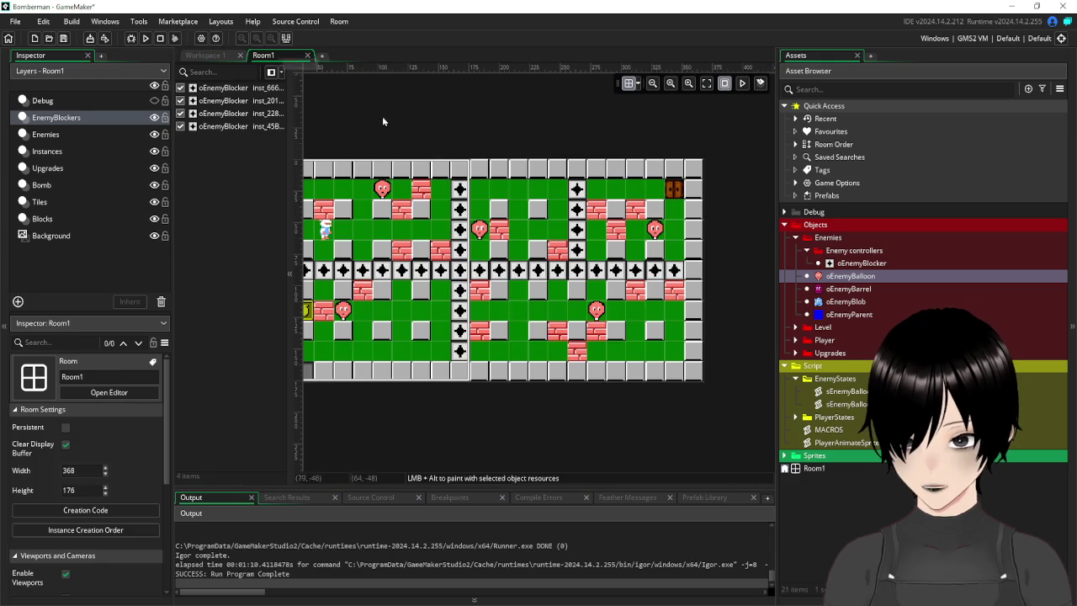
Hide the EnemyBlockers layer in Room1, then return to the oEnemyBlob editor.
{"action": "mouse_move", "coordinate": [402, 124]}
{"action": "left_mouse_down"}
{"action": "mouse_move", "coordinate": [460, 108]}
{"action": "mouse_move", "coordinate": [403, 112]}
{"action": "left_mouse_up"}
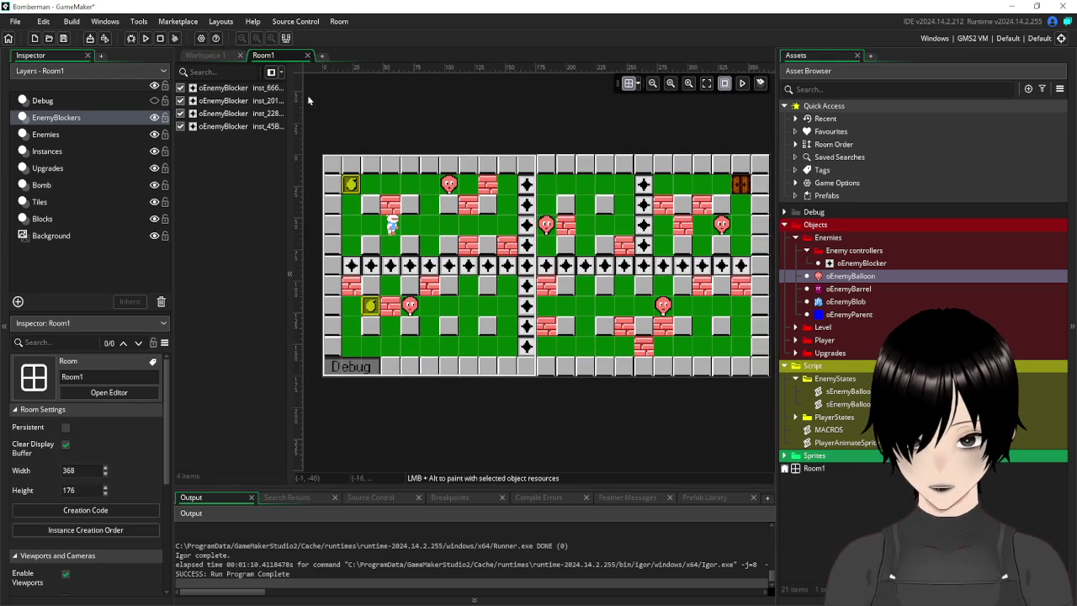
{"action": "left_click", "coordinate": [154, 117]}
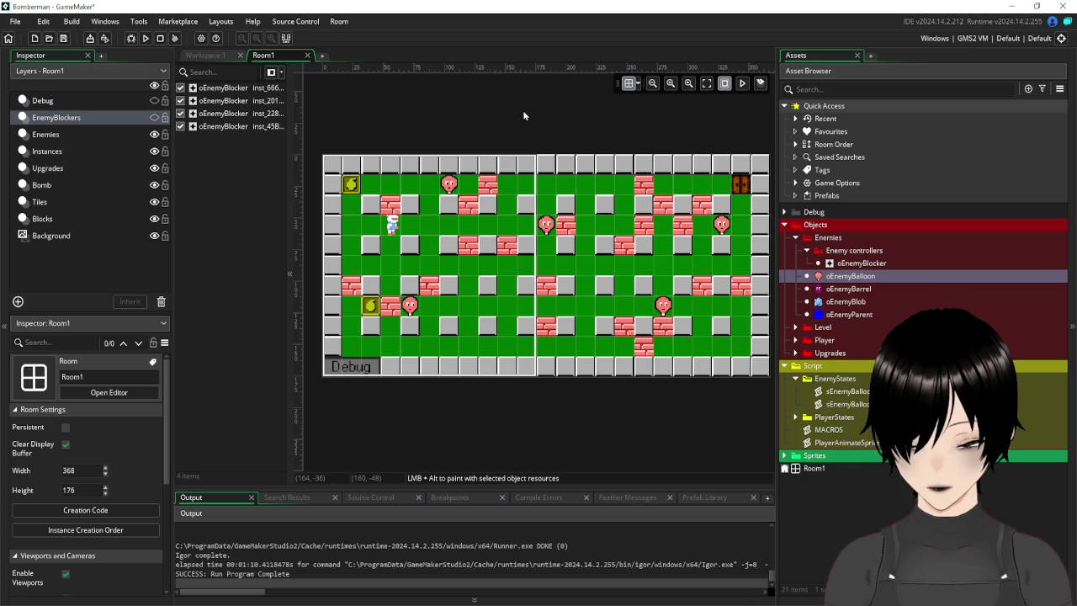
{"action": "left_click", "coordinate": [207, 56]}
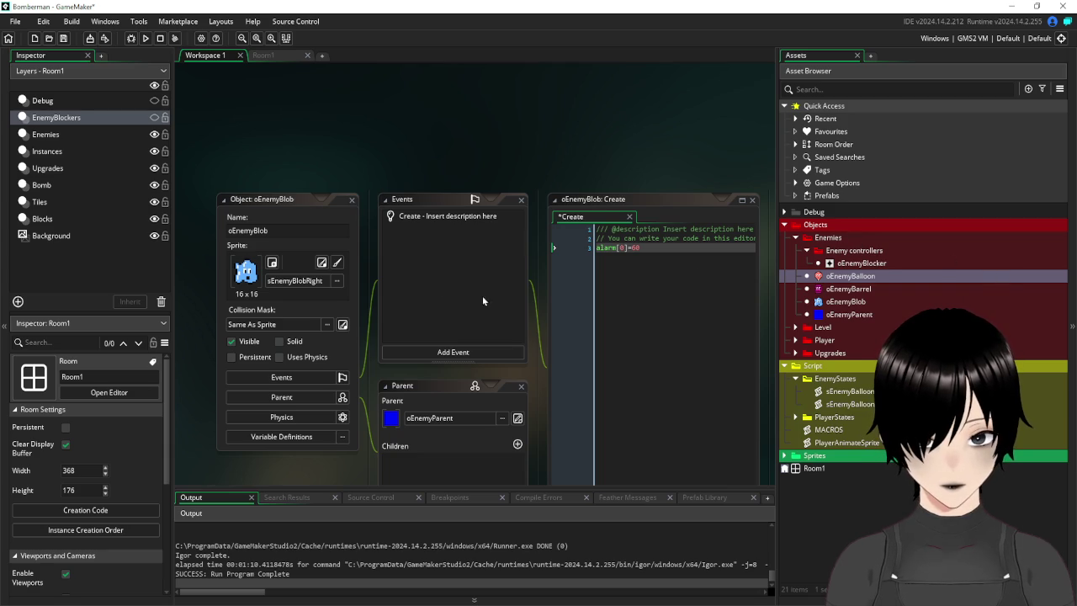
Add a moveDir=0 line below alarm[0]=60 in oEnemyBlob's Create code.
{"action": "scroll", "coordinate": [482, 300], "scroll_direction": "down", "scroll_amount": 2}
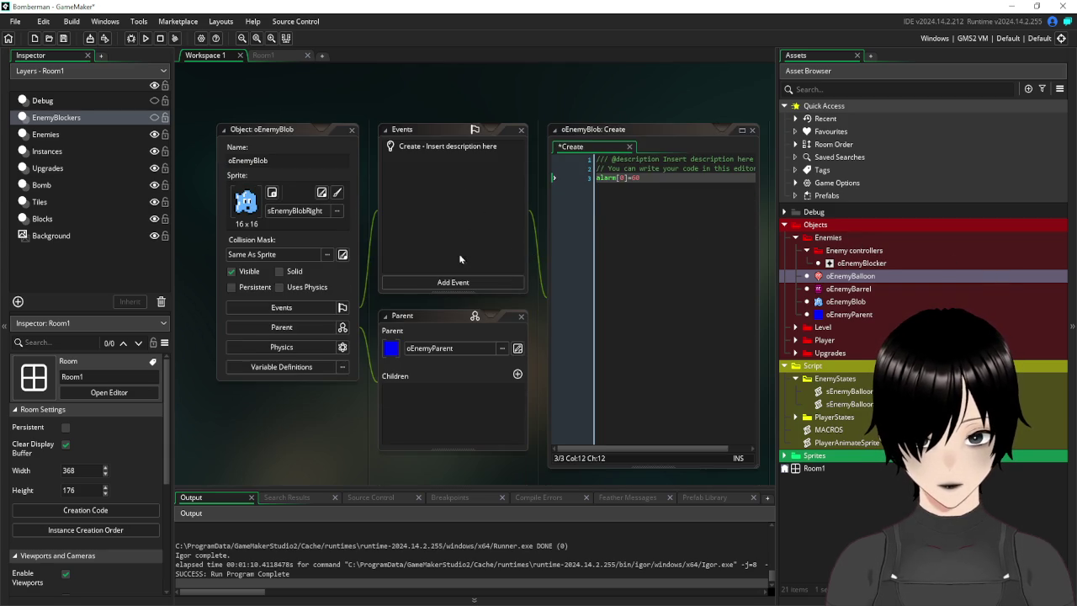
{"action": "left_click", "coordinate": [668, 196]}
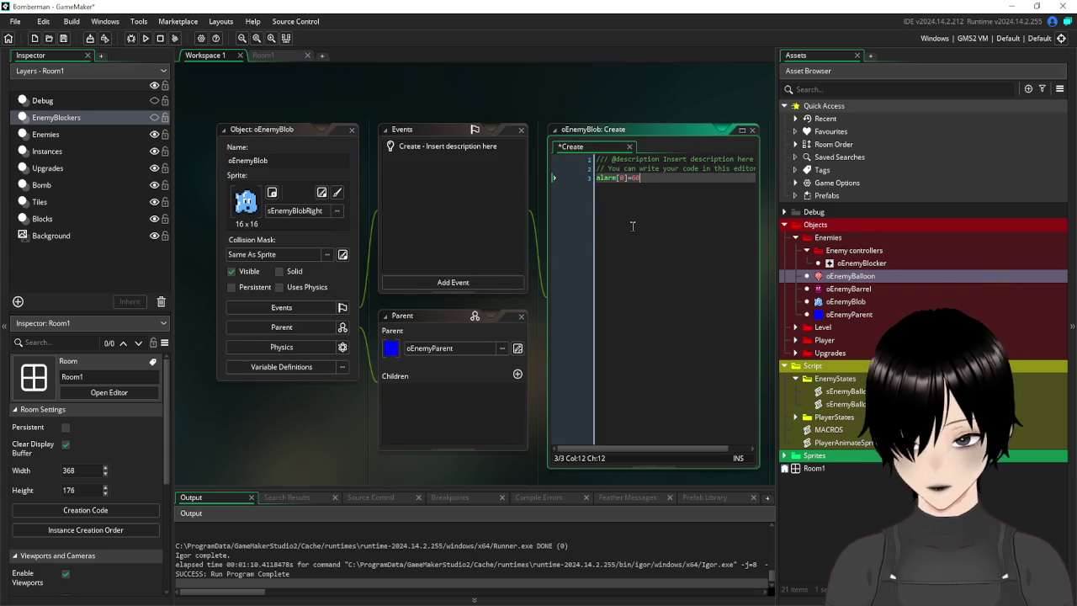
{"action": "key", "text": "Return"}
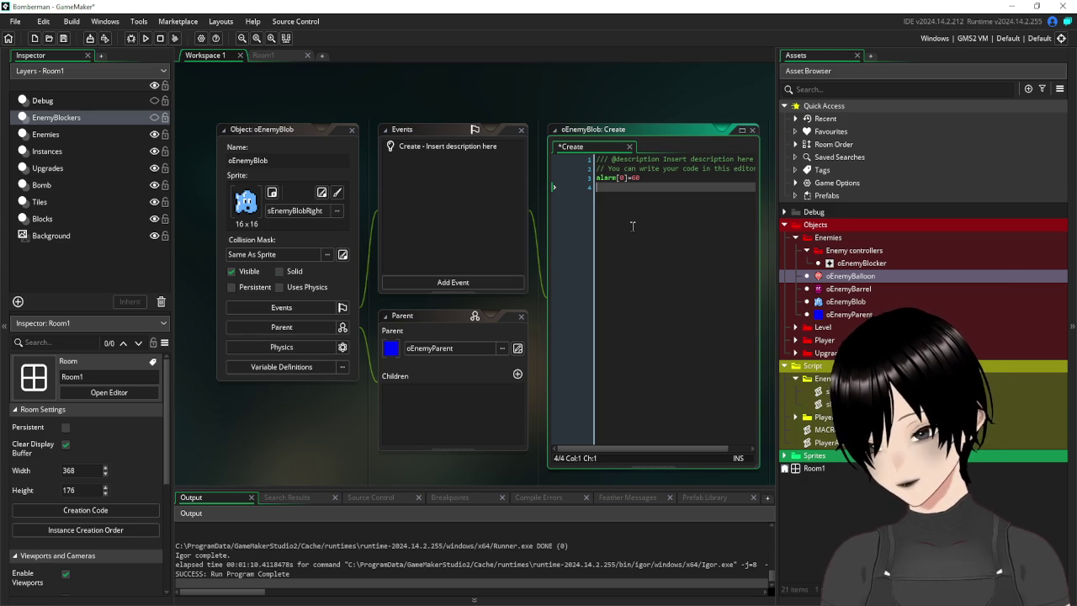
{"action": "type", "text": "moveDir="}
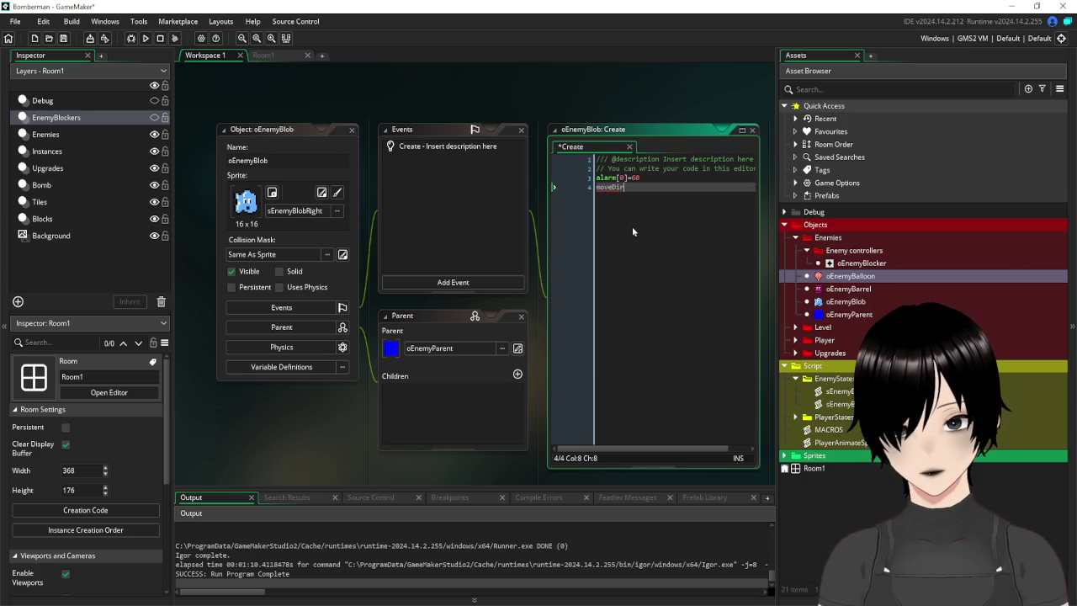
{"action": "type", "text": "0"}
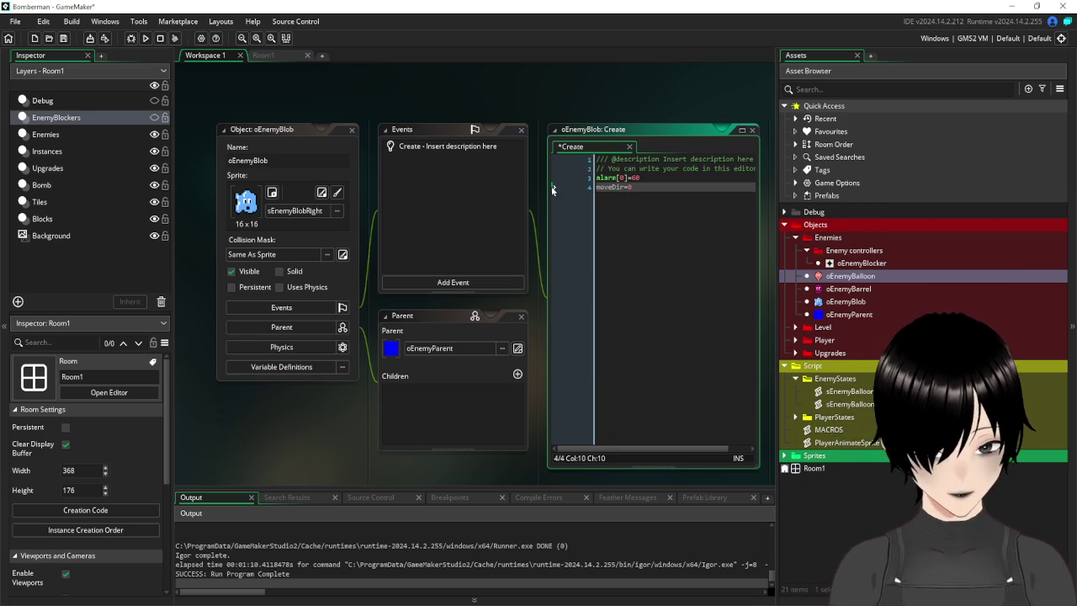
Add an Alarm 0 event to oEnemyBlob.
{"action": "left_click", "coordinate": [475, 212]}
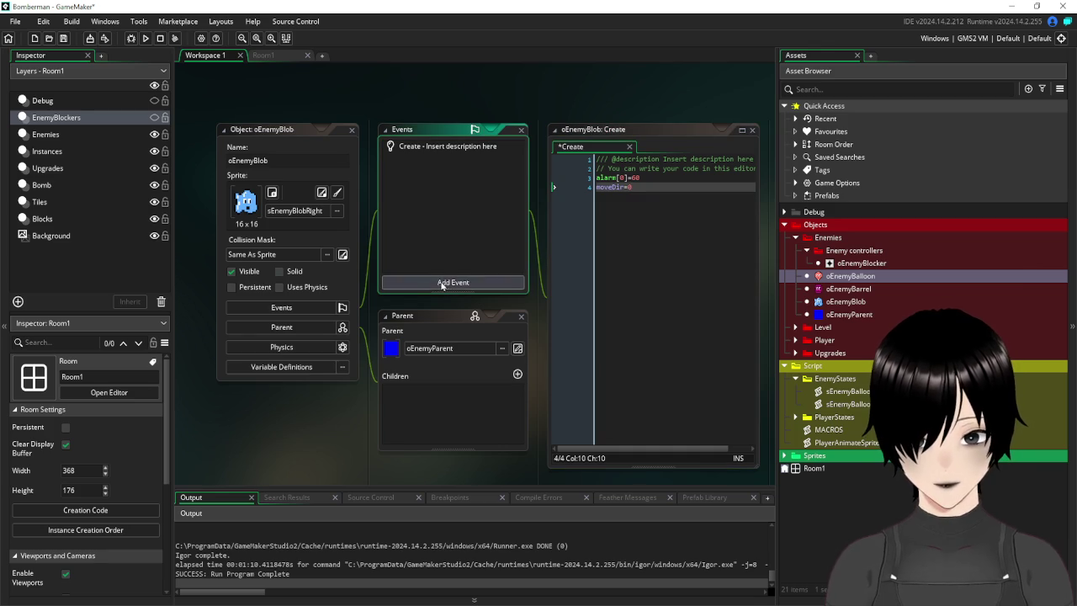
{"action": "left_click", "coordinate": [441, 282]}
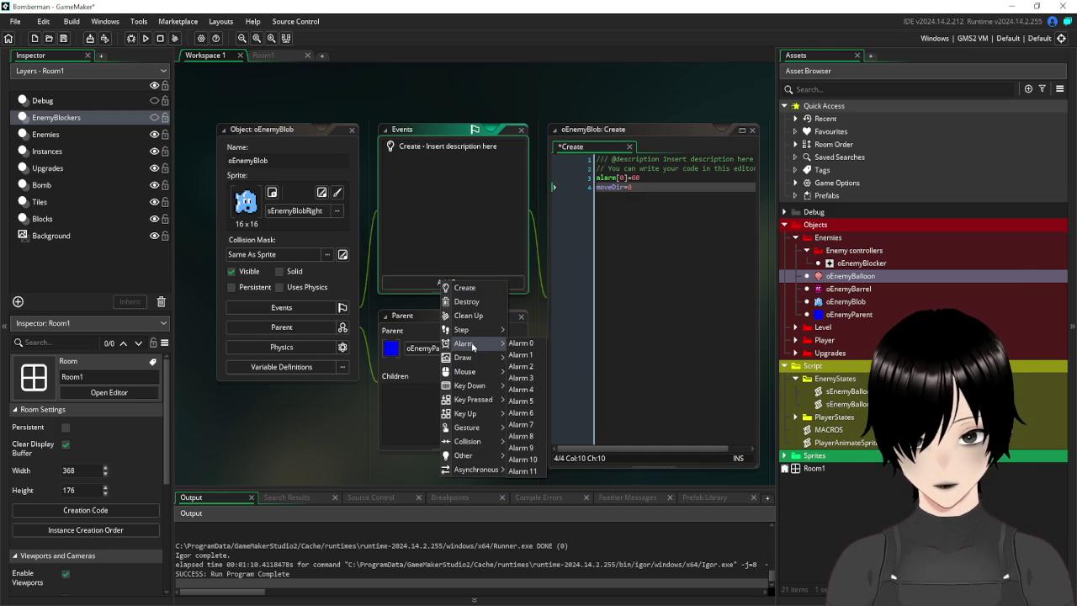
{"action": "mouse_move", "coordinate": [469, 335]}
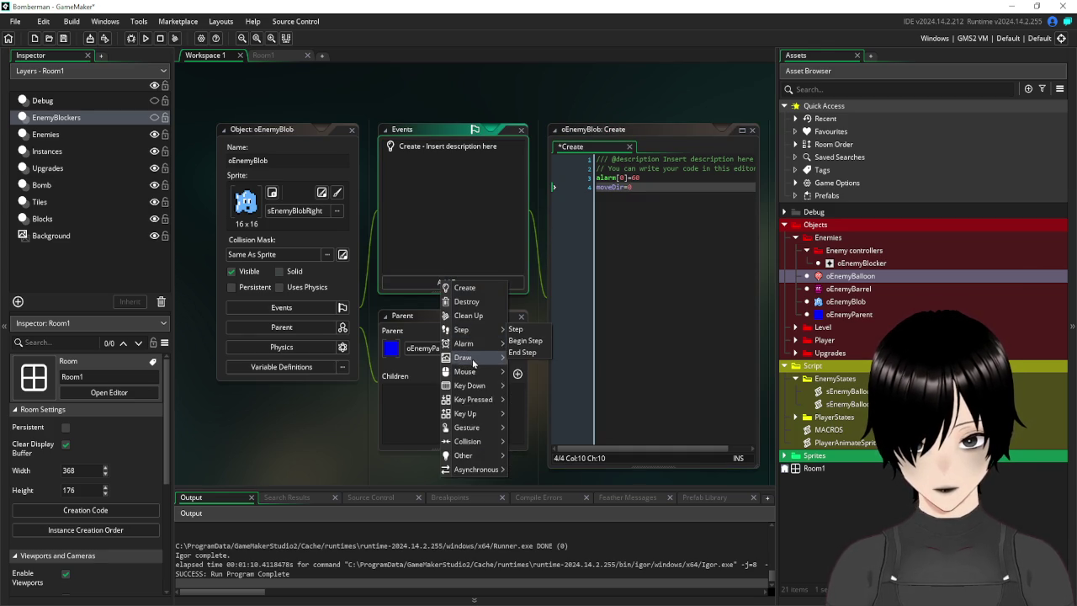
{"action": "mouse_move", "coordinate": [474, 385]}
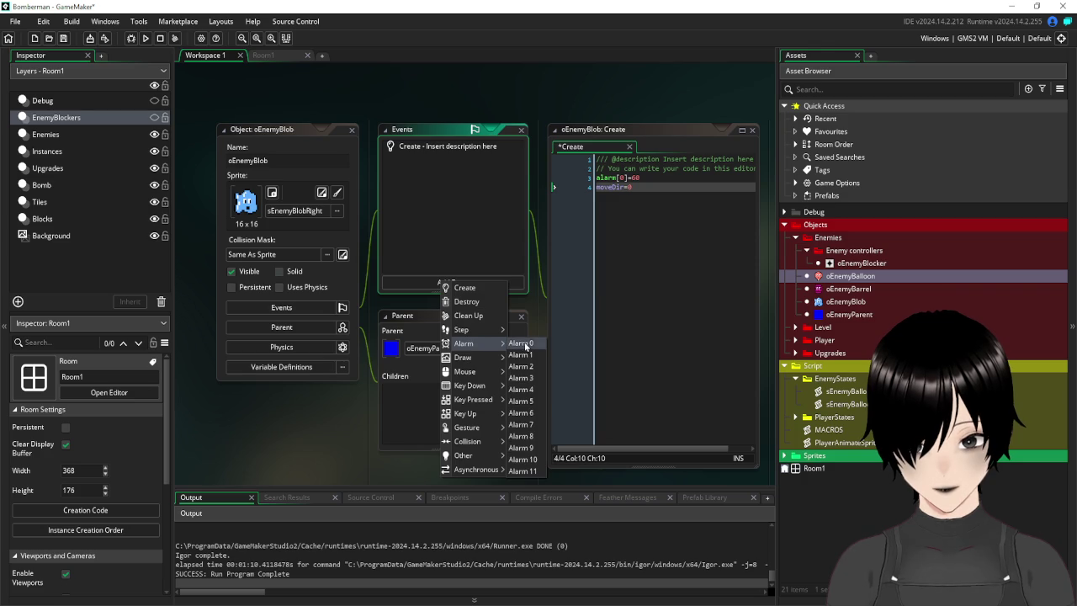
{"action": "left_click", "coordinate": [519, 343]}
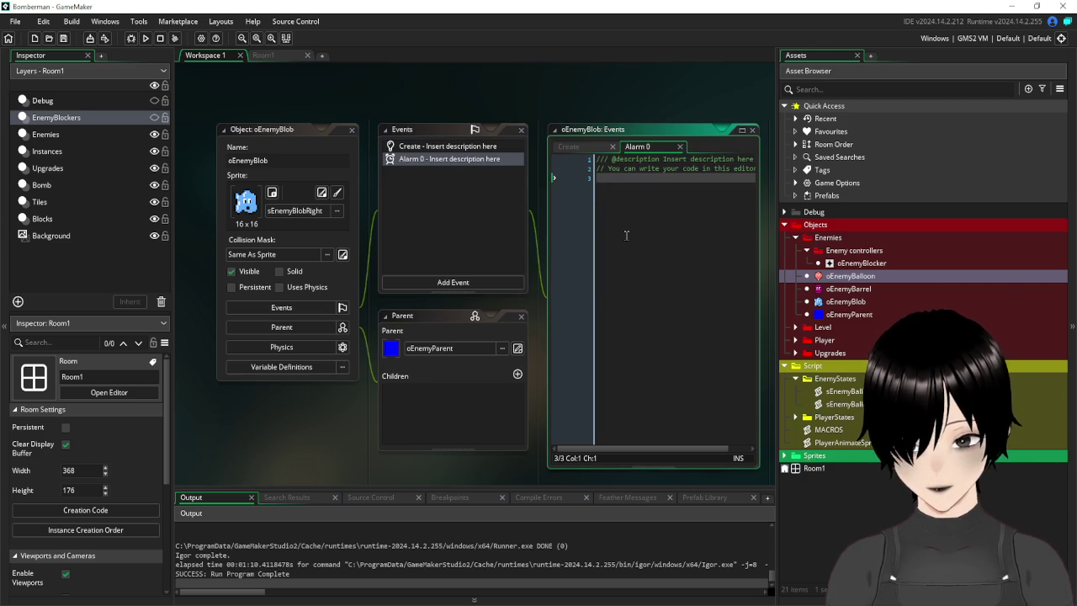
Begin the Alarm 0 code with the condition if moveDir==0.
{"action": "type", "text": "if m"}
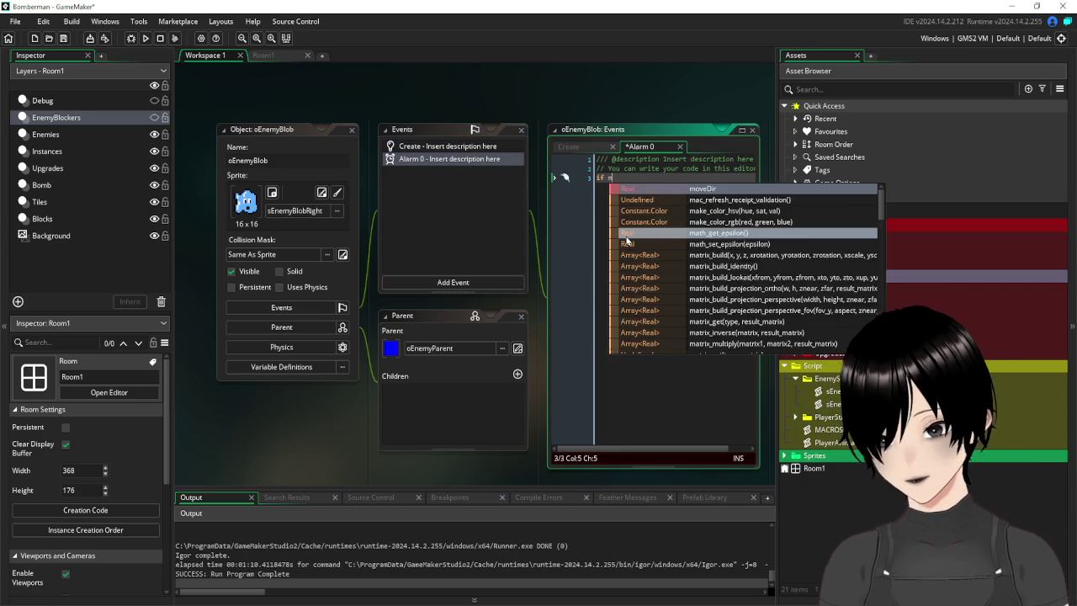
{"action": "type", "text": "ove"}
{"action": "key", "text": "Return"}
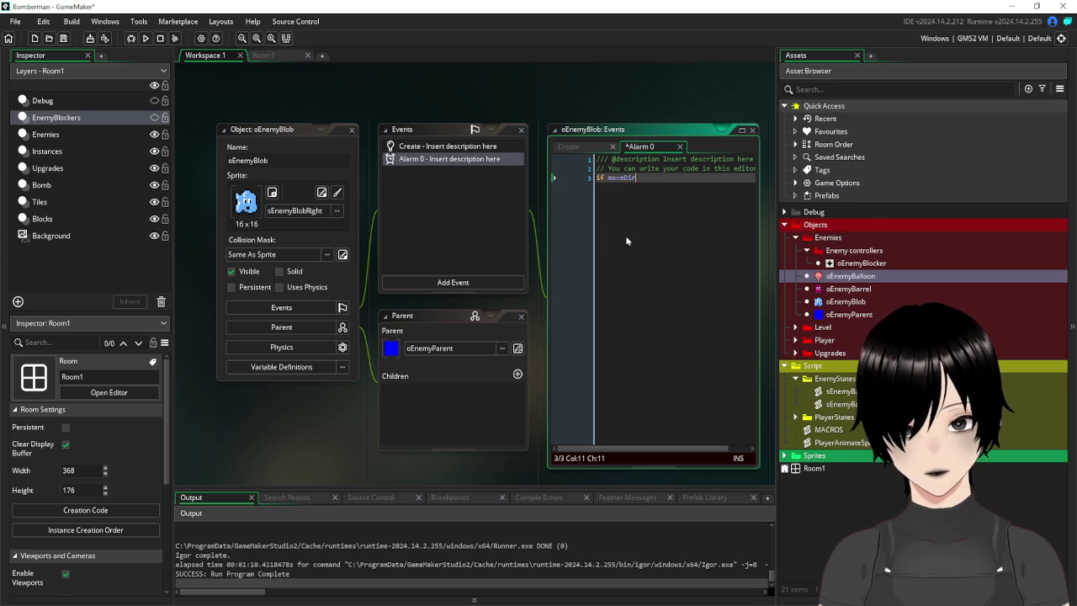
{"action": "type", "text": "=0"}
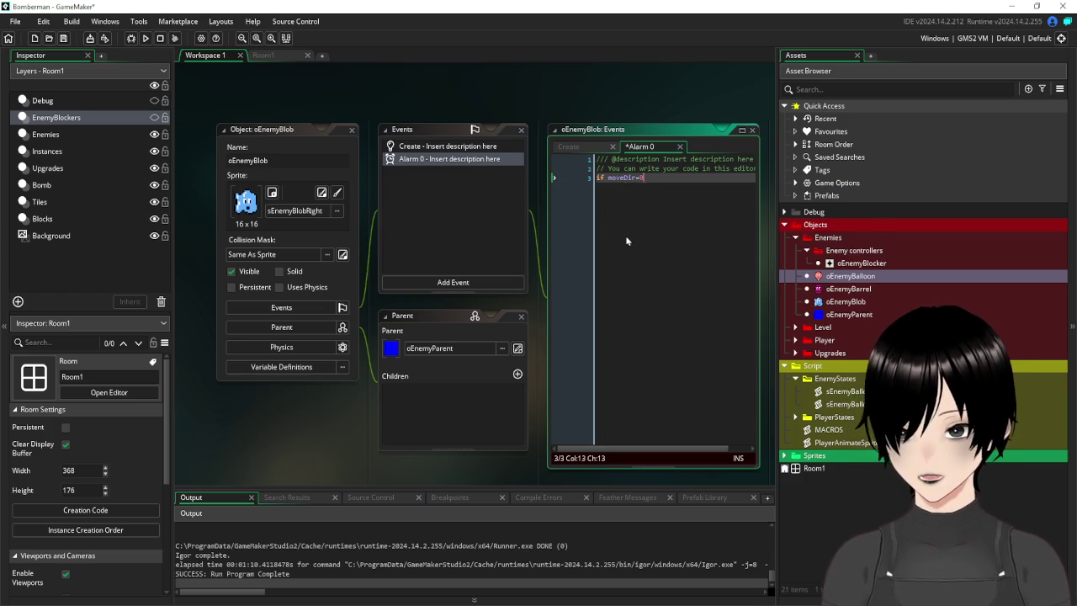
{"action": "key", "text": "Return"}
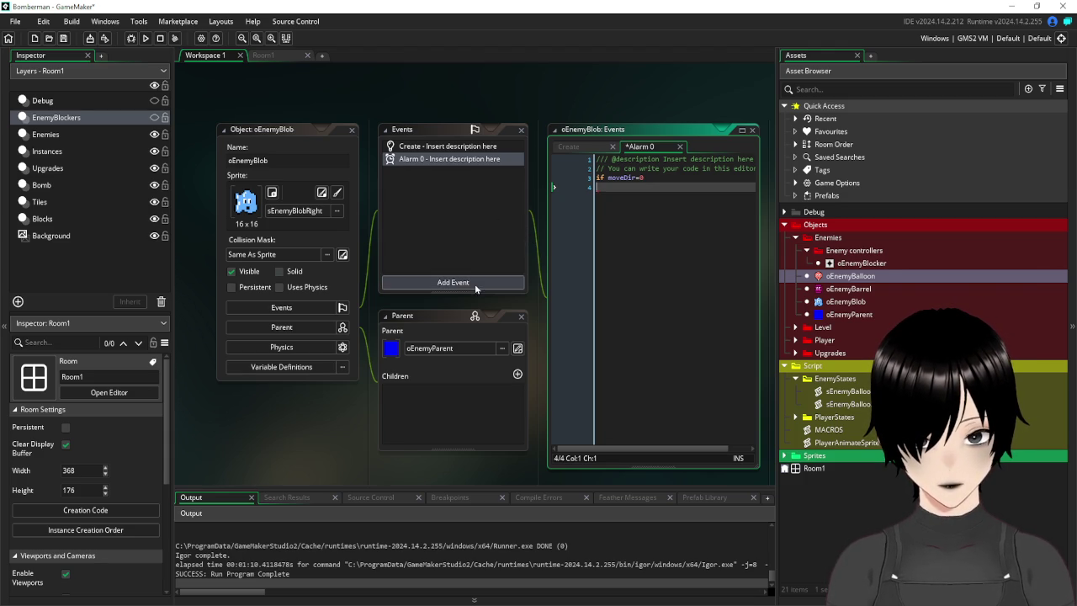
{"action": "double_click", "coordinate": [848, 391]}
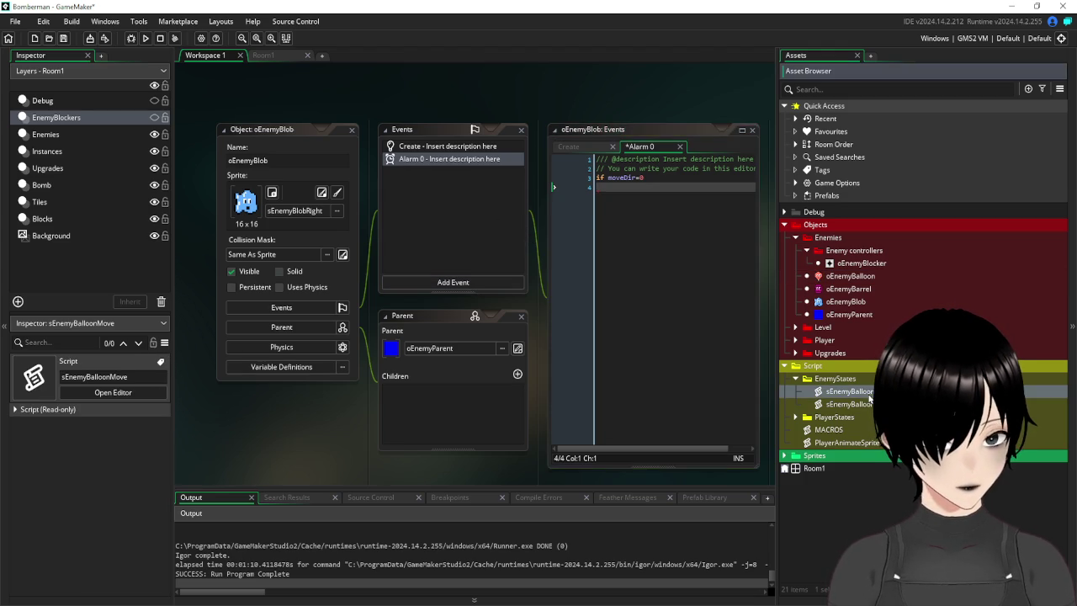
Select and copy the four grid-movement lines in the sEnemyBalloonMove script.
{"action": "left_click_drag", "start_coordinate": [286, 195], "coordinate": [222, 159]}
{"action": "key", "text": "ctrl+c"}
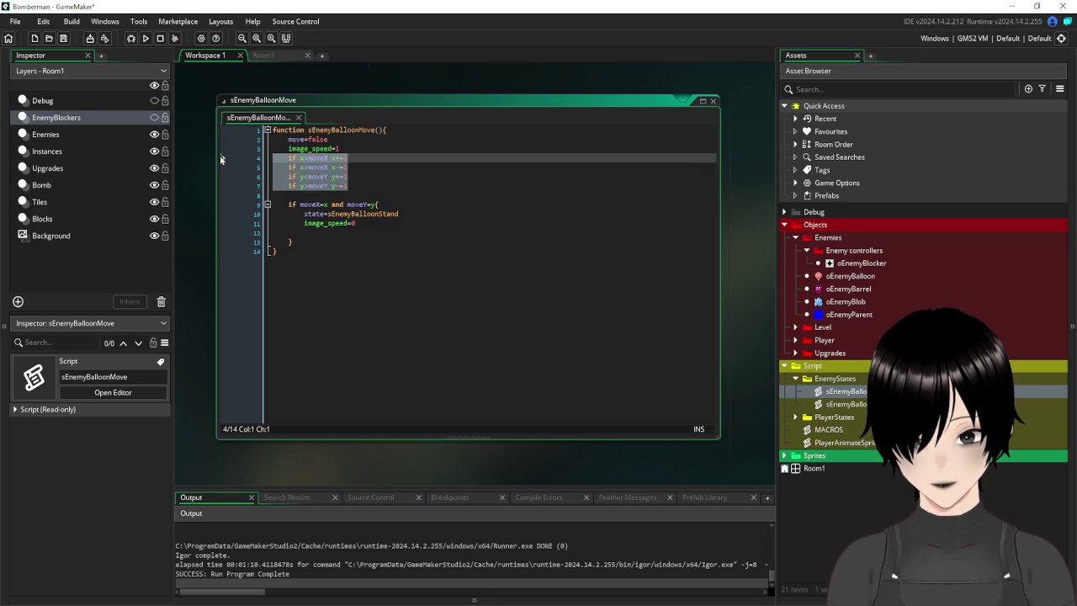
{"action": "left_click_drag", "start_coordinate": [220, 159], "coordinate": [216, 157]}
{"action": "scroll", "coordinate": [622, 109], "scroll_direction": "up", "scroll_amount": 5}
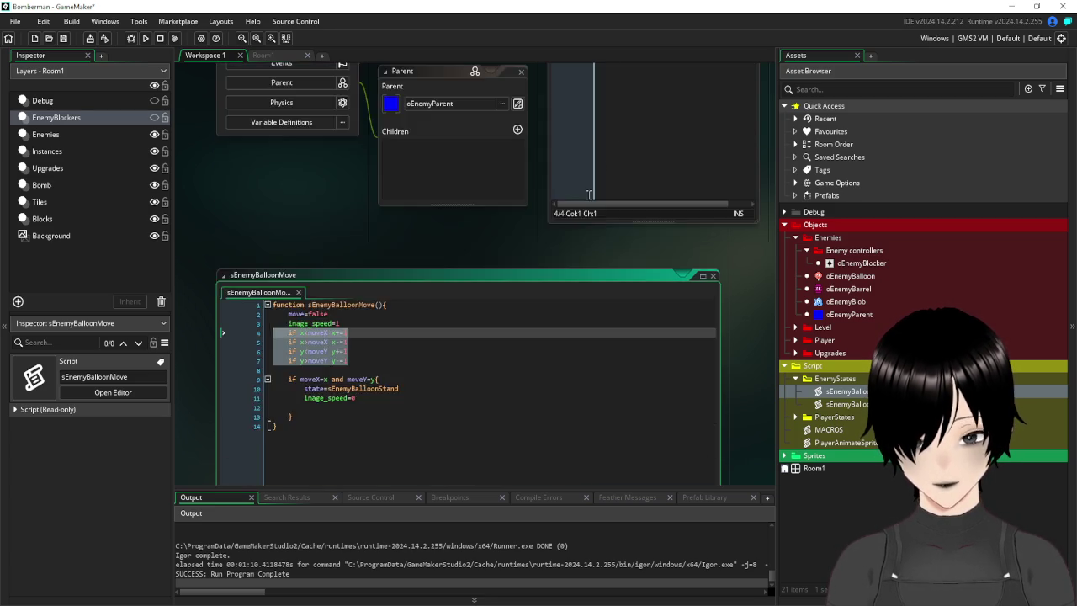
{"action": "scroll", "coordinate": [505, 252], "scroll_direction": "up", "scroll_amount": 9}
{"action": "scroll", "coordinate": [476, 284], "scroll_direction": "down", "scroll_amount": 1}
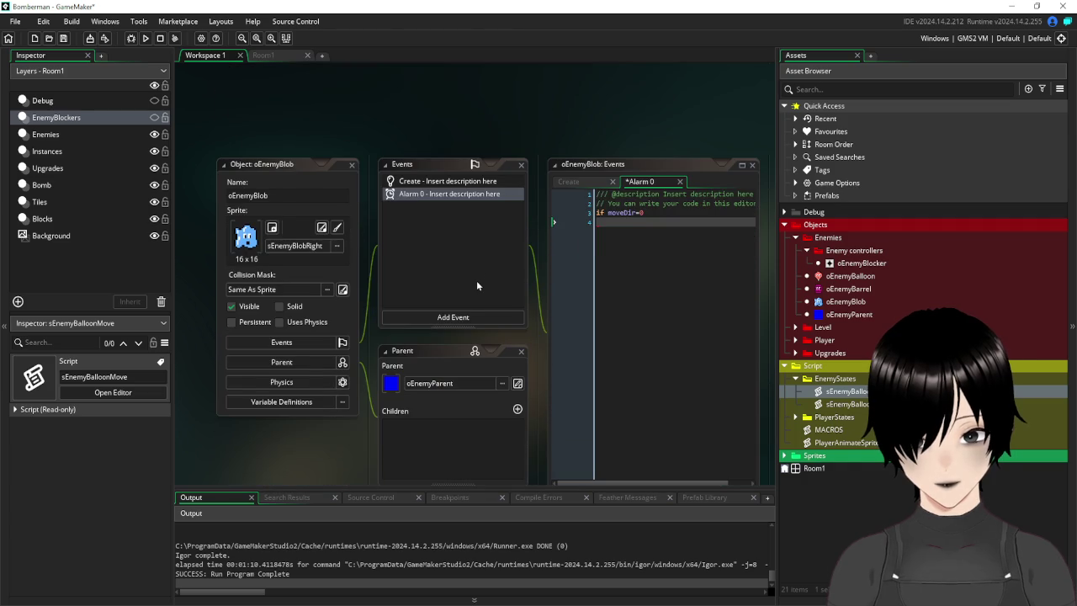
{"action": "left_click", "coordinate": [445, 283]}
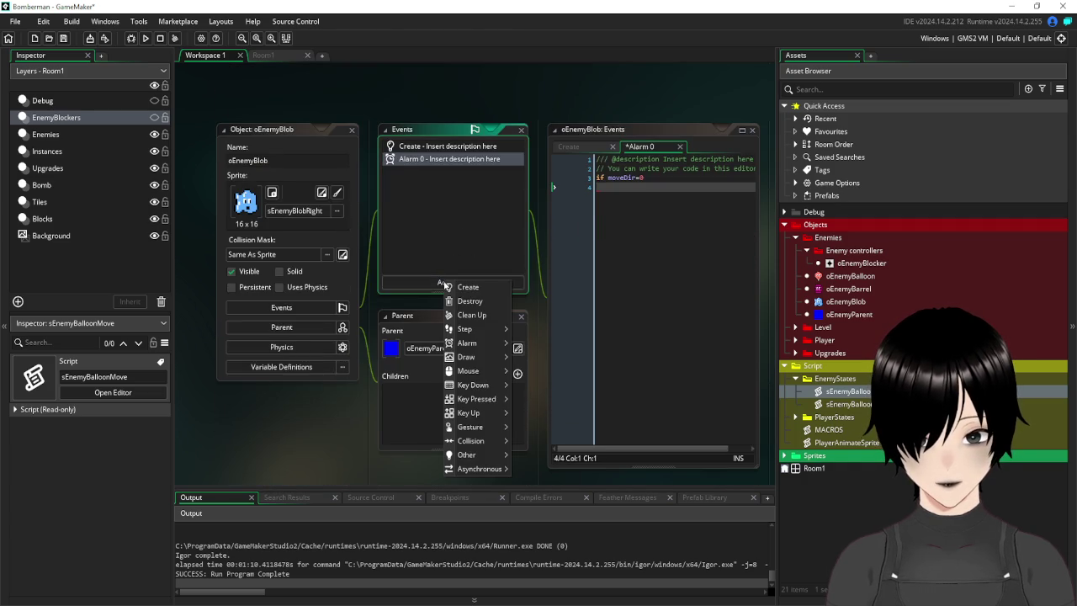
Add a Step event to oEnemyBlob and paste the copied movement lines into it.
{"action": "mouse_move", "coordinate": [475, 334]}
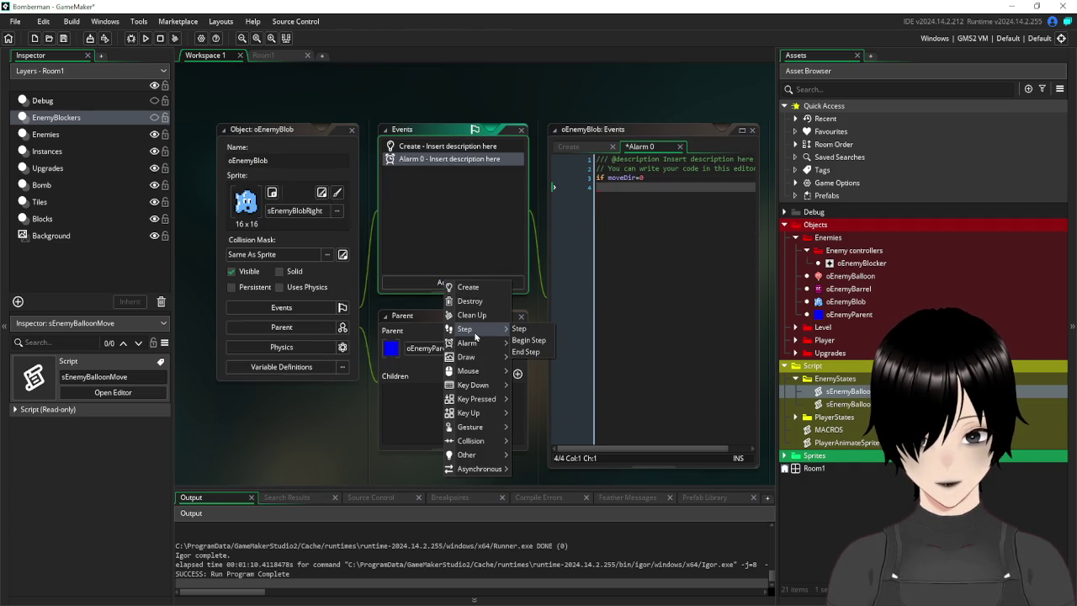
{"action": "left_click", "coordinate": [519, 328]}
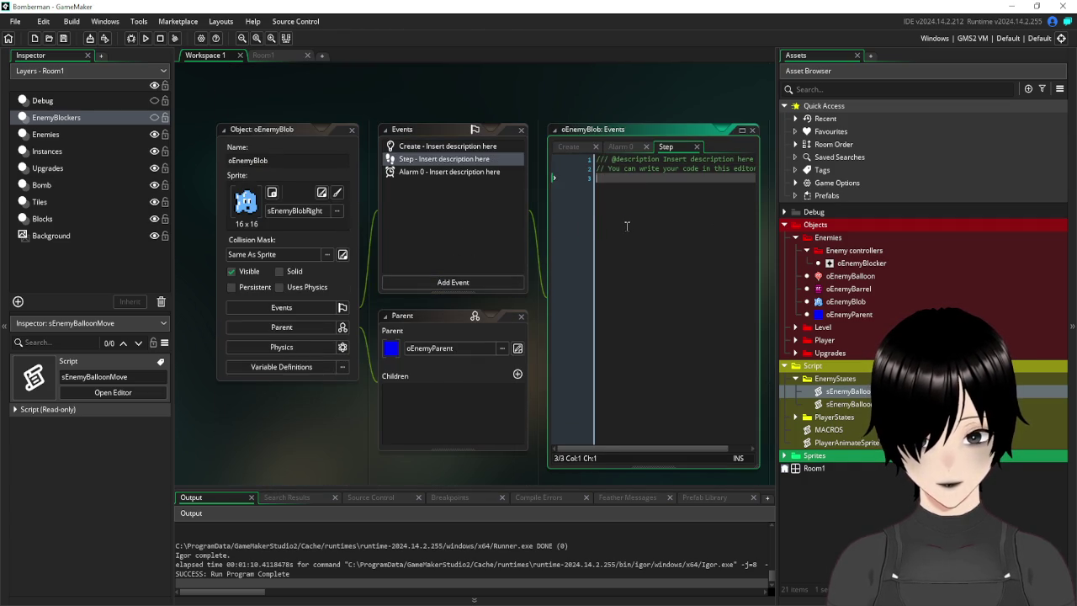
{"action": "key", "text": "ctrl+v"}
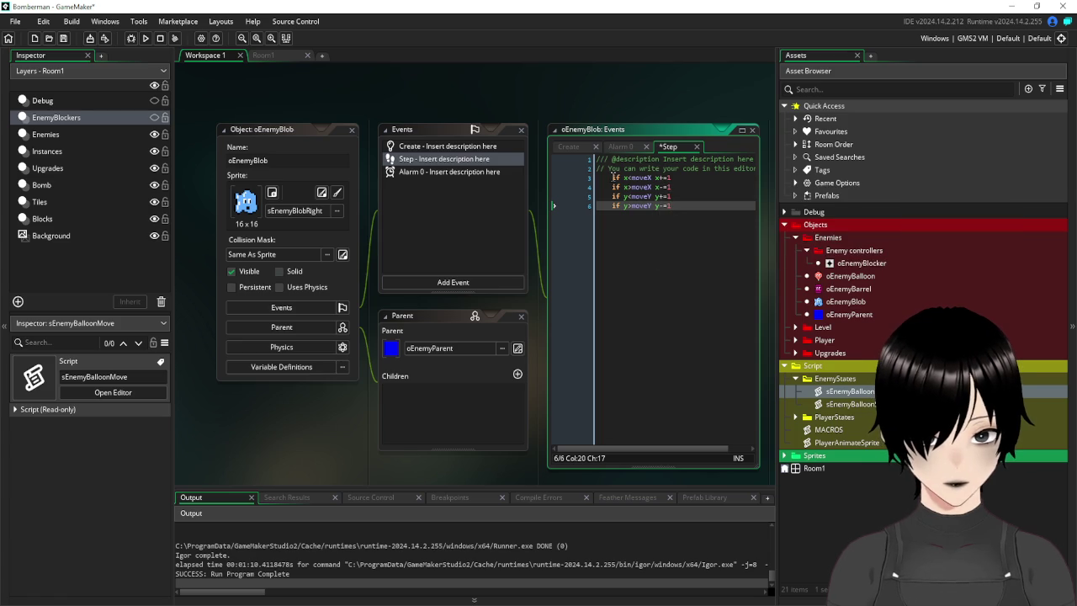
Remove the extra indentation from the pasted lines and insert a blank line above them.
{"action": "left_click", "coordinate": [611, 178]}
{"action": "key", "text": "BackSpace"}
{"action": "key", "text": "Down"}
{"action": "key", "text": "Delete"}
{"action": "key", "text": "Down"}
{"action": "key", "text": "Delete"}
{"action": "key", "text": "Down"}
{"action": "key", "text": "Delete"}
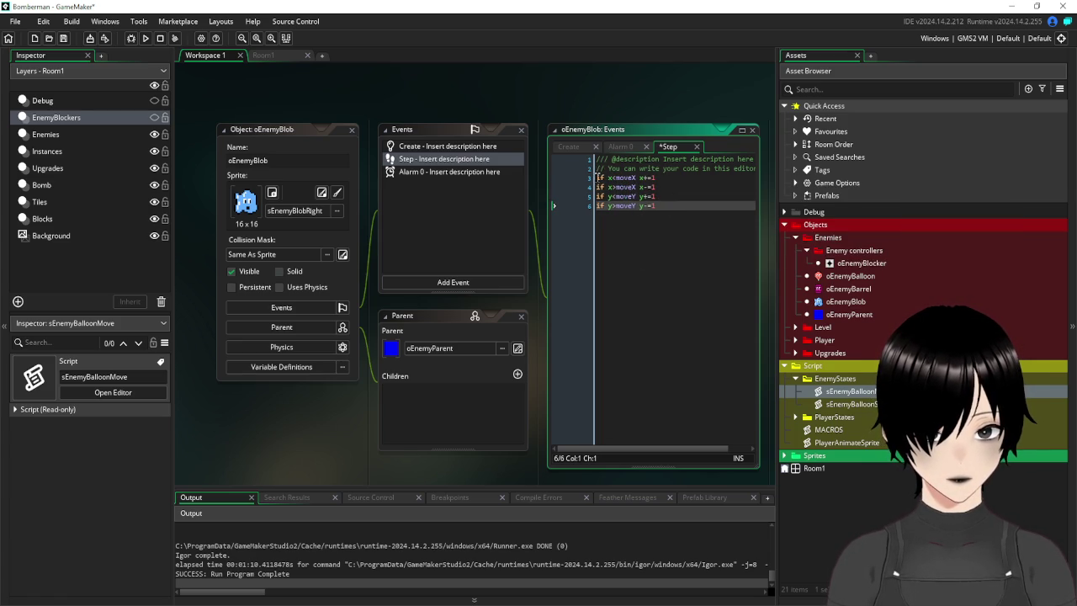
{"action": "left_click", "coordinate": [596, 178]}
{"action": "key", "text": "Return"}
{"action": "key", "text": "Up"}
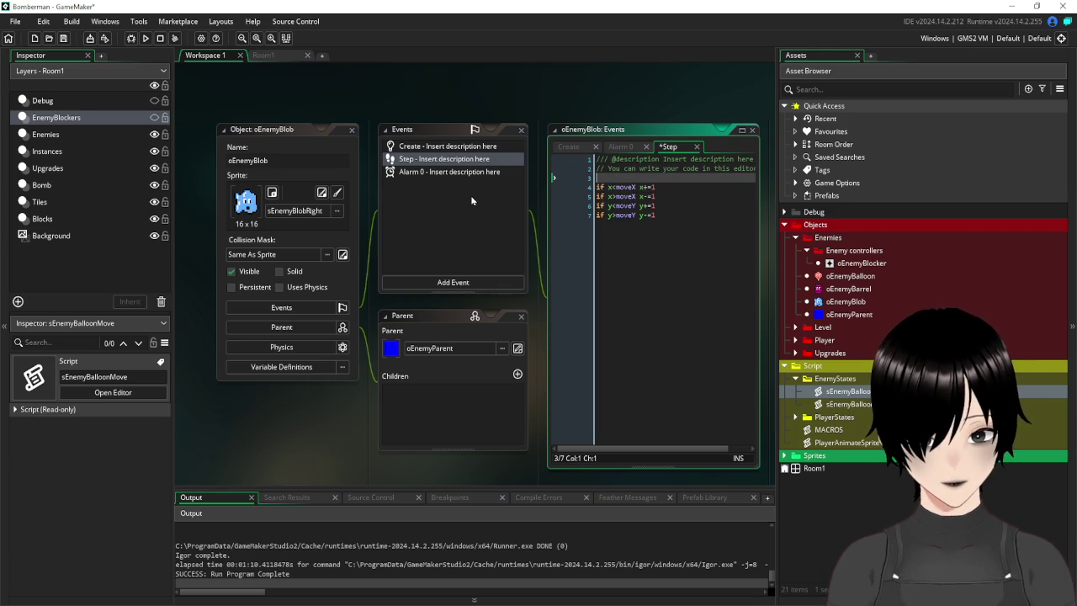
{"action": "left_click", "coordinate": [443, 147]}
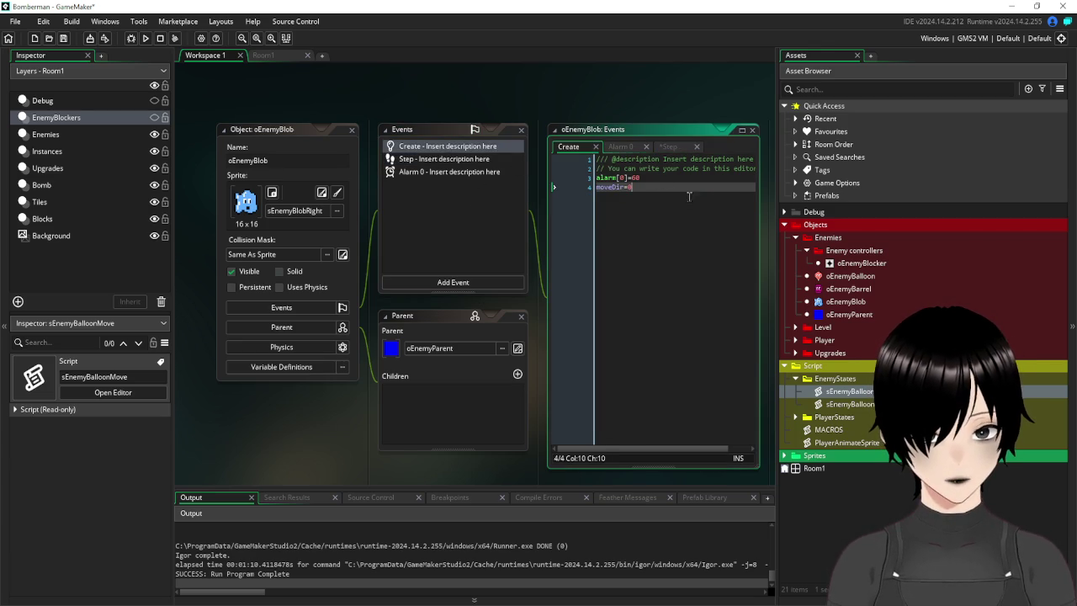
Add moveX=x and moveY=y to the Create code, correcting the lowercase movex.
{"action": "left_click", "coordinate": [687, 196]}
{"action": "type", "text": "movex=x"}
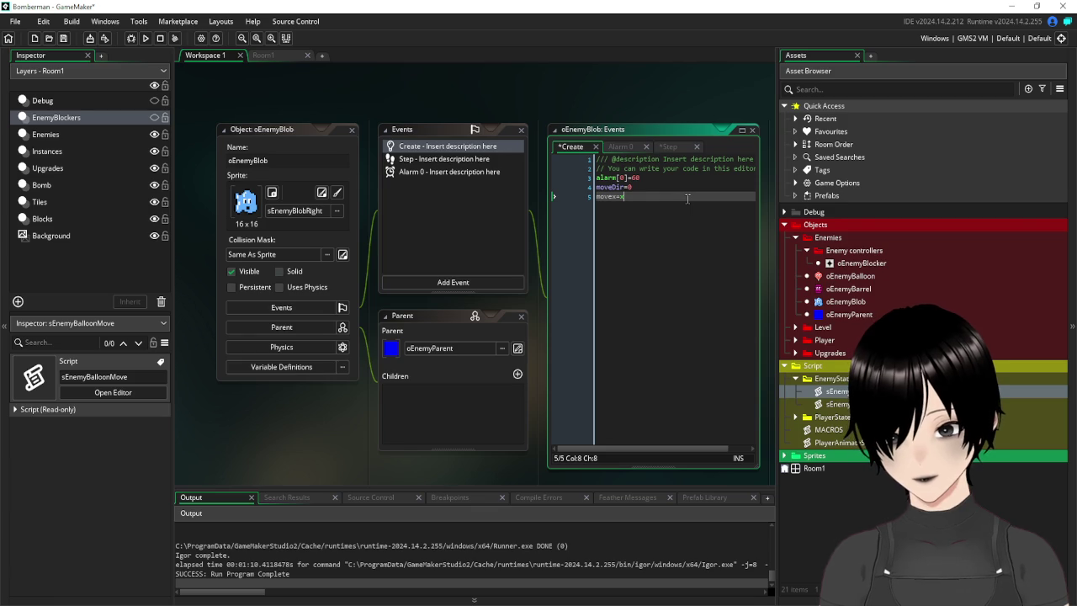
{"action": "key", "text": "Return"}
{"action": "type", "text": "move"}
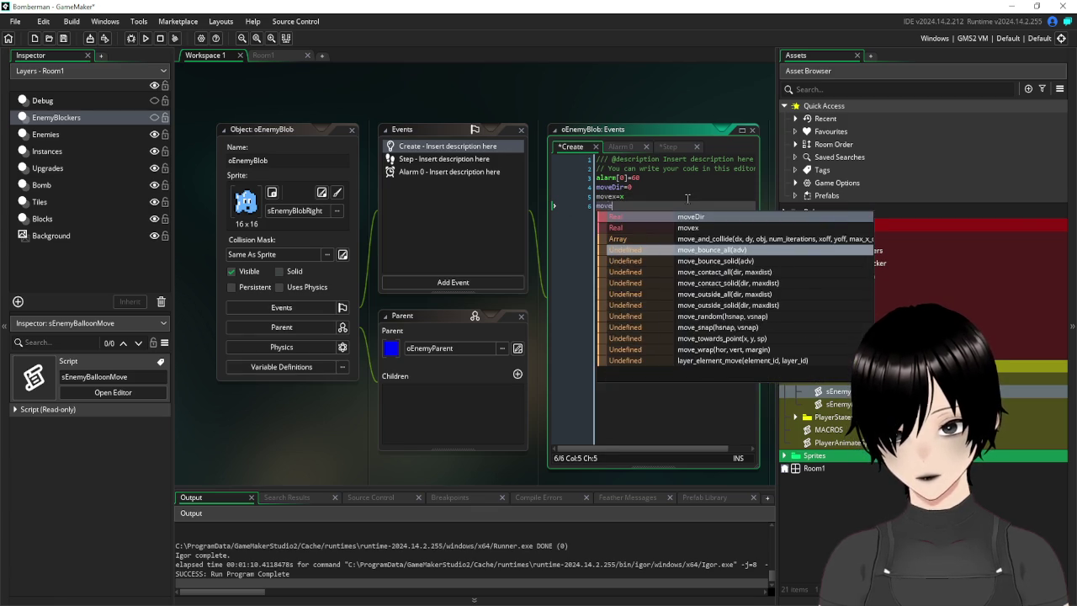
{"action": "type", "text": "Y=y"}
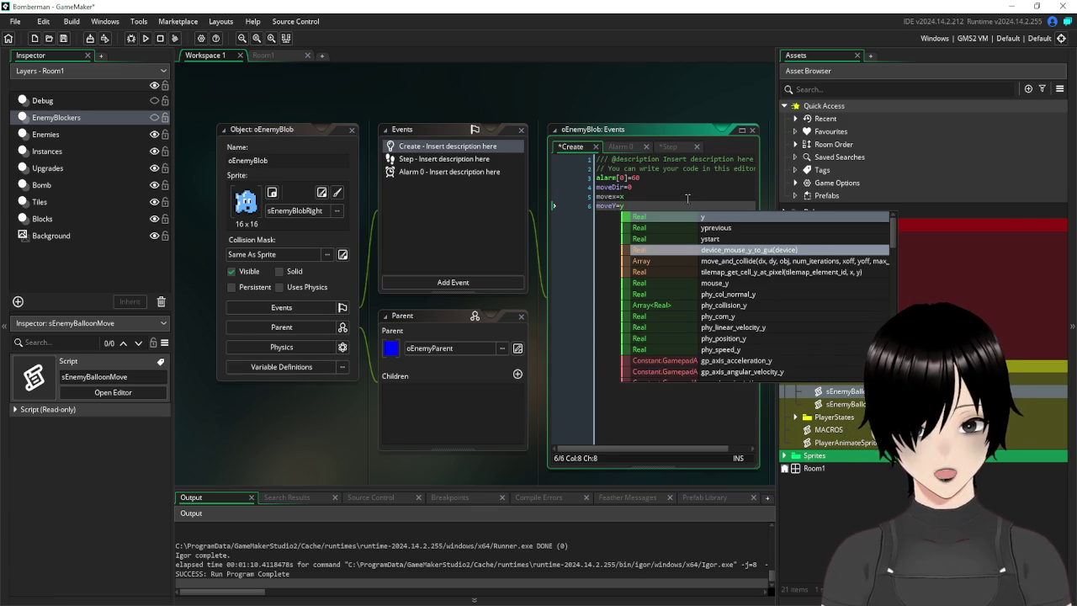
{"action": "key", "text": "BackSpace"}
{"action": "key", "text": "BackSpace"}
{"action": "left_click", "coordinate": [617, 196]}
{"action": "key", "text": "BackSpace"}
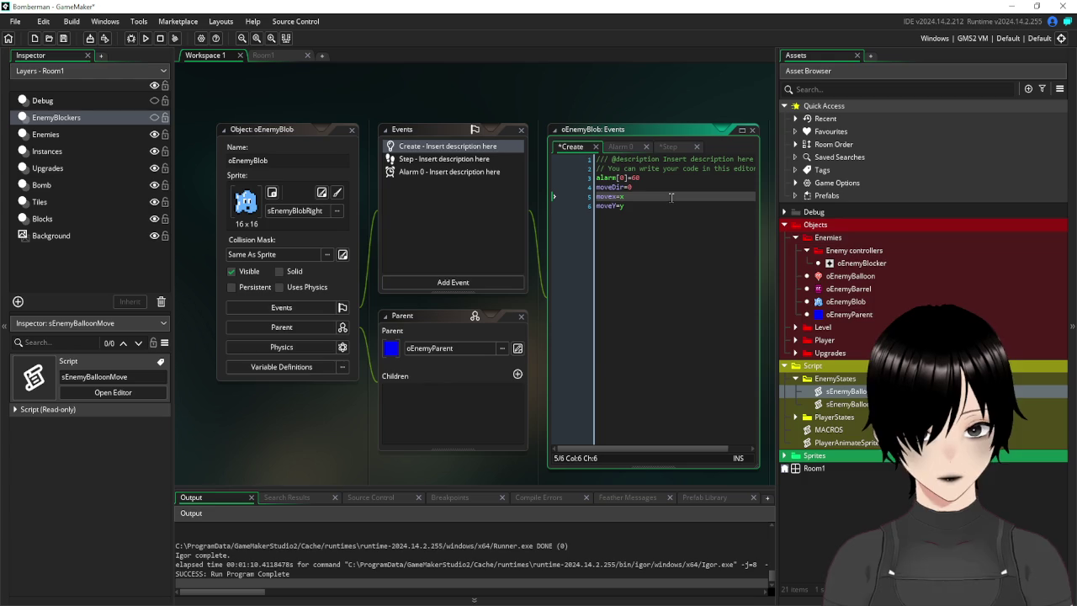
{"action": "type", "text": "X"}
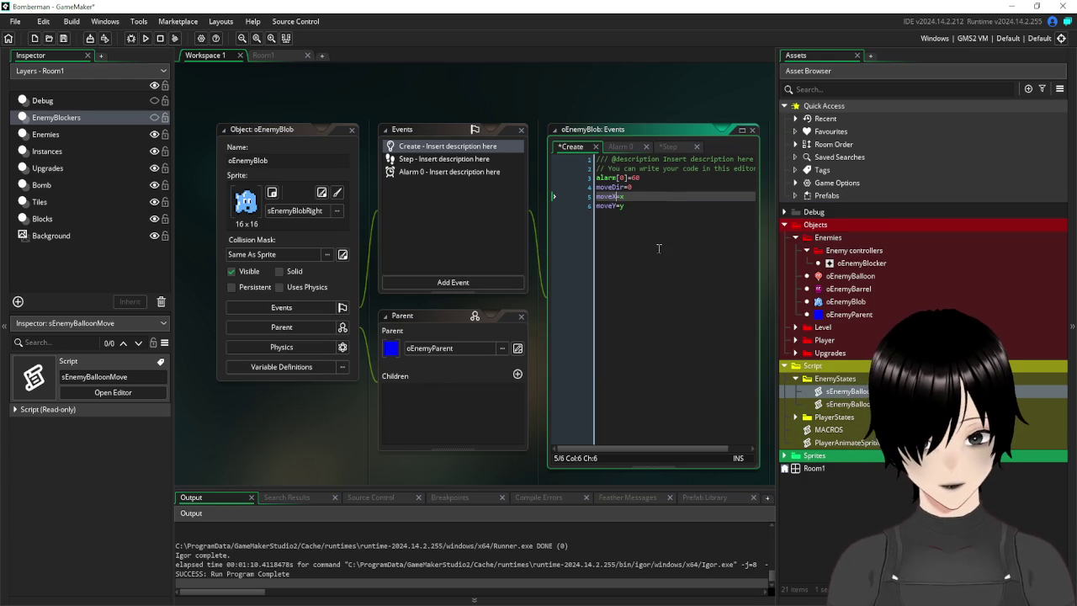
{"action": "left_click", "coordinate": [423, 160]}
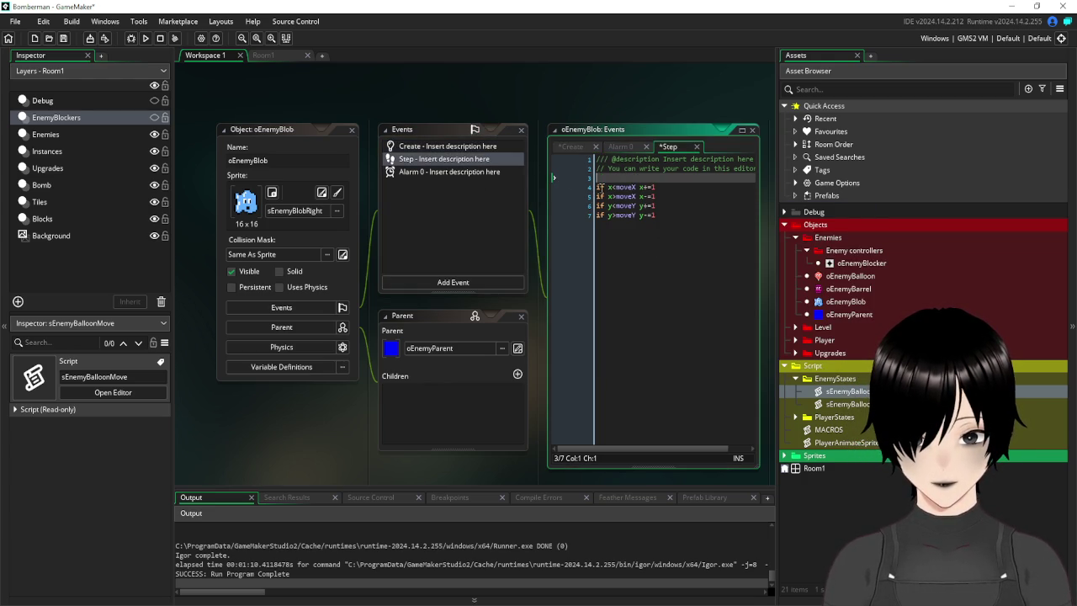
Put braces around each of the four moveX/moveY movement statements in the Step code.
{"action": "left_click", "coordinate": [637, 186]}
{"action": "type", "text": "{"}
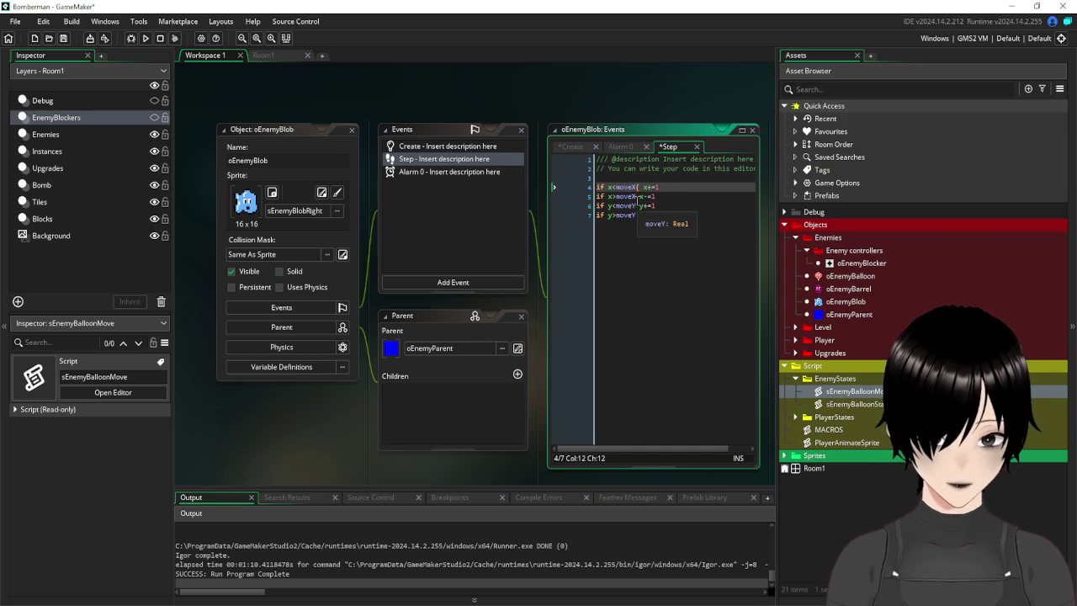
{"action": "key", "text": "Down"}
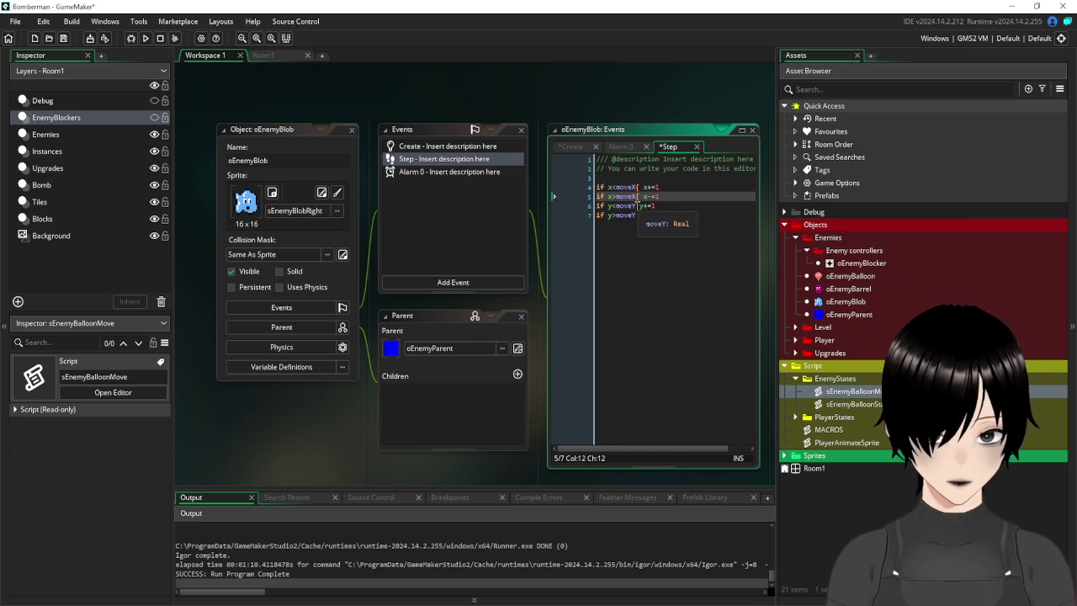
{"action": "type", "text": "{ y-=1"}
{"action": "left_click", "coordinate": [637, 215]}
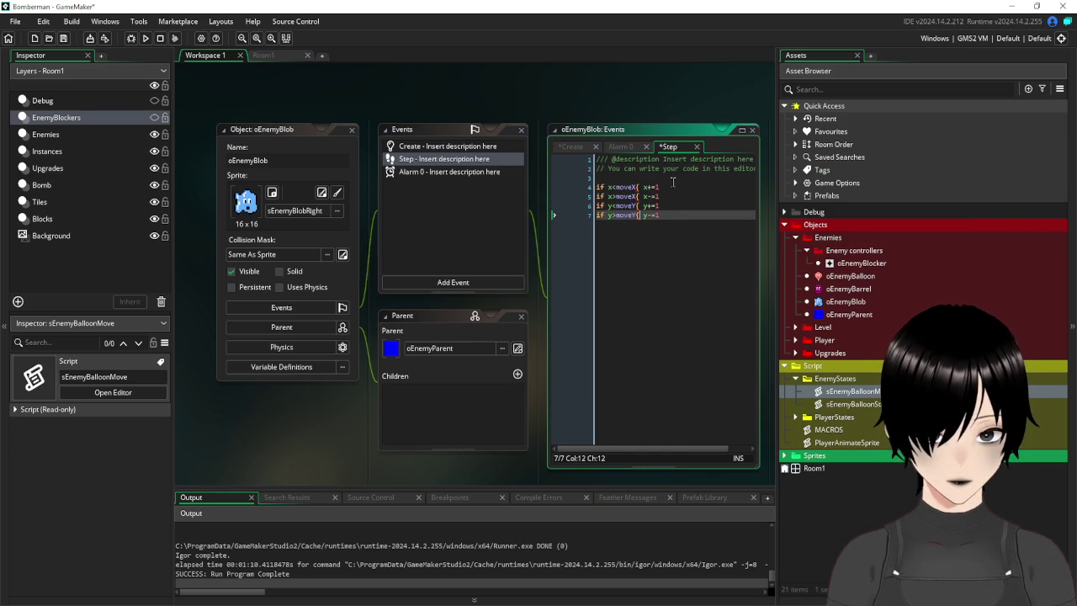
{"action": "left_click", "coordinate": [671, 190]}
{"action": "type", "text": "}"}
{"action": "key", "text": "Down"}
{"action": "type", "text": "}"}
{"action": "key", "text": "Down"}
{"action": "type", "text": "}"}
{"action": "key", "text": "Down"}
{"action": "type", "text": "}"}
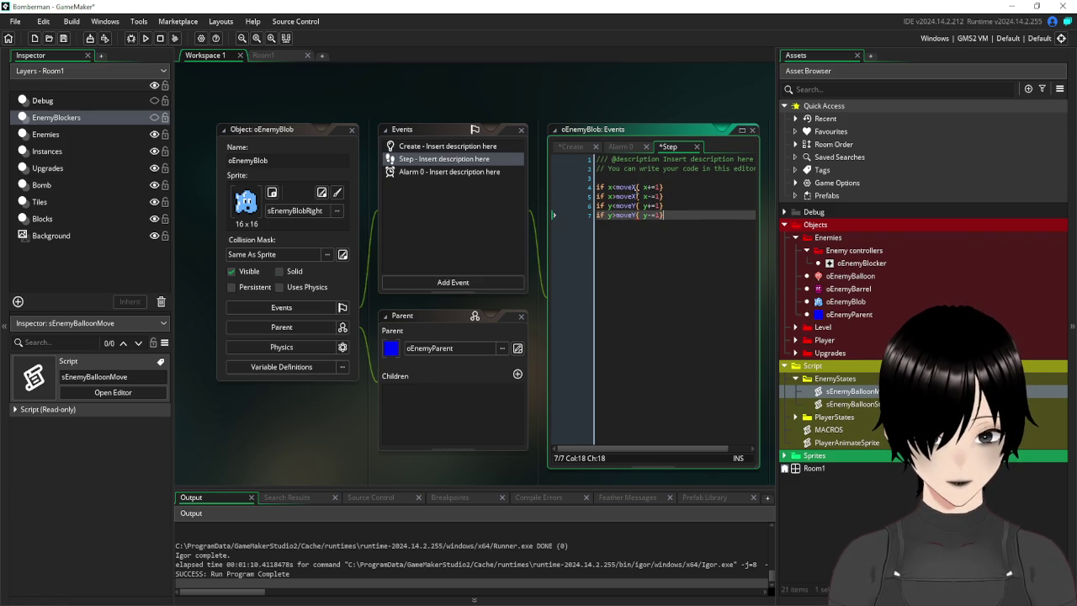
{"action": "left_click", "coordinate": [473, 148]}
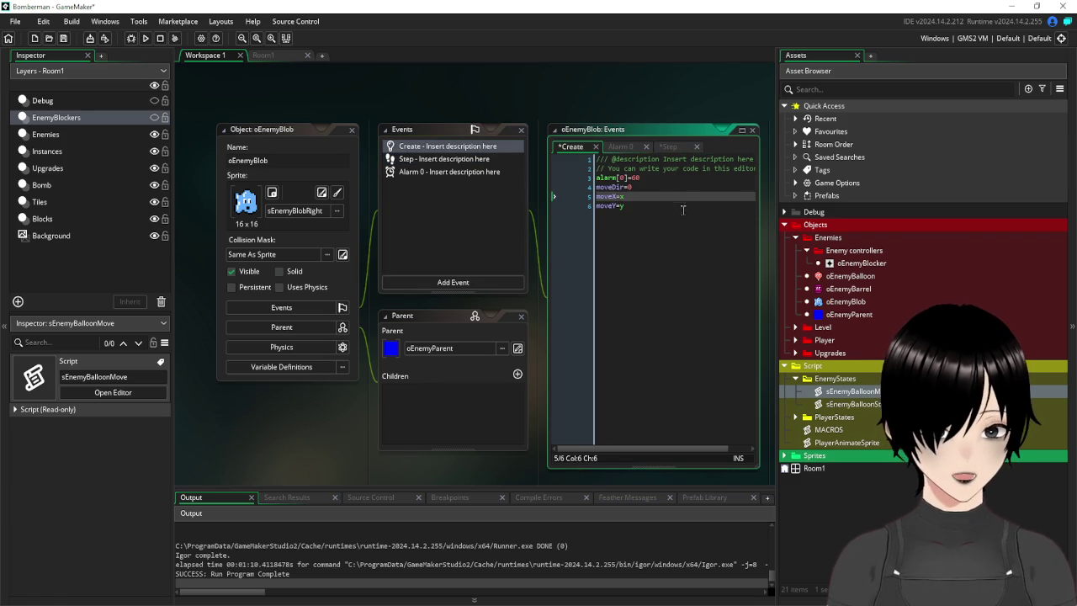
Add image_speed=0 to oEnemyBlob's Create code so its animation starts stopped.
{"action": "type", "text": "imag"}
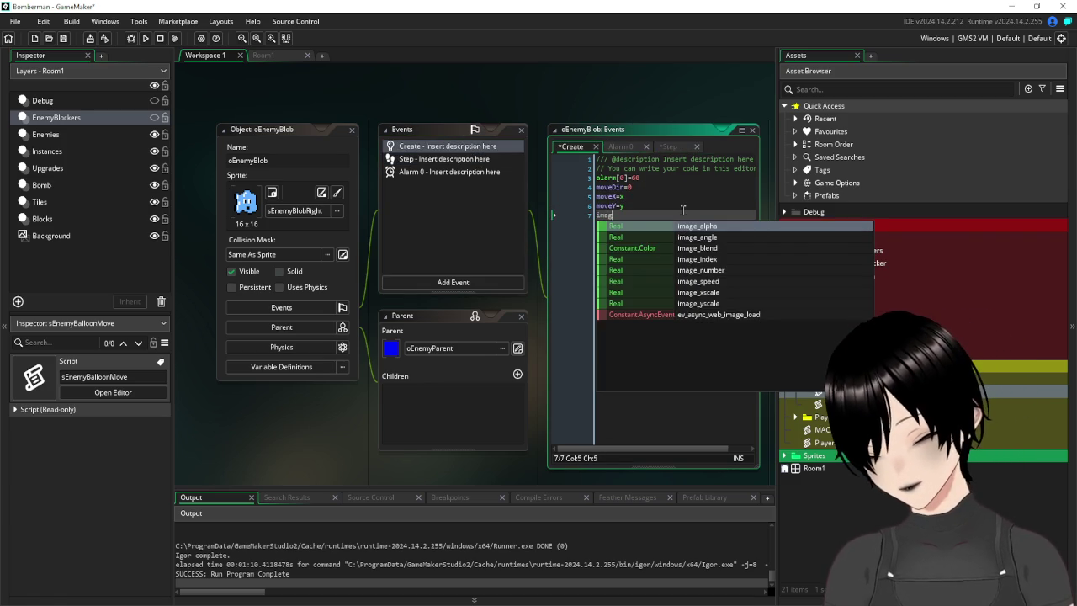
{"action": "type", "text": "e_speed=0"}
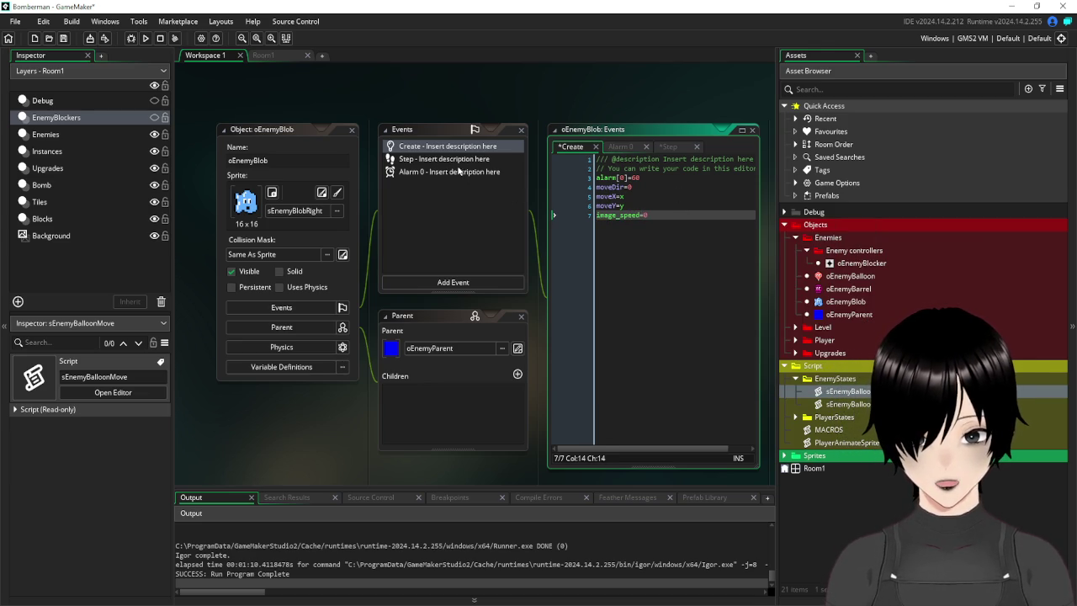
{"action": "left_click", "coordinate": [446, 160]}
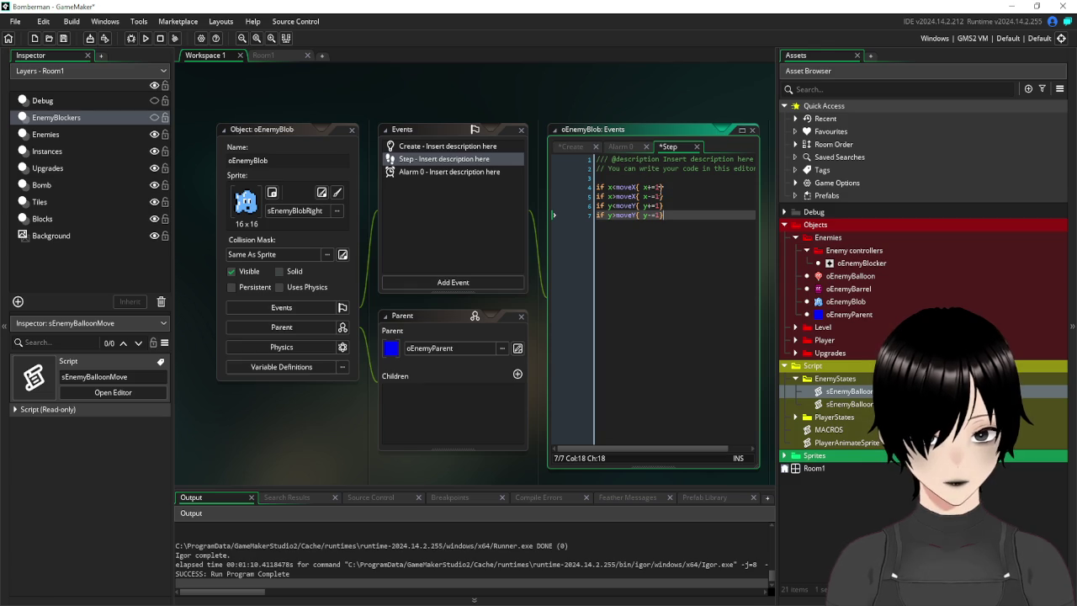
Add image_speed=1 inside each of the four movement branches by copying it from the first.
{"action": "left_click", "coordinate": [661, 187]}
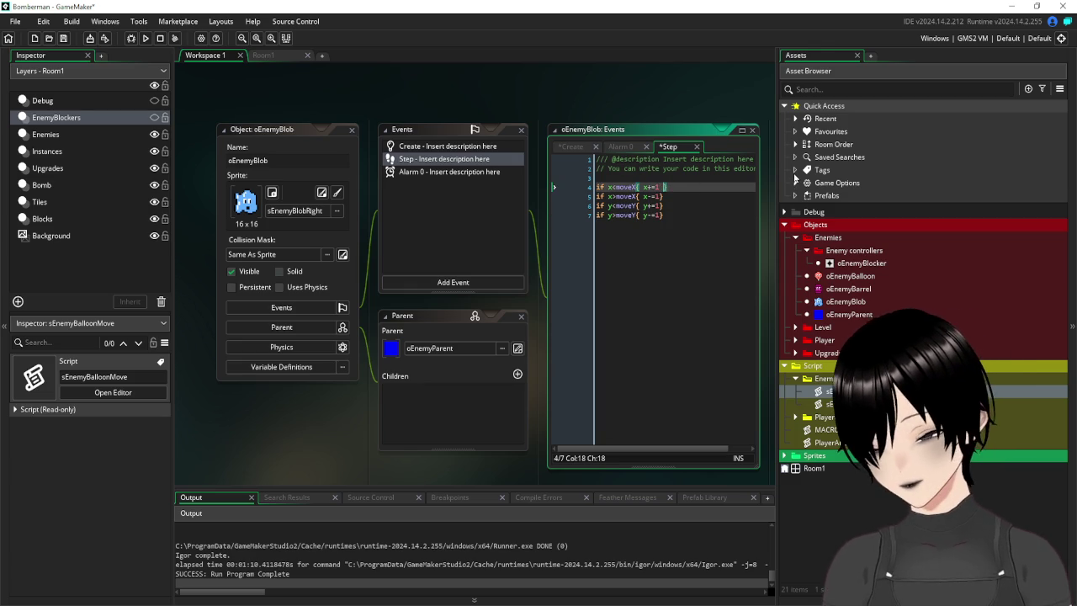
{"action": "type", "text": "image_speed=1"}
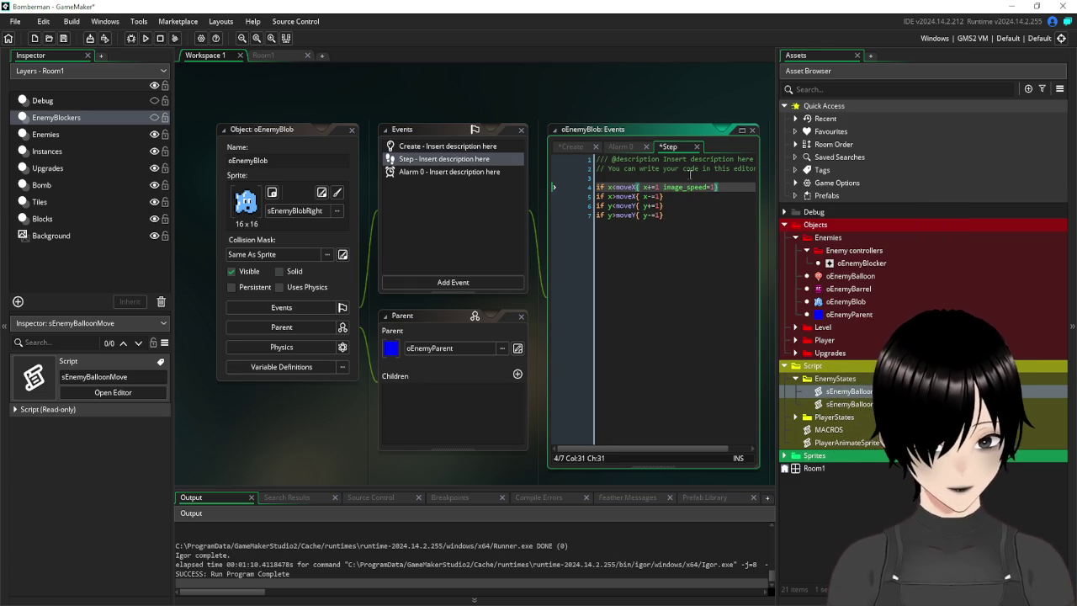
{"action": "left_click_drag", "start_coordinate": [714, 184], "coordinate": [658, 187]}
{"action": "key", "text": "ctrl+c"}
{"action": "left_click", "coordinate": [657, 196]}
{"action": "key", "text": "ctrl+v"}
{"action": "left_click", "coordinate": [658, 205]}
{"action": "key", "text": "ctrl+v"}
{"action": "left_click", "coordinate": [662, 215]}
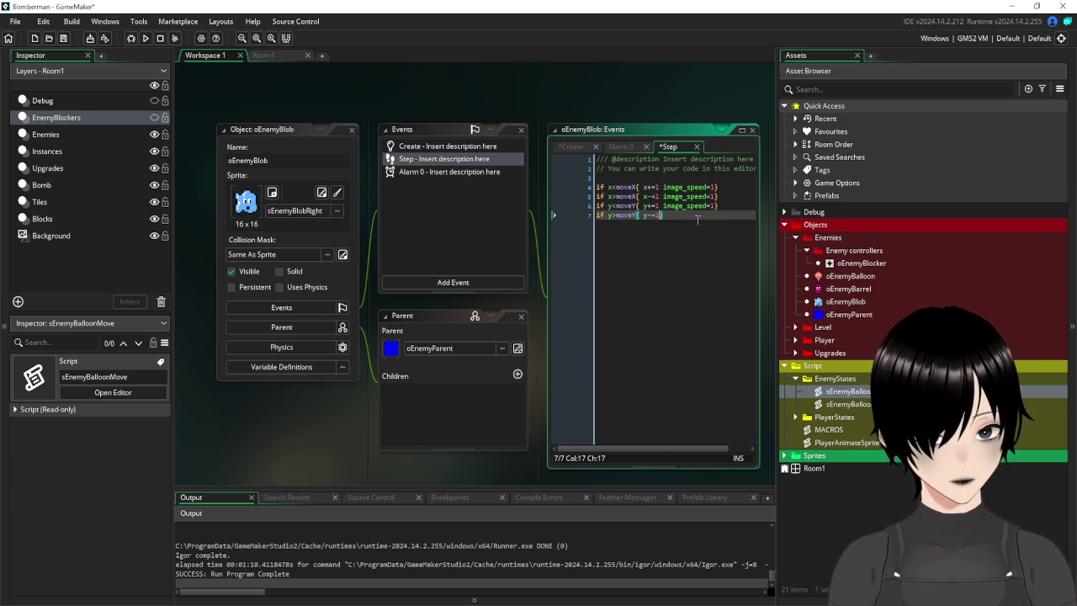
Below the movement code, add an if x=moveX and y=moveY block that sets image_speed=0.
{"action": "key", "text": "Return"}
{"action": "key", "text": "Return"}
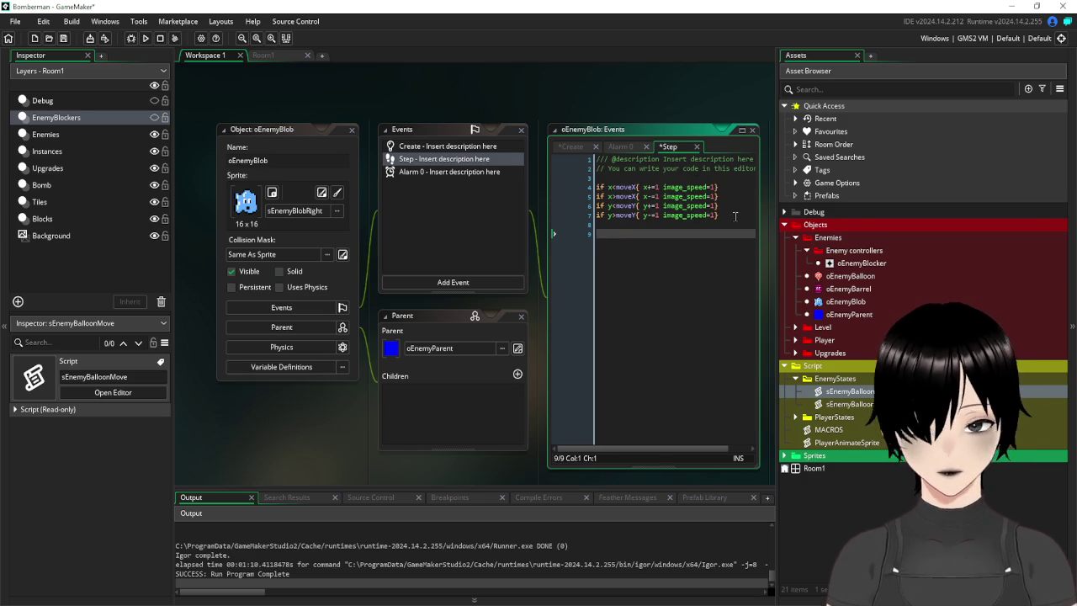
{"action": "type", "text": "if x"}
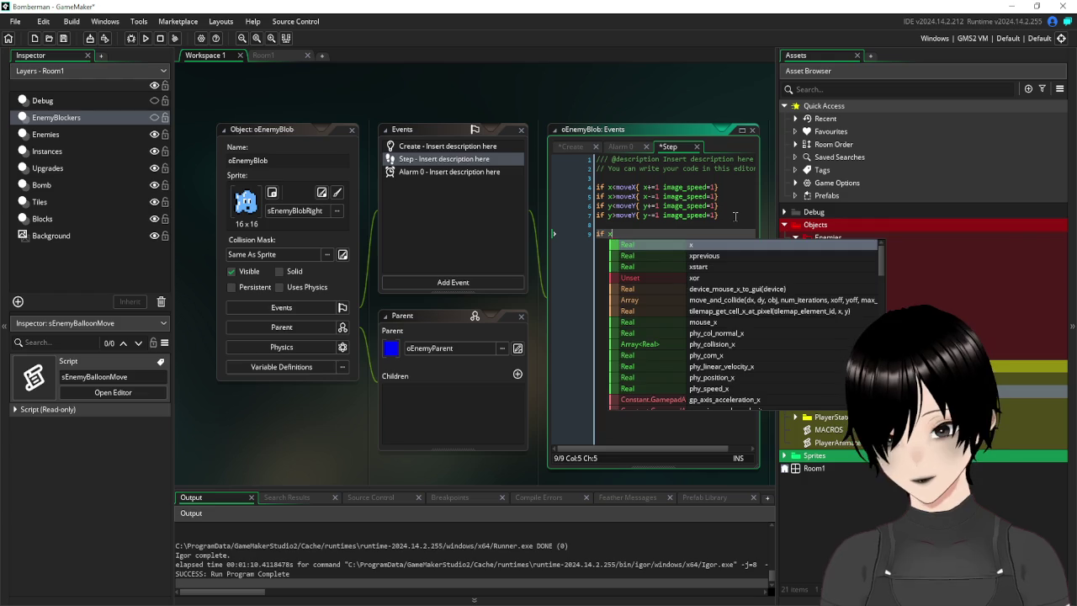
{"action": "key", "text": "BackSpace"}
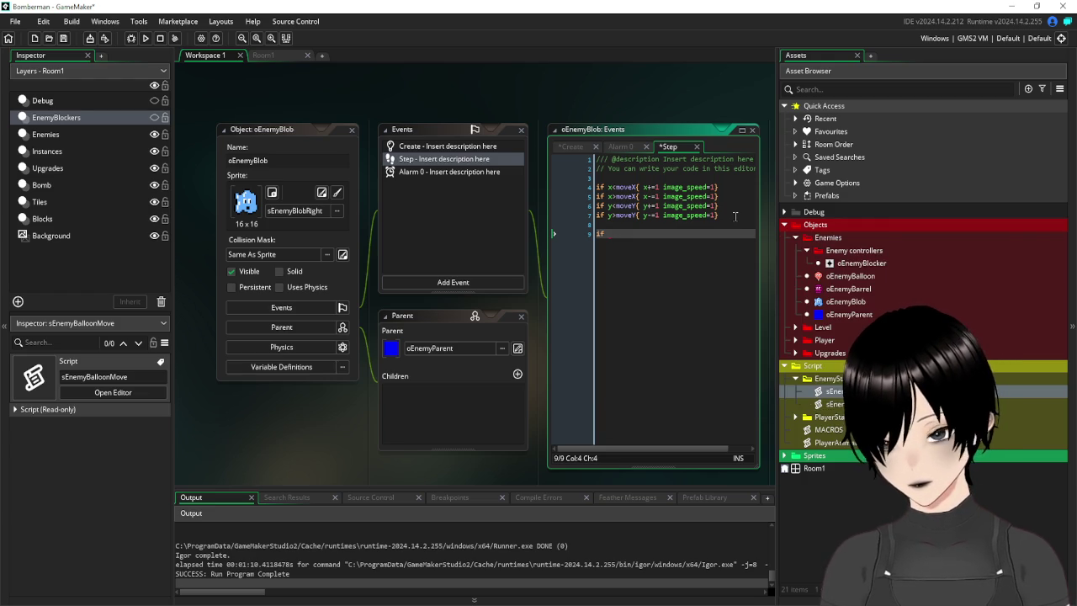
{"action": "type", "text": "x=mo"}
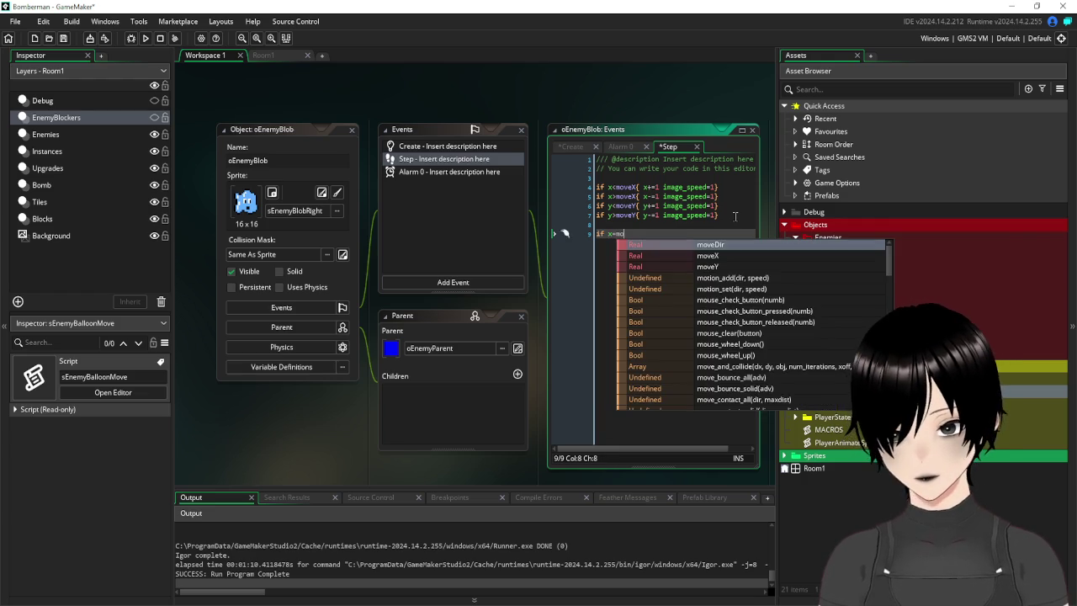
{"action": "type", "text": "veX and y=moveY{"}
{"action": "key", "text": "Return"}
{"action": "type", "text": "image_speed=1"}
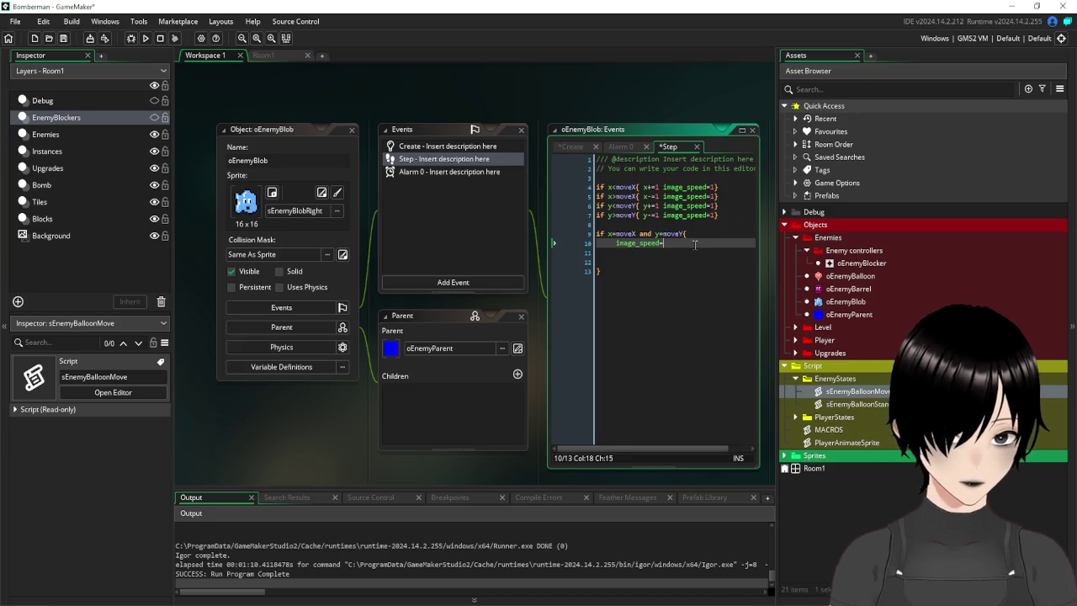
{"action": "left_click", "coordinate": [638, 266]}
{"action": "left_click", "coordinate": [595, 257]}
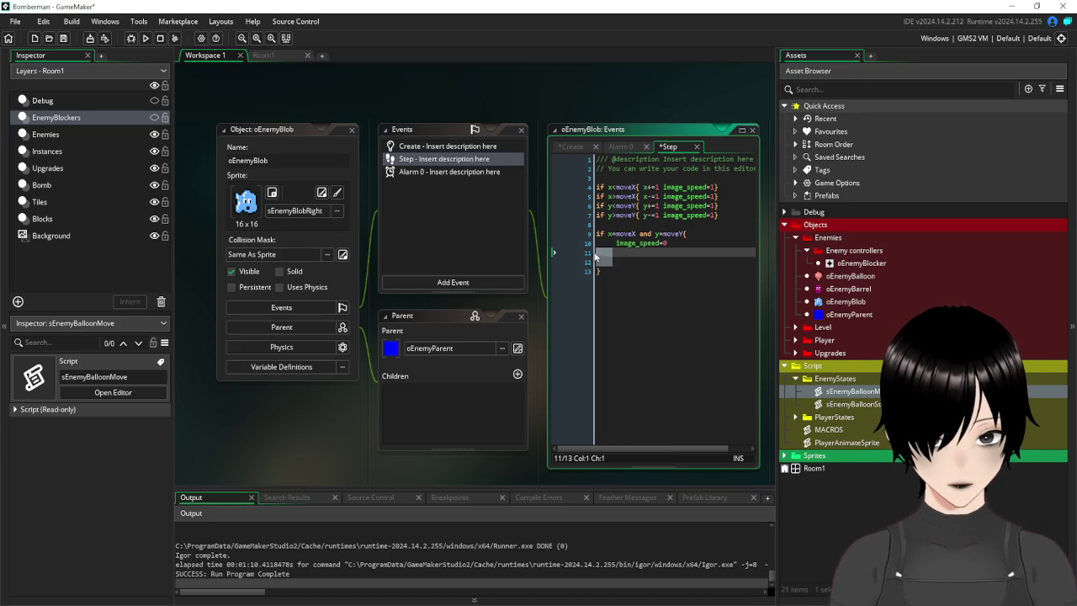
{"action": "key", "text": "BackSpace"}
{"action": "key", "text": "BackSpace"}
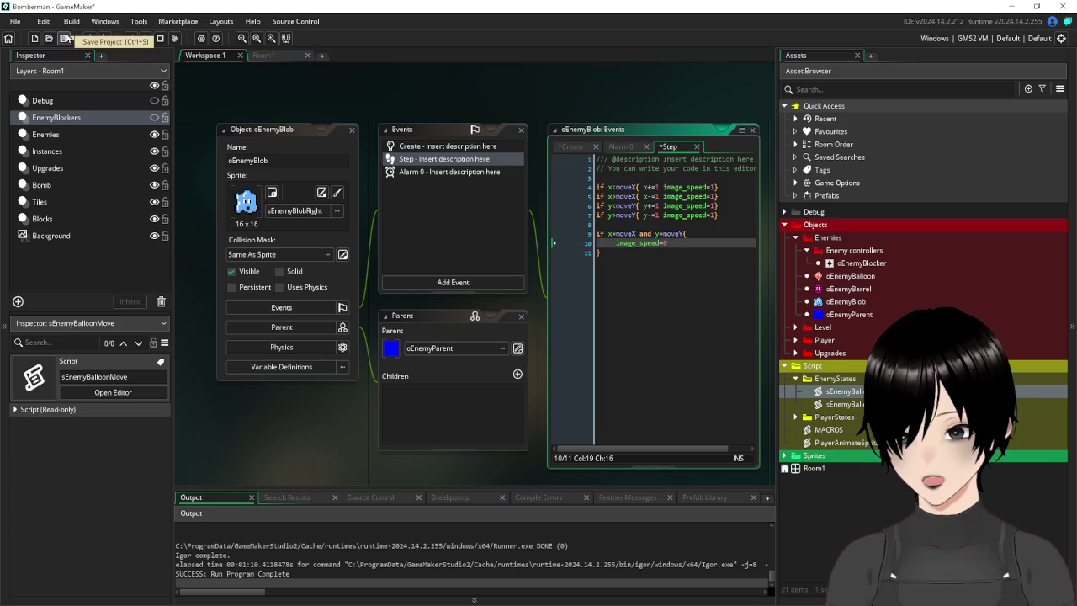
Save the project and switch back to the Room1 room editor.
{"action": "left_click", "coordinate": [66, 42]}
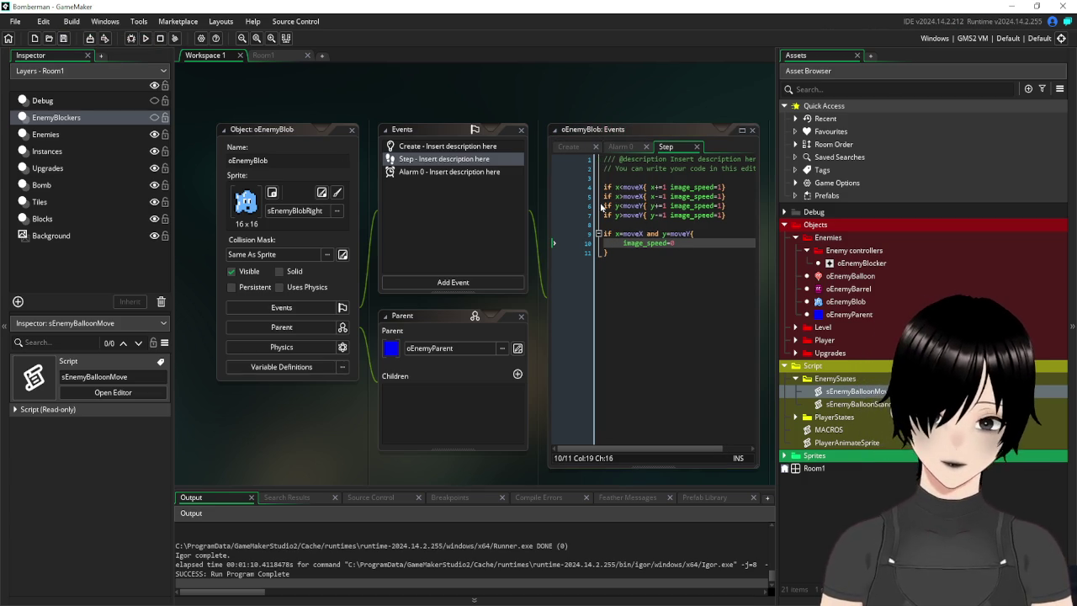
{"action": "left_click", "coordinate": [263, 55]}
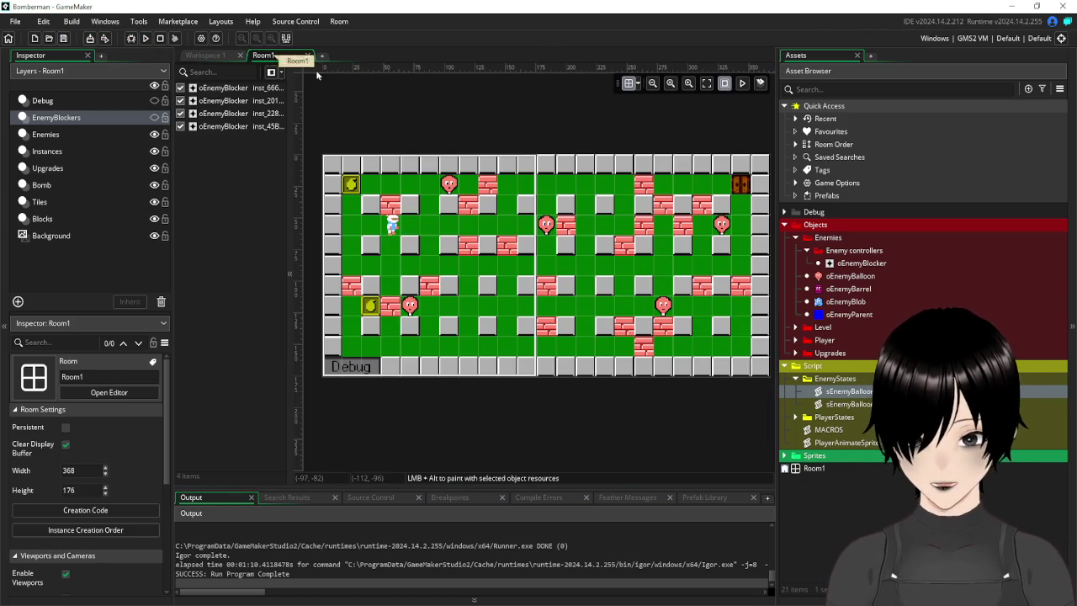
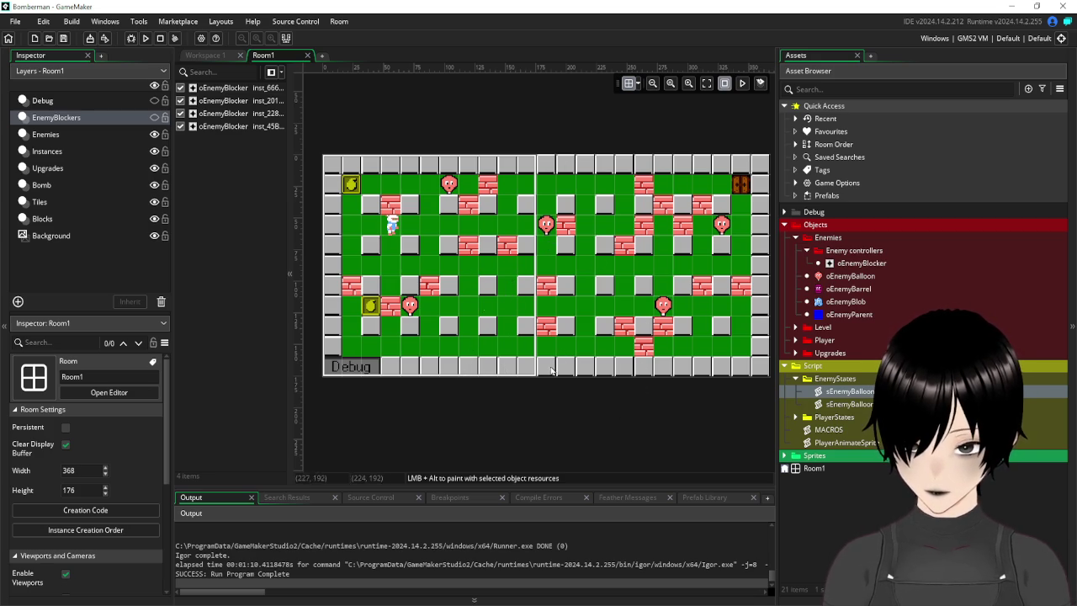
Switch to the oEnemyBlob workspace and bring up the Enemy controllers folder's options.
{"action": "left_click", "coordinate": [211, 58]}
{"action": "right_click", "coordinate": [862, 251]}
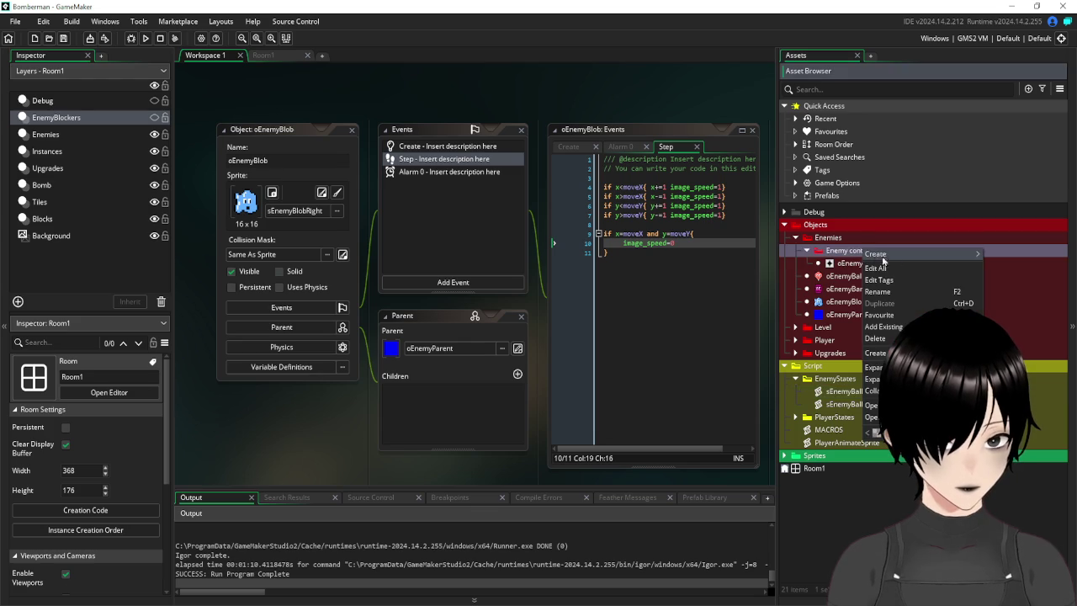
{"action": "mouse_move", "coordinate": [883, 256]}
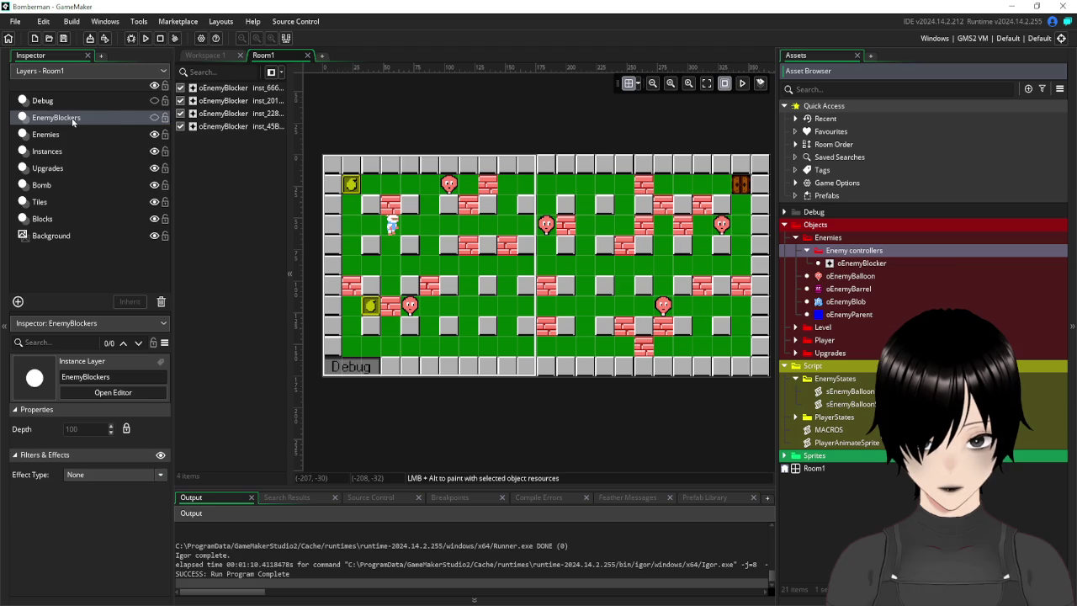
Rename the EnemyBlockers layer to EnemyControllers and toggle its oEnemyBlocker instances' visibility.
{"action": "right_click", "coordinate": [75, 117]}
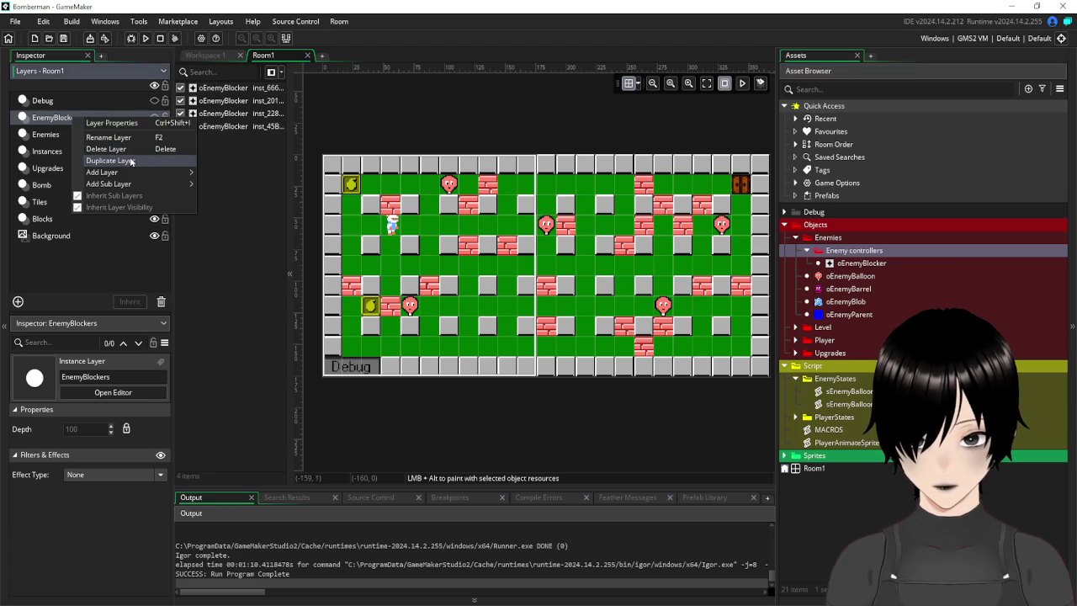
{"action": "left_click", "coordinate": [110, 136]}
{"action": "key", "text": "Return"}
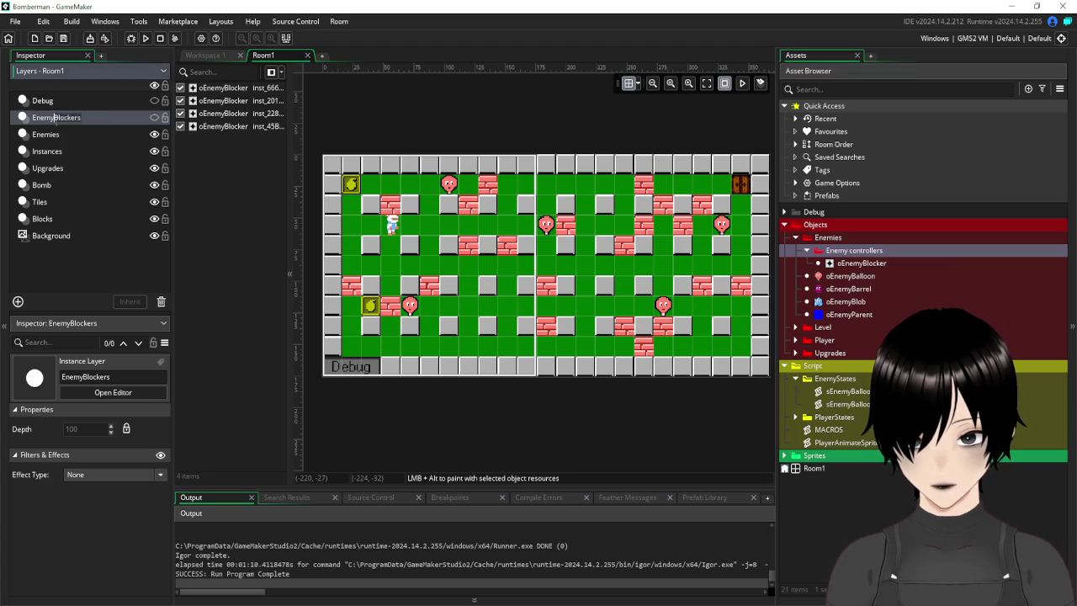
{"action": "key", "text": "BackSpace"}
{"action": "key", "text": "BackSpace"}
{"action": "key", "text": "BackSpace"}
{"action": "type", "text": "Controllers"}
{"action": "key", "text": "Return"}
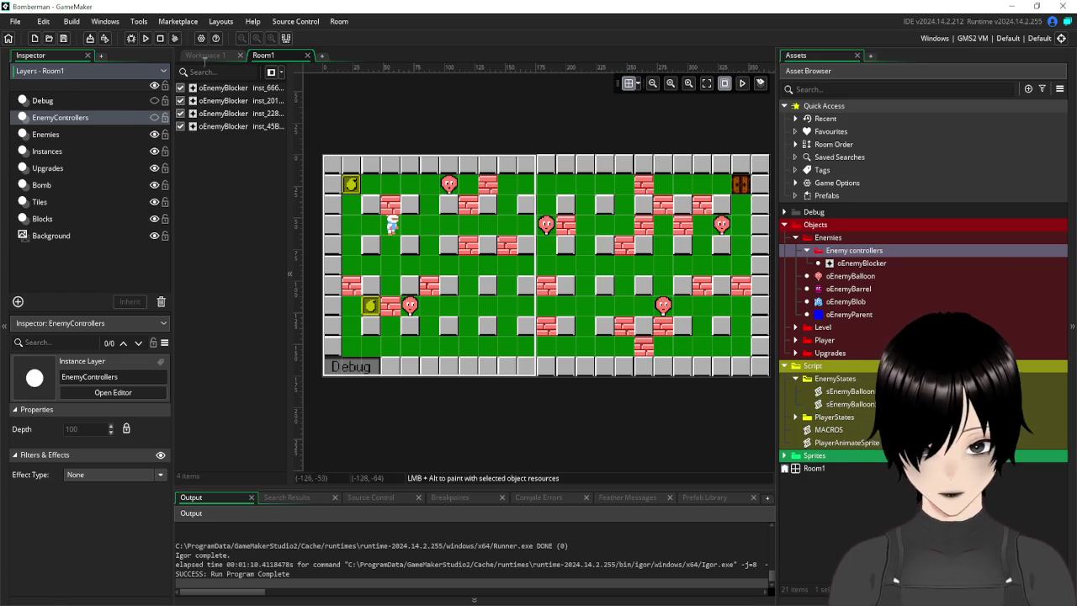
{"action": "left_click", "coordinate": [154, 119]}
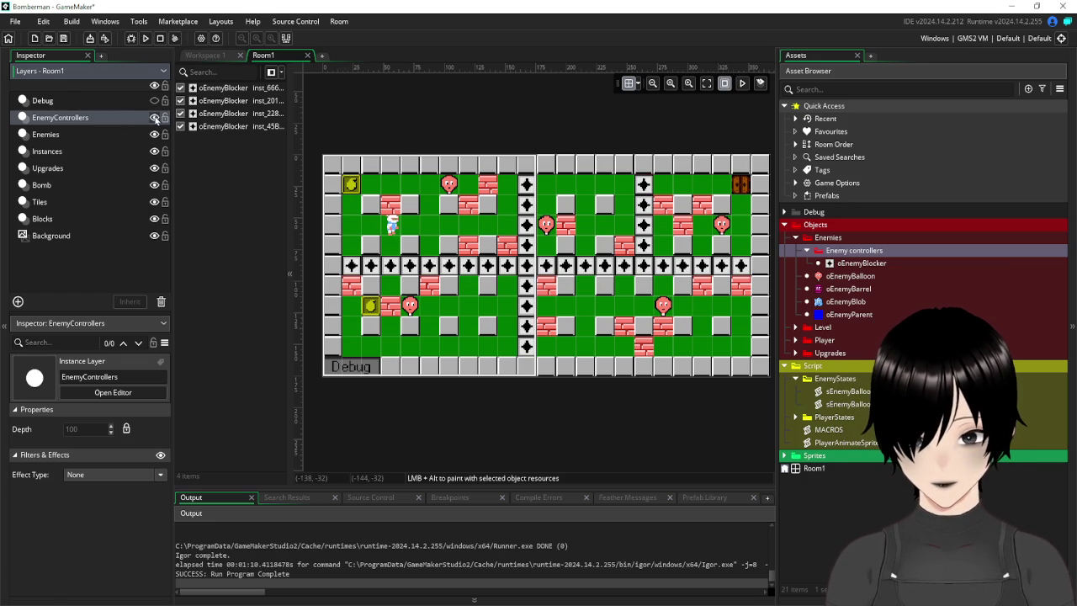
{"action": "left_click", "coordinate": [155, 118]}
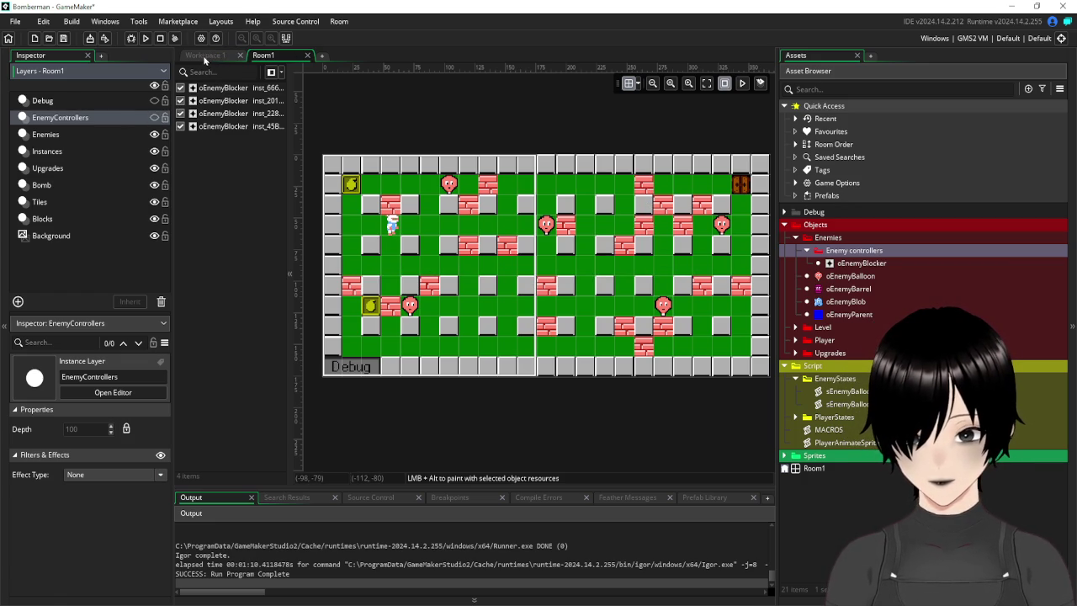
Rename the layer back to EnemyBlockers.
{"action": "right_click", "coordinate": [72, 120]}
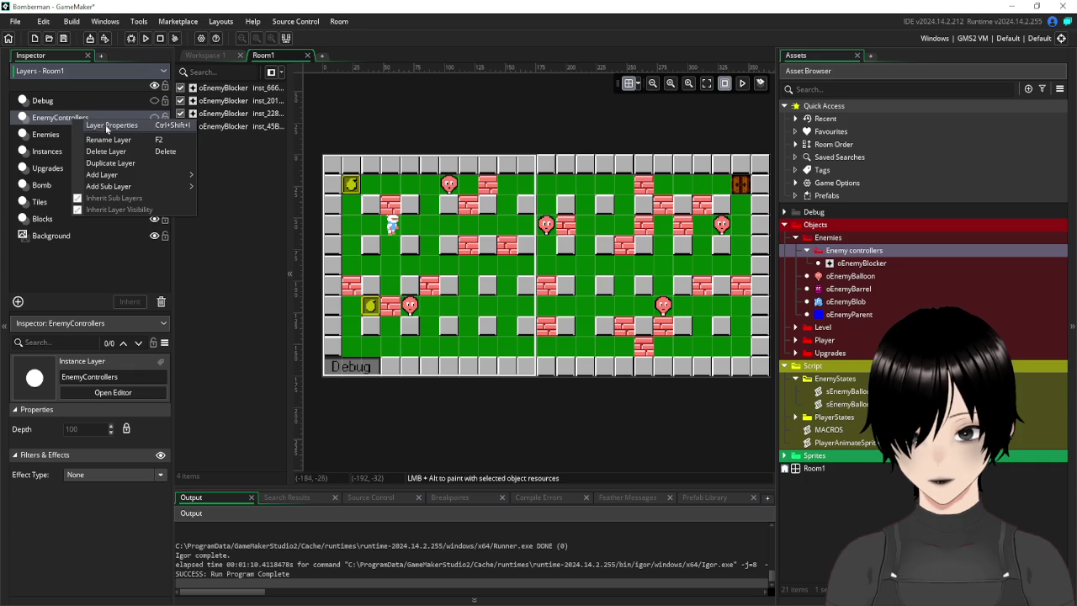
{"action": "left_click", "coordinate": [139, 144]}
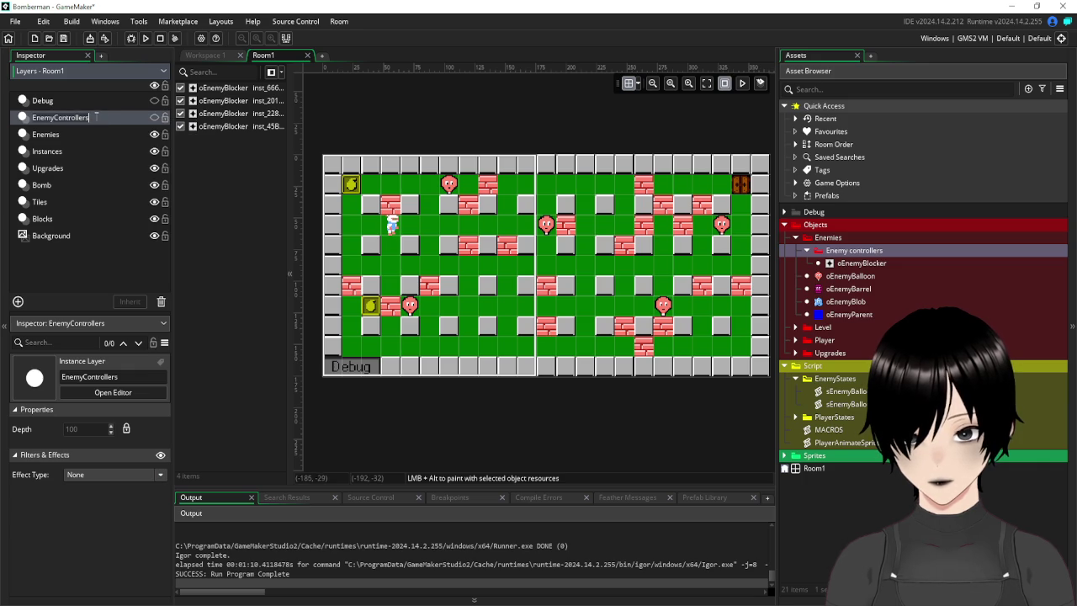
{"action": "double_click", "coordinate": [72, 118]}
{"action": "type", "text": "Blocker"}
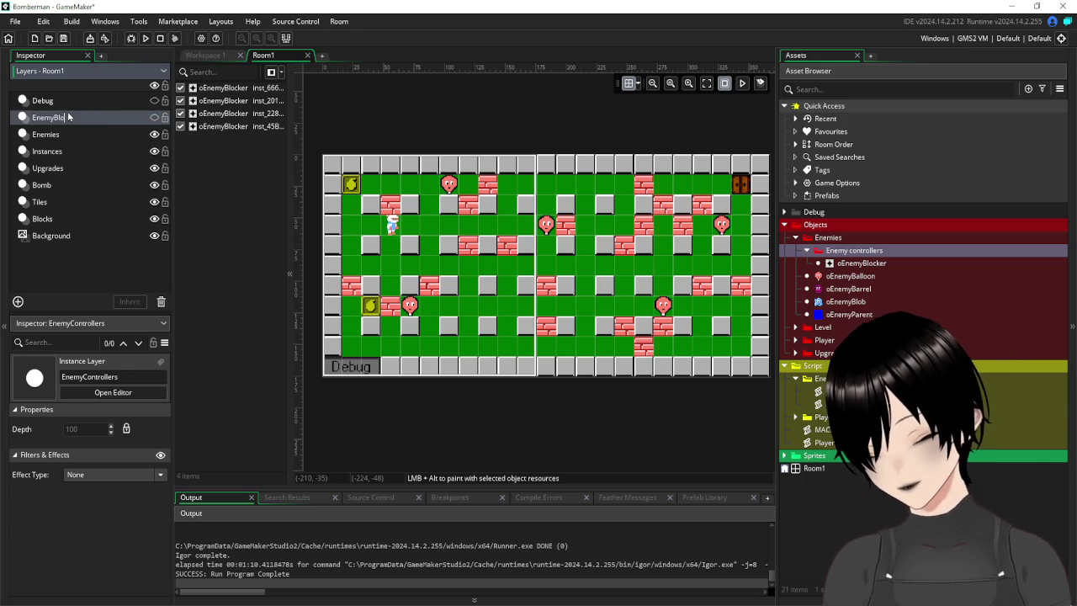
{"action": "type", "text": "s"}
{"action": "key", "text": "Return"}
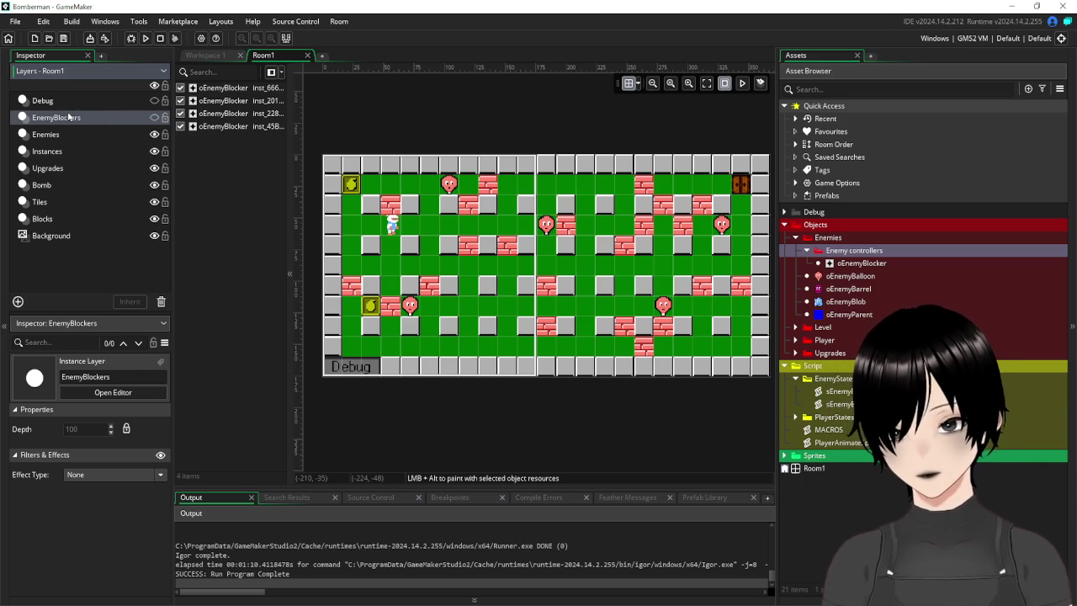
Add a new instance layer named EnemyController to Room1.
{"action": "left_click", "coordinate": [18, 302]}
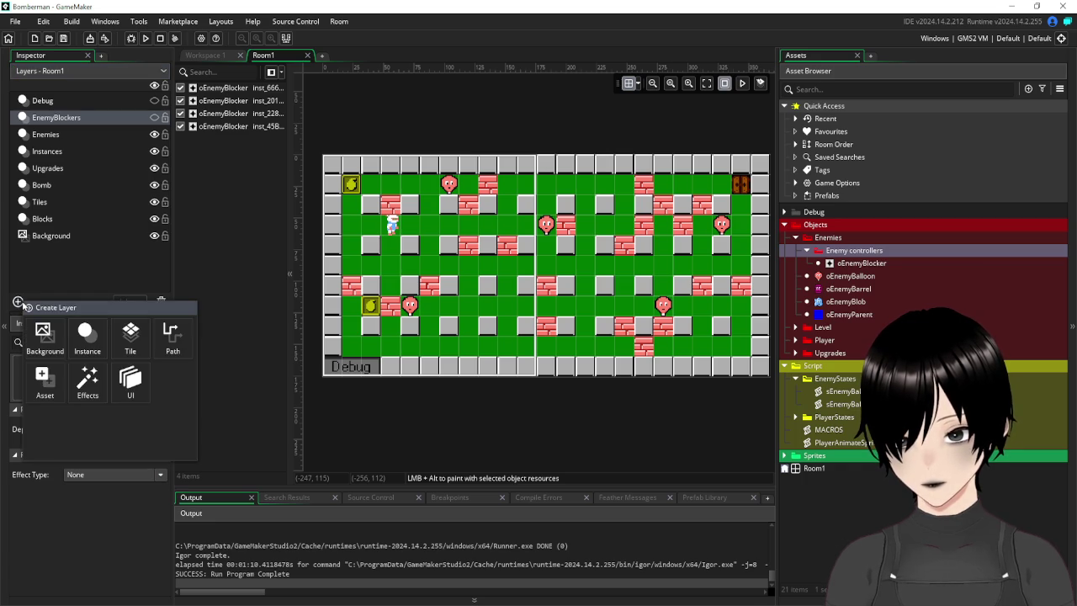
{"action": "left_click", "coordinate": [86, 336]}
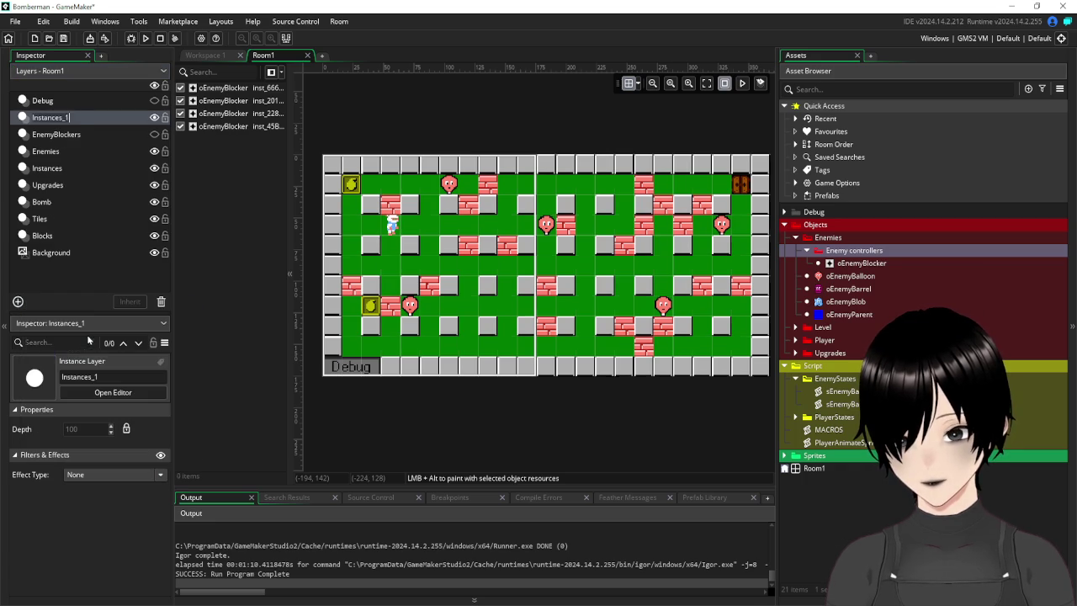
{"action": "type", "text": "Ene"}
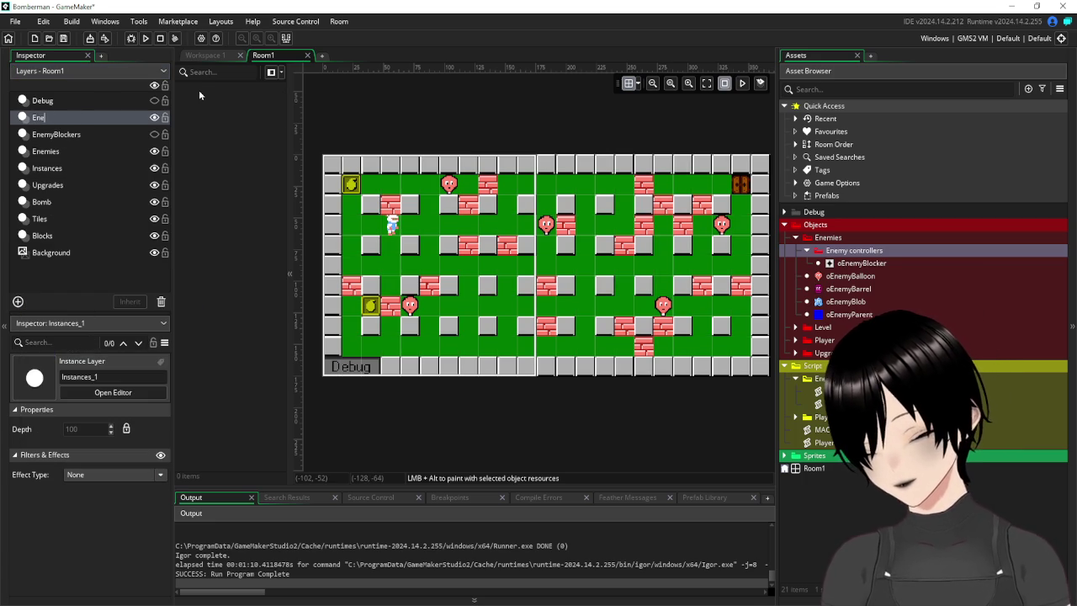
{"action": "type", "text": "myController"}
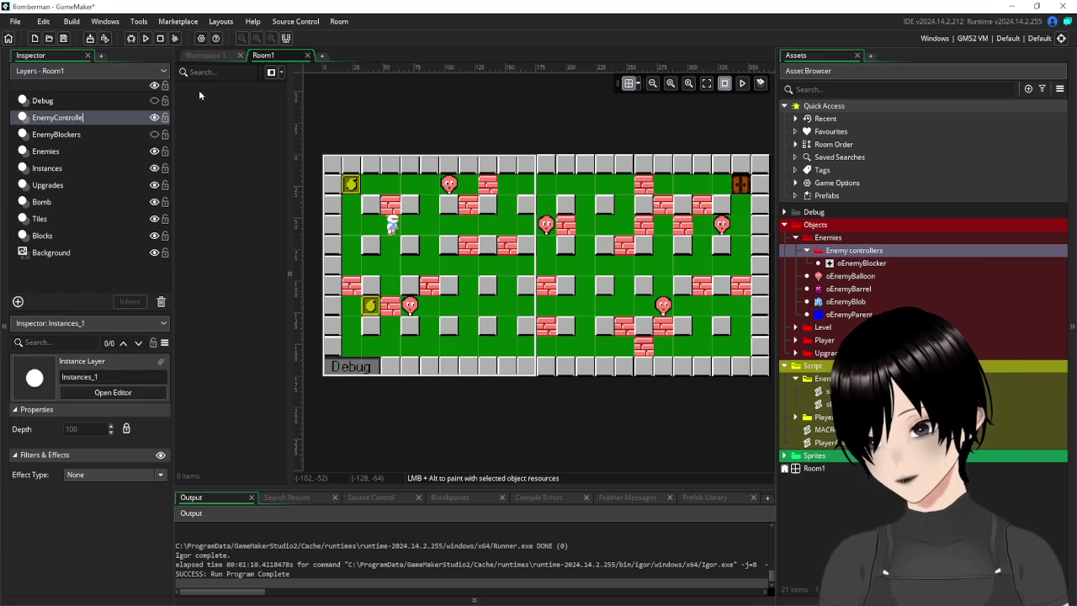
{"action": "key", "text": "Return"}
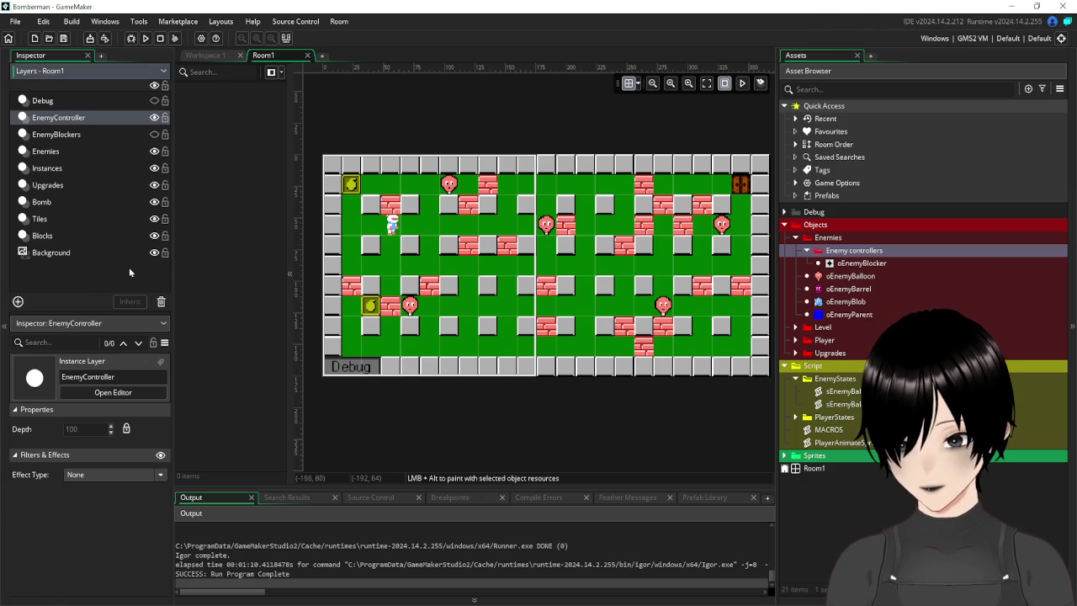
{"action": "left_click", "coordinate": [60, 272]}
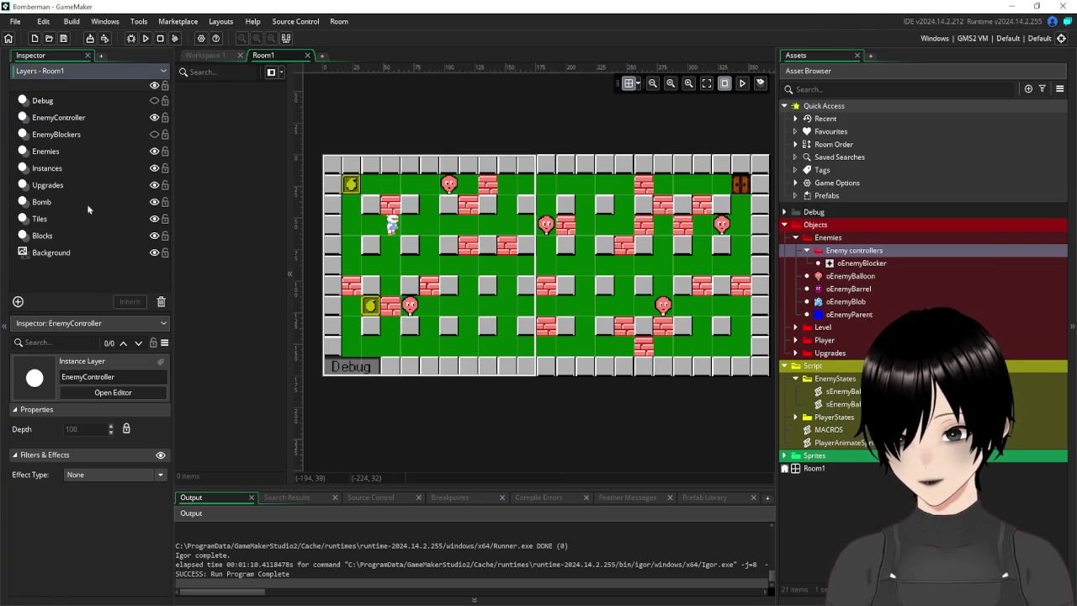
Create a layer folder named Controller holding the EnemyController and EnemyBlockers layers.
{"action": "right_click", "coordinate": [53, 275]}
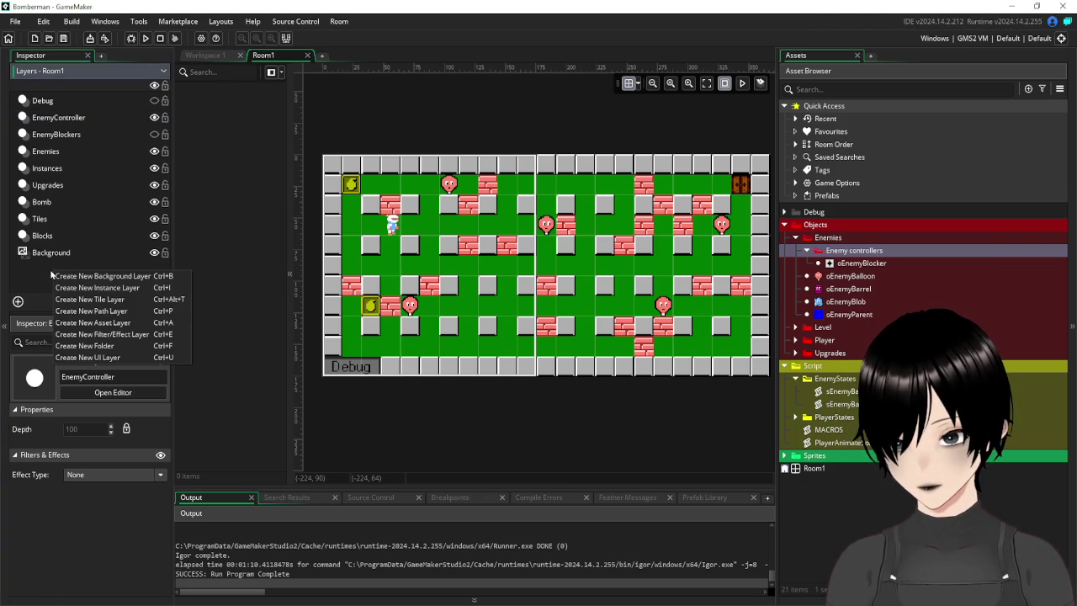
{"action": "left_click", "coordinate": [99, 345]}
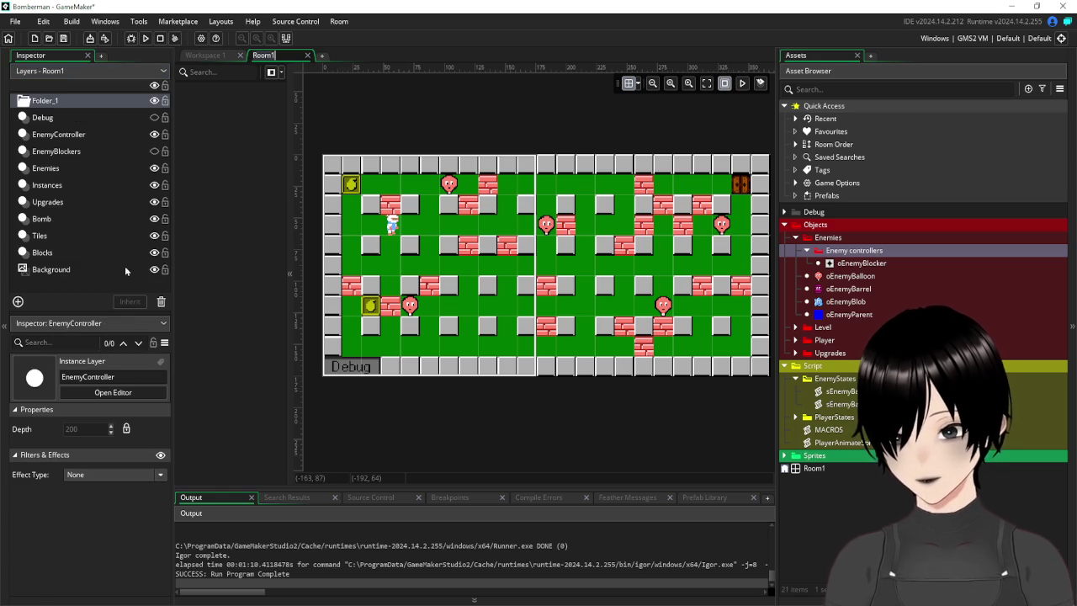
{"action": "right_click", "coordinate": [48, 100]}
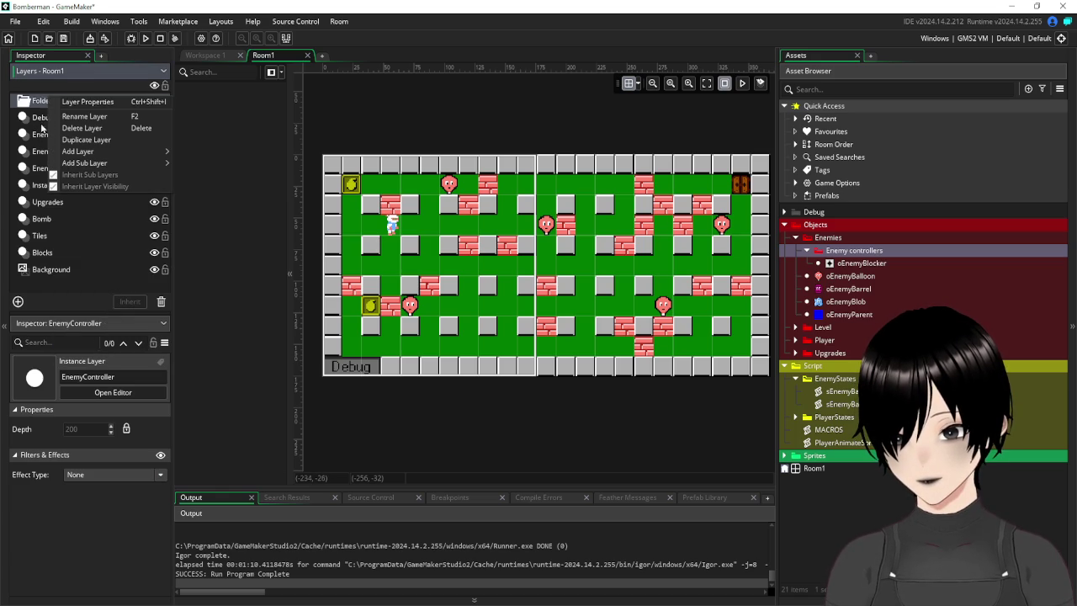
{"action": "left_click", "coordinate": [82, 120]}
{"action": "type", "text": "Controller"}
{"action": "key", "text": "Return"}
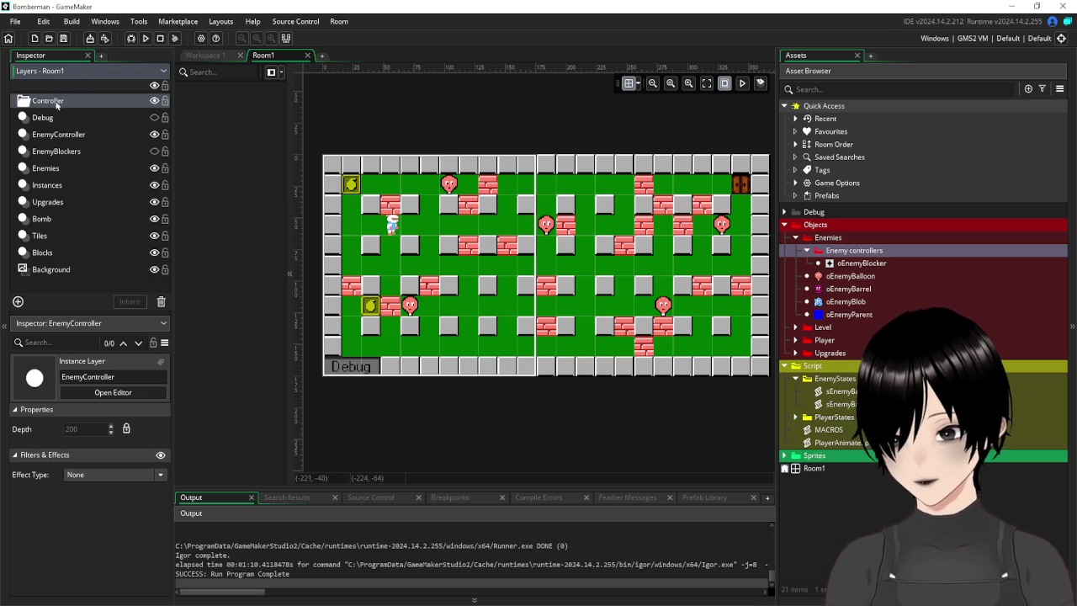
{"action": "mouse_move", "coordinate": [55, 135]}
{"action": "left_mouse_down"}
{"action": "mouse_move", "coordinate": [59, 150]}
{"action": "mouse_move", "coordinate": [56, 125]}
{"action": "left_mouse_up"}
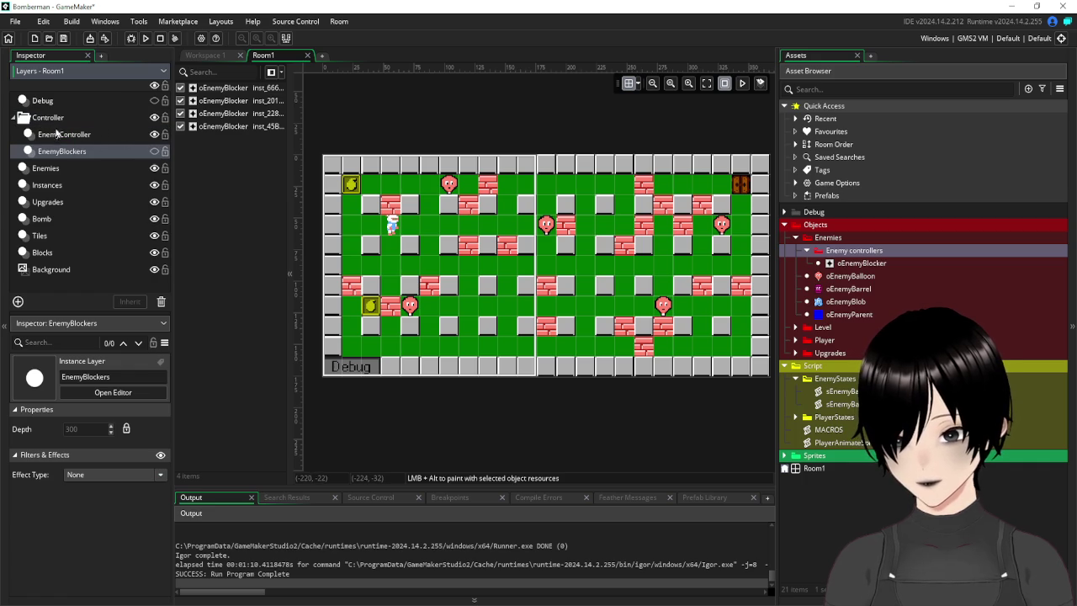
{"action": "left_click", "coordinate": [62, 137]}
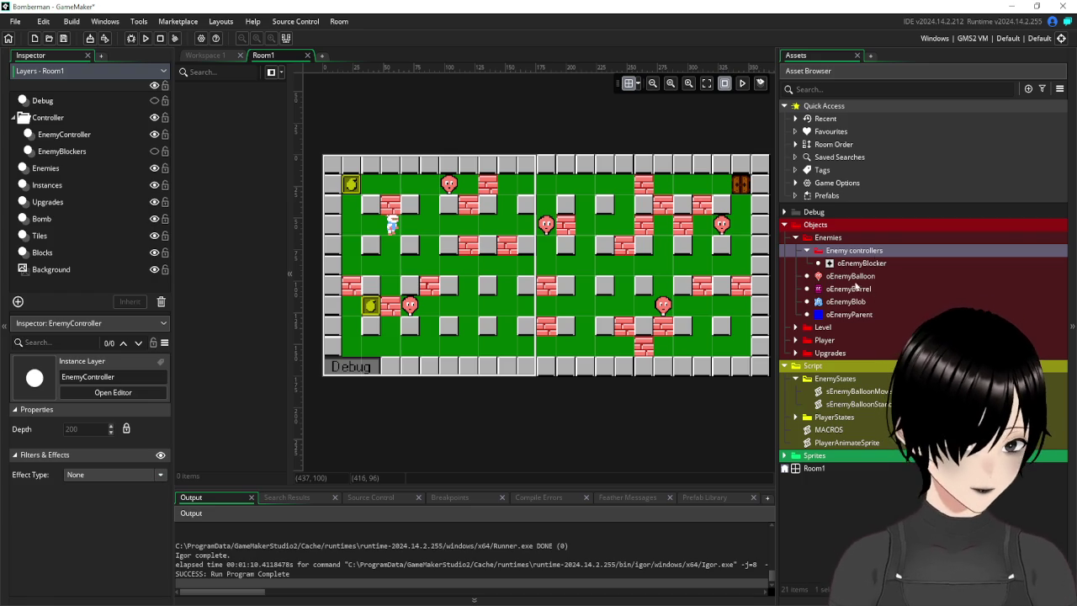
Duplicate oEnemyBlocker as a new object named oEnemyControlUp.
{"action": "right_click", "coordinate": [844, 249]}
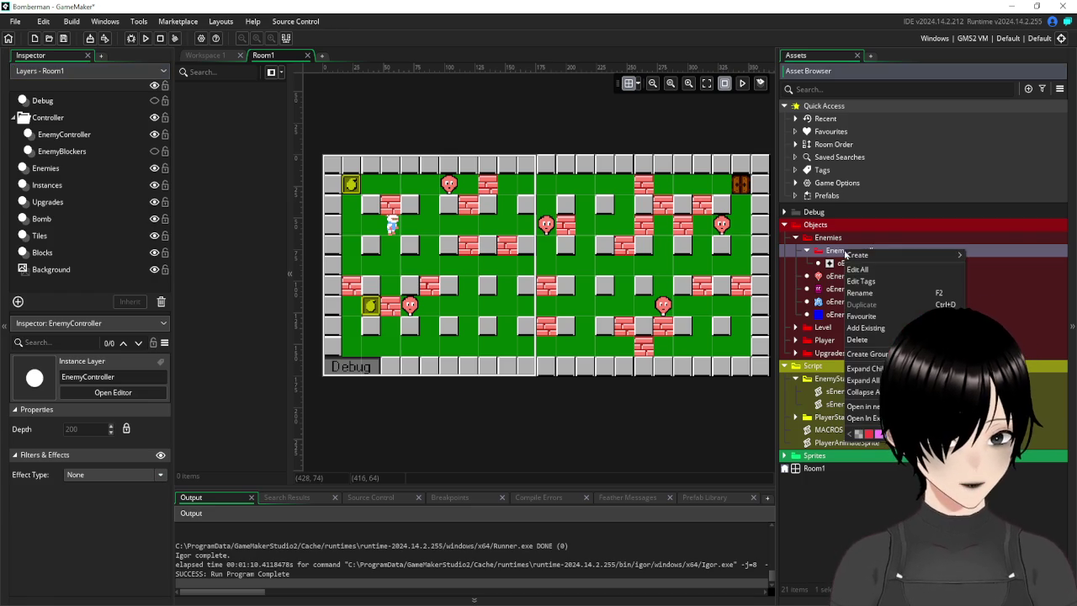
{"action": "mouse_move", "coordinate": [886, 256]}
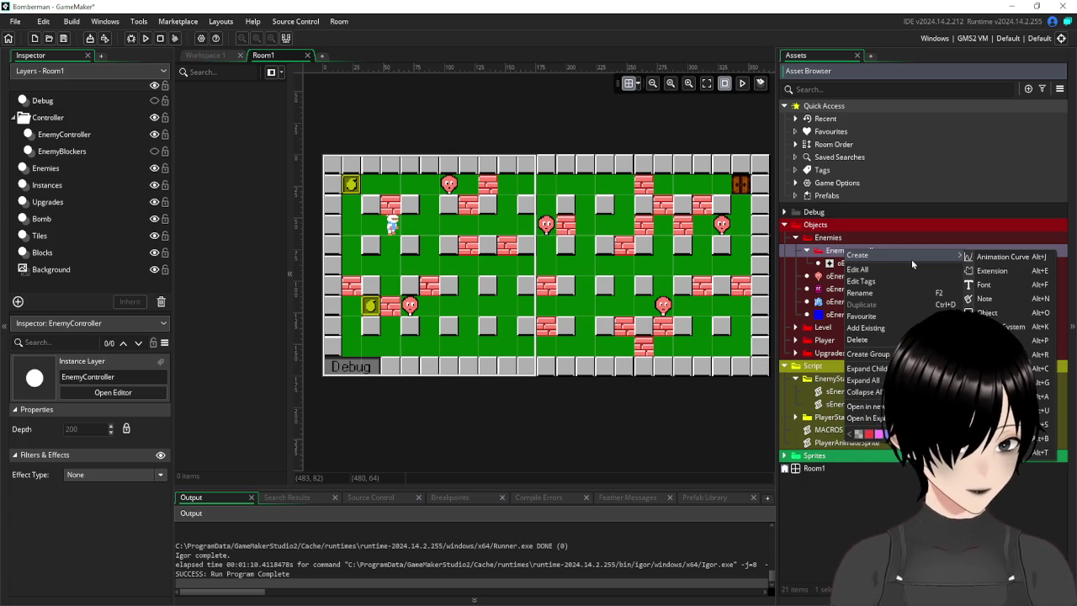
{"action": "key", "text": "Escape"}
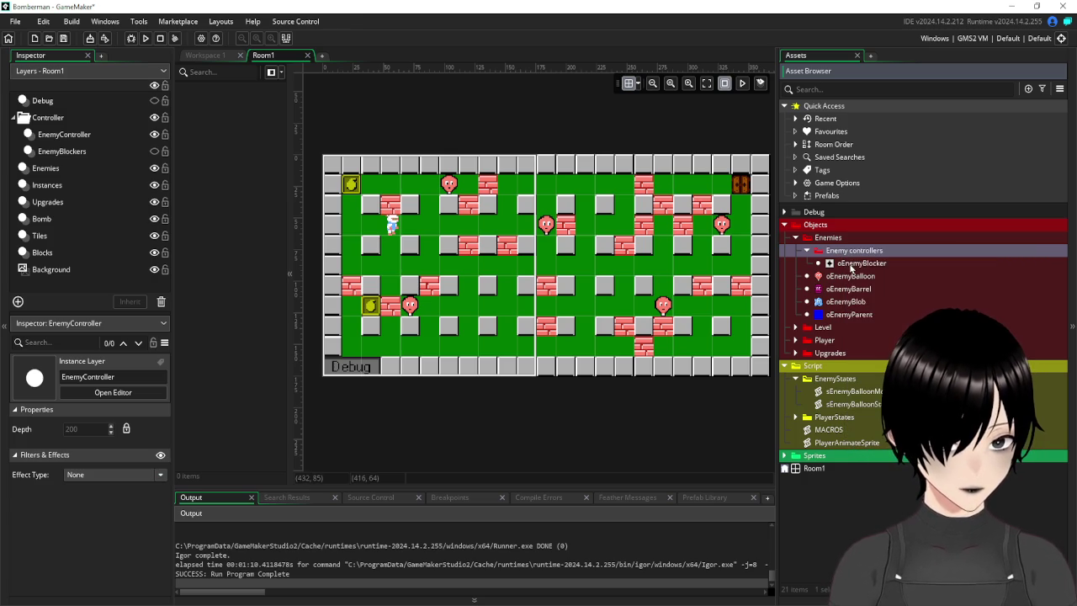
{"action": "right_click", "coordinate": [844, 251]}
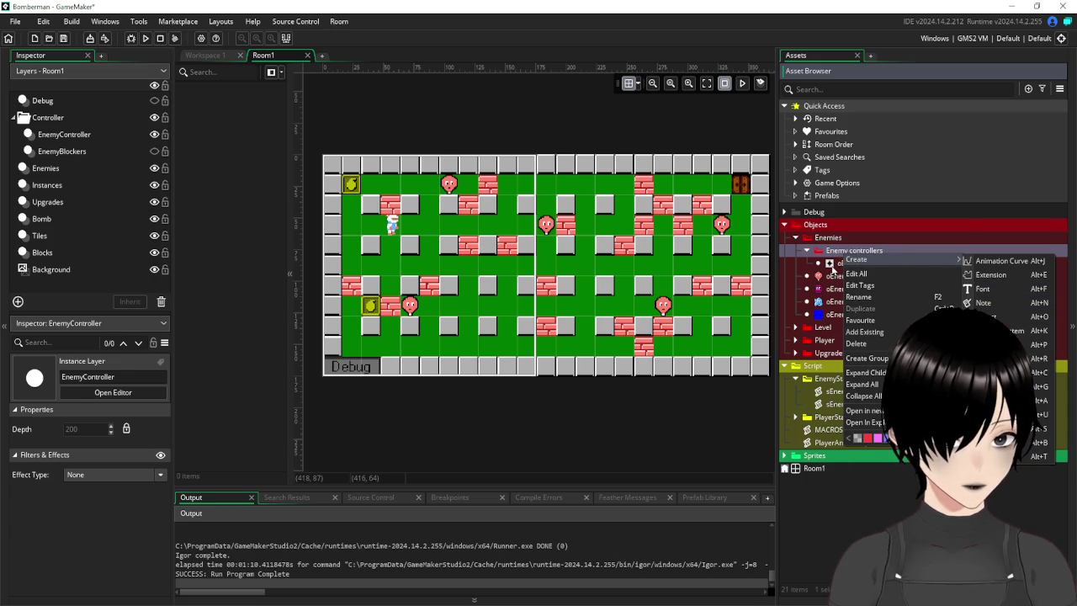
{"action": "left_click", "coordinate": [837, 264]}
{"action": "right_click", "coordinate": [842, 264]}
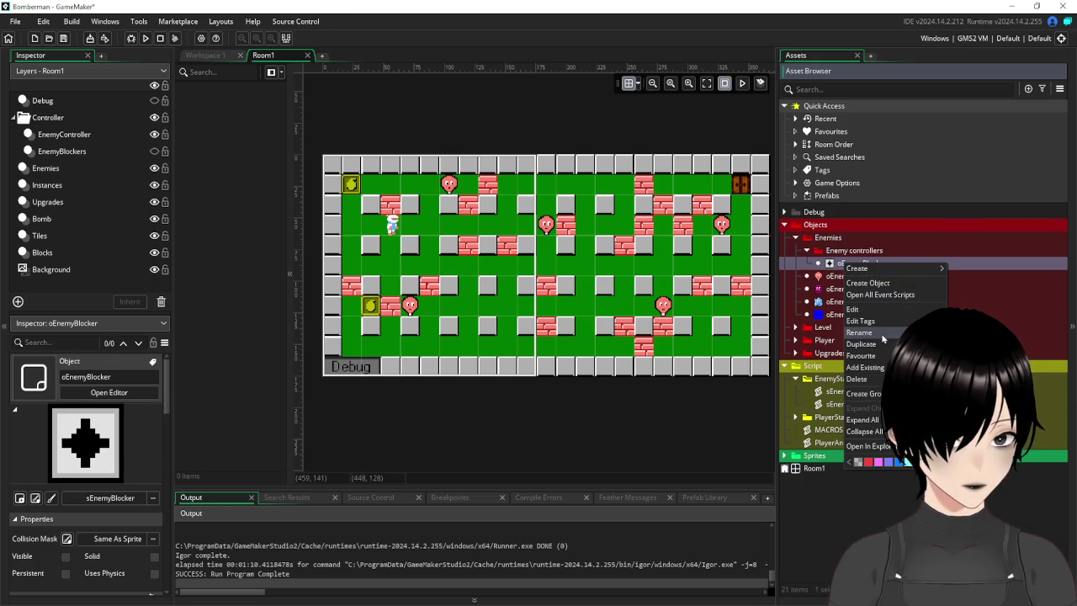
{"action": "left_click", "coordinate": [861, 344]}
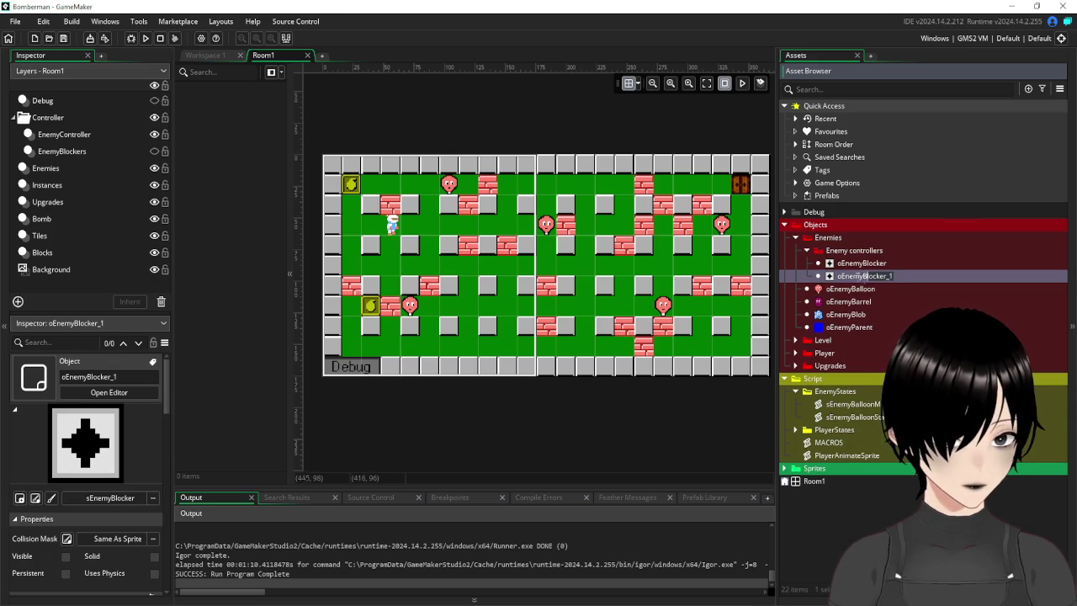
{"action": "type", "text": "oEnemyCont"}
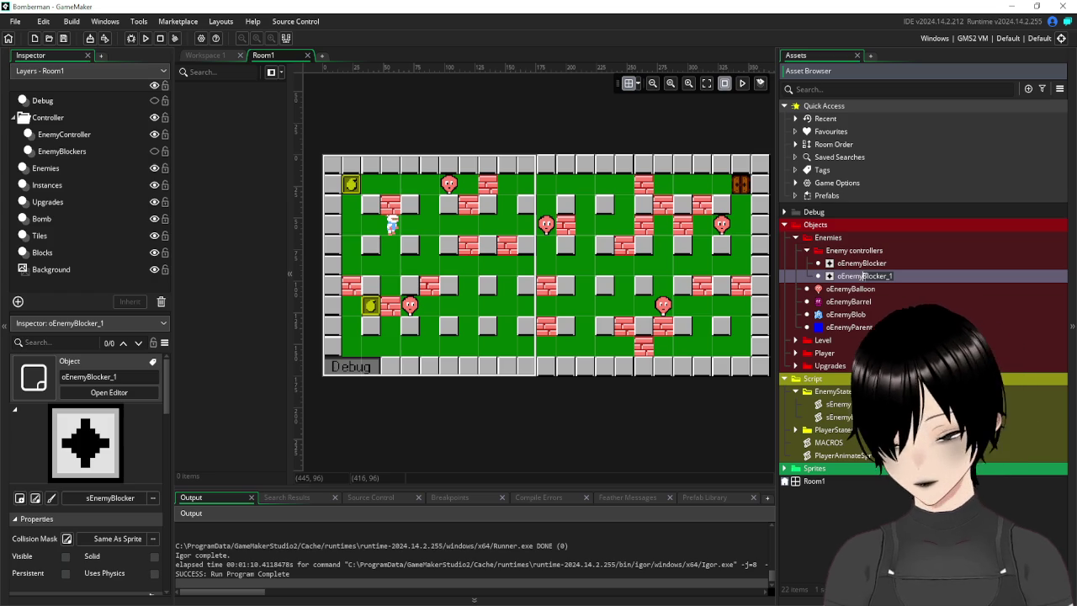
{"action": "type", "text": "rolUp"}
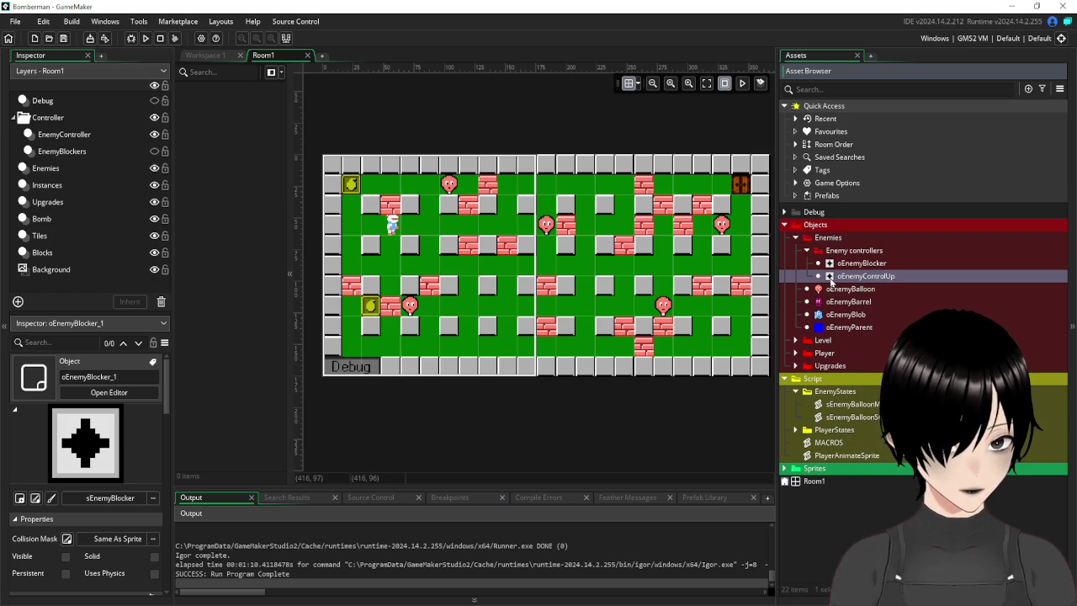
Give oEnemyControlUp the sEnemyControlUp sprite.
{"action": "double_click", "coordinate": [828, 276]}
{"action": "left_click", "coordinate": [336, 231]}
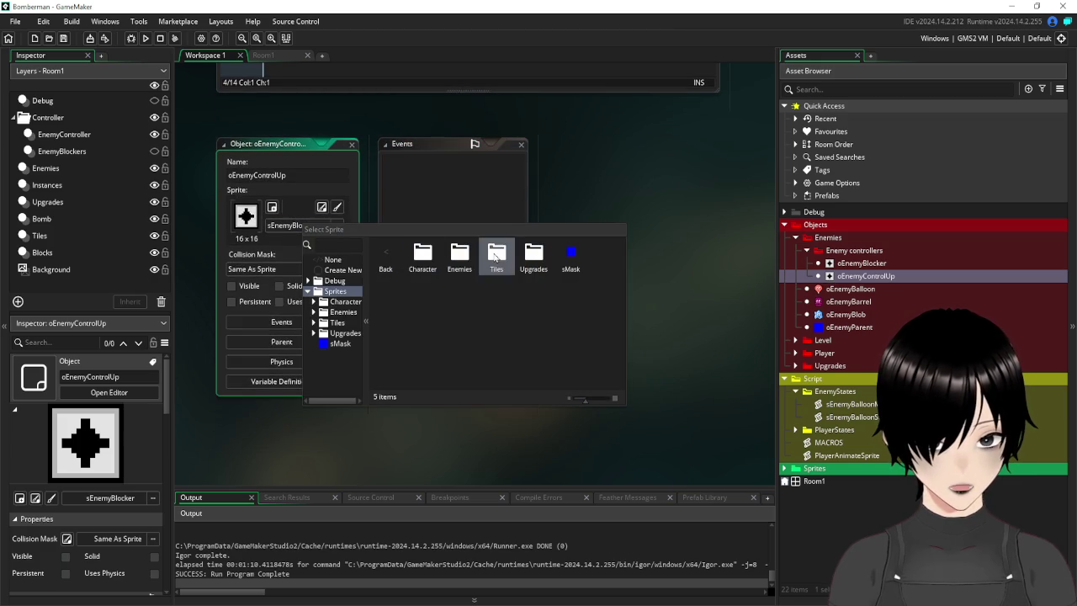
{"action": "double_click", "coordinate": [459, 255]}
{"action": "double_click", "coordinate": [422, 255]}
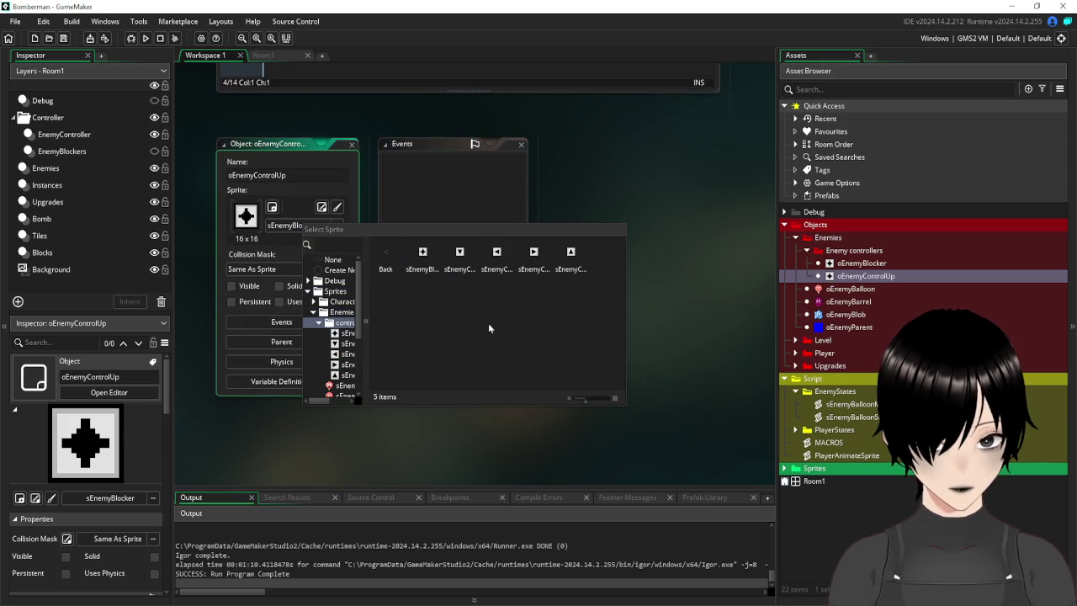
{"action": "double_click", "coordinate": [571, 254]}
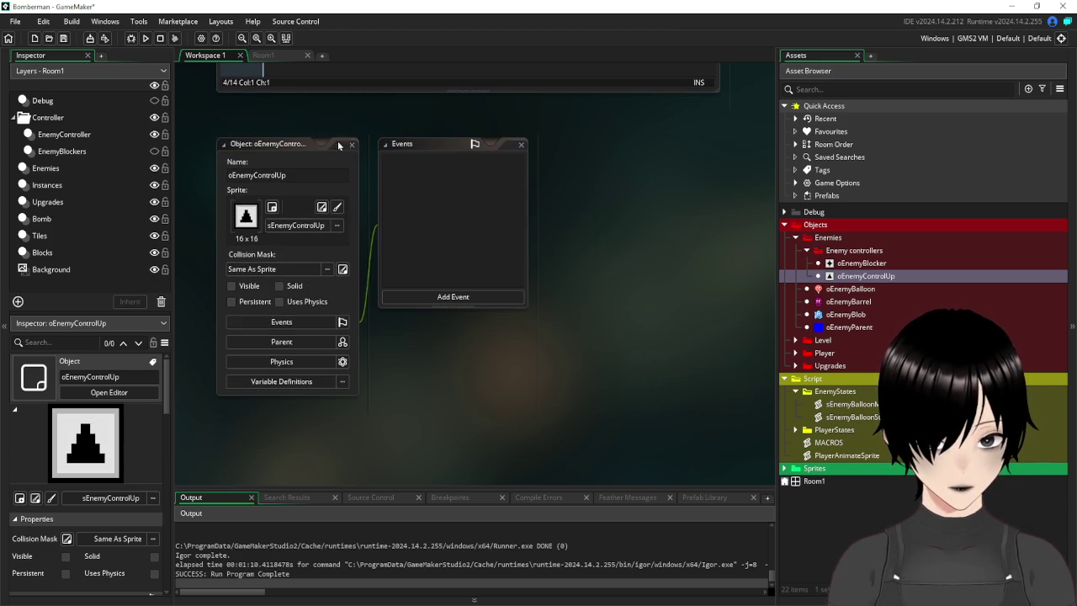
{"action": "left_click", "coordinate": [353, 145]}
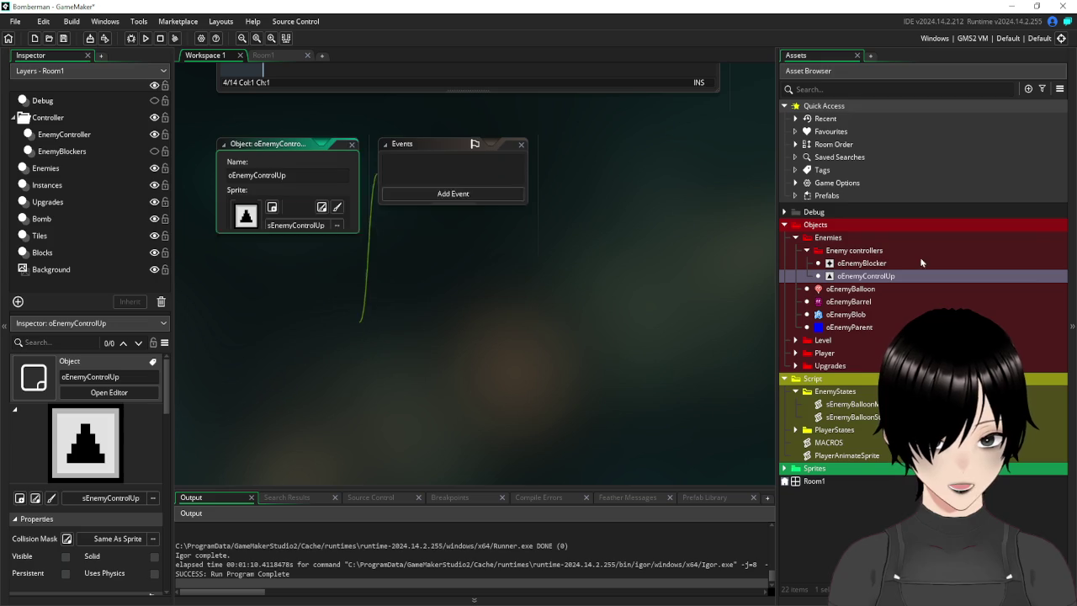
Duplicate oEnemyControlUp as oEnemyControlRight.
{"action": "right_click", "coordinate": [866, 276]}
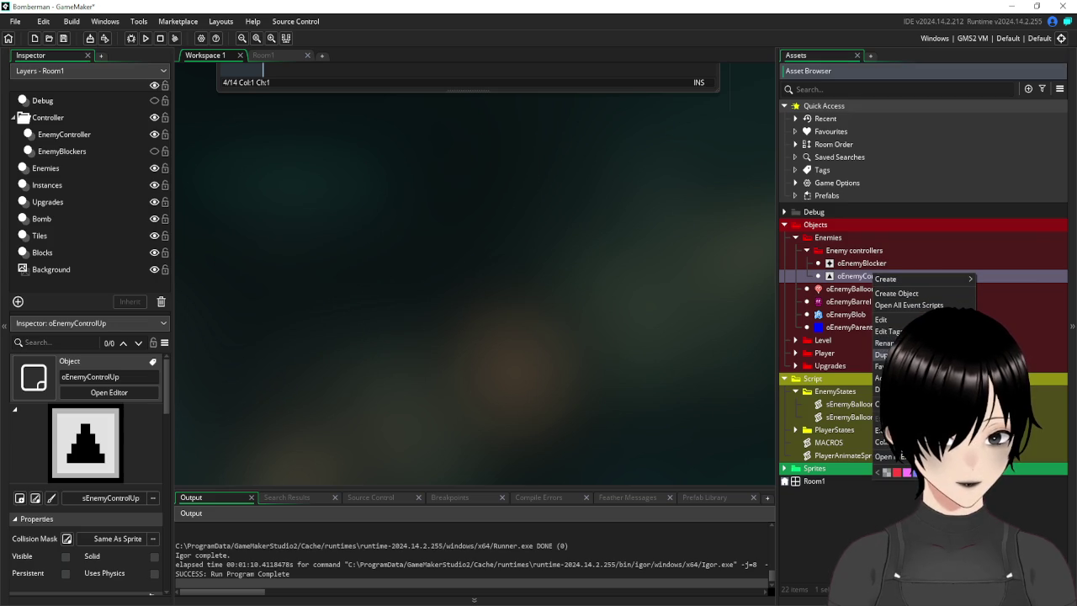
{"action": "left_click", "coordinate": [882, 355]}
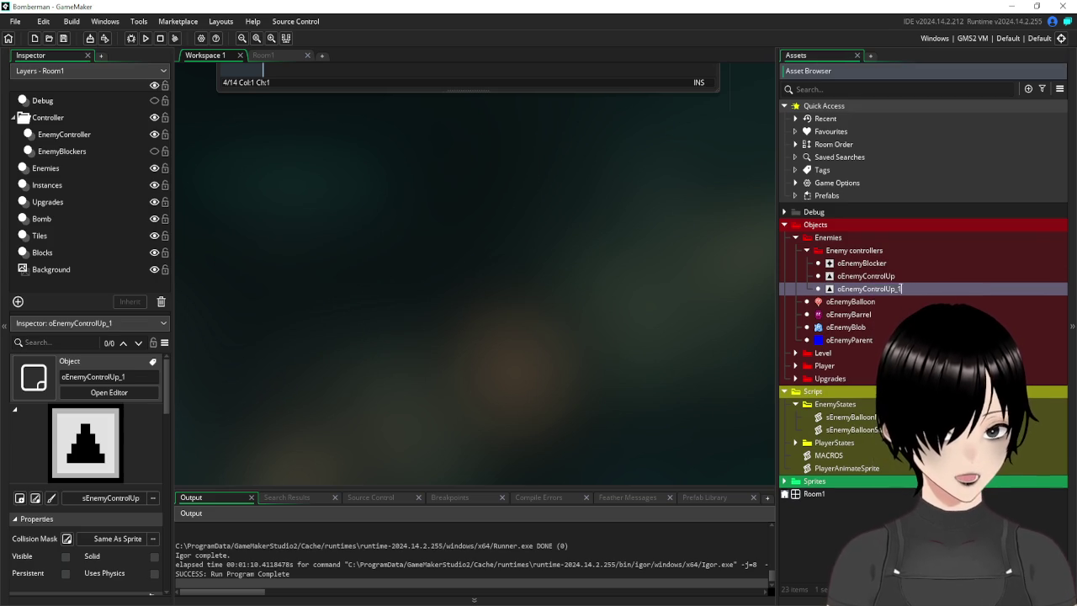
{"action": "type", "text": "oEnemyControlRight"}
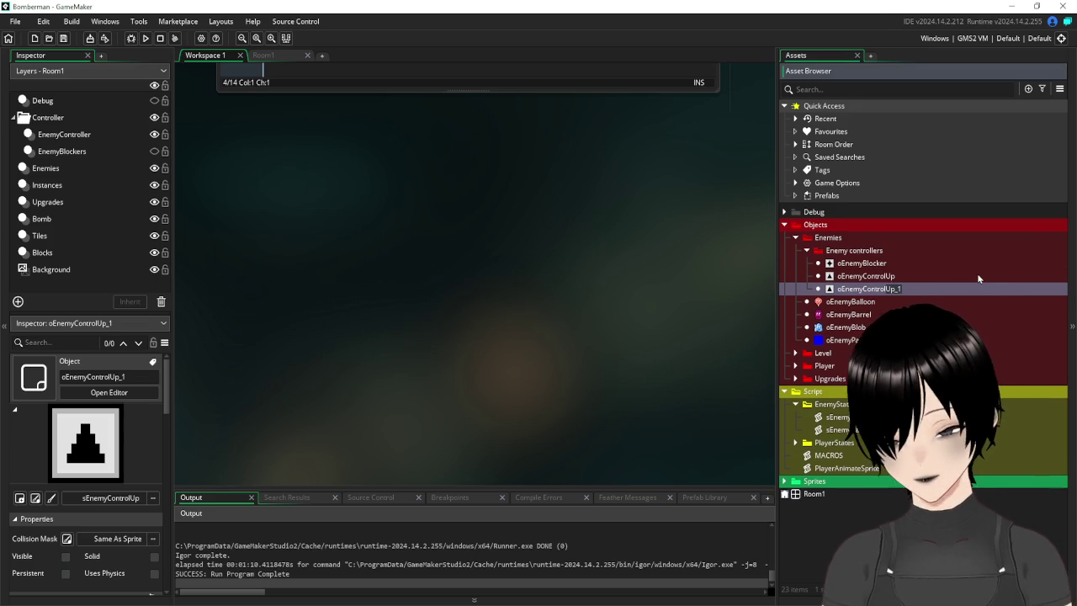
{"action": "key", "text": "Return"}
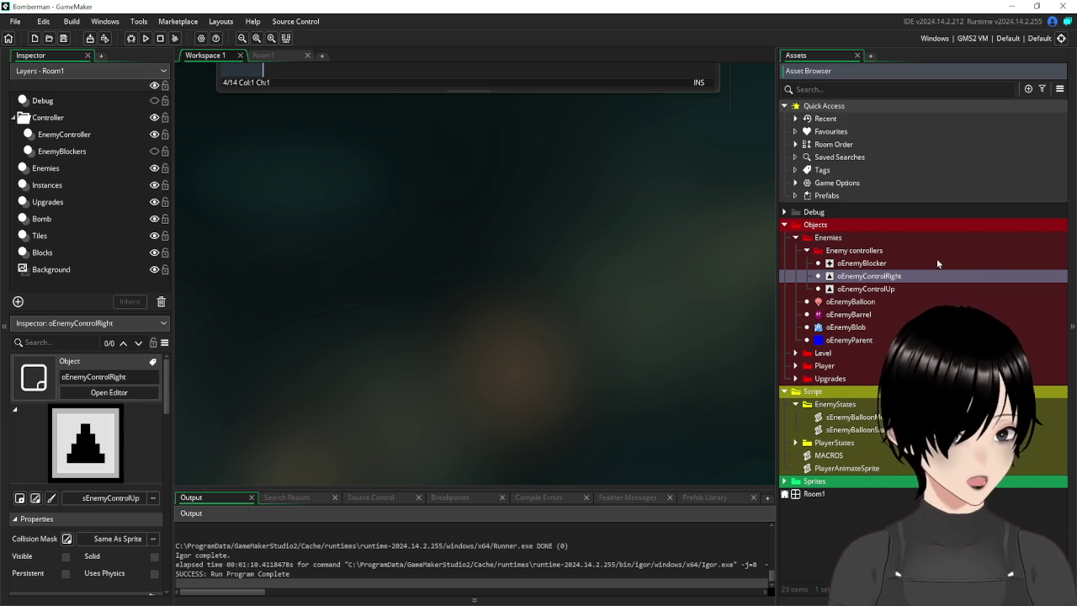
Give oEnemyControlRight the sEnemyControlRight sprite.
{"action": "double_click", "coordinate": [883, 282]}
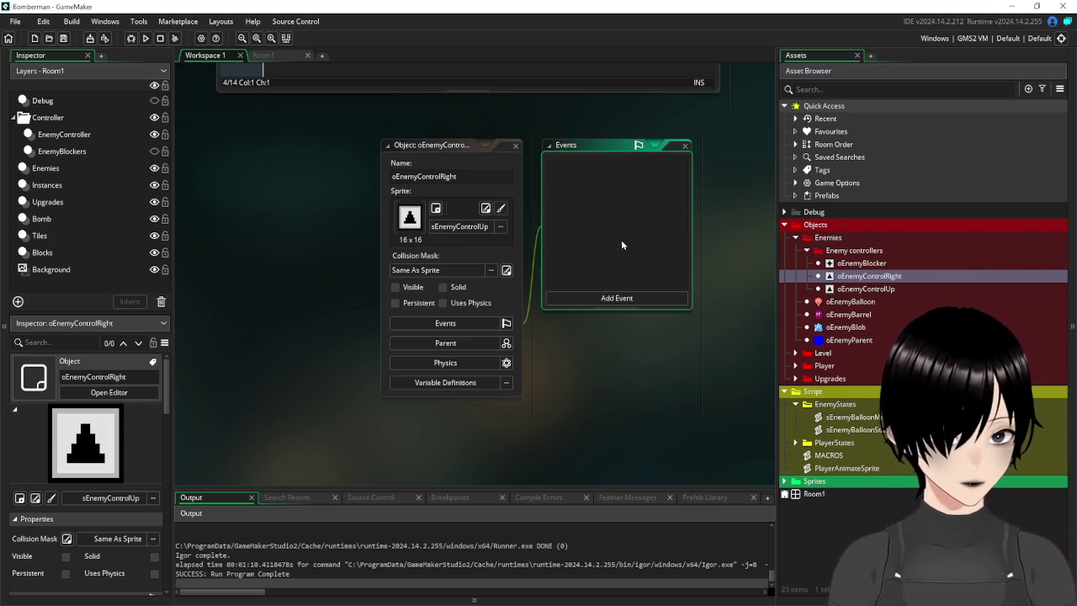
{"action": "left_click", "coordinate": [491, 227]}
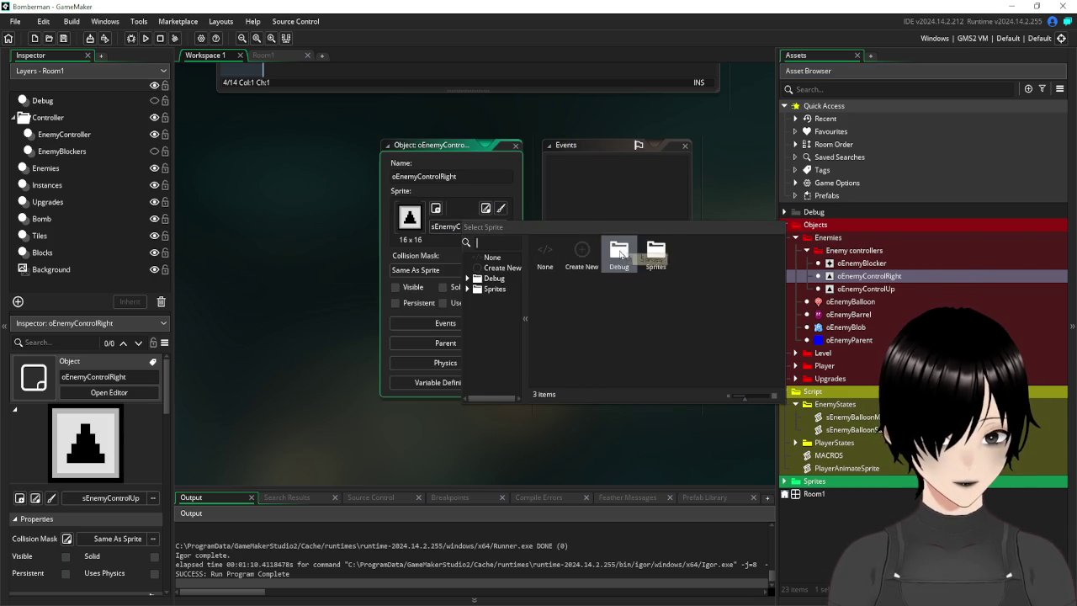
{"action": "double_click", "coordinate": [655, 252]}
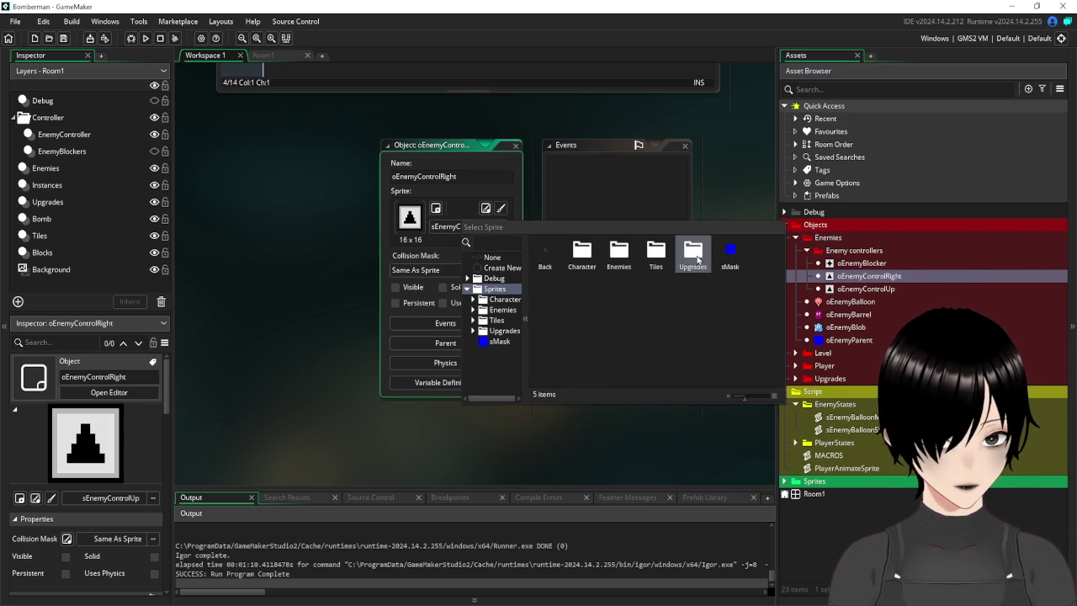
{"action": "double_click", "coordinate": [618, 252]}
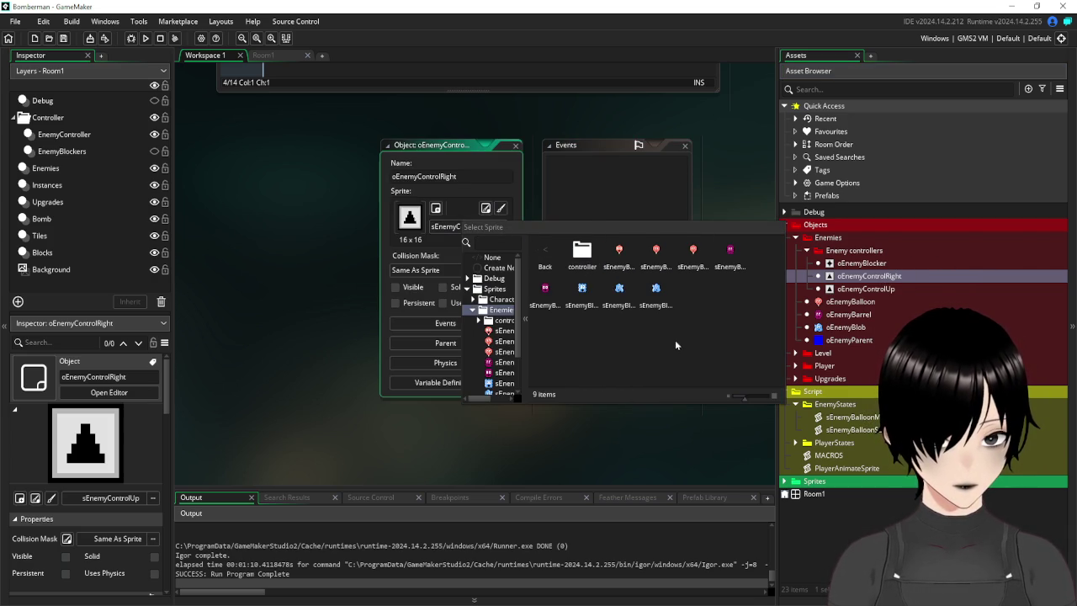
{"action": "double_click", "coordinate": [582, 253]}
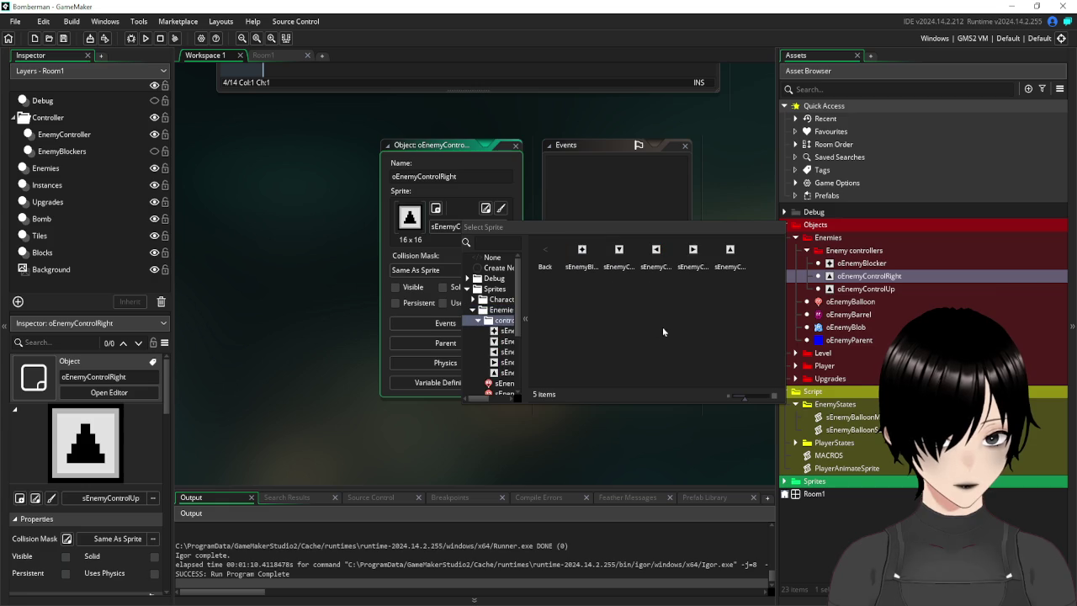
{"action": "double_click", "coordinate": [697, 259]}
{"action": "left_click", "coordinate": [516, 145]}
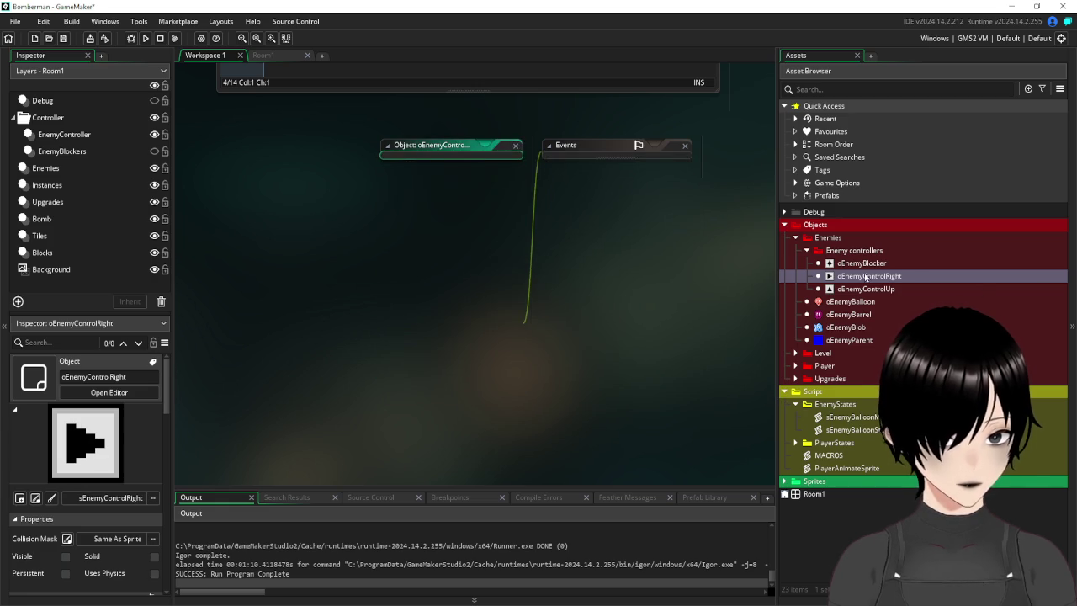
Duplicate oEnemyControlRight as oEnemyControlDown.
{"action": "right_click", "coordinate": [863, 280]}
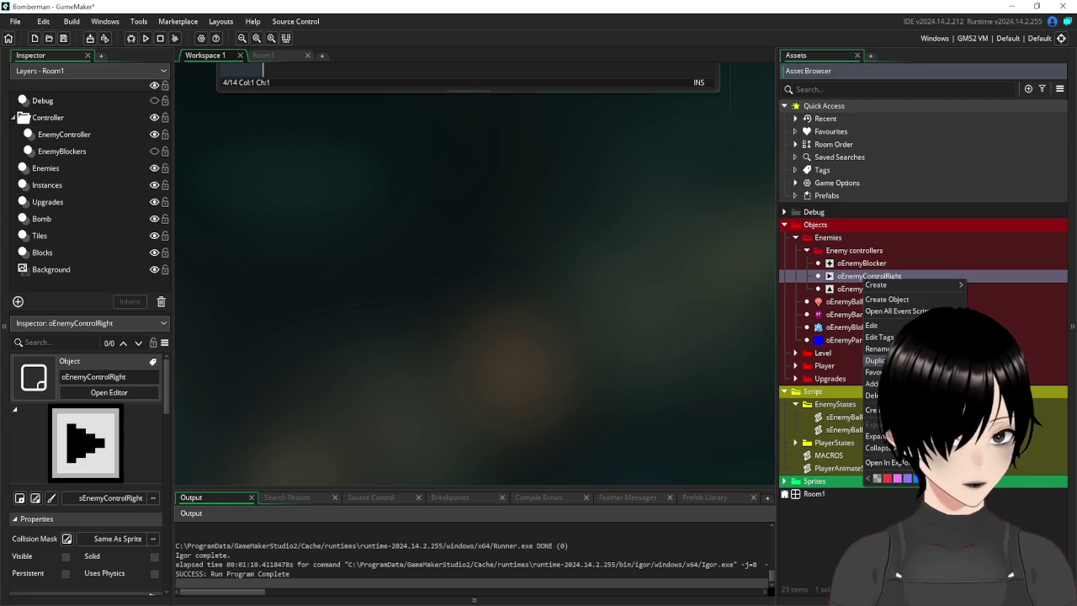
{"action": "left_click", "coordinate": [879, 360]}
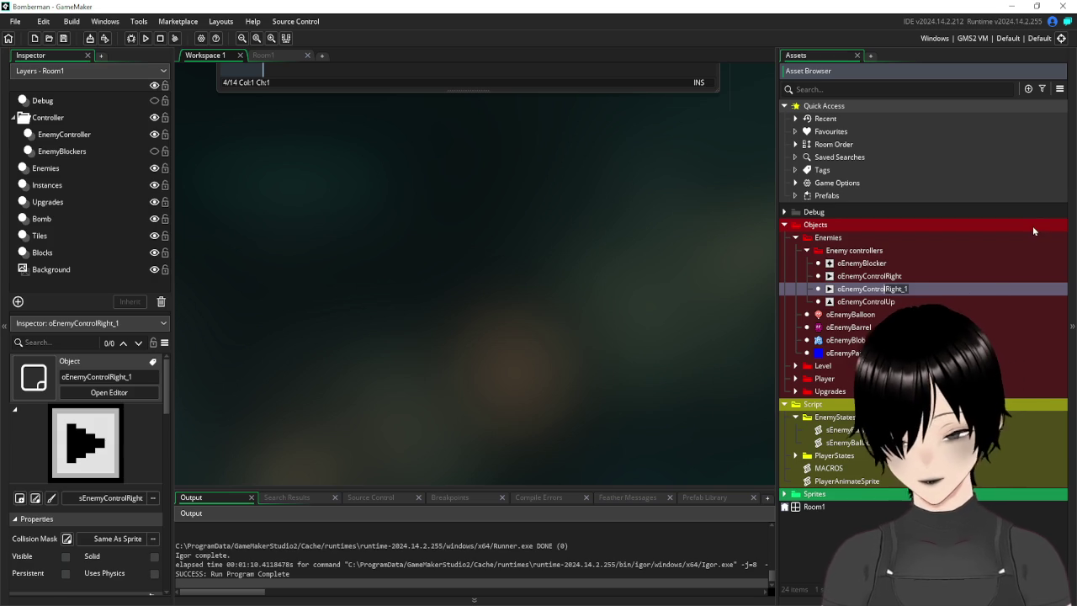
{"action": "type", "text": "Down"}
{"action": "key", "text": "Return"}
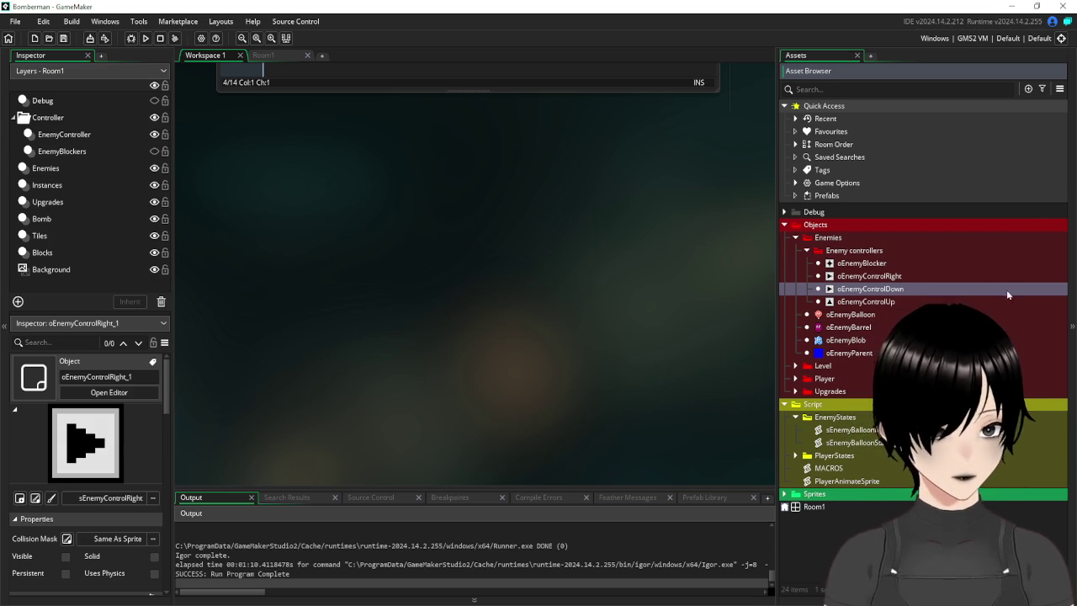
Give oEnemyControlDown the sEnemyControlDown sprite.
{"action": "double_click", "coordinate": [829, 289]}
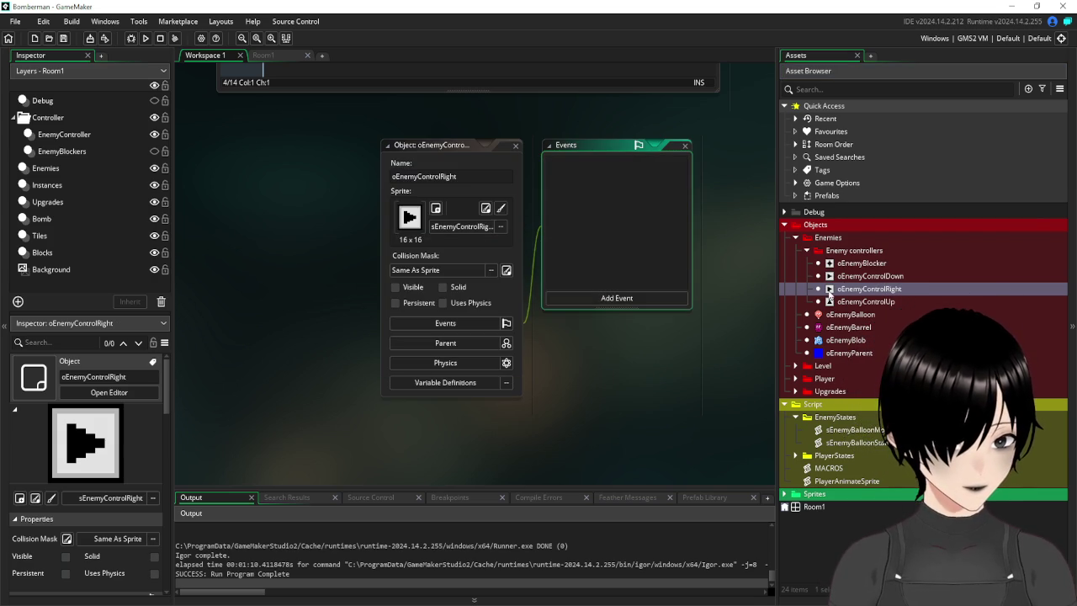
{"action": "double_click", "coordinate": [861, 277]}
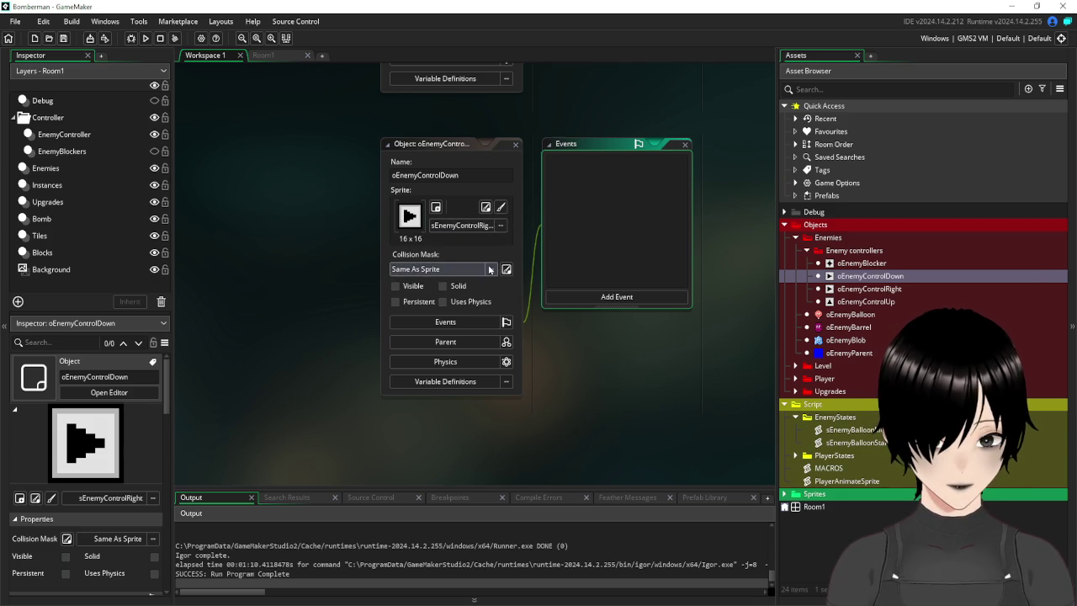
{"action": "left_click", "coordinate": [486, 262]}
{"action": "left_click", "coordinate": [467, 226]}
{"action": "left_click", "coordinate": [467, 225]}
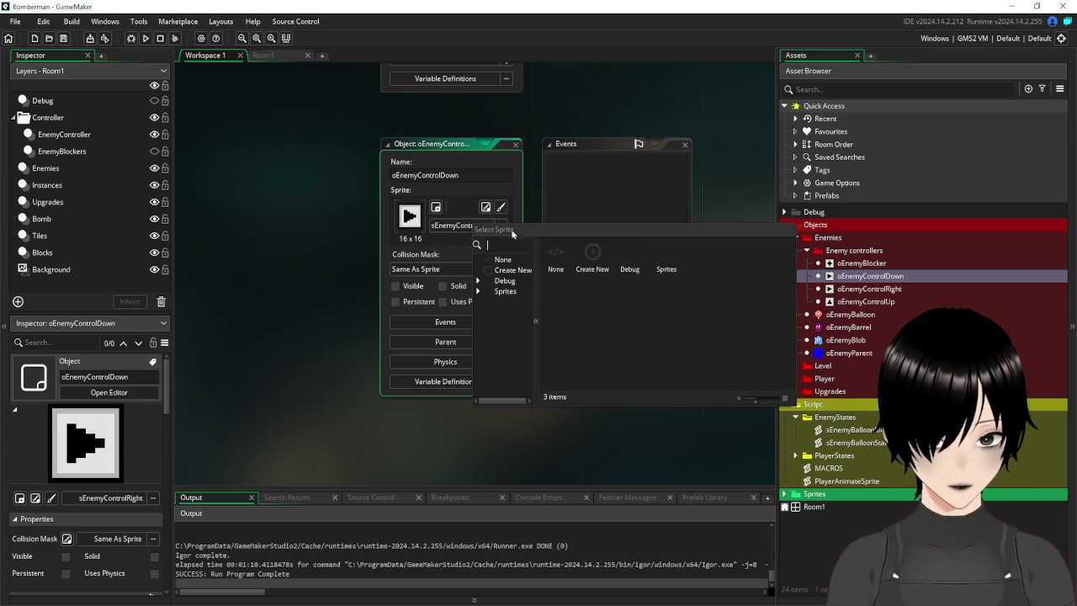
{"action": "double_click", "coordinate": [669, 258]}
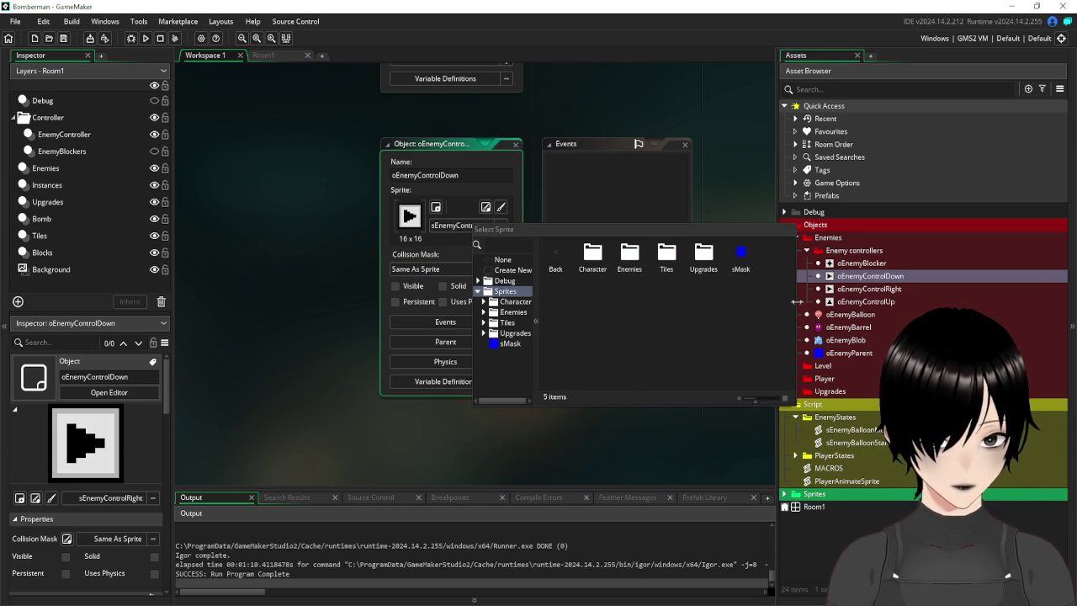
{"action": "double_click", "coordinate": [629, 257]}
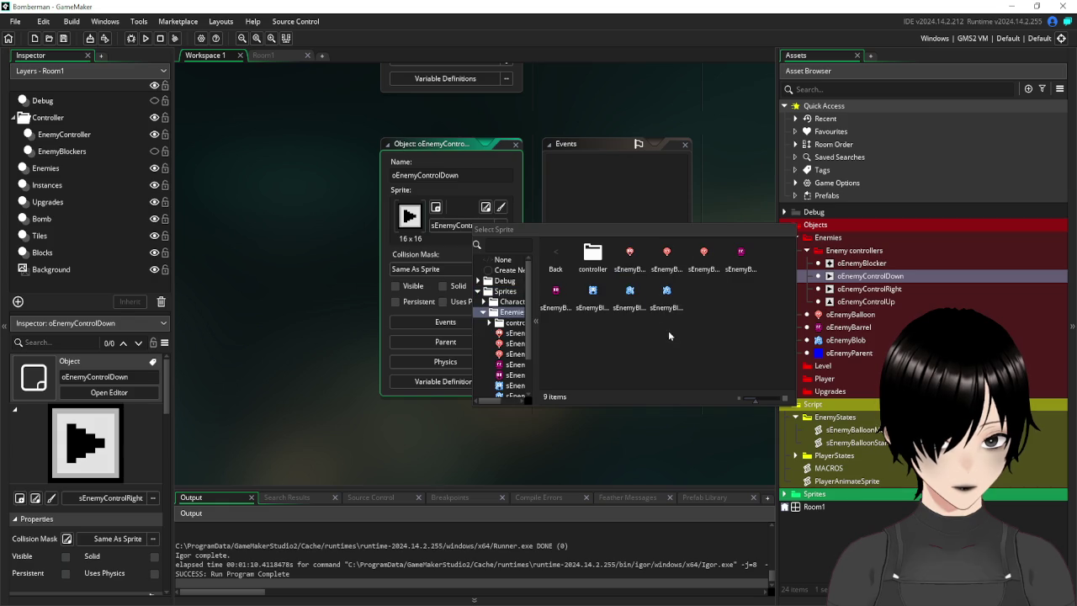
{"action": "double_click", "coordinate": [592, 252]}
{"action": "double_click", "coordinate": [629, 257]}
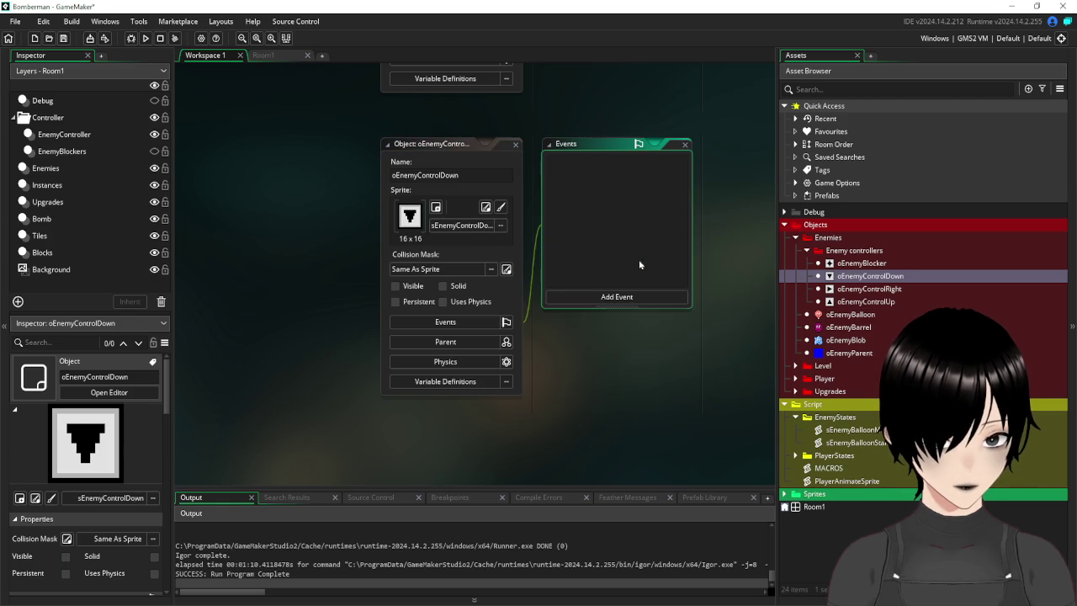
{"action": "left_click", "coordinate": [516, 145]}
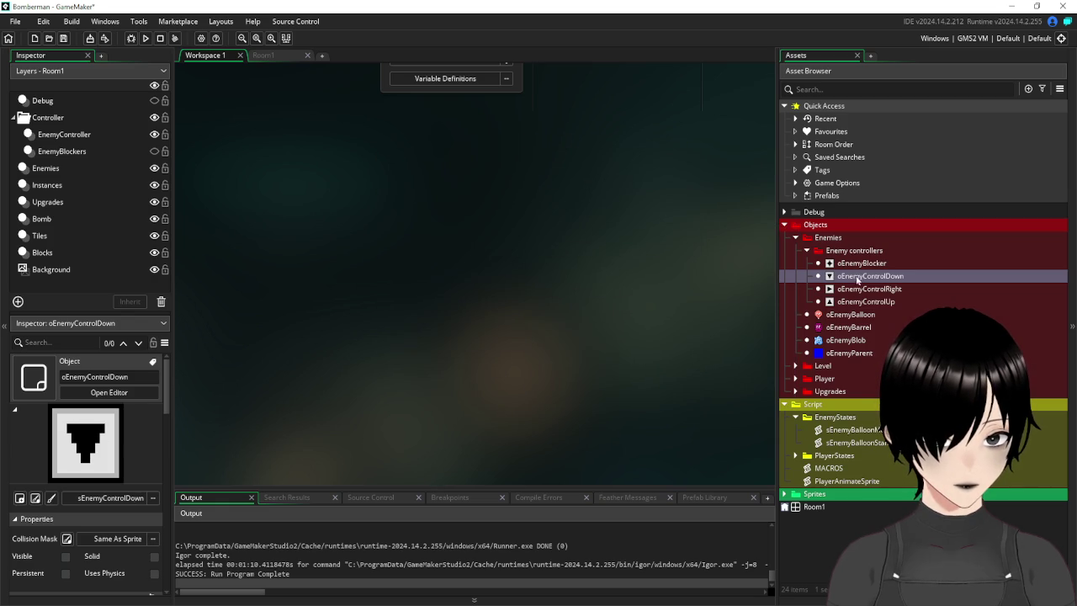
Duplicate oEnemyControlDown and rename the copy oEnemyControlLeft.
{"action": "right_click", "coordinate": [848, 276]}
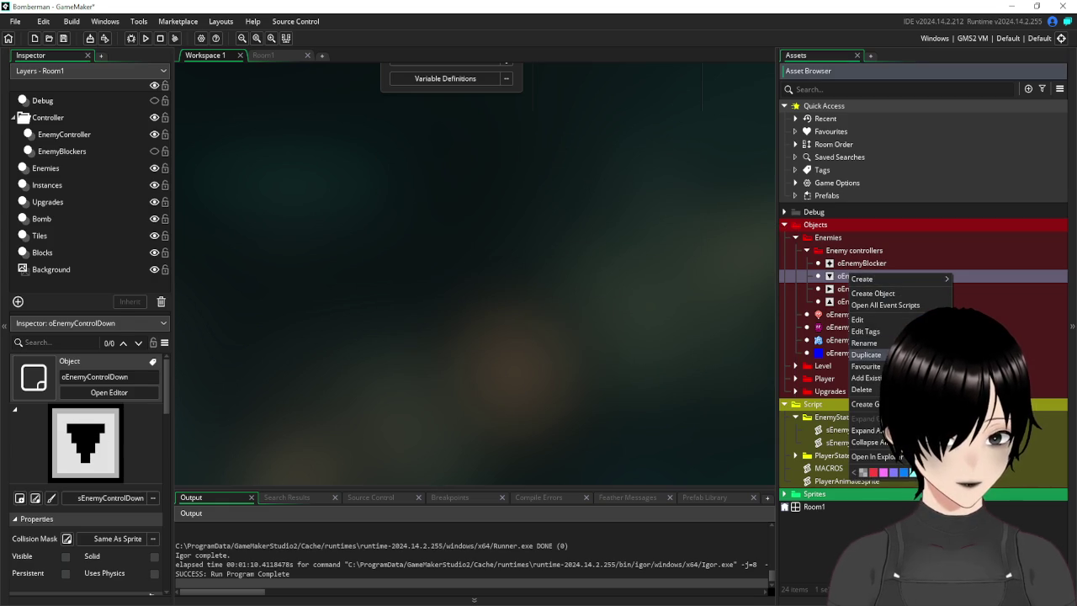
{"action": "left_click", "coordinate": [866, 354]}
{"action": "left_click_drag", "start_coordinate": [906, 288], "coordinate": [908, 292]}
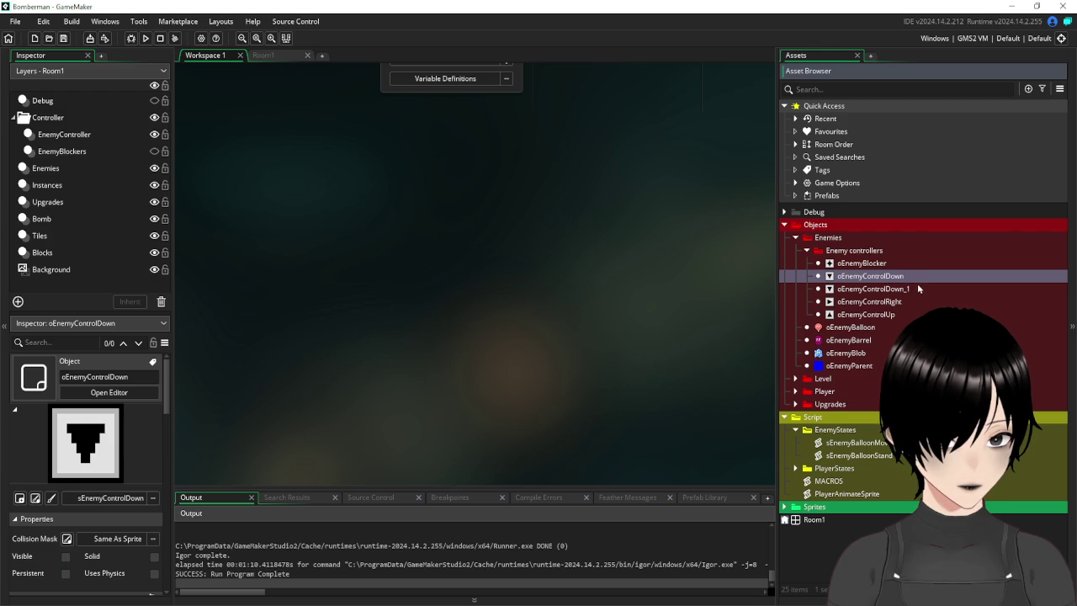
{"action": "right_click", "coordinate": [905, 290]}
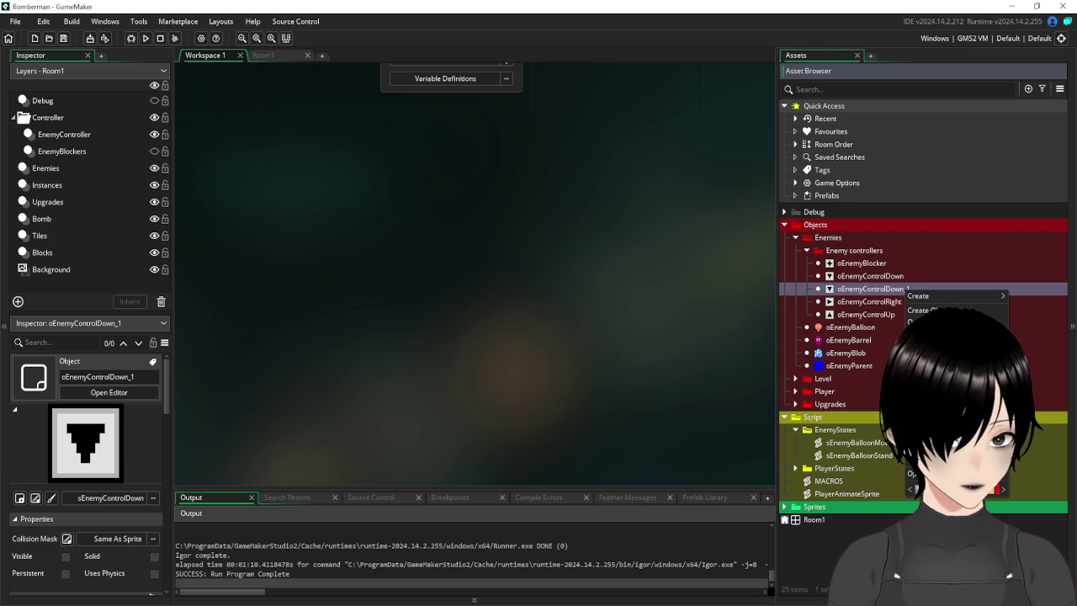
{"action": "left_click", "coordinate": [876, 288]}
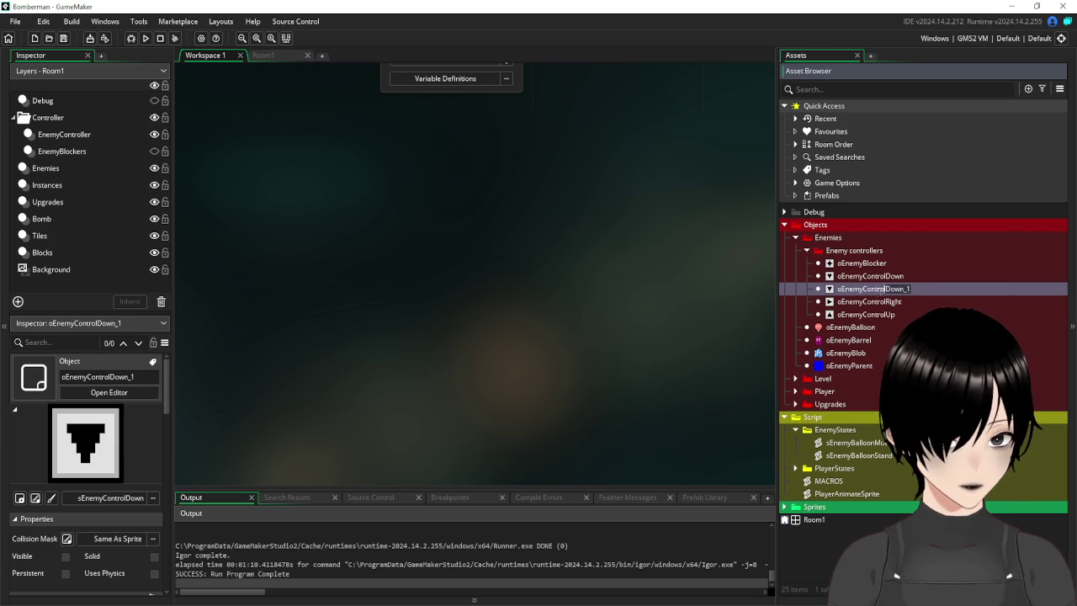
{"action": "key", "text": "BackSpace"}
{"action": "key", "text": "BackSpace"}
{"action": "key", "text": "BackSpace"}
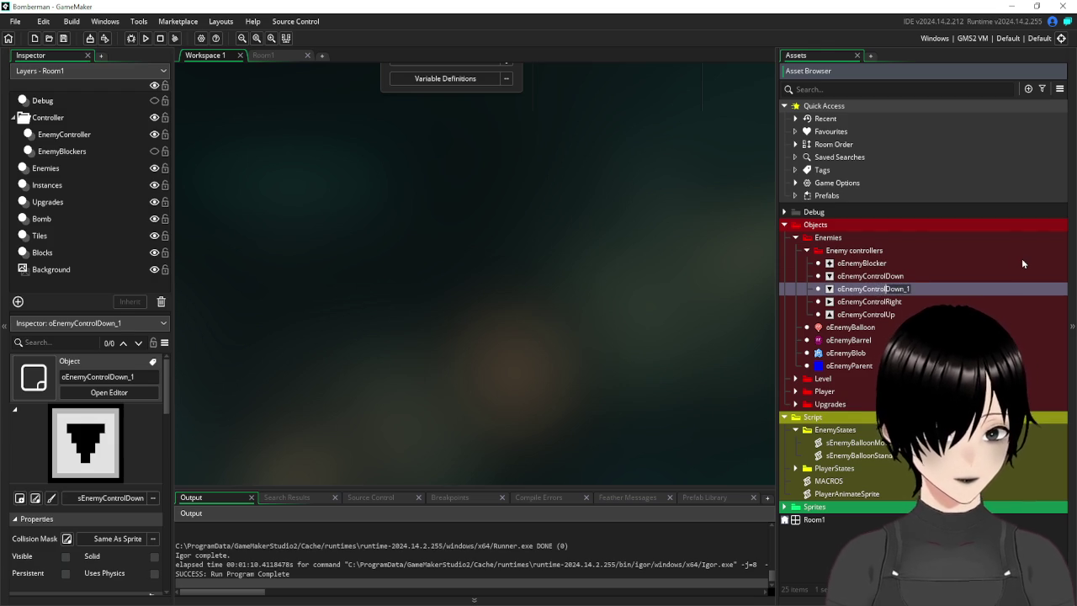
{"action": "type", "text": "Lef"}
{"action": "type", "text": "t"}
{"action": "key", "text": "Return"}
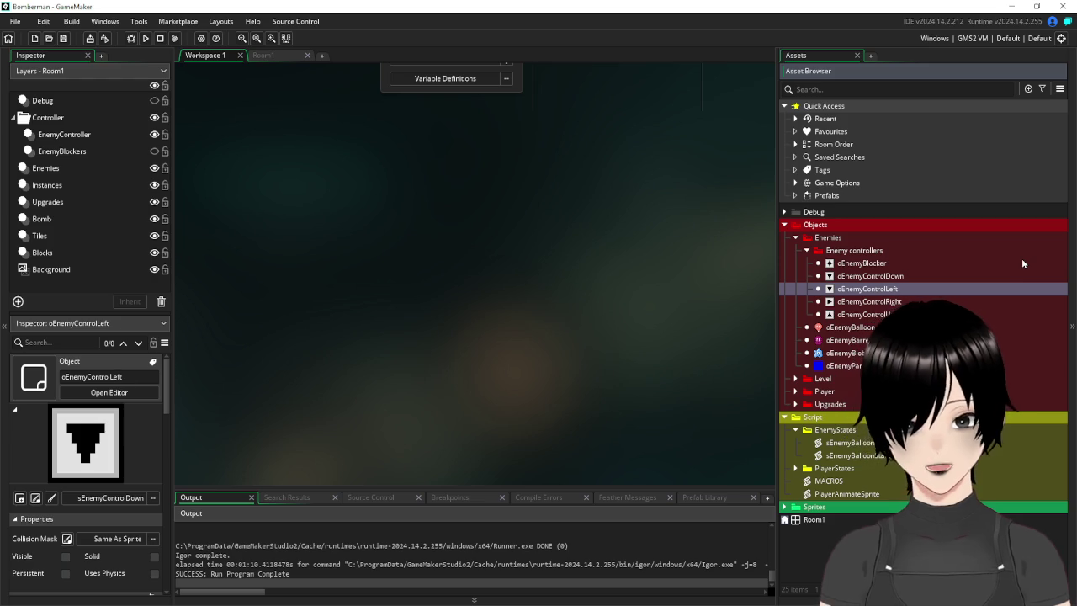
Assign oEnemyControlLeft the sEnemyControlLeft sprite and close the Left and Right object windows.
{"action": "double_click", "coordinate": [867, 288]}
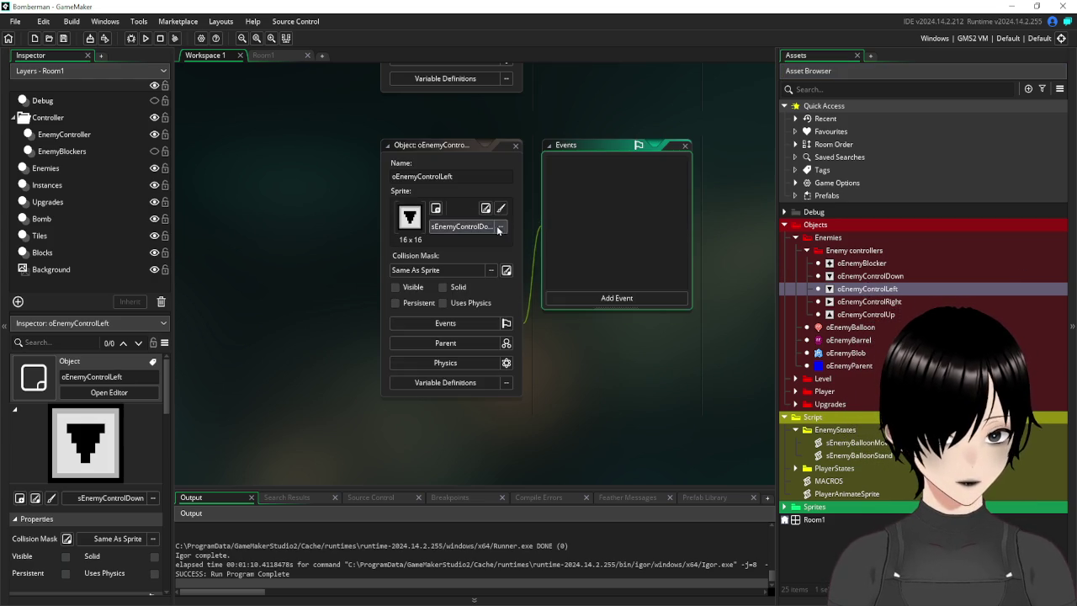
{"action": "left_click", "coordinate": [461, 226]}
{"action": "double_click", "coordinate": [650, 268]}
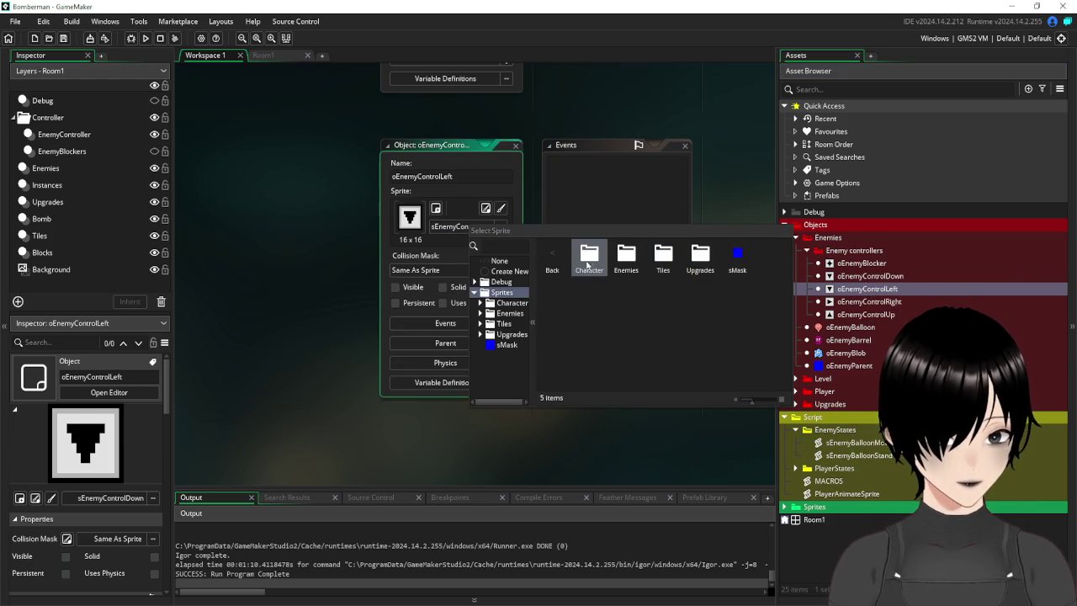
{"action": "double_click", "coordinate": [626, 260]}
{"action": "double_click", "coordinate": [589, 263]}
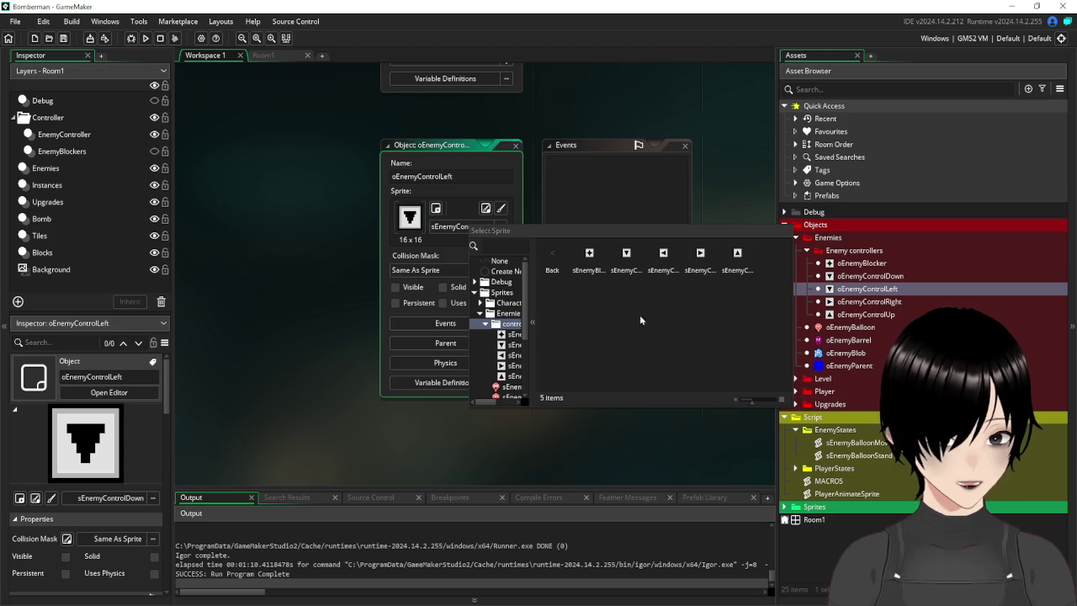
{"action": "left_click", "coordinate": [666, 259]}
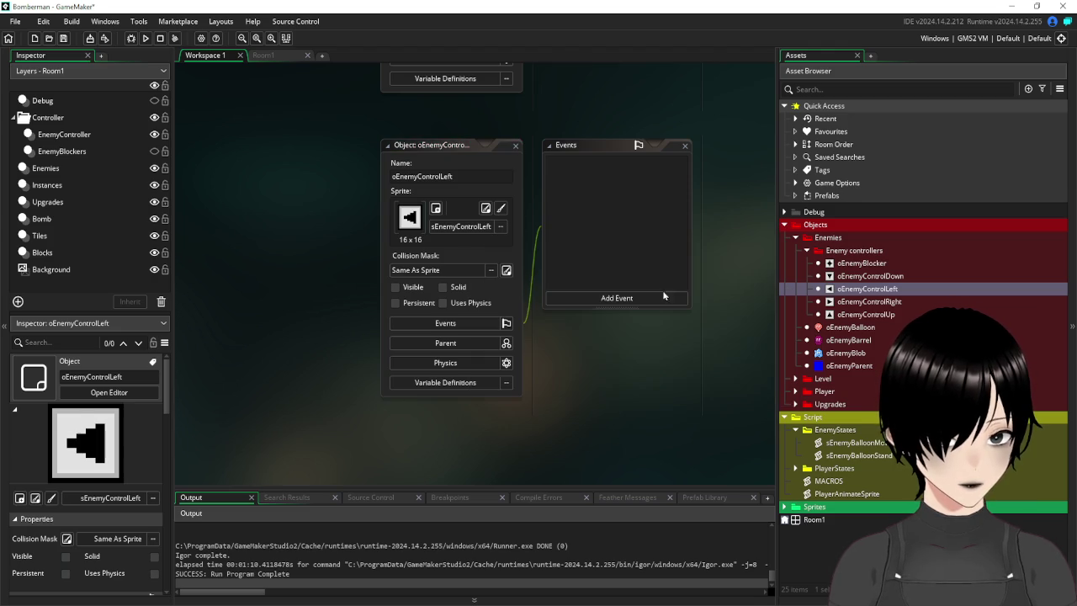
{"action": "left_click", "coordinate": [515, 144]}
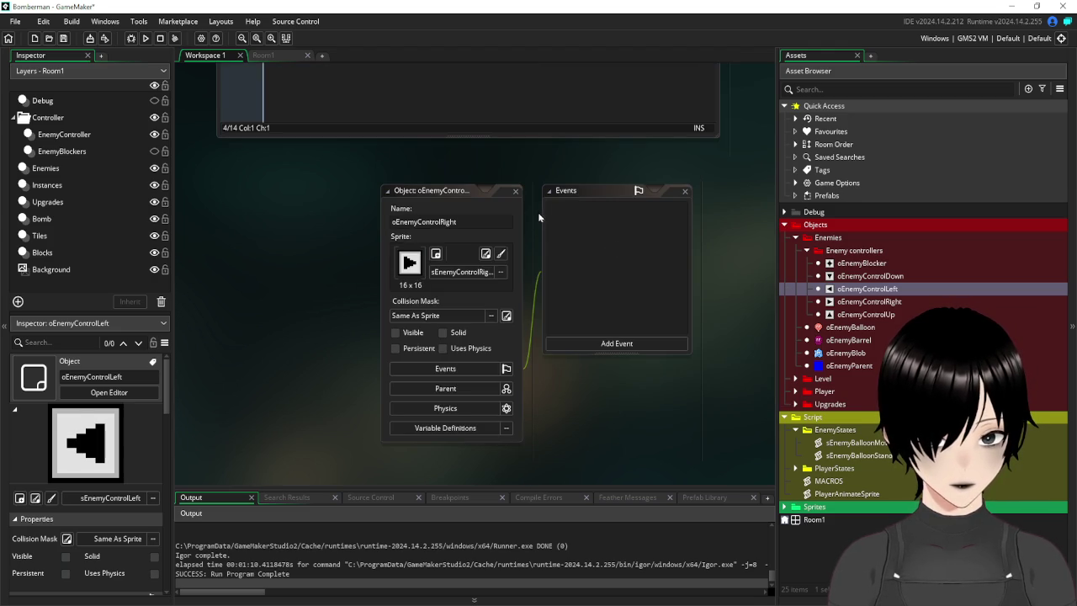
{"action": "left_click", "coordinate": [515, 191]}
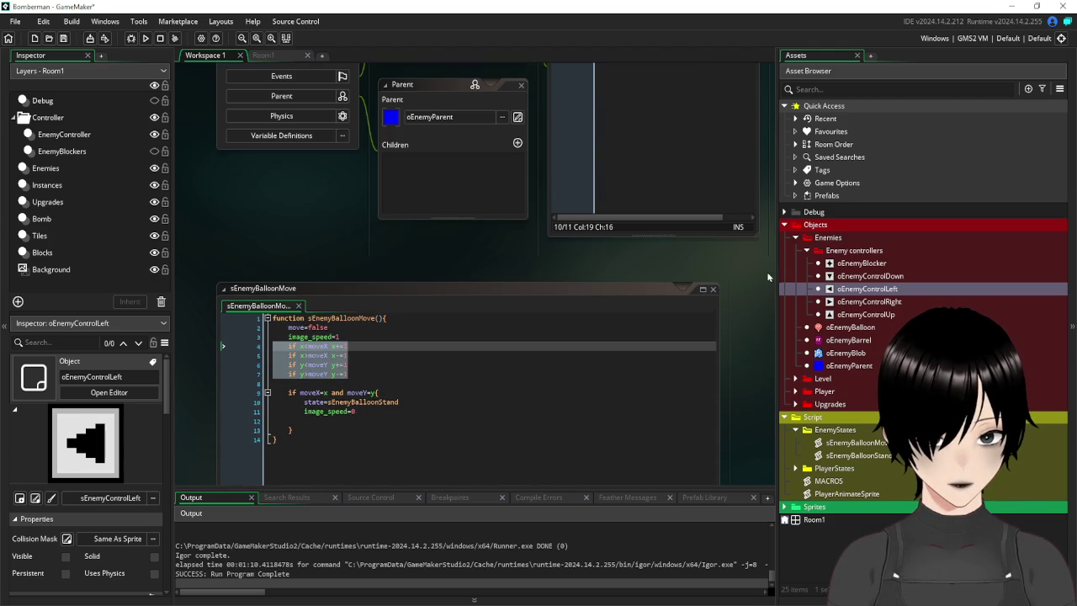
Close the sEnemyBalloonMove and Parent windows and bring up oEnemyBlob's Alarm 0 code.
{"action": "left_click", "coordinate": [713, 289]}
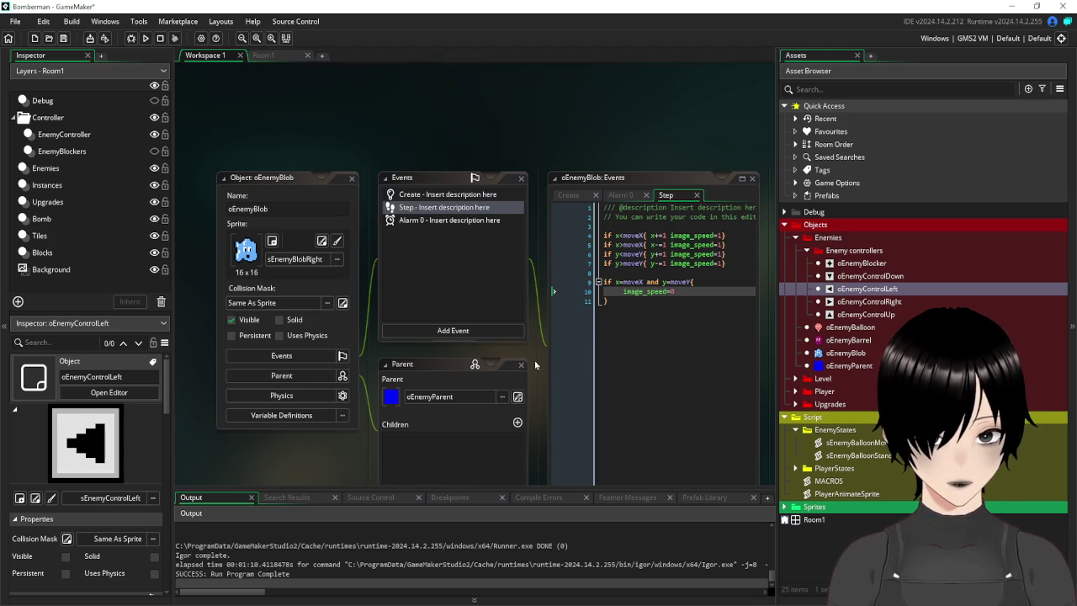
{"action": "left_click", "coordinate": [521, 364]}
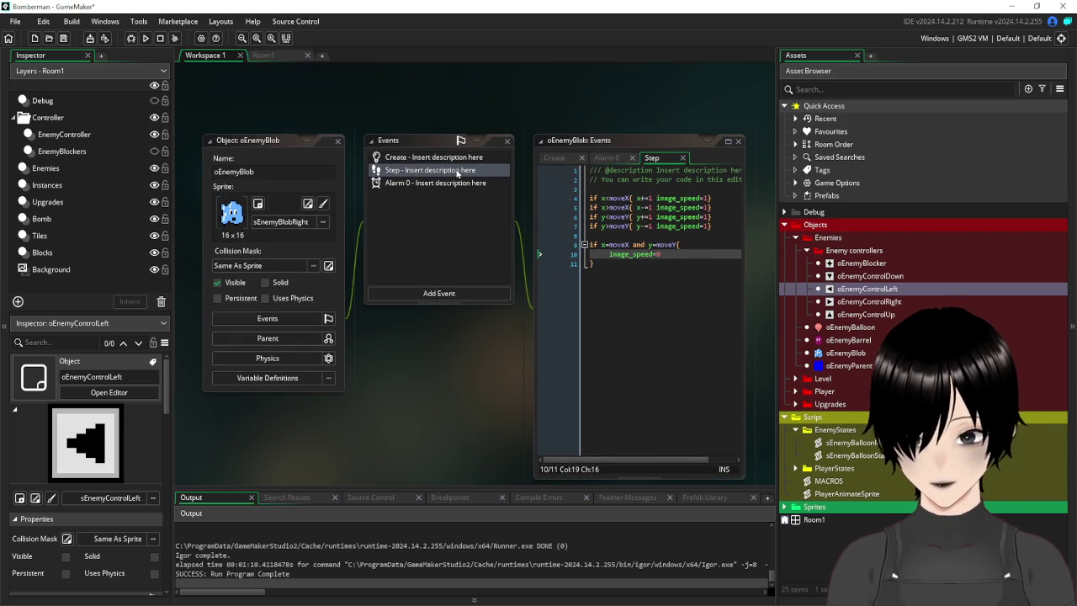
{"action": "left_click", "coordinate": [417, 183]}
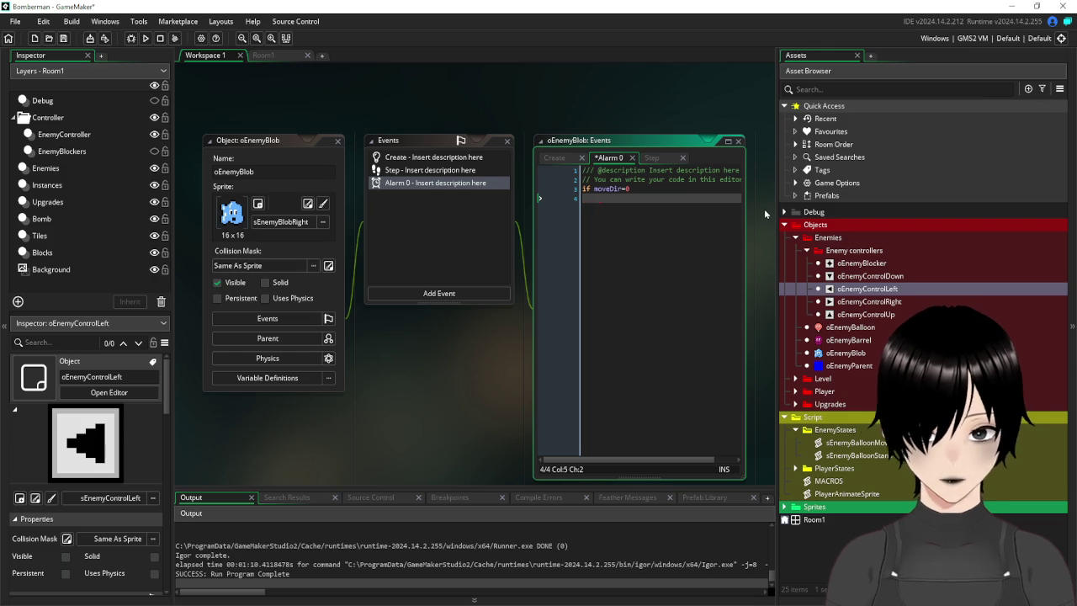
Write moveX=x+16 under the if moveDir=0 check in Alarm 0, leaving blank lines below.
{"action": "type", "text": "moveX"}
{"action": "key", "text": "Escape"}
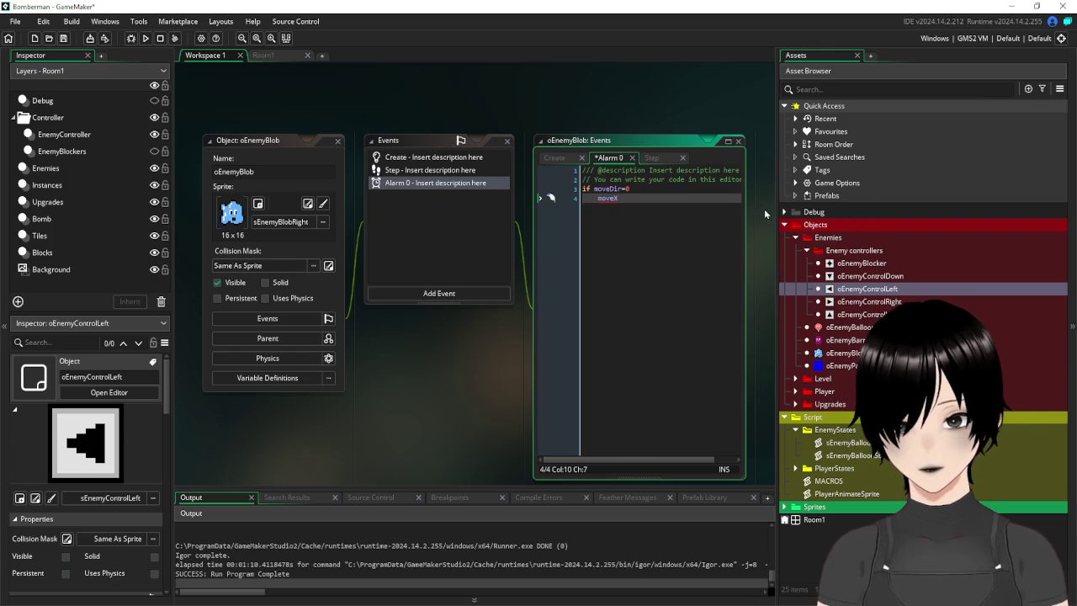
{"action": "type", "text": "="}
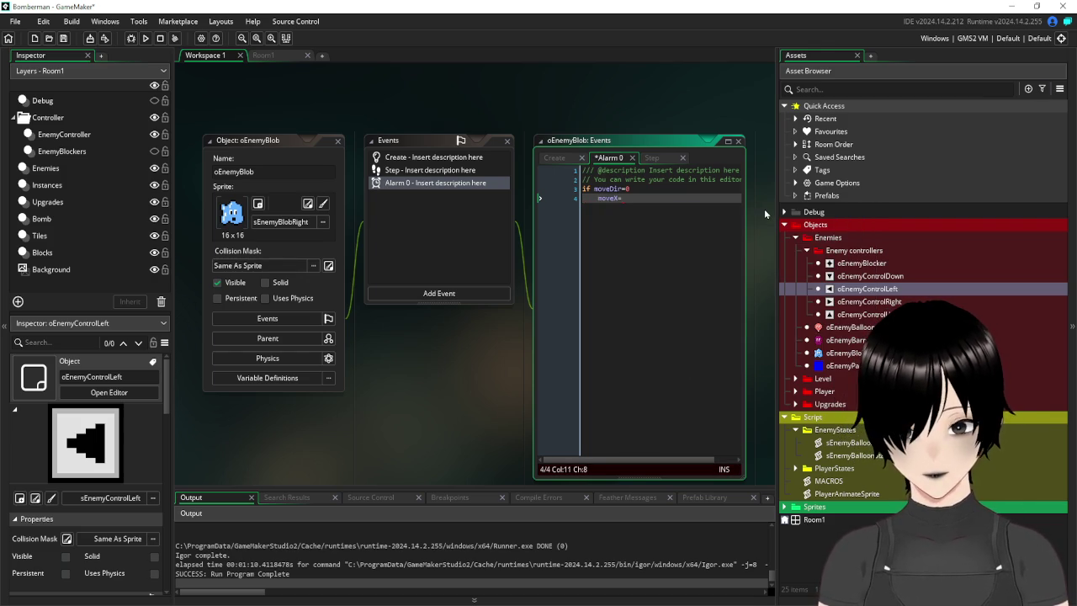
{"action": "type", "text": "x+16"}
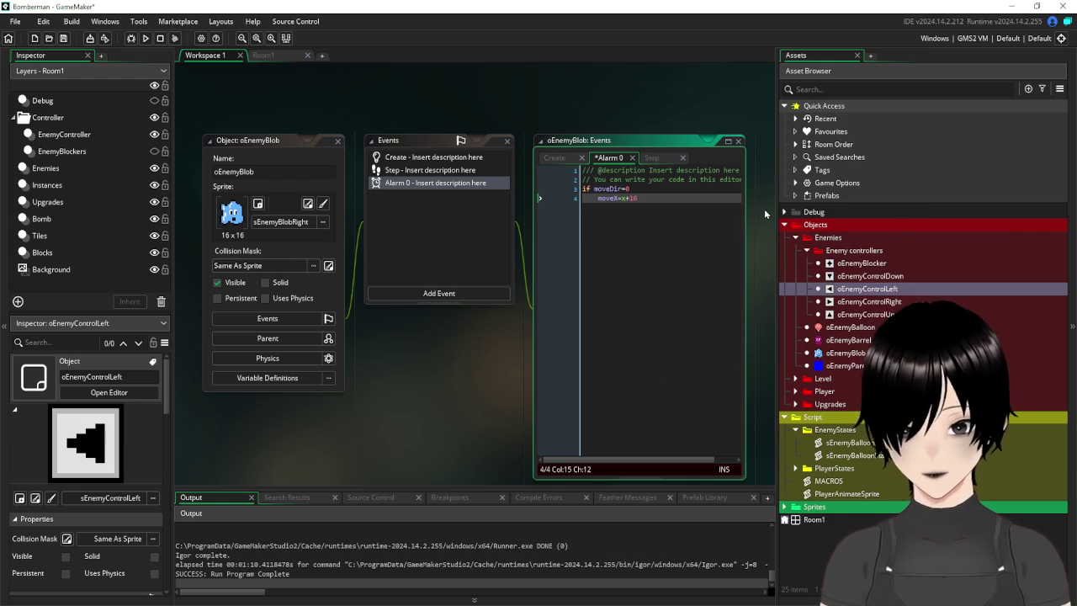
{"action": "left_click", "coordinate": [664, 189]}
{"action": "left_click", "coordinate": [670, 202]}
{"action": "key", "text": "Return"}
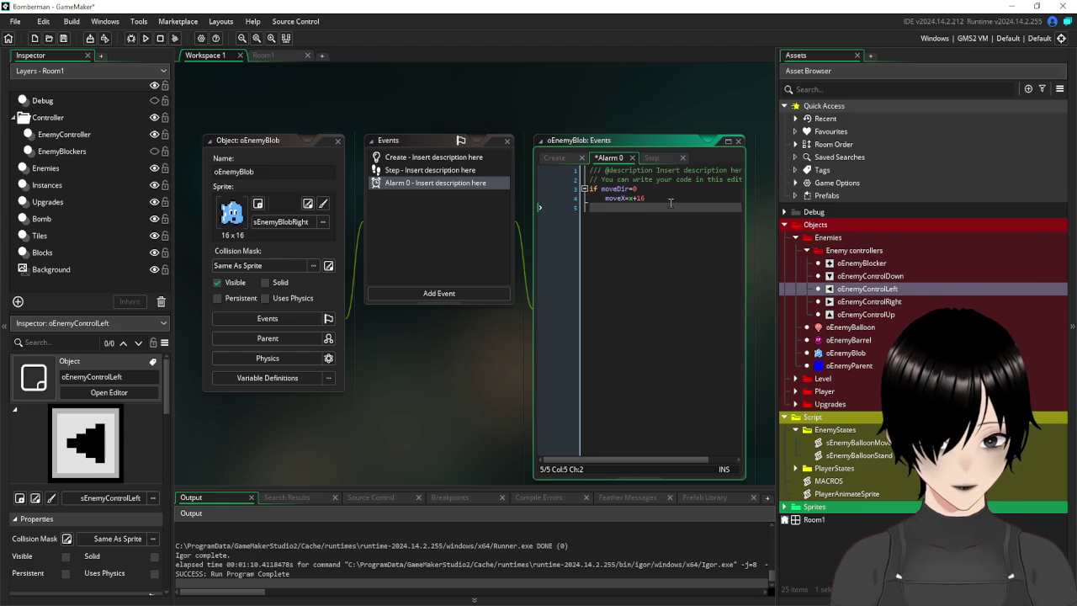
{"action": "key", "text": "Return"}
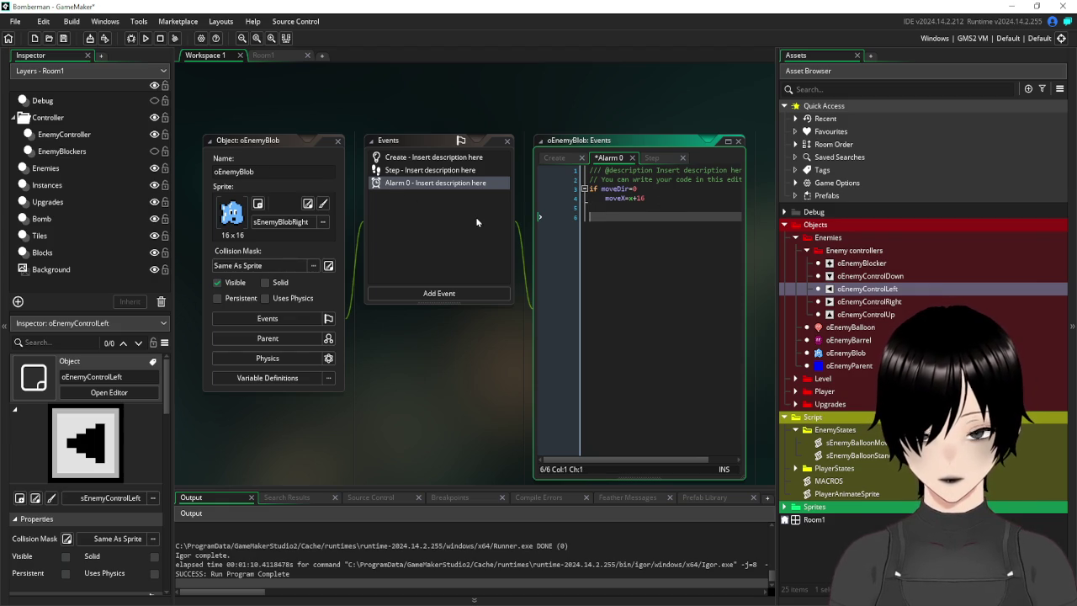
Add dead=false after moveY=y in oEnemyBlob's Create event.
{"action": "left_click", "coordinate": [402, 157]}
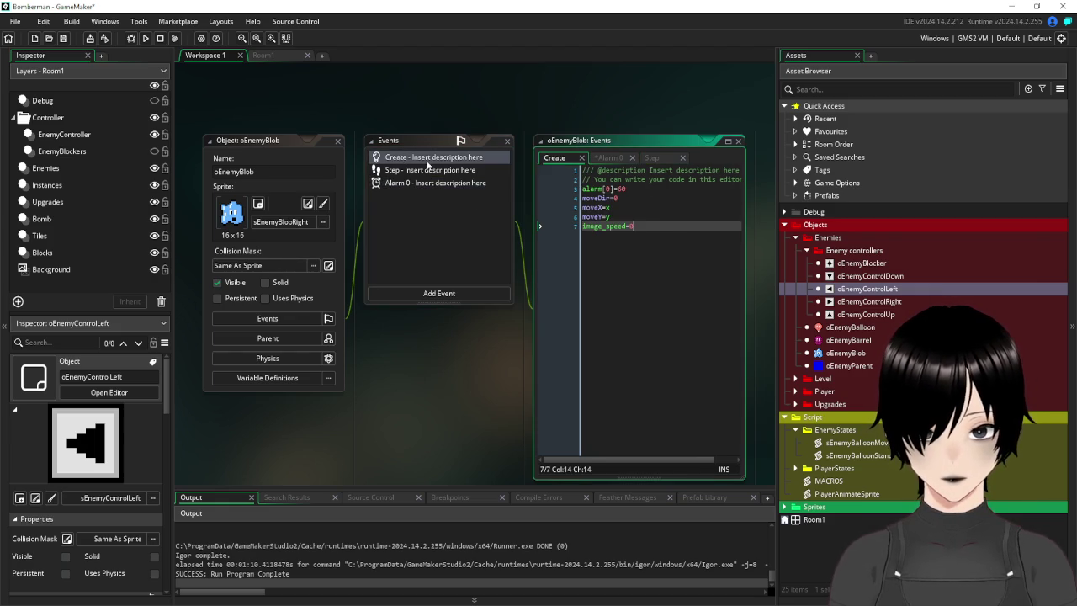
{"action": "left_click", "coordinate": [649, 210]}
{"action": "left_click", "coordinate": [637, 217]}
{"action": "key", "text": "Return"}
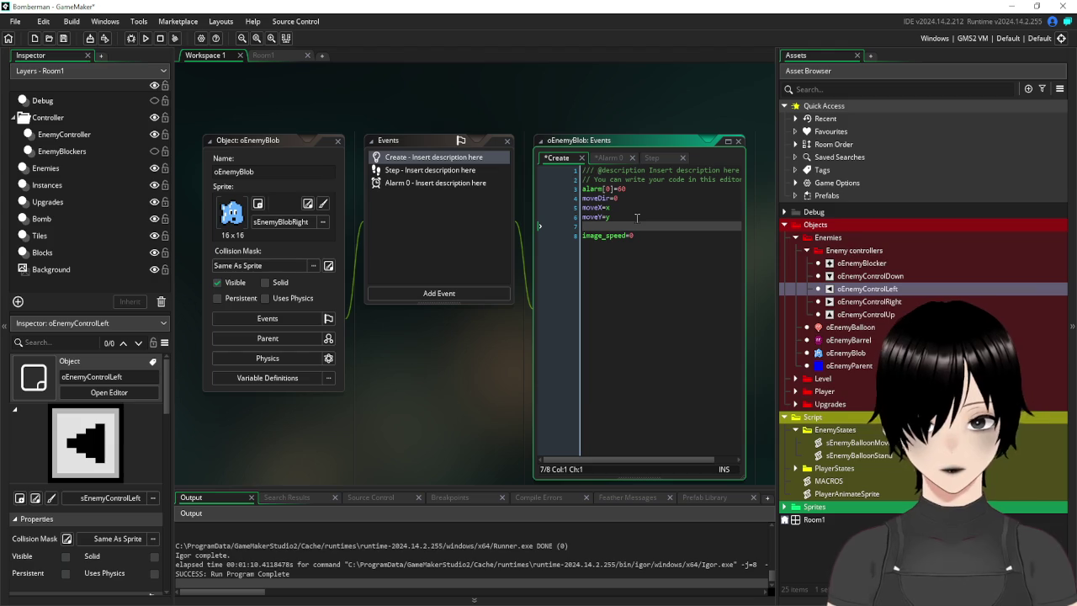
{"action": "type", "text": "dead=false"}
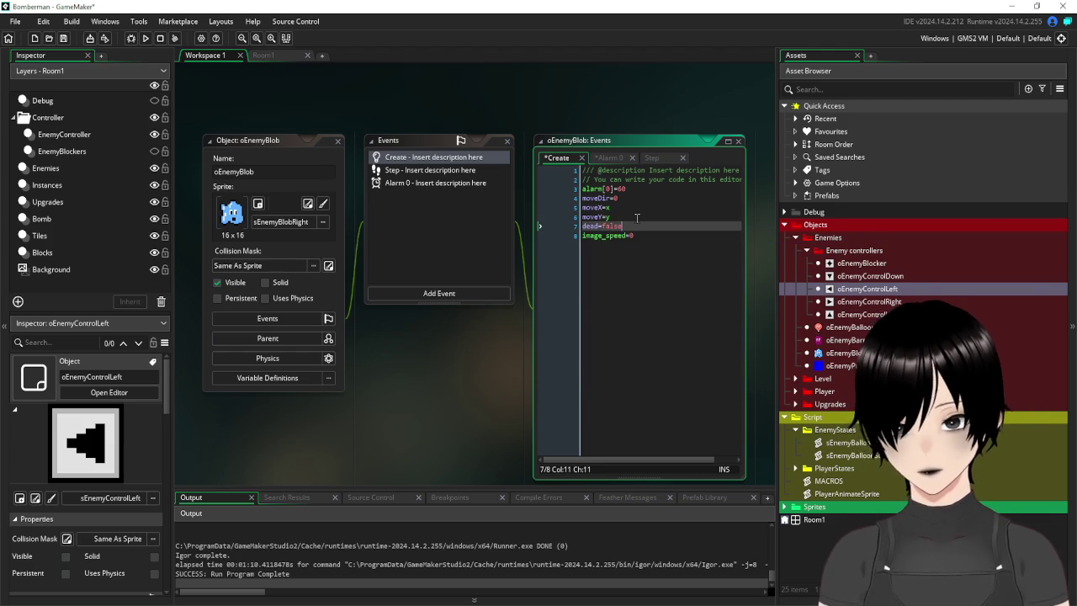
{"action": "left_click", "coordinate": [408, 183]}
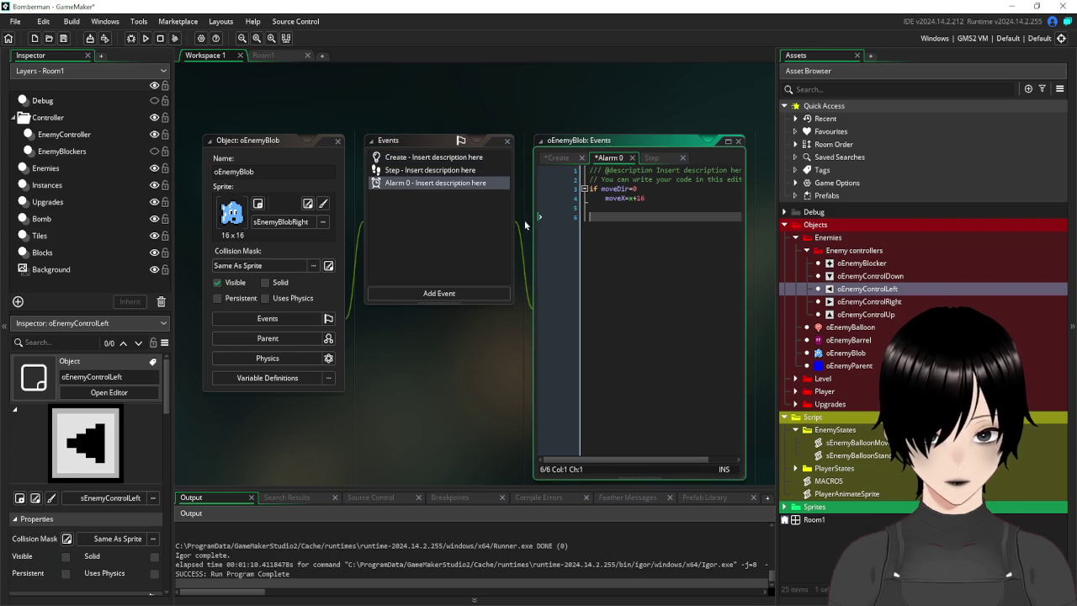
Duplicate the moveDir=0 block into three more copies separated by blank lines.
{"action": "left_click_drag", "start_coordinate": [597, 208], "coordinate": [580, 193]}
{"action": "key", "text": "ctrl+c"}
{"action": "left_click", "coordinate": [614, 217]}
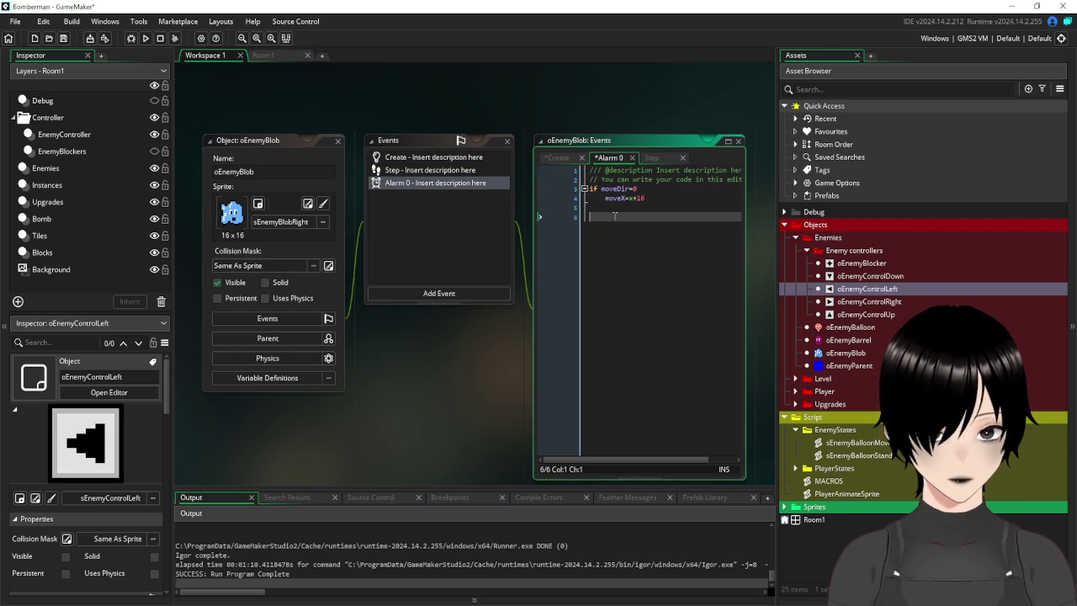
{"action": "key", "text": "ctrl+v"}
{"action": "key", "text": "ctrl+v"}
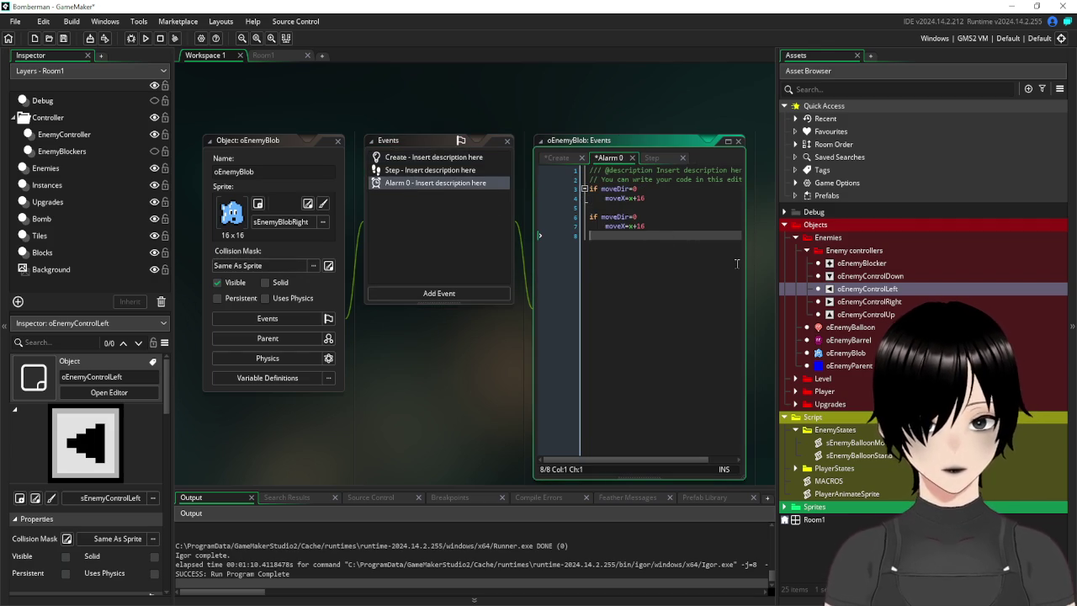
{"action": "key", "text": "ctrl+v"}
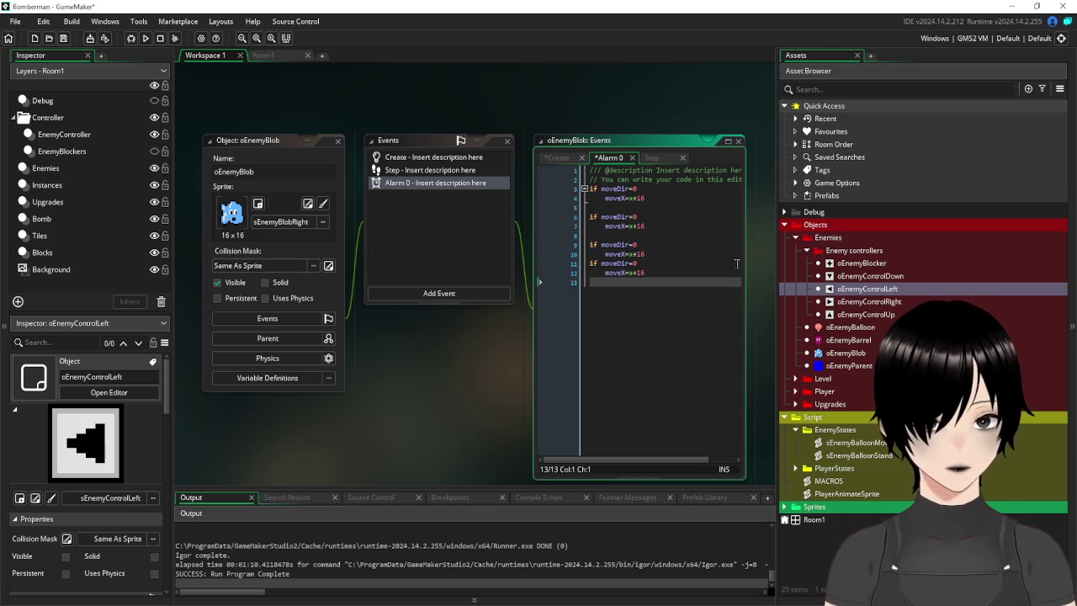
{"action": "left_click", "coordinate": [655, 254]}
{"action": "key", "text": "Return"}
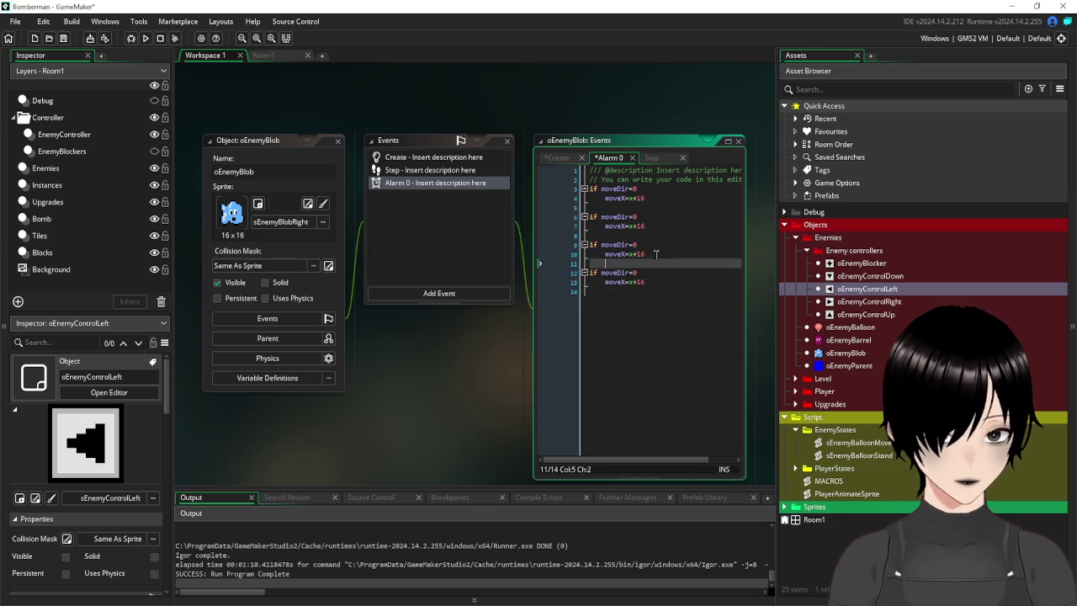
Change the second block to move along y (moveY=y-16).
{"action": "left_click", "coordinate": [634, 244]}
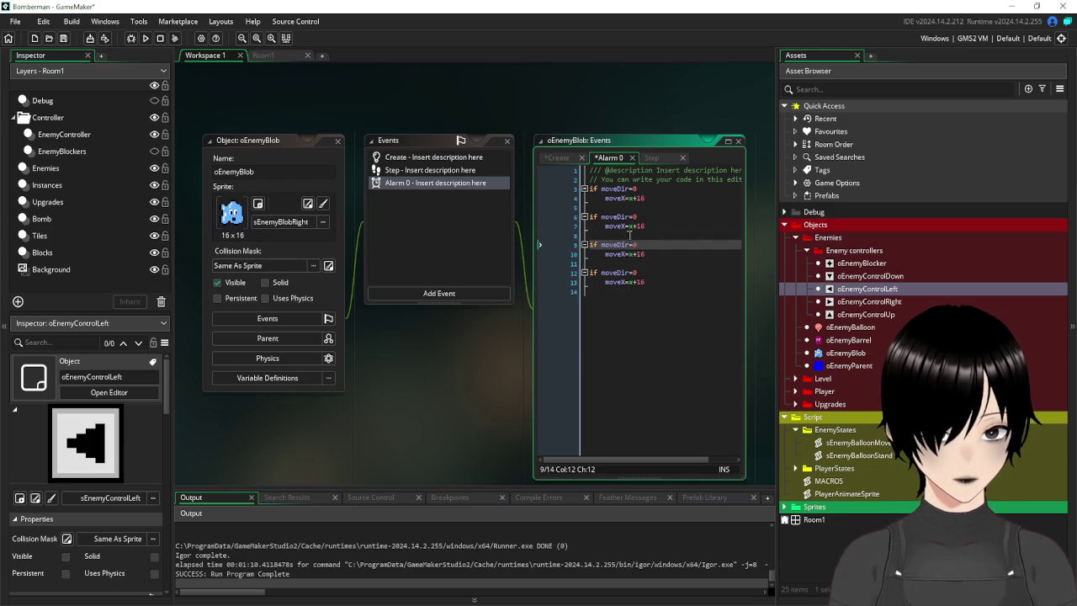
{"action": "left_click", "coordinate": [628, 235]}
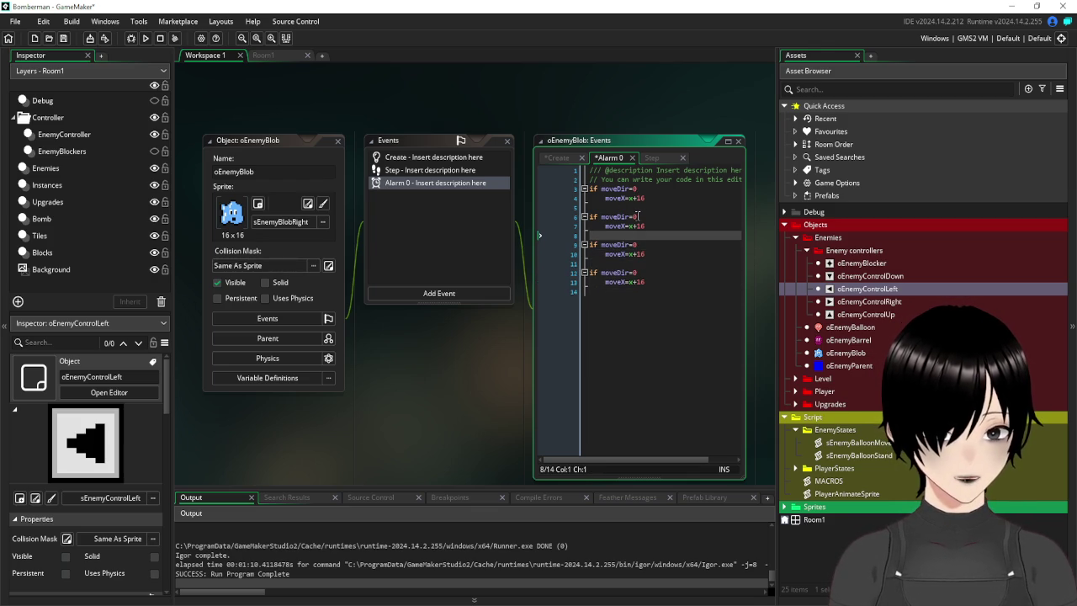
{"action": "left_click", "coordinate": [644, 217]}
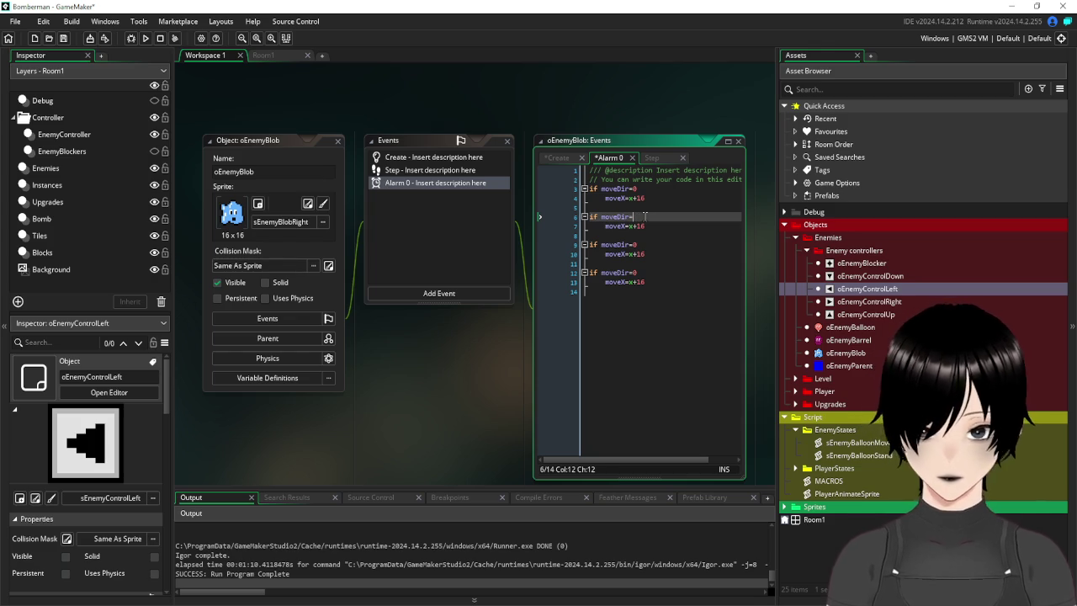
{"action": "type", "text": "1"}
{"action": "left_click", "coordinate": [650, 225]}
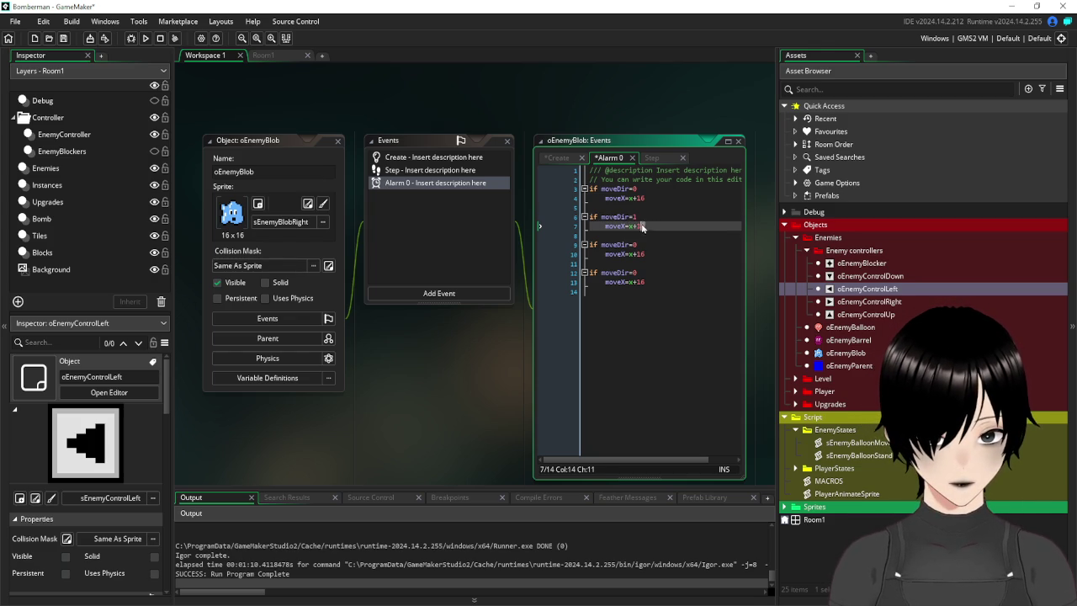
{"action": "key", "text": "Left"}
{"action": "key", "text": "Left"}
{"action": "key", "text": "BackSpace"}
{"action": "type", "text": "y"}
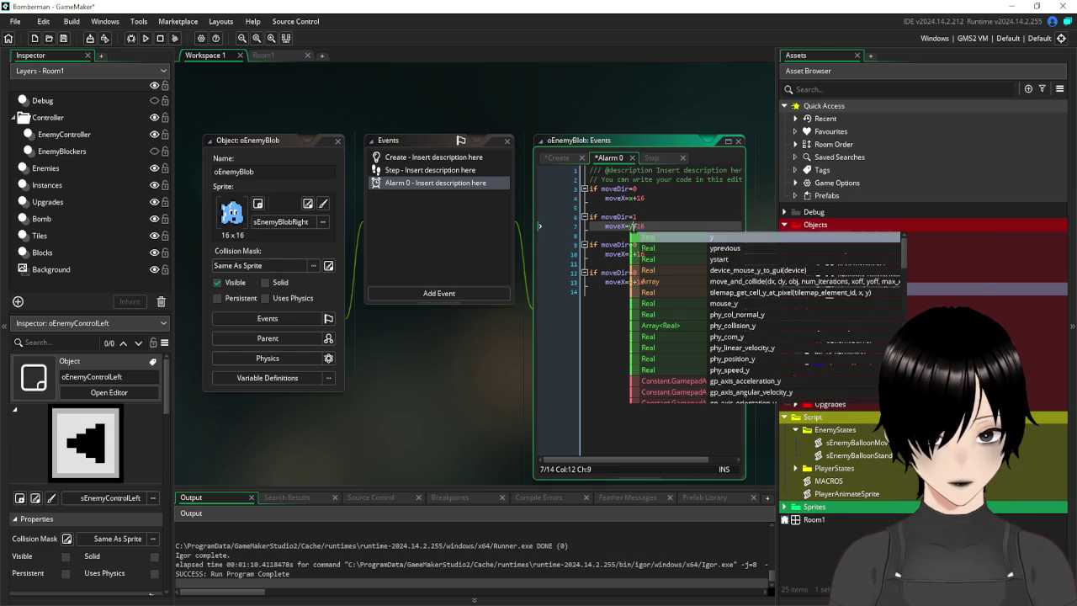
{"action": "left_click", "coordinate": [624, 226]}
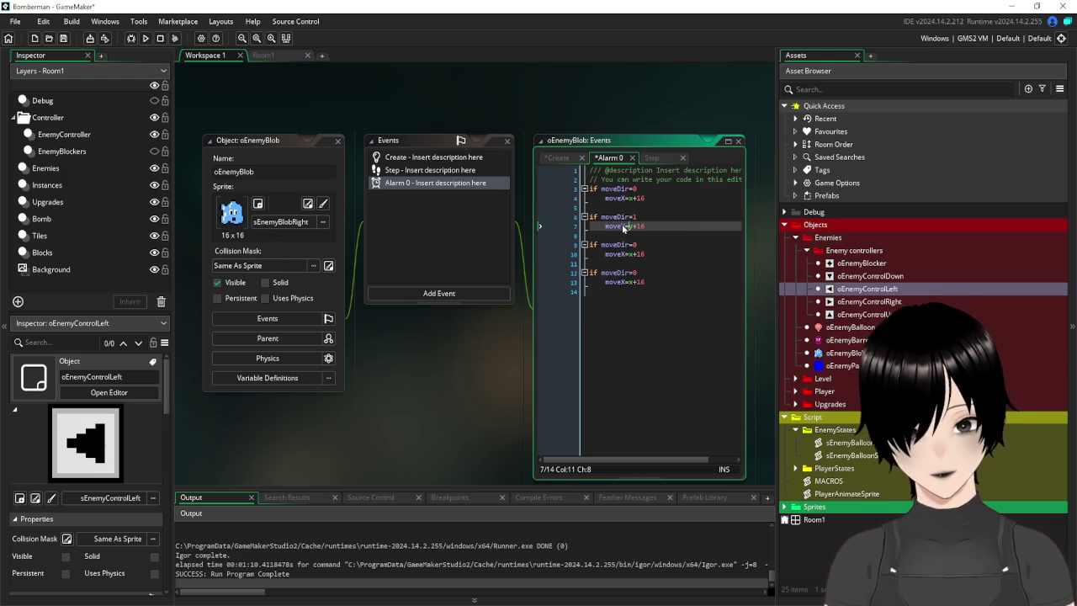
{"action": "key", "text": "shift+Right"}
{"action": "key", "text": "shift+Right"}
{"action": "key", "text": "shift+Right"}
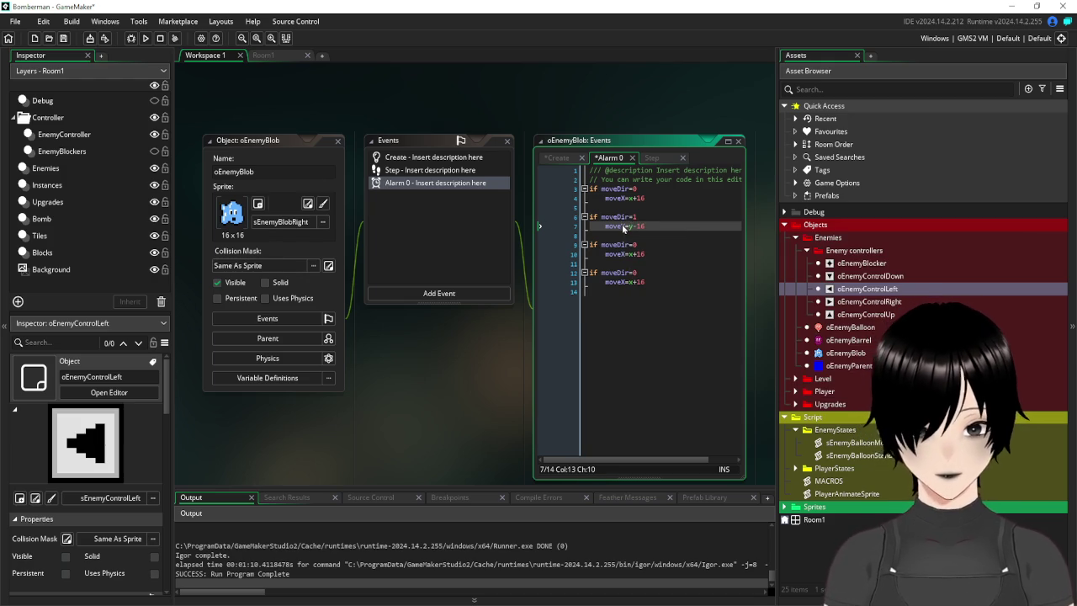
Adjust the third block to moveX=x-16 and make the fourth block set moveY=y+16.
{"action": "double_click", "coordinate": [636, 244]}
{"action": "type", "text": "2"}
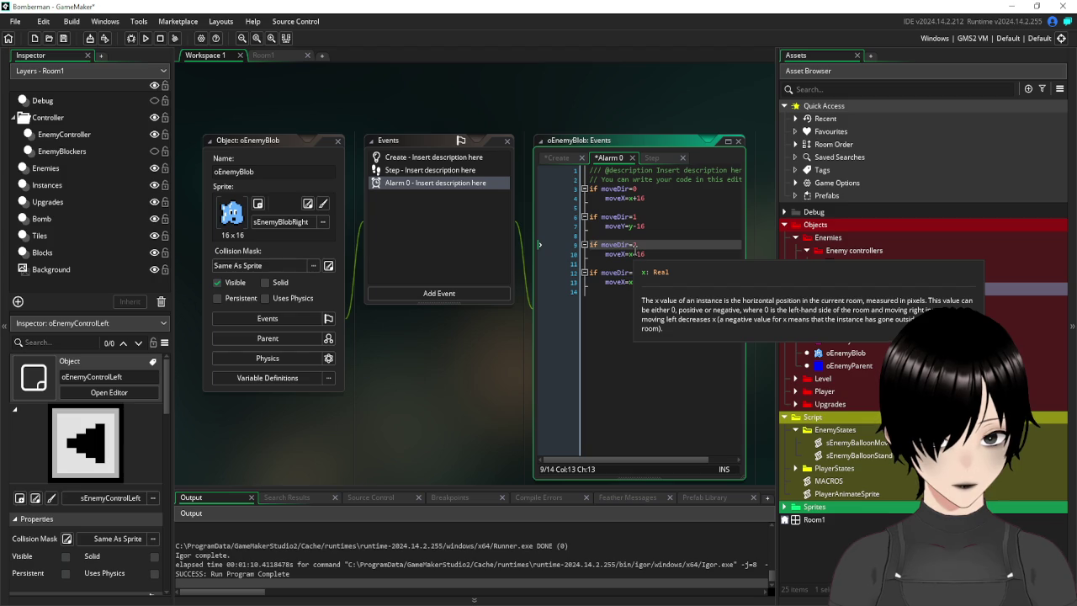
{"action": "key", "text": "Down"}
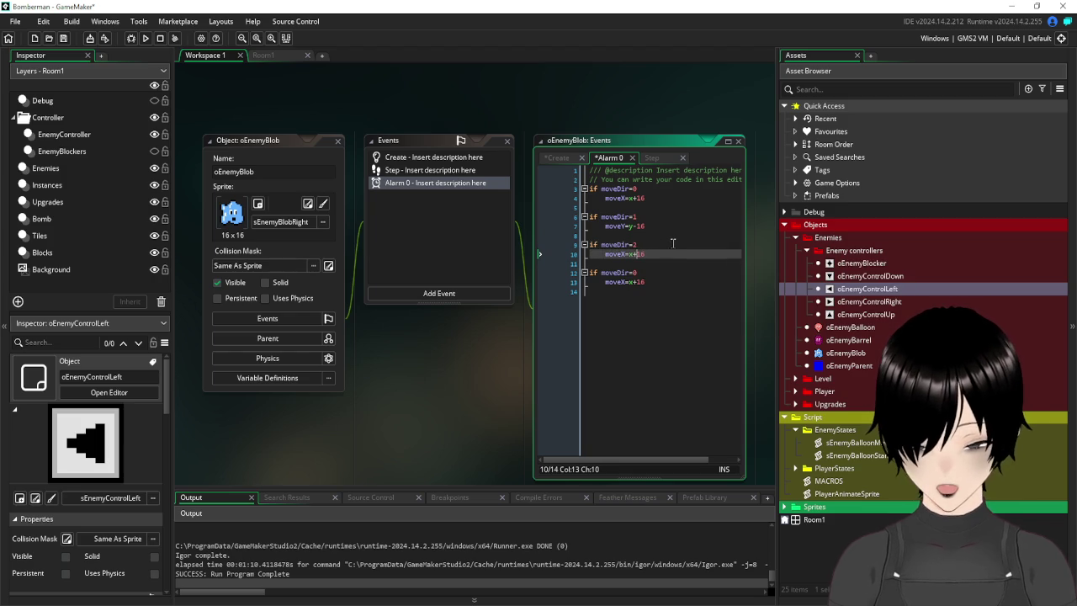
{"action": "left_click", "coordinate": [627, 281]}
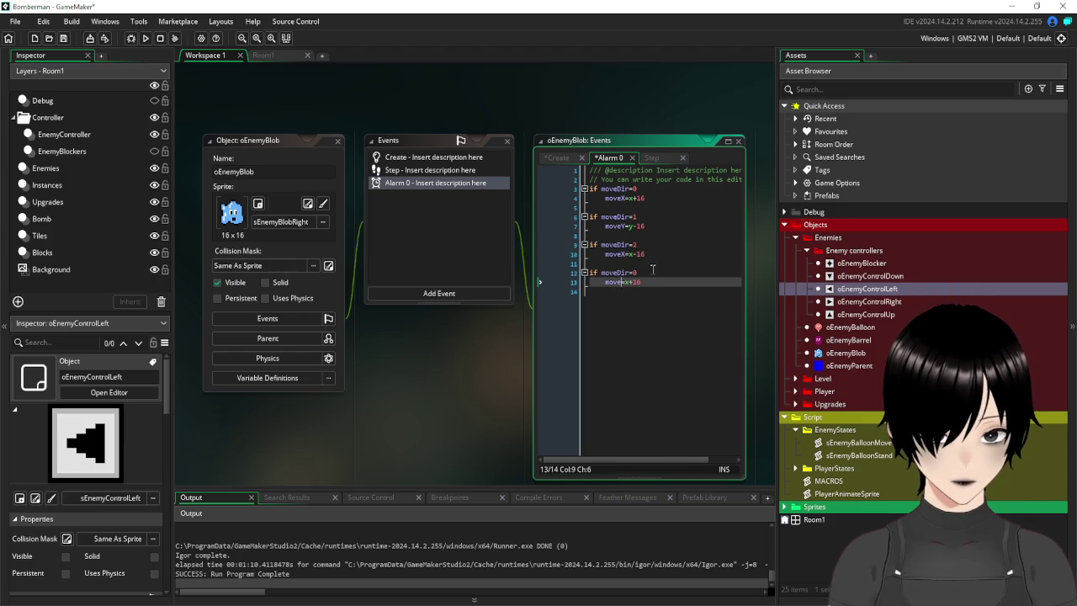
{"action": "key", "text": "ctrl+space"}
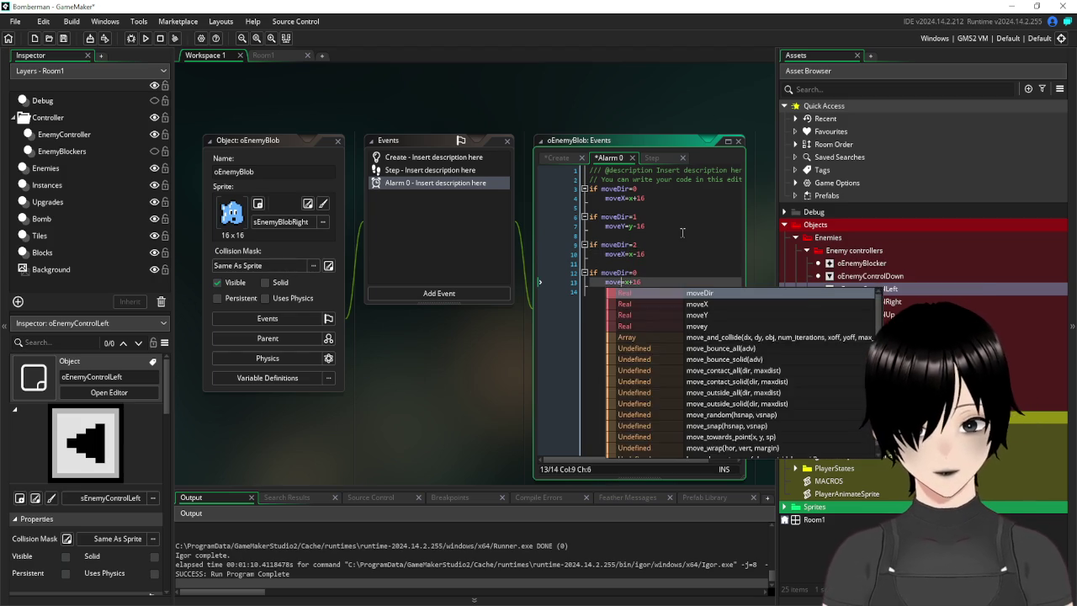
{"action": "type", "text": "Y"}
{"action": "key", "text": "BackSpace"}
{"action": "type", "text": "y"}
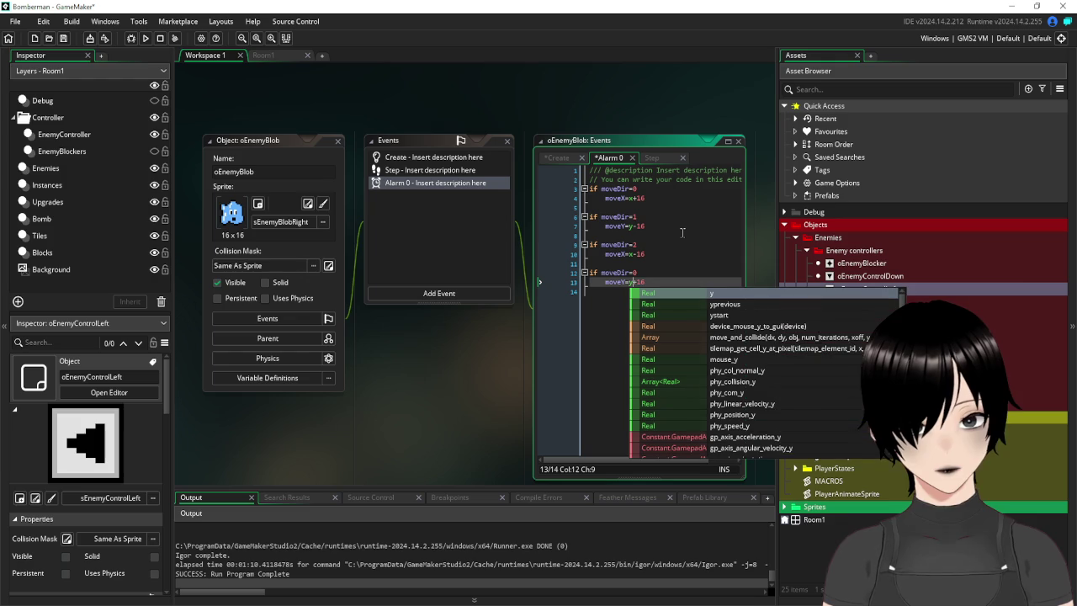
Add alarm[0]=60 as the final line of Alarm 0.
{"action": "left_click", "coordinate": [598, 297]}
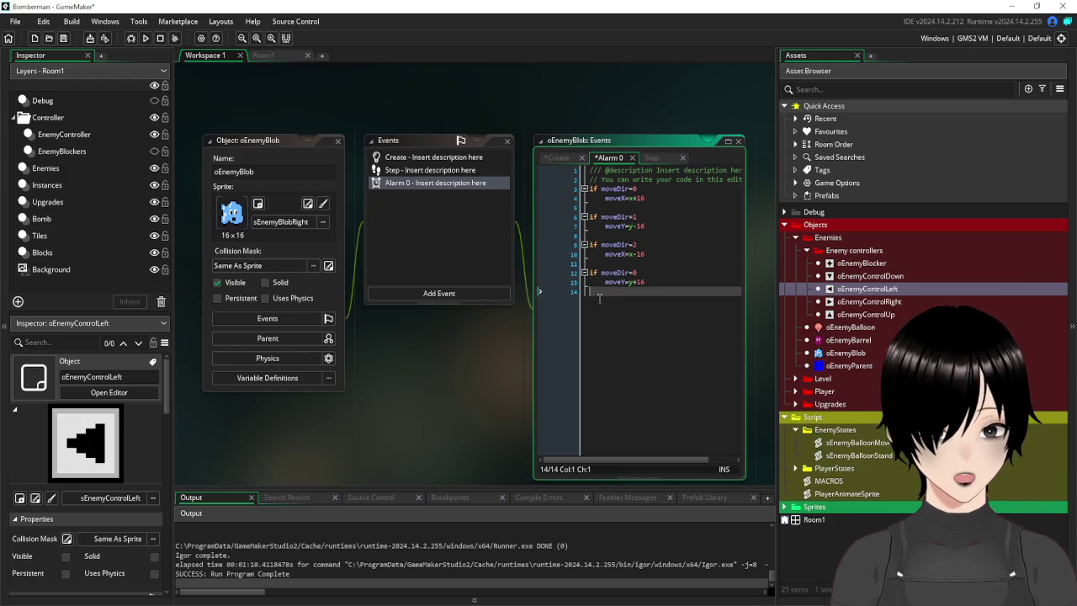
{"action": "key", "text": "Return"}
{"action": "type", "text": "ala"}
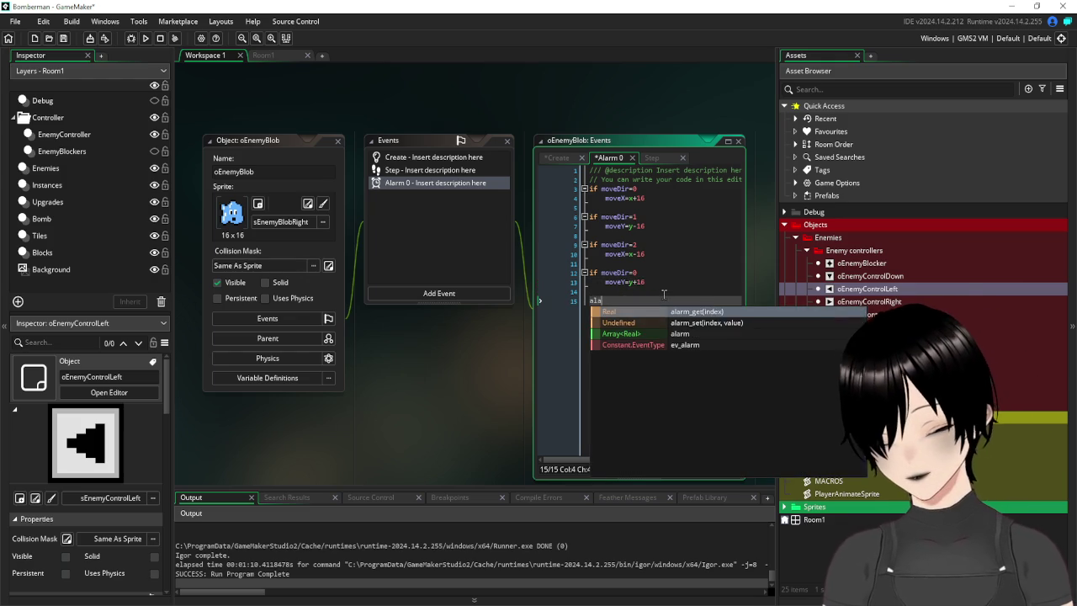
{"action": "type", "text": "rm[0]="}
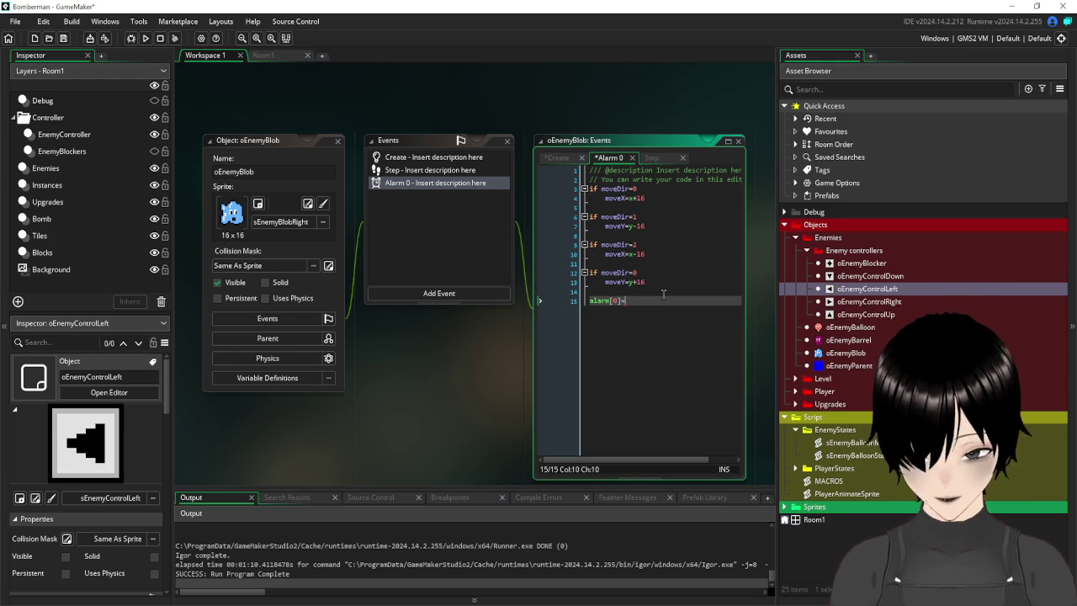
{"action": "type", "text": "60"}
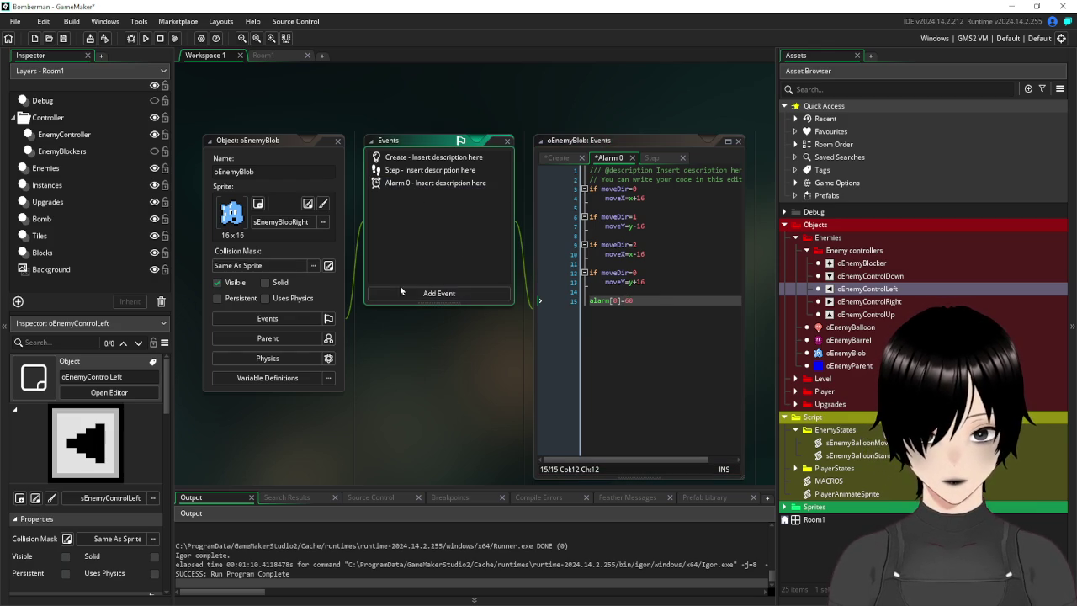
{"action": "left_click", "coordinate": [446, 293]}
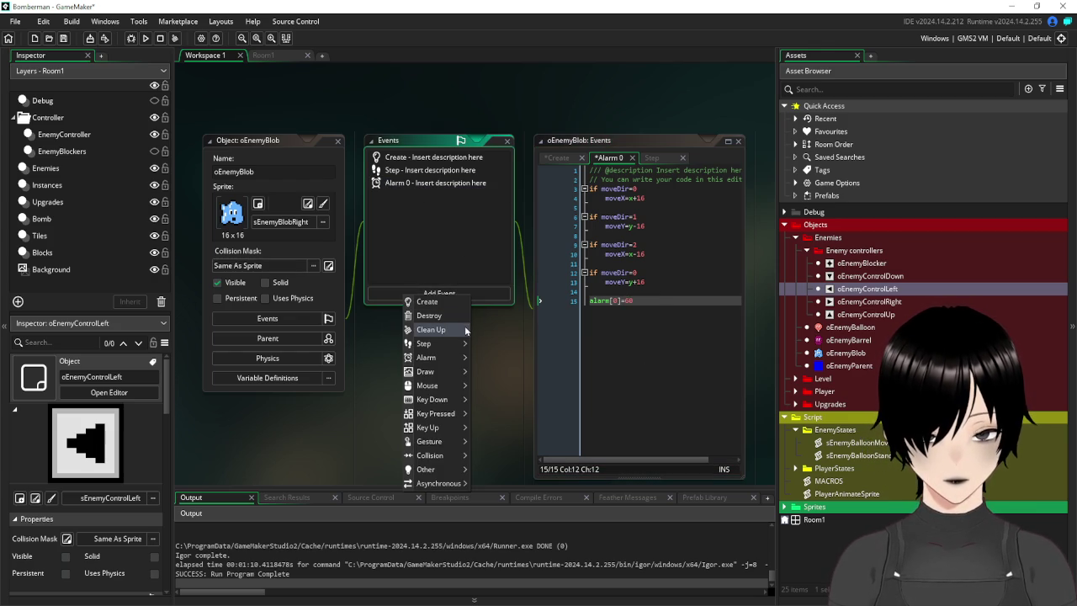
Add a collision event with oEnemyControlDown to oEnemyBlob.
{"action": "mouse_move", "coordinate": [457, 371]}
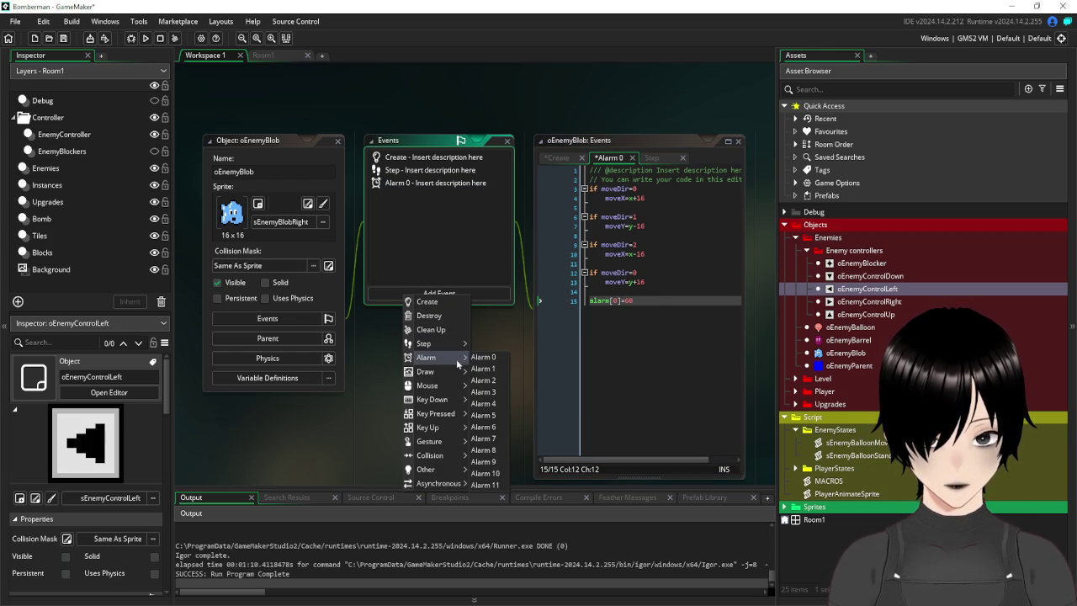
{"action": "mouse_move", "coordinate": [454, 455]}
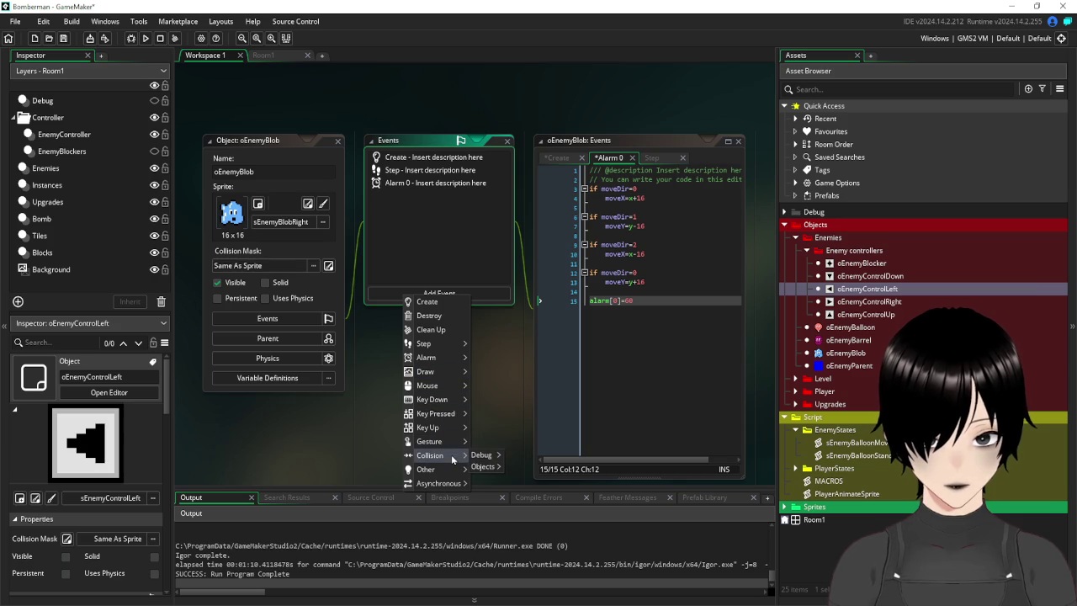
{"action": "mouse_move", "coordinate": [497, 476]}
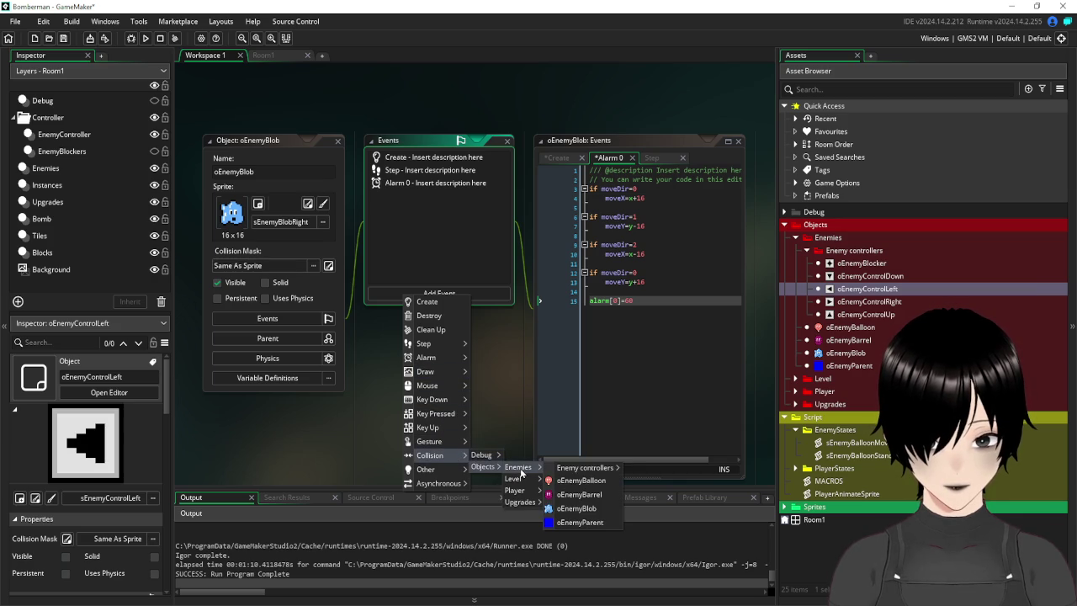
{"action": "mouse_move", "coordinate": [577, 469]}
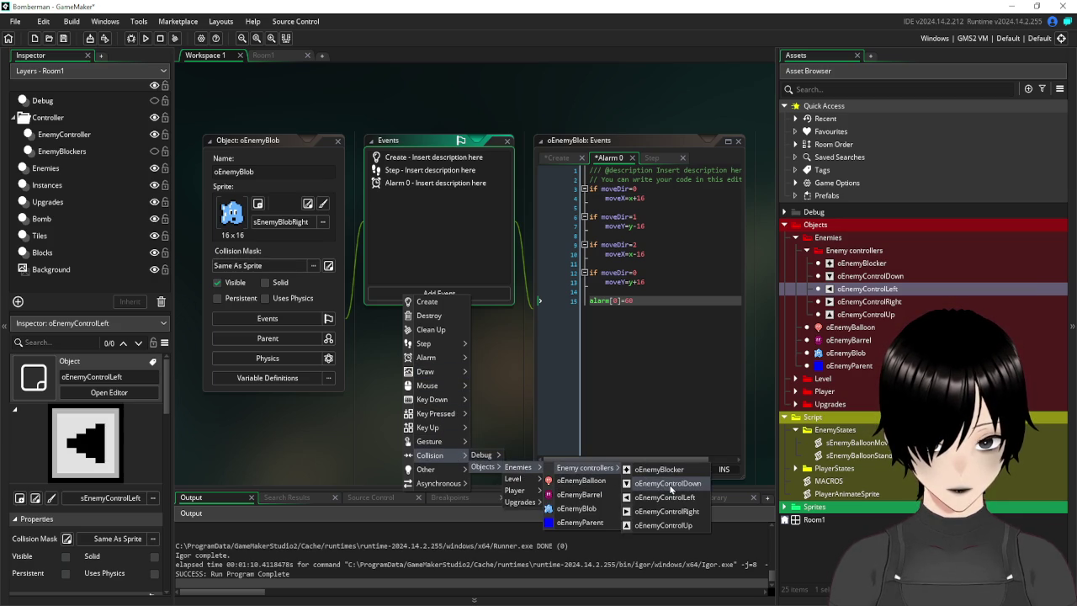
{"action": "left_click", "coordinate": [670, 484]}
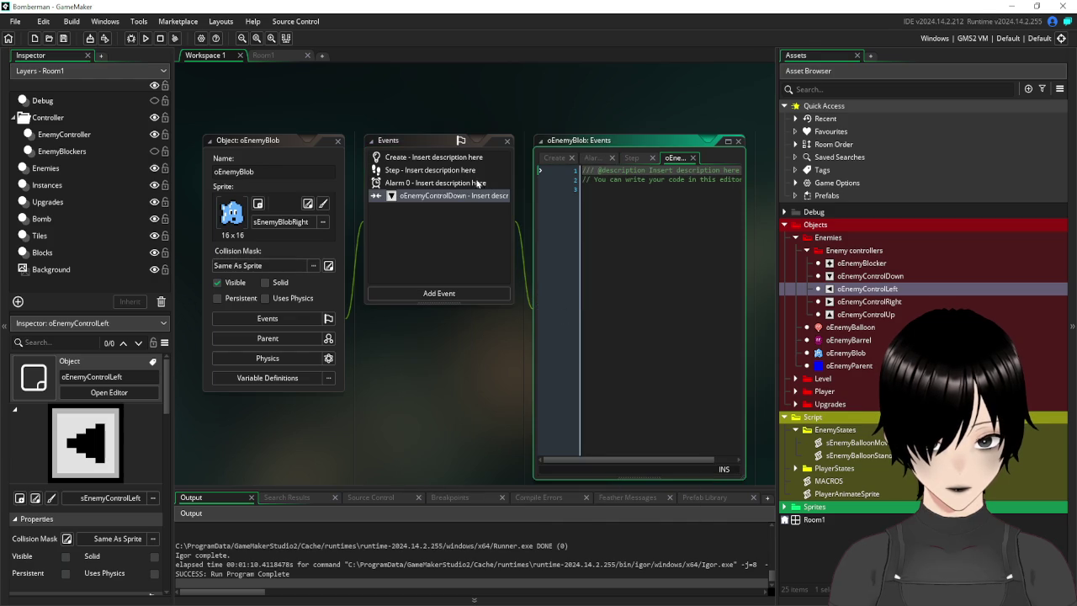
Change Alarm 0's fourth moveDir comparison to test 3.
{"action": "left_click", "coordinate": [430, 184]}
{"action": "left_click", "coordinate": [429, 184]}
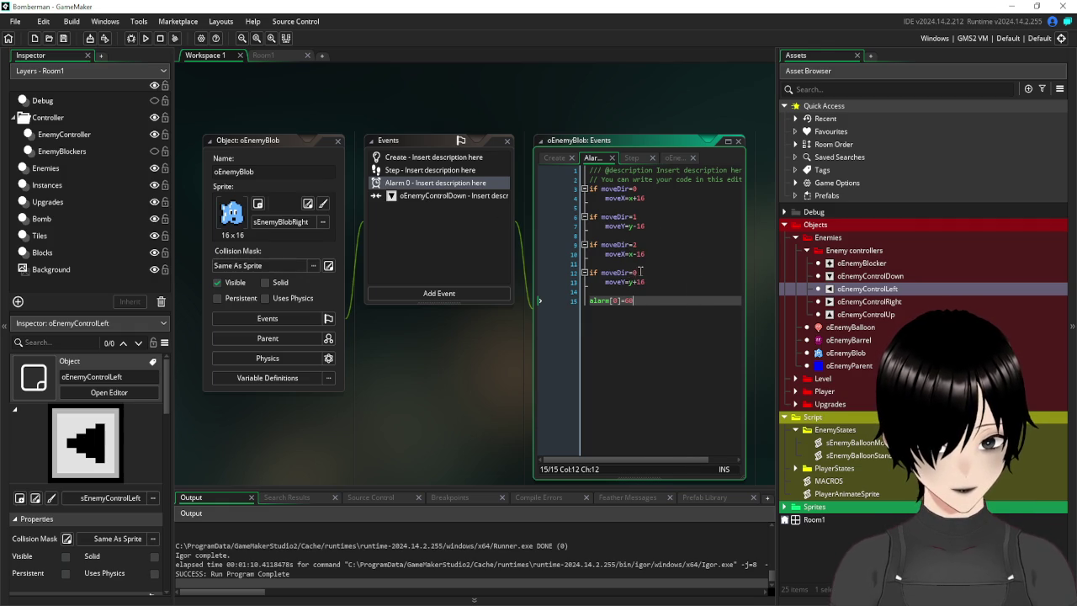
{"action": "left_click", "coordinate": [641, 271]}
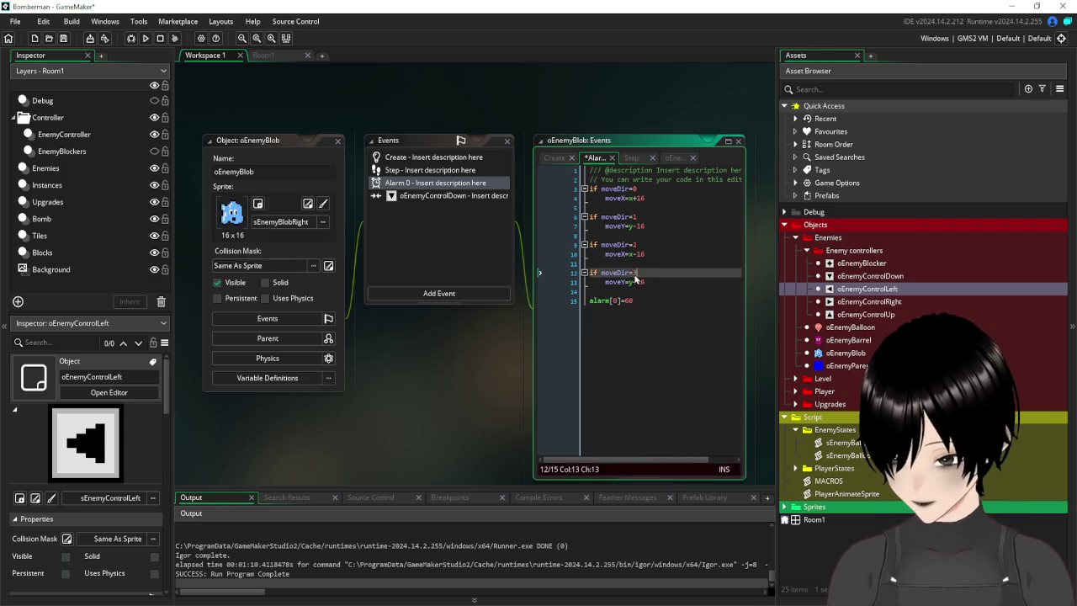
{"action": "type", "text": "3"}
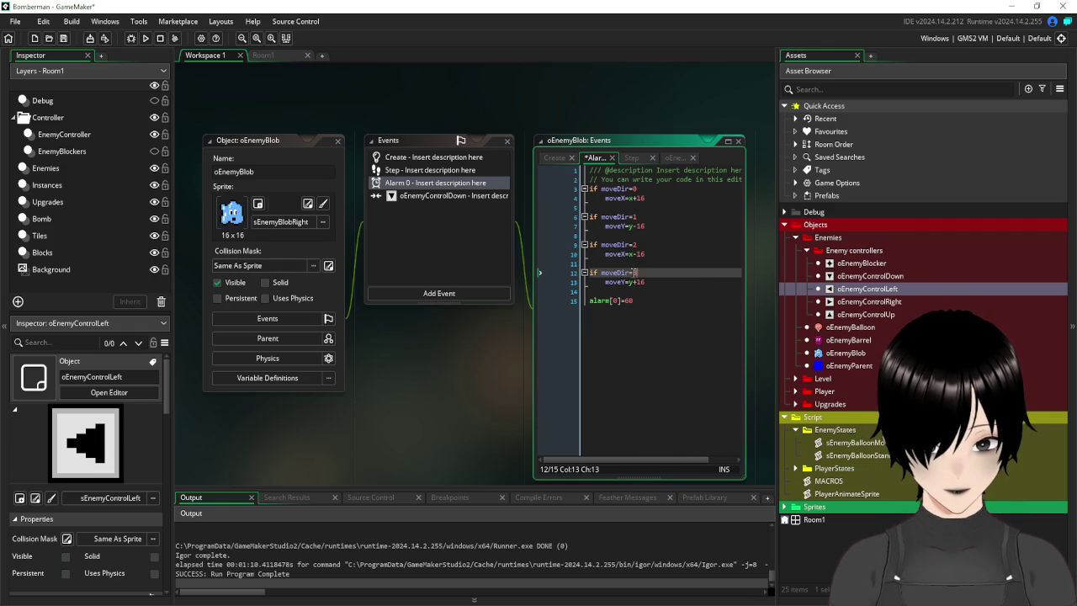
Write moveDir=3 in the oEnemyControlDown collision code.
{"action": "left_click", "coordinate": [414, 198]}
{"action": "left_click", "coordinate": [669, 216]}
{"action": "type", "text": "moveDir=3"}
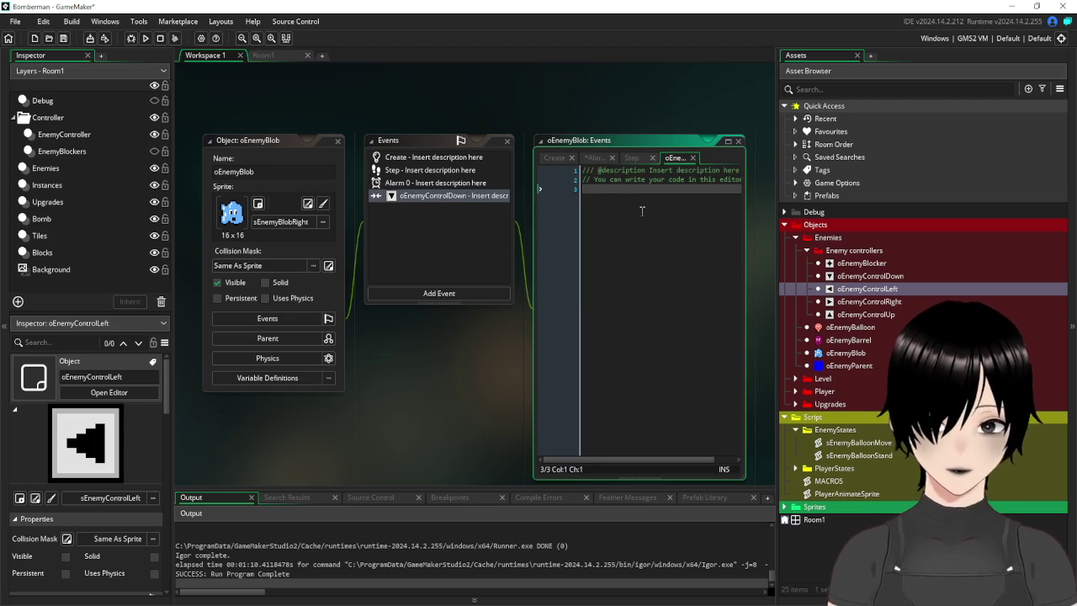
{"action": "left_click", "coordinate": [409, 296]}
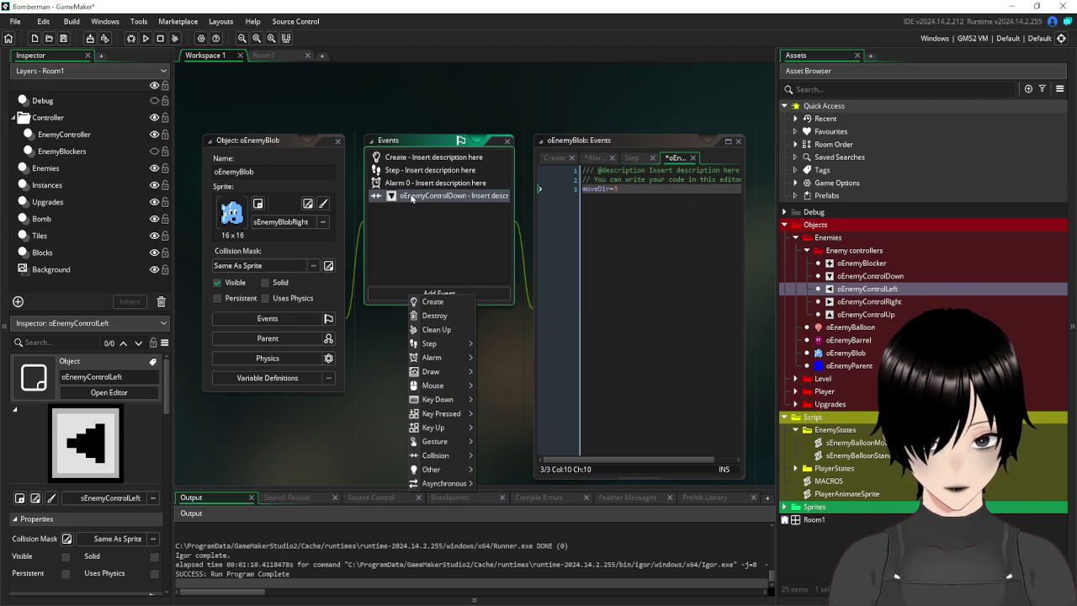
Duplicate that collision as an oEnemyControlRight collision with moveDir=0.
{"action": "right_click", "coordinate": [411, 197]}
{"action": "left_click", "coordinate": [460, 274]}
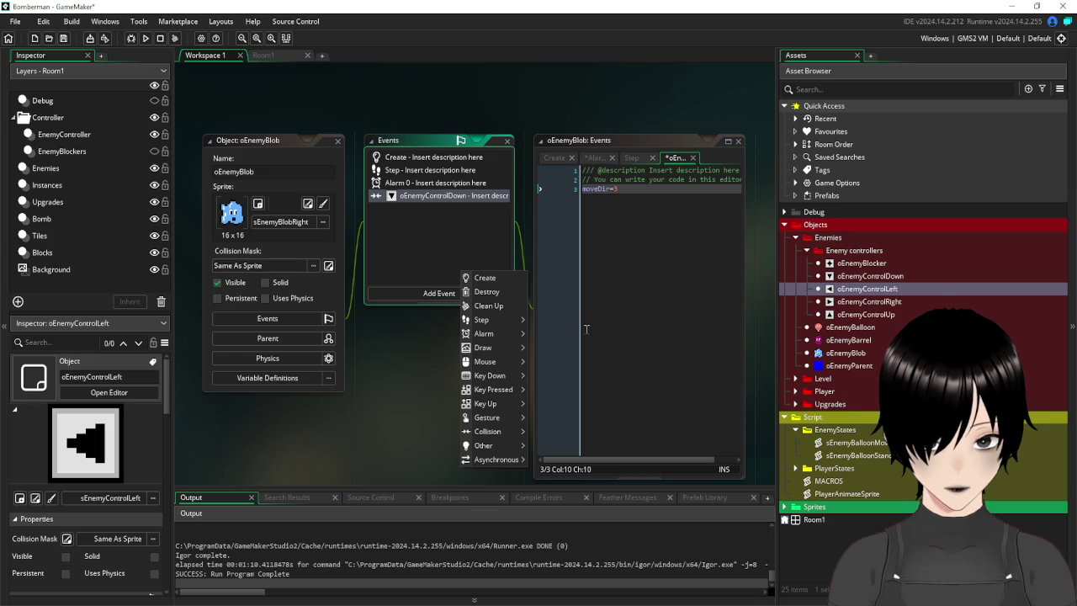
{"action": "mouse_move", "coordinate": [513, 433]}
{"action": "mouse_move", "coordinate": [549, 432]}
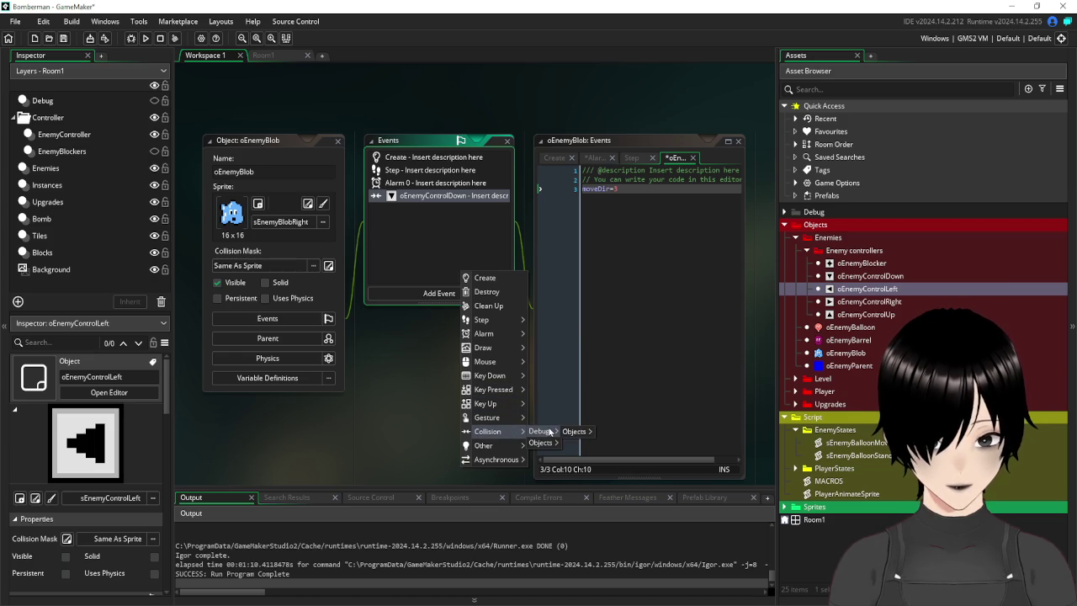
{"action": "mouse_move", "coordinate": [589, 445]}
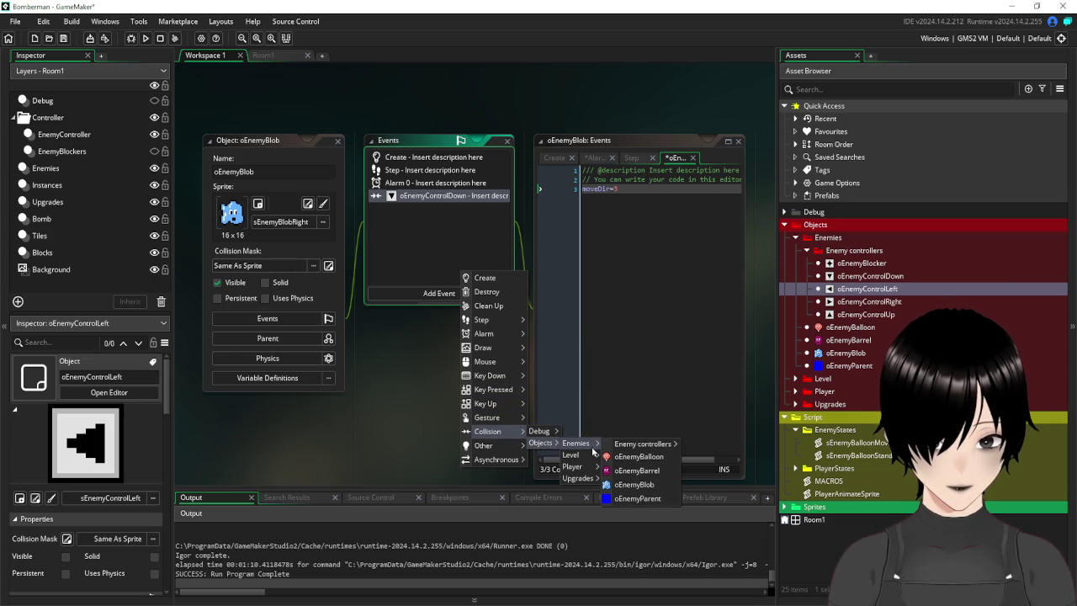
{"action": "mouse_move", "coordinate": [627, 446]}
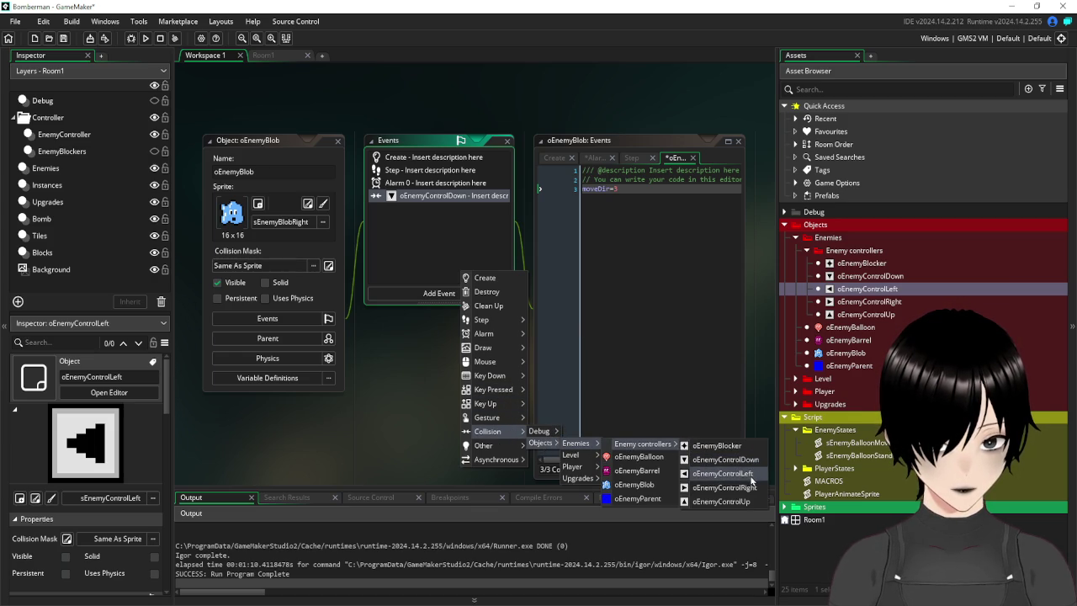
{"action": "left_click", "coordinate": [744, 487]}
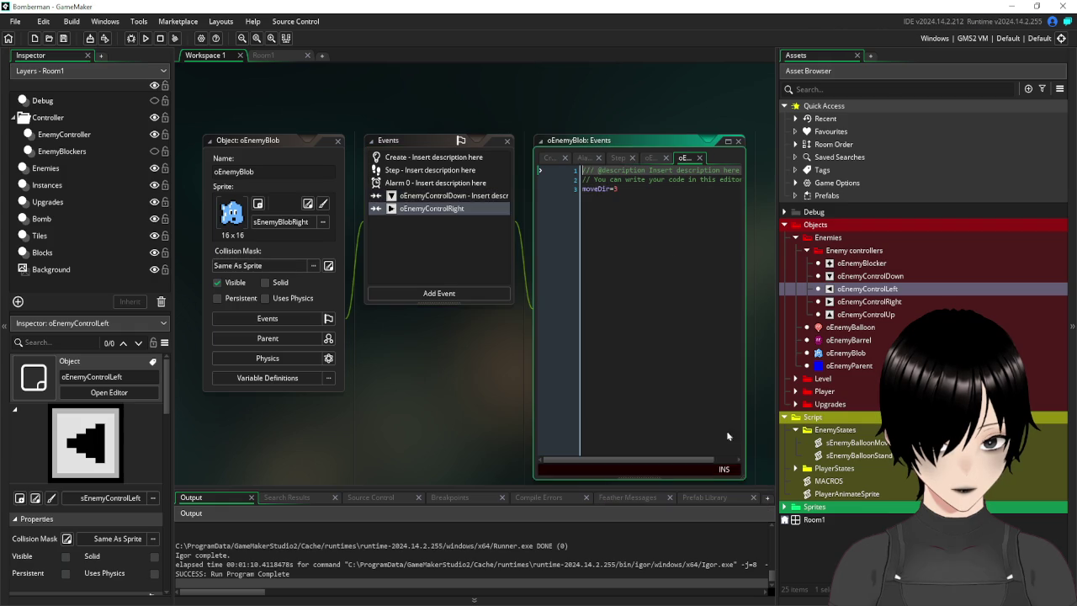
{"action": "left_click", "coordinate": [634, 188]}
{"action": "key", "text": "BackSpace"}
{"action": "type", "text": "0"}
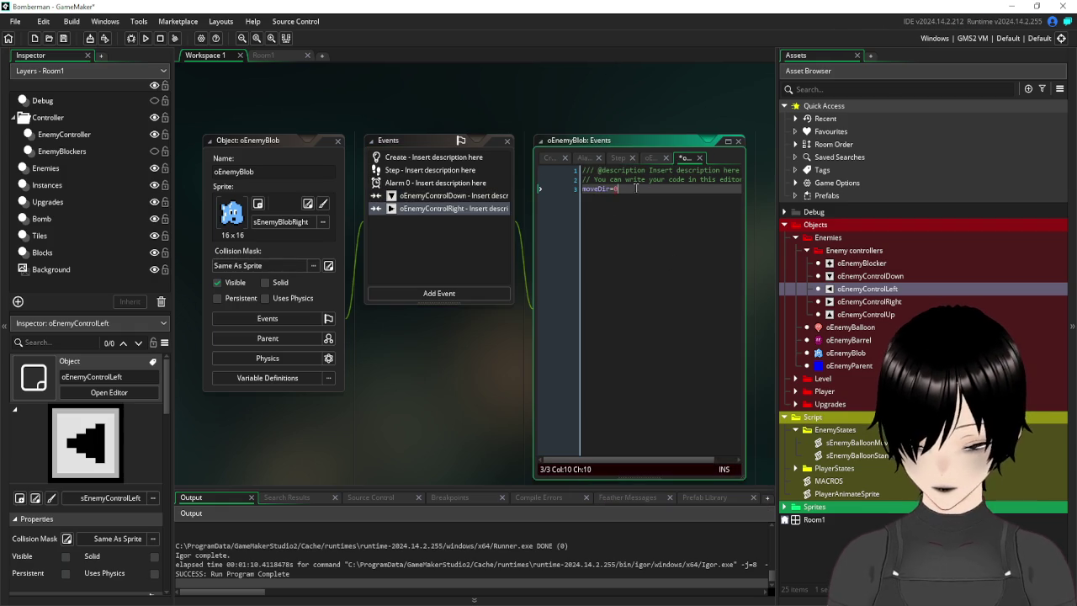
{"action": "left_click", "coordinate": [438, 293]}
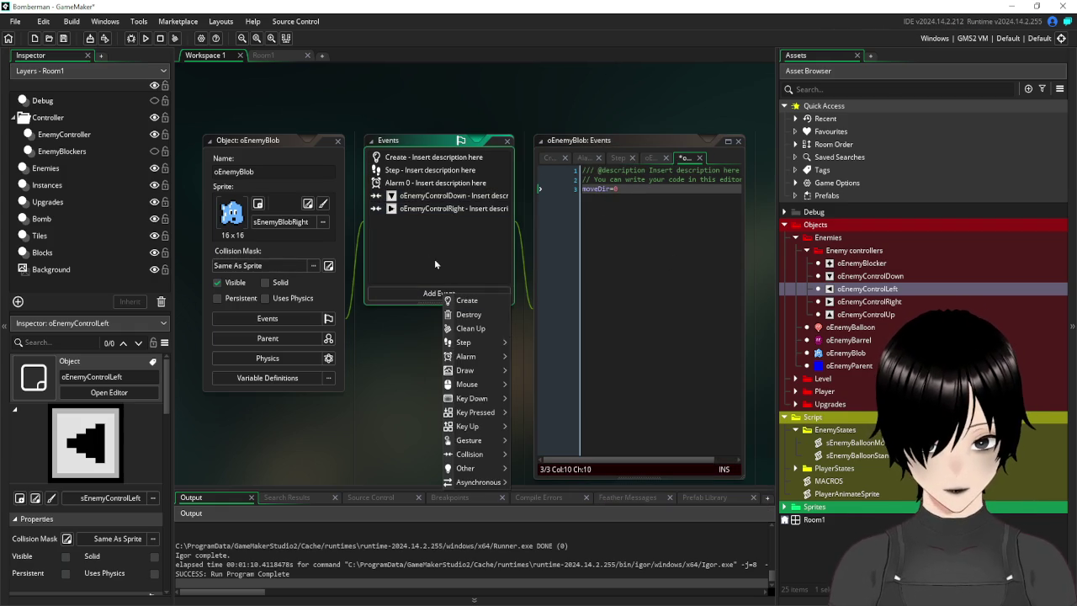
Duplicate the oEnemyControlRight collision as oEnemyControlUp, changing moveDir to 1.
{"action": "right_click", "coordinate": [425, 208]}
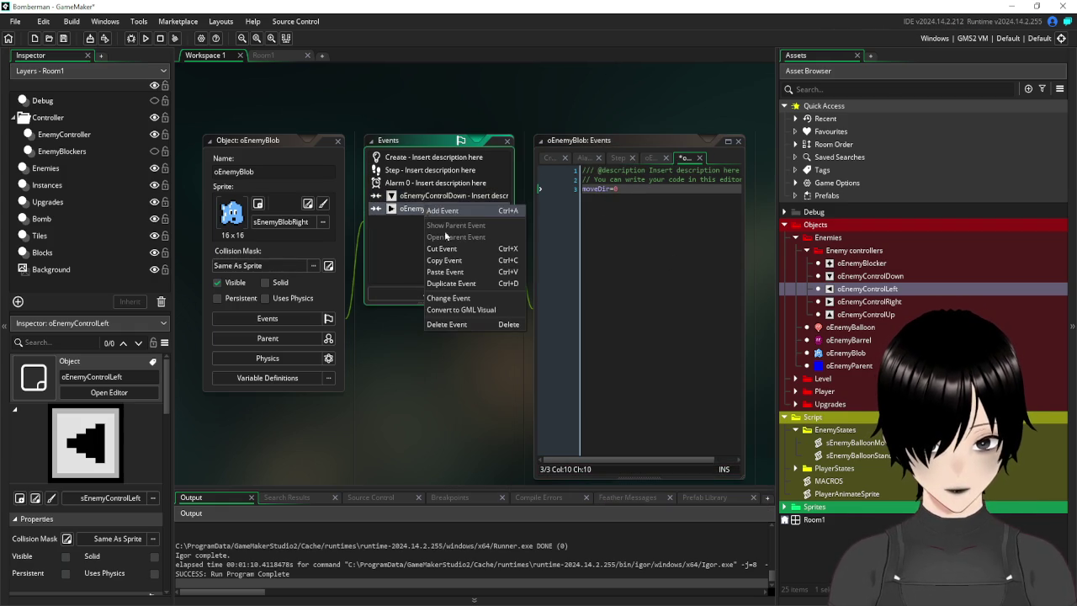
{"action": "left_click", "coordinate": [470, 285]}
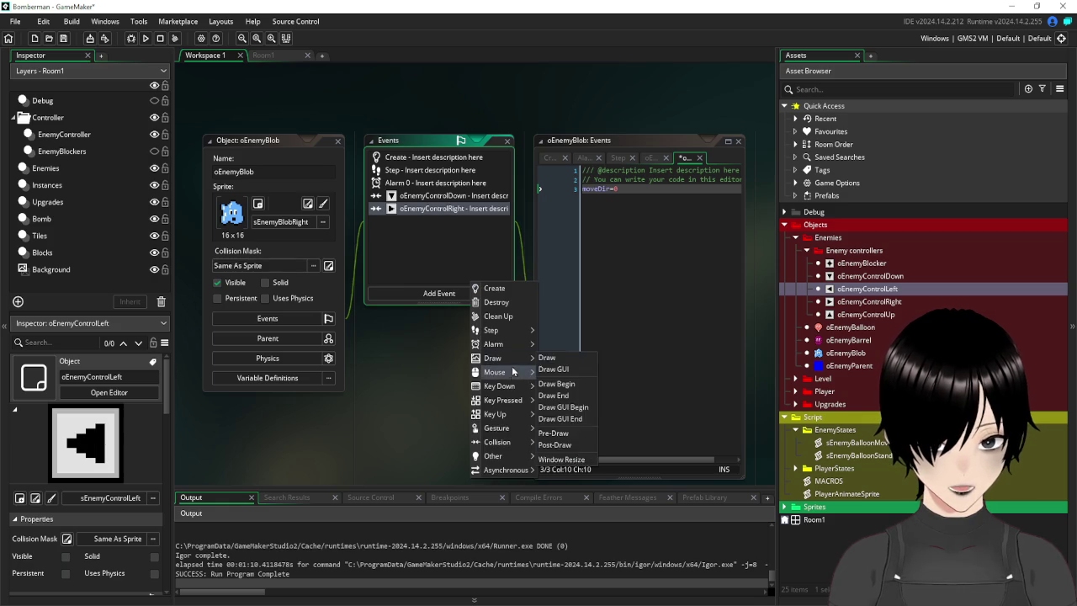
{"action": "mouse_move", "coordinate": [510, 442]}
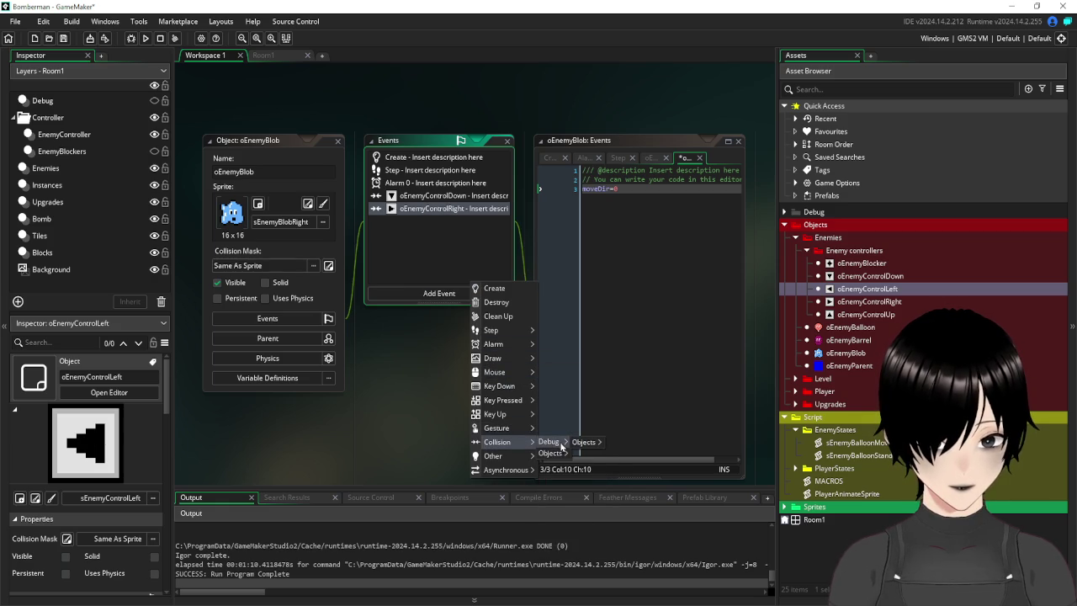
{"action": "mouse_move", "coordinate": [555, 453]}
{"action": "mouse_move", "coordinate": [597, 455]}
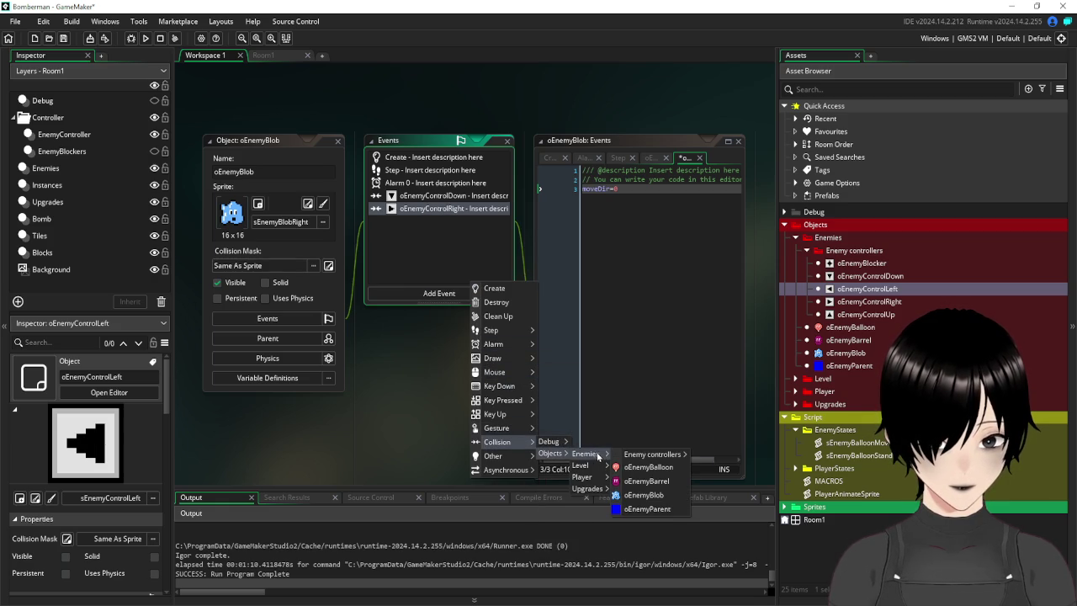
{"action": "mouse_move", "coordinate": [637, 461]}
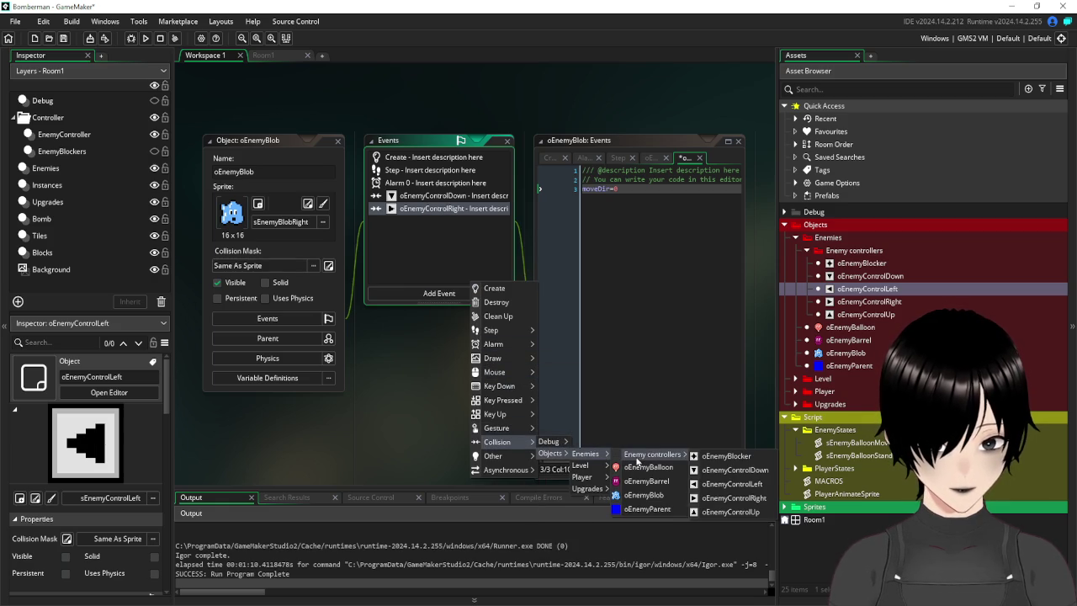
{"action": "left_click", "coordinate": [728, 511]}
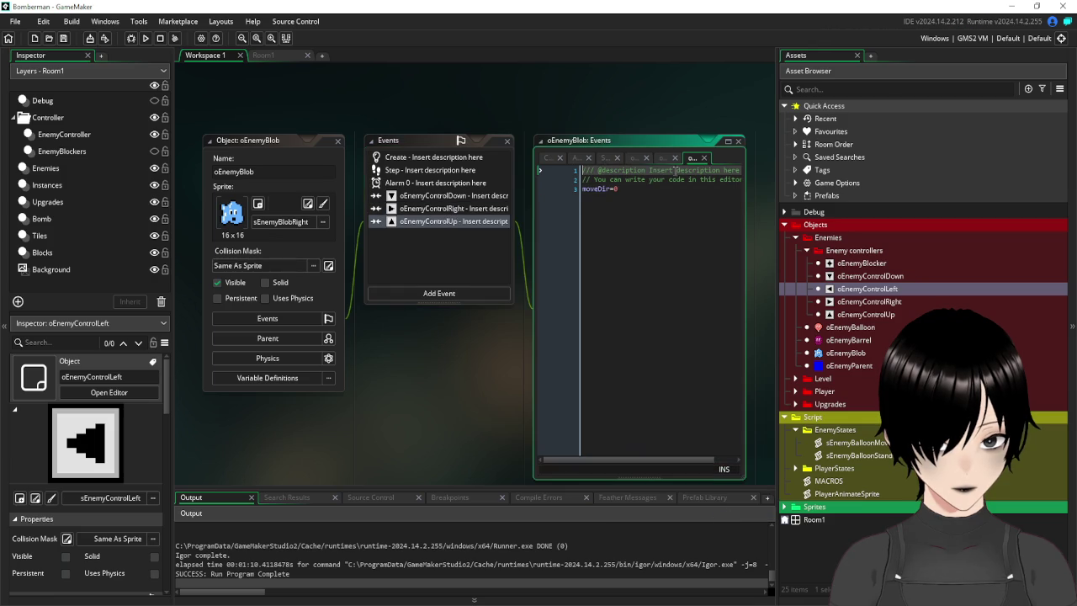
{"action": "left_click", "coordinate": [626, 189]}
{"action": "key", "text": "BackSpace"}
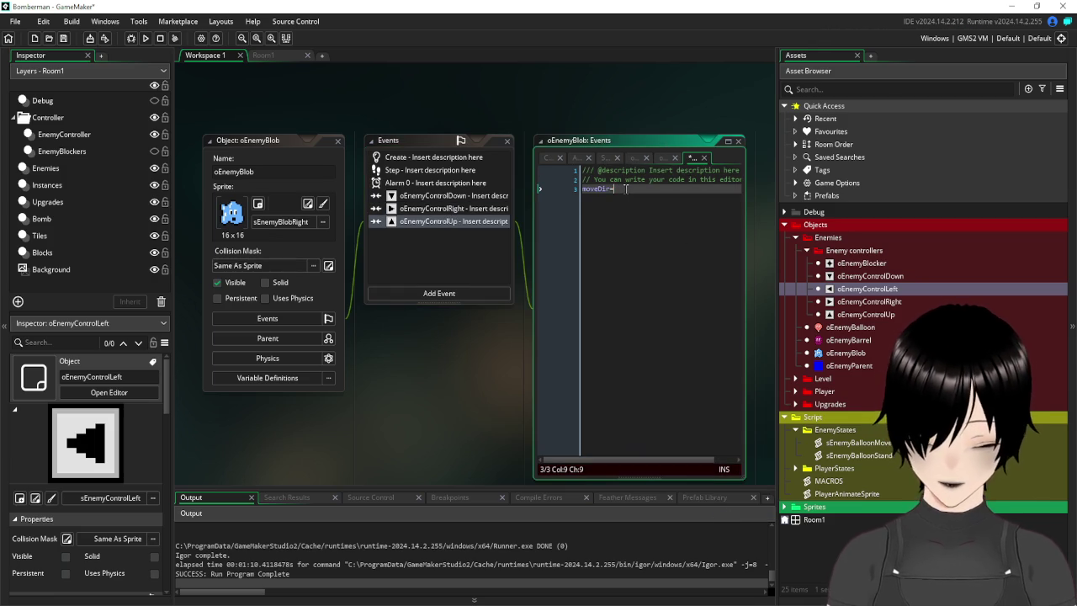
{"action": "type", "text": "1"}
{"action": "left_click", "coordinate": [453, 292]}
Duplicate the oEnemyControlUp event into a new oEnemyControlLeft collision event.
{"action": "right_click", "coordinate": [429, 221]}
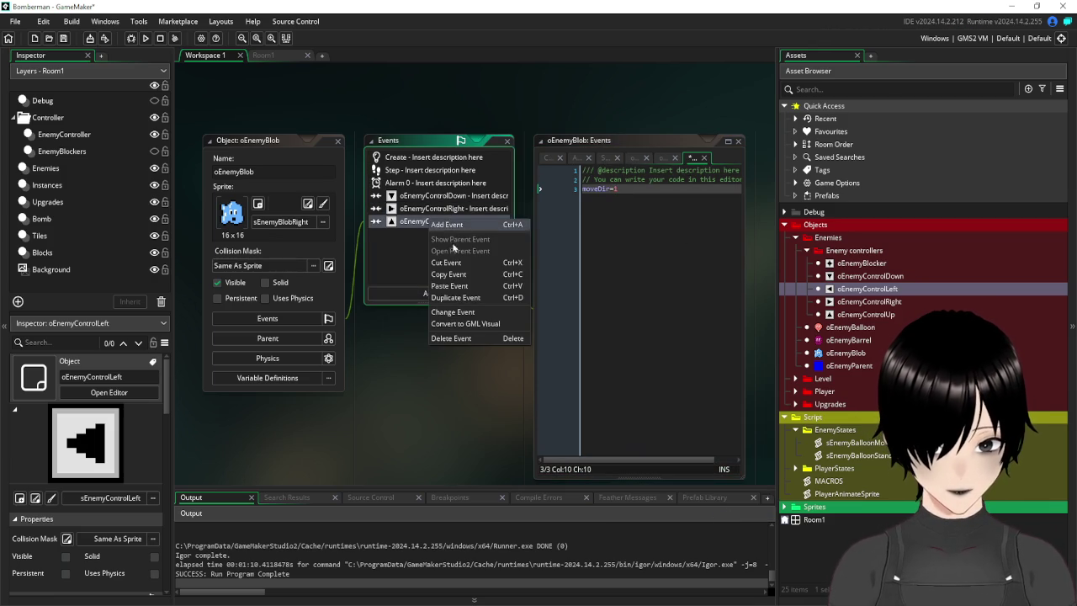
{"action": "left_click", "coordinate": [484, 299]}
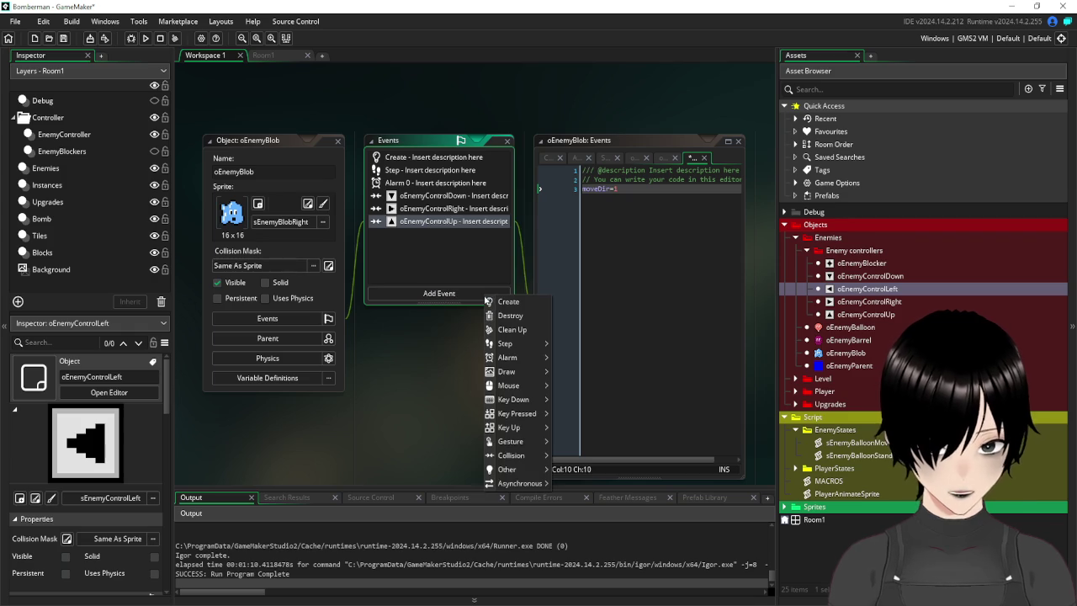
{"action": "mouse_move", "coordinate": [520, 459]}
{"action": "mouse_move", "coordinate": [571, 468]}
{"action": "mouse_move", "coordinate": [656, 471]}
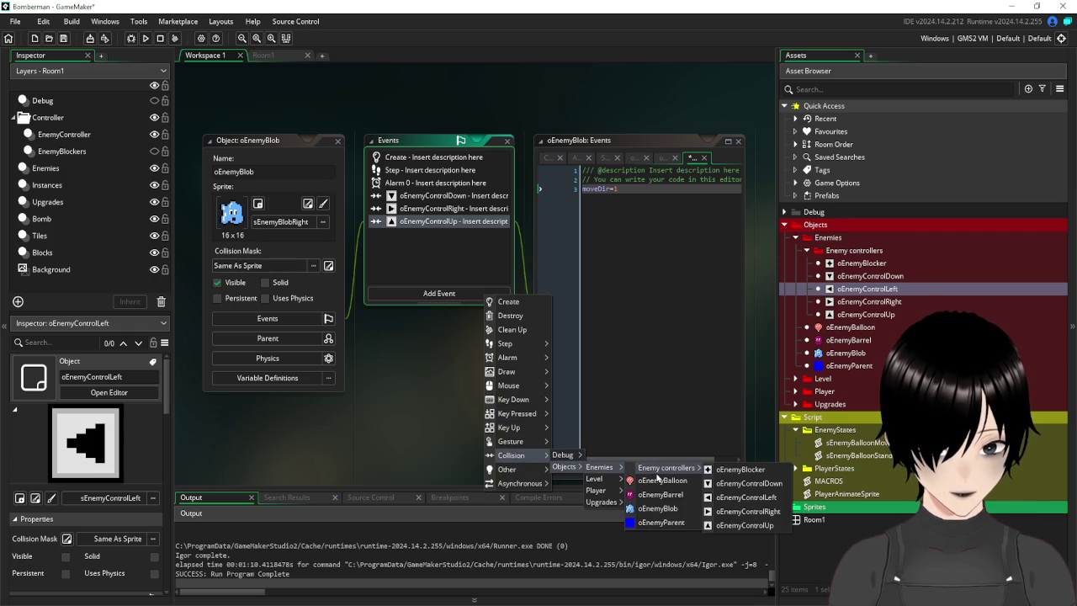
{"action": "left_click", "coordinate": [738, 500]}
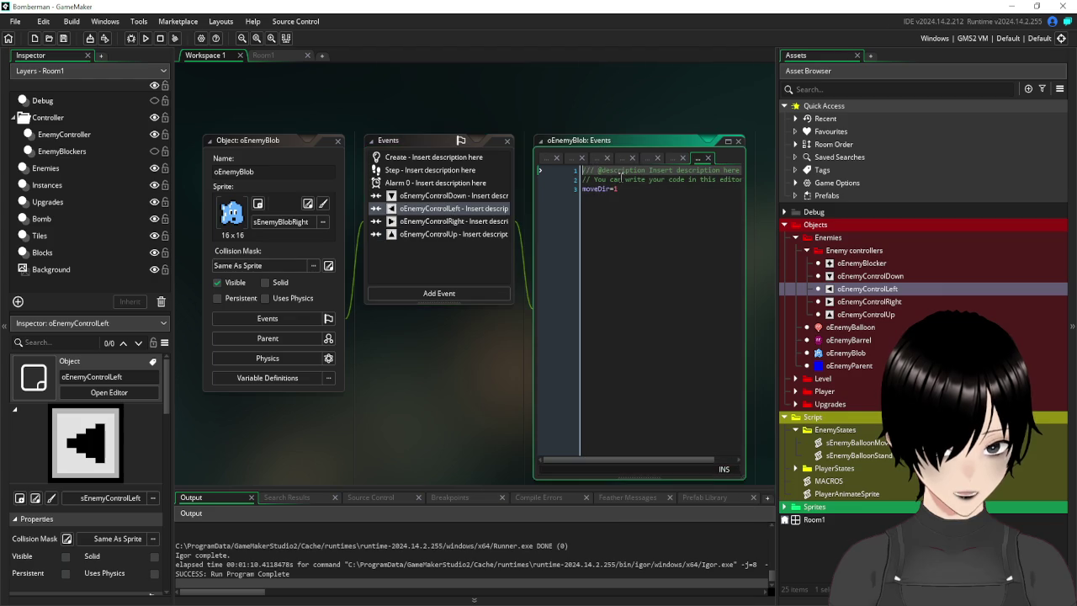
Enter moveDir=2 in the oEnemyControlLeft collision and close the first code tabs.
{"action": "type", "text": "moveDir="}
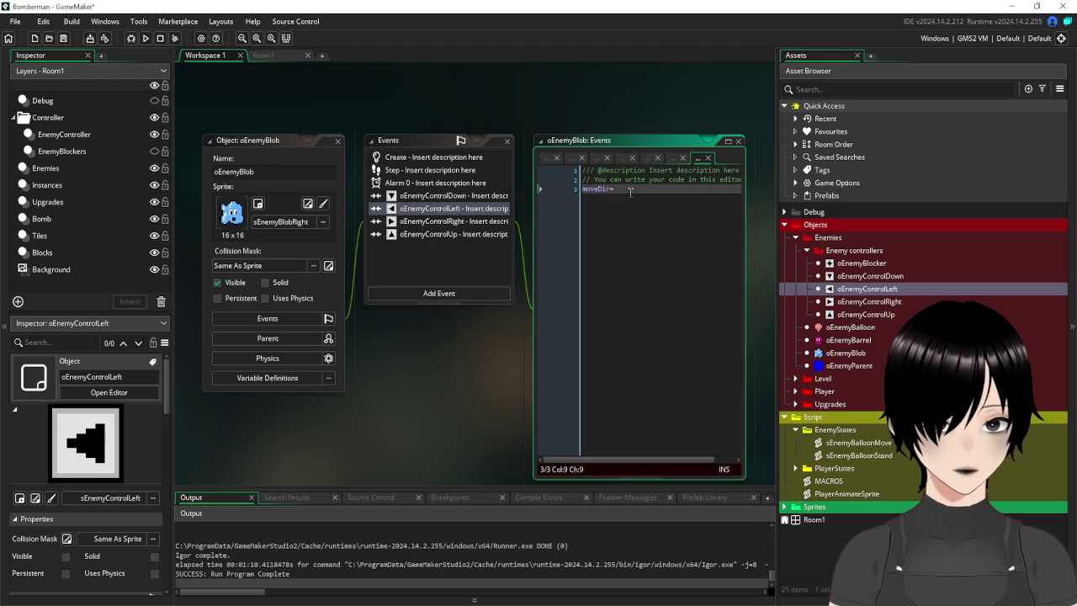
{"action": "left_click", "coordinate": [580, 158]}
{"action": "left_click", "coordinate": [587, 159]}
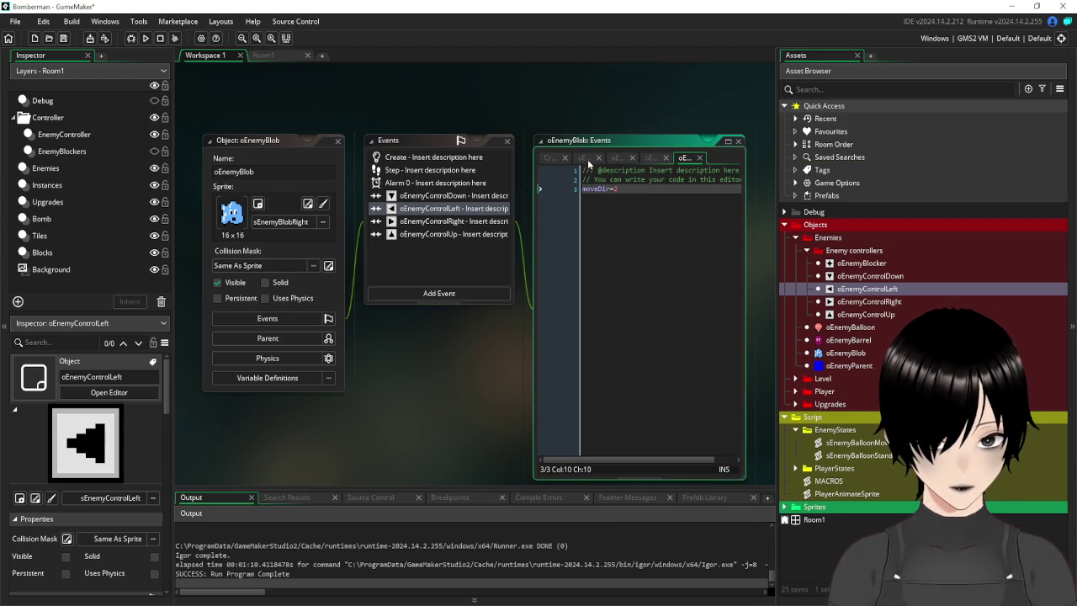
{"action": "left_click", "coordinate": [598, 158]}
{"action": "left_click", "coordinate": [611, 159]}
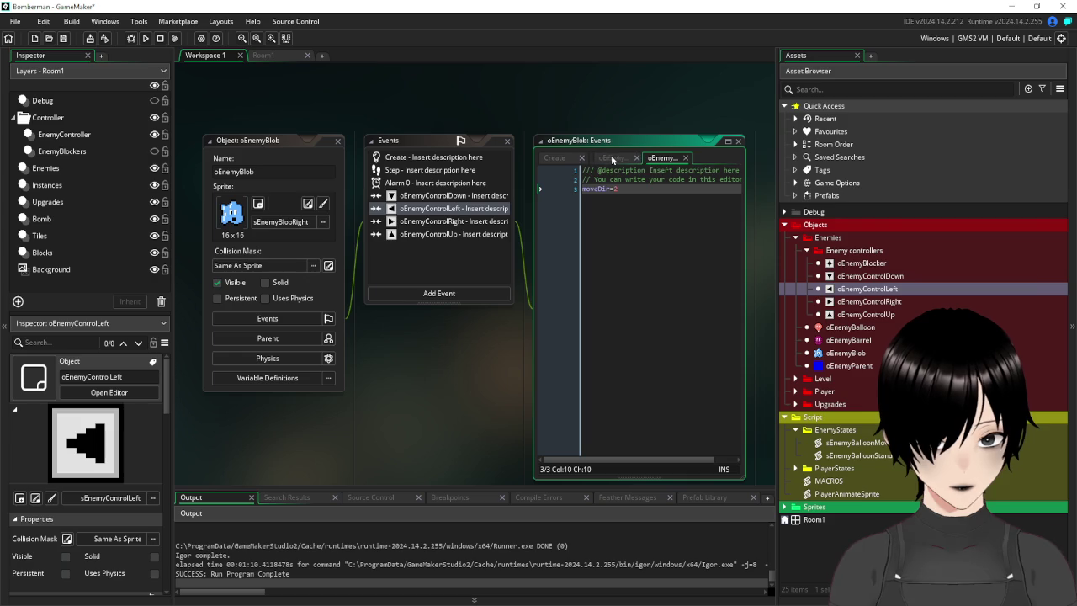
Close the remaining collision and Create code editors and switch to Room1.
{"action": "left_click", "coordinate": [635, 159]}
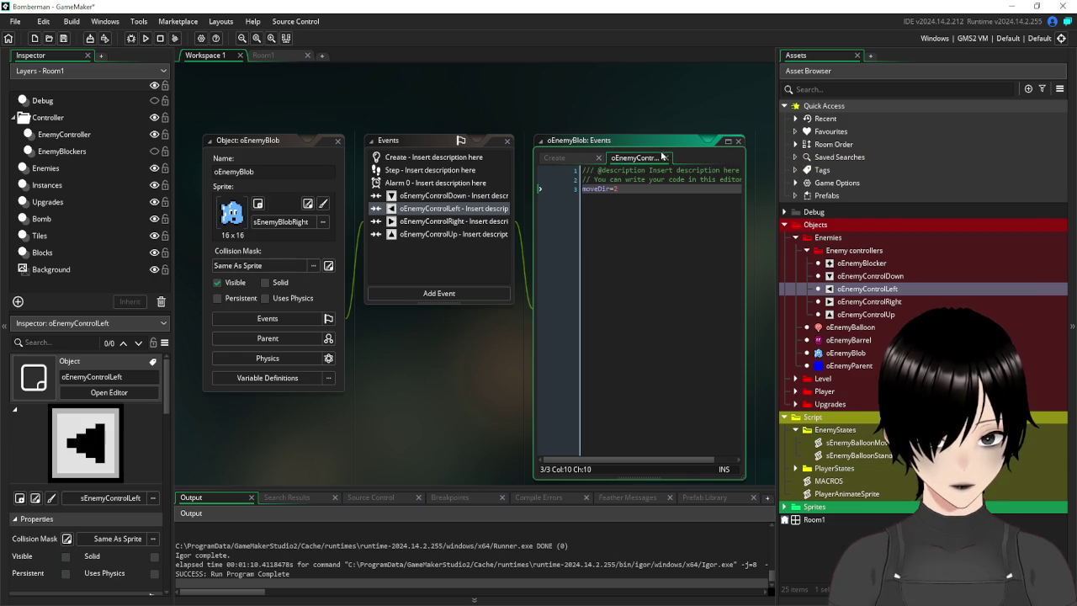
{"action": "left_click", "coordinate": [666, 158]}
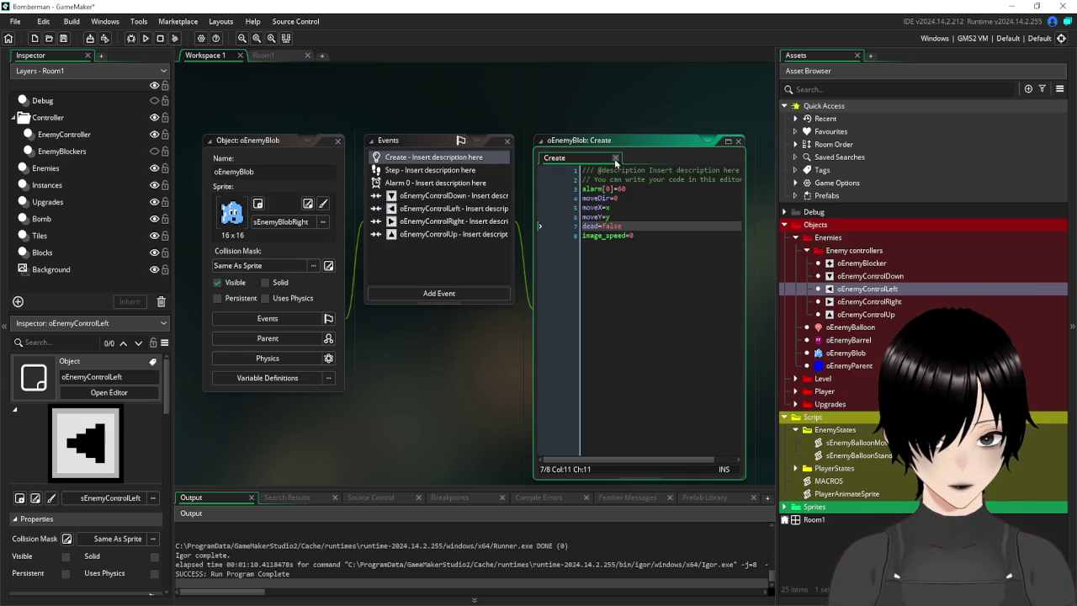
{"action": "left_click", "coordinate": [614, 158]}
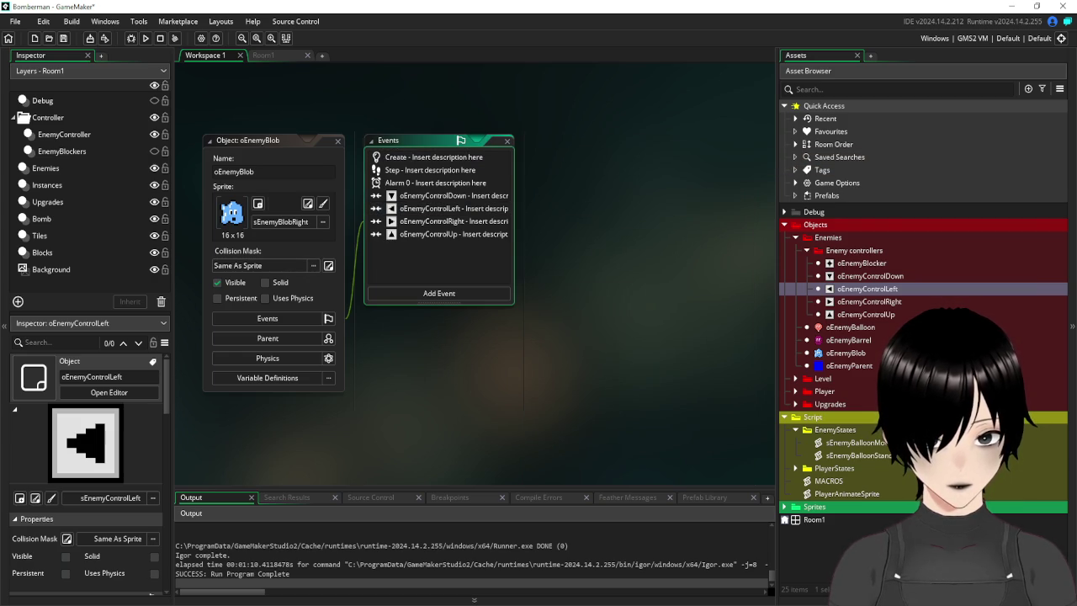
{"action": "left_click", "coordinate": [261, 55]}
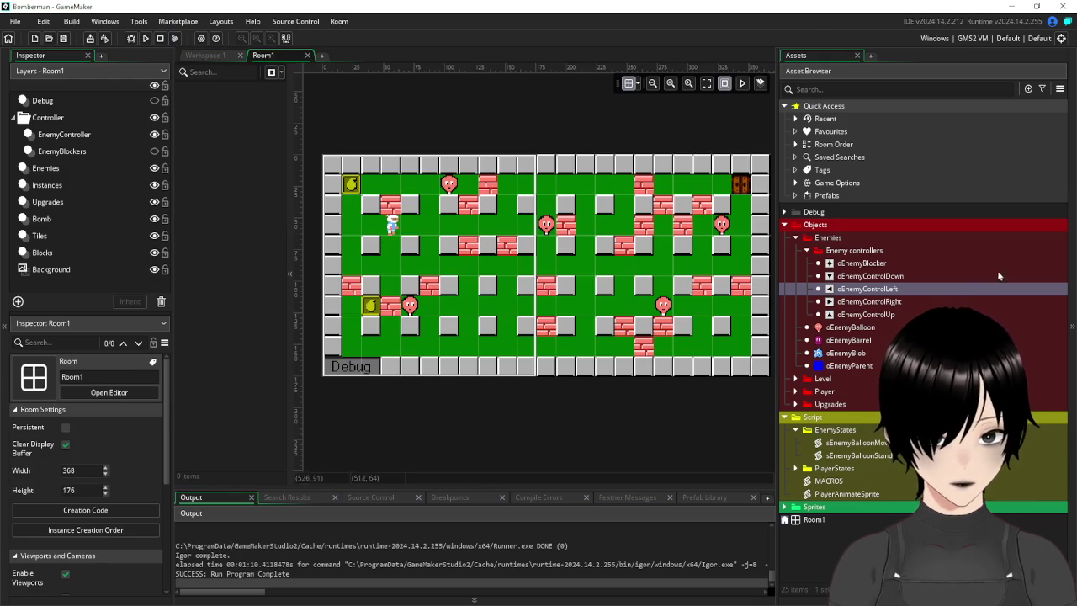
Place an oEnemyBlob in the bottom corridor on the Enemies layer.
{"action": "left_click", "coordinate": [69, 169]}
{"action": "mouse_move", "coordinate": [845, 353]}
{"action": "left_mouse_down"}
{"action": "mouse_move", "coordinate": [505, 335]}
{"action": "mouse_move", "coordinate": [468, 335]}
{"action": "mouse_move", "coordinate": [468, 352]}
{"action": "mouse_move", "coordinate": [449, 351]}
{"action": "mouse_move", "coordinate": [468, 352]}
{"action": "left_mouse_up"}
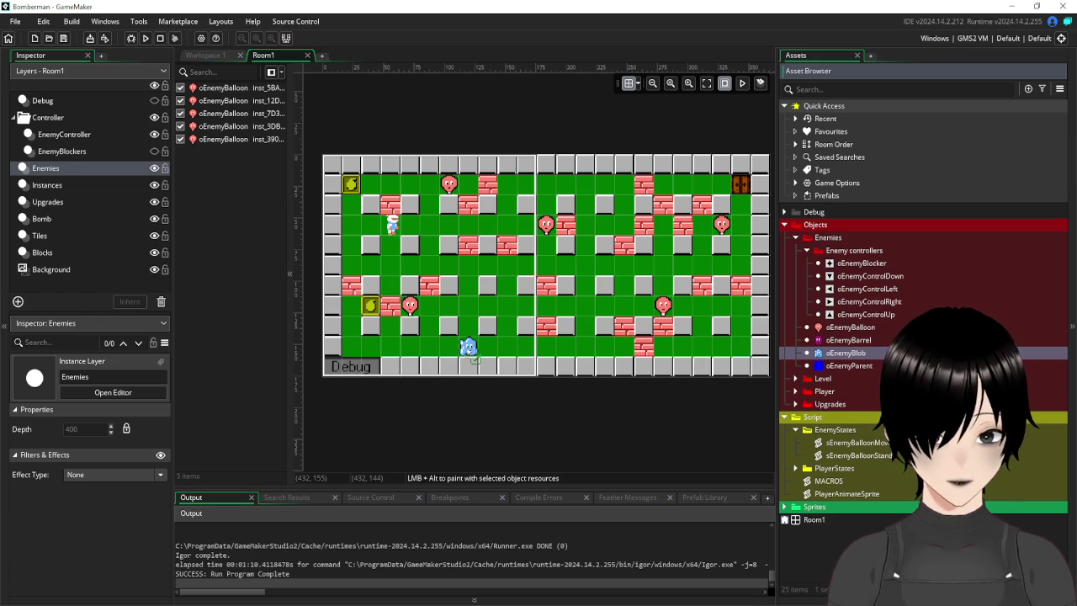
{"action": "left_click_drag", "start_coordinate": [468, 352], "coordinate": [487, 351]}
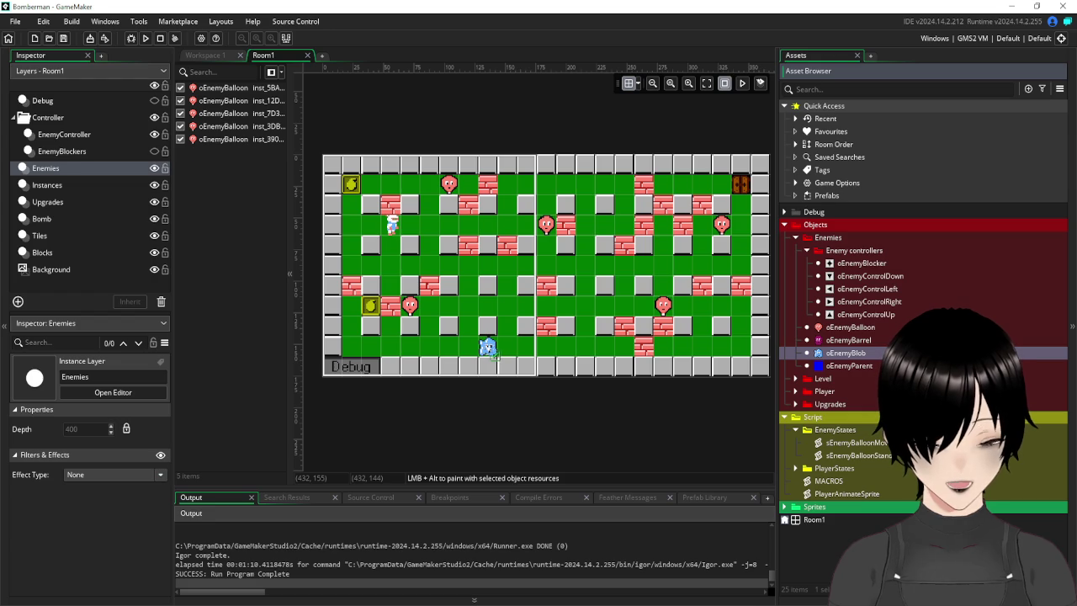
Place right, up, left and down turn controls around the maze, plus a second right control.
{"action": "mouse_move", "coordinate": [854, 301]}
{"action": "left_mouse_down"}
{"action": "mouse_move", "coordinate": [560, 304]}
{"action": "mouse_move", "coordinate": [468, 347]}
{"action": "left_mouse_up"}
{"action": "left_click_drag", "start_coordinate": [853, 314], "coordinate": [585, 345]}
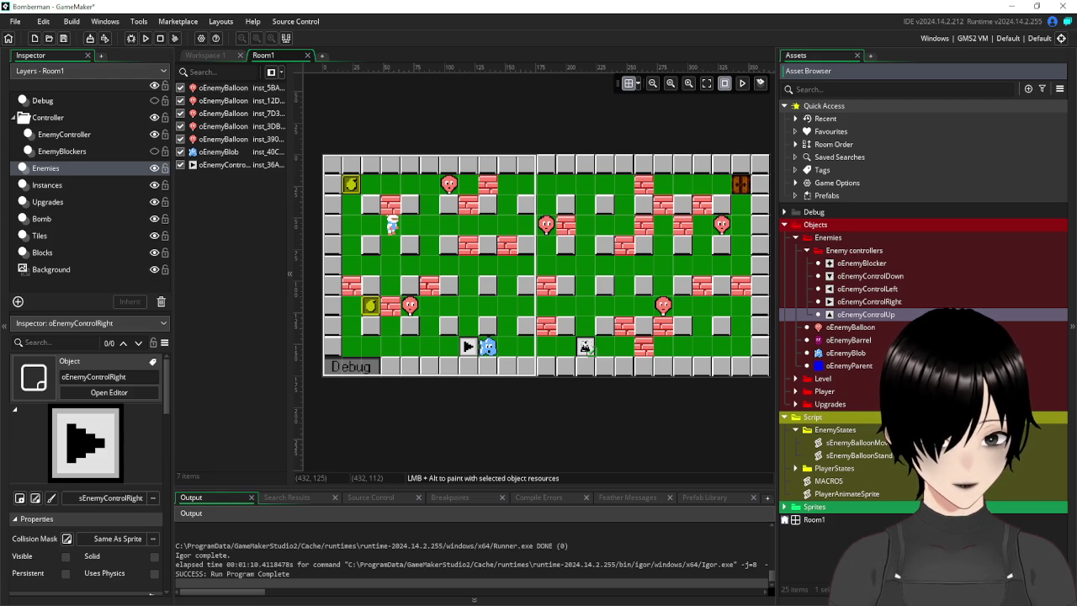
{"action": "left_click_drag", "start_coordinate": [585, 345], "coordinate": [586, 346]}
{"action": "mouse_move", "coordinate": [874, 289]}
{"action": "left_mouse_down"}
{"action": "mouse_move", "coordinate": [726, 289]}
{"action": "mouse_move", "coordinate": [586, 266]}
{"action": "mouse_move", "coordinate": [594, 279]}
{"action": "left_mouse_up"}
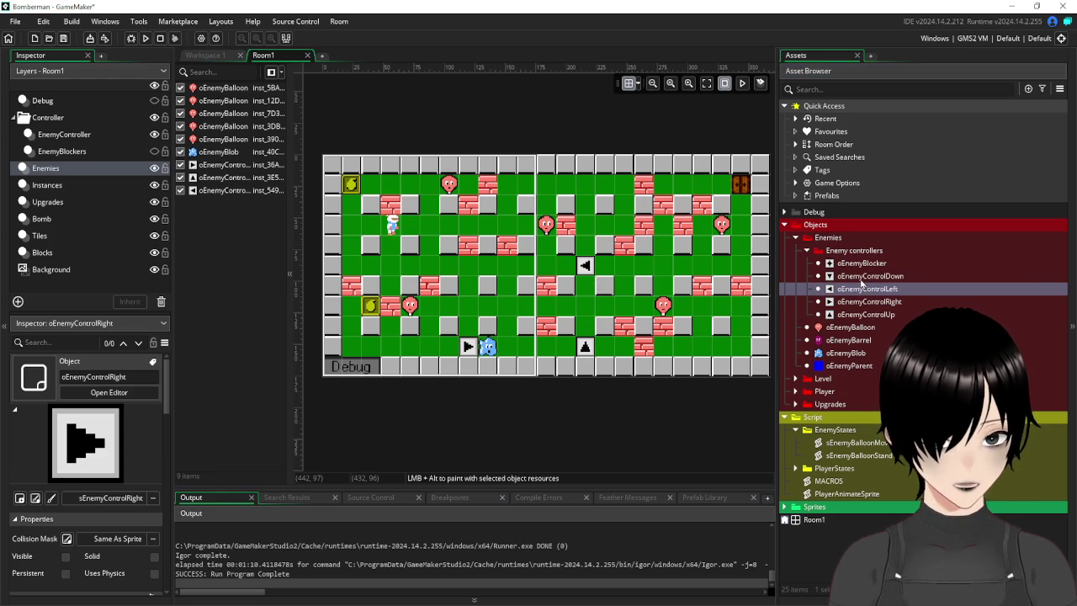
{"action": "mouse_move", "coordinate": [859, 277]}
{"action": "left_mouse_down"}
{"action": "mouse_move", "coordinate": [488, 311]}
{"action": "mouse_move", "coordinate": [473, 280]}
{"action": "left_mouse_up"}
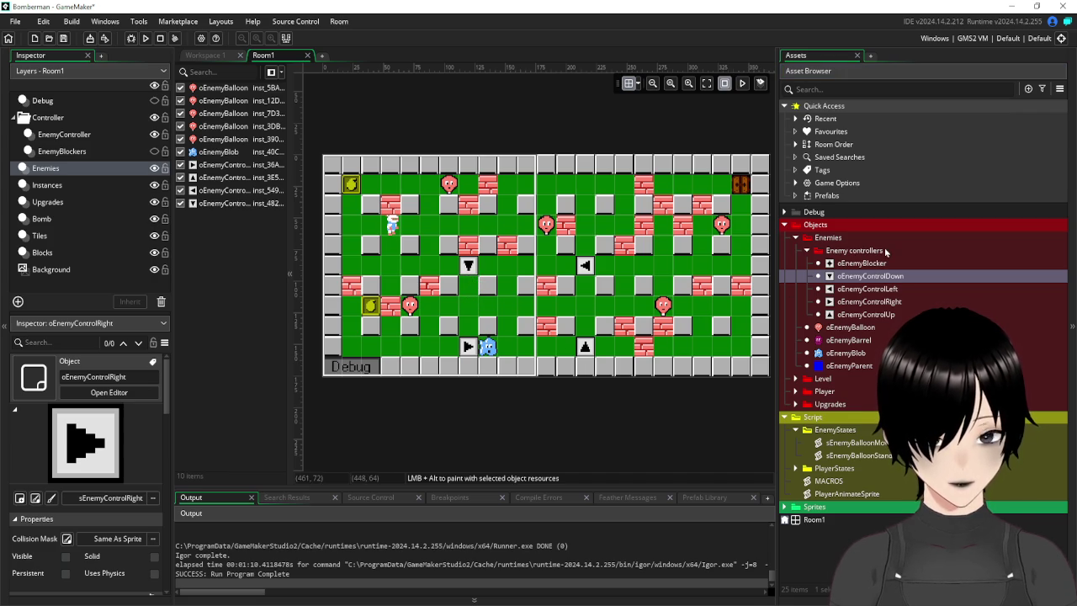
{"action": "left_click", "coordinate": [868, 302]}
{"action": "mouse_move", "coordinate": [886, 303]}
{"action": "left_mouse_down"}
{"action": "mouse_move", "coordinate": [486, 345]}
{"action": "mouse_move", "coordinate": [514, 357]}
{"action": "mouse_move", "coordinate": [490, 358]}
{"action": "left_mouse_up"}
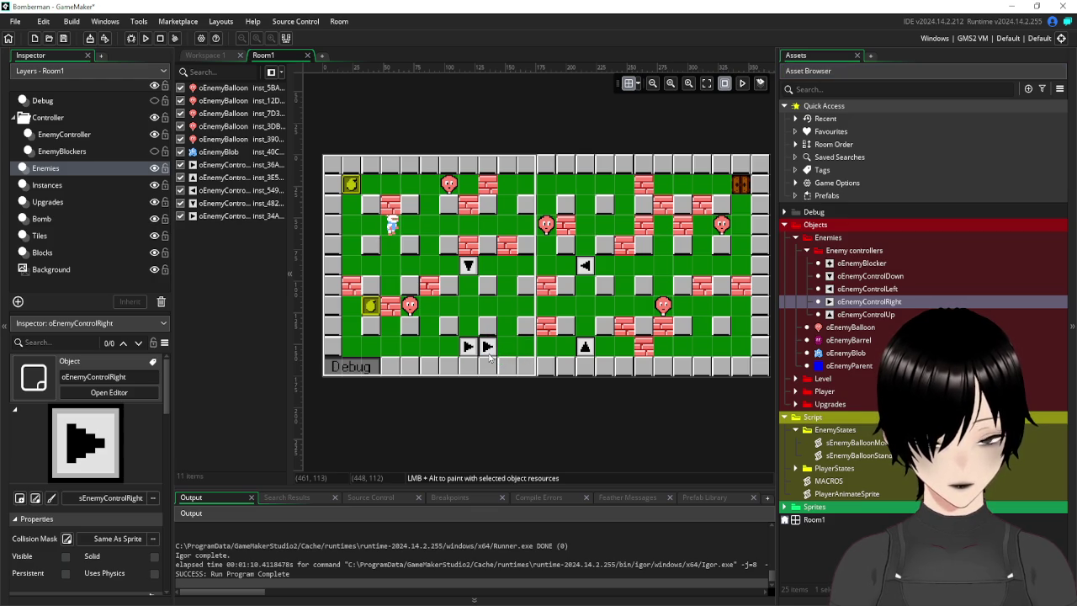
Move the Enemies layer to the top, delete the extra right control, save, and run.
{"action": "mouse_move", "coordinate": [54, 167]}
{"action": "left_mouse_down"}
{"action": "mouse_move", "coordinate": [57, 124]}
{"action": "mouse_move", "coordinate": [84, 123]}
{"action": "left_mouse_up"}
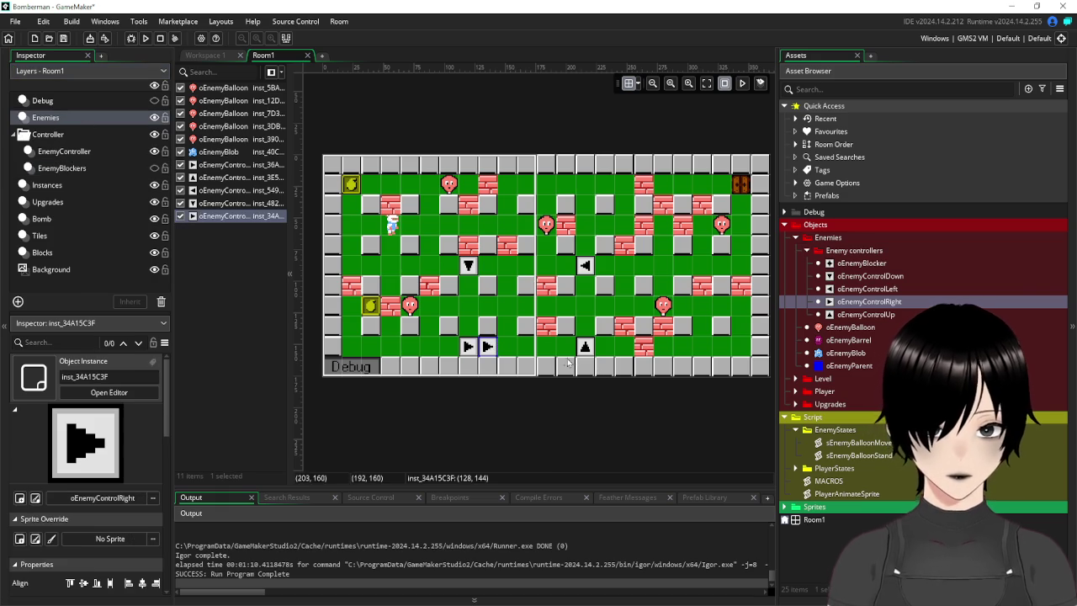
{"action": "key", "text": "Delete"}
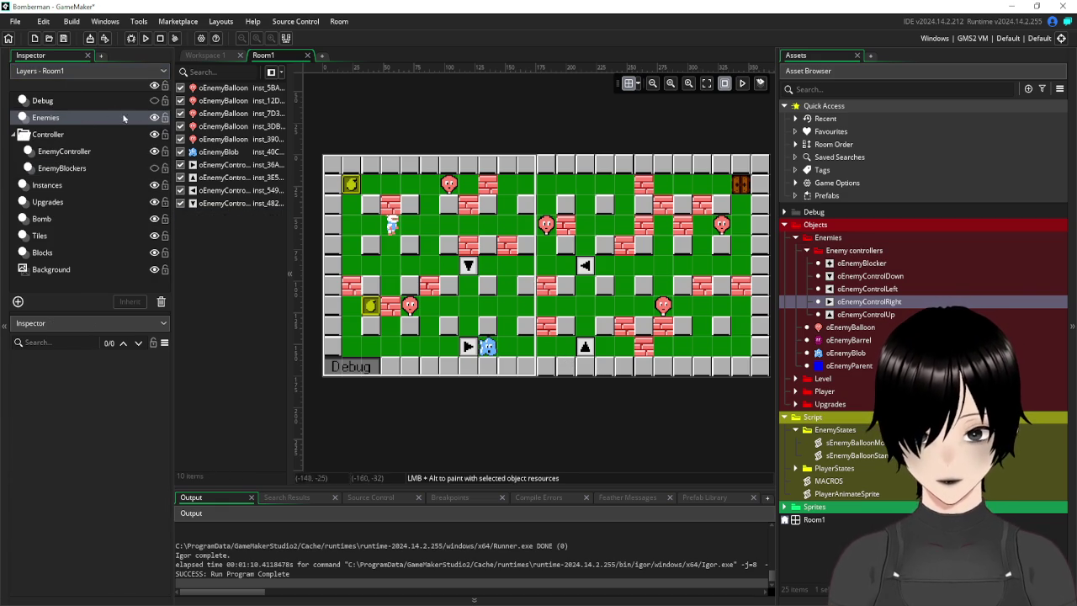
{"action": "left_click", "coordinate": [63, 38]}
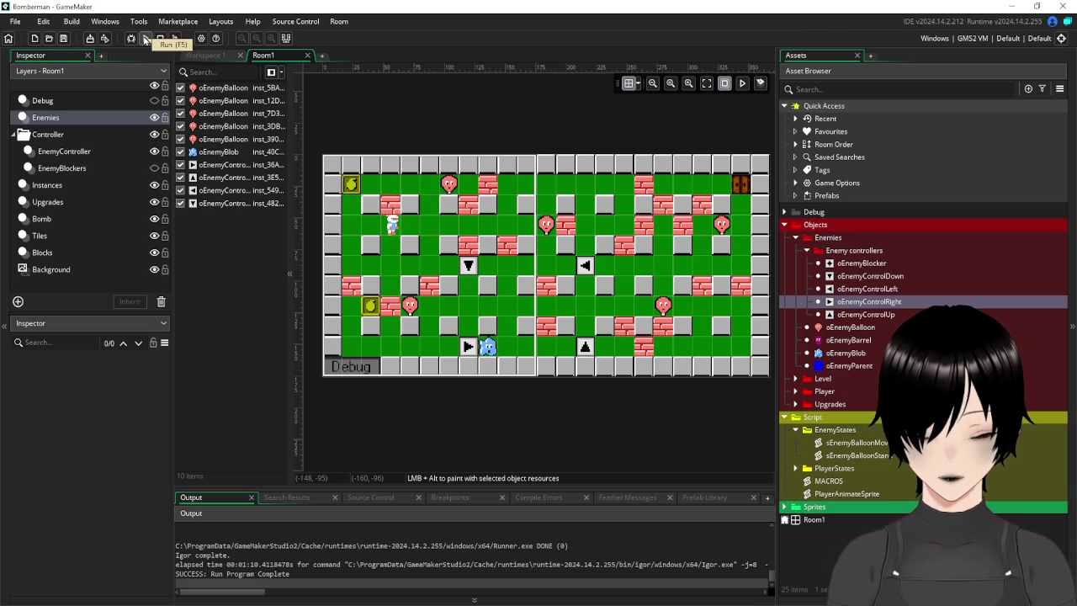
{"action": "left_click", "coordinate": [144, 39]}
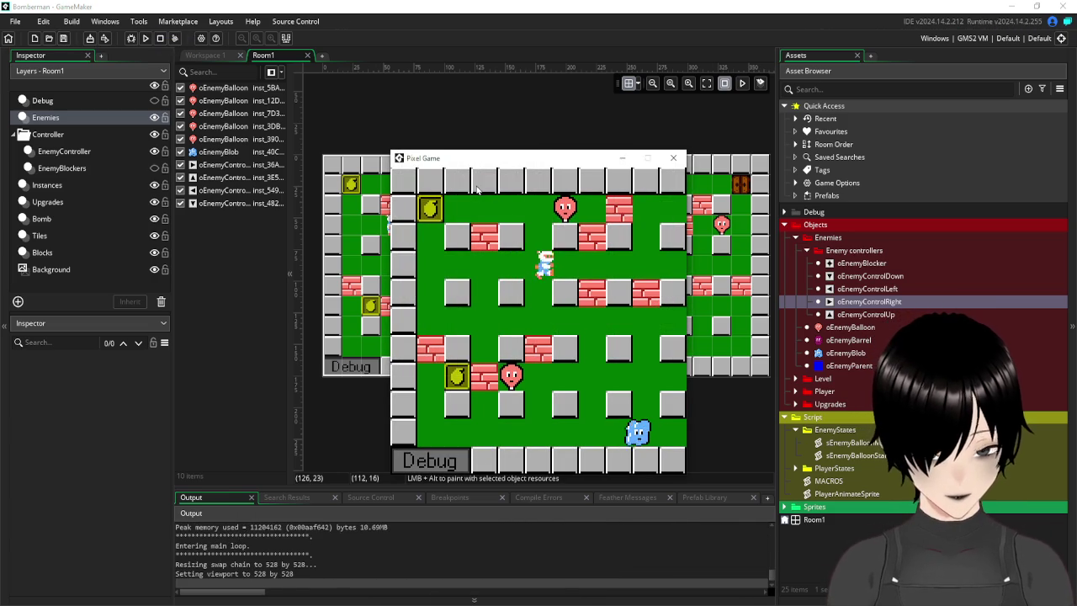
Walk the player around the maze and drop a first bomb.
{"action": "key", "text": "Right"}
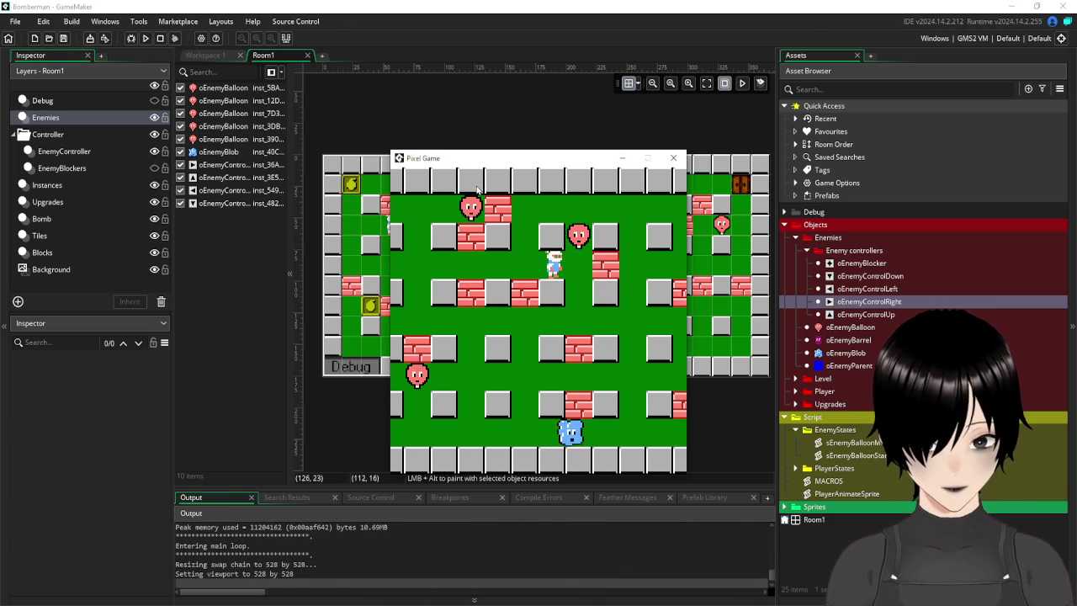
{"action": "key", "text": "Down"}
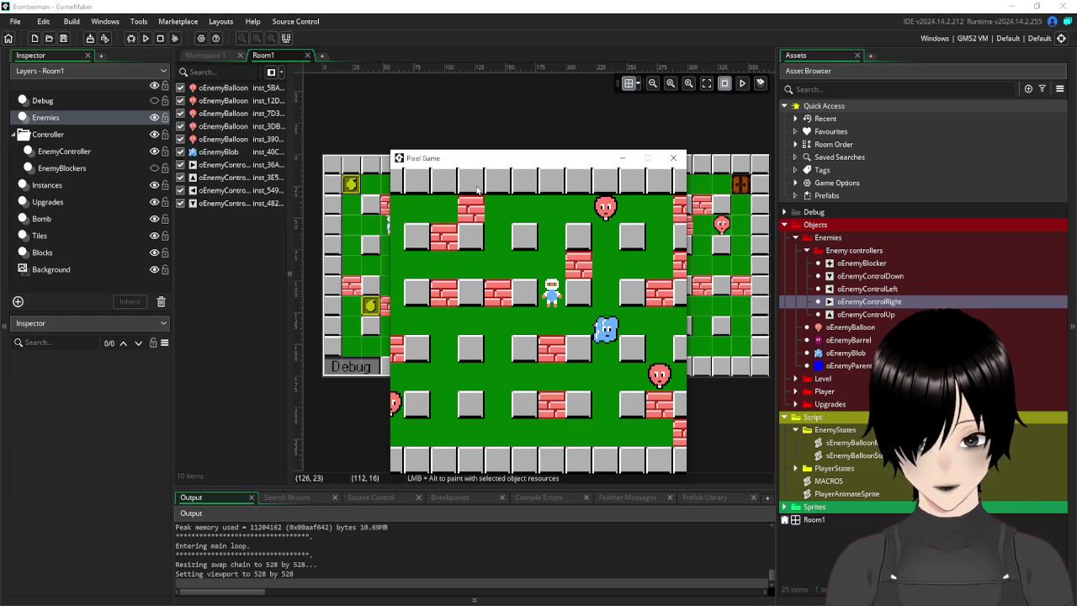
{"action": "key", "text": "Up"}
{"action": "key", "text": "Left"}
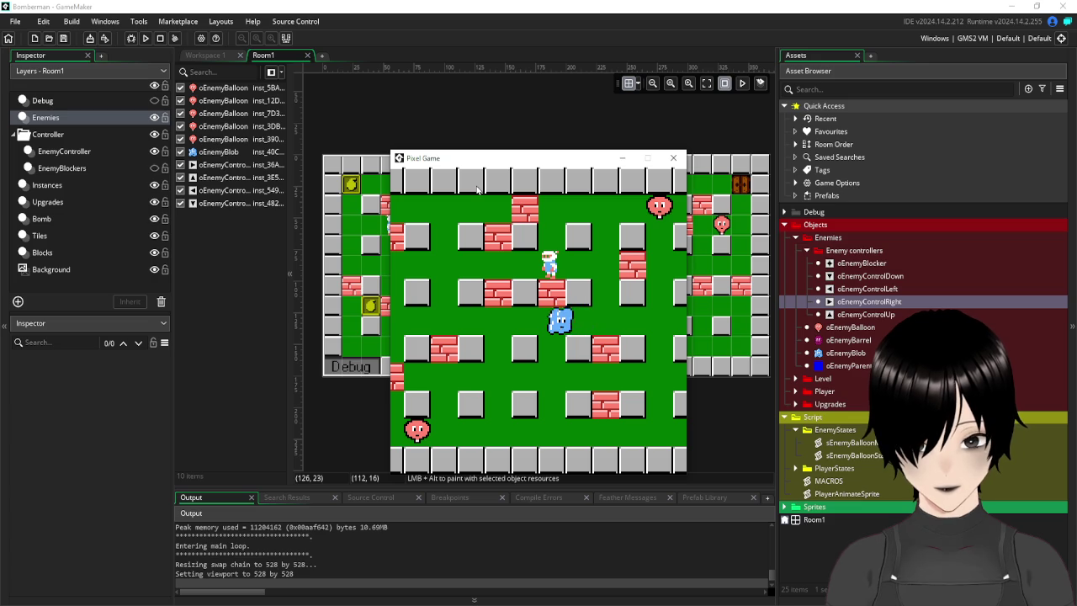
{"action": "key", "text": "Left"}
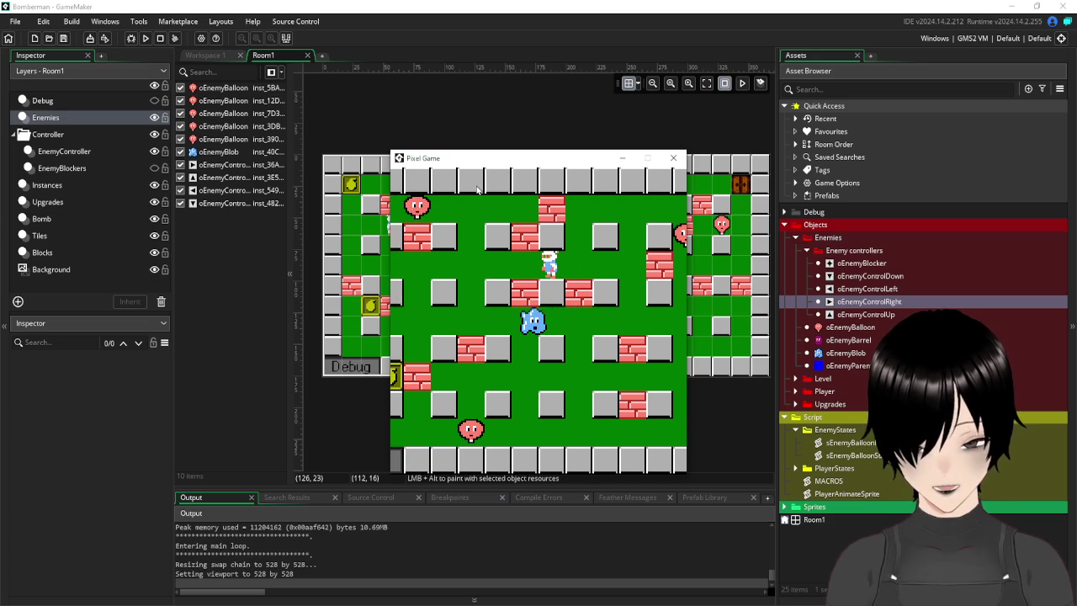
{"action": "key", "text": "Right"}
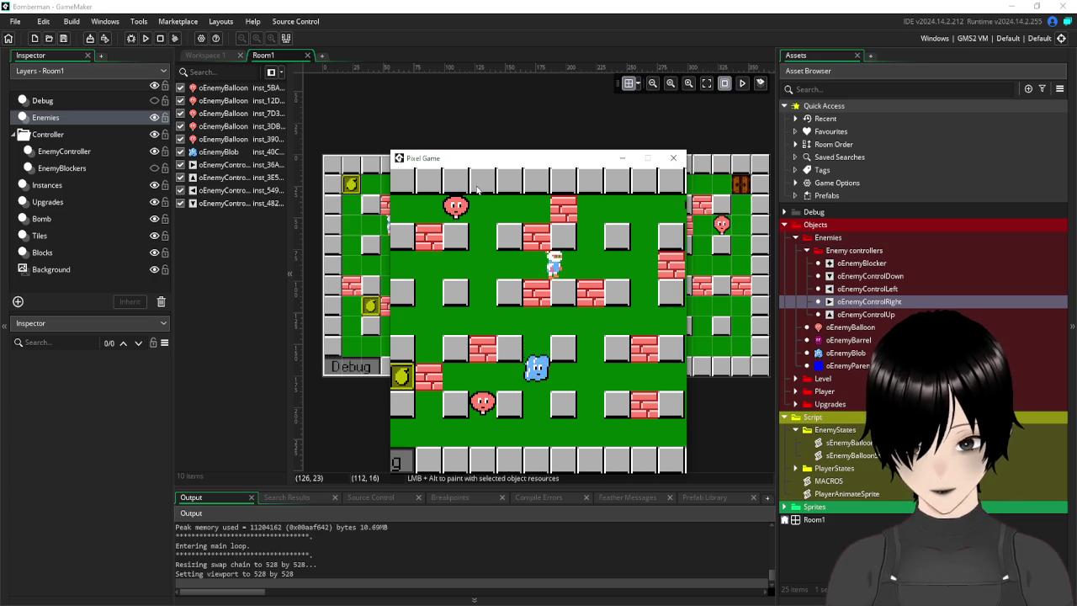
{"action": "key", "text": "Down"}
{"action": "key", "text": "Left"}
{"action": "key", "text": "Left"}
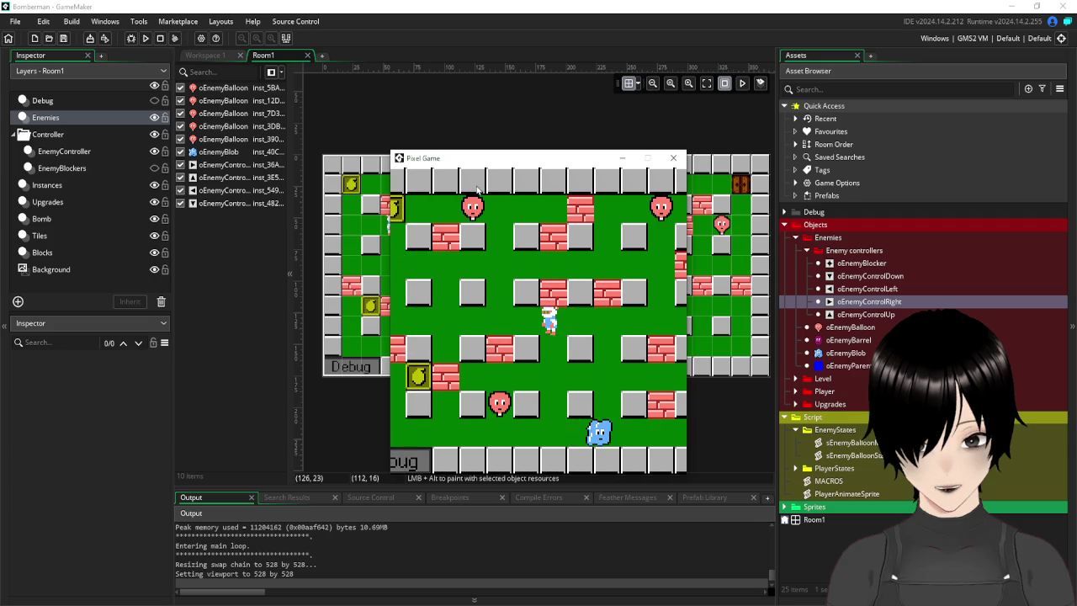
{"action": "key", "text": "Left"}
{"action": "key", "text": "Down"}
{"action": "key", "text": "space"}
{"action": "key", "text": "Up"}
{"action": "key", "text": "Left"}
{"action": "key", "text": "Left"}
Keep roaming, drop two more bombs, then close the game window.
{"action": "key", "text": "Up"}
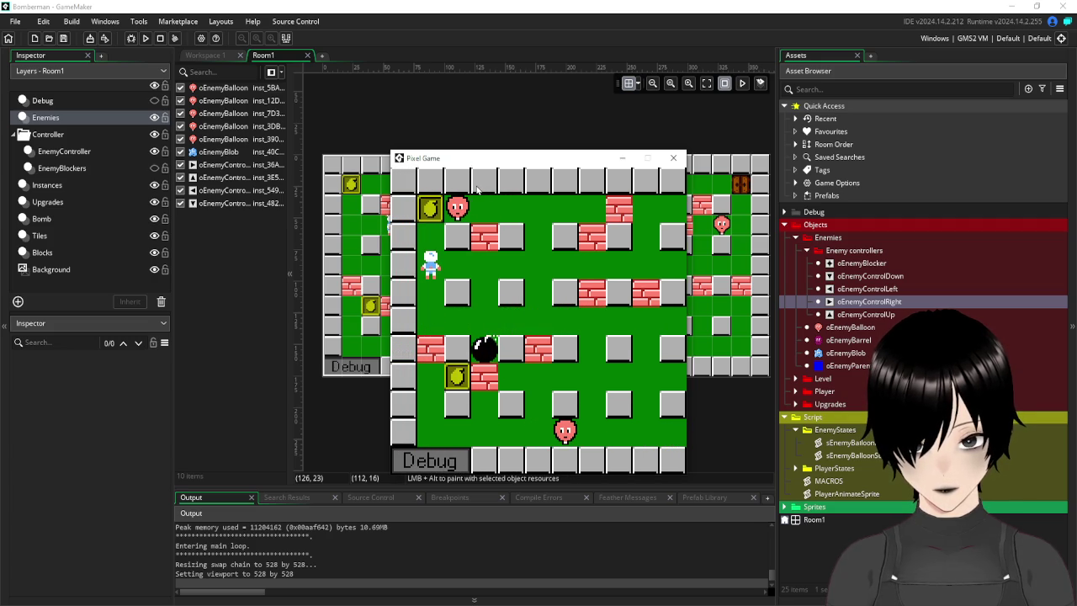
{"action": "key", "text": "Up"}
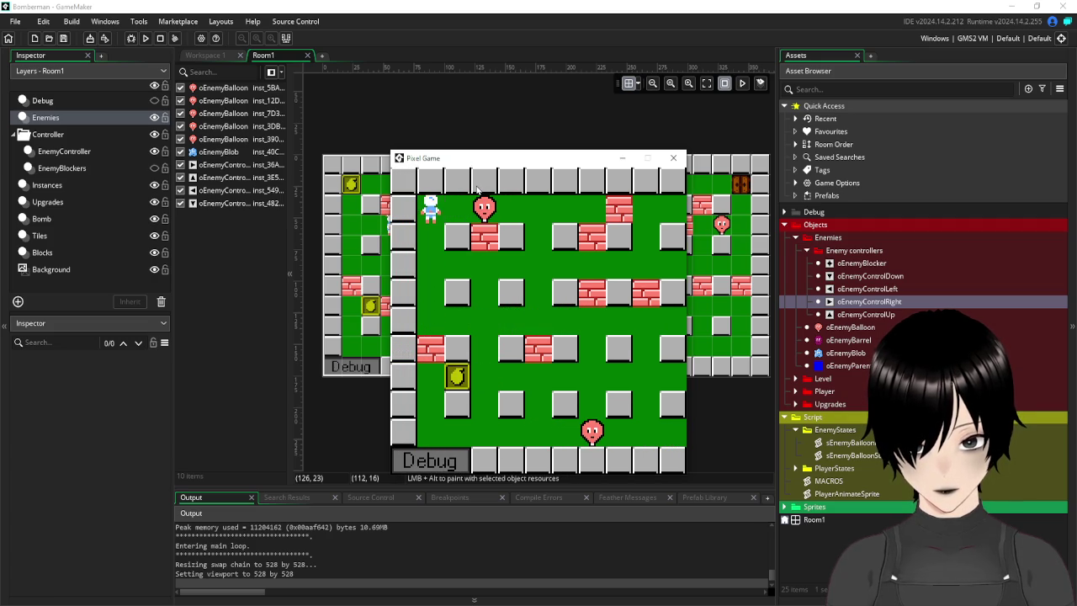
{"action": "key", "text": "Down"}
{"action": "key", "text": "Right"}
{"action": "key", "text": "Down"}
{"action": "key", "text": "Left"}
{"action": "key", "text": "space"}
{"action": "key", "text": "Right"}
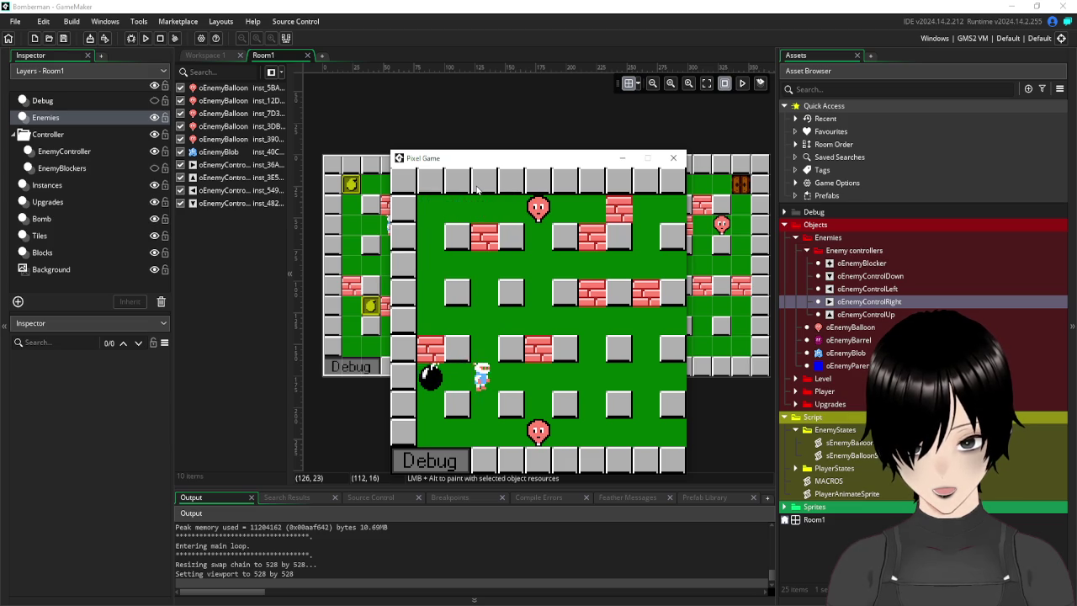
{"action": "key", "text": "Right"}
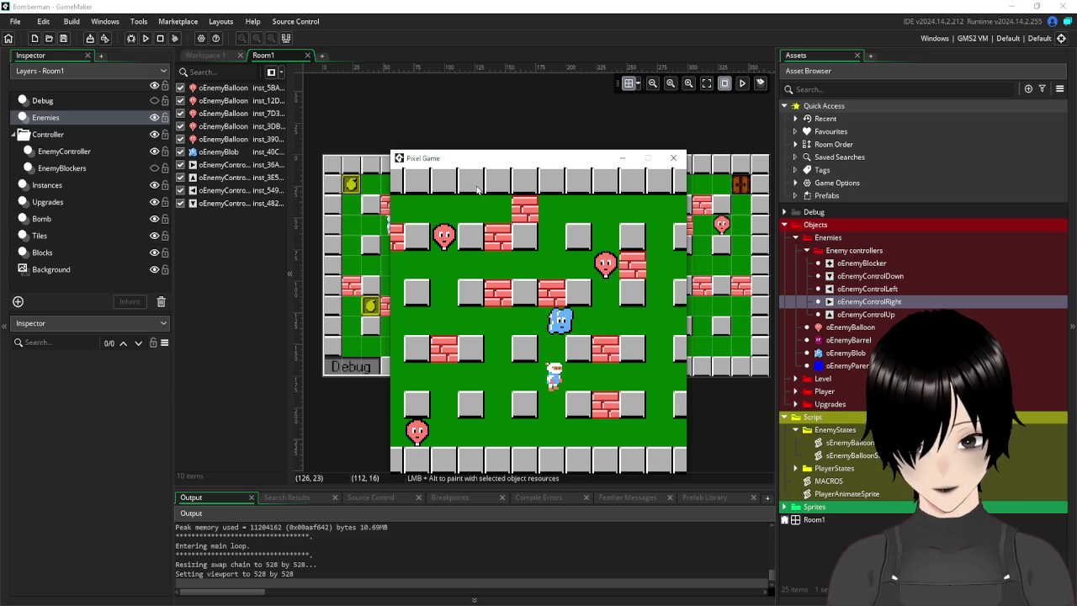
{"action": "key", "text": "Down"}
{"action": "key", "text": "Left"}
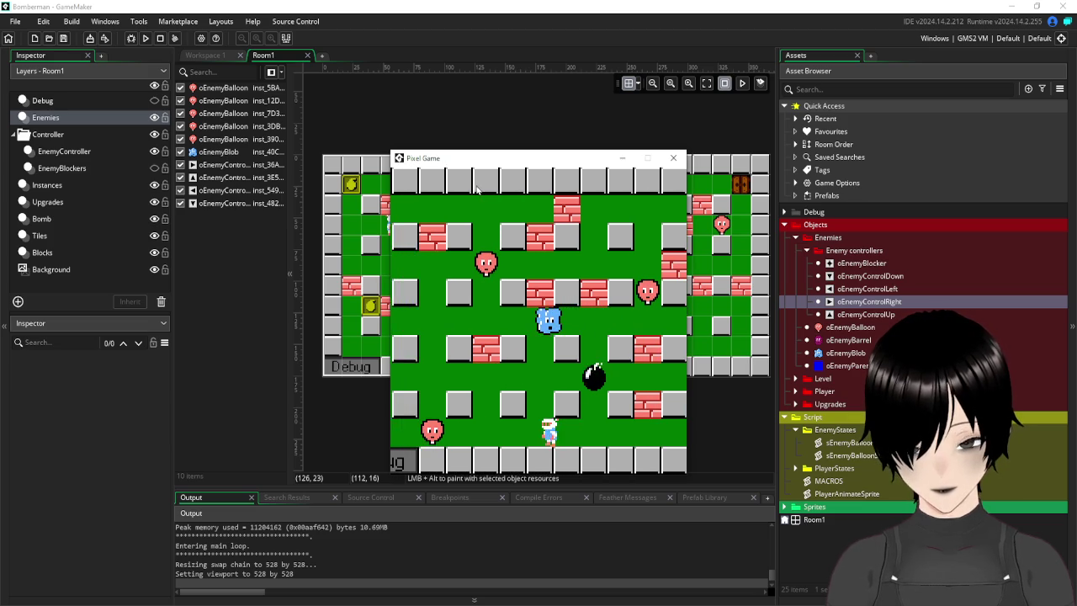
{"action": "key", "text": "Right"}
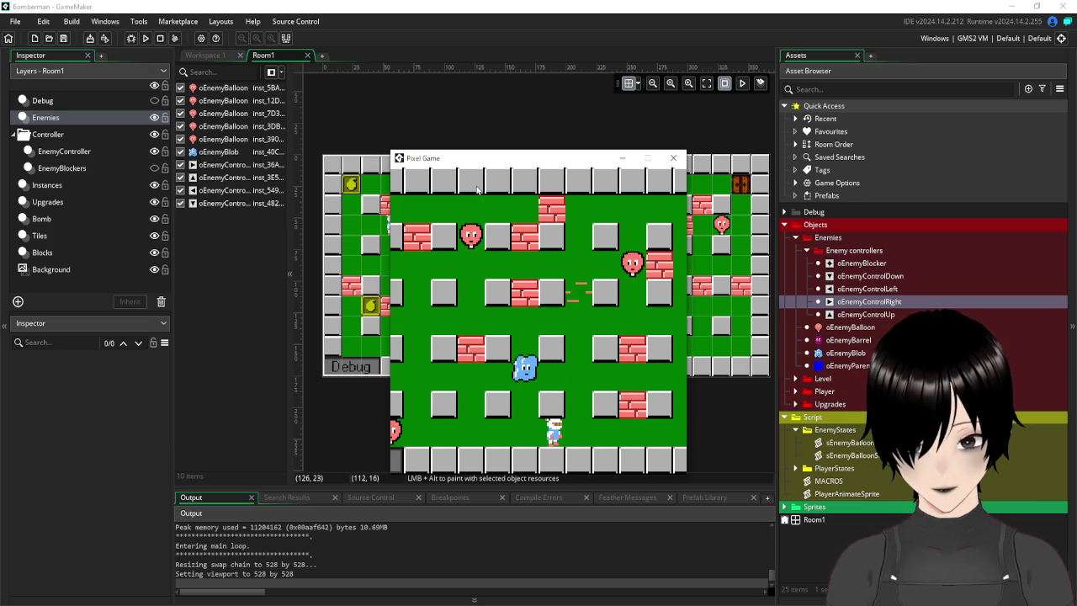
{"action": "key", "text": "Right"}
{"action": "key", "text": "space"}
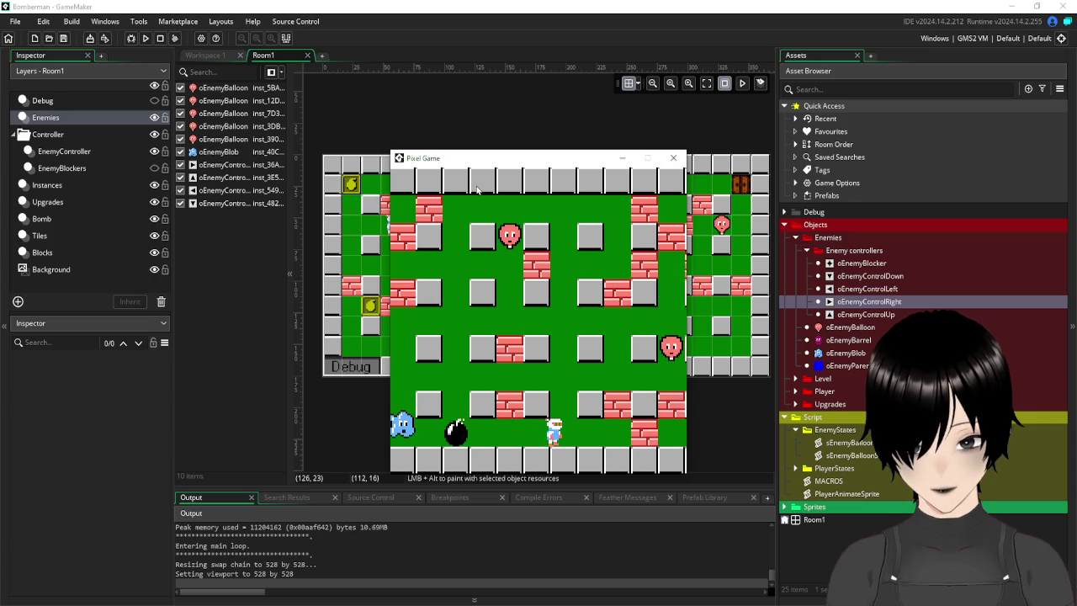
{"action": "key", "text": "Up"}
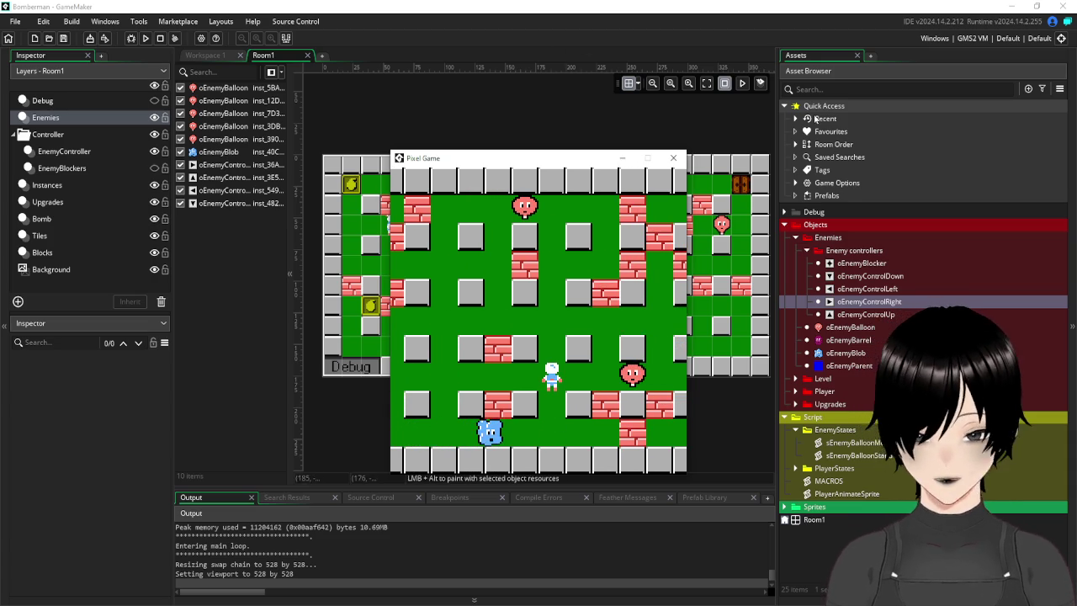
{"action": "left_click", "coordinate": [680, 159]}
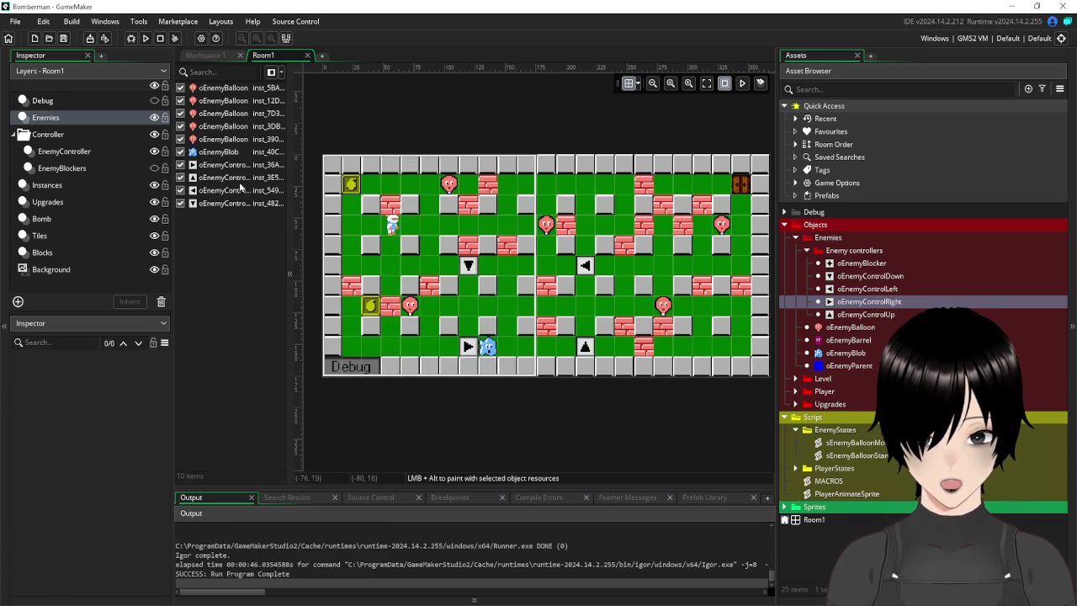
Copy the four controller instances into the EnemyController layer and align them with the originals.
{"action": "left_click", "coordinate": [230, 164]}
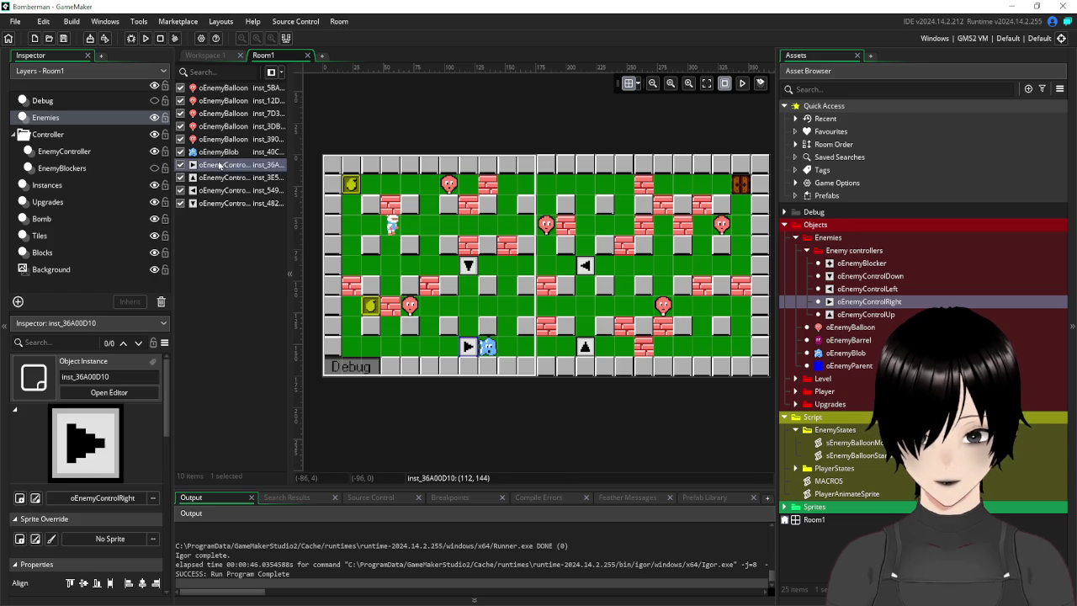
{"action": "left_click", "coordinate": [235, 204], "text": "shift"}
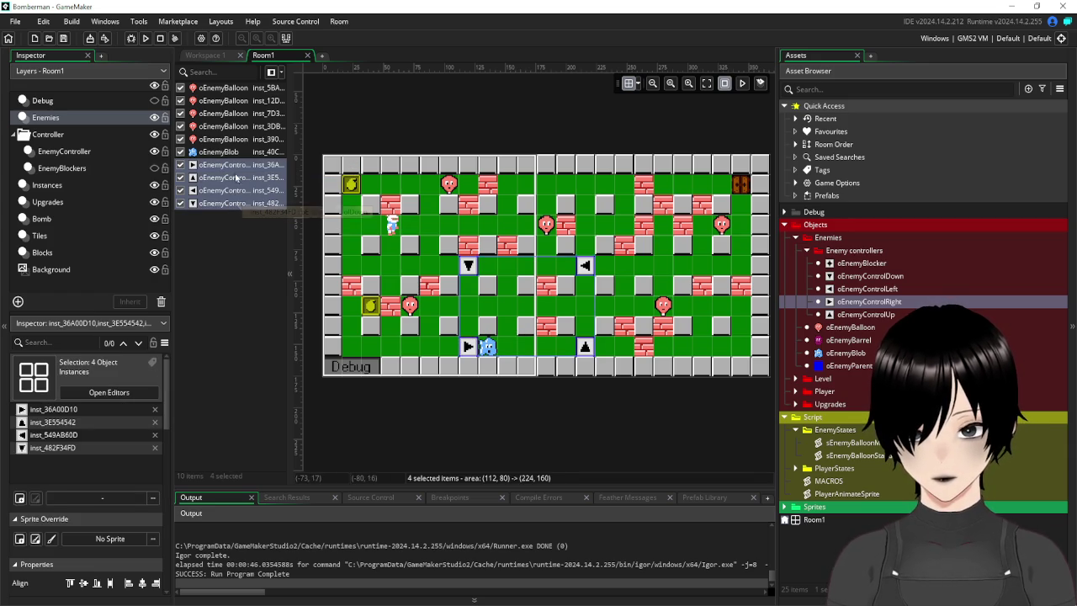
{"action": "left_click", "coordinate": [78, 154]}
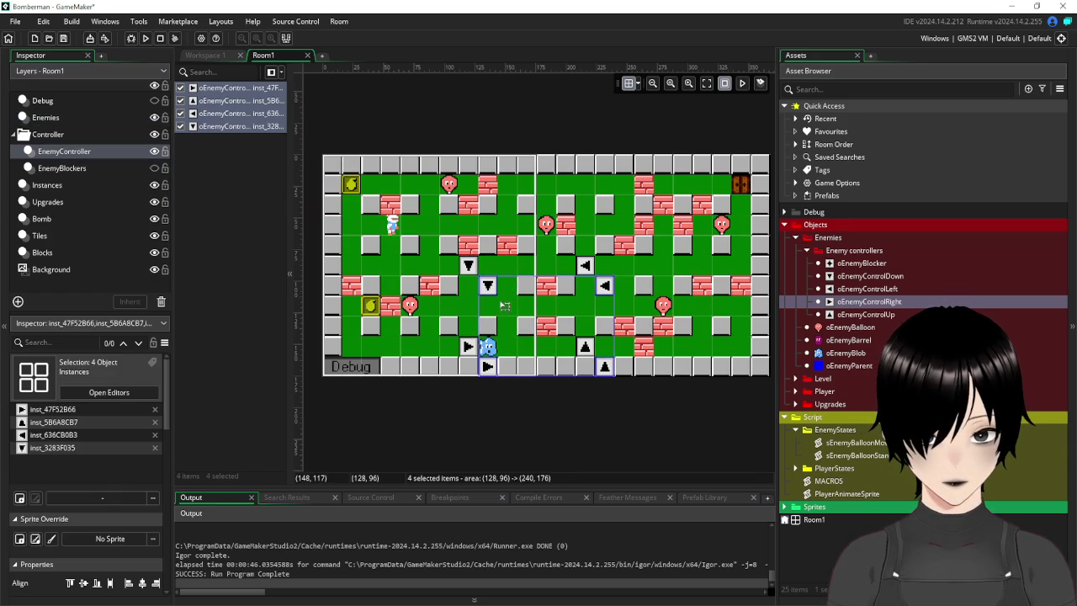
{"action": "key", "text": "ctrl+c"}
{"action": "key", "text": "ctrl+v"}
{"action": "left_click_drag", "start_coordinate": [501, 284], "coordinate": [505, 299]}
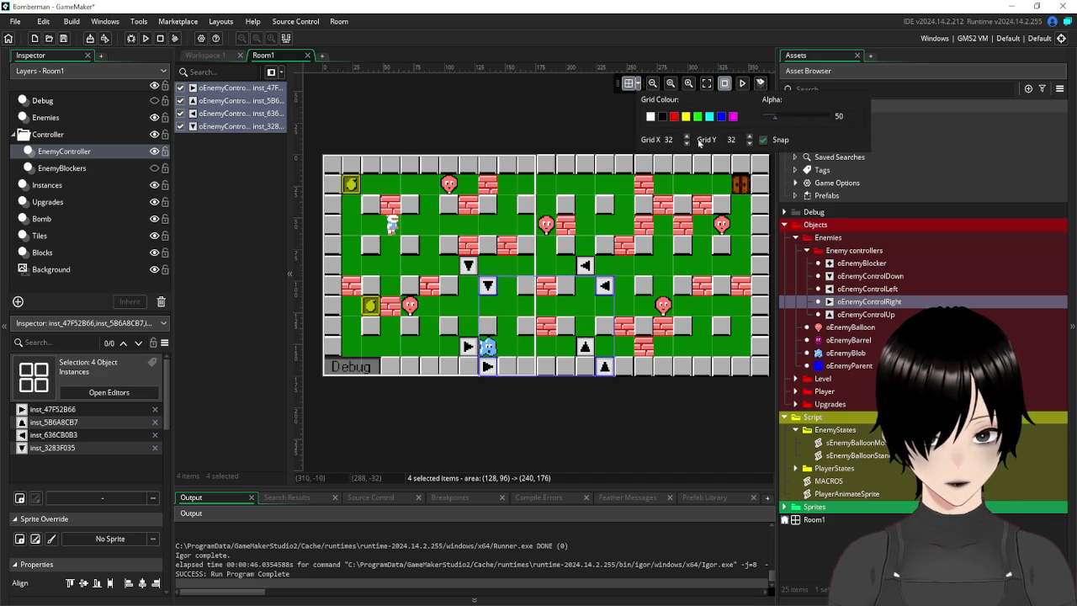
{"action": "type", "text": "16"}
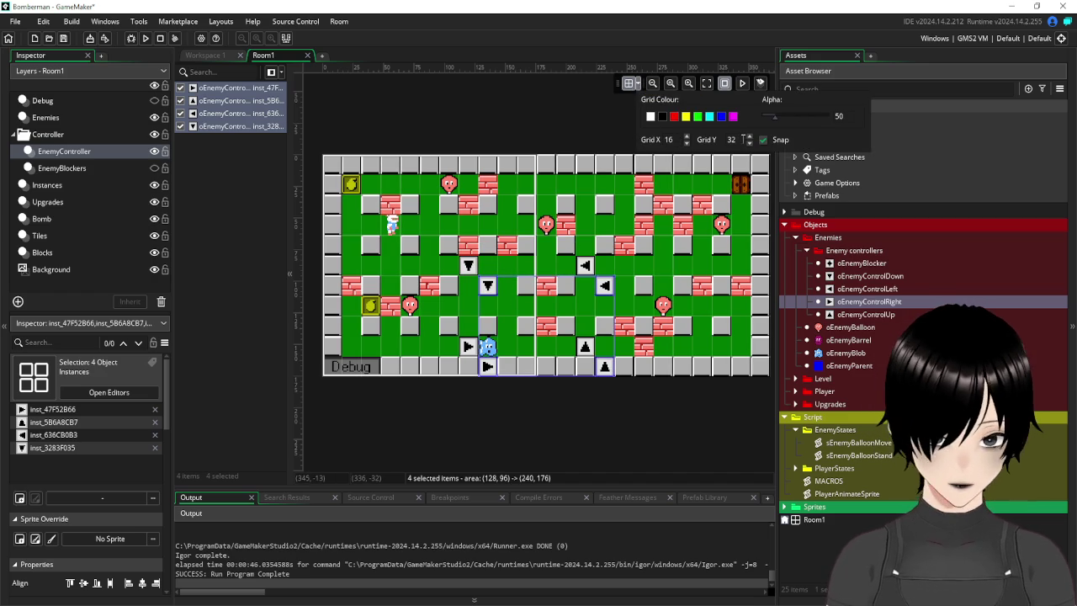
{"action": "type", "text": "16"}
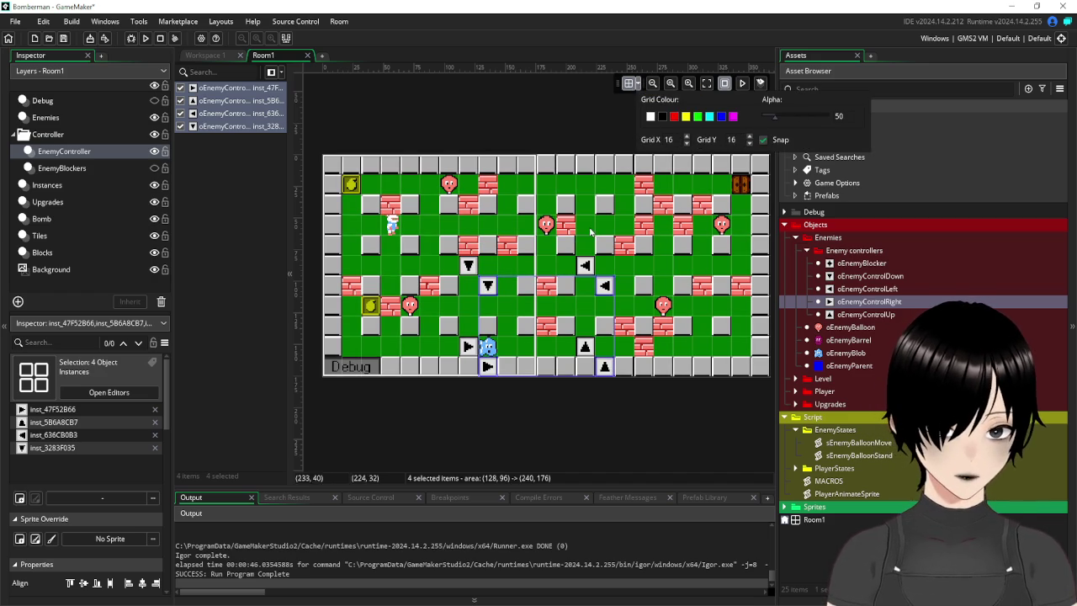
{"action": "left_click_drag", "start_coordinate": [504, 307], "coordinate": [485, 287]}
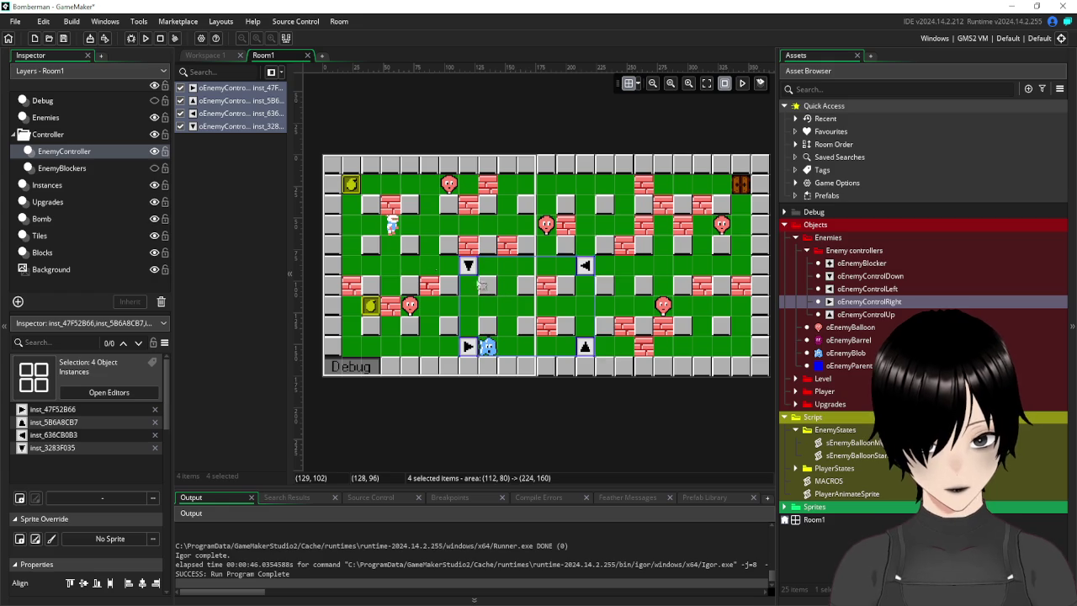
Check the old controllers on the Enemies layer and delete a misplaced right-pointing controller.
{"action": "left_click", "coordinate": [50, 118]}
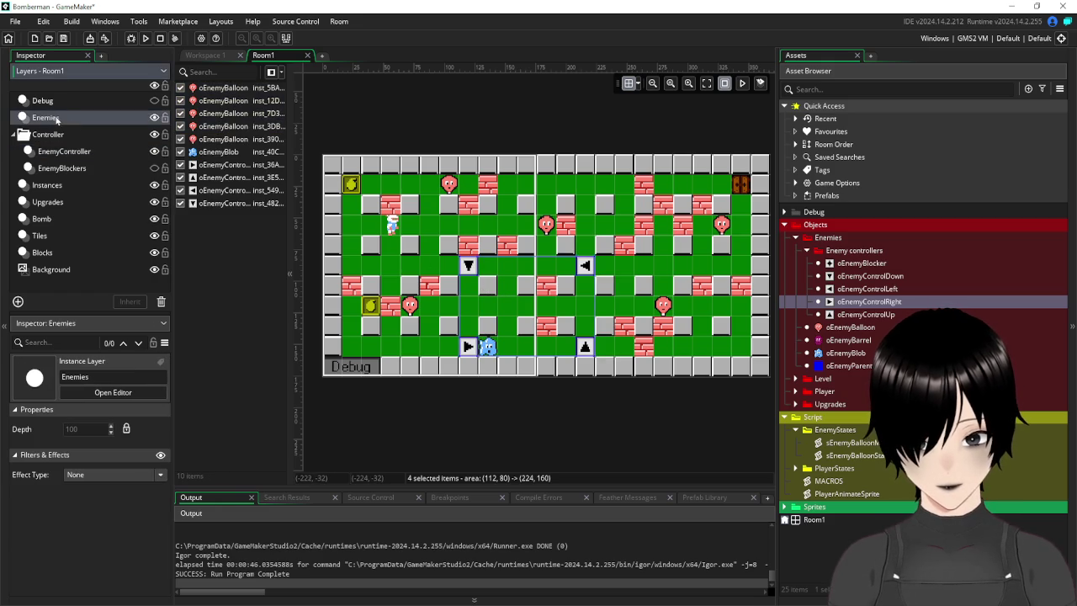
{"action": "left_click", "coordinate": [232, 164]}
{"action": "left_click", "coordinate": [233, 178]}
{"action": "left_click", "coordinate": [231, 192]}
{"action": "left_click", "coordinate": [74, 152]}
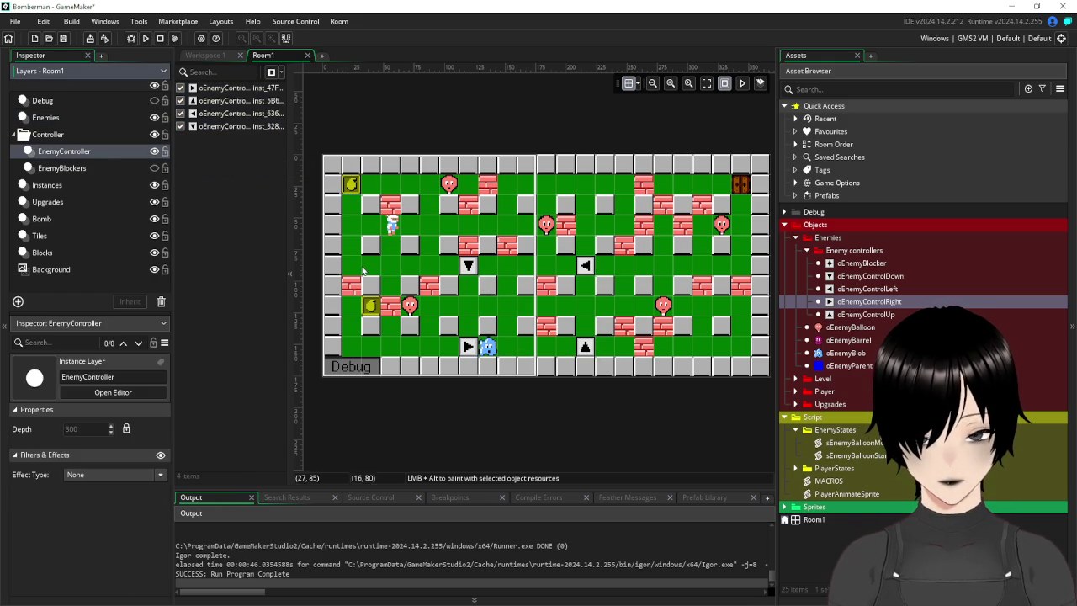
{"action": "left_click", "coordinate": [884, 303]}
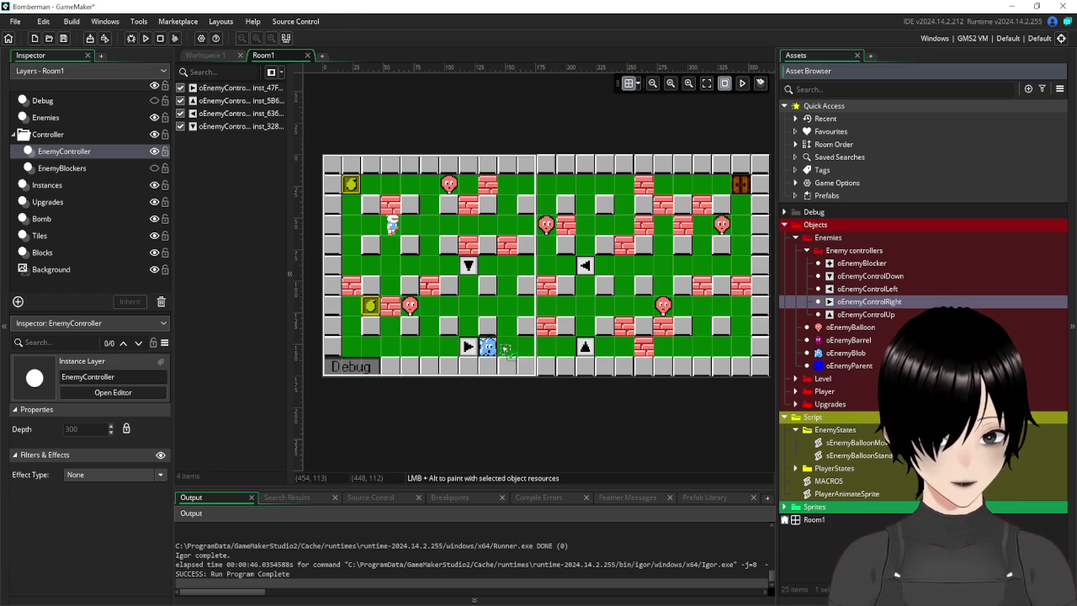
{"action": "left_click", "coordinate": [529, 348]}
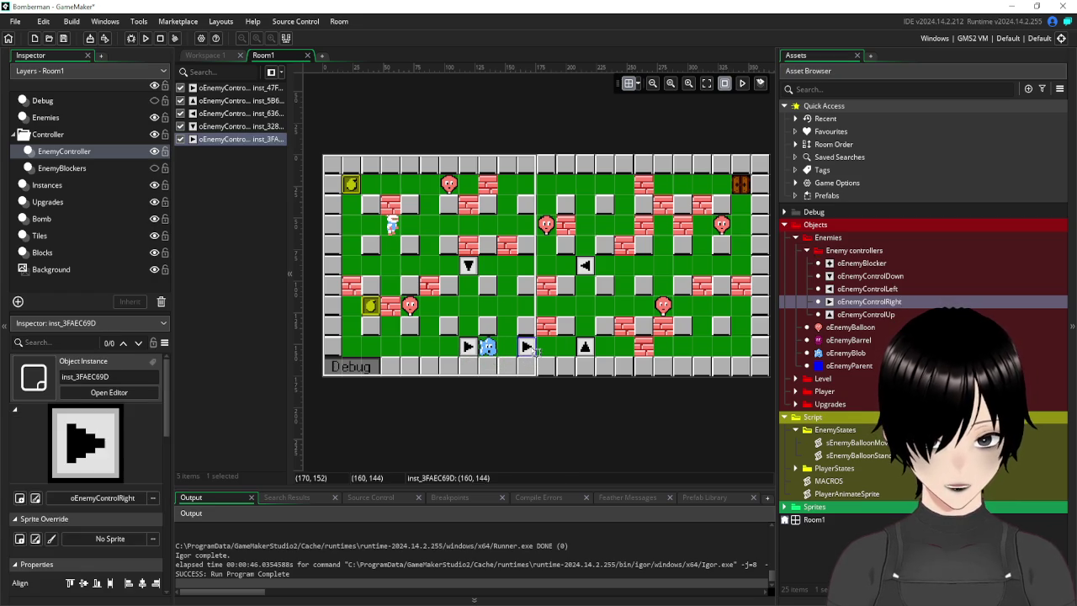
{"action": "key", "text": "Delete"}
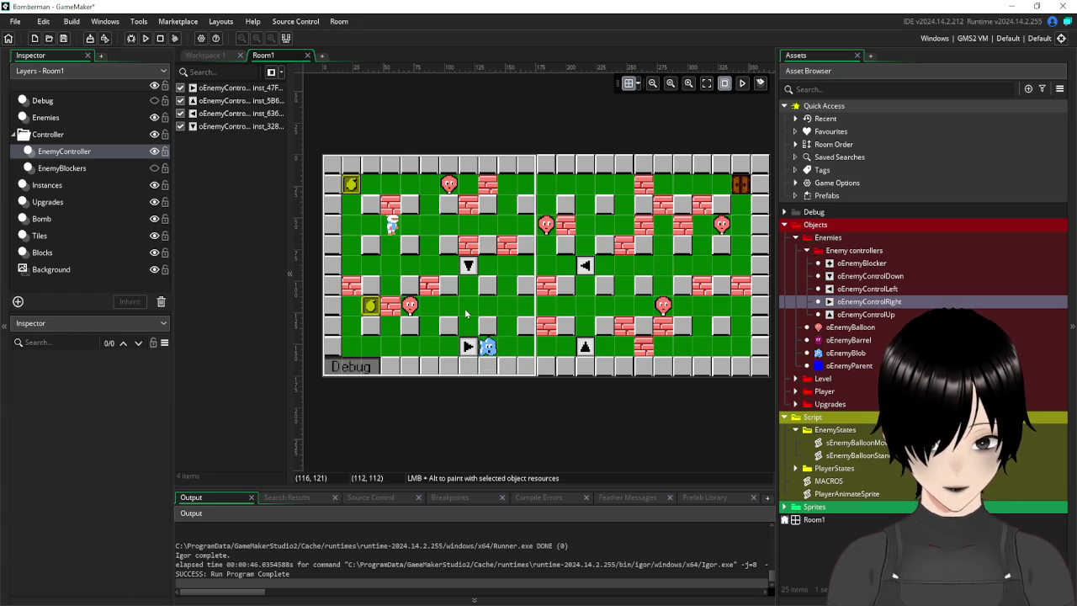
Move the blob up-left one tile and place an oEnemyControlDown beneath it.
{"action": "left_click", "coordinate": [46, 122]}
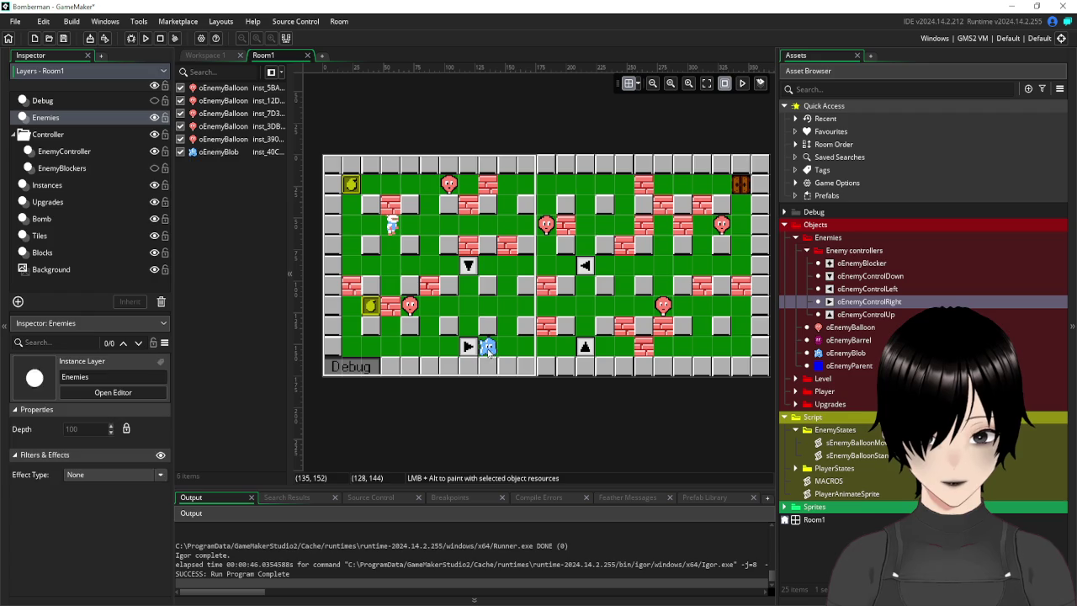
{"action": "left_click_drag", "start_coordinate": [488, 352], "coordinate": [459, 301]}
{"action": "mouse_move", "coordinate": [870, 276]}
{"action": "left_mouse_down"}
{"action": "mouse_move", "coordinate": [734, 306]}
{"action": "mouse_move", "coordinate": [480, 319]}
{"action": "mouse_move", "coordinate": [869, 289]}
{"action": "left_mouse_up"}
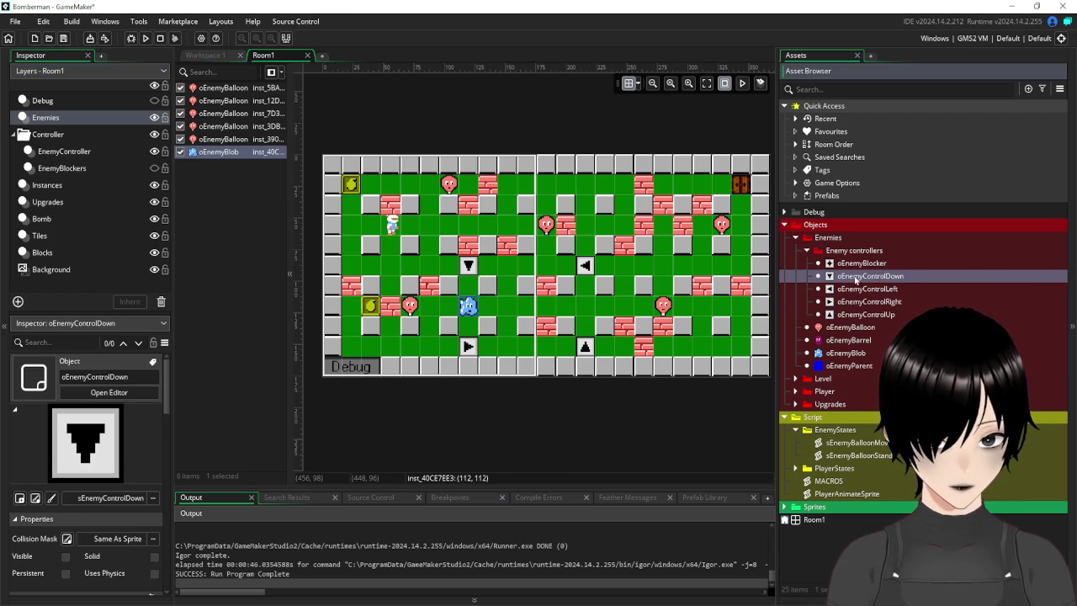
{"action": "left_click", "coordinate": [67, 152]}
{"action": "left_click_drag", "start_coordinate": [904, 286], "coordinate": [469, 309]}
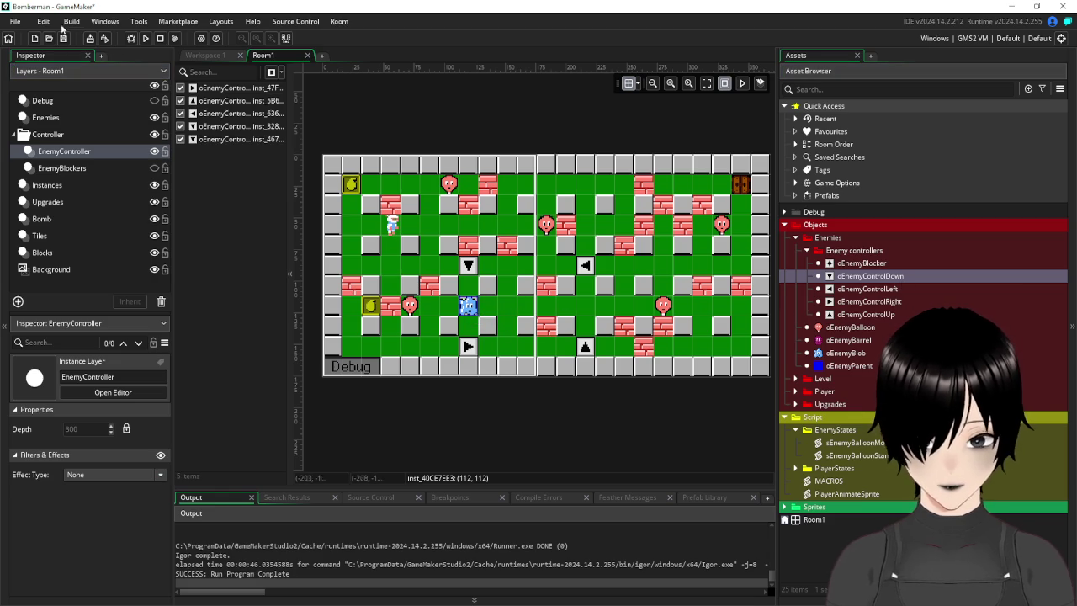
{"action": "left_click", "coordinate": [144, 39]}
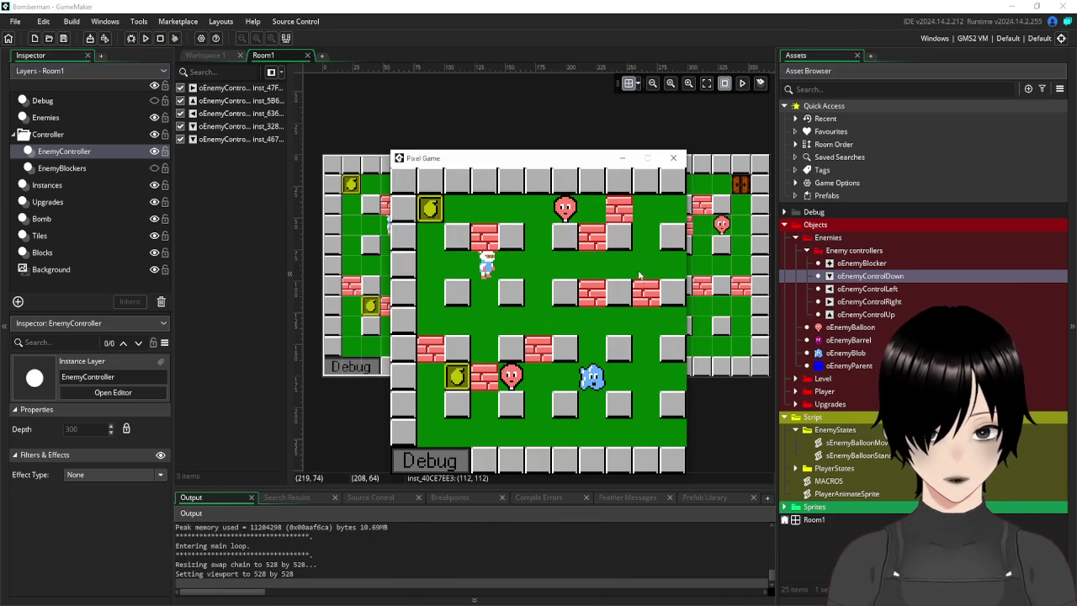
{"action": "key", "text": "Down"}
{"action": "key", "text": "Right"}
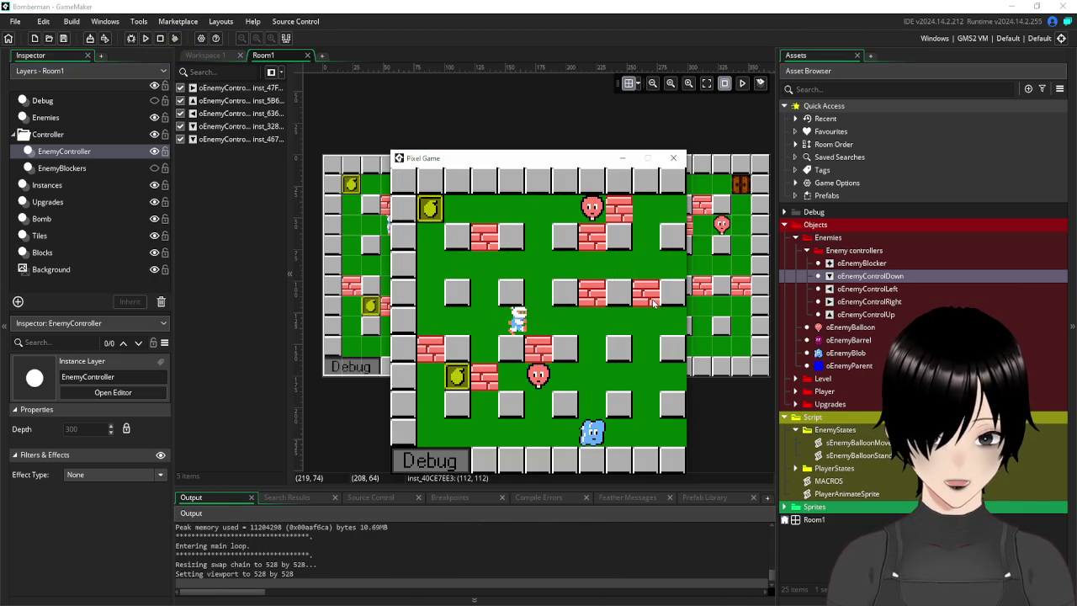
{"action": "key", "text": "Right"}
{"action": "key", "text": "Right"}
{"action": "key", "text": "space"}
{"action": "key", "text": "Left"}
{"action": "key", "text": "Down"}
{"action": "key", "text": "Up"}
{"action": "key", "text": "Right"}
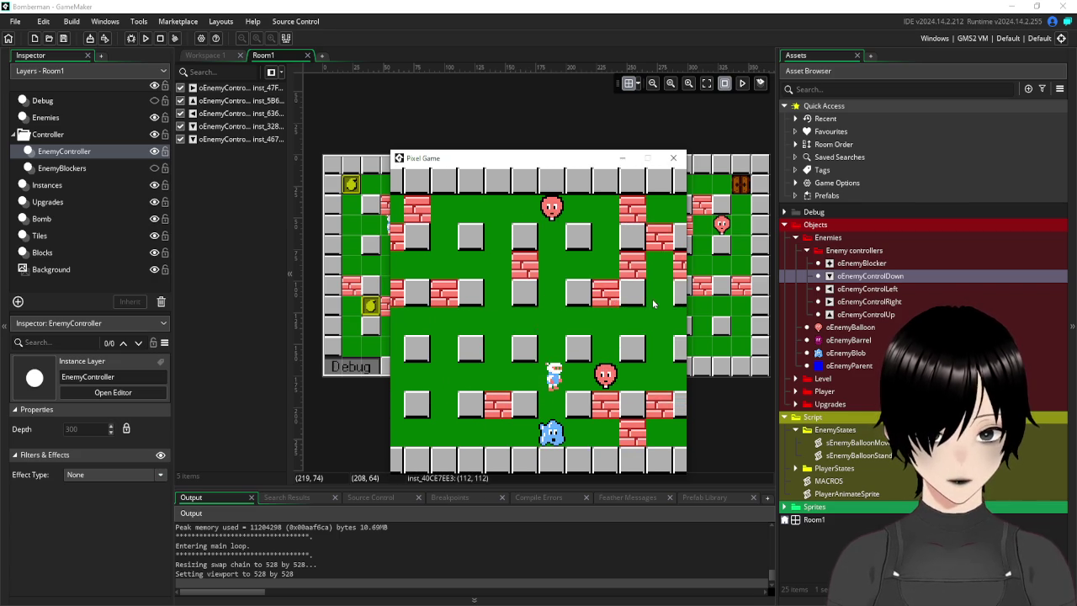
{"action": "key", "text": "Right"}
{"action": "key", "text": "space"}
{"action": "key", "text": "Left"}
{"action": "key", "text": "Up"}
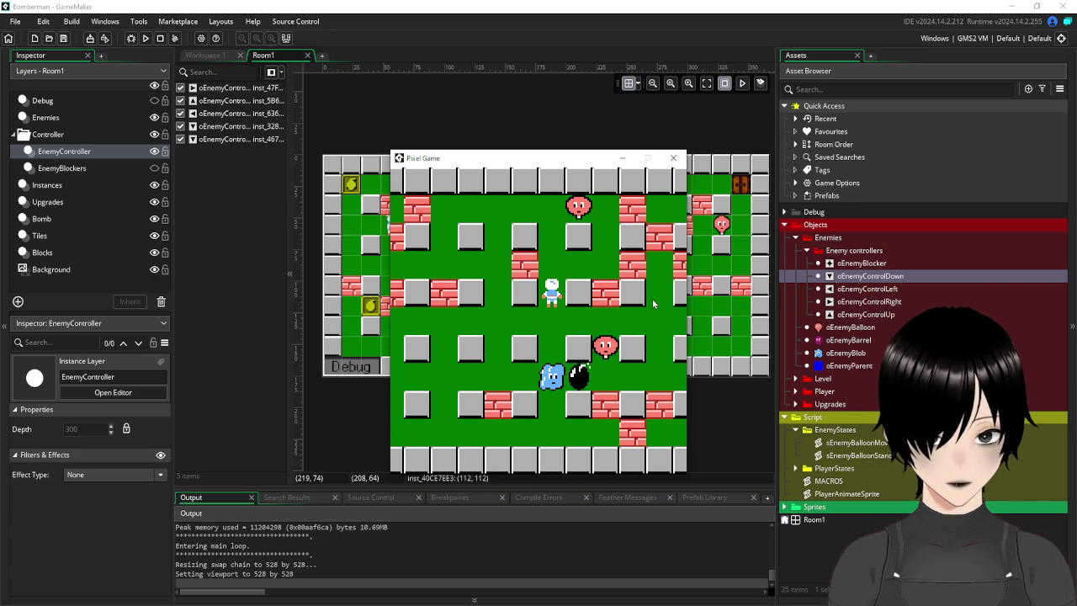
{"action": "key", "text": "Up"}
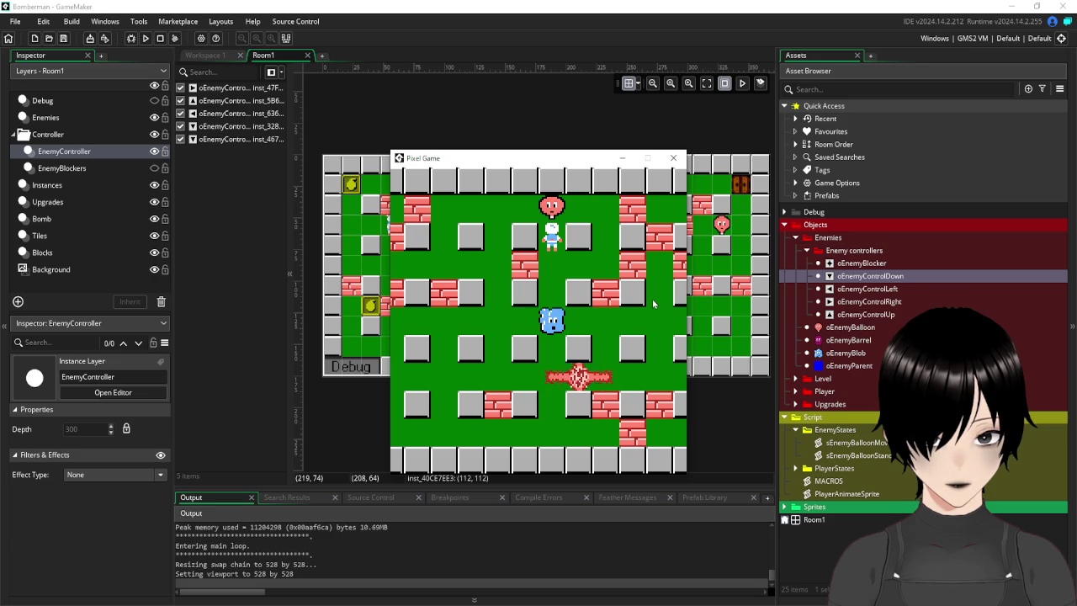
{"action": "key", "text": "Down"}
{"action": "key", "text": "Up"}
{"action": "key", "text": "Left"}
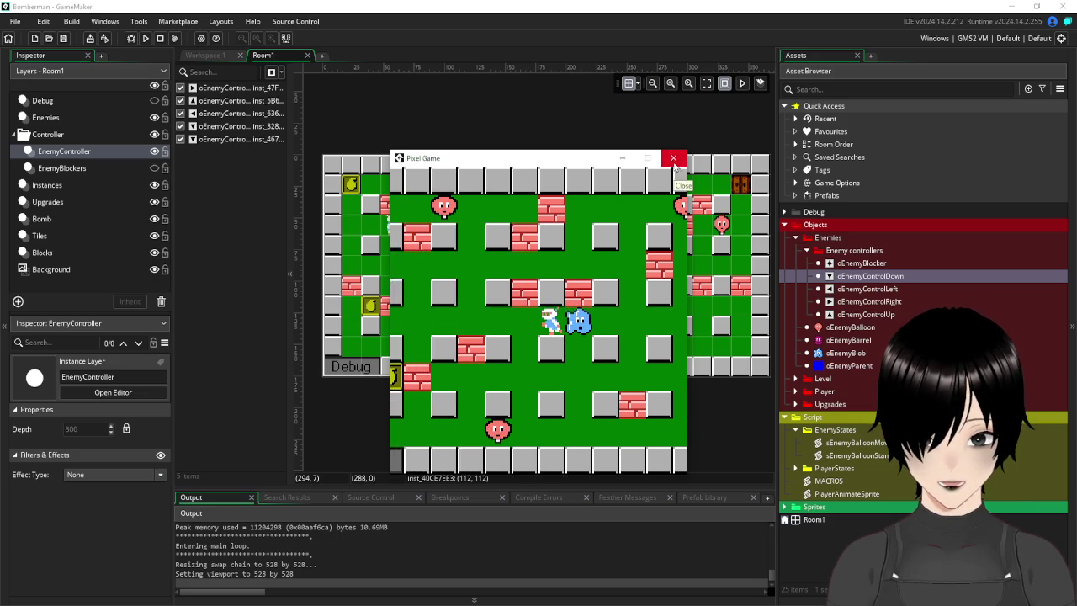
{"action": "left_click", "coordinate": [673, 160]}
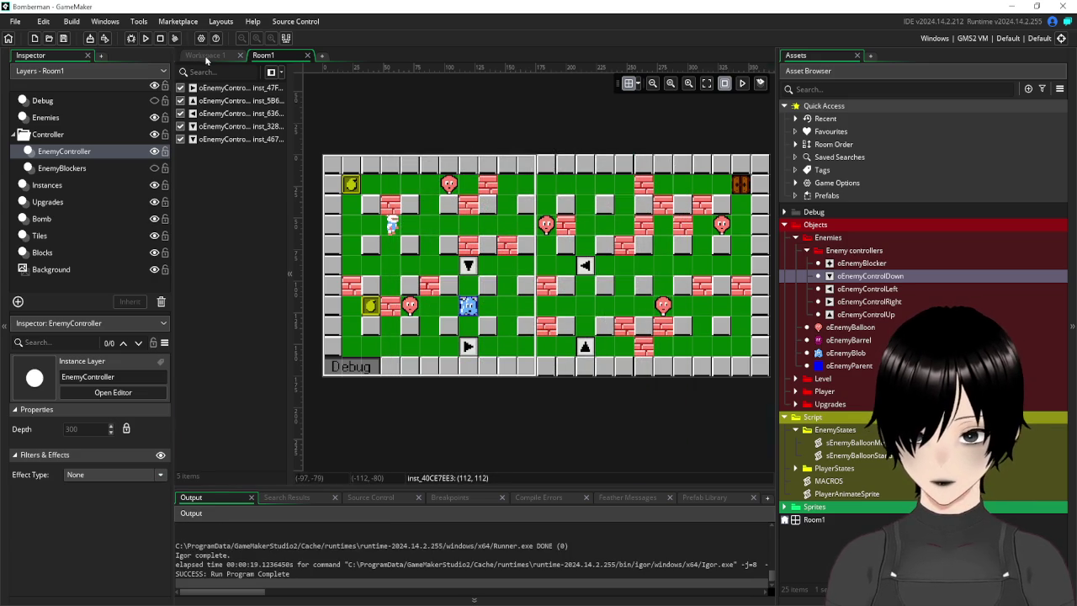
Check the dead=false variable in oEnemyBlob's Create event, then open its Step code.
{"action": "left_click", "coordinate": [206, 56]}
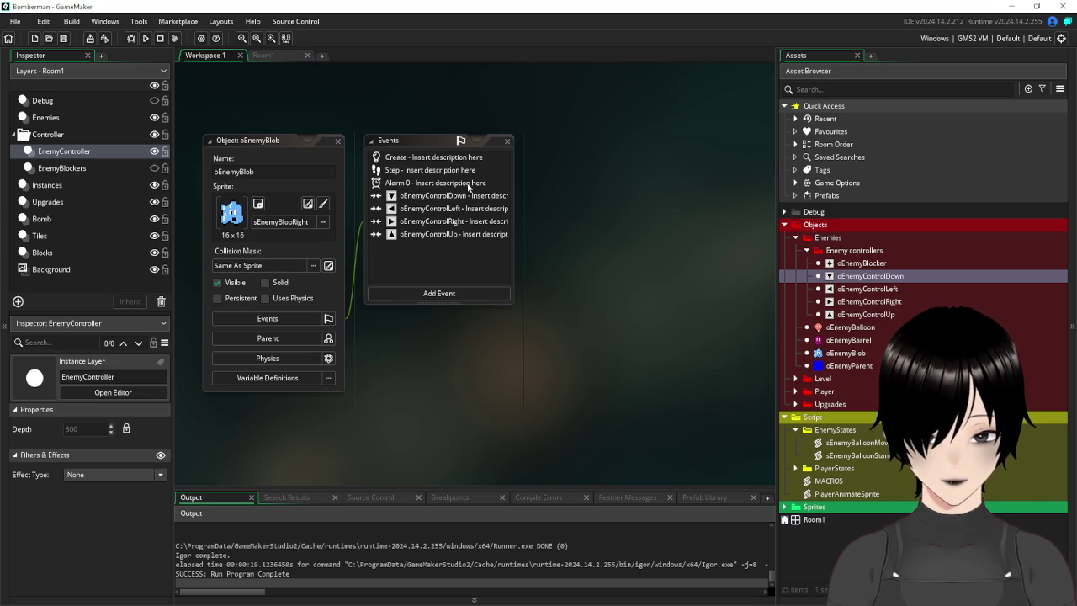
{"action": "double_click", "coordinate": [416, 159]}
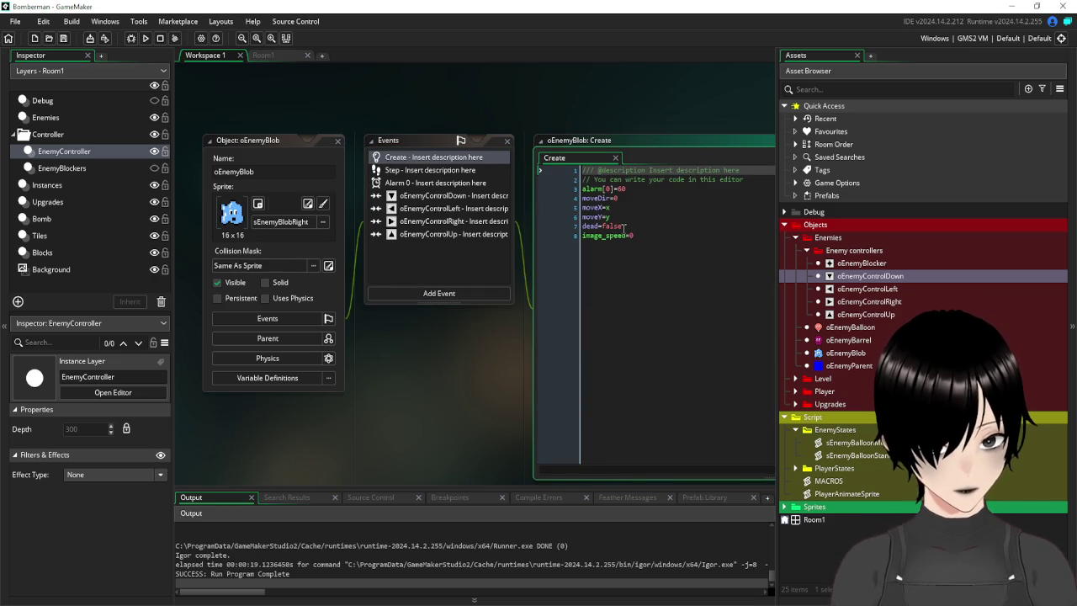
{"action": "left_click_drag", "start_coordinate": [623, 226], "coordinate": [545, 226]}
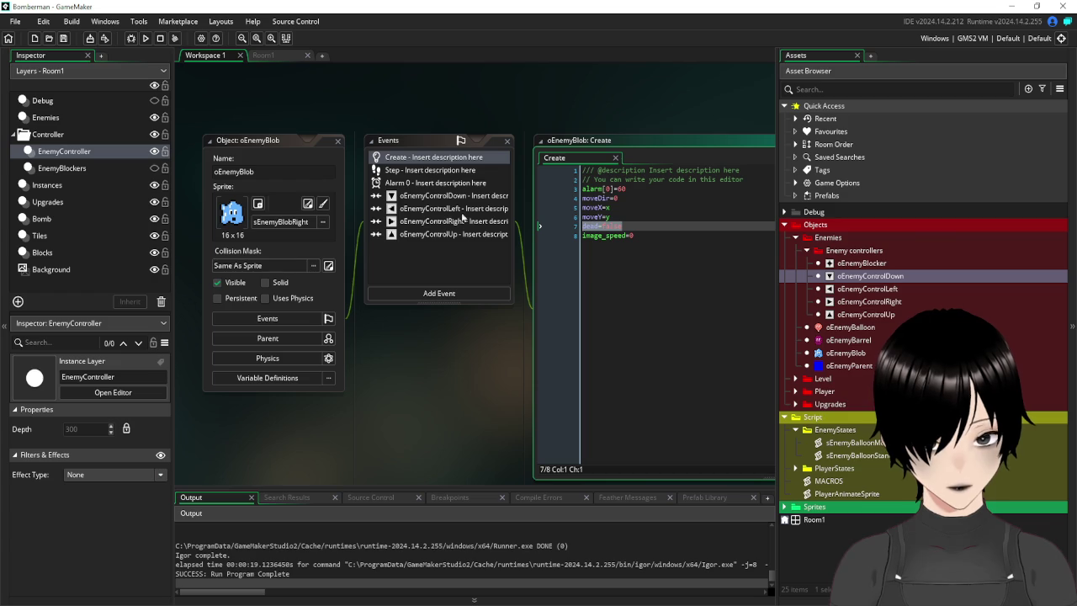
{"action": "double_click", "coordinate": [430, 170]}
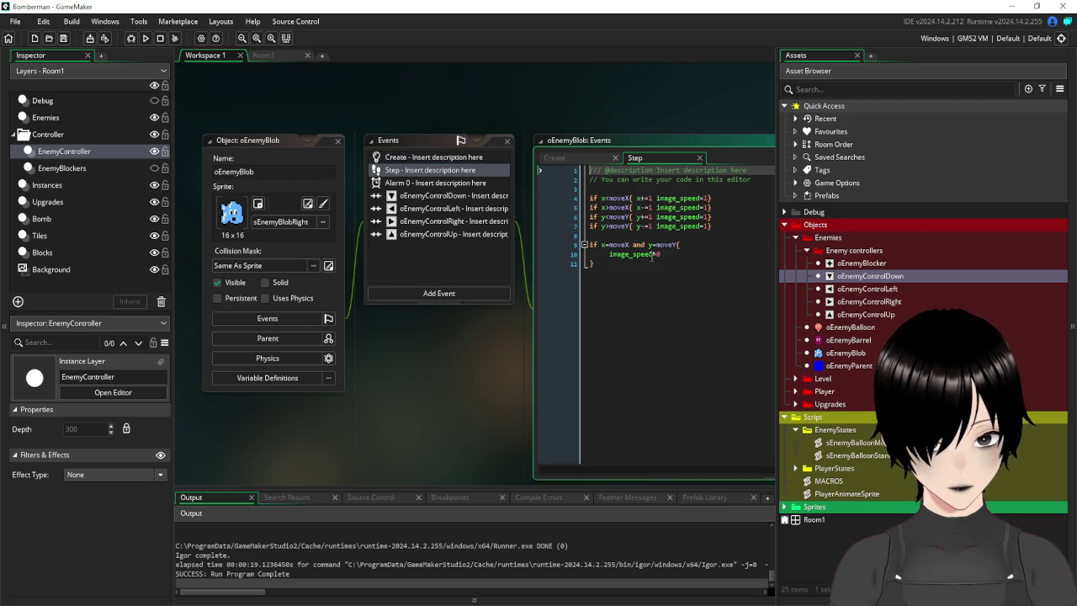
Start a new Step condition using the PLAYER_OBJECT macro, confirming its name in MACROS.
{"action": "left_click", "coordinate": [674, 279]}
{"action": "key", "text": "Return"}
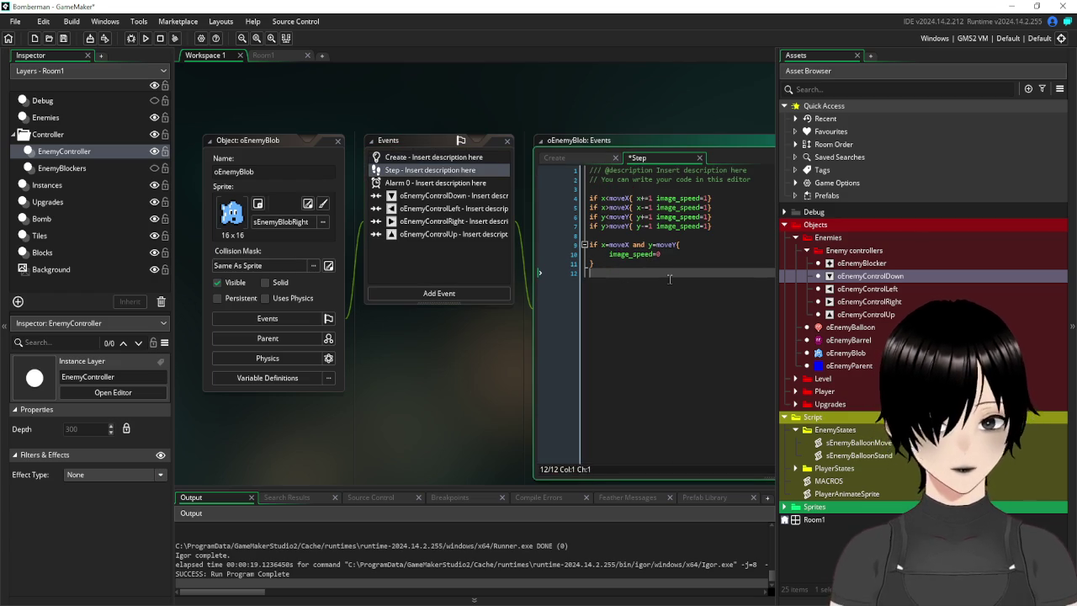
{"action": "type", "text": "if playerx"}
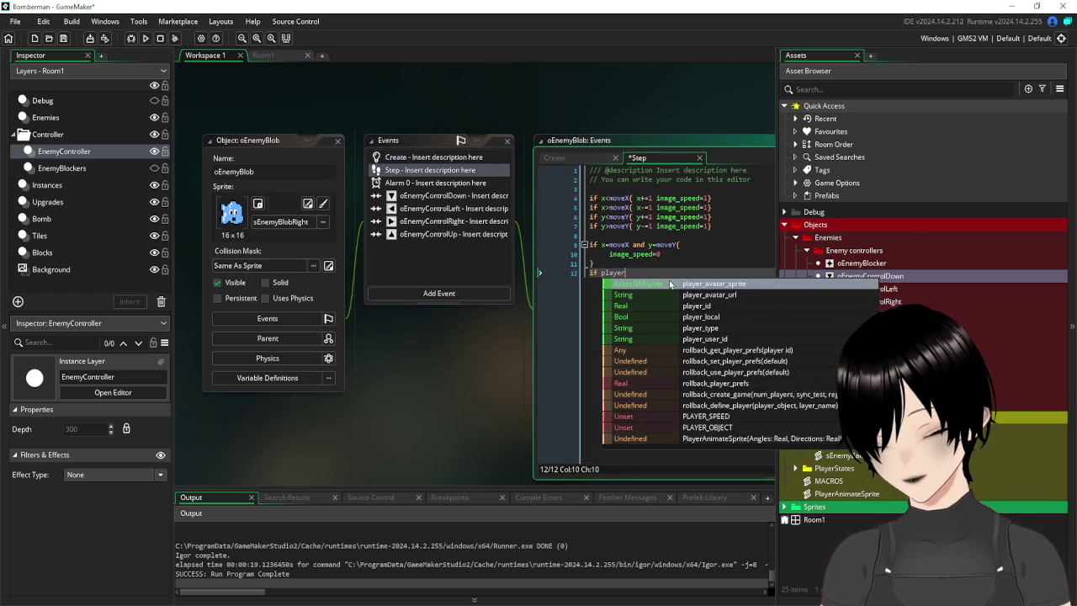
{"action": "key", "text": "BackSpace"}
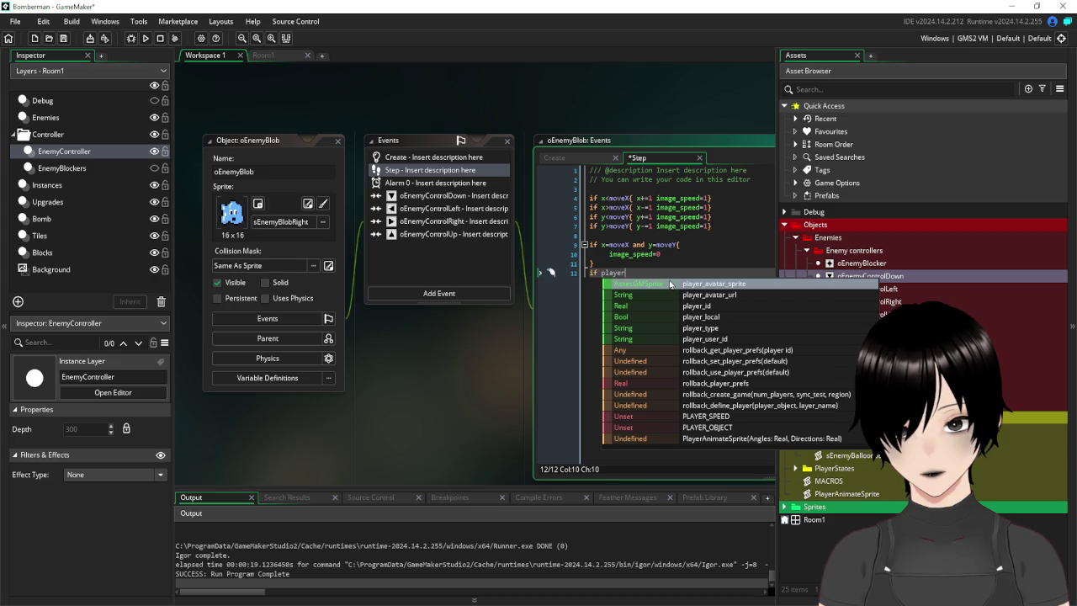
{"action": "key", "text": "BackSpace"}
{"action": "key", "text": "BackSpace"}
{"action": "key", "text": "BackSpace"}
{"action": "key", "text": "BackSpace"}
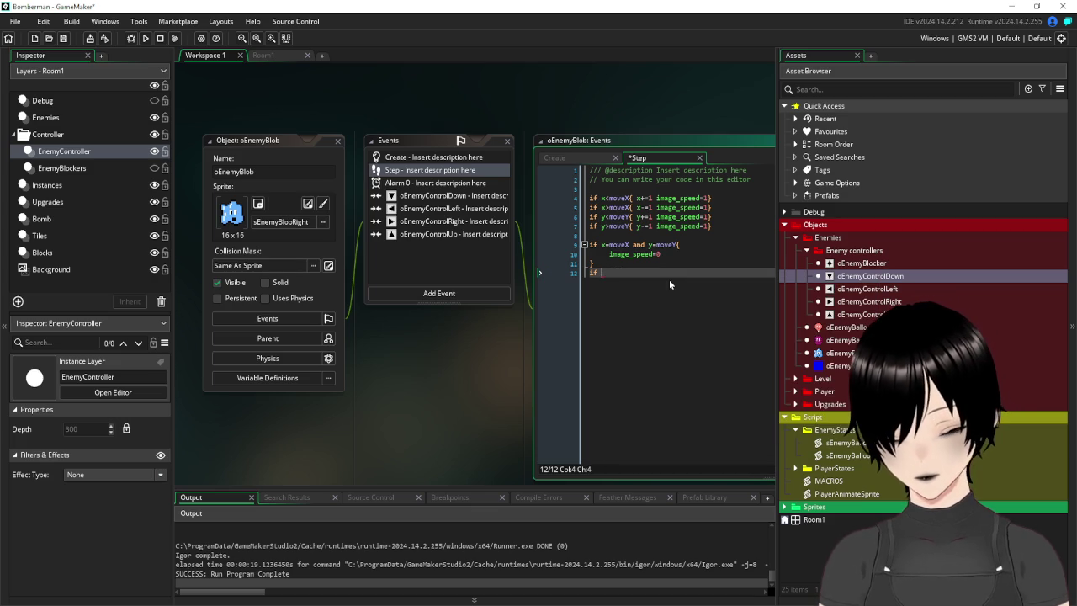
{"action": "type", "text": "ob"}
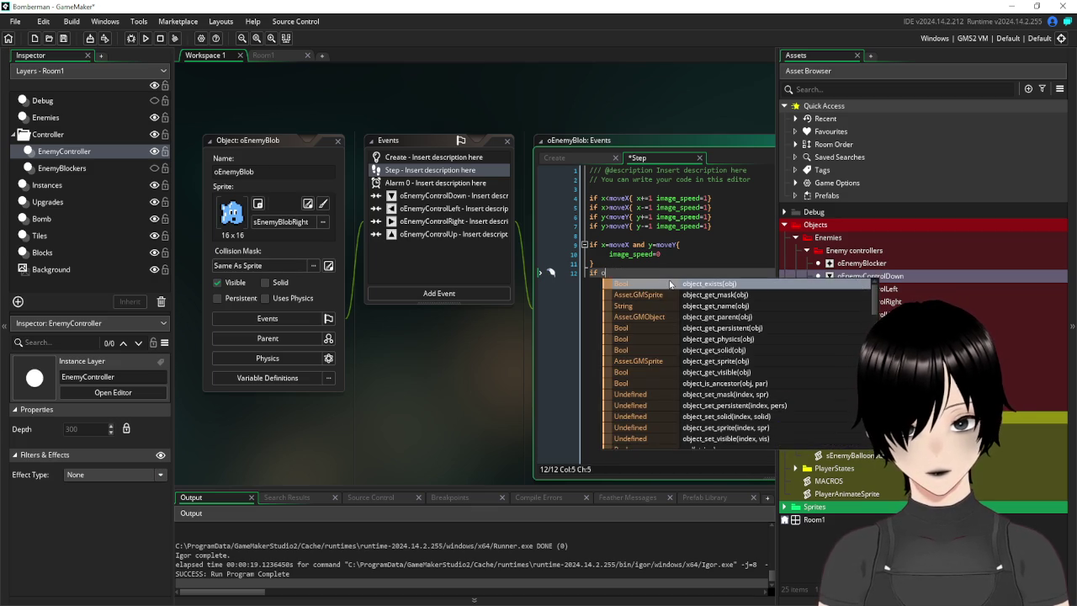
{"action": "key", "text": "BackSpace"}
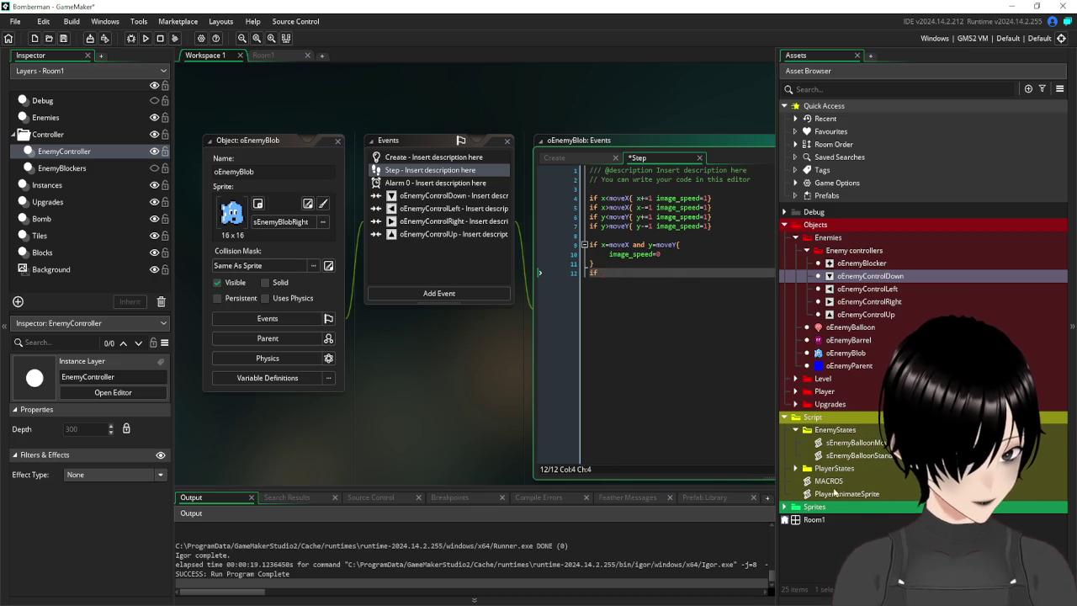
{"action": "double_click", "coordinate": [829, 481]}
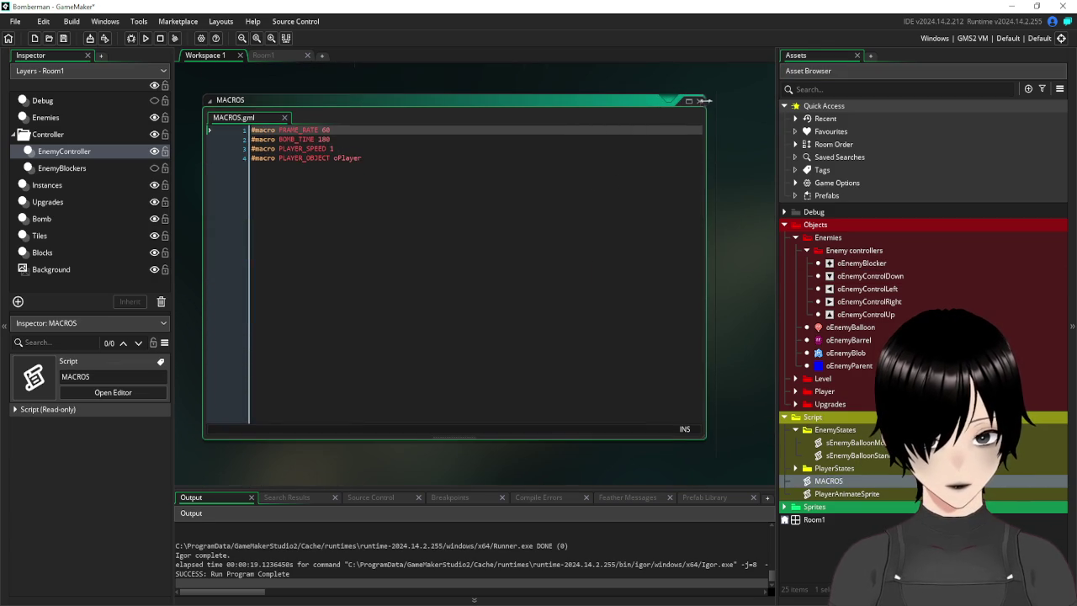
{"action": "left_click", "coordinate": [699, 103]}
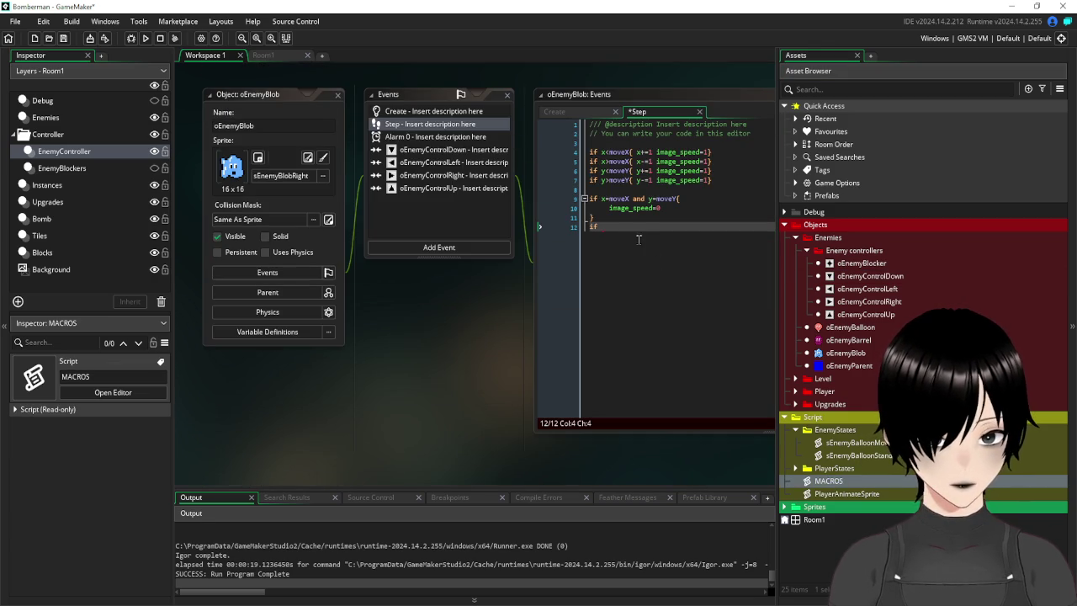
{"action": "type", "text": "PLAYER"}
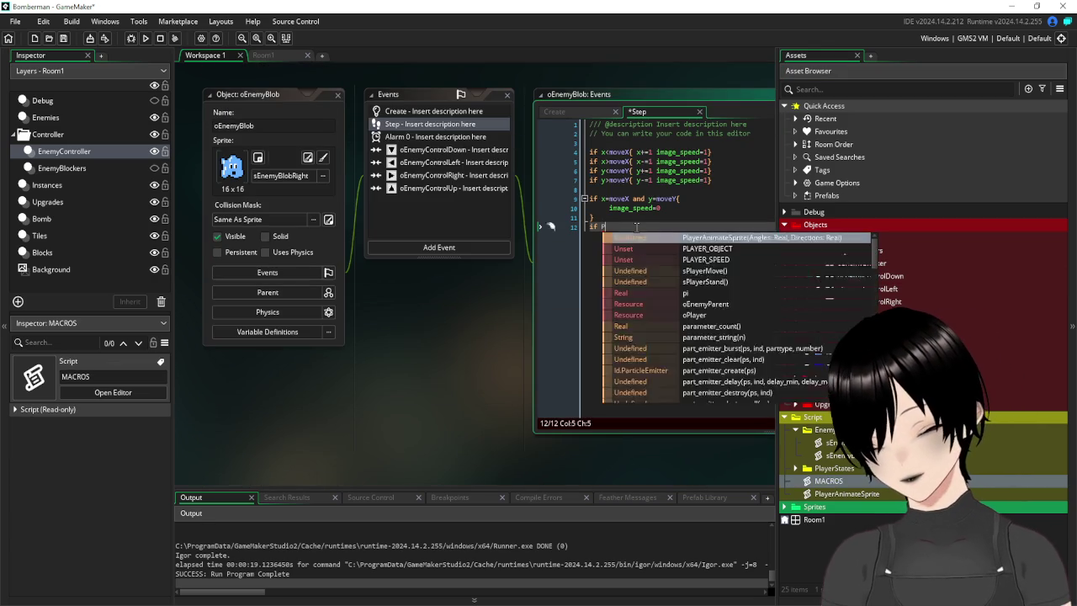
{"action": "key", "text": "Return"}
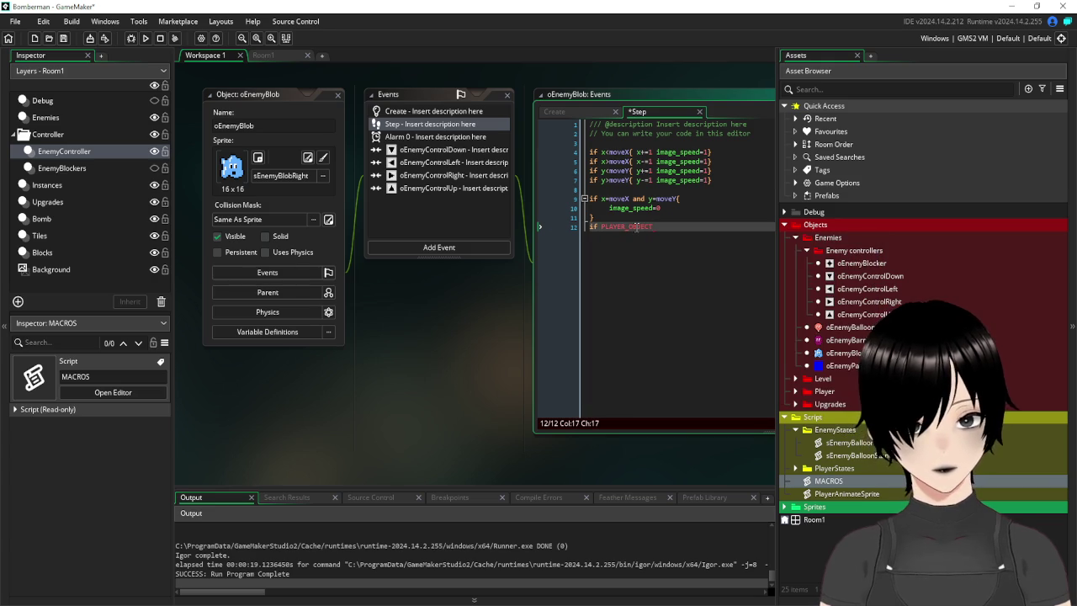
Set sprite_index to sEnemyBlobLeft when PLAYER_OBJECT.x<x and sEnemyBlobRight when >x.
{"action": "type", "text": ".x"}
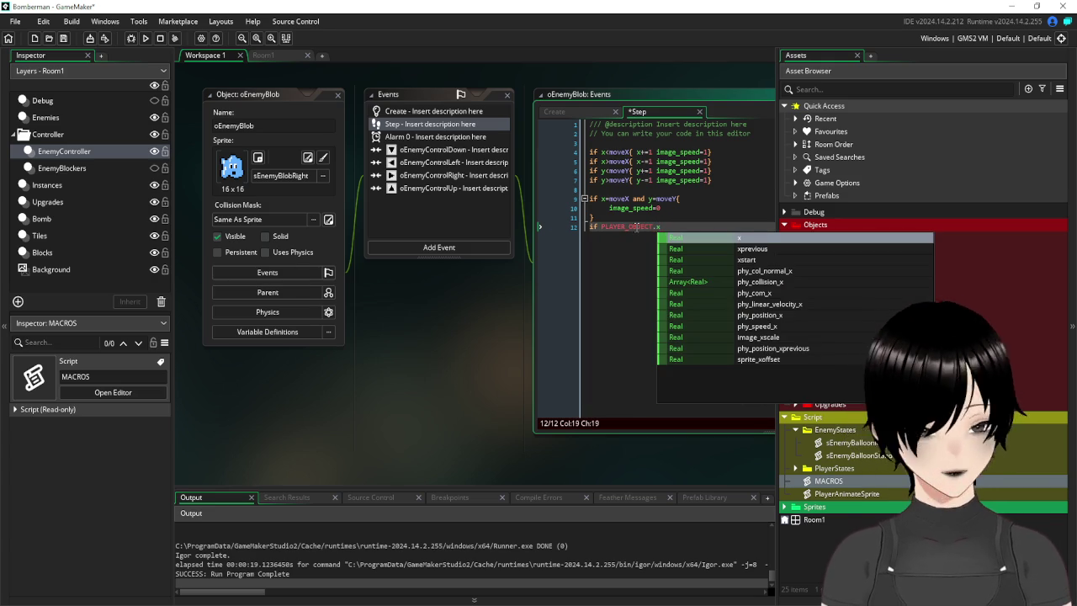
{"action": "type", "text": "<"}
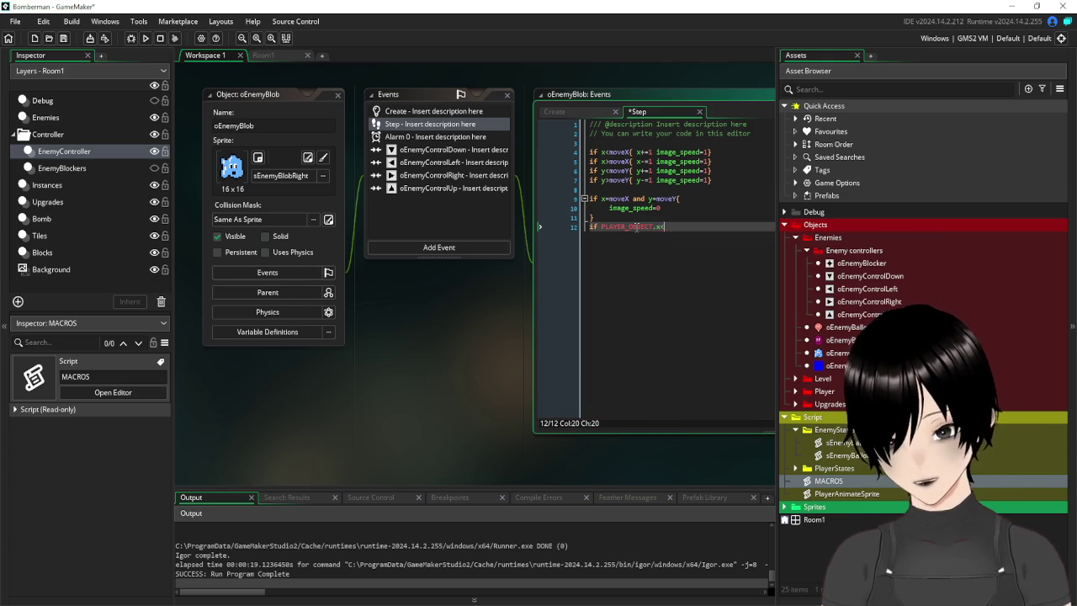
{"action": "type", "text": "x"}
{"action": "type", "text": " spr"}
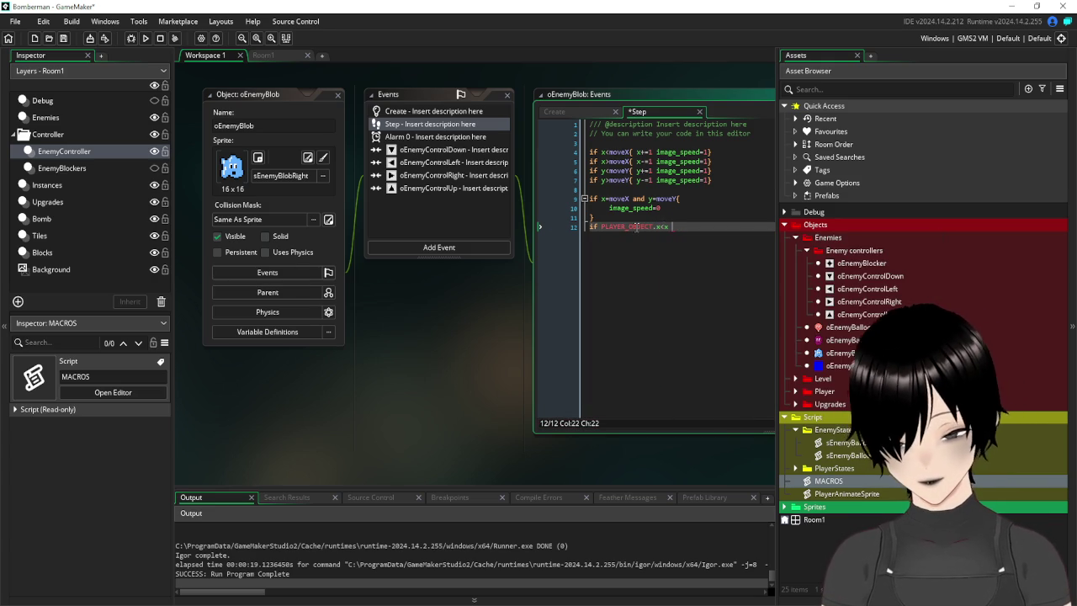
{"action": "type", "text": "ite_"}
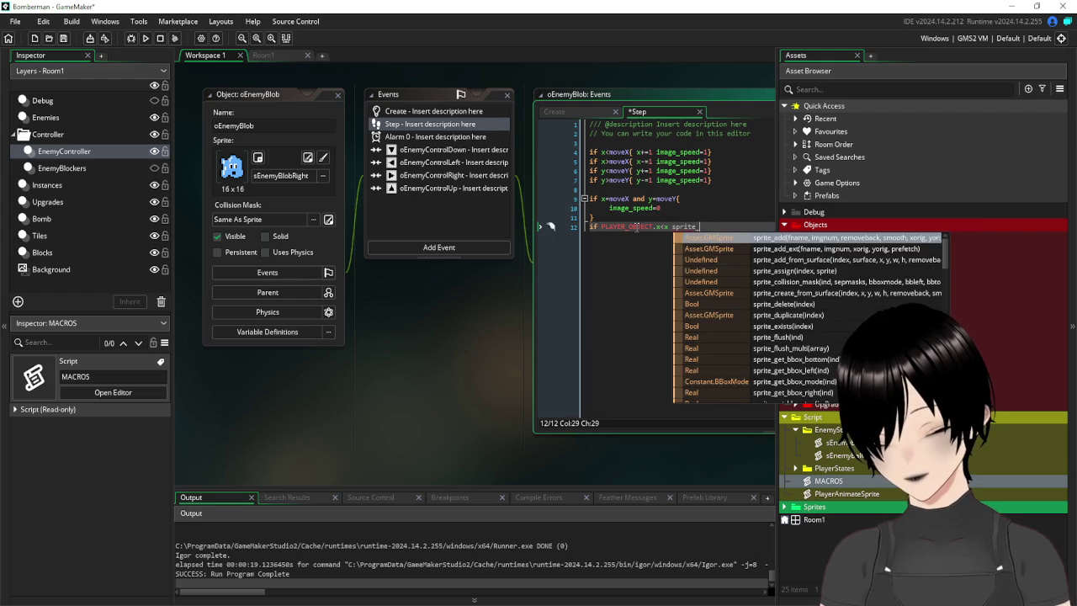
{"action": "type", "text": "index="}
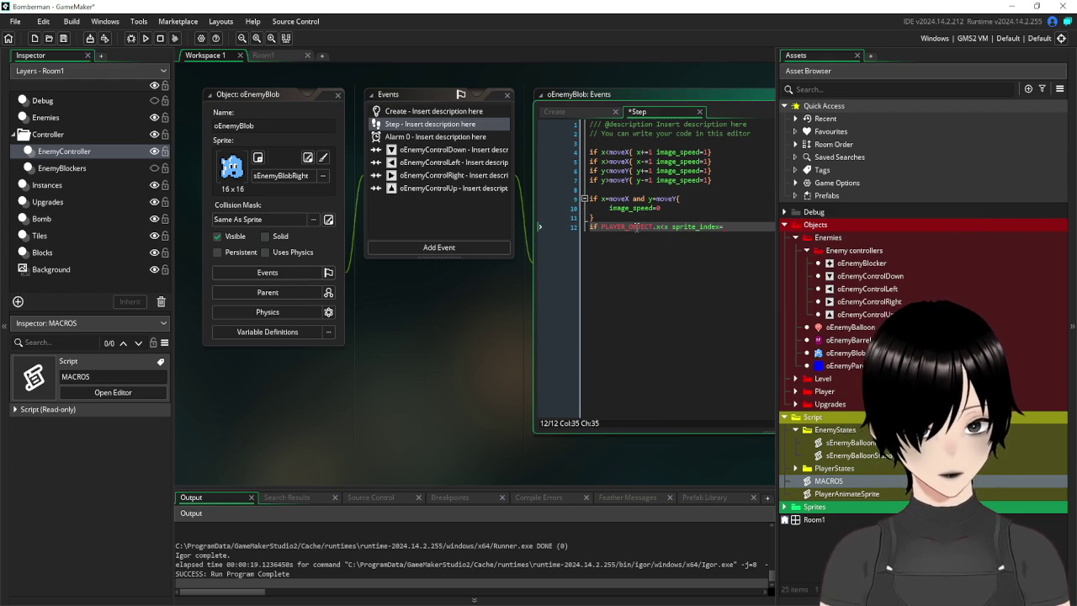
{"action": "type", "text": "sEnemy"}
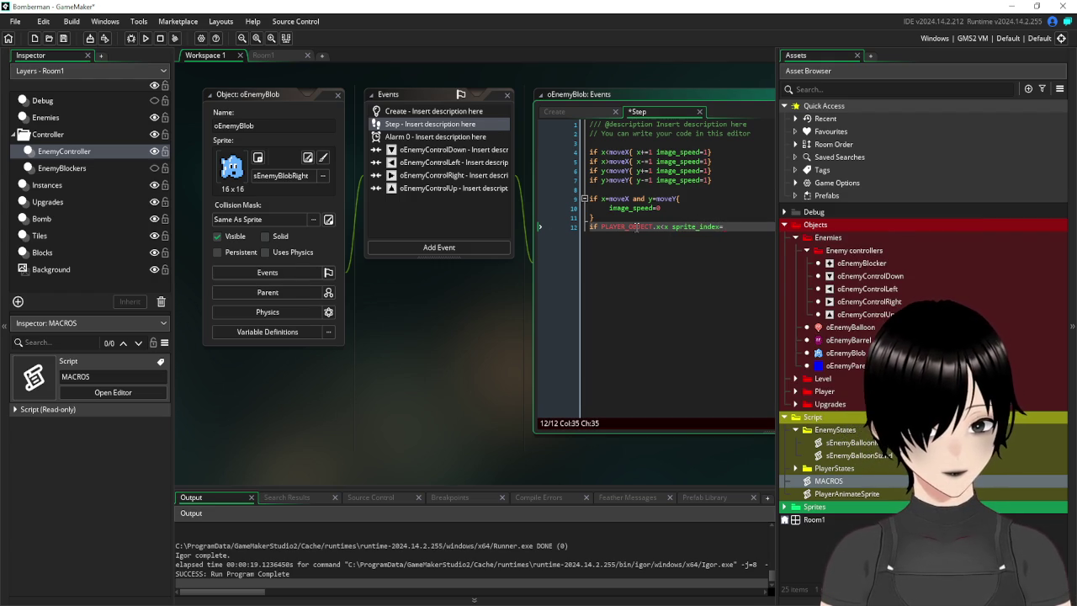
{"action": "type", "text": "B"}
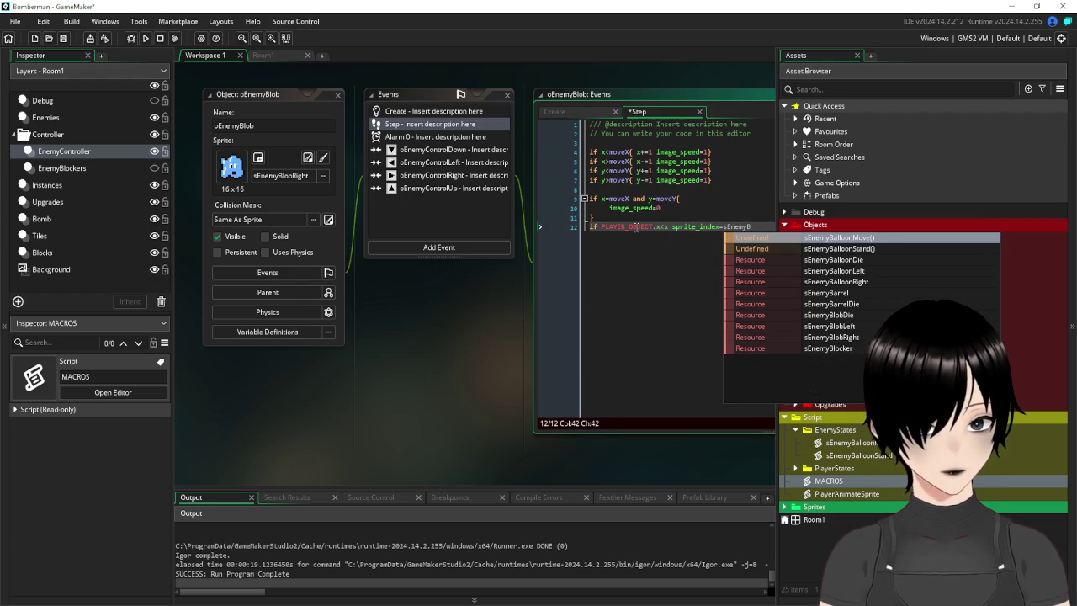
{"action": "type", "text": "lob"}
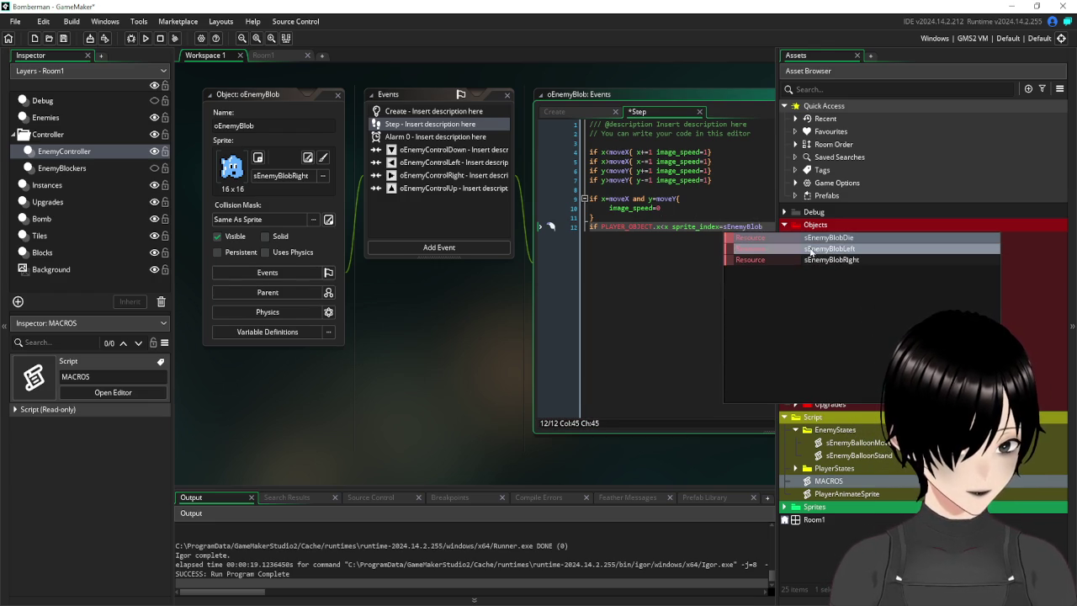
{"action": "left_click", "coordinate": [810, 250]}
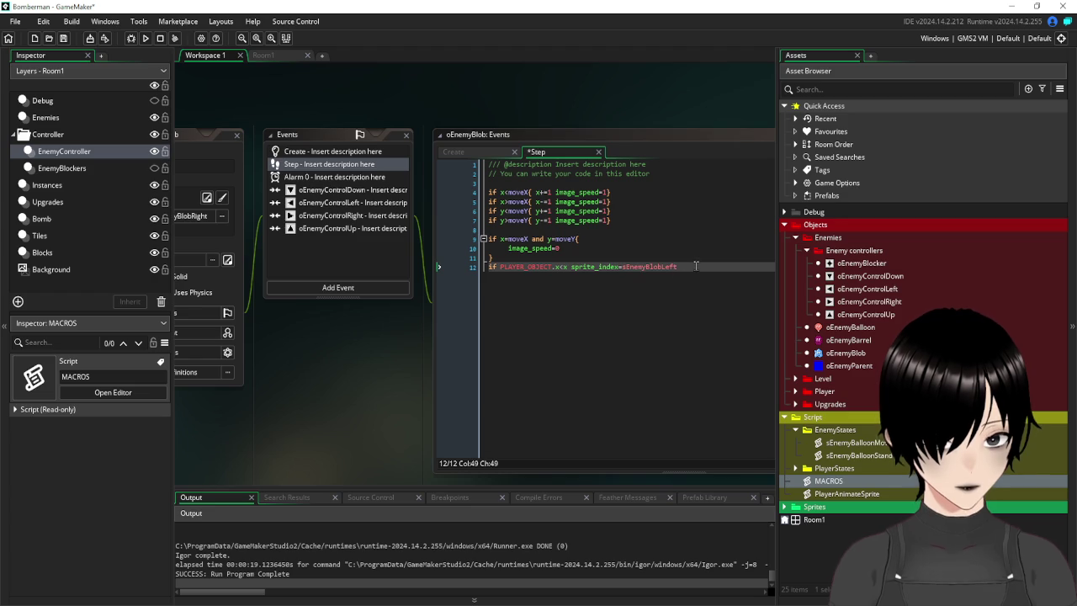
{"action": "left_click_drag", "start_coordinate": [696, 266], "coordinate": [439, 267]}
{"action": "left_click", "coordinate": [699, 266]}
{"action": "key", "text": "Return"}
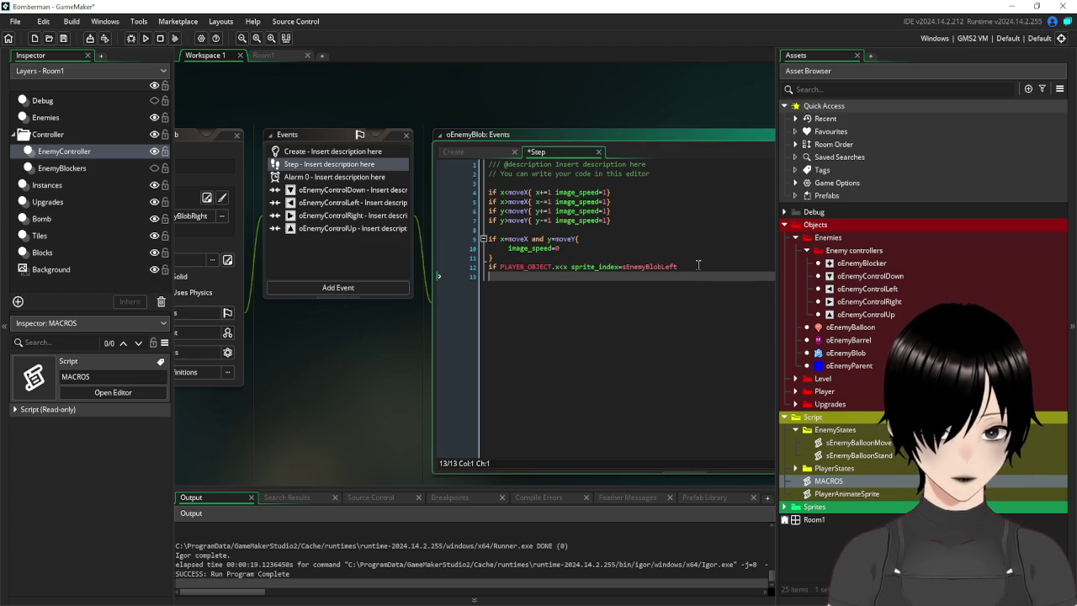
{"action": "type", "text": "if PLAYER_OBJECT.x<x sprite_index=sEnemyBlobLeft"}
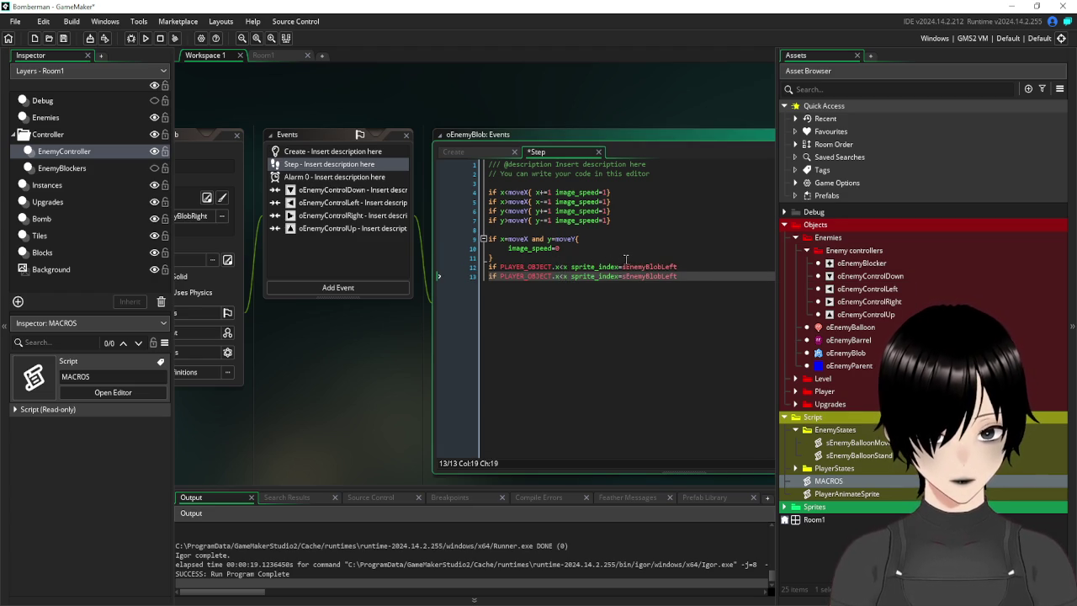
{"action": "key", "text": "BackSpace"}
{"action": "type", "text": ">"}
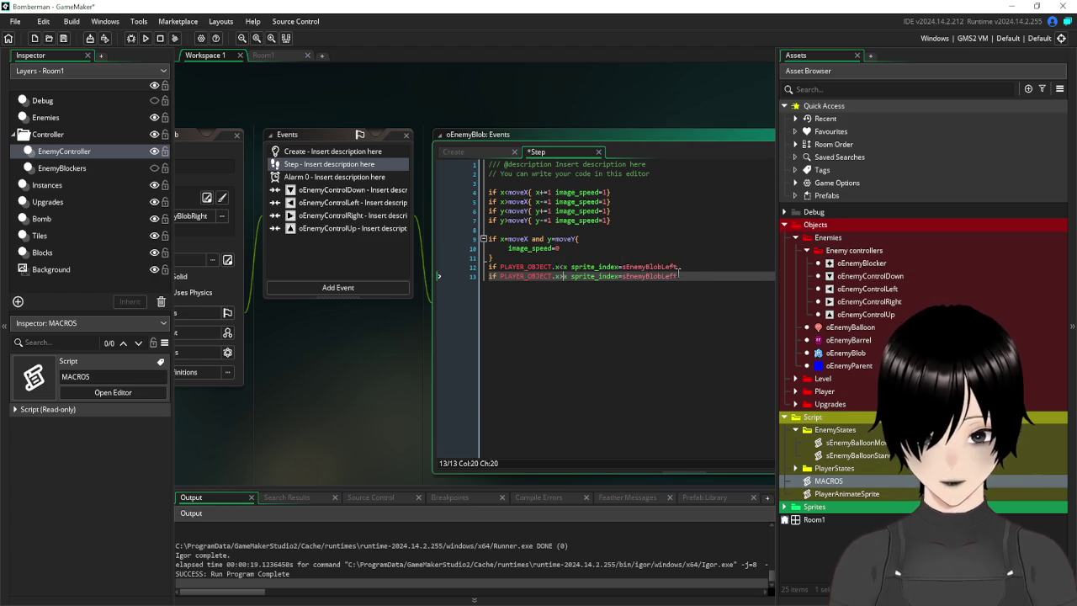
{"action": "left_click_drag", "start_coordinate": [685, 276], "coordinate": [651, 276]}
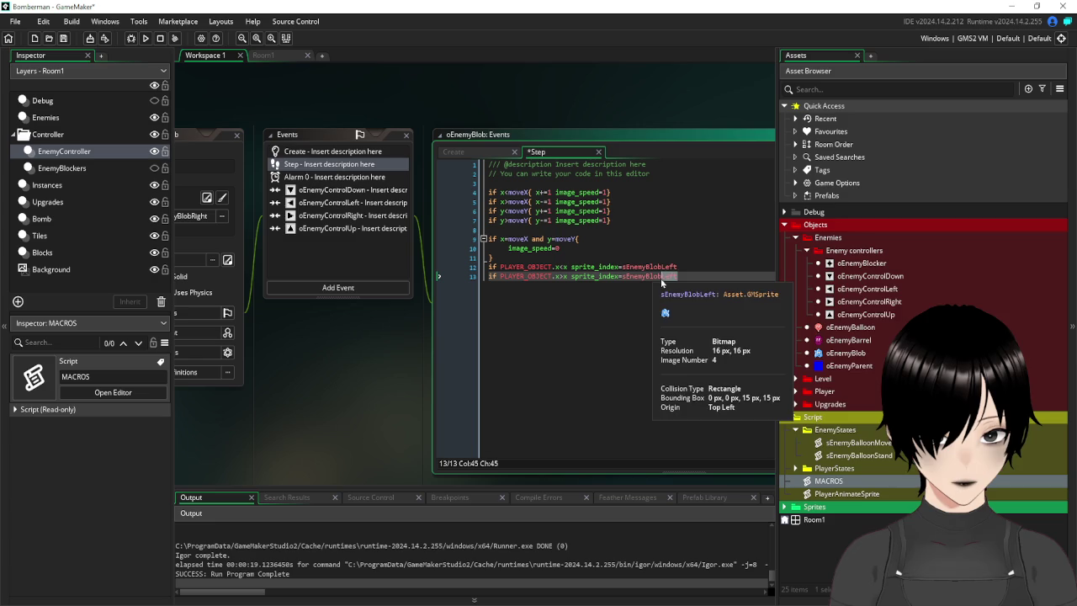
{"action": "key", "text": "BackSpace"}
{"action": "type", "text": "Righ"}
{"action": "left_click", "coordinate": [734, 311]}
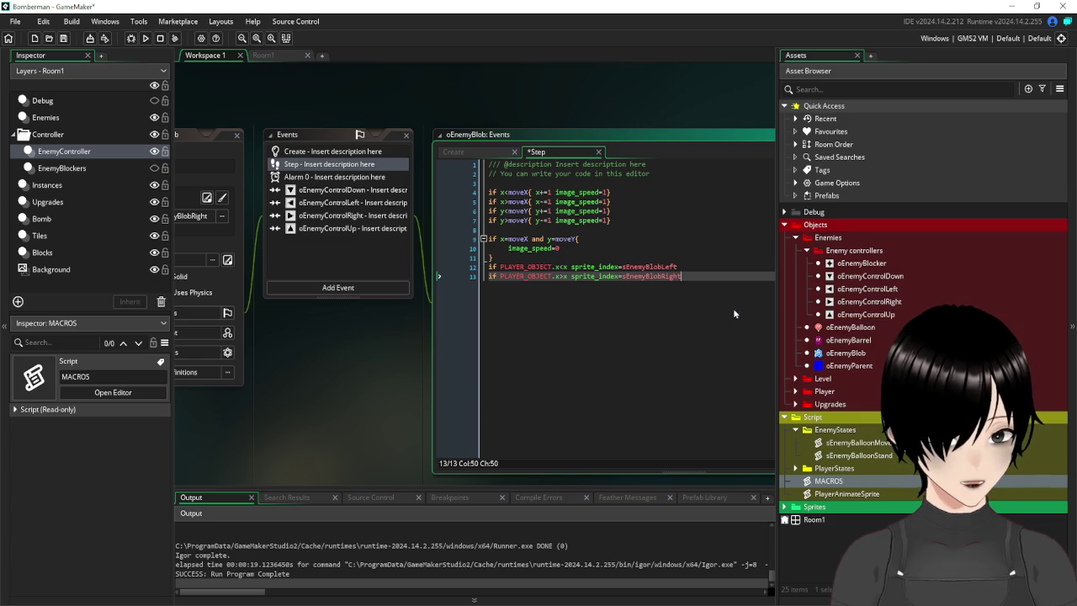
Wrap the two sprite lines in an if dead=false{ } block and save and run.
{"action": "left_click", "coordinate": [526, 257]}
{"action": "key", "text": "Return"}
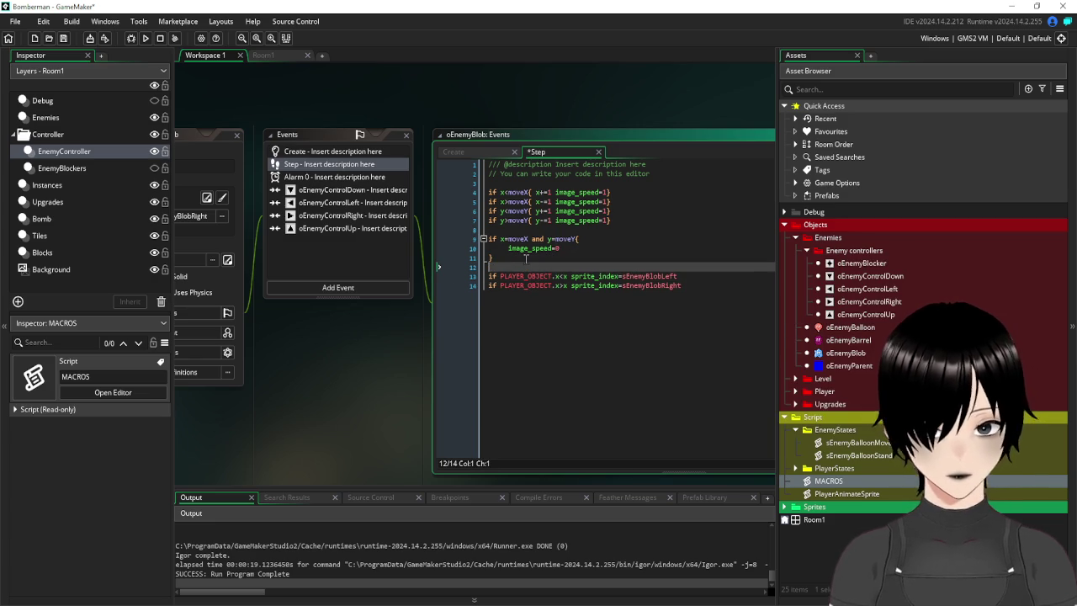
{"action": "type", "text": "if dead="}
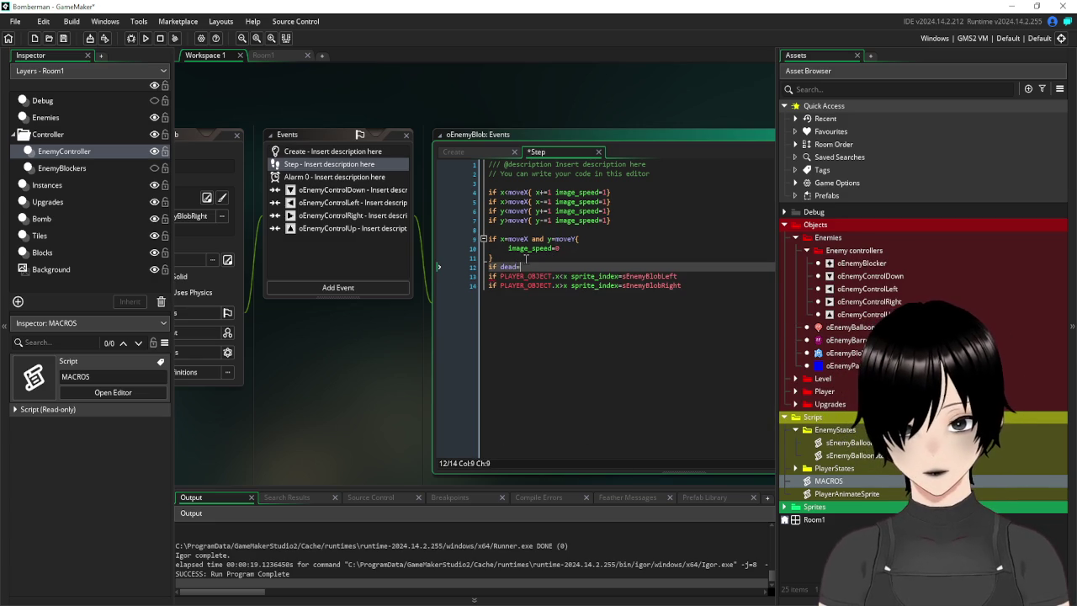
{"action": "type", "text": "false"}
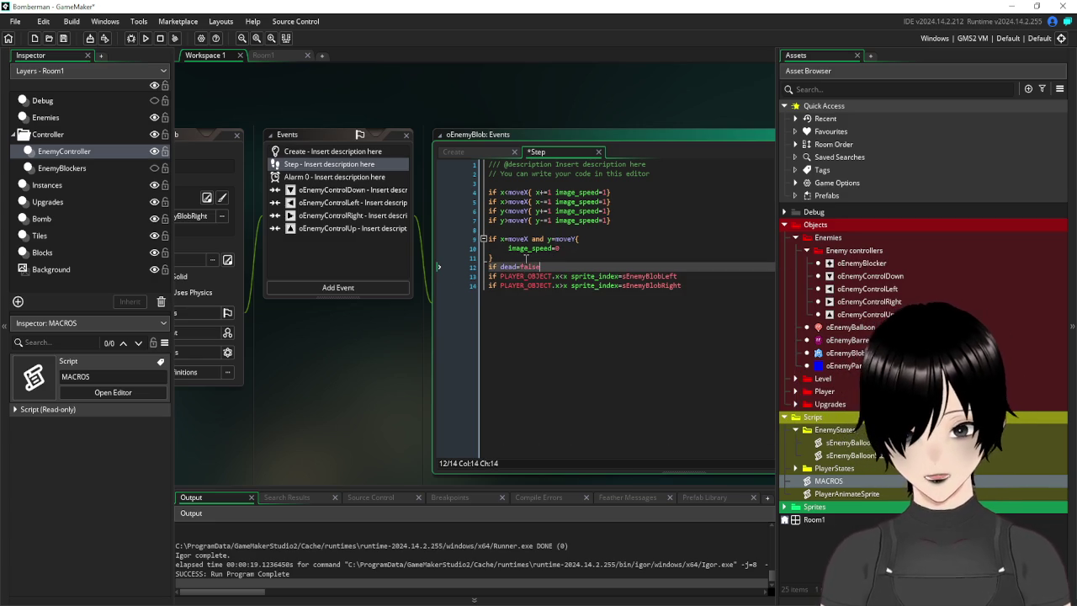
{"action": "type", "text": "{"}
{"action": "left_click", "coordinate": [731, 289]}
{"action": "key", "text": "Return"}
{"action": "type", "text": "}"}
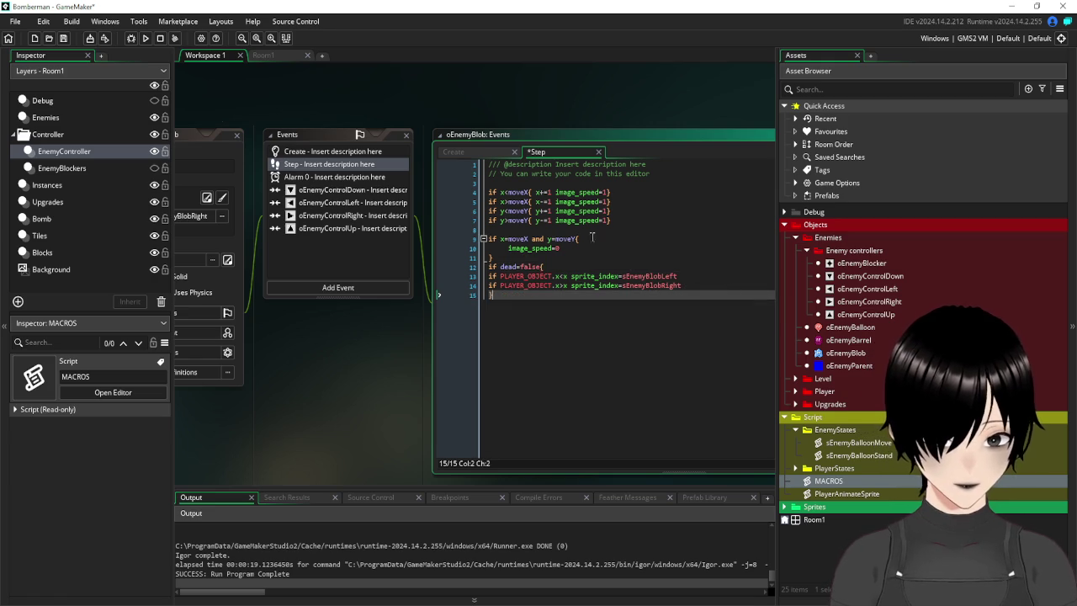
{"action": "key", "text": "F5"}
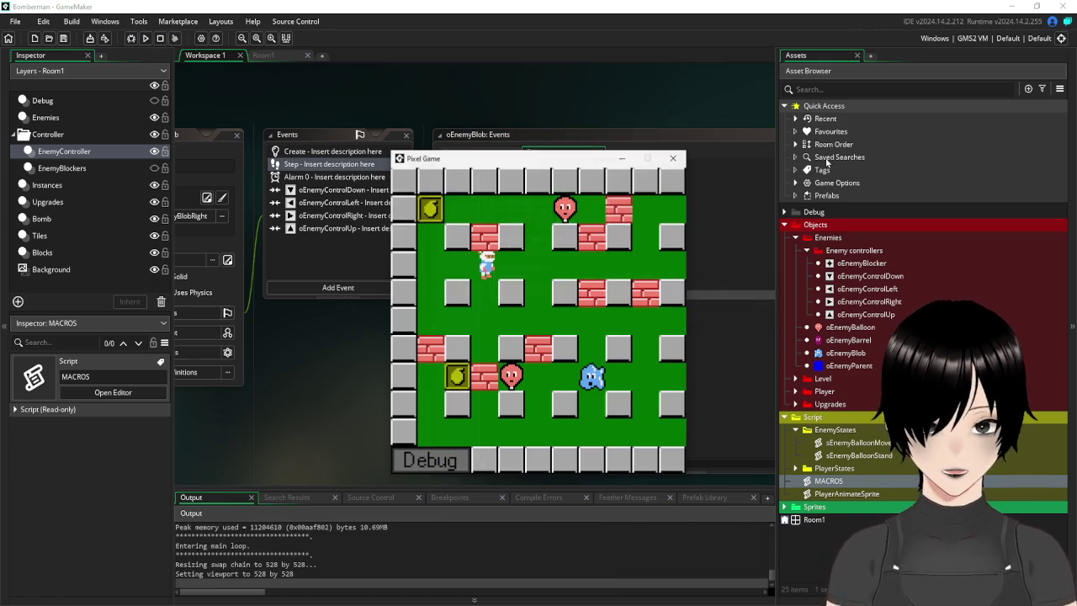
Walk the player left and right past the blob to check its facing, then close the game.
{"action": "key", "text": "Right"}
{"action": "key", "text": "Down"}
{"action": "key", "text": "Left"}
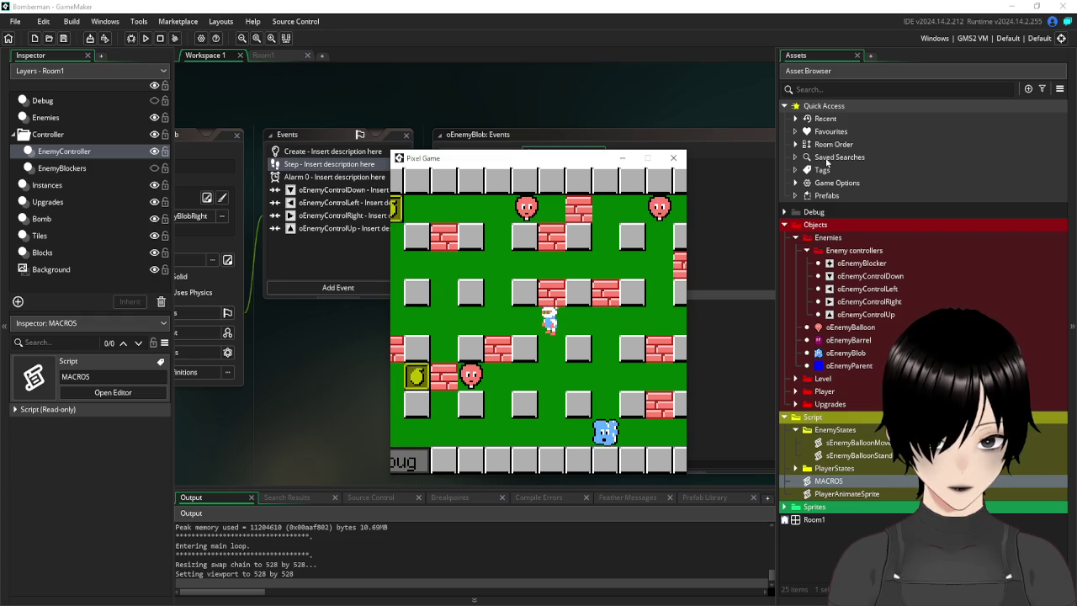
{"action": "key", "text": "Right"}
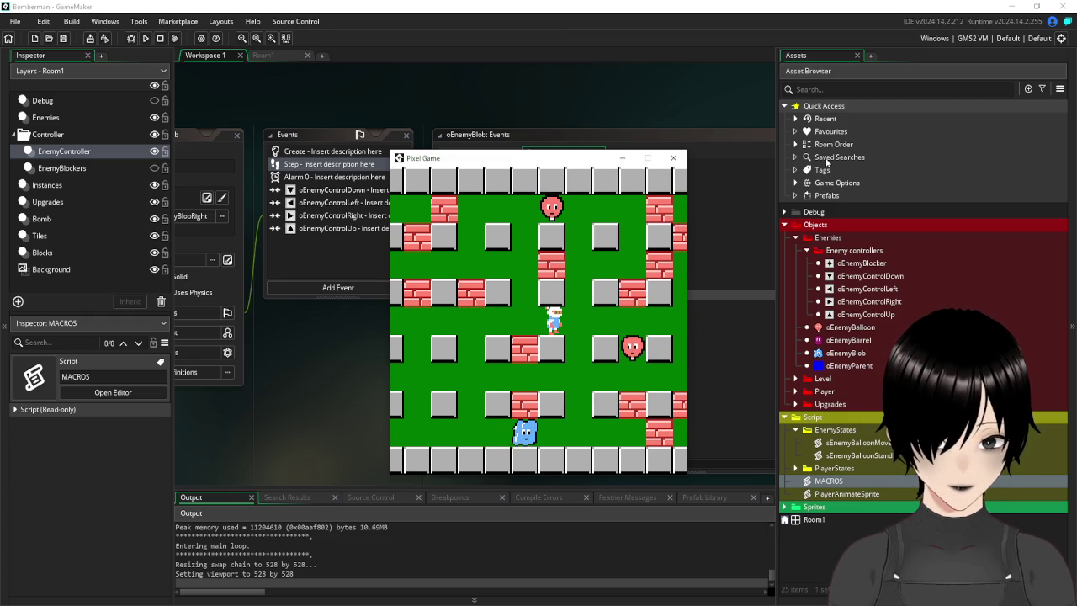
{"action": "key", "text": "Left"}
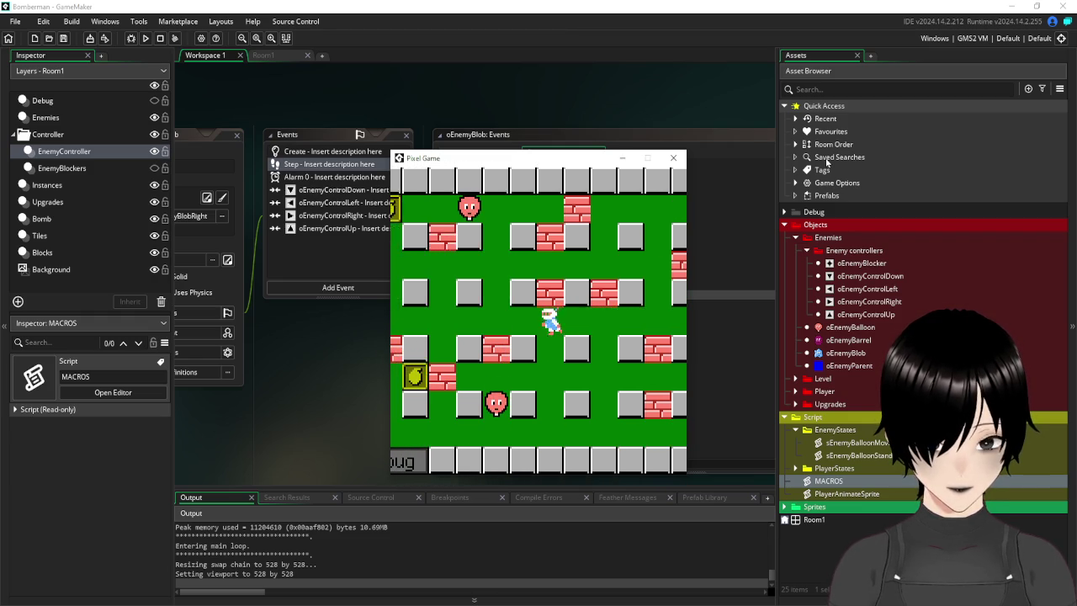
{"action": "left_click", "coordinate": [673, 157]}
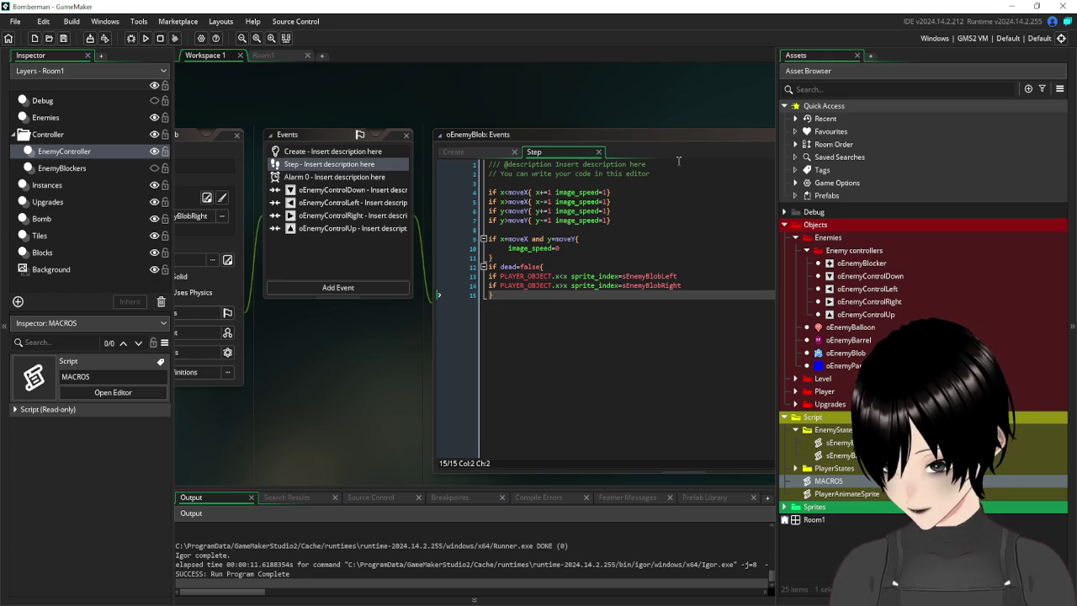
{"action": "left_click", "coordinate": [560, 347]}
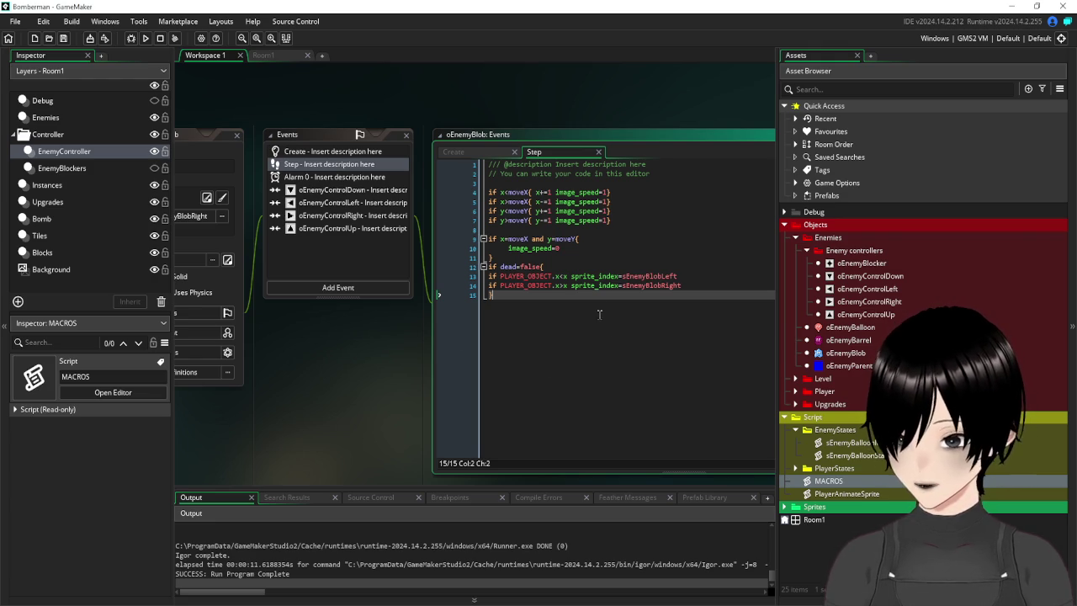
{"action": "left_click", "coordinate": [331, 290]}
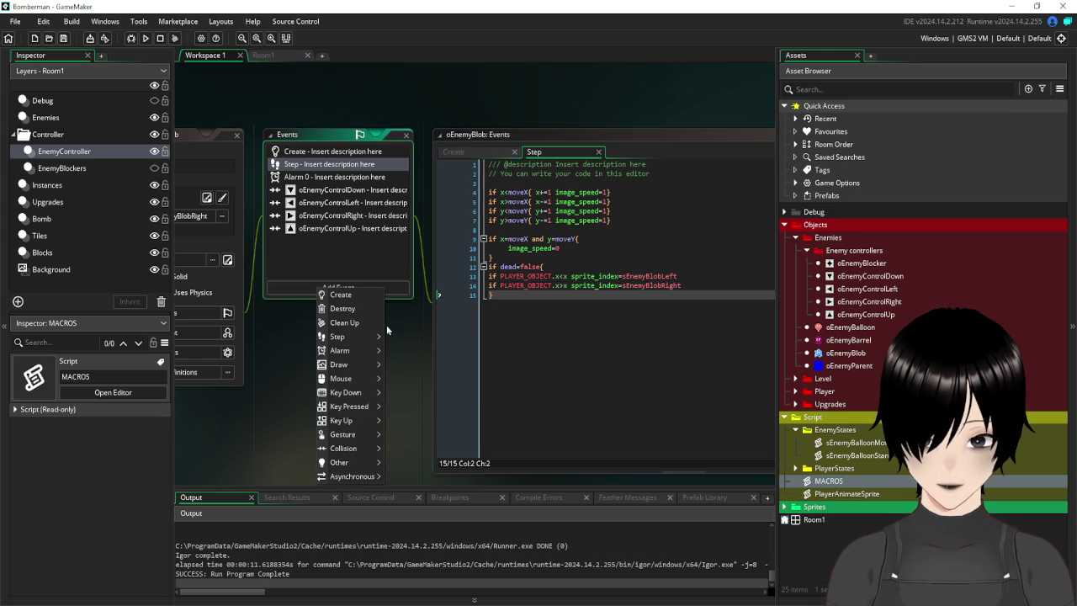
Add a collision event with oBombExplode to oEnemyBlob.
{"action": "mouse_move", "coordinate": [359, 414]}
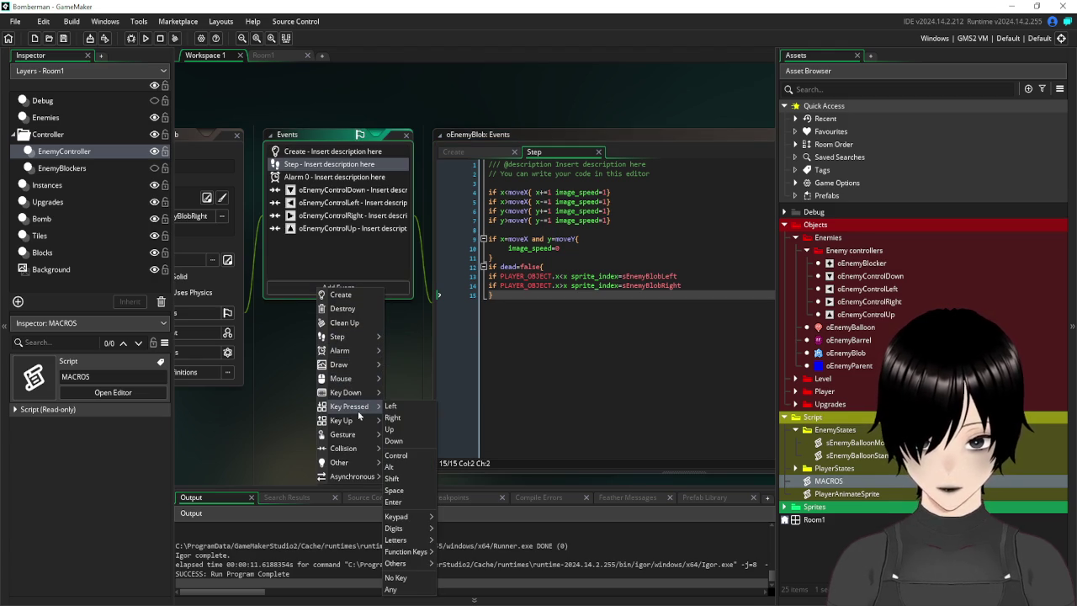
{"action": "mouse_move", "coordinate": [352, 448]}
{"action": "mouse_move", "coordinate": [397, 460]}
{"action": "mouse_move", "coordinate": [429, 484]}
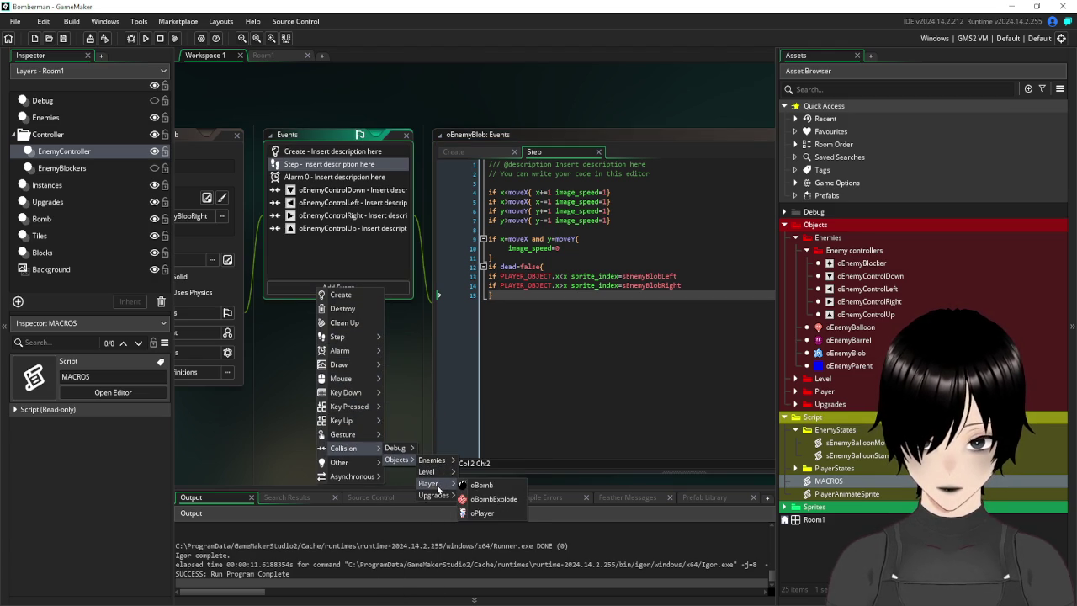
{"action": "left_click", "coordinate": [488, 499]}
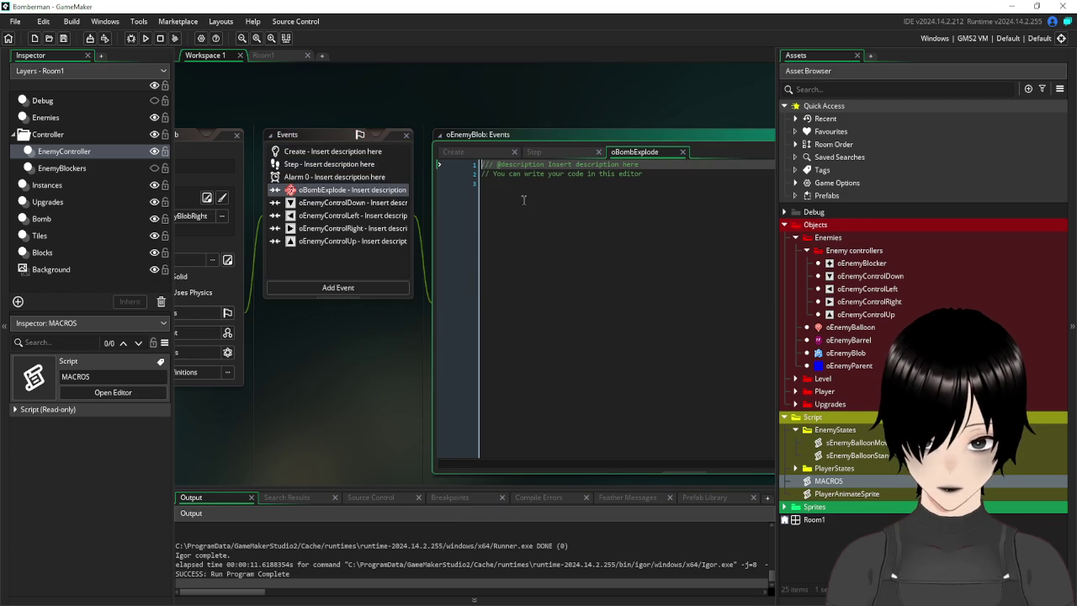
Write an if dead=false{ } block that sets dead=true.
{"action": "type", "text": "if "}
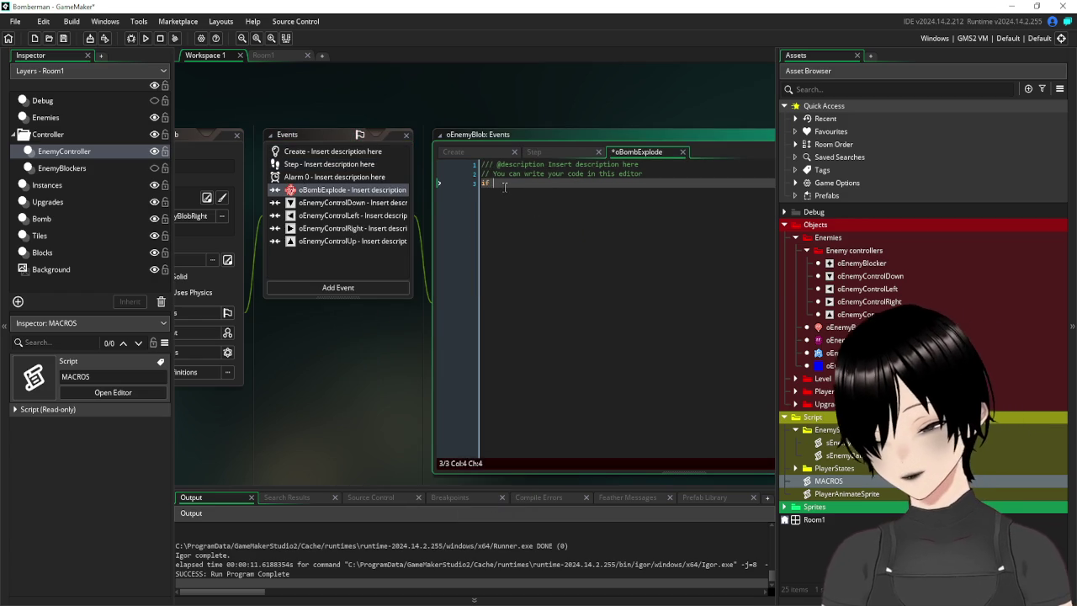
{"action": "type", "text": "dead=false"}
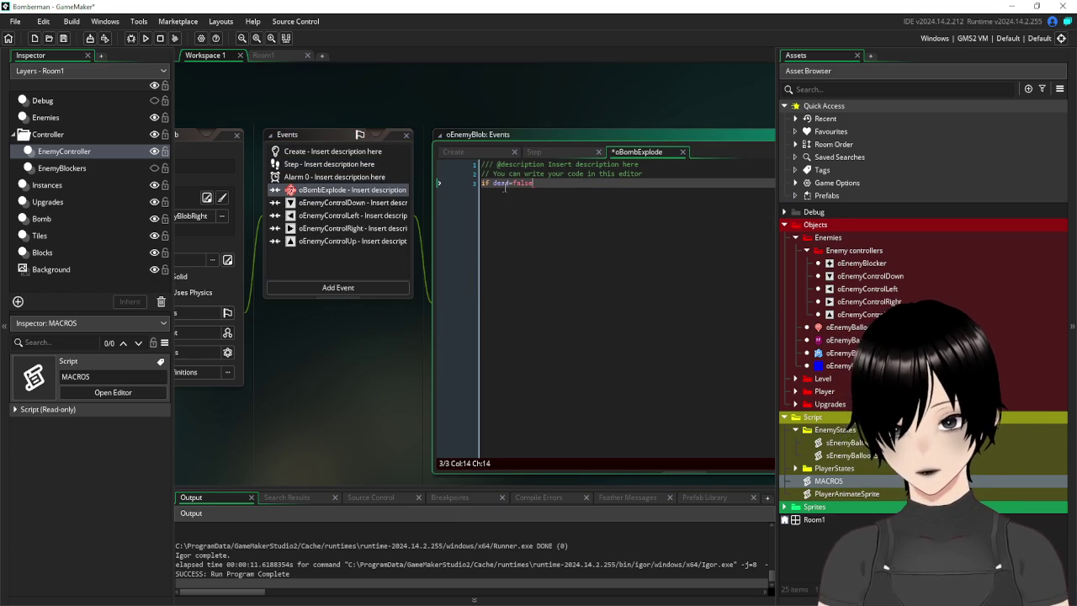
{"action": "type", "text": "{"}
{"action": "key", "text": "Return"}
{"action": "key", "text": "Return"}
{"action": "key", "text": "Return"}
{"action": "type", "text": "dead=true"}
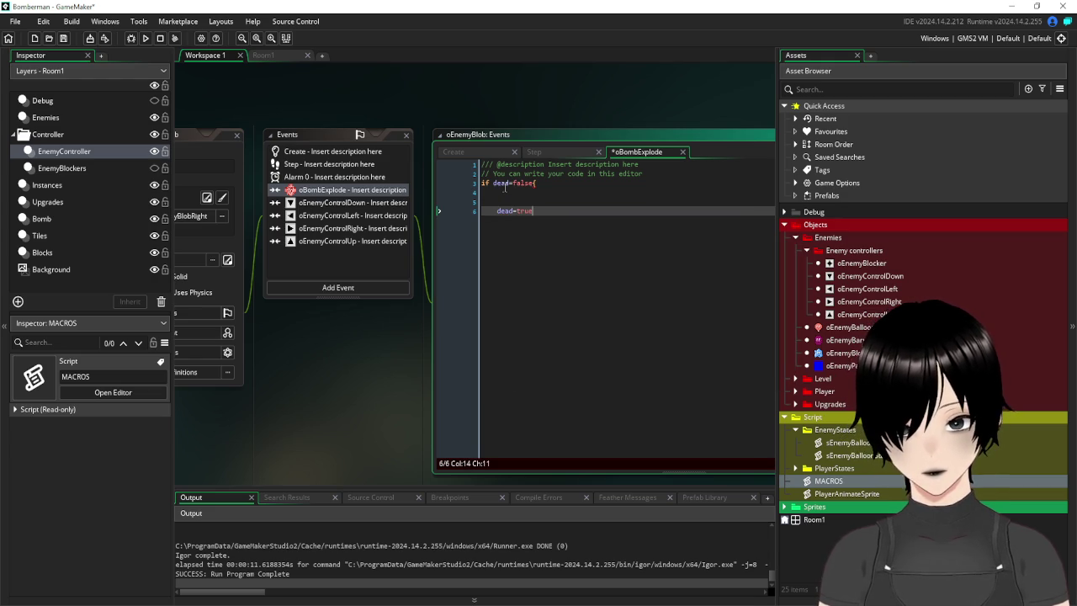
{"action": "key", "text": "Return"}
{"action": "key", "text": "Return"}
{"action": "type", "text": "}"}
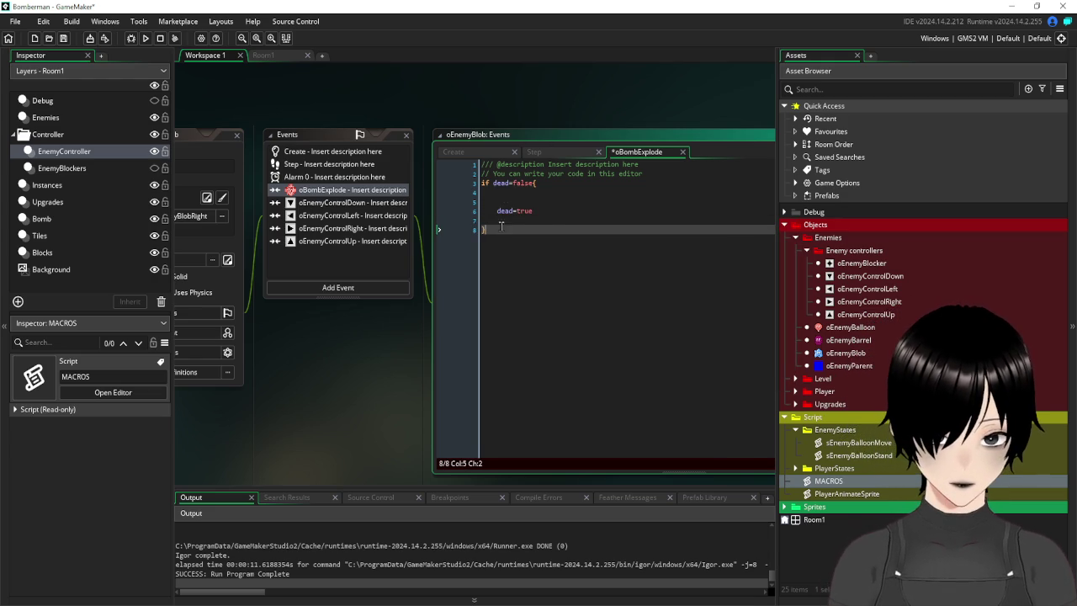
Add sprite_index=sEnemyBlobDie after dead=true inside the block.
{"action": "left_click", "coordinate": [497, 211]}
{"action": "key", "text": "BackSpace"}
{"action": "key", "text": "BackSpace"}
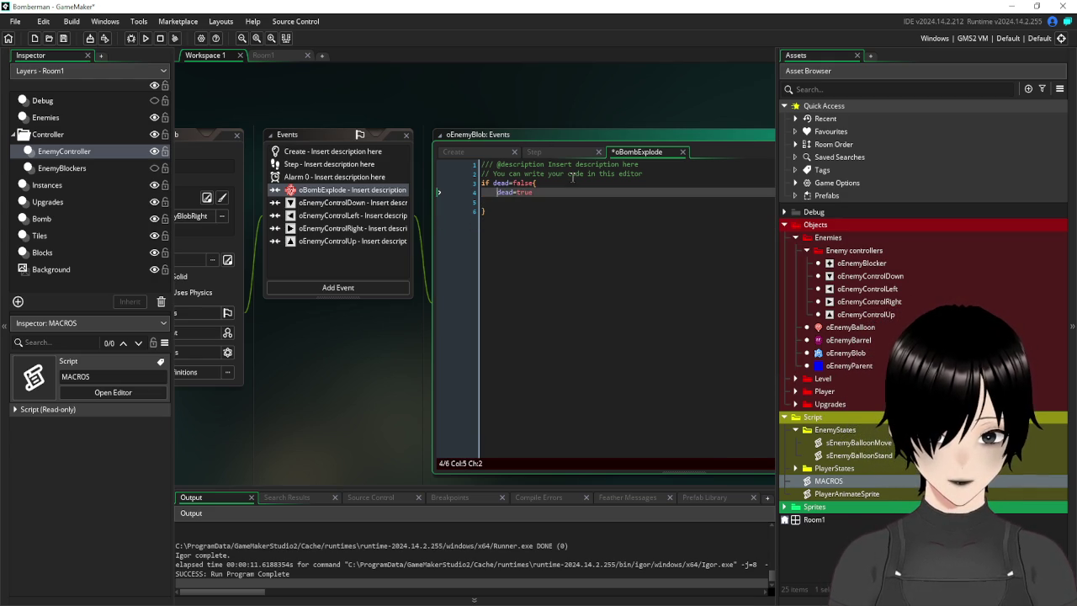
{"action": "key", "text": "Down"}
{"action": "type", "text": "prite_"}
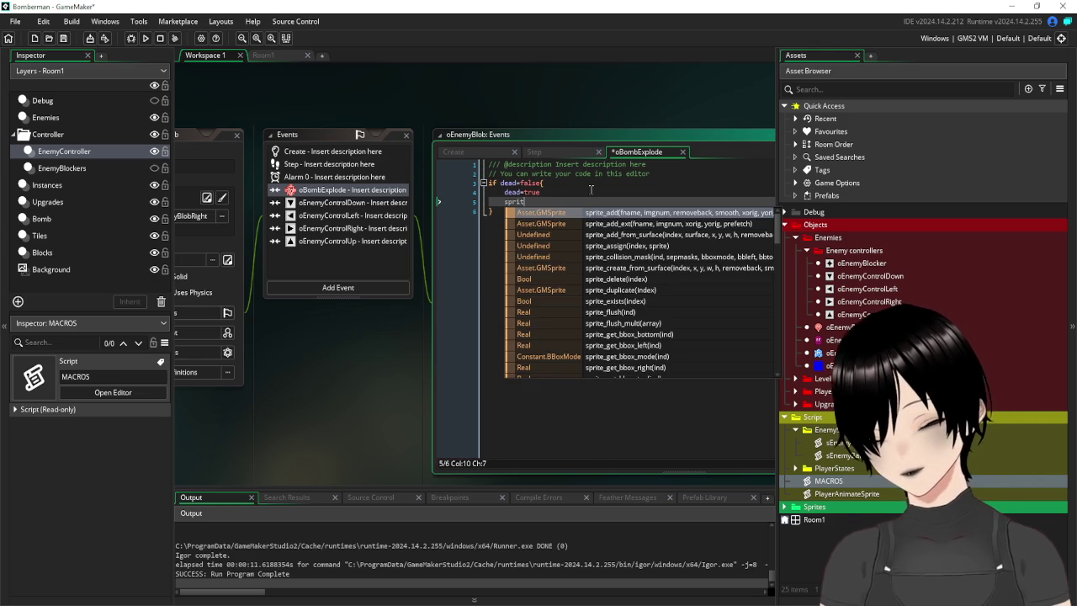
{"action": "type", "text": "index=s"}
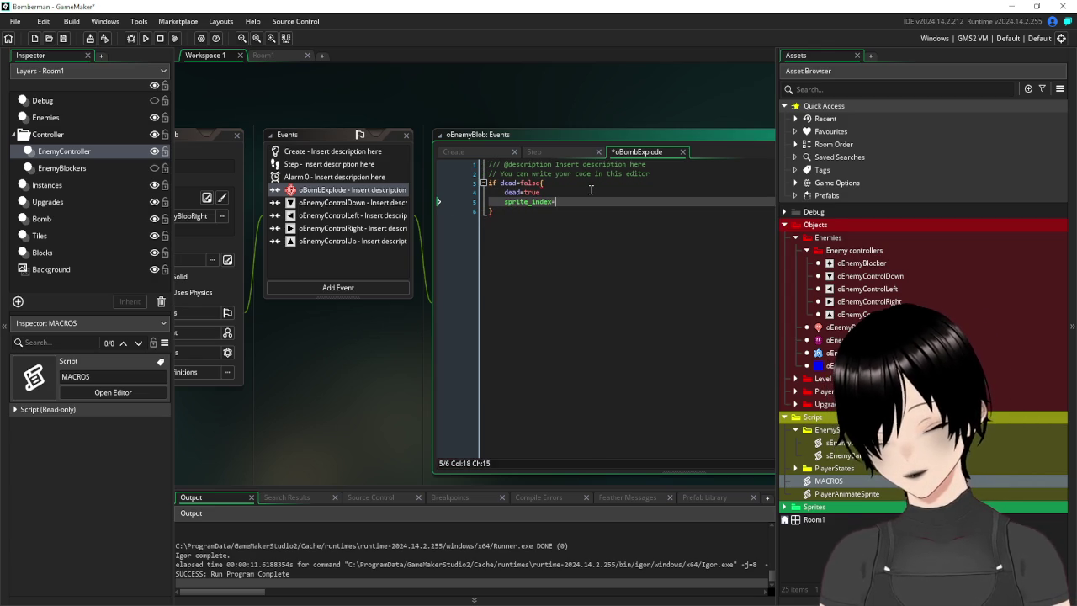
{"action": "type", "text": "Blo"}
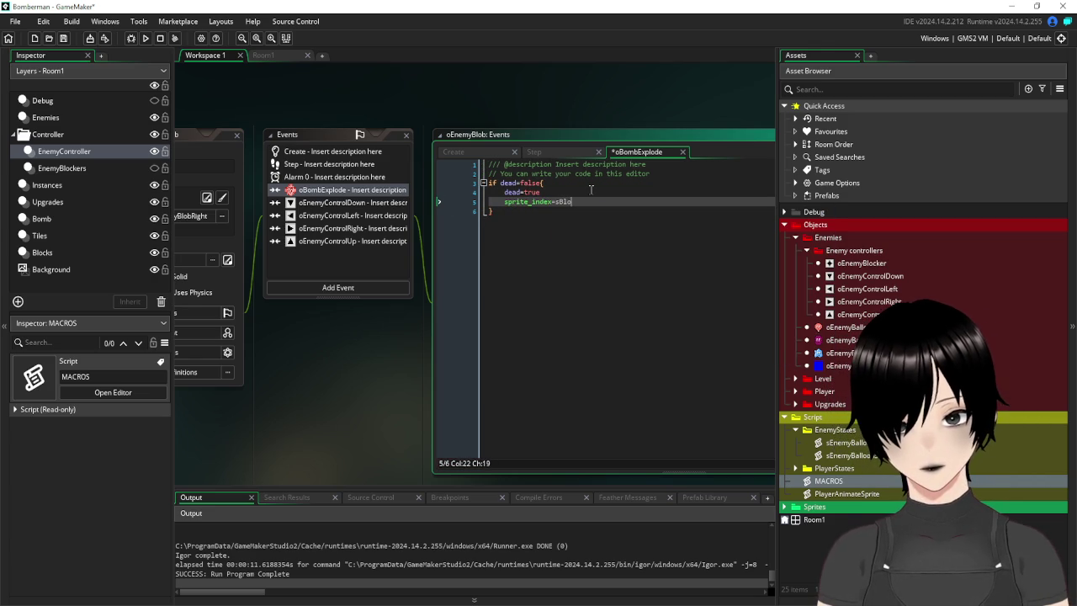
{"action": "key", "text": "BackSpace"}
{"action": "key", "text": "BackSpace"}
{"action": "key", "text": "BackSpace"}
{"action": "type", "text": "e"}
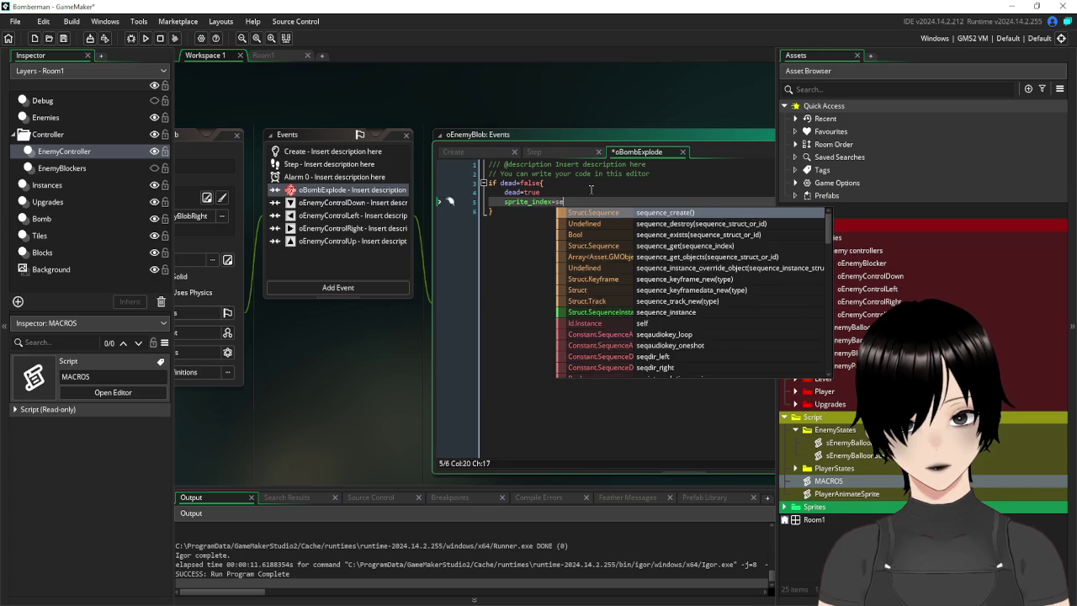
{"action": "type", "text": "nemyBlob"}
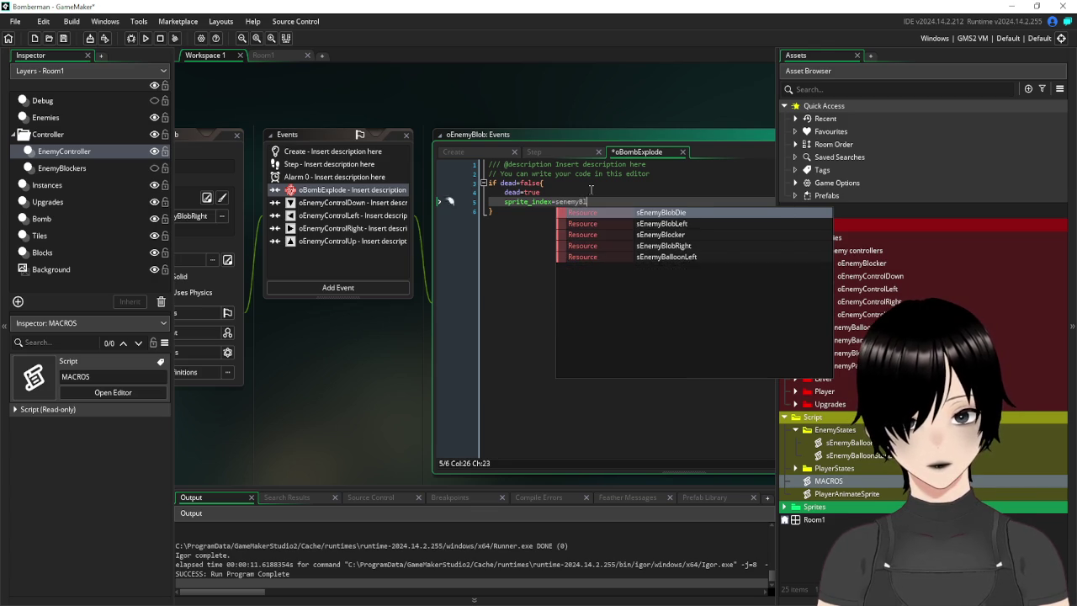
{"action": "left_click", "coordinate": [655, 214]}
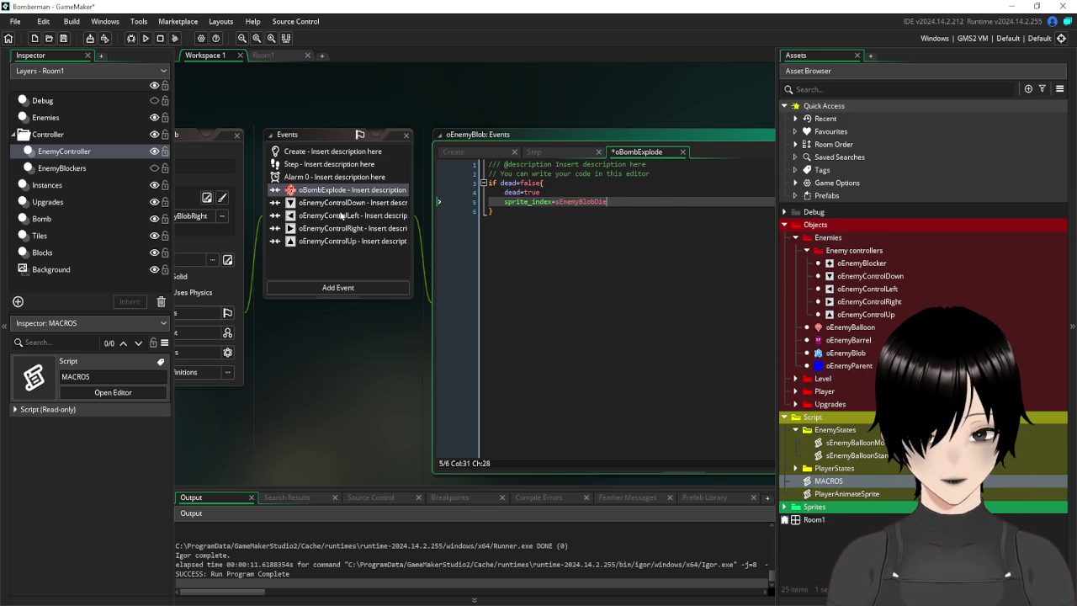
Add an Other > Animation End event to oEnemyBlob.
{"action": "left_click", "coordinate": [341, 287]}
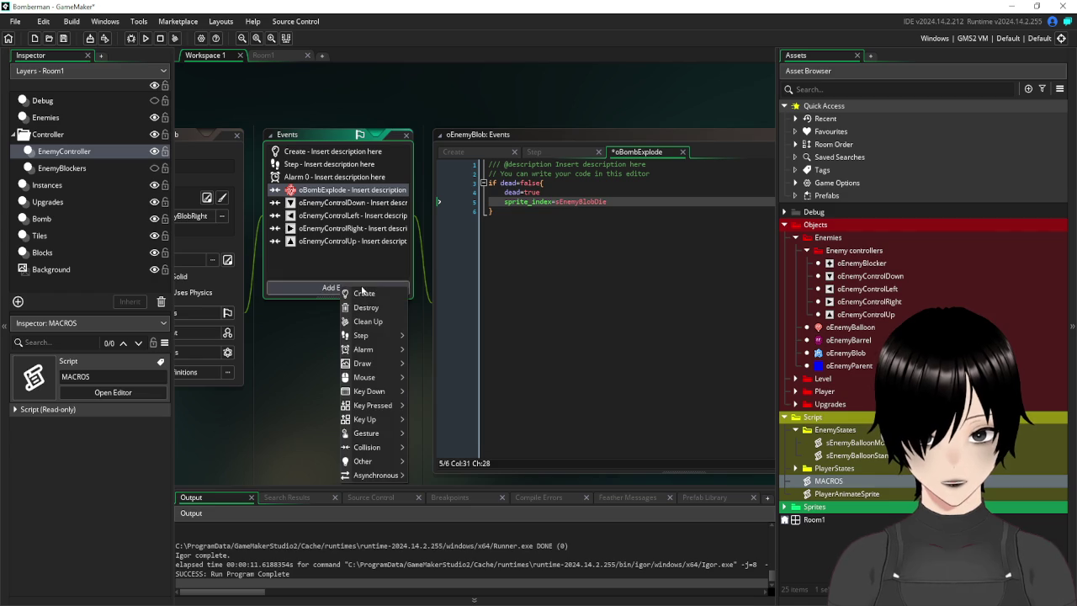
{"action": "mouse_move", "coordinate": [378, 338]}
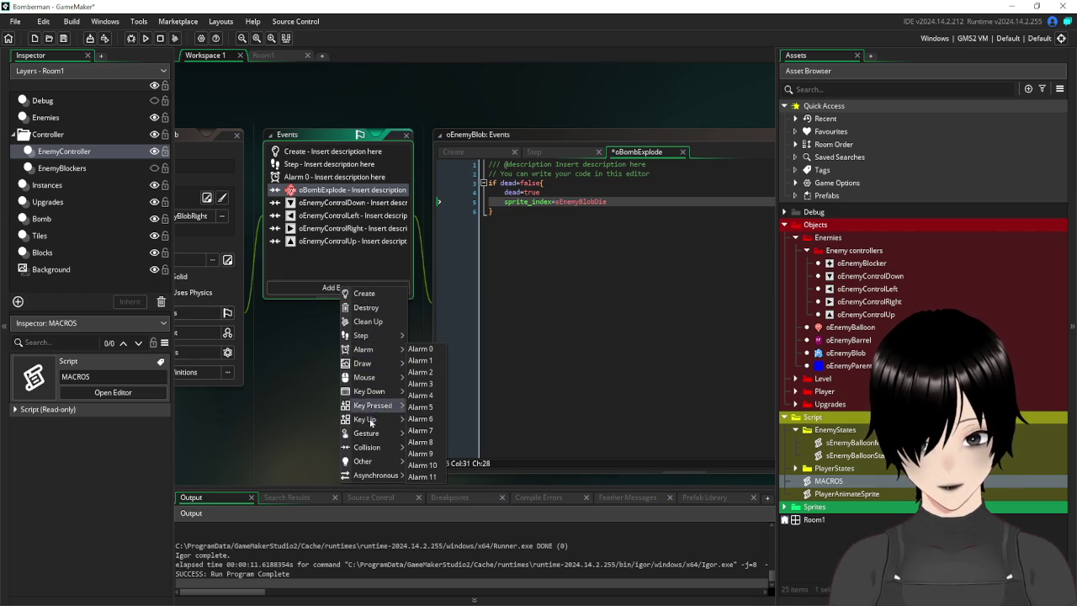
{"action": "mouse_move", "coordinate": [373, 463]}
{"action": "left_click", "coordinate": [459, 515]}
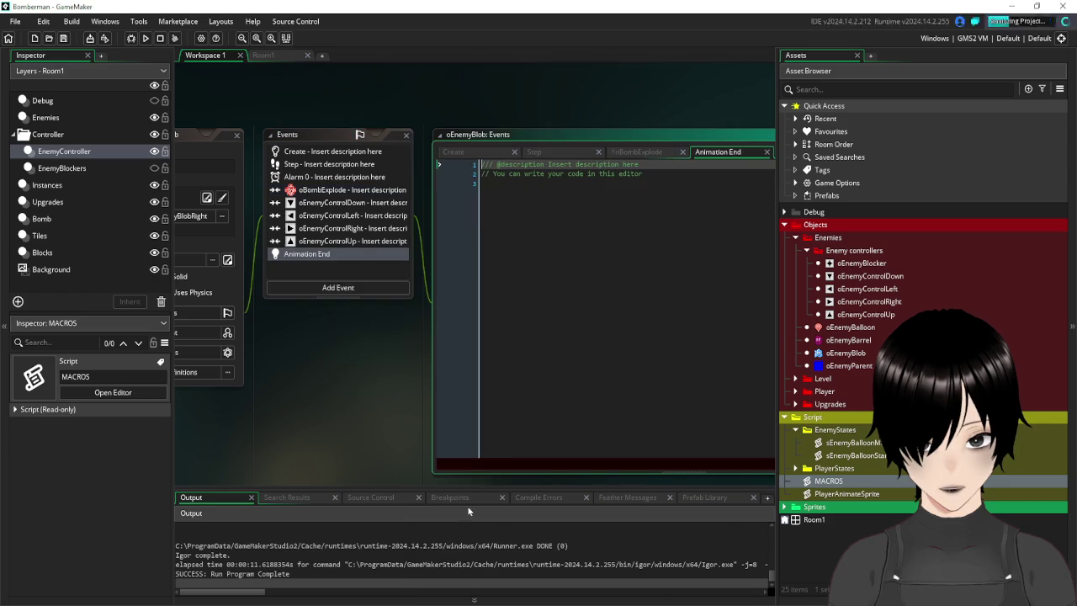
Make the Animation End code call instance_destroy() inside if dead=true{ }.
{"action": "type", "text": "if "}
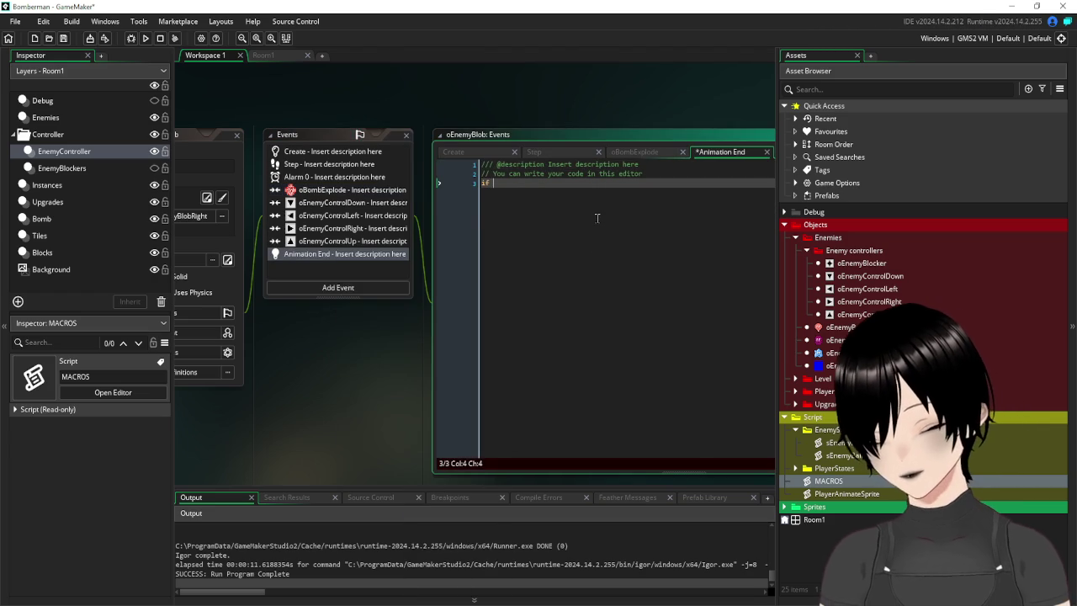
{"action": "type", "text": "dead=true"}
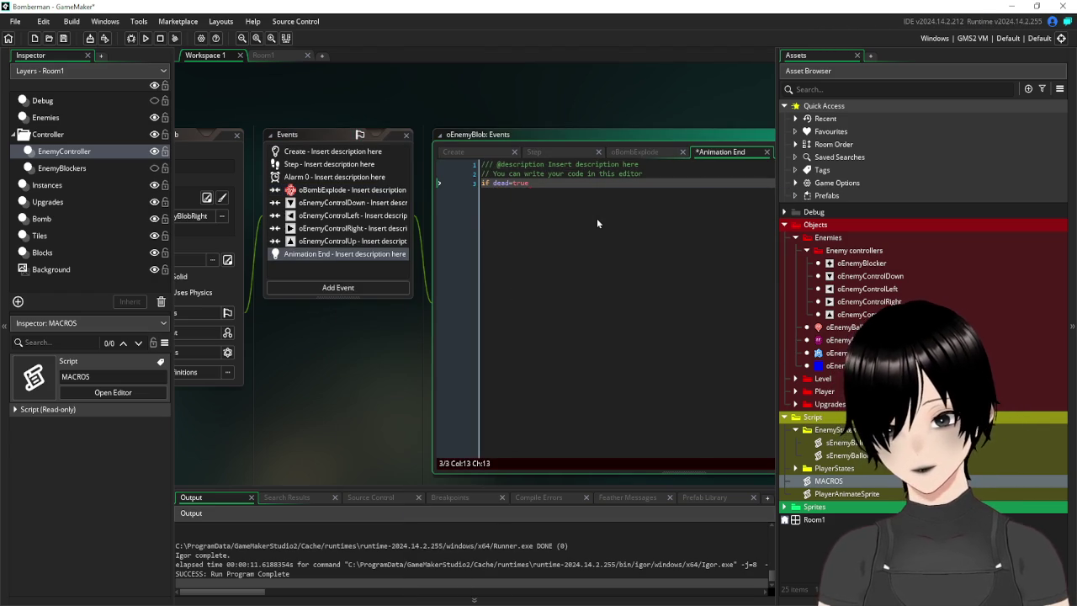
{"action": "type", "text": "{"}
{"action": "key", "text": "Return"}
{"action": "key", "text": "Return"}
{"action": "key", "text": "Return"}
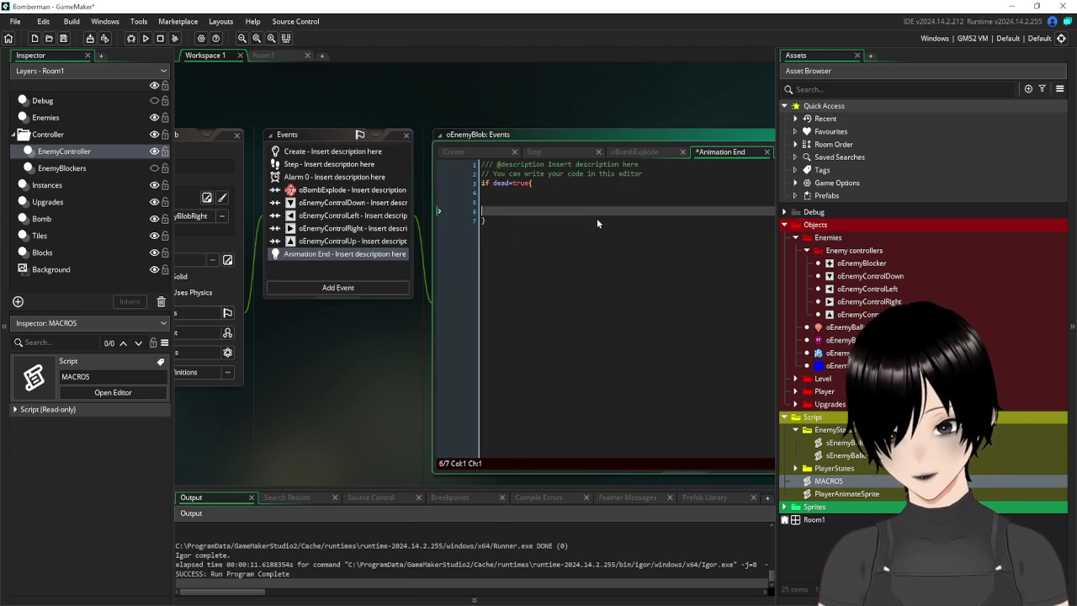
{"action": "key", "text": "Up"}
{"action": "key", "text": "Up"}
{"action": "type", "text": "in"}
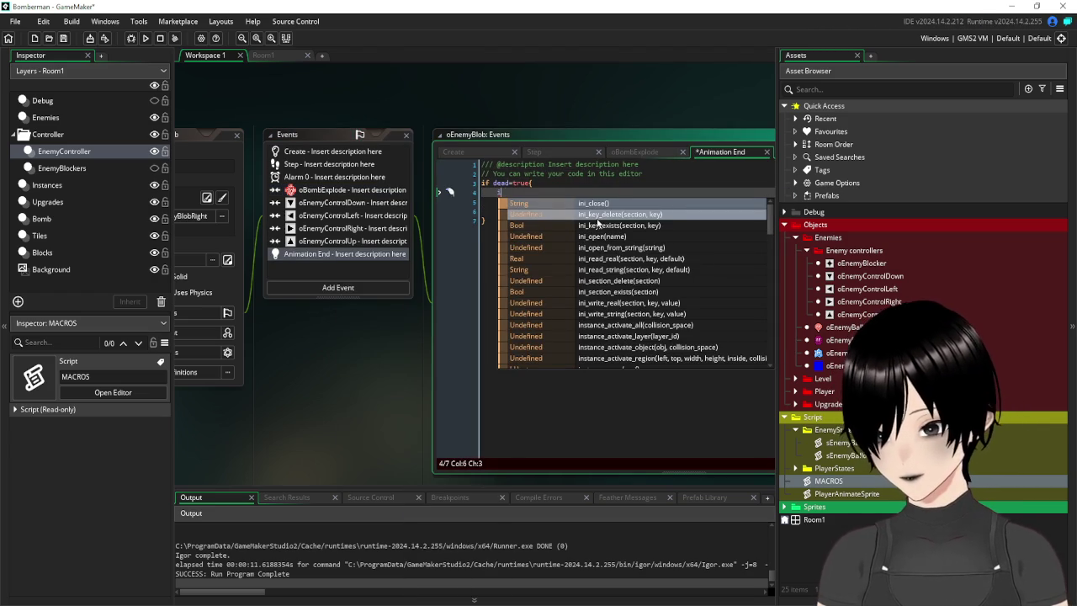
{"action": "type", "text": "stance_des"}
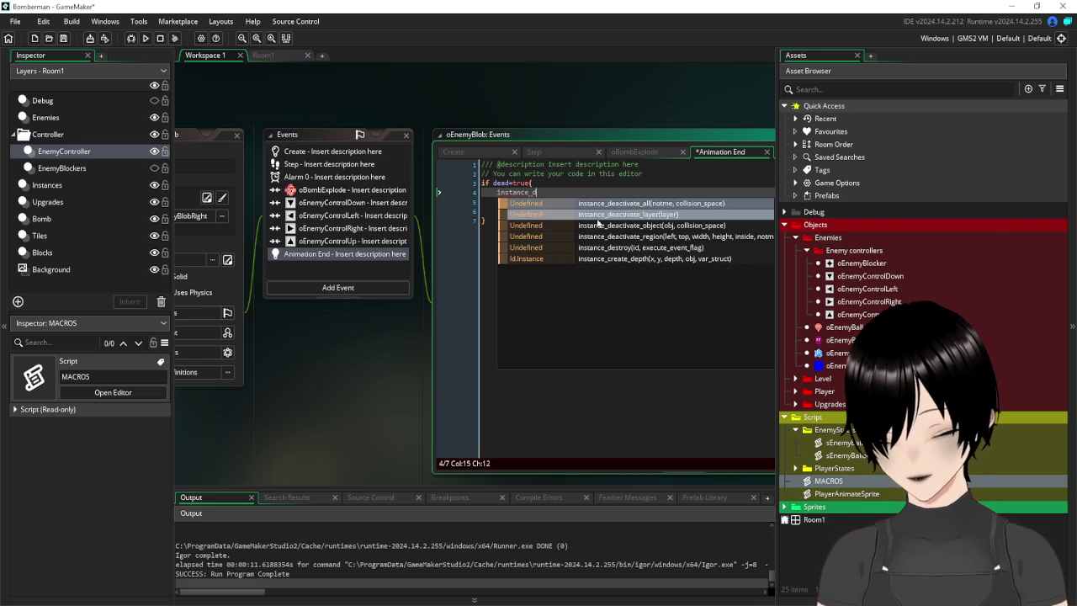
{"action": "key", "text": "Return"}
{"action": "type", "text": ")"}
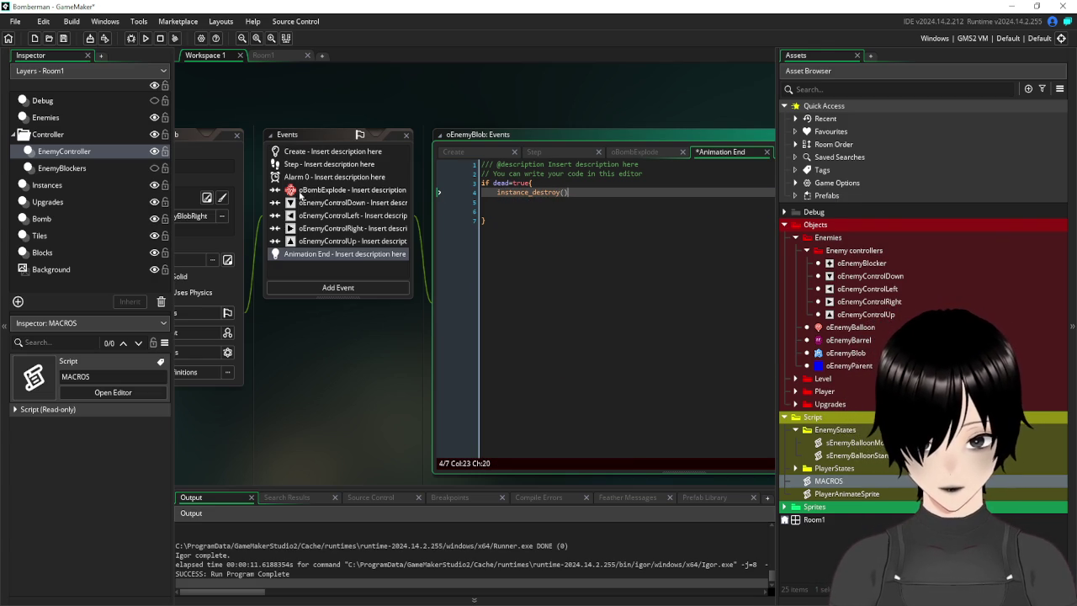
{"action": "left_click", "coordinate": [298, 192]}
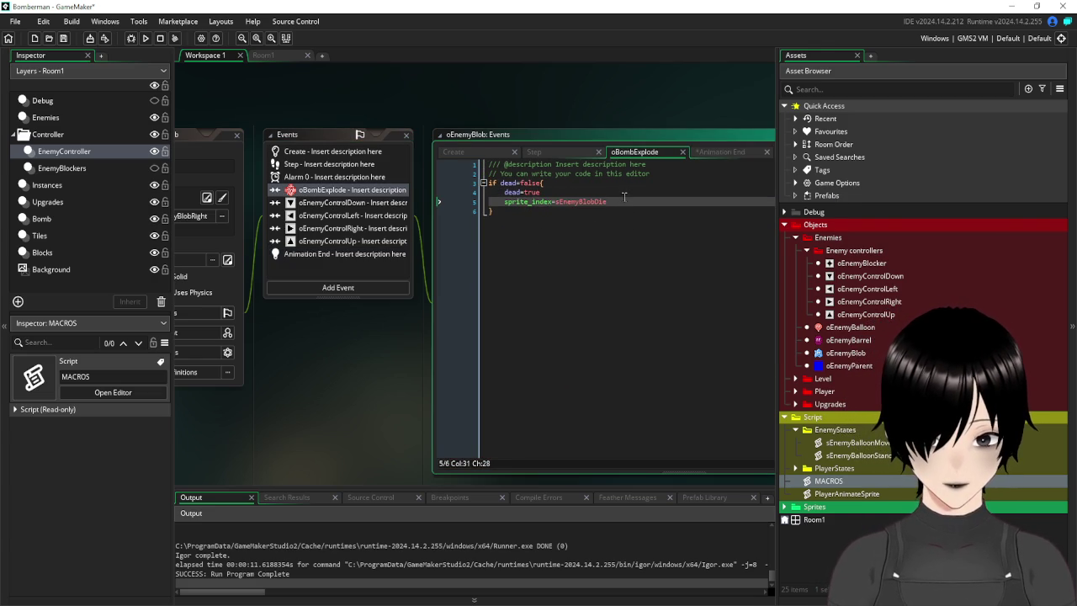
Move sprite_index=sEnemyBlobDie to the line right after if dead=false{ and save.
{"action": "left_click_drag", "start_coordinate": [623, 197], "coordinate": [518, 211]}
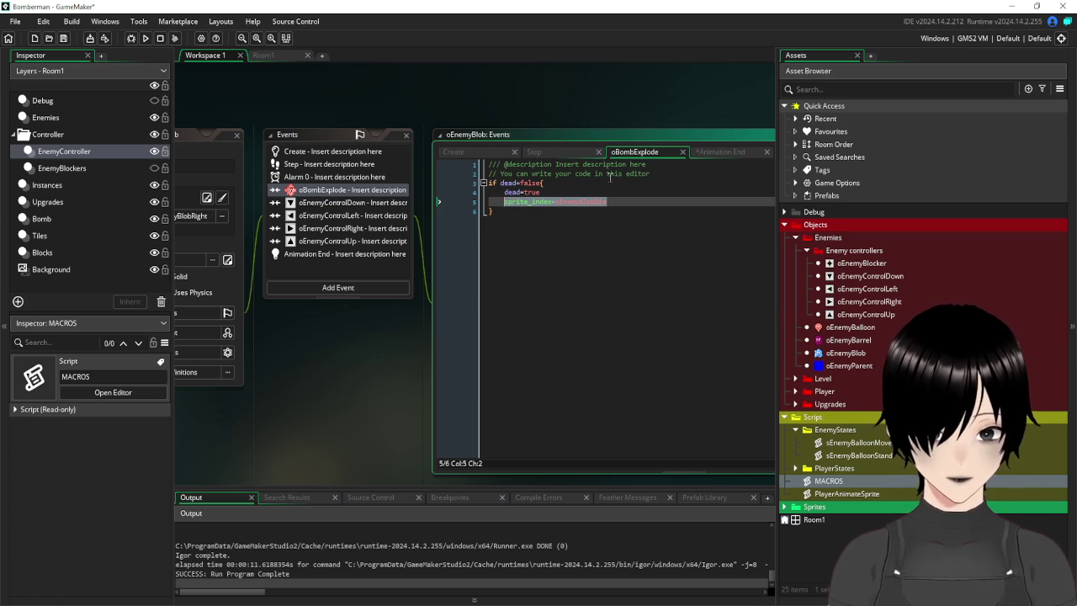
{"action": "key", "text": "Delete"}
{"action": "key", "text": "BackSpace"}
{"action": "left_click", "coordinate": [568, 184]}
{"action": "key", "text": "Return"}
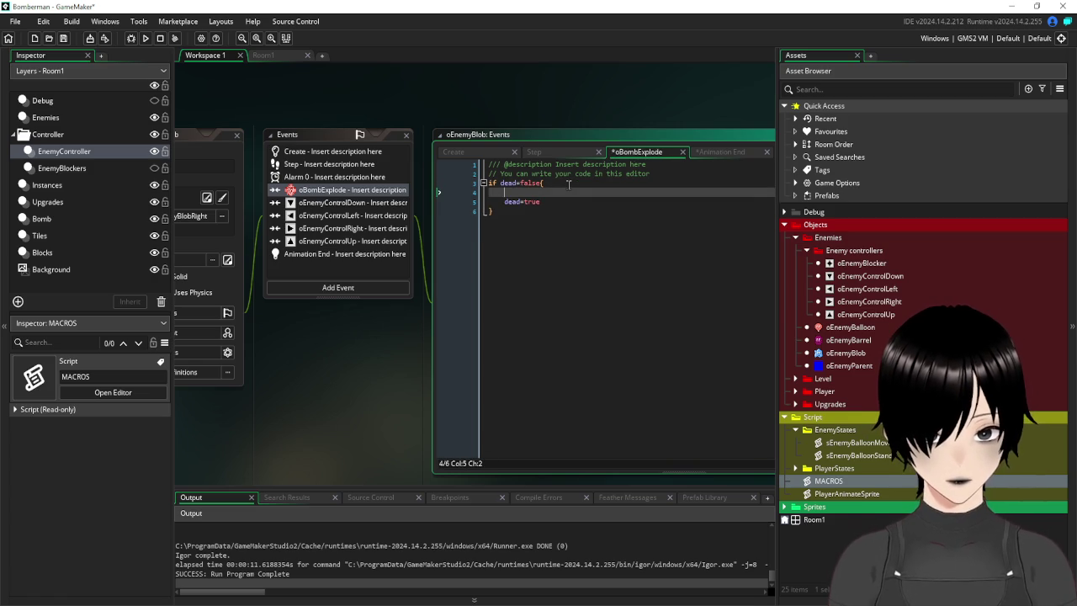
{"action": "type", "text": "sprite_index=sEnemyBlobDie"}
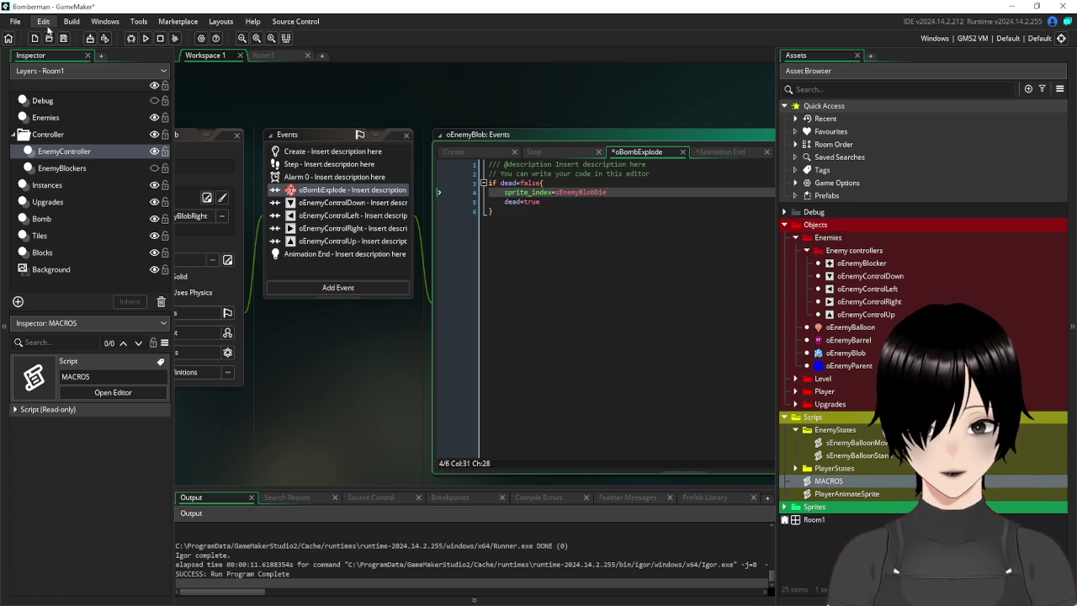
{"action": "key", "text": "ctrl+s"}
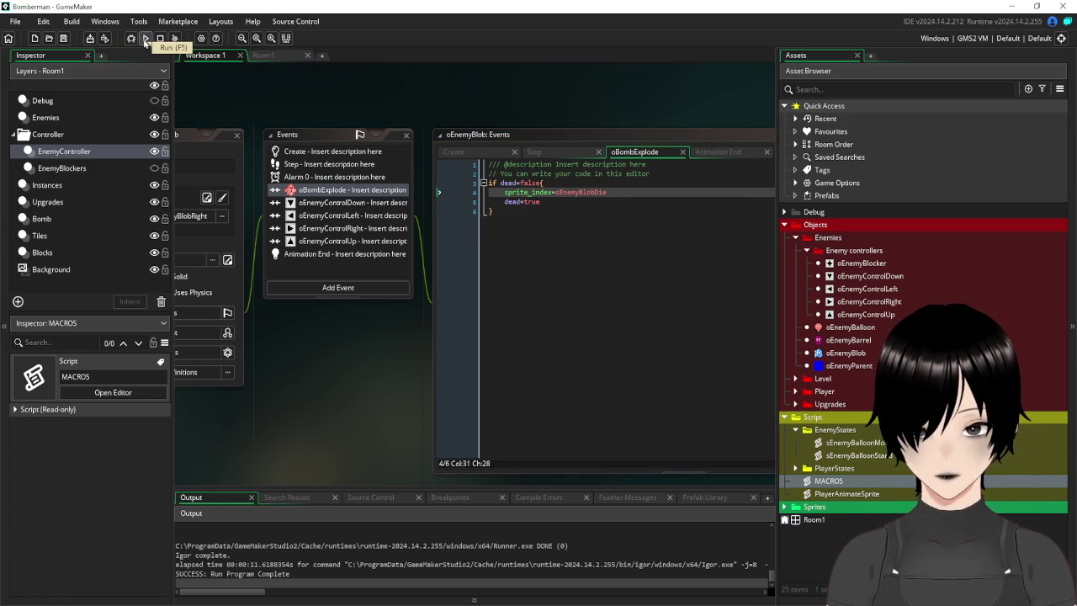
Run the game, drop a bomb next to the blob, retreat, and close the game.
{"action": "left_click", "coordinate": [145, 38]}
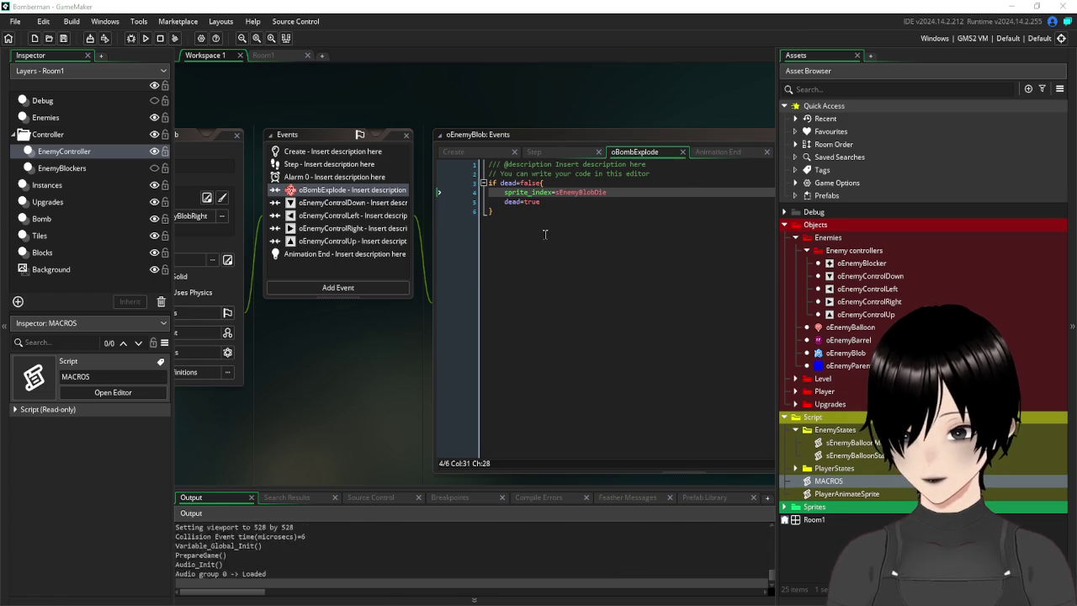
{"action": "key", "text": "Left"}
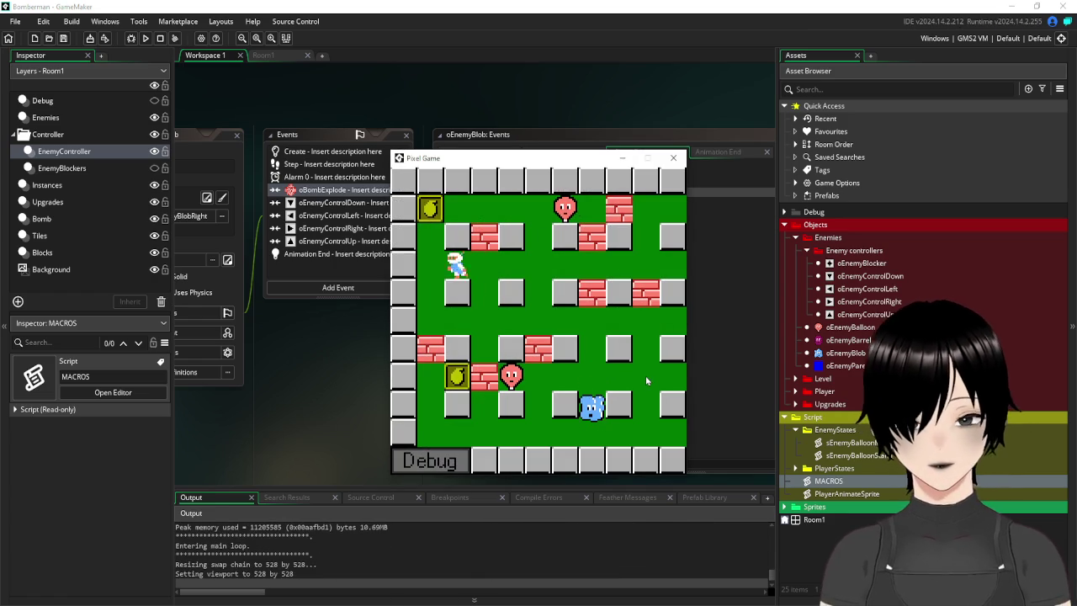
{"action": "key", "text": "Up"}
{"action": "key", "text": "Down"}
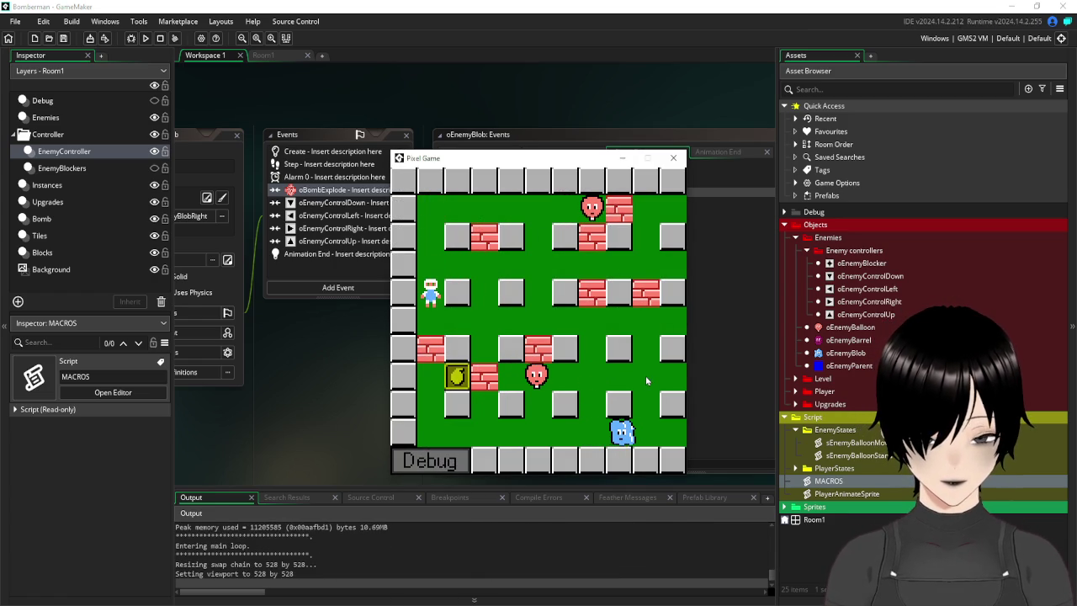
{"action": "key", "text": "Right"}
{"action": "key", "text": "Right"}
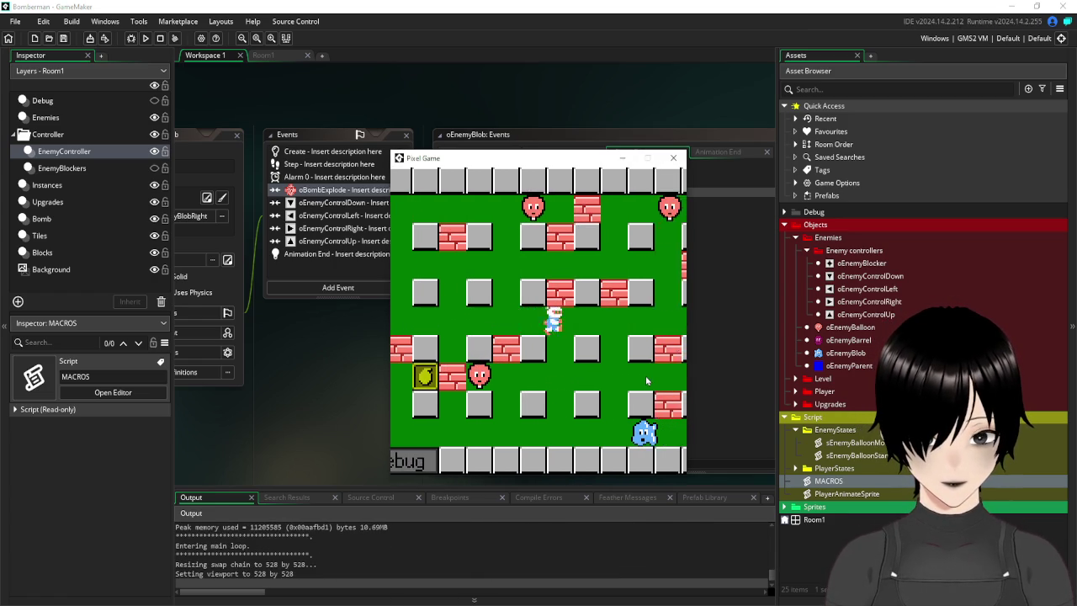
{"action": "key", "text": "Down"}
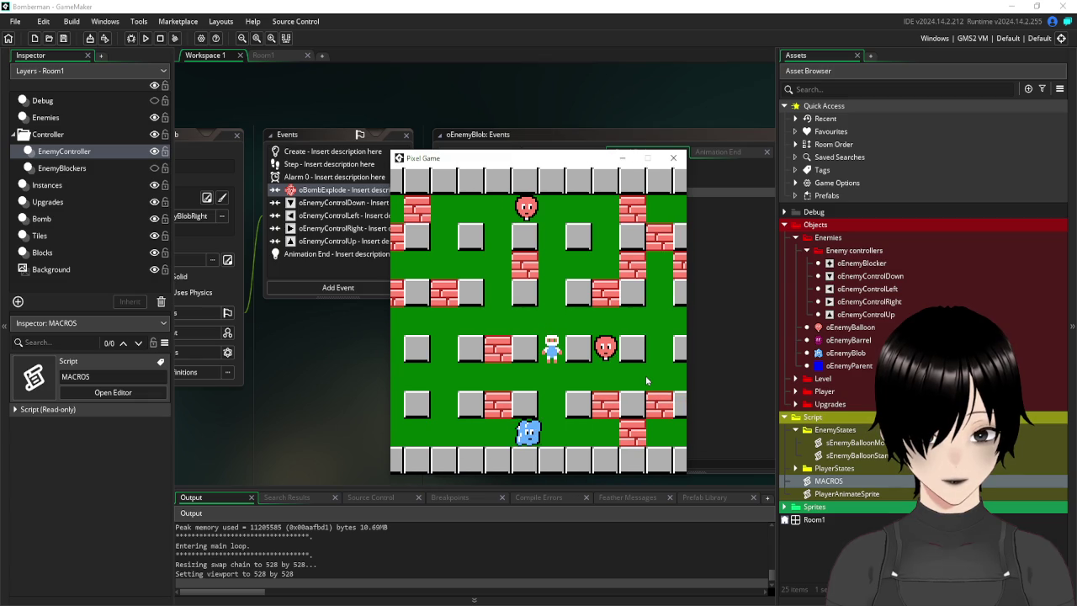
{"action": "key", "text": "space"}
{"action": "key", "text": "Up"}
{"action": "key", "text": "Left"}
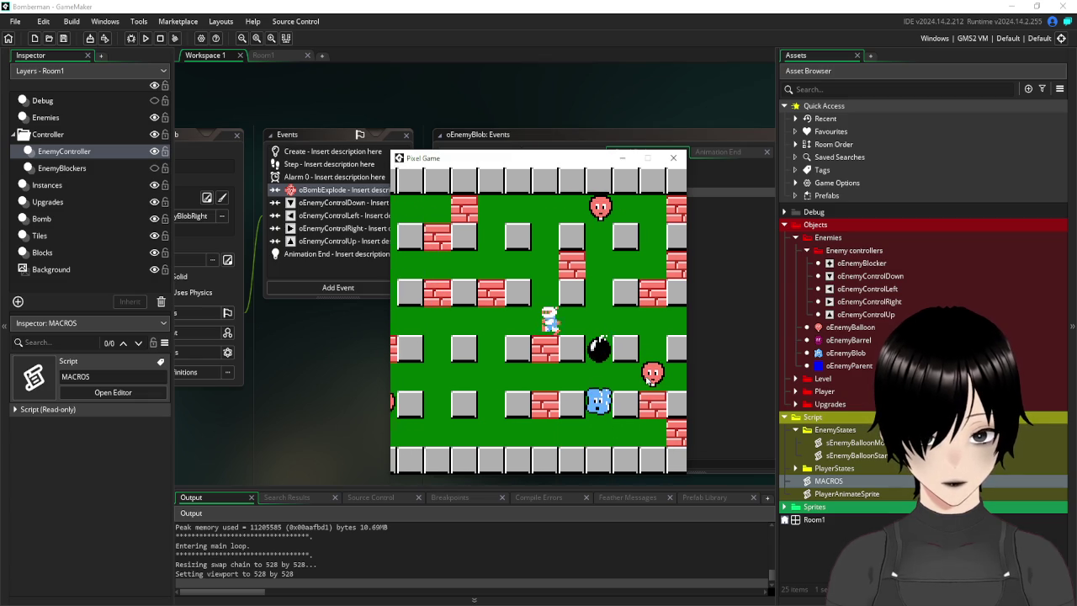
{"action": "key", "text": "Left"}
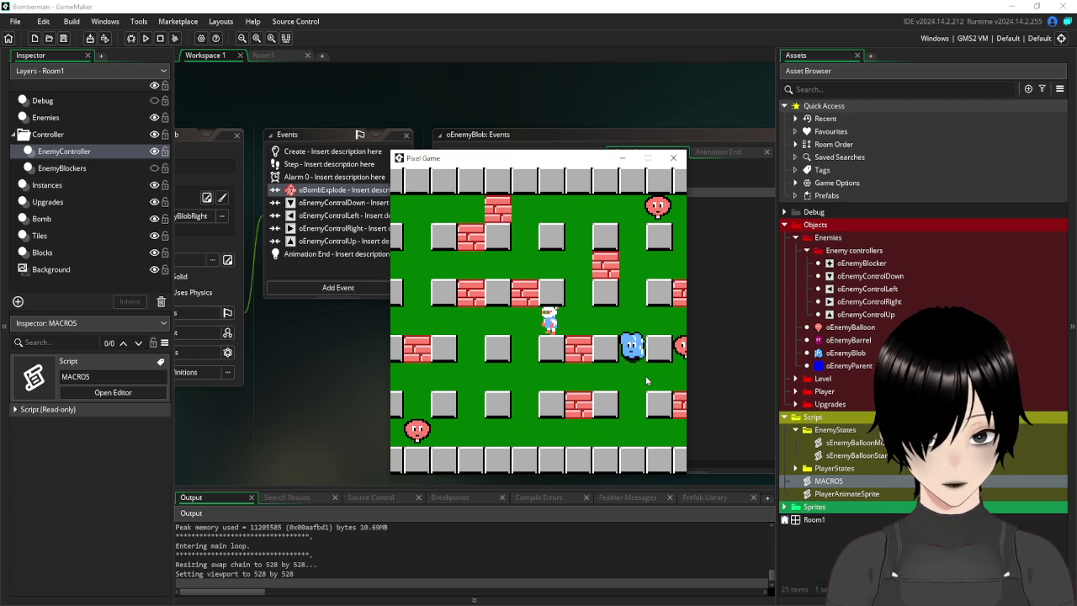
{"action": "key", "text": "Left"}
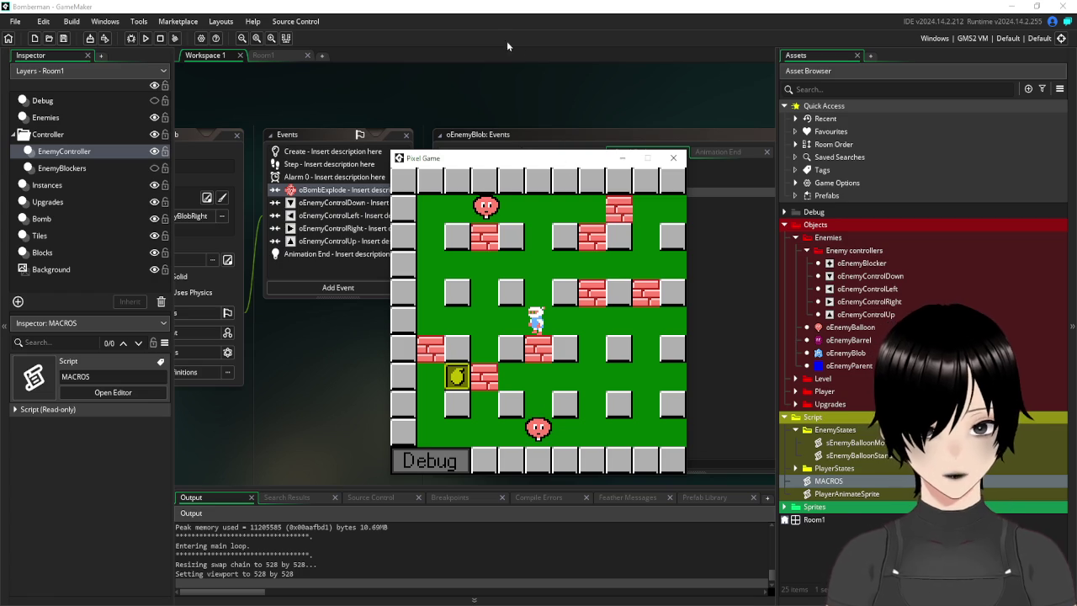
{"action": "left_click", "coordinate": [674, 160]}
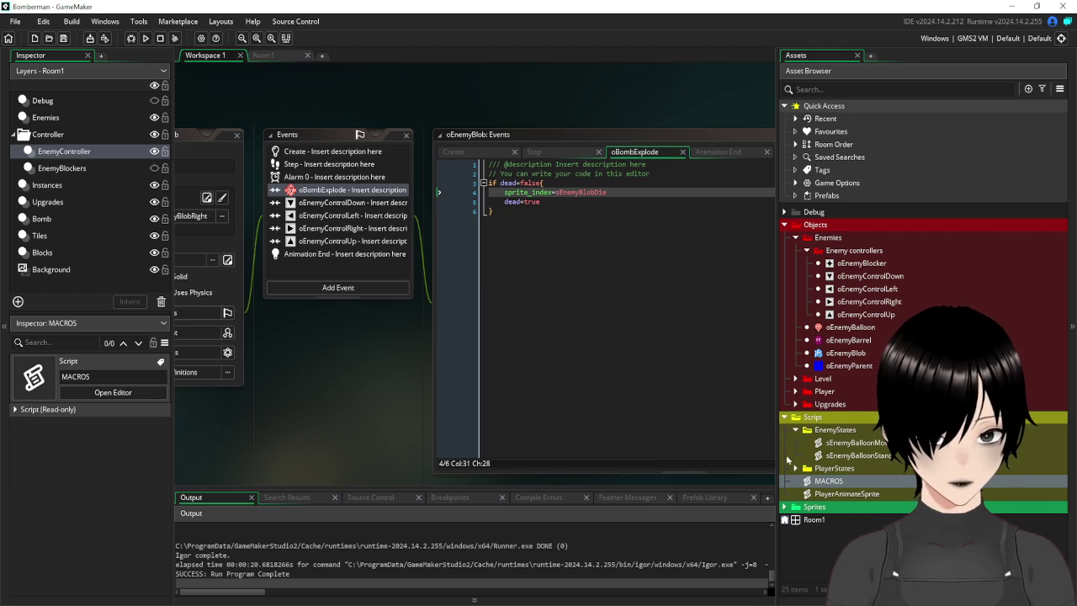
{"action": "left_click", "coordinate": [784, 509]}
Match sEnemyBalloonDie by setting sEnemyBlobDie's speed to 10 fps, then save the project.
{"action": "scroll", "coordinate": [810, 485], "scroll_direction": "down", "scroll_amount": 2}
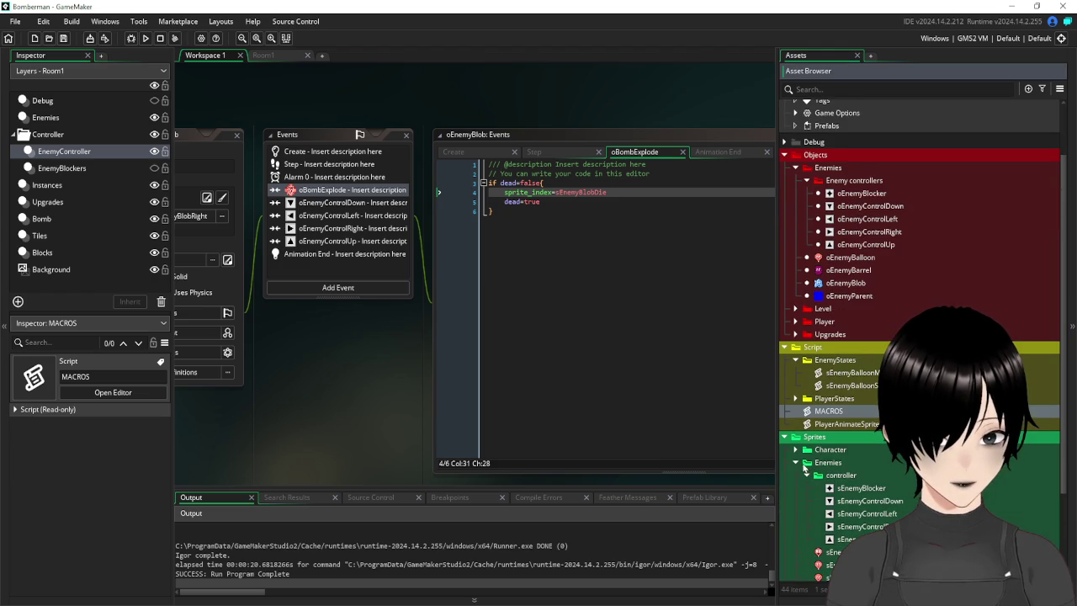
{"action": "scroll", "coordinate": [845, 487], "scroll_direction": "down", "scroll_amount": 3}
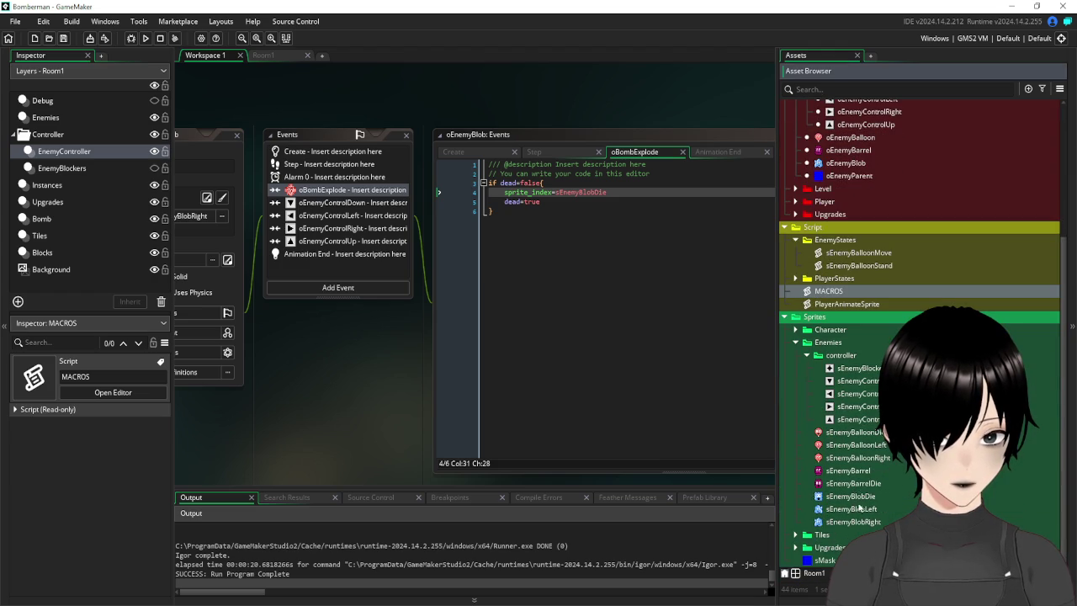
{"action": "double_click", "coordinate": [852, 496]}
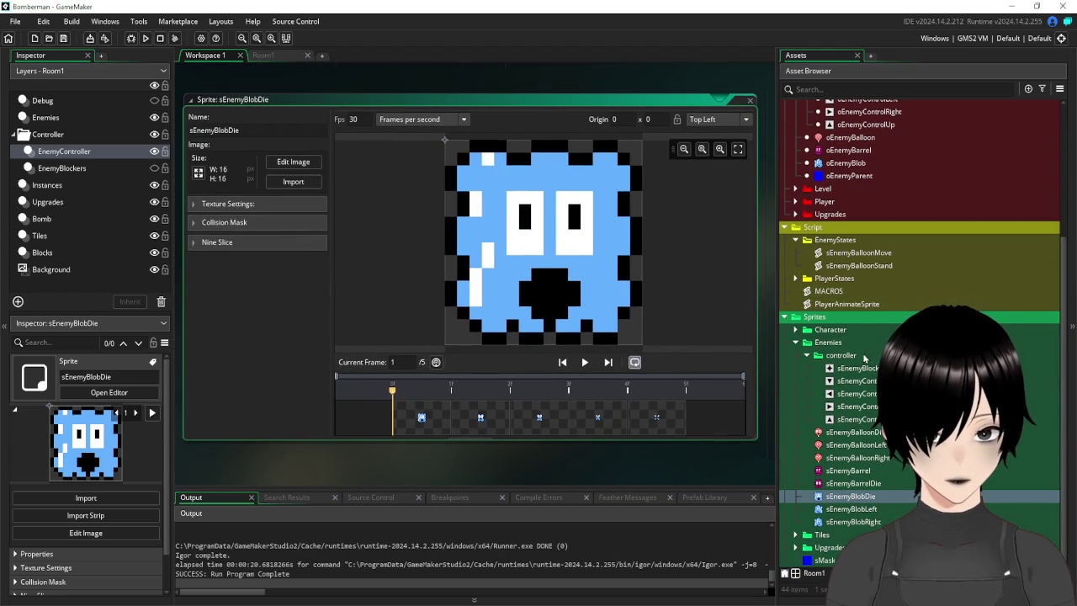
{"action": "double_click", "coordinate": [855, 432]}
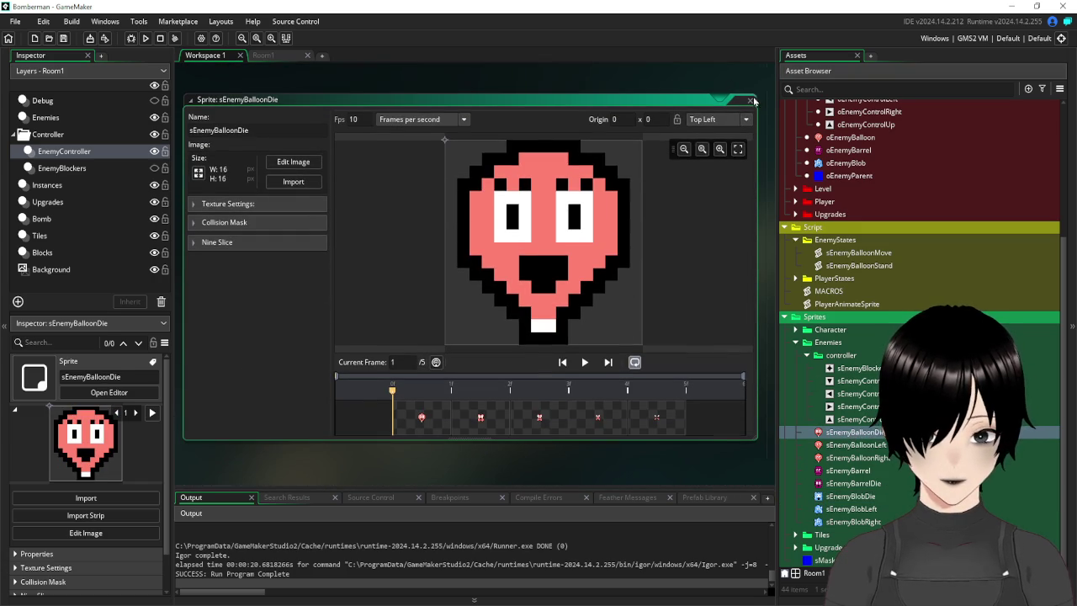
{"action": "left_click", "coordinate": [750, 101]}
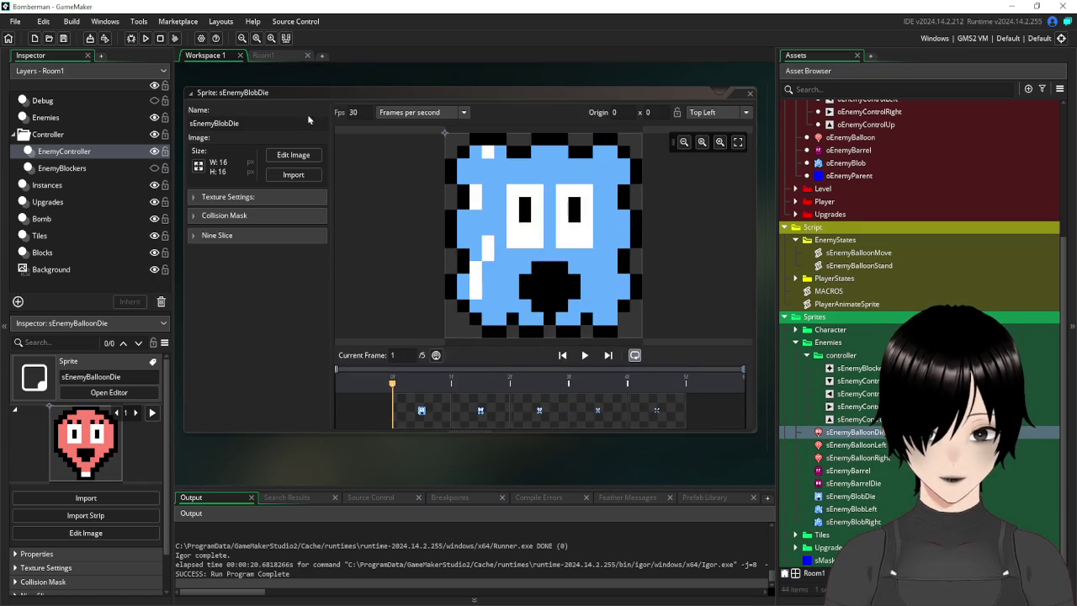
{"action": "left_click", "coordinate": [353, 112]}
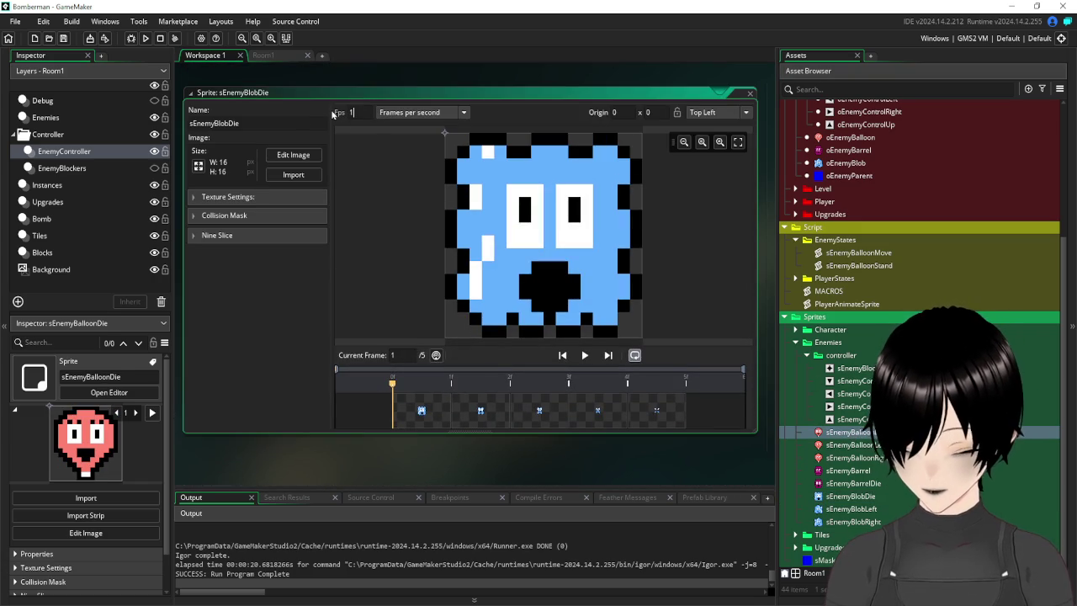
{"action": "left_click", "coordinate": [64, 39]}
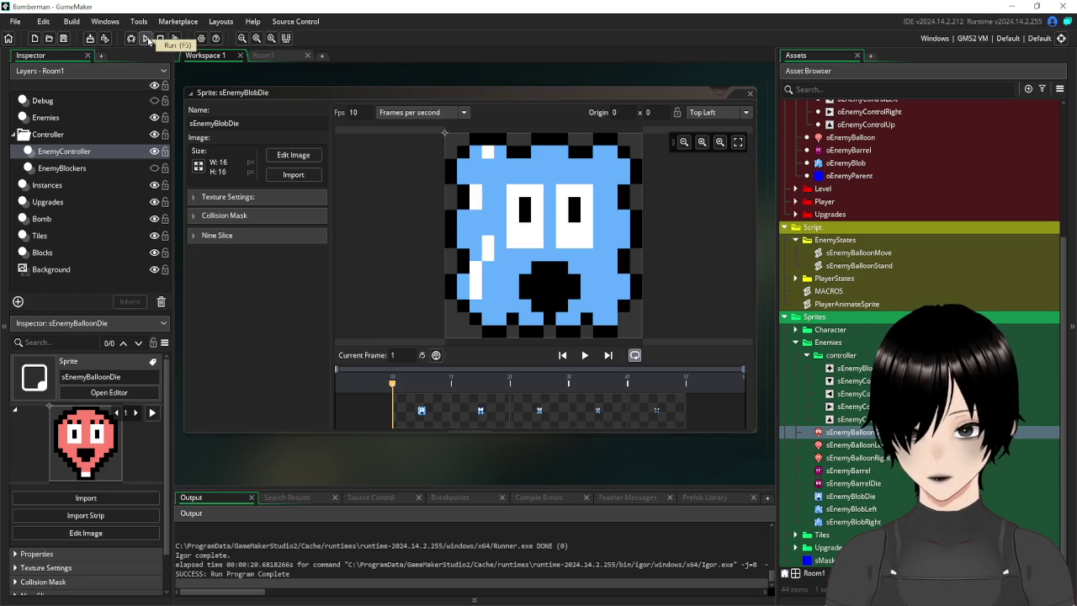
{"action": "left_click", "coordinate": [62, 185]}
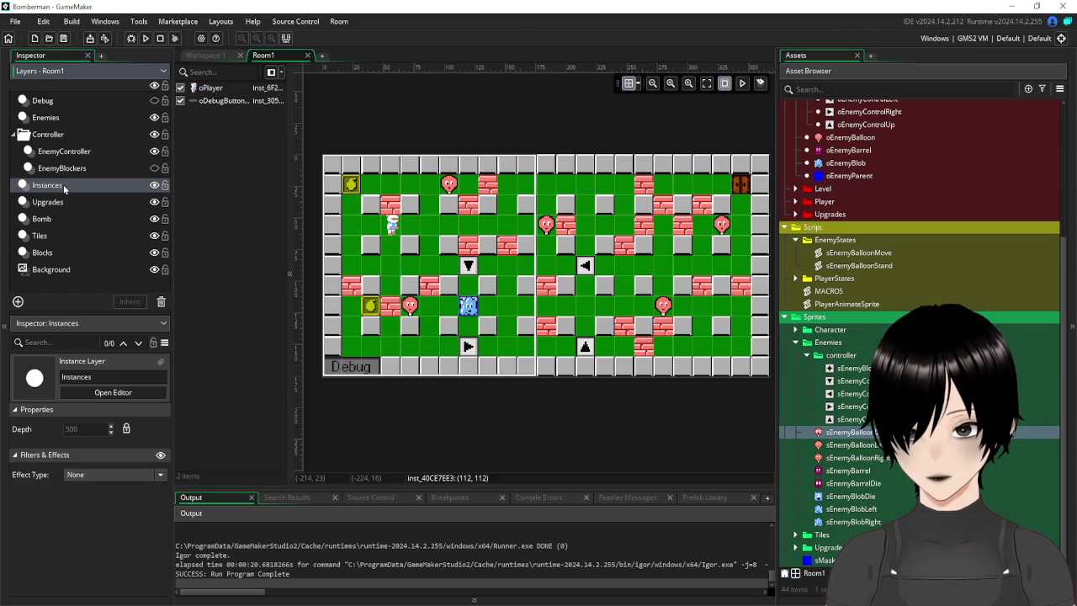
Drag the Instances layer just below Debug, run the game, and walk toward the blob.
{"action": "mouse_move", "coordinate": [63, 187]}
{"action": "left_mouse_down"}
{"action": "mouse_move", "coordinate": [65, 112]}
{"action": "mouse_move", "coordinate": [48, 113]}
{"action": "left_mouse_up"}
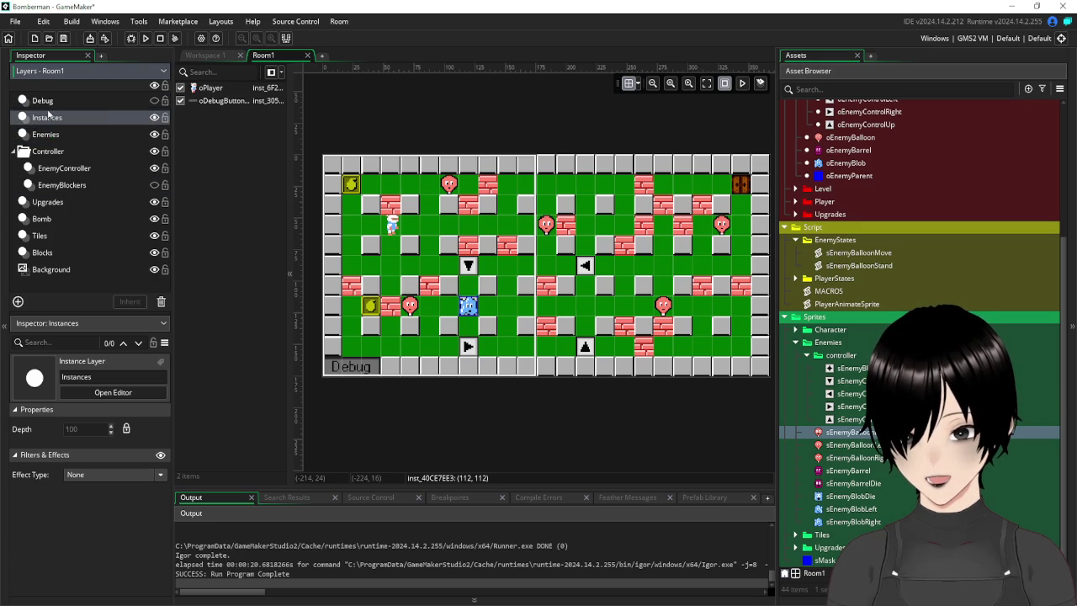
{"action": "left_click", "coordinate": [145, 38]}
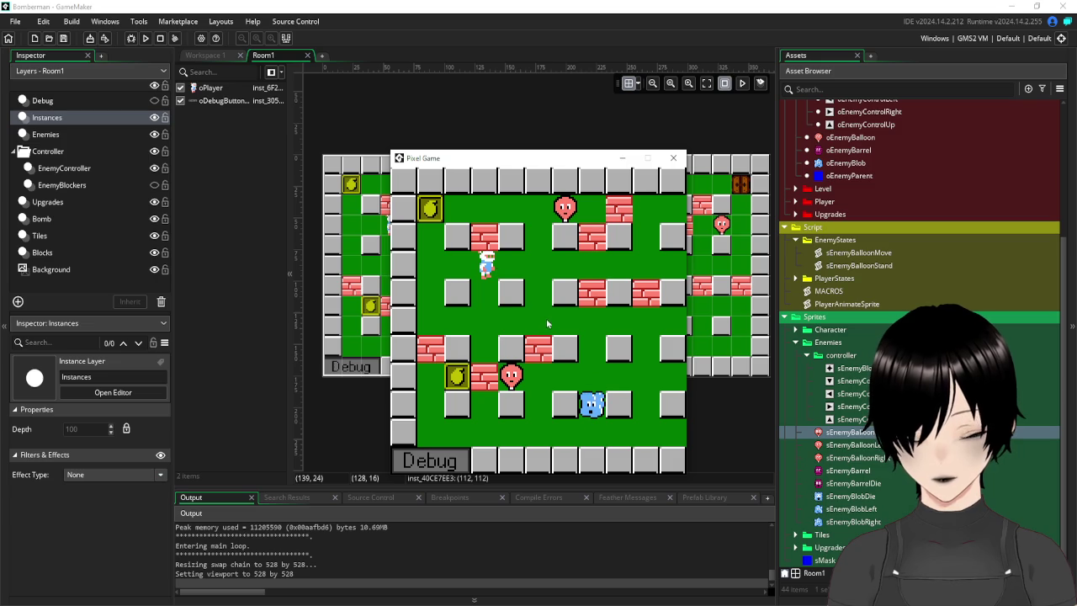
{"action": "key", "text": "Right"}
{"action": "key", "text": "Right"}
{"action": "key", "text": "Down"}
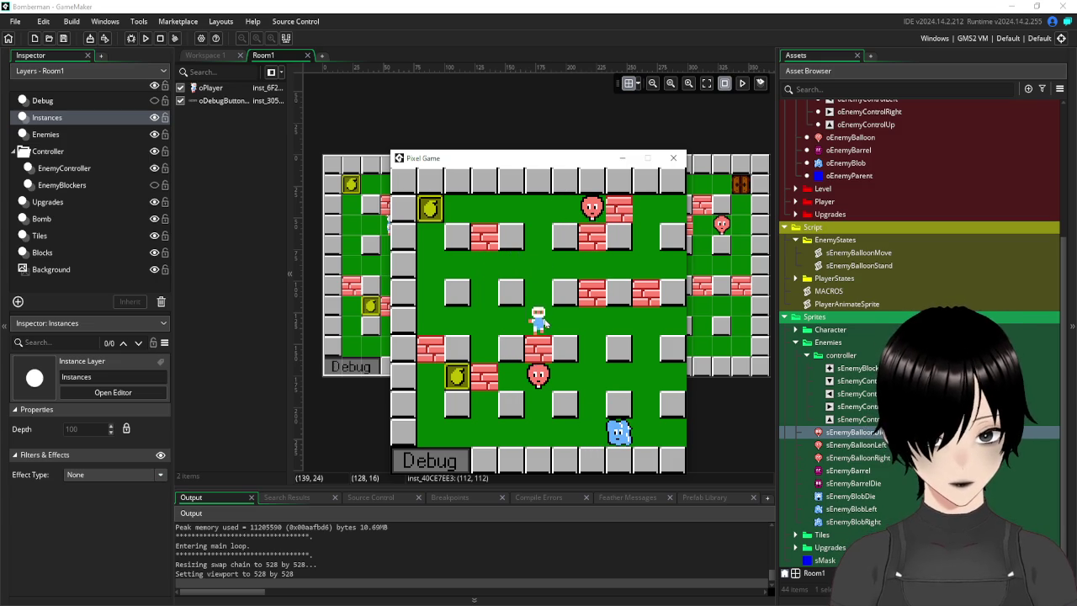
{"action": "key", "text": "Right"}
{"action": "key", "text": "Down"}
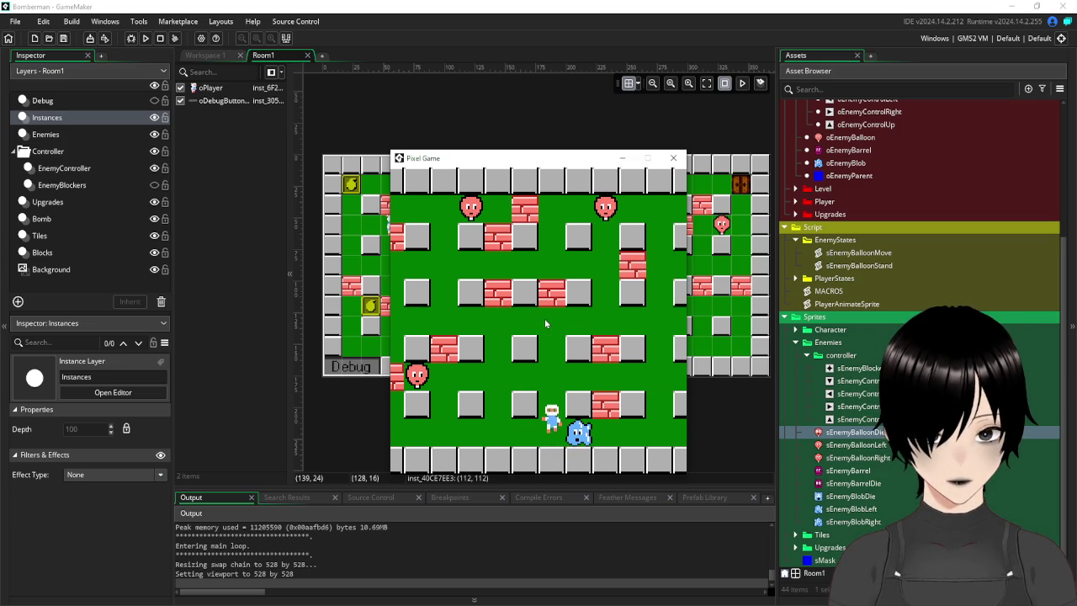
{"action": "key", "text": "Right"}
{"action": "key", "text": "Right"}
{"action": "key", "text": "Up"}
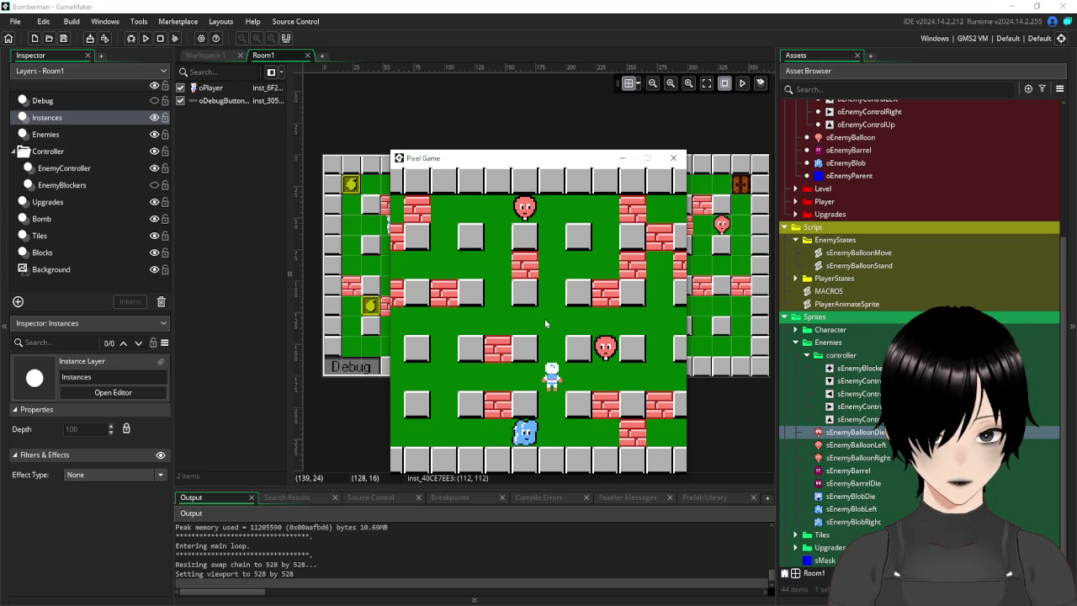
Bomb the blob, retreat left to watch it die, and close the game.
{"action": "key", "text": "space"}
{"action": "key", "text": "Up"}
{"action": "key", "text": "Left"}
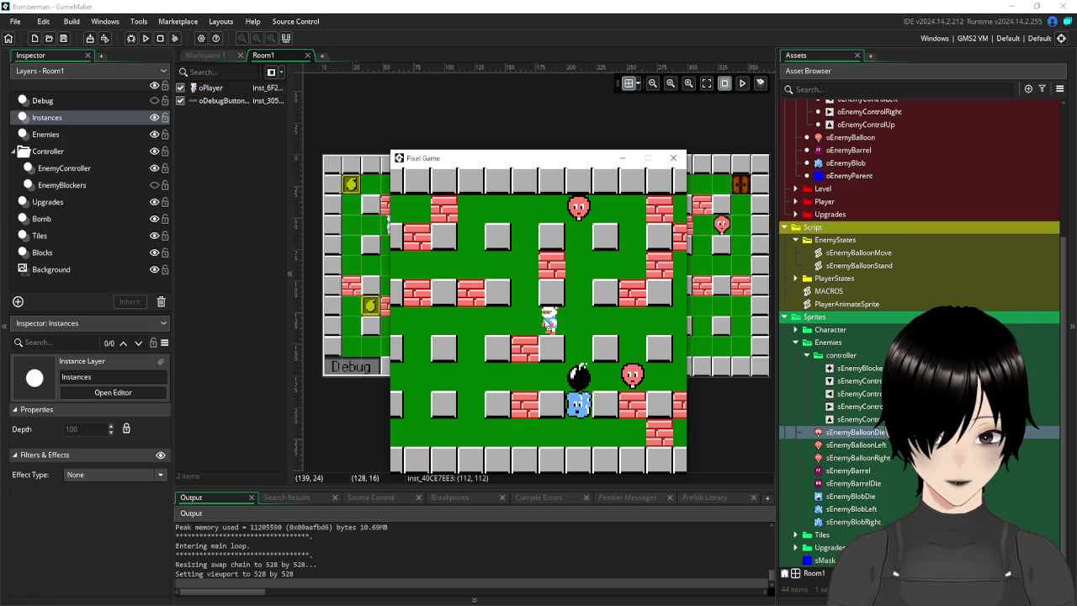
{"action": "key", "text": "Left"}
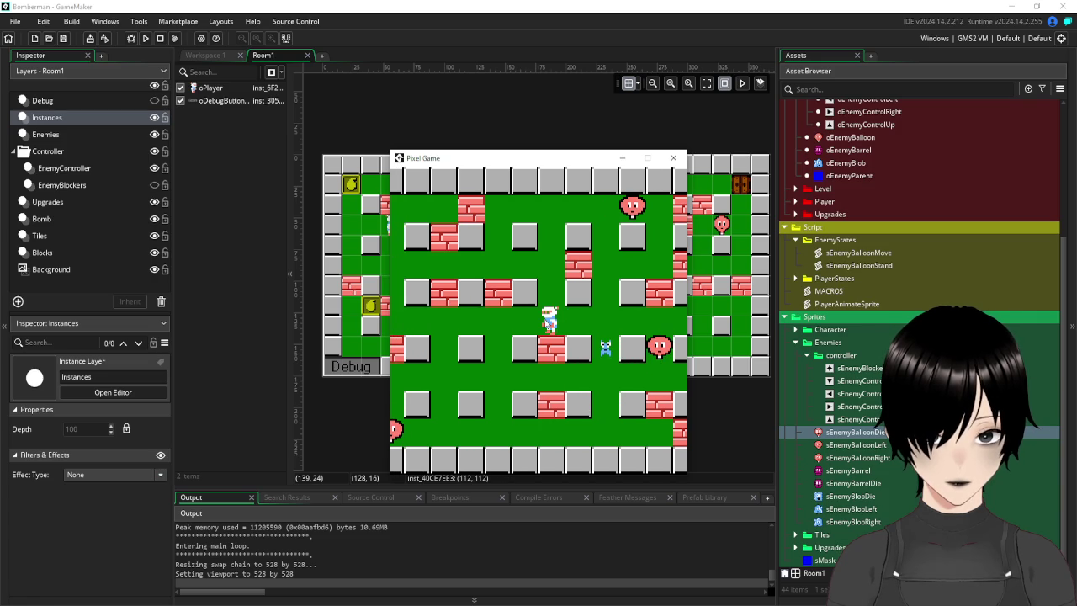
{"action": "key", "text": "Left"}
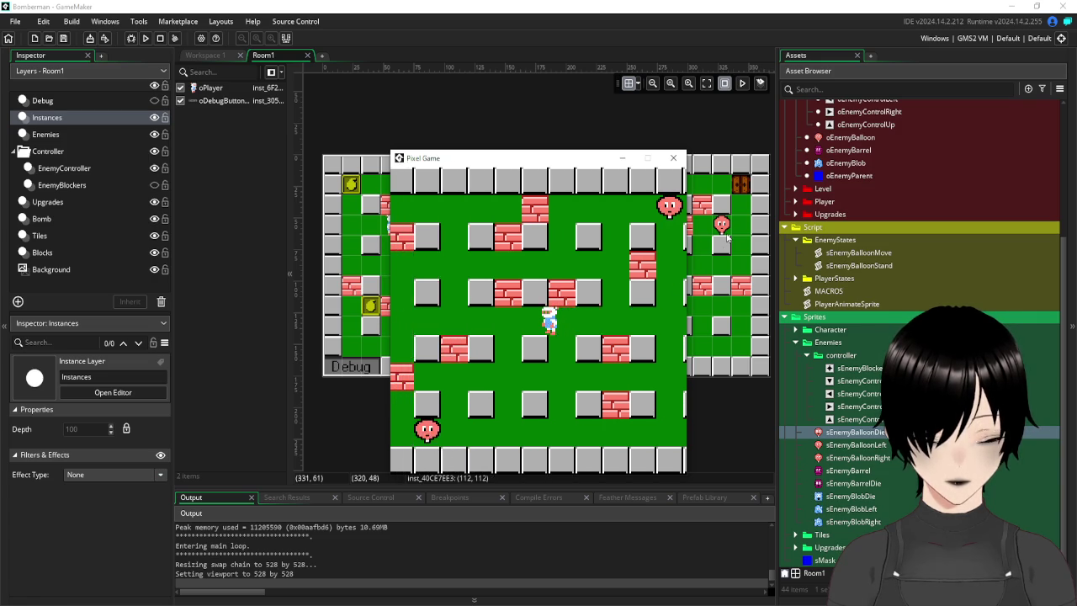
{"action": "key", "text": "Left"}
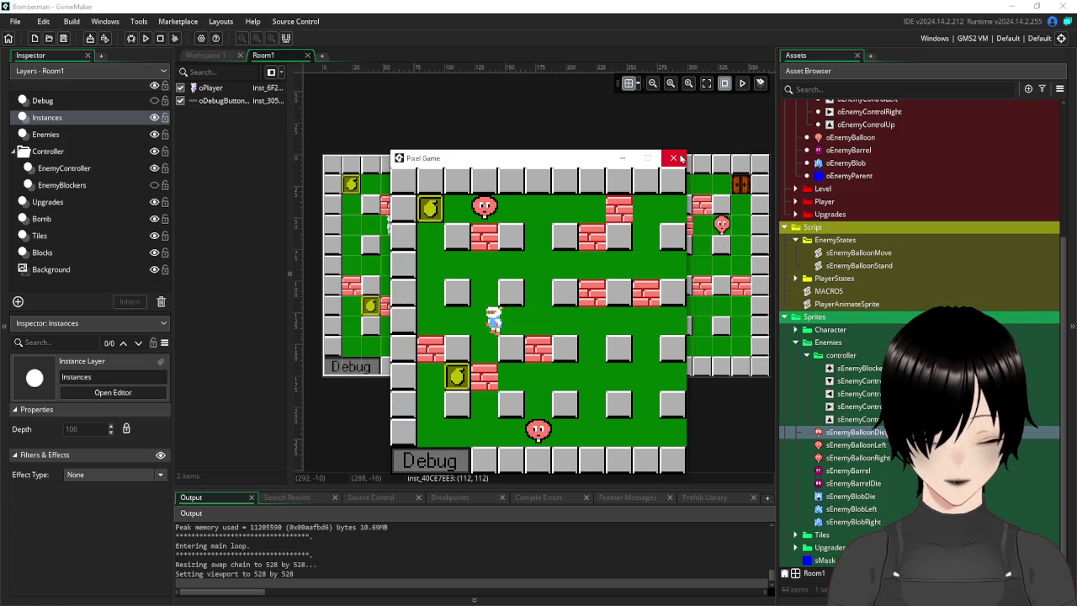
{"action": "left_click", "coordinate": [675, 158]}
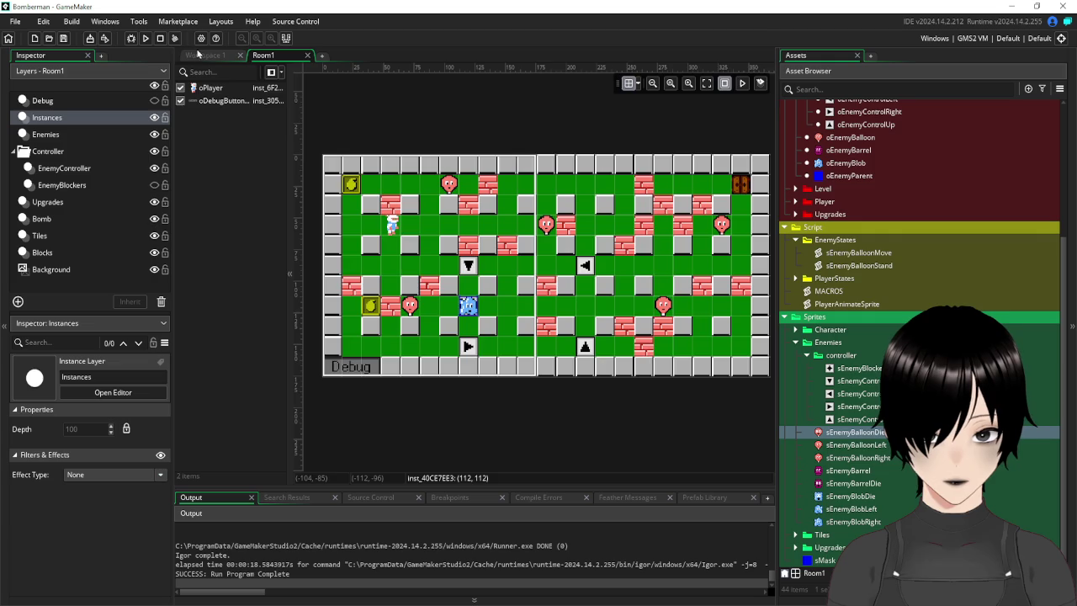
Back in Workspace 1, close the sEnemyBlobDie sprite editor, reopen it, and close it again.
{"action": "left_click", "coordinate": [202, 55]}
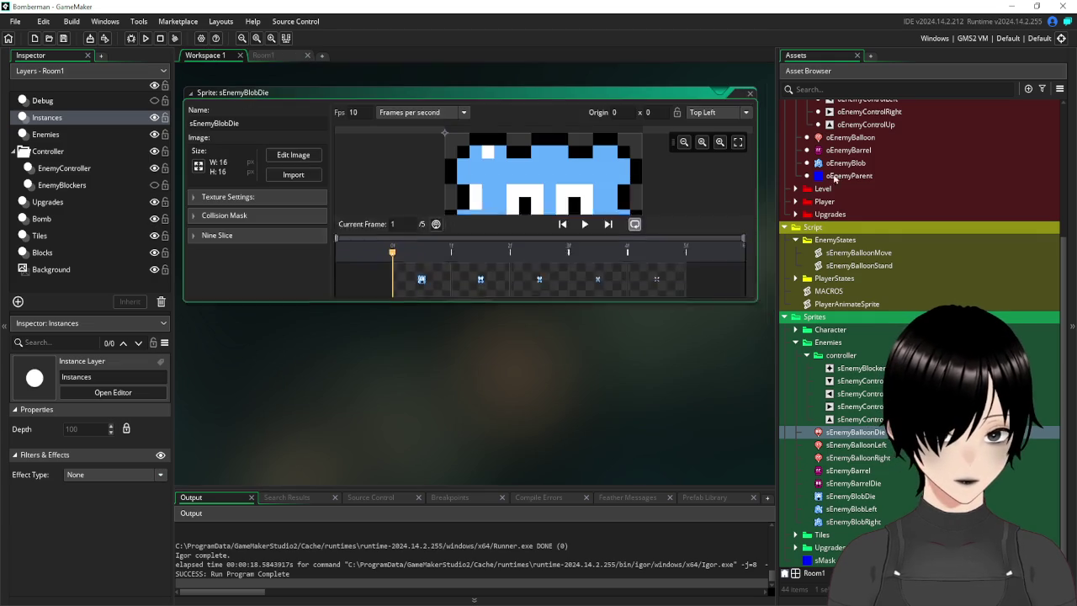
{"action": "key", "text": "ctrl+w"}
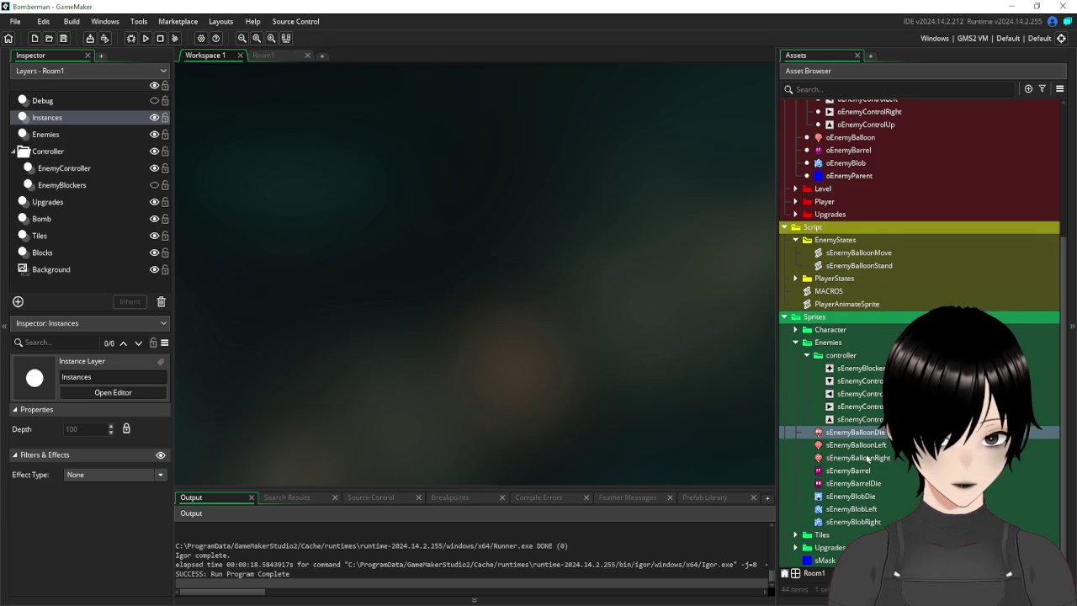
{"action": "double_click", "coordinate": [838, 496]}
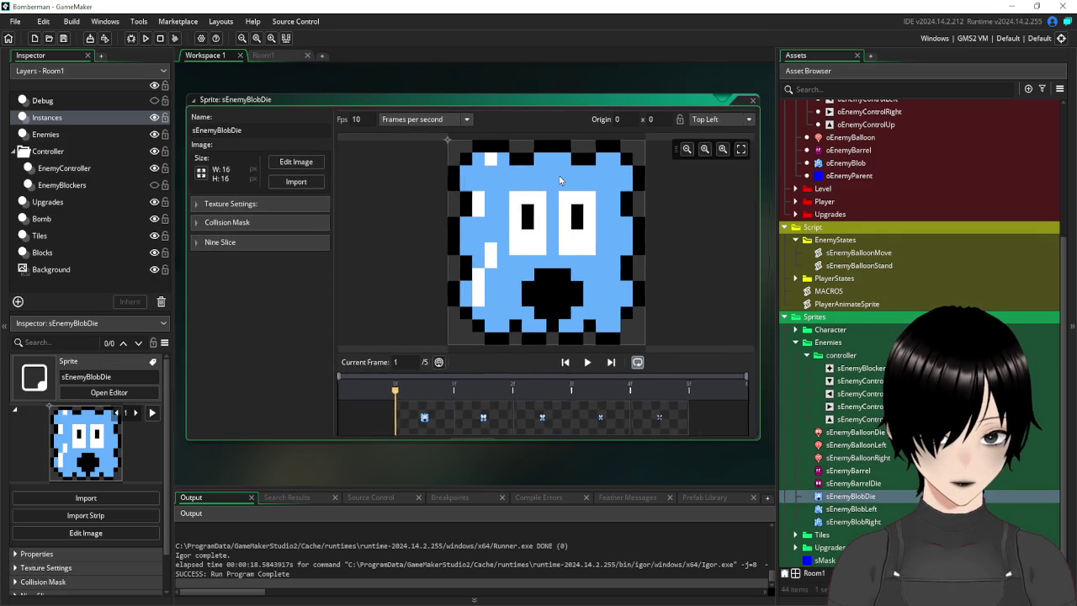
{"action": "left_click", "coordinate": [751, 102]}
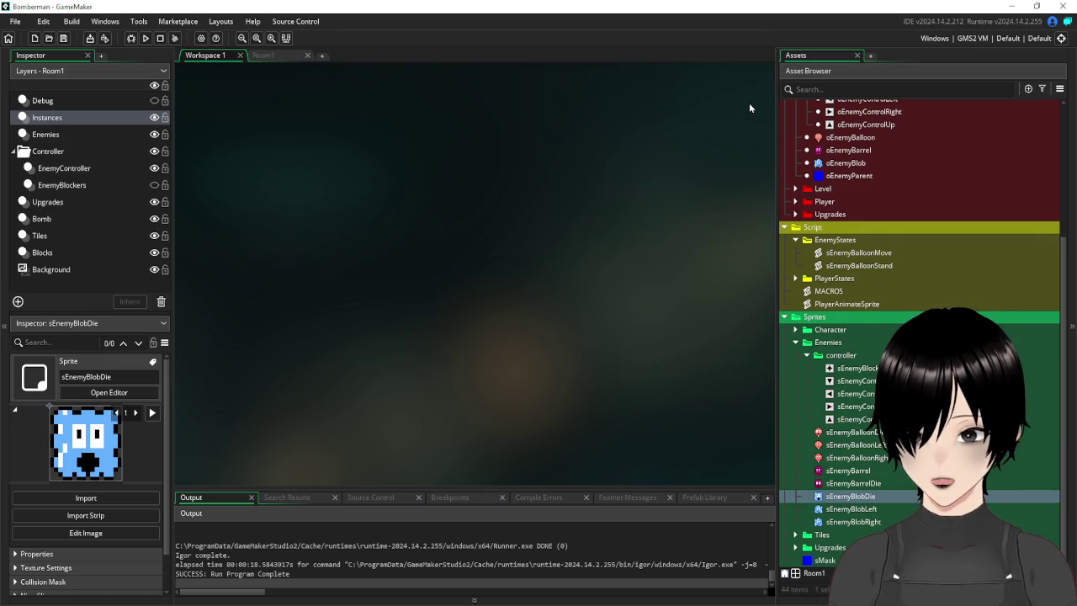
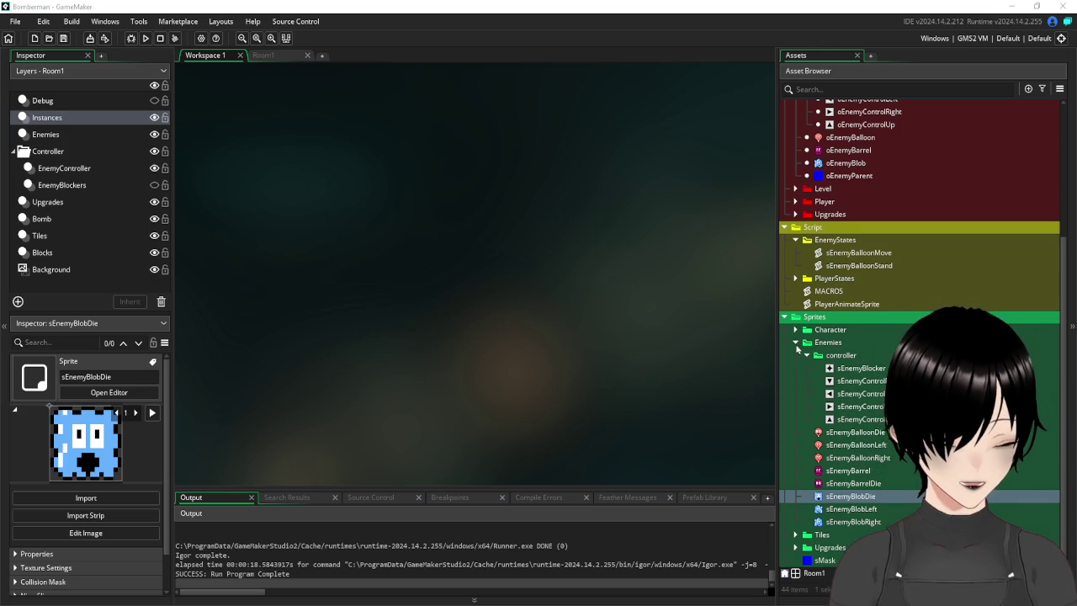
Open the oEnemyBlob and oEnemyBalloon objects from the Asset Browser.
{"action": "scroll", "coordinate": [874, 370], "scroll_direction": "up", "scroll_amount": 5}
{"action": "double_click", "coordinate": [866, 345]}
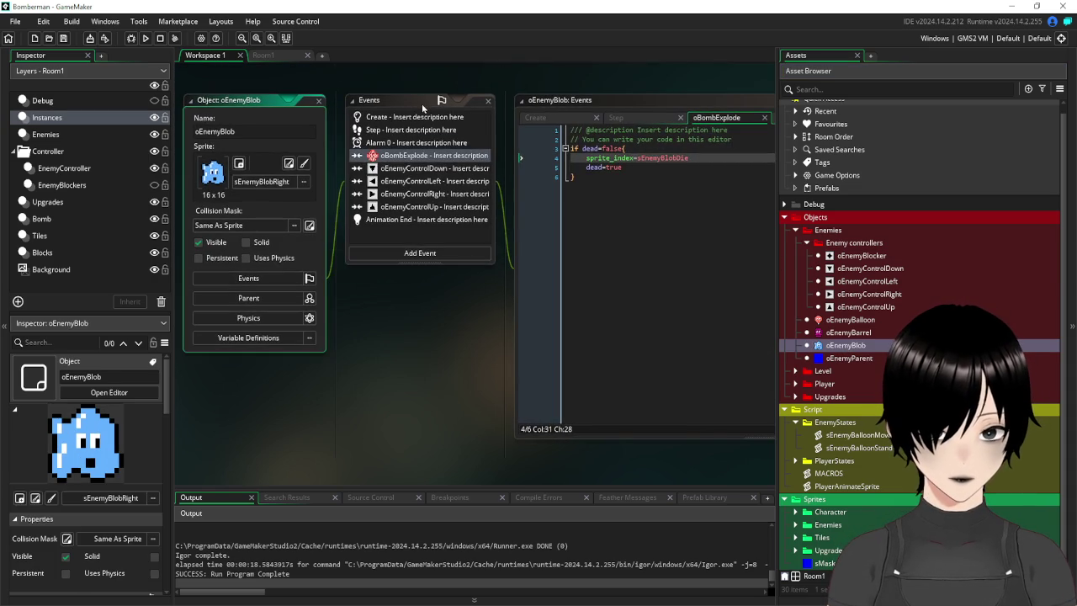
{"action": "double_click", "coordinate": [847, 320]}
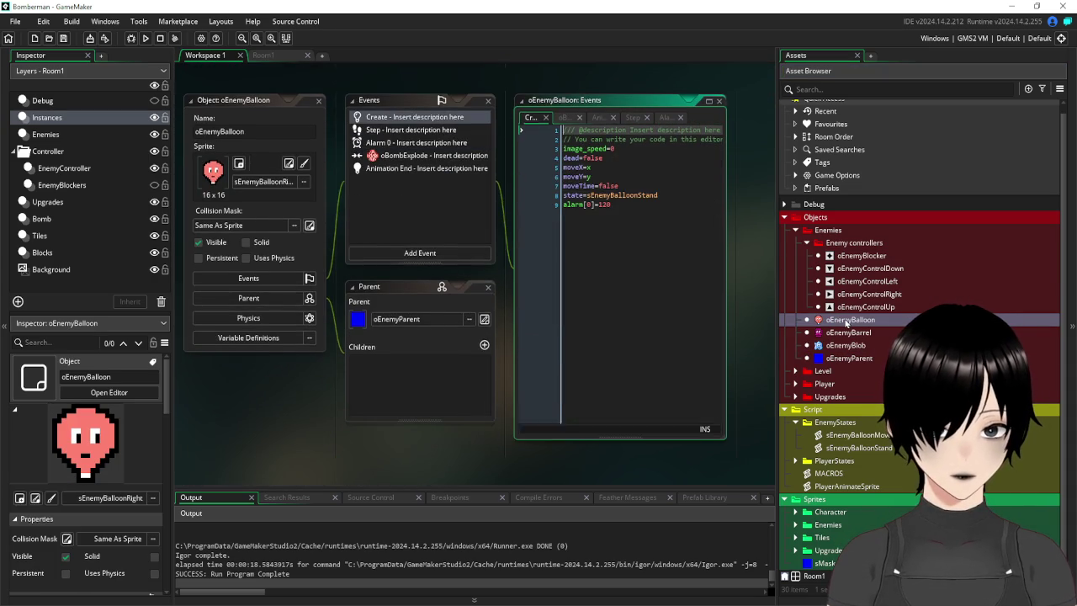
Compare the balloon's oBombExplode and Alarm 0 code, then select its 'if dead=false{' line.
{"action": "left_click", "coordinate": [415, 157]}
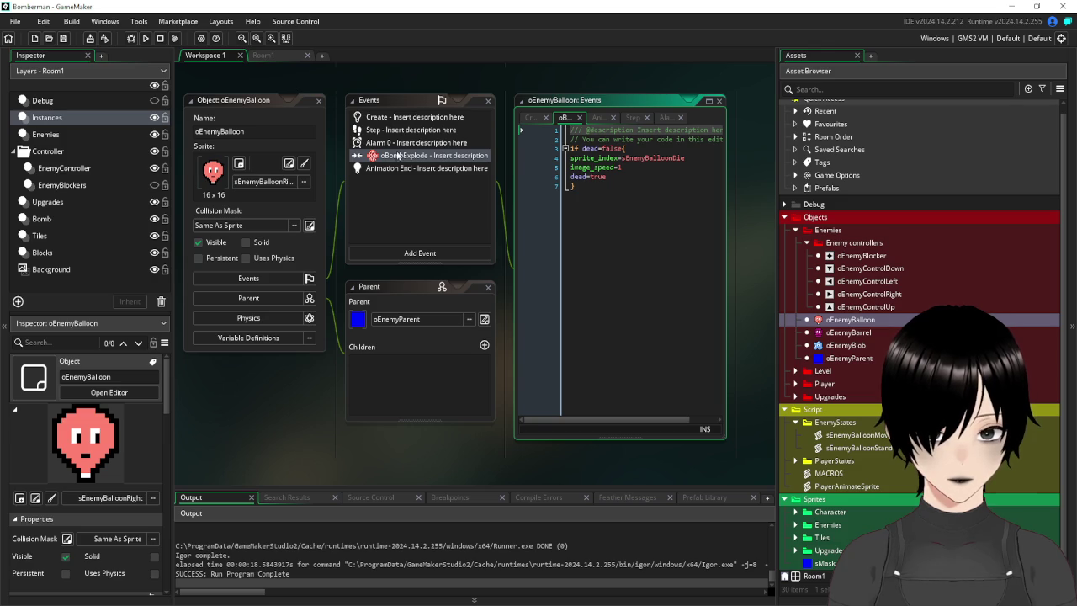
{"action": "left_click", "coordinate": [383, 143]}
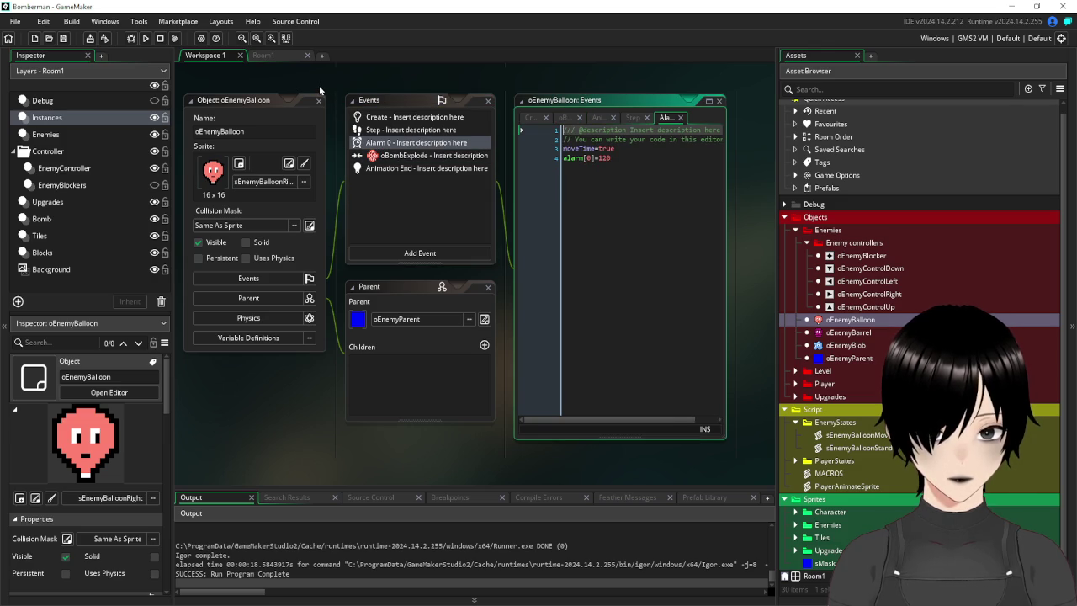
{"action": "left_click", "coordinate": [415, 157]}
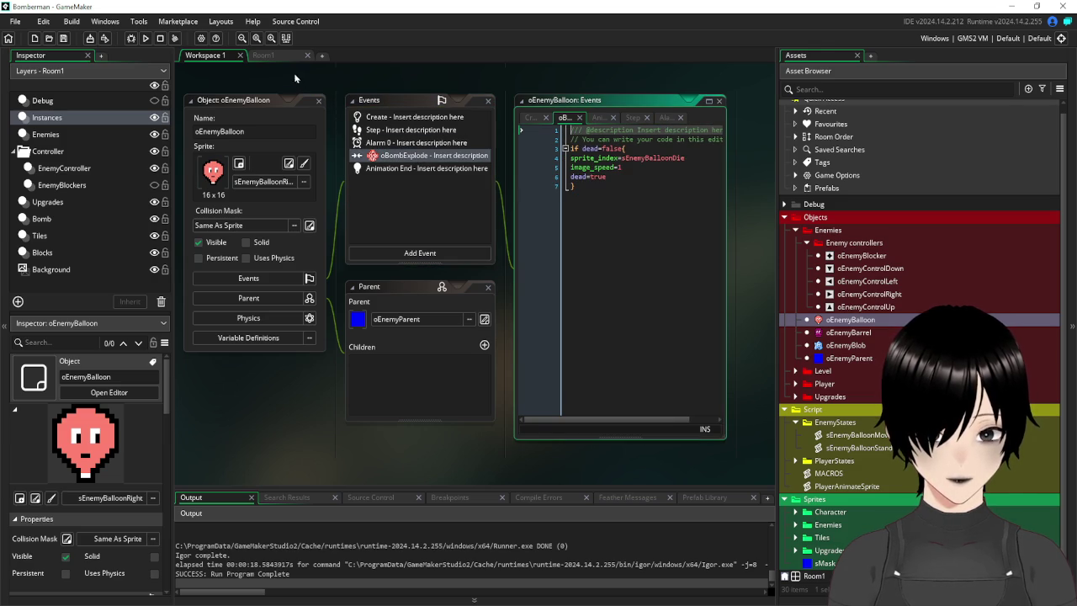
{"action": "scroll", "coordinate": [421, 210], "scroll_direction": "down", "scroll_amount": 5}
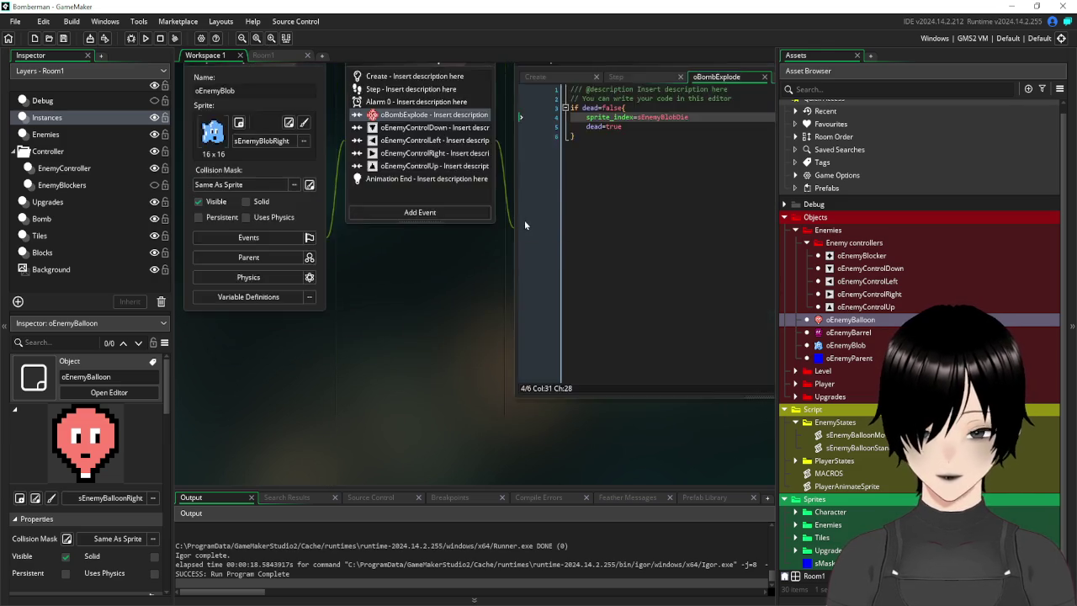
{"action": "scroll", "coordinate": [524, 219], "scroll_direction": "up", "scroll_amount": 3}
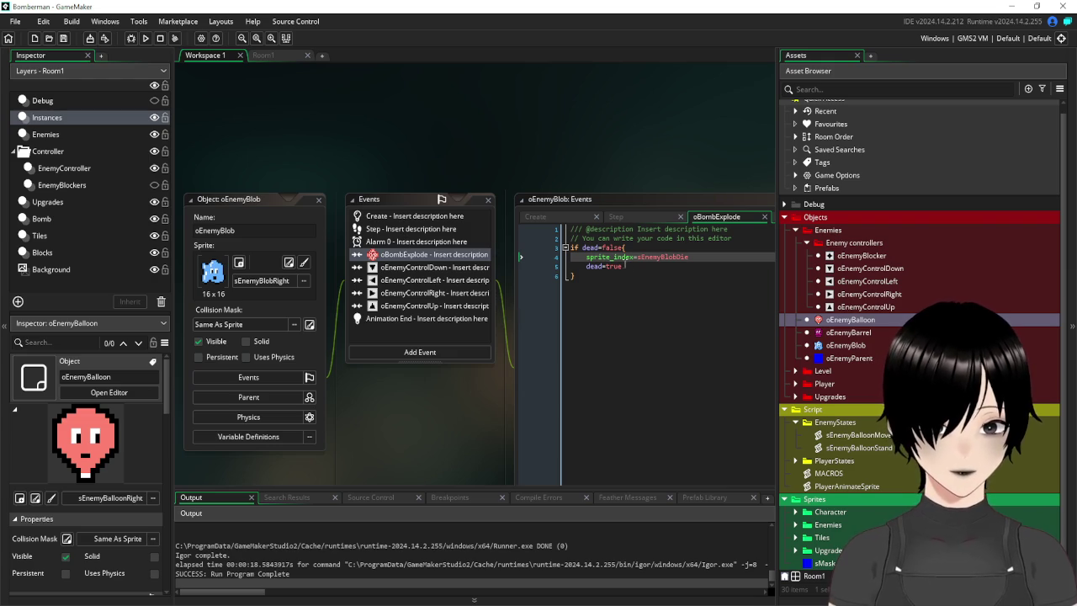
{"action": "left_click_drag", "start_coordinate": [628, 247], "coordinate": [572, 247]}
{"action": "key", "text": "ctrl+c"}
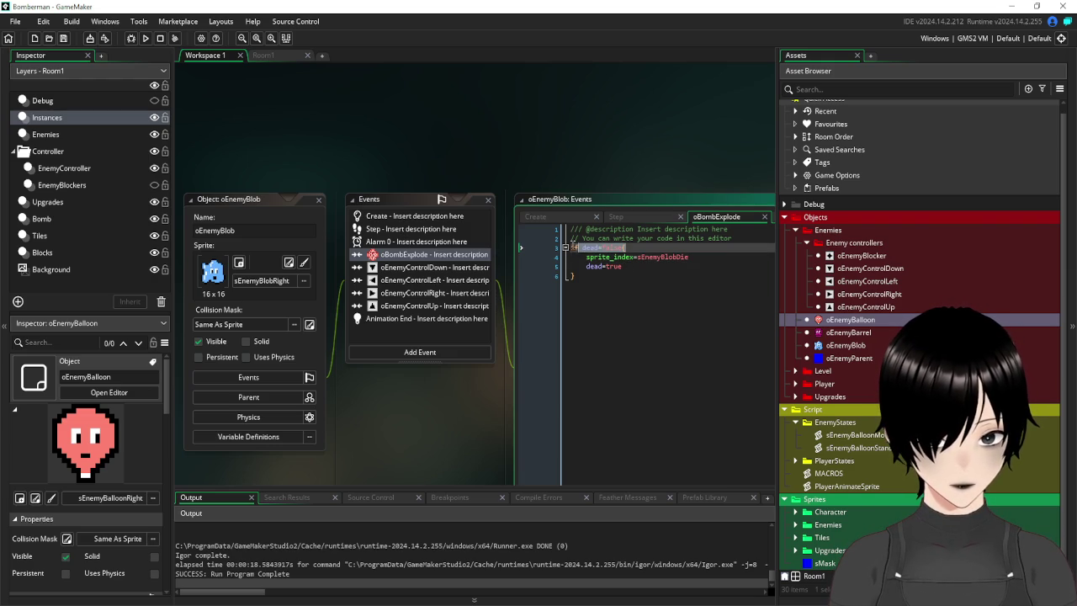
Wrap oEnemyBlob's Alarm 0 movement code in a pasted 'if dead=false{' block, then run the game.
{"action": "left_click", "coordinate": [402, 243]}
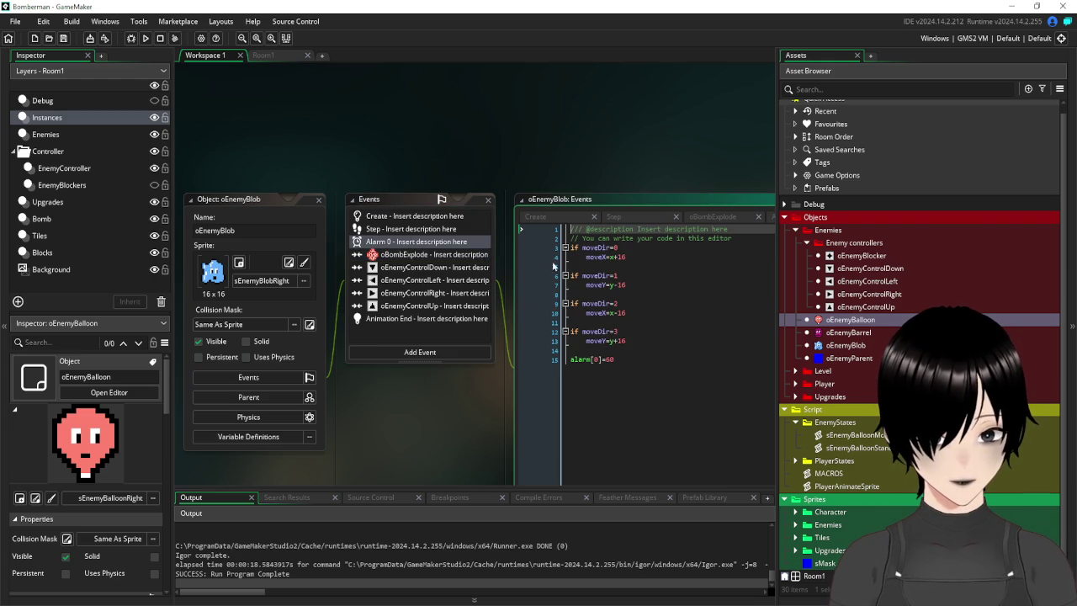
{"action": "left_click", "coordinate": [750, 240]}
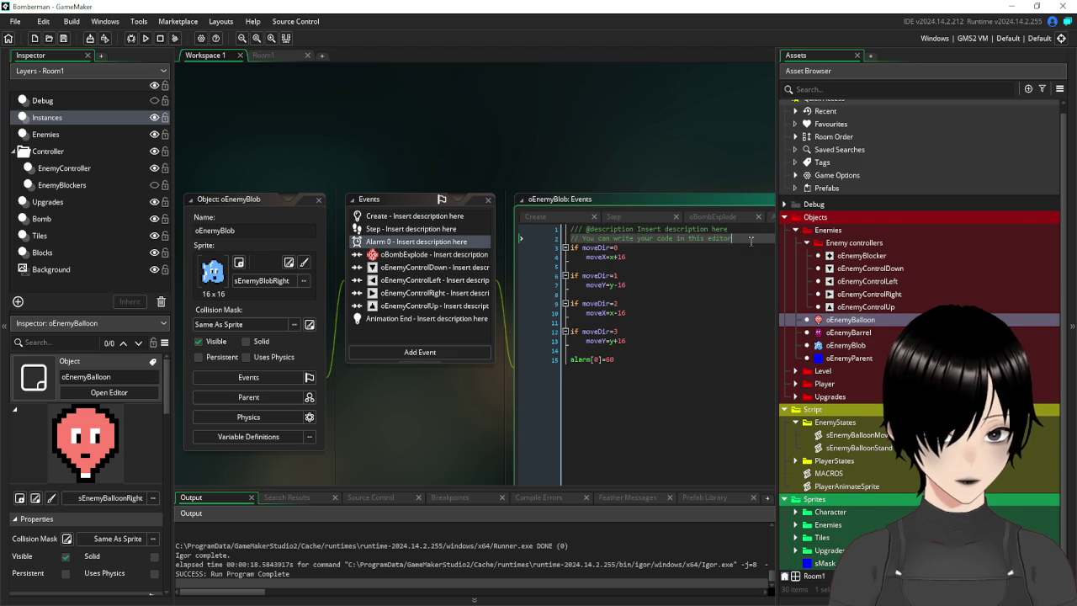
{"action": "key", "text": "Return"}
{"action": "key", "text": "ctrl+v"}
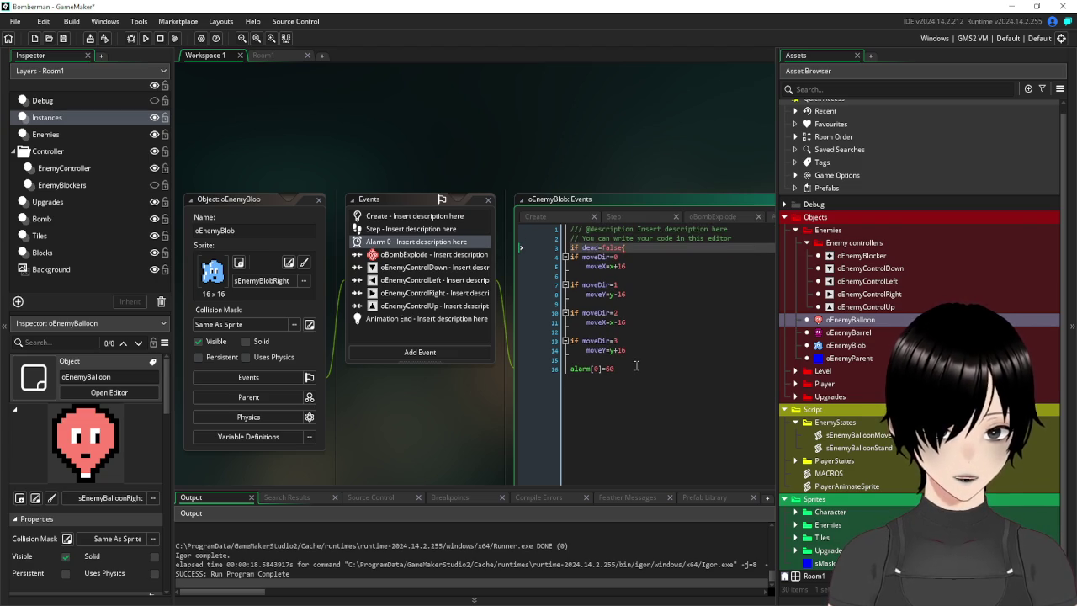
{"action": "left_click", "coordinate": [636, 367]}
{"action": "key", "text": "Return"}
{"action": "type", "text": "}"}
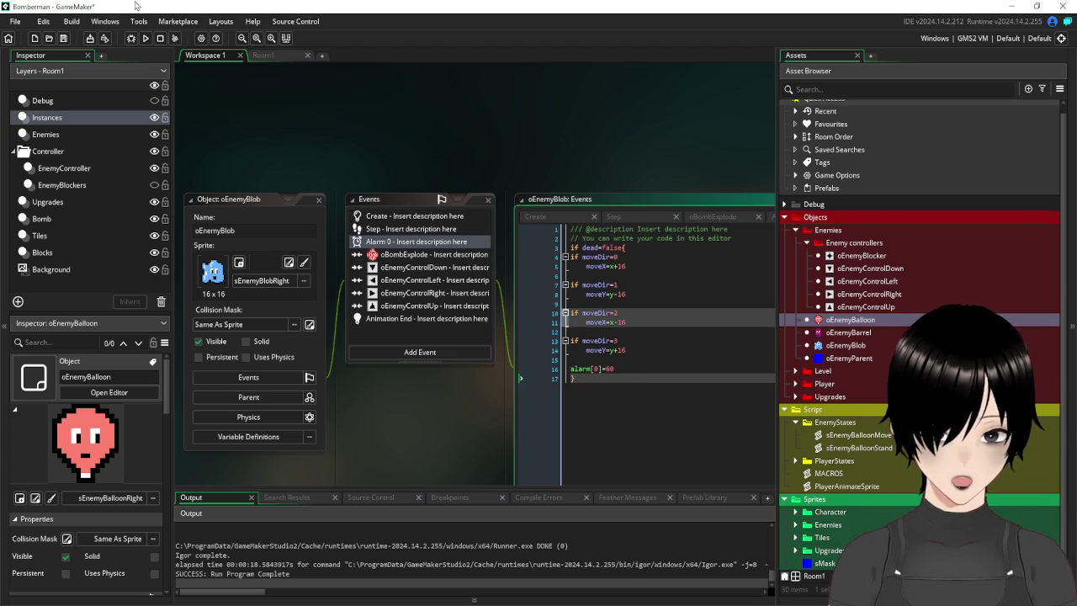
{"action": "left_click", "coordinate": [145, 39]}
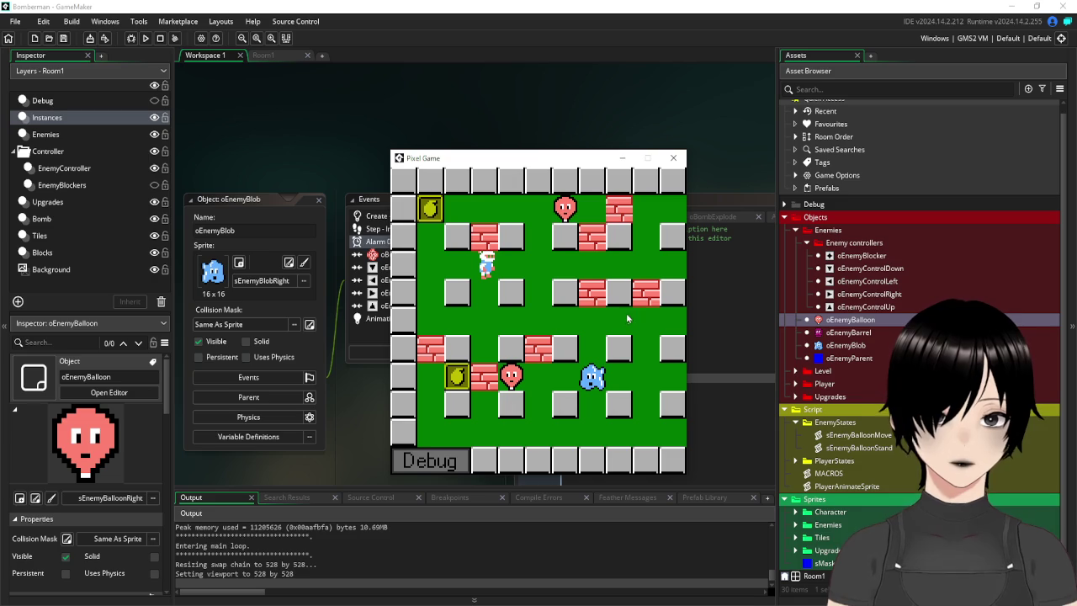
{"action": "key", "text": "Down"}
{"action": "key", "text": "Right"}
{"action": "key", "text": "Right"}
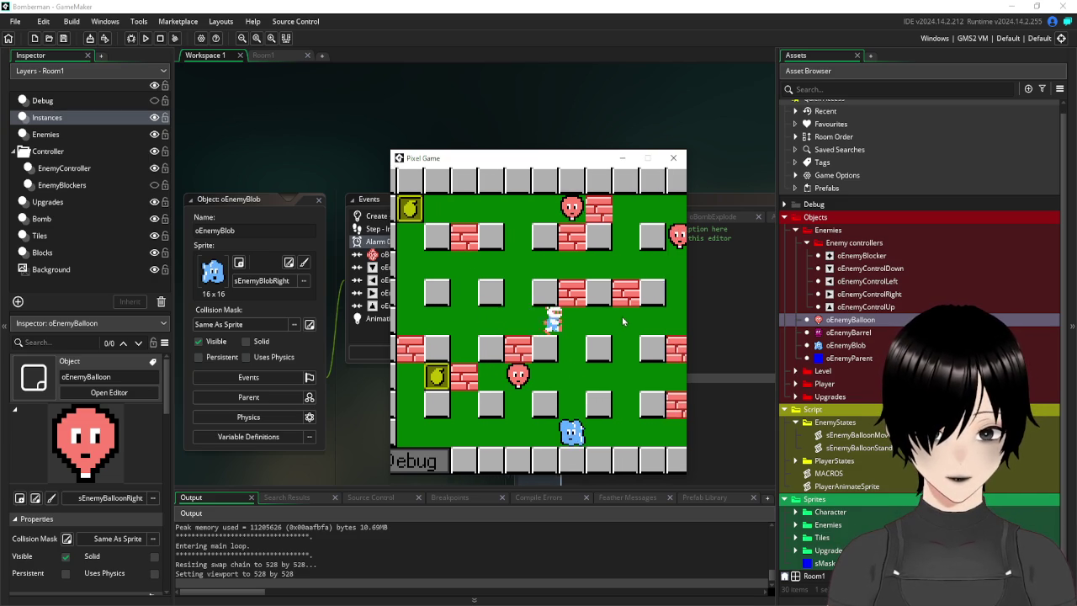
{"action": "key", "text": "Down"}
{"action": "key", "text": "Down"}
{"action": "key", "text": "Right"}
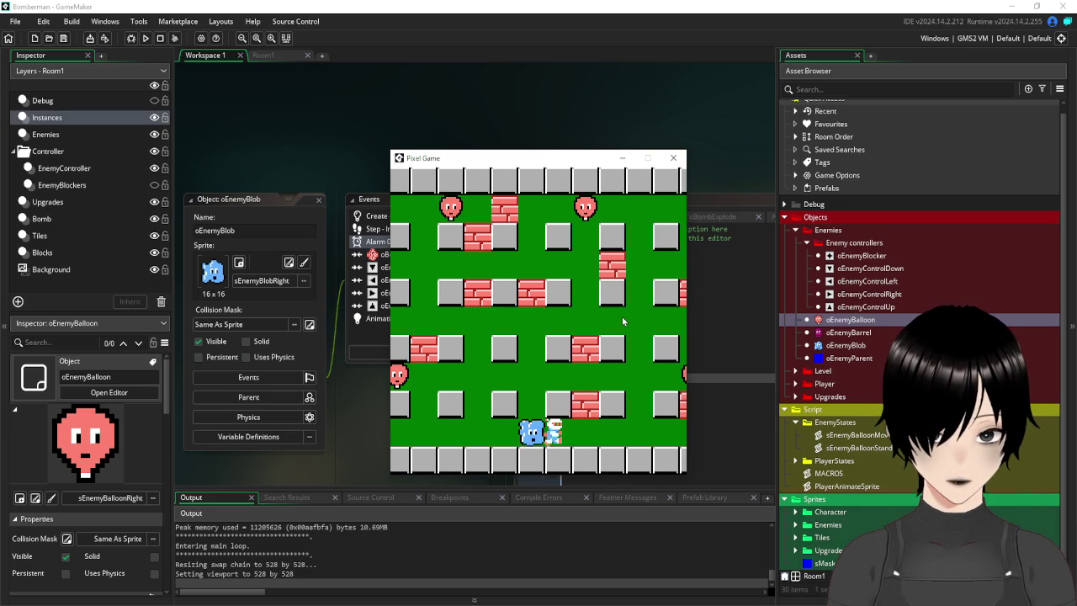
{"action": "key", "text": "space"}
{"action": "key", "text": "Up"}
{"action": "key", "text": "Left"}
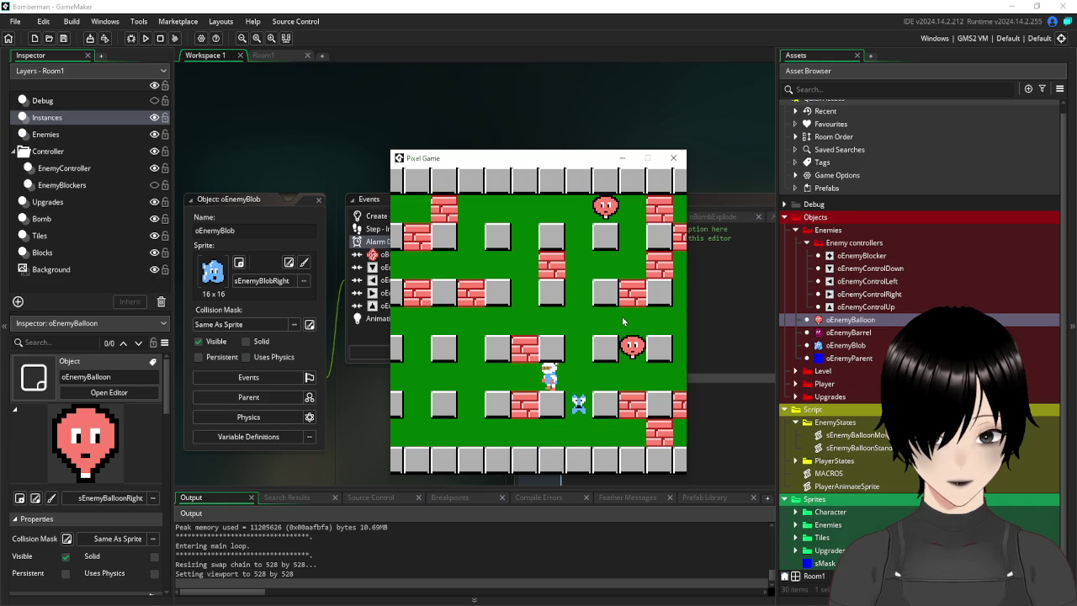
{"action": "key", "text": "Right"}
{"action": "key", "text": "Down"}
{"action": "key", "text": "space"}
{"action": "key", "text": "Up"}
{"action": "key", "text": "Down"}
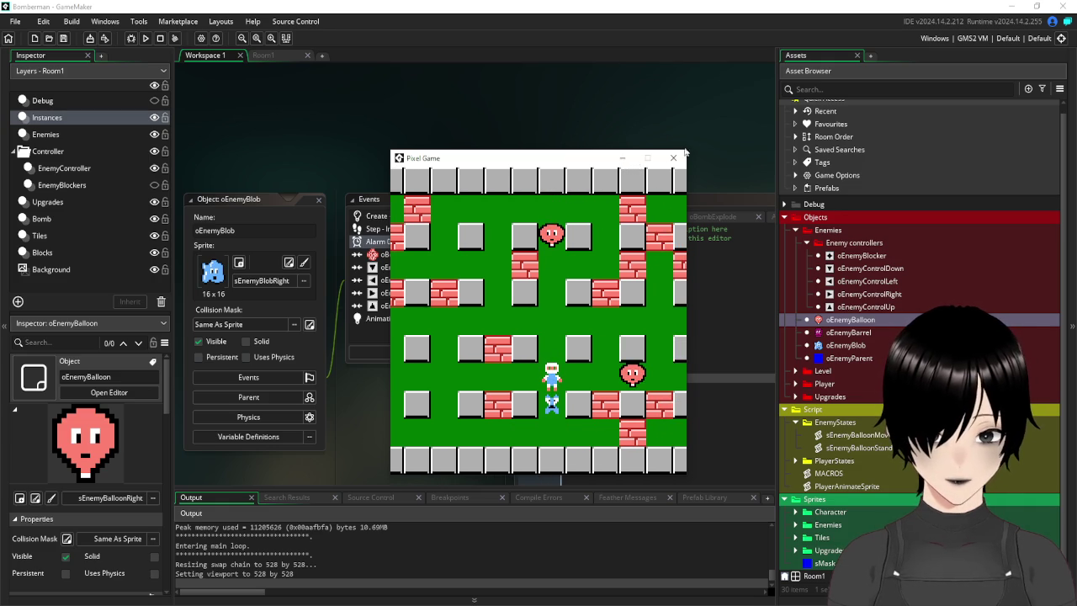
{"action": "left_click", "coordinate": [673, 157]}
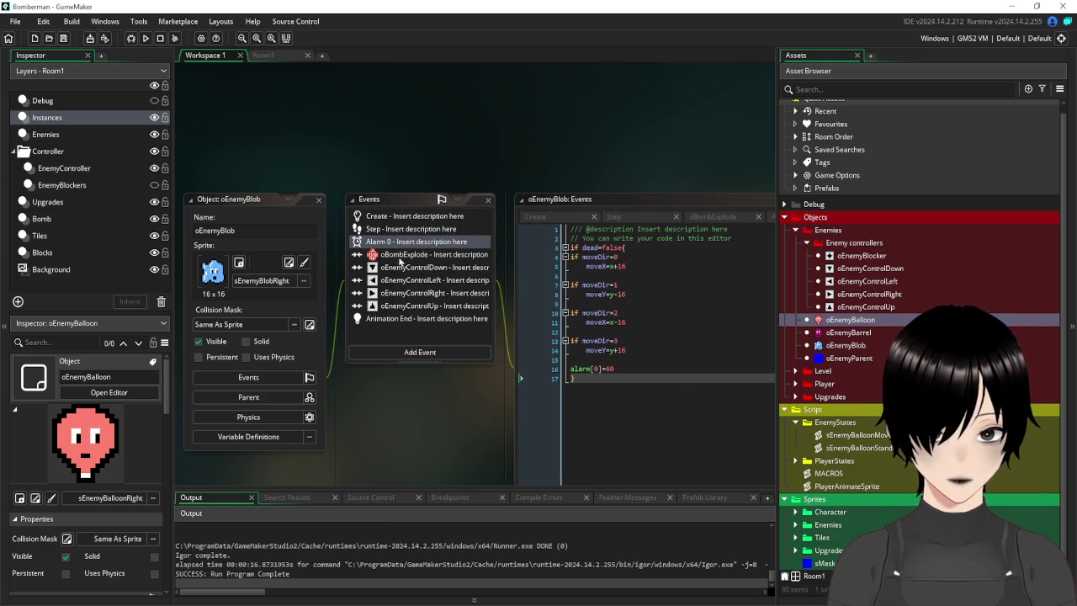
Add 'image_speed=1' after the sprite change in oEnemyBlob's oBombExplode event.
{"action": "left_click", "coordinate": [400, 256]}
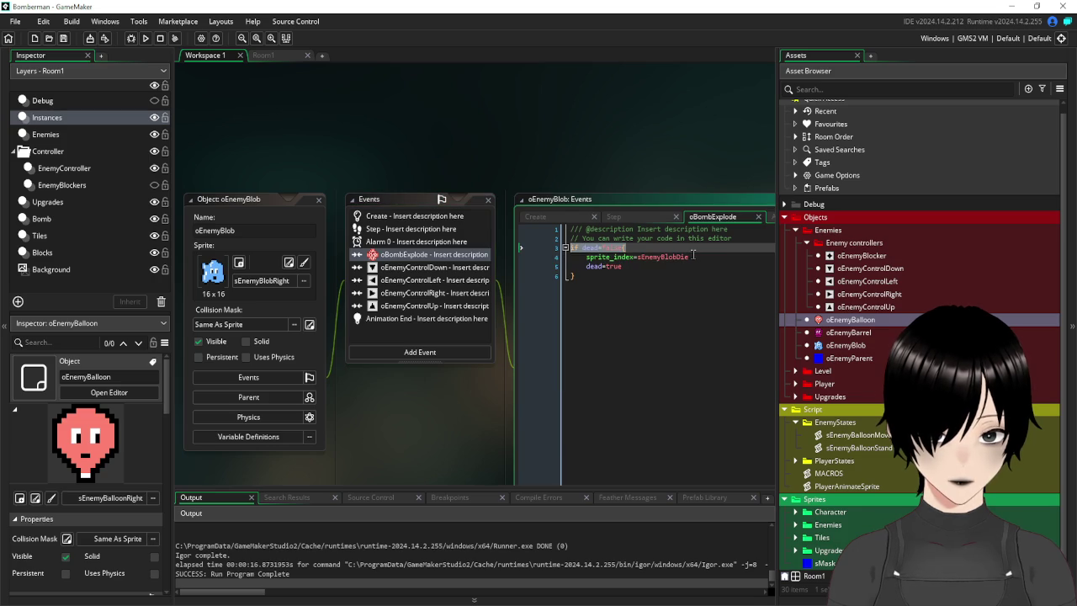
{"action": "left_click", "coordinate": [700, 255]}
{"action": "key", "text": "Return"}
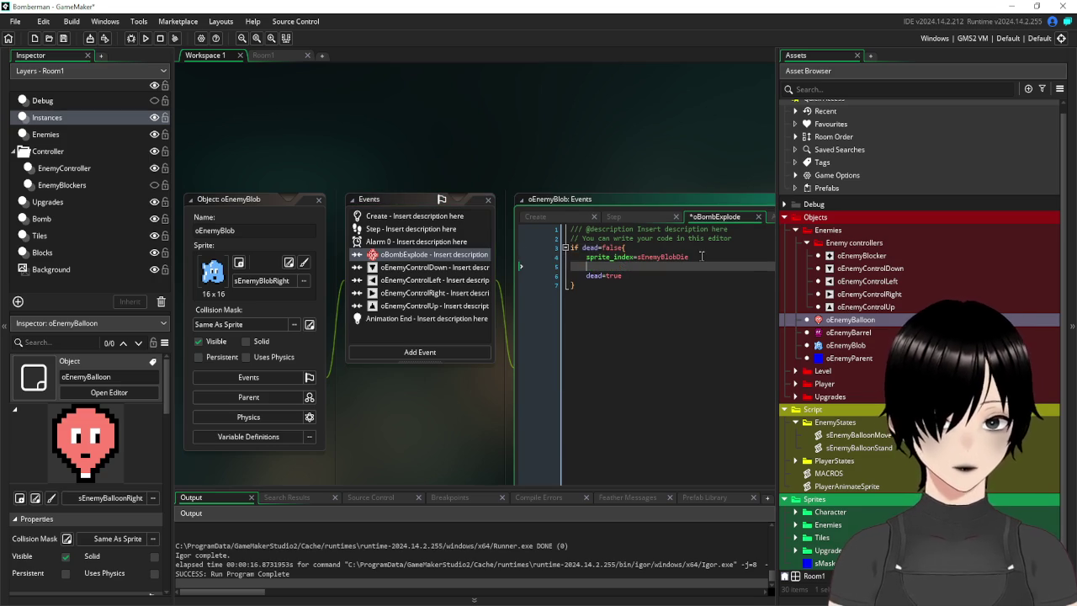
{"action": "type", "text": "image_"}
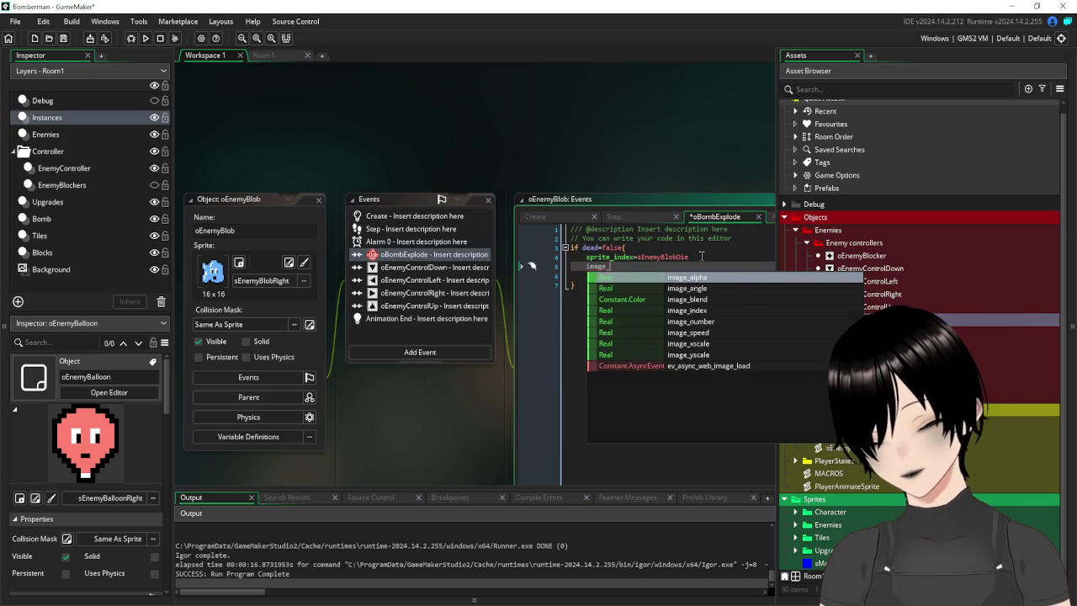
{"action": "type", "text": "speed="}
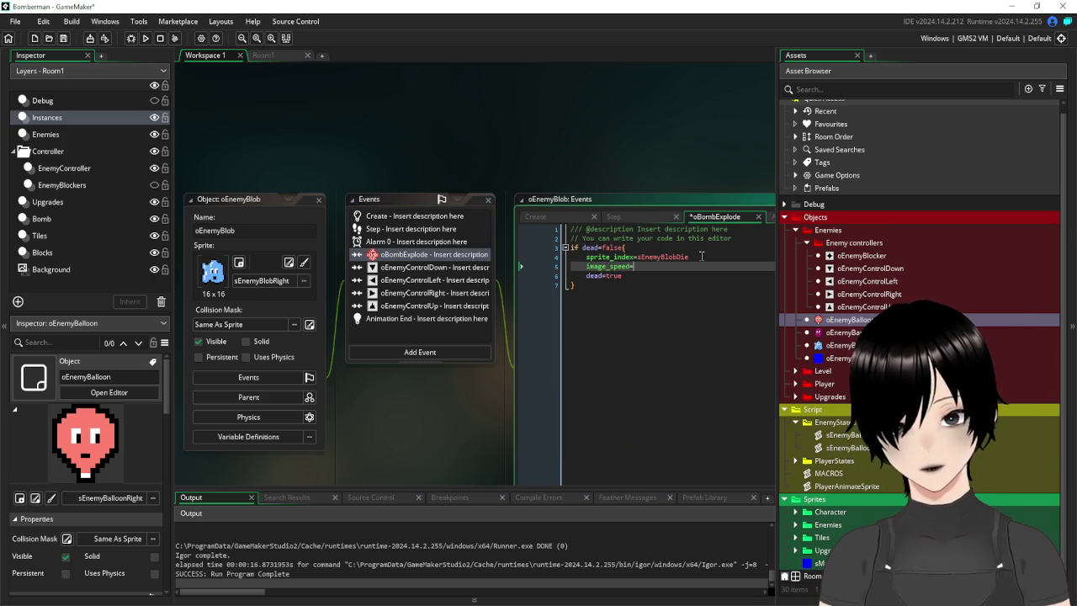
{"action": "type", "text": "1"}
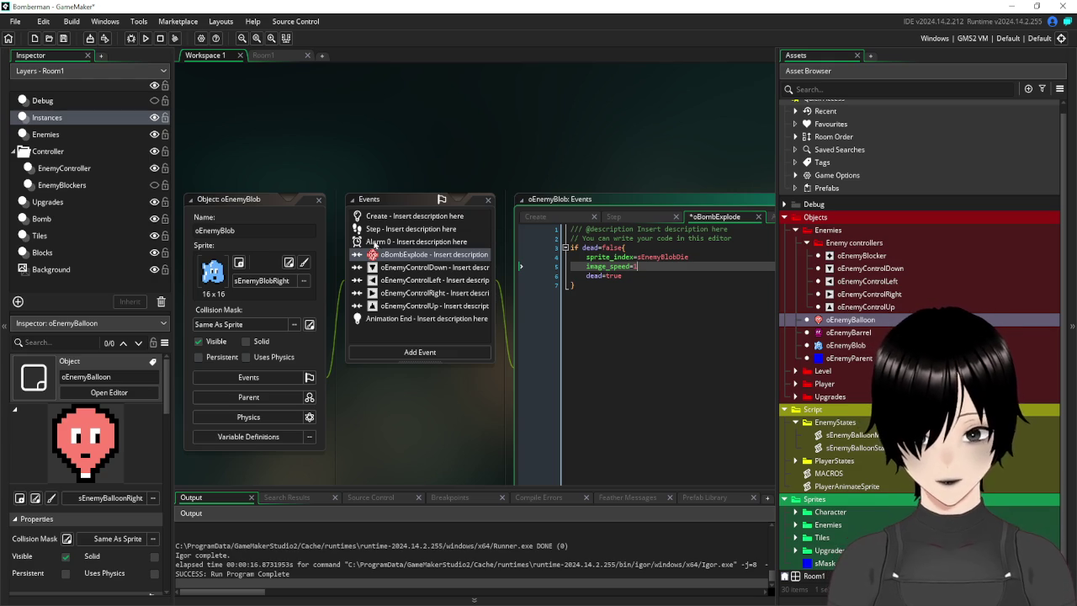
Append 'and dead=false' to the Step event's moveX/moveY check and save.
{"action": "left_click", "coordinate": [376, 229]}
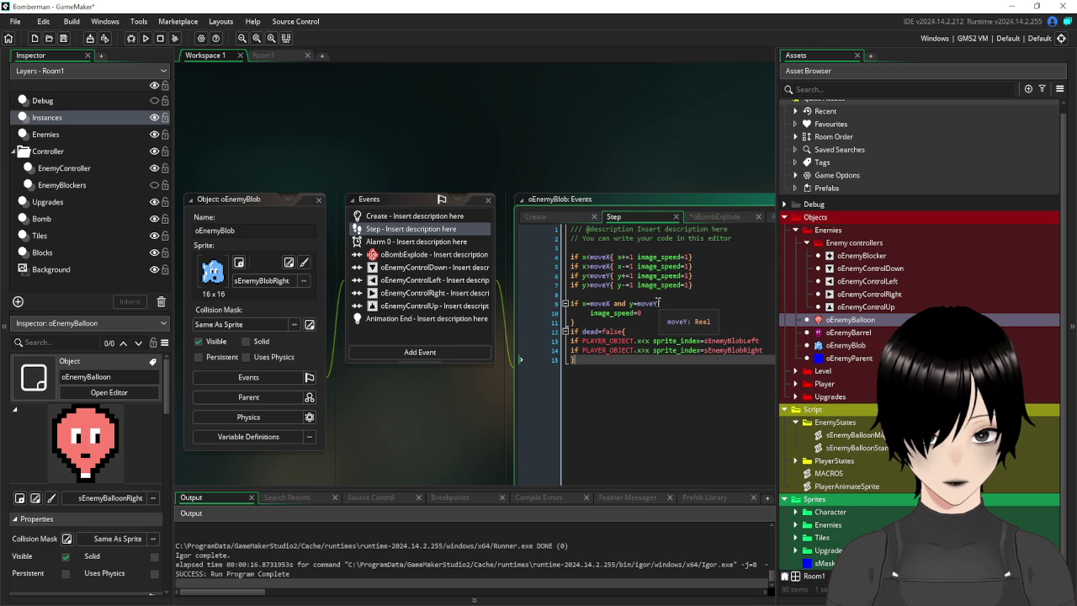
{"action": "type", "text": "and dead=false"}
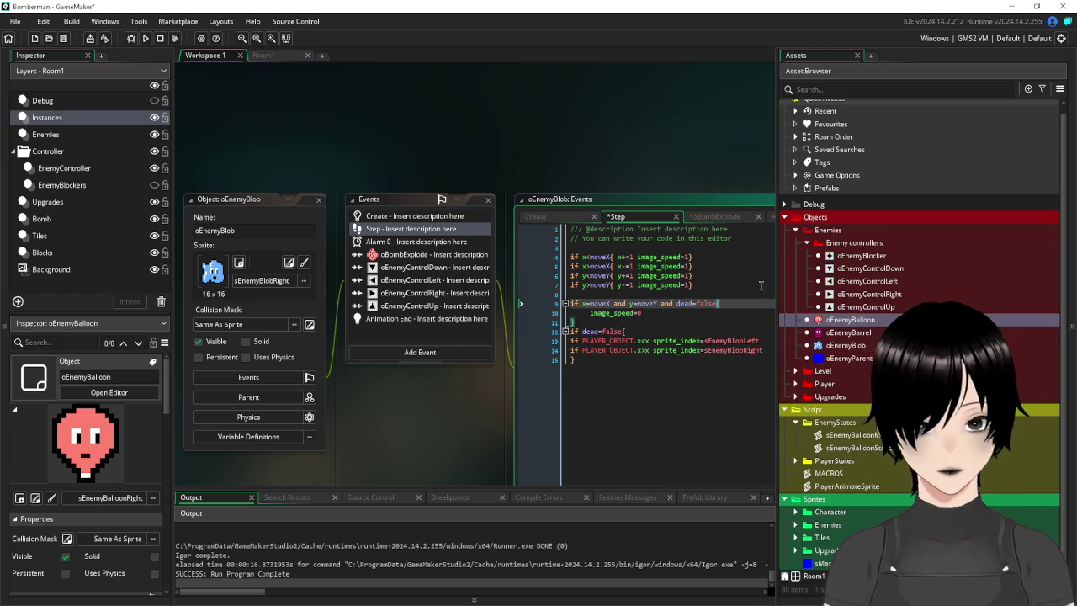
{"action": "left_click", "coordinate": [681, 333]}
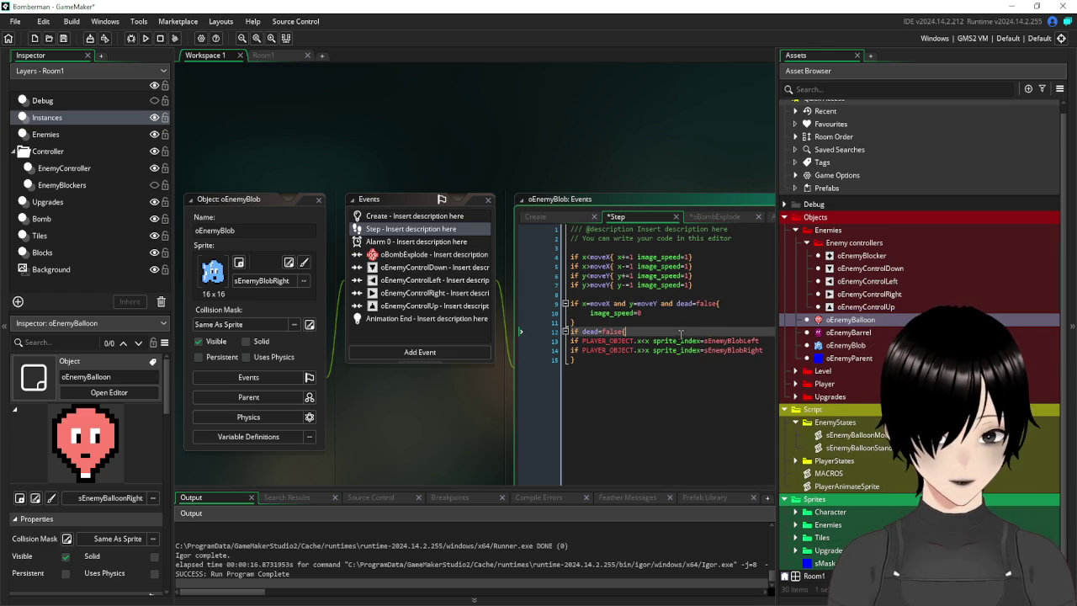
{"action": "left_click", "coordinate": [65, 39]}
Run the game and walk the player down and left, dropping the first bombs as the camera follows.
{"action": "left_click", "coordinate": [144, 39]}
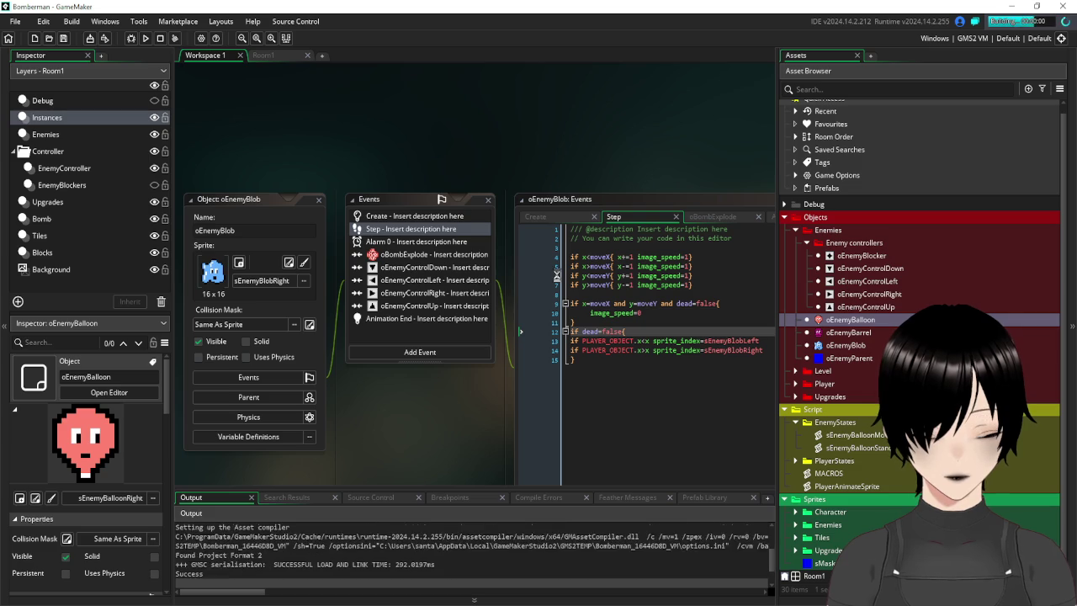
{"action": "key", "text": "Right"}
{"action": "key", "text": "Down"}
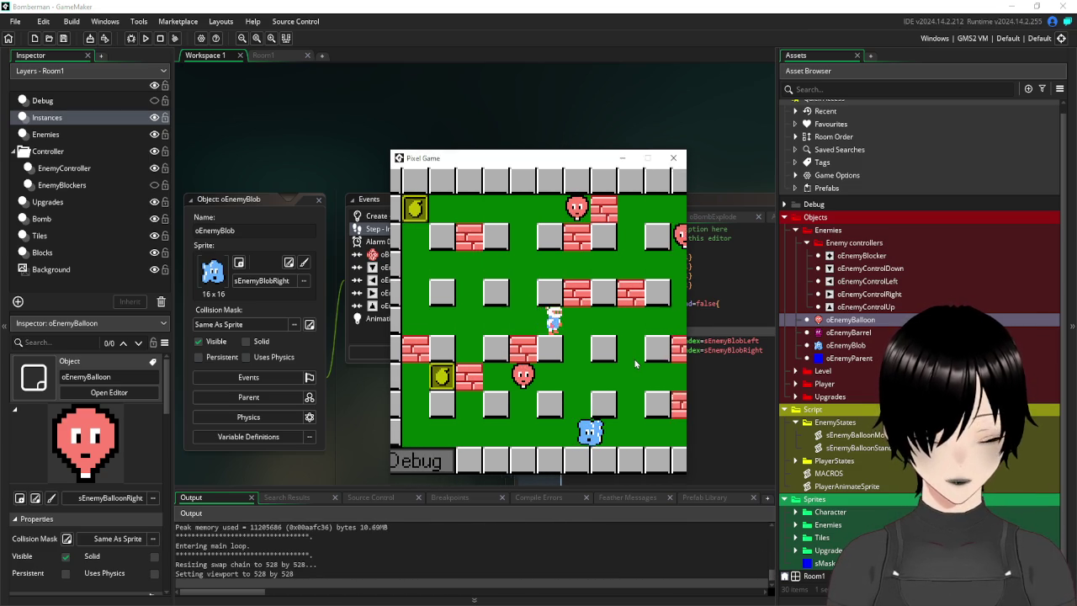
{"action": "key", "text": "Right"}
{"action": "key", "text": "Down"}
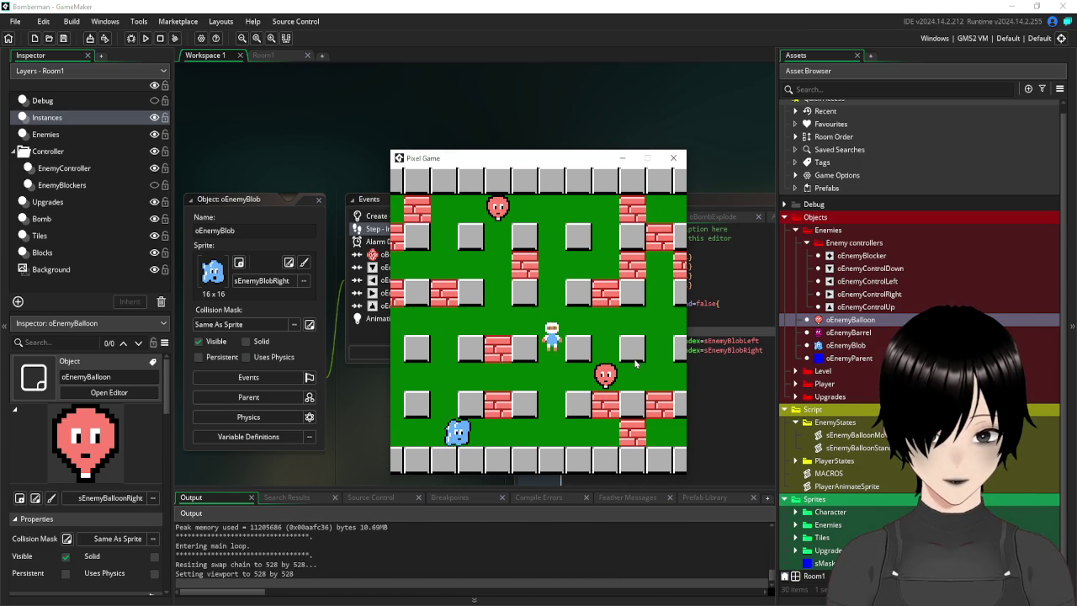
{"action": "key", "text": "space"}
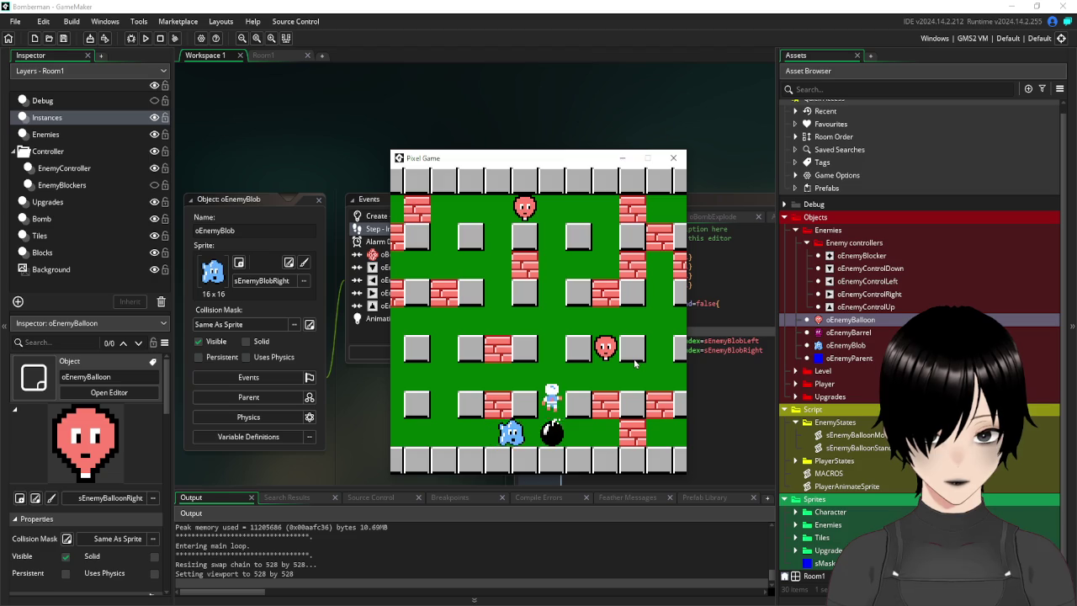
{"action": "key", "text": "Up"}
{"action": "key", "text": "Left"}
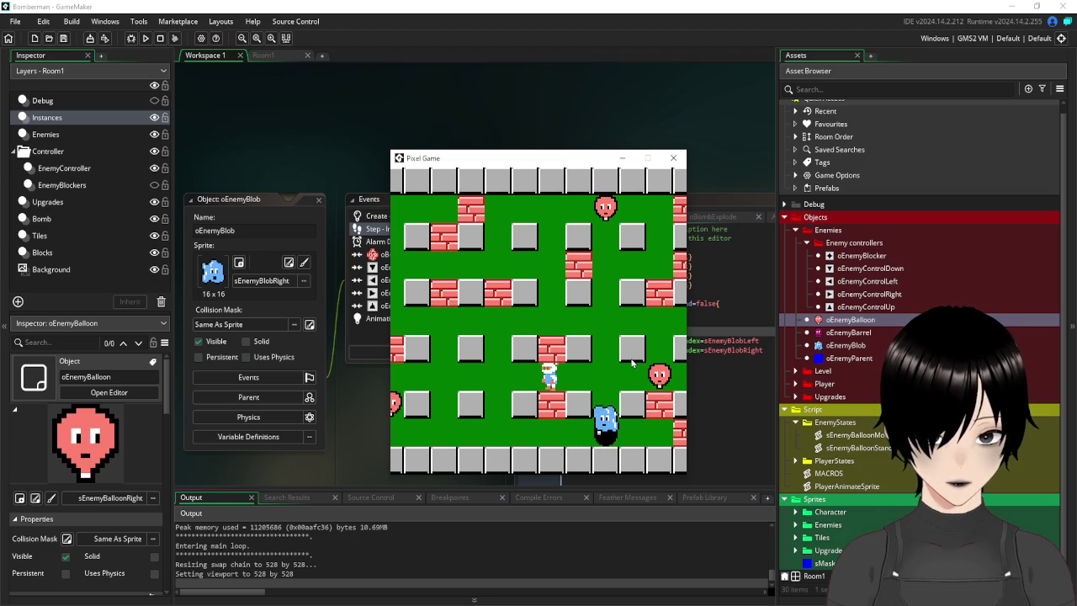
{"action": "key", "text": "Left"}
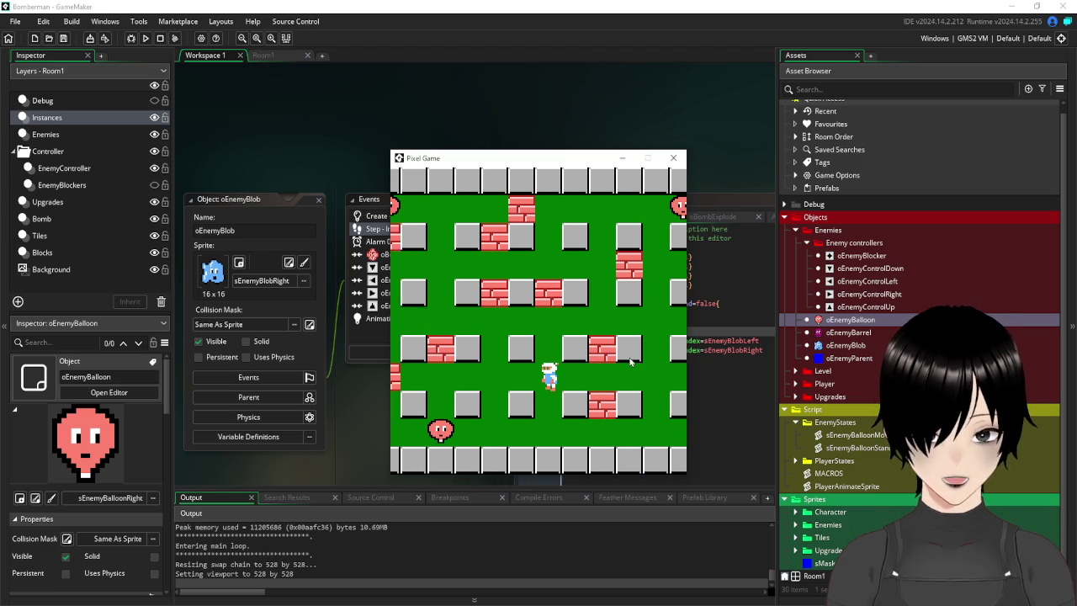
{"action": "key", "text": "Left"}
{"action": "key", "text": "Down"}
{"action": "key", "text": "space"}
{"action": "key", "text": "Right"}
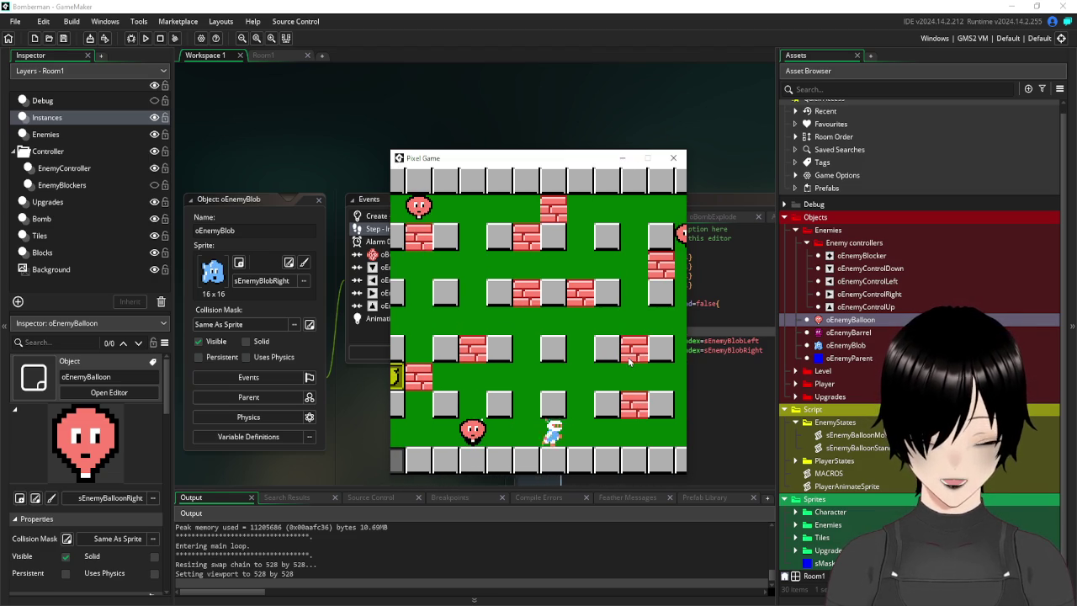
Bomb bricks up the left column and collect the yellow item.
{"action": "key", "text": "Left"}
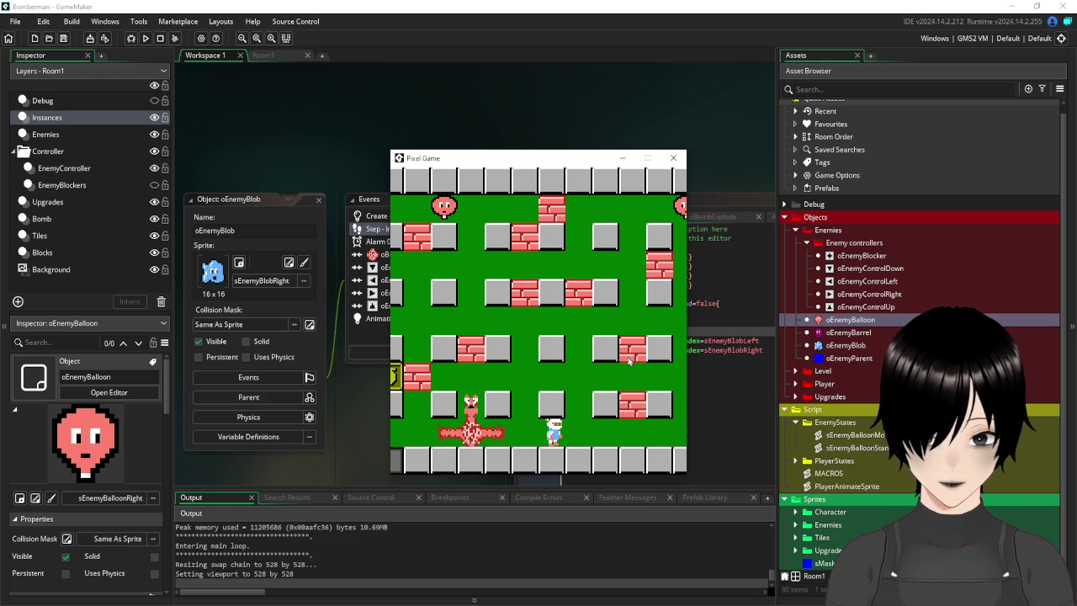
{"action": "key", "text": "Up"}
{"action": "key", "text": "Left"}
{"action": "key", "text": "space"}
{"action": "key", "text": "Down"}
{"action": "key", "text": "Right"}
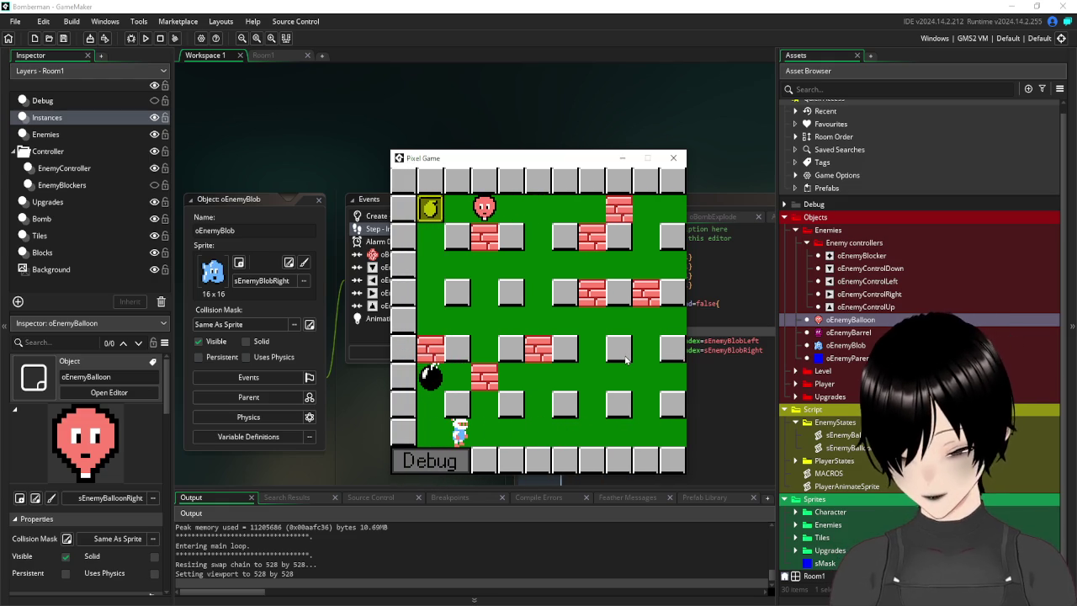
{"action": "key", "text": "Left"}
{"action": "key", "text": "Up"}
{"action": "key", "text": "space"}
{"action": "key", "text": "Down"}
{"action": "key", "text": "Down"}
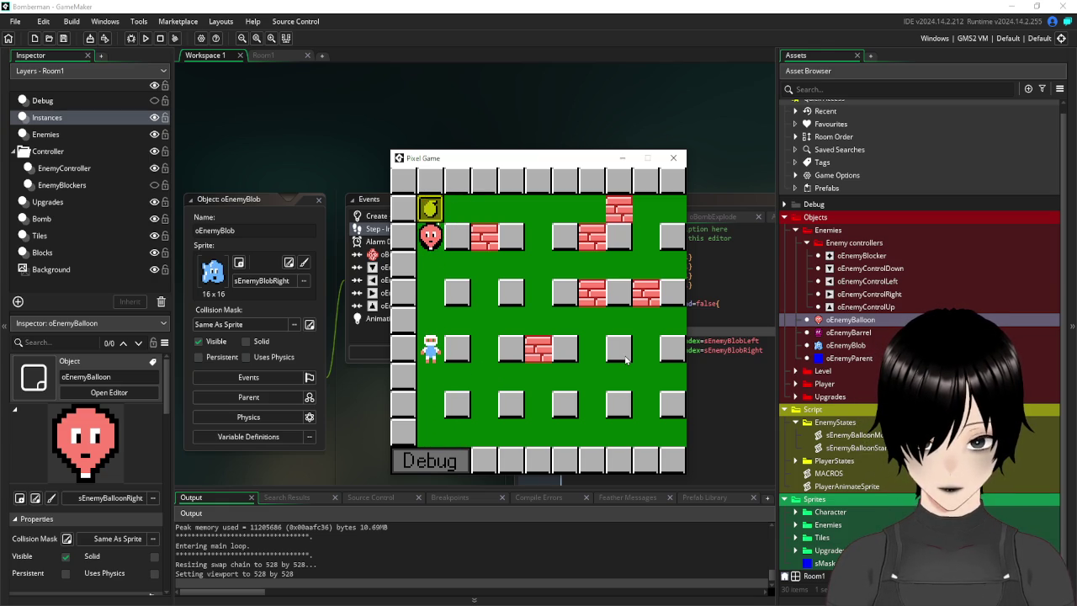
{"action": "key", "text": "Up"}
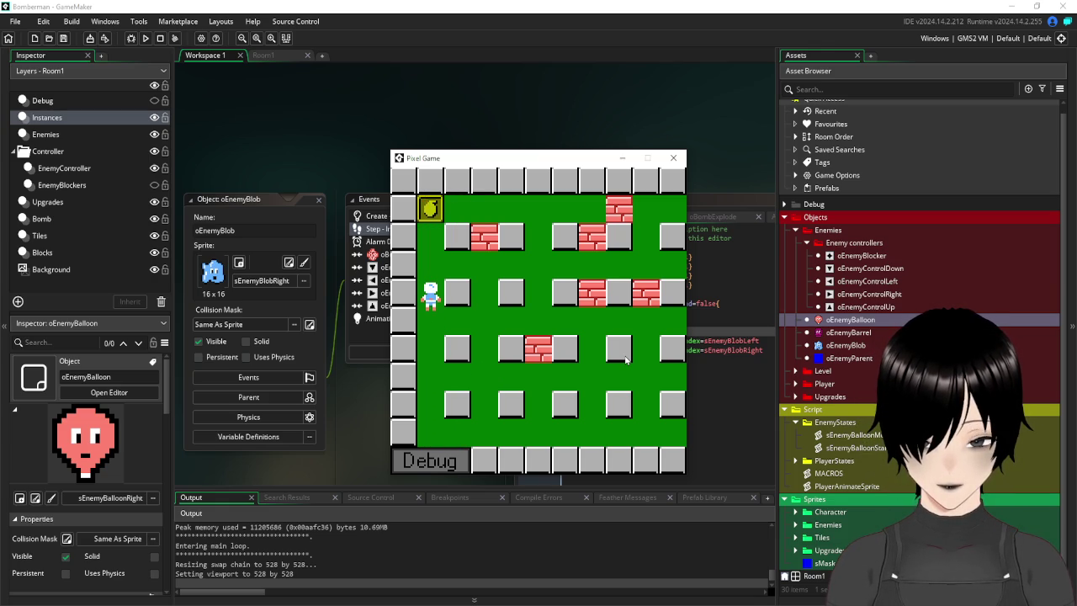
{"action": "key", "text": "Right"}
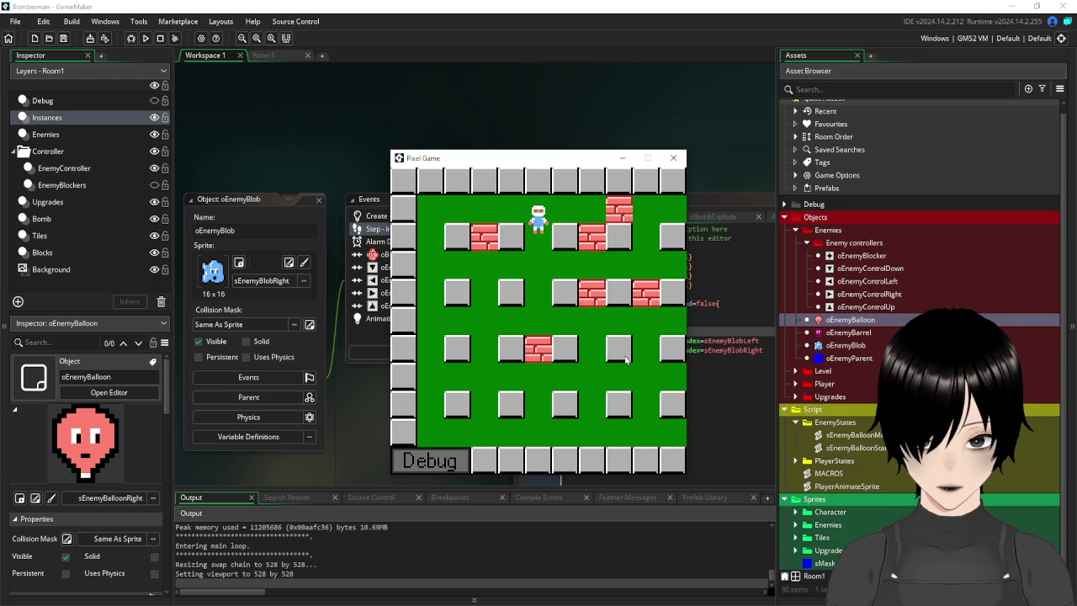
Work right across the upper rows, dropping more bombs while the camera scrolls.
{"action": "key", "text": "Down"}
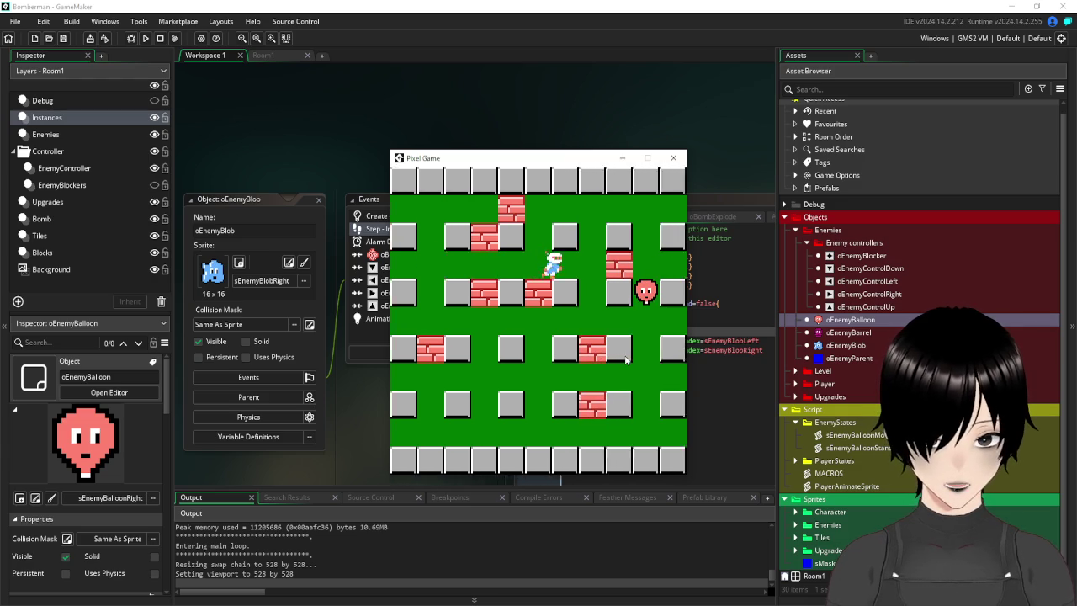
{"action": "key", "text": "Up"}
{"action": "key", "text": "Right"}
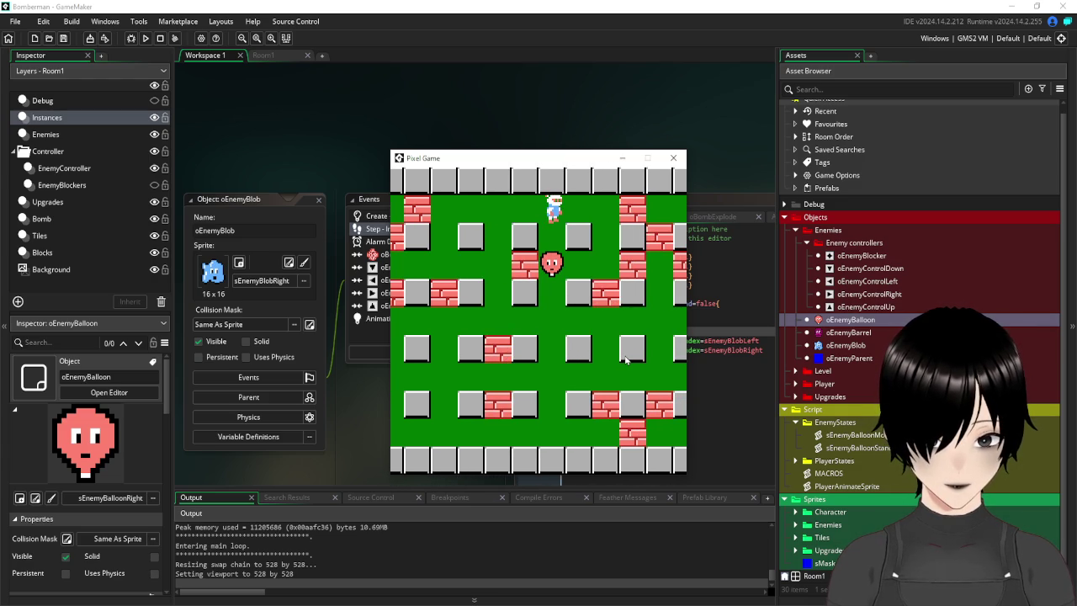
{"action": "key", "text": "Left"}
{"action": "key", "text": "Down"}
{"action": "key", "text": "Down"}
{"action": "key", "text": "Right"}
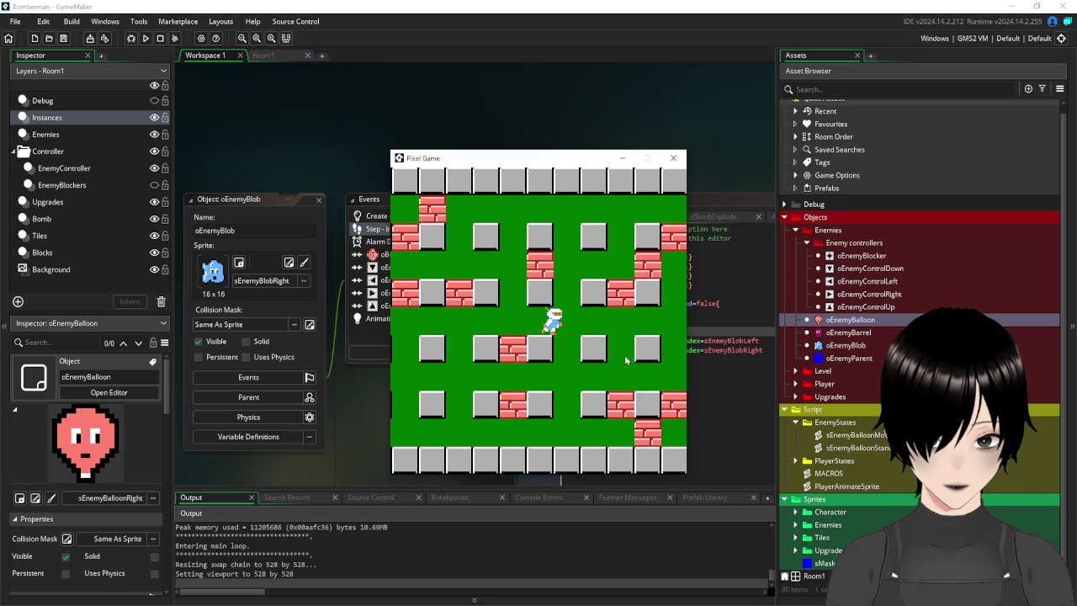
{"action": "key", "text": "Right"}
{"action": "key", "text": "Up"}
{"action": "key", "text": "space"}
{"action": "key", "text": "Down"}
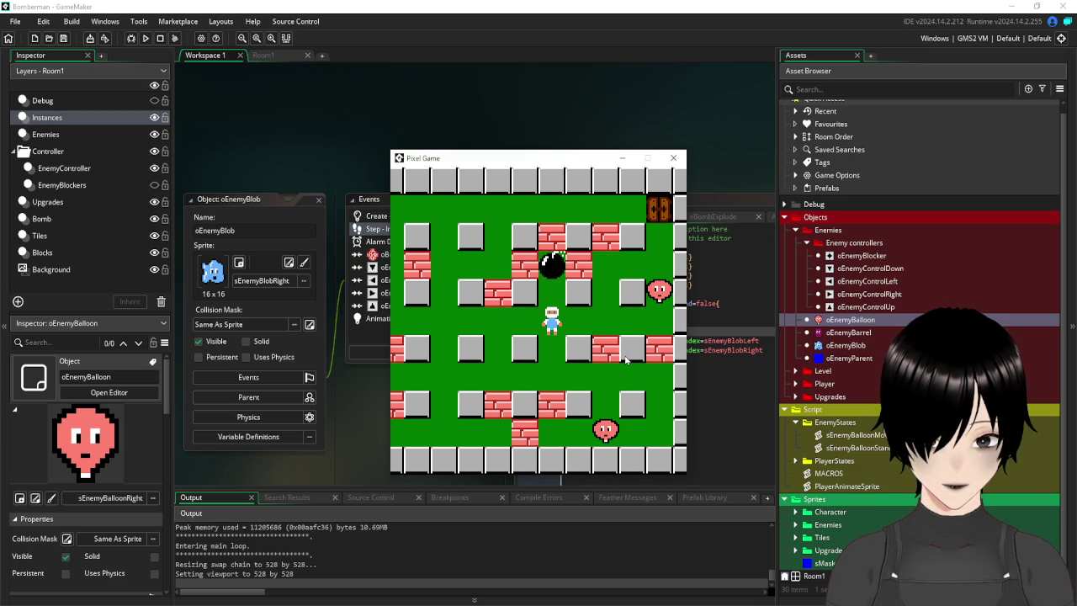
{"action": "key", "text": "Right"}
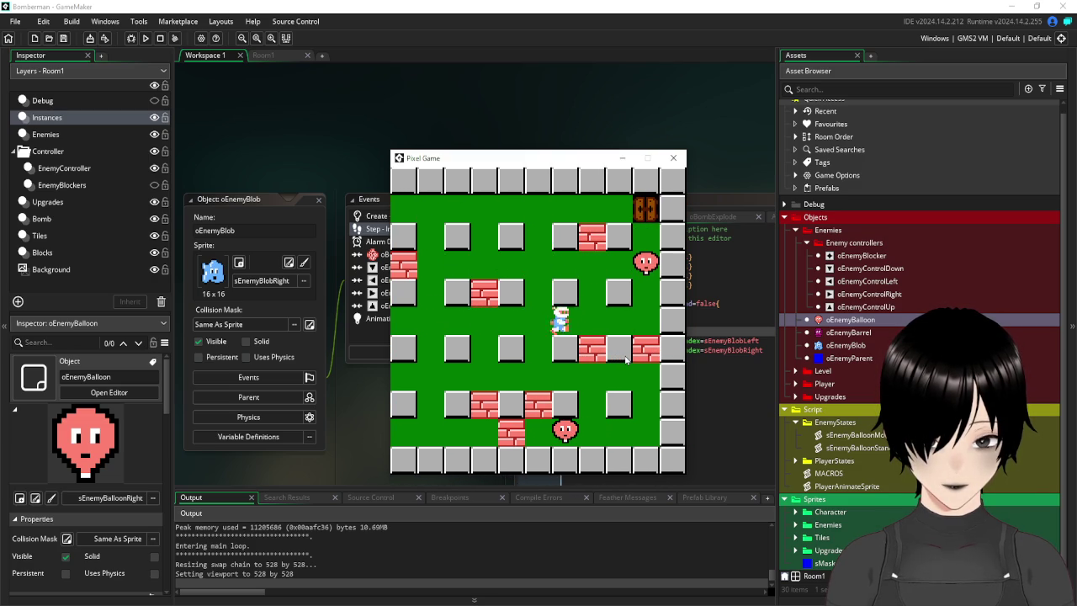
{"action": "key", "text": "Right"}
{"action": "key", "text": "space"}
{"action": "key", "text": "Left"}
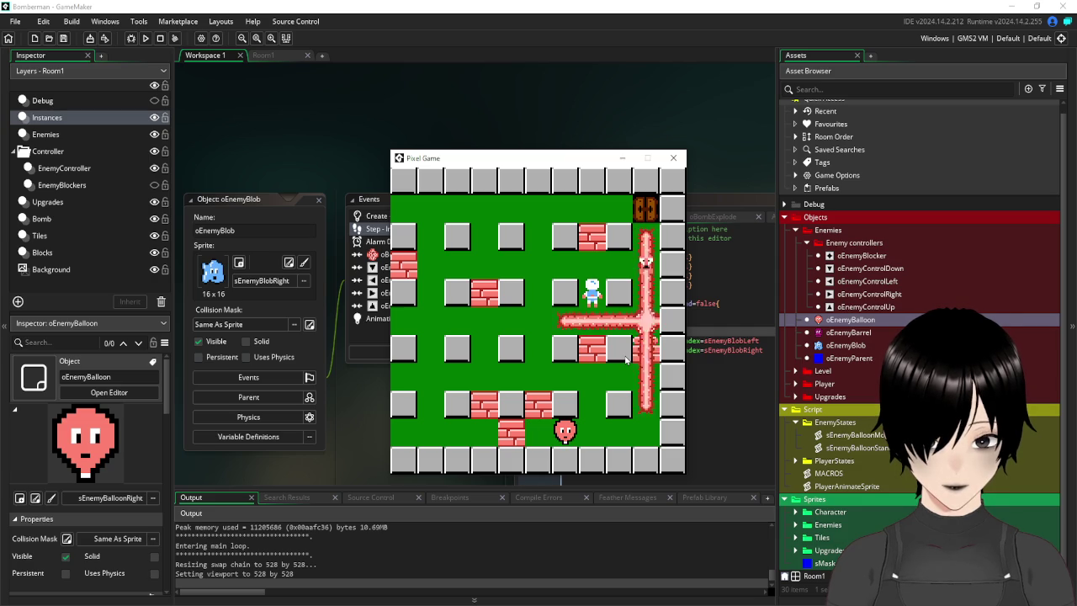
Bomb the bottom-right row, walk back left along the top to check the camera, then close the game.
{"action": "key", "text": "Up"}
{"action": "key", "text": "Right"}
{"action": "key", "text": "Up"}
{"action": "key", "text": "Down"}
{"action": "key", "text": "Down"}
{"action": "key", "text": "Left"}
{"action": "key", "text": "space"}
{"action": "key", "text": "Right"}
{"action": "key", "text": "Up"}
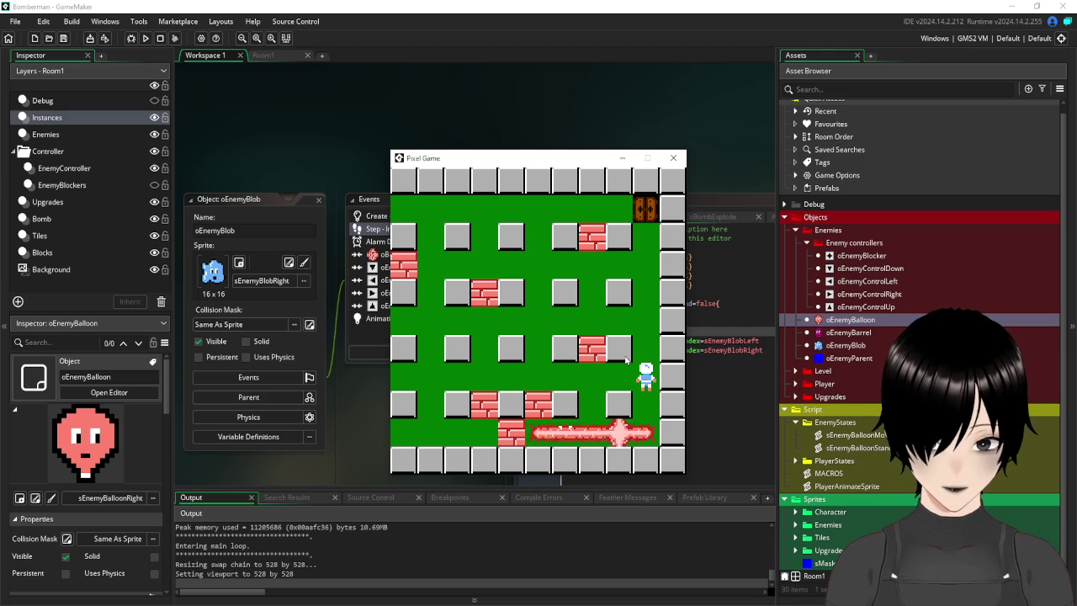
{"action": "key", "text": "Up"}
{"action": "key", "text": "Up"}
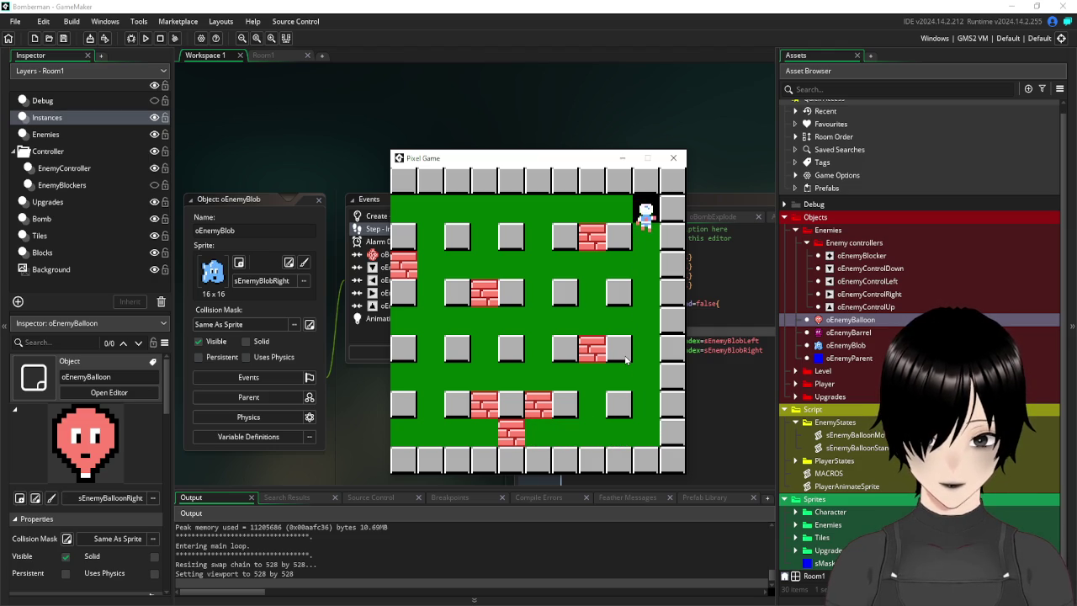
{"action": "key", "text": "Left"}
{"action": "key", "text": "Right"}
{"action": "key", "text": "Left"}
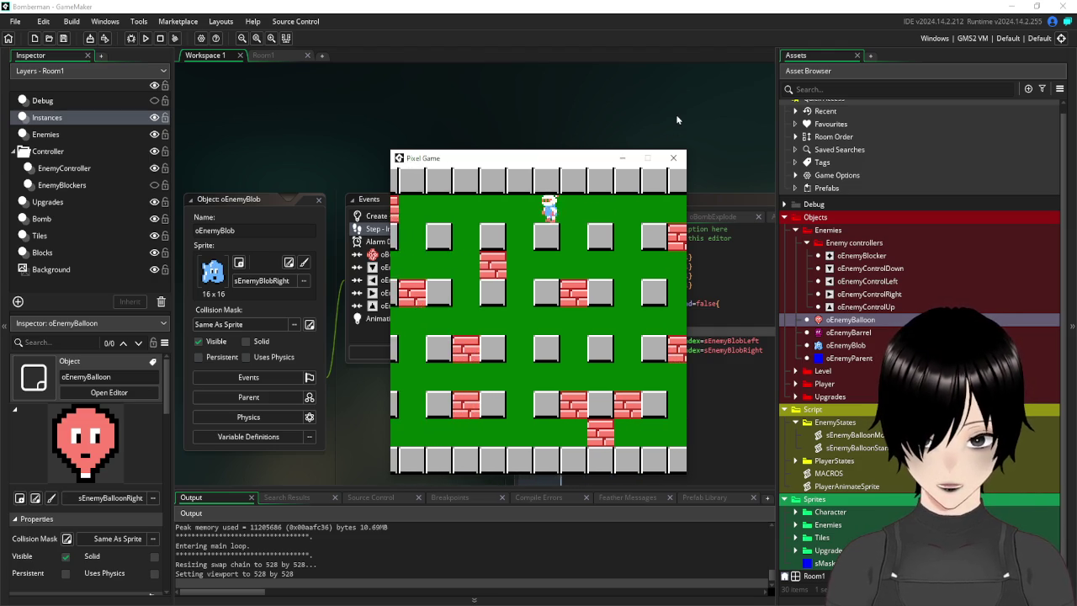
{"action": "key", "text": "Left"}
{"action": "key", "text": "Down"}
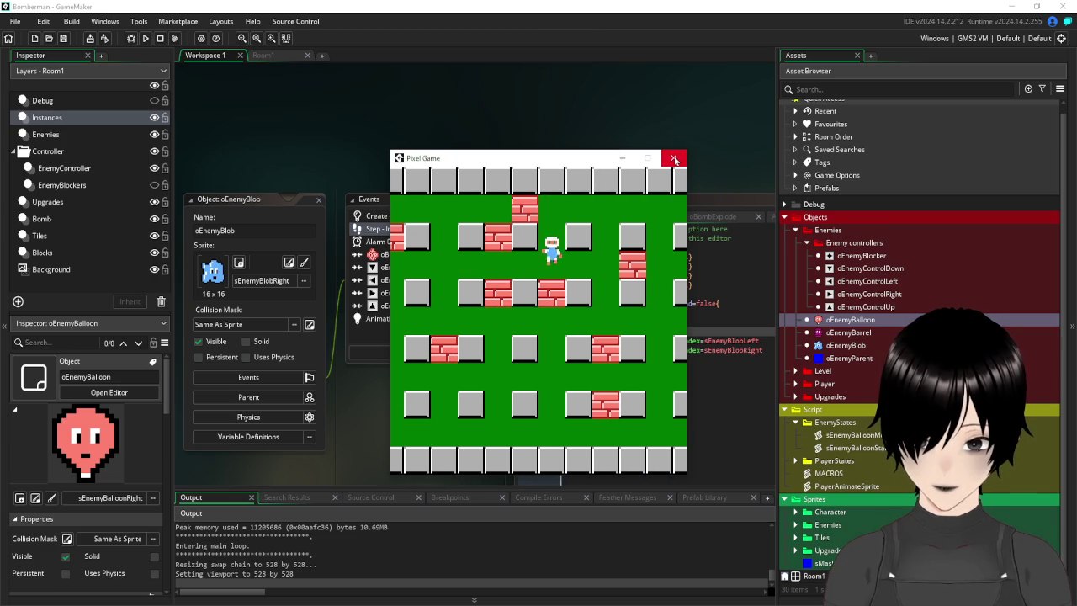
{"action": "key", "text": "Left"}
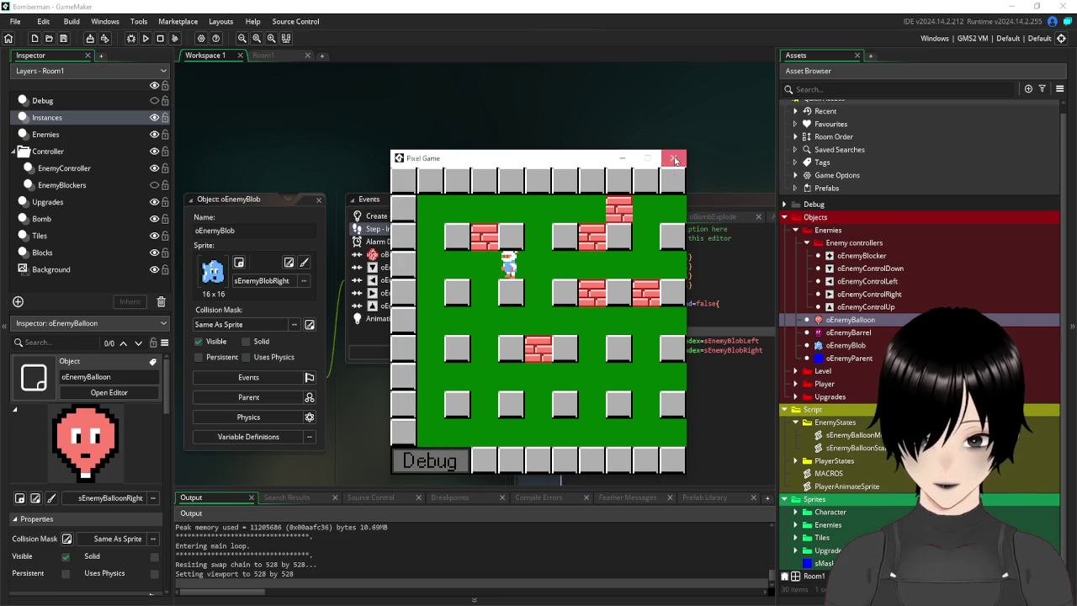
{"action": "left_click", "coordinate": [675, 160]}
Close the oEnemyBlob editors and expand Room1's Viewport 0 settings, showing the 176×176 camera at 0,0.
{"action": "left_click", "coordinate": [318, 201]}
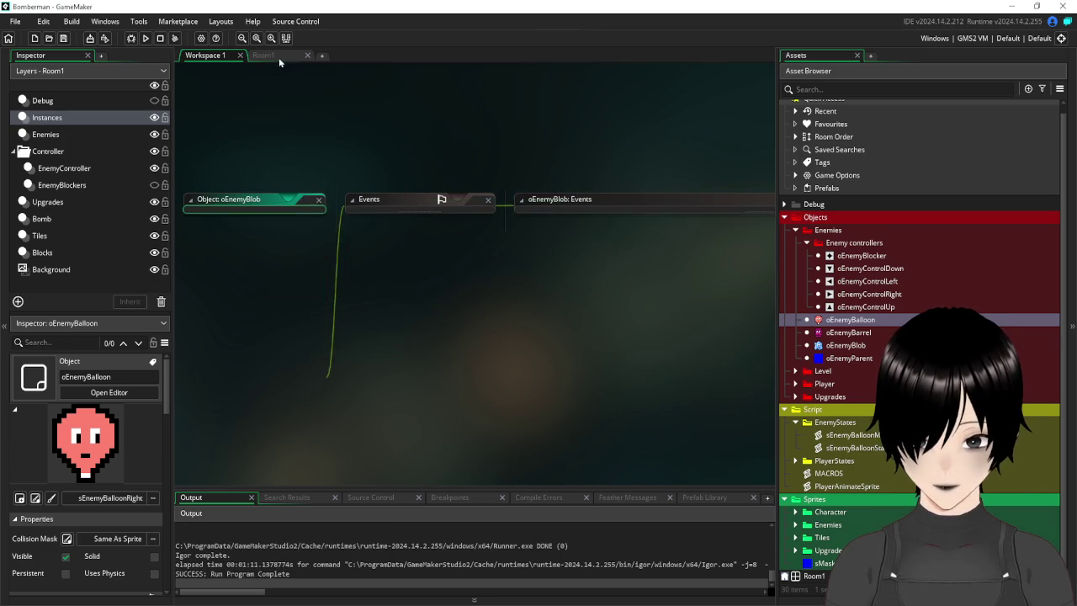
{"action": "left_click", "coordinate": [271, 60]}
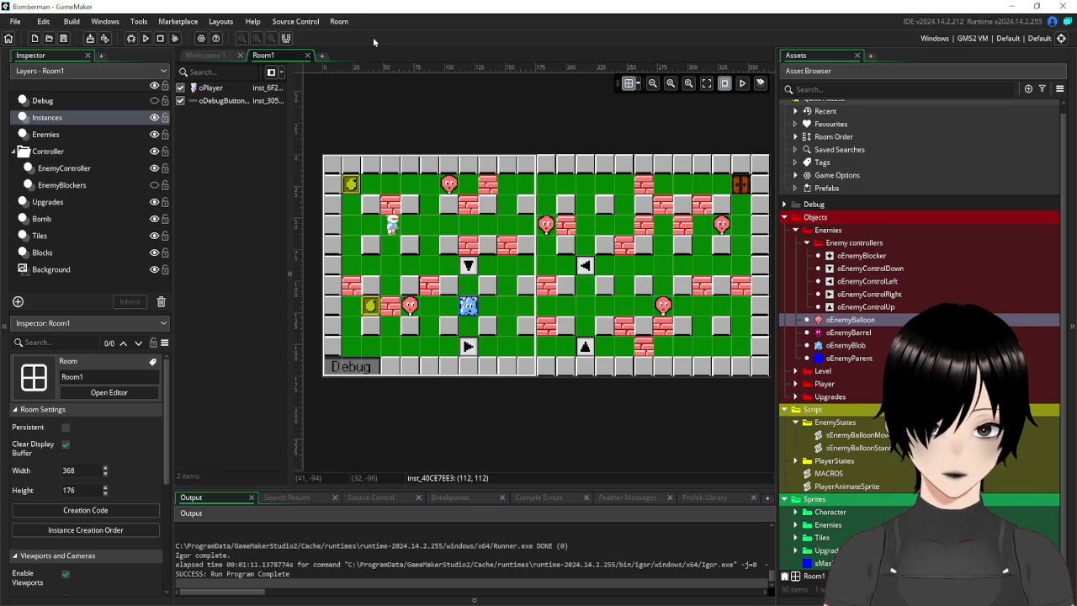
{"action": "left_click", "coordinate": [211, 56]}
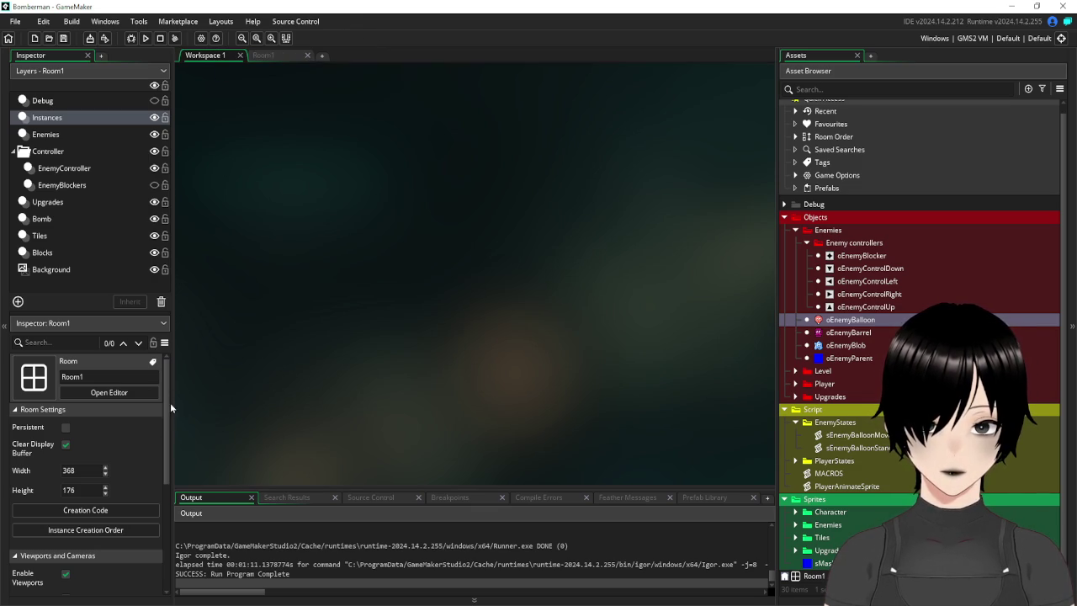
{"action": "scroll", "coordinate": [164, 404], "scroll_direction": "down", "scroll_amount": 4}
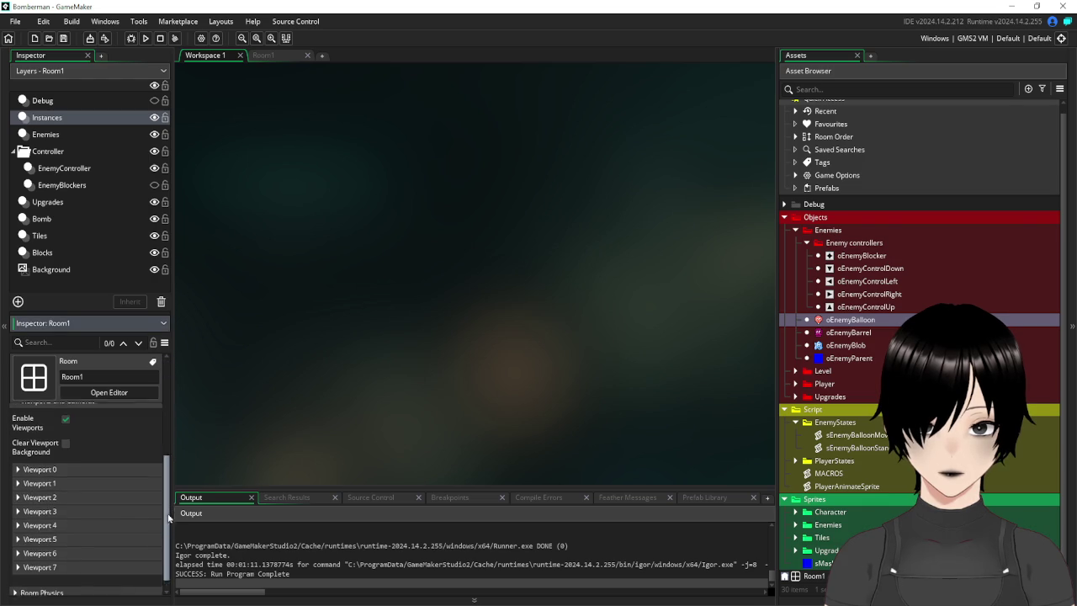
{"action": "left_click", "coordinate": [17, 464]}
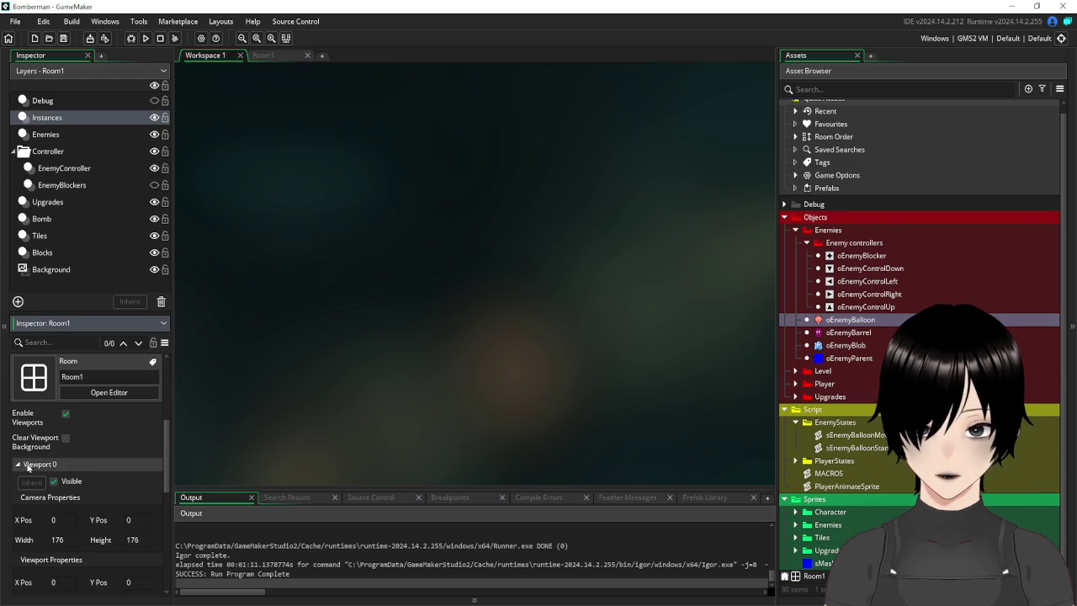
{"action": "scroll", "coordinate": [79, 492], "scroll_direction": "down", "scroll_amount": 2}
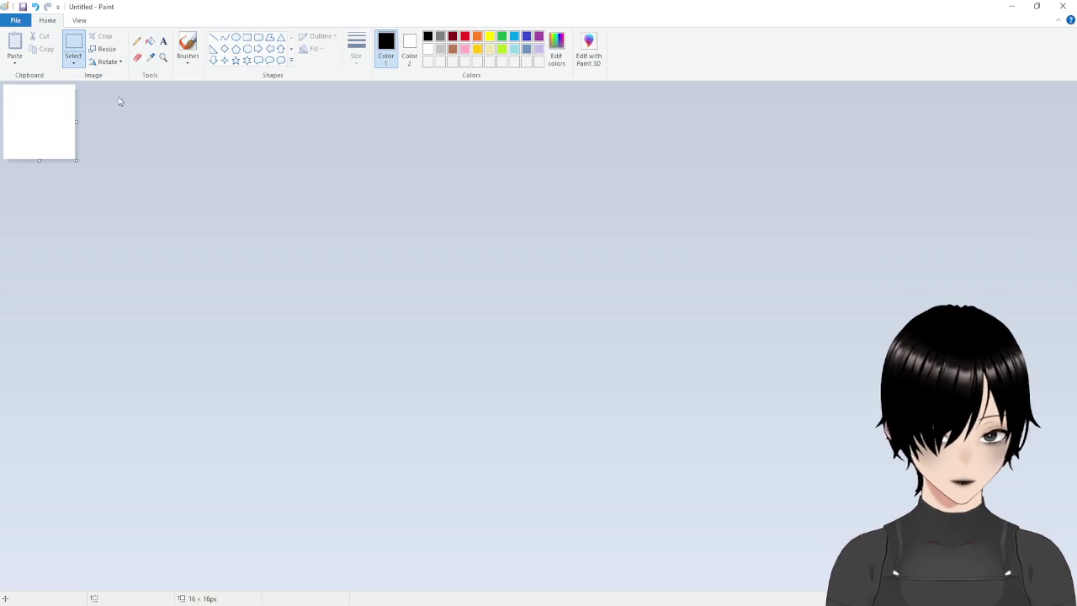
Start a new Paint picture, fill it black and try resizing the canvas, then undo it.
{"action": "left_click", "coordinate": [15, 20]}
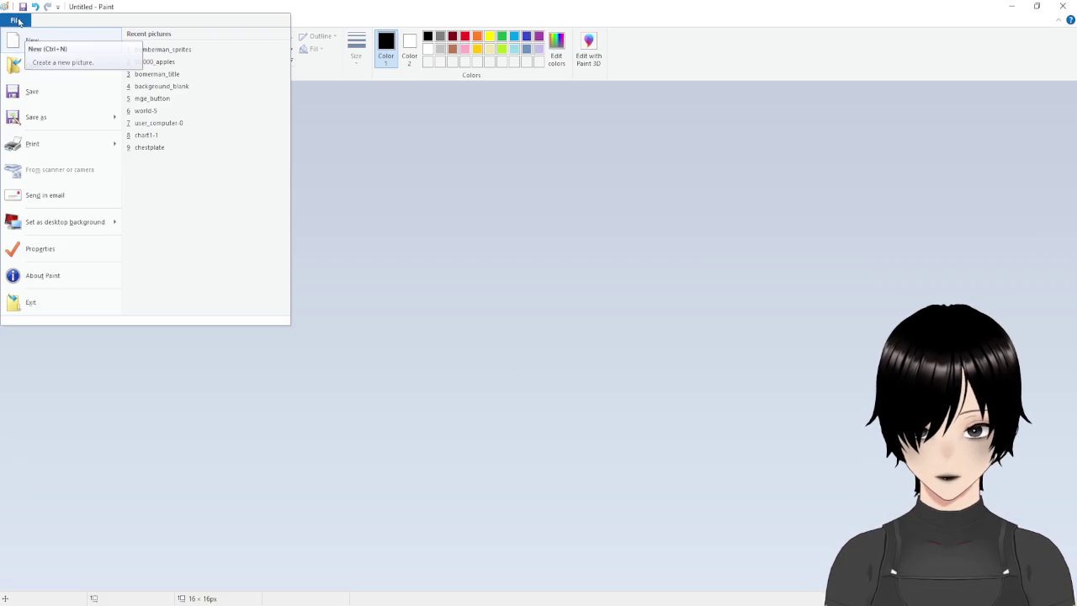
{"action": "left_click", "coordinate": [31, 42]}
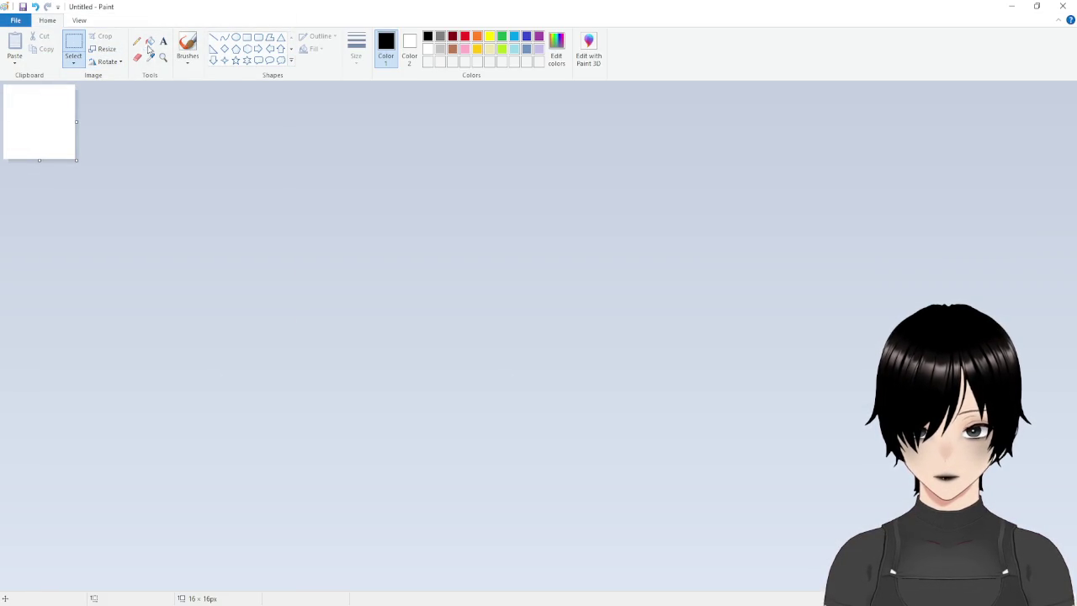
{"action": "left_click", "coordinate": [53, 108]}
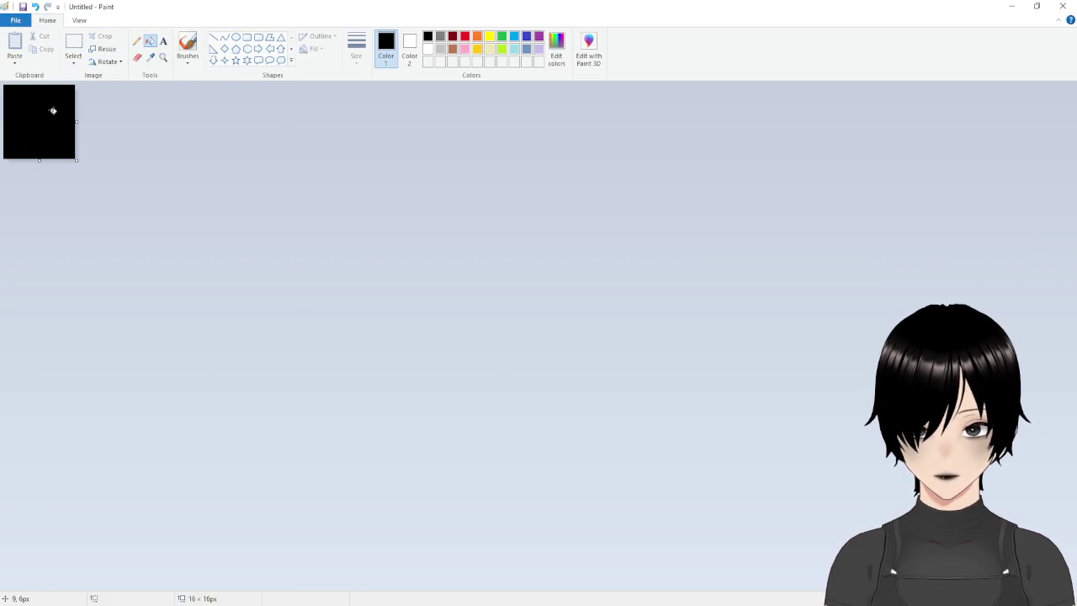
{"action": "left_click", "coordinate": [105, 49]}
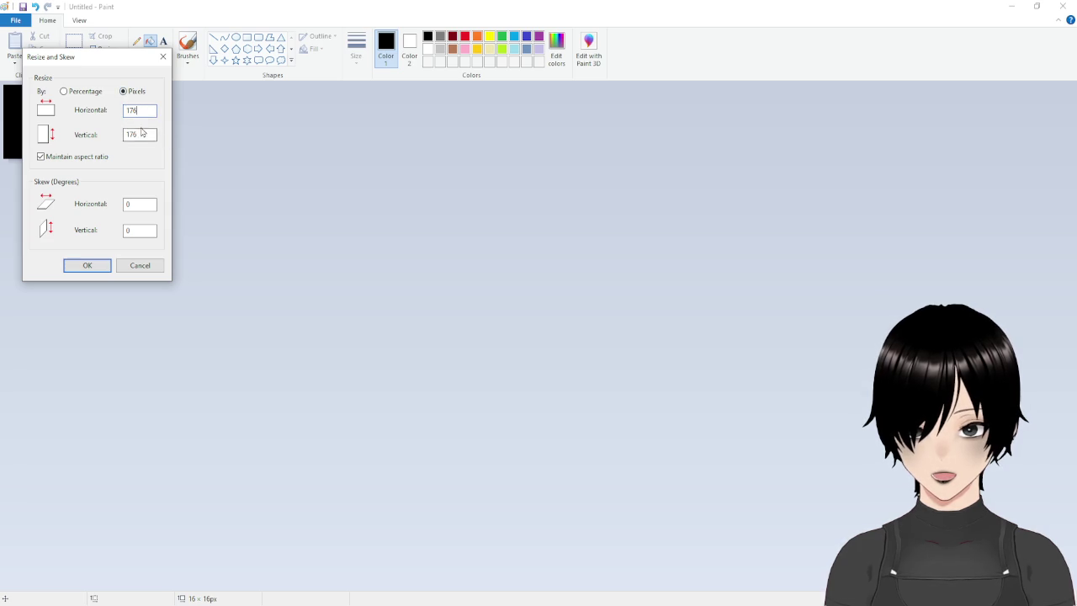
{"action": "left_click", "coordinate": [87, 266]}
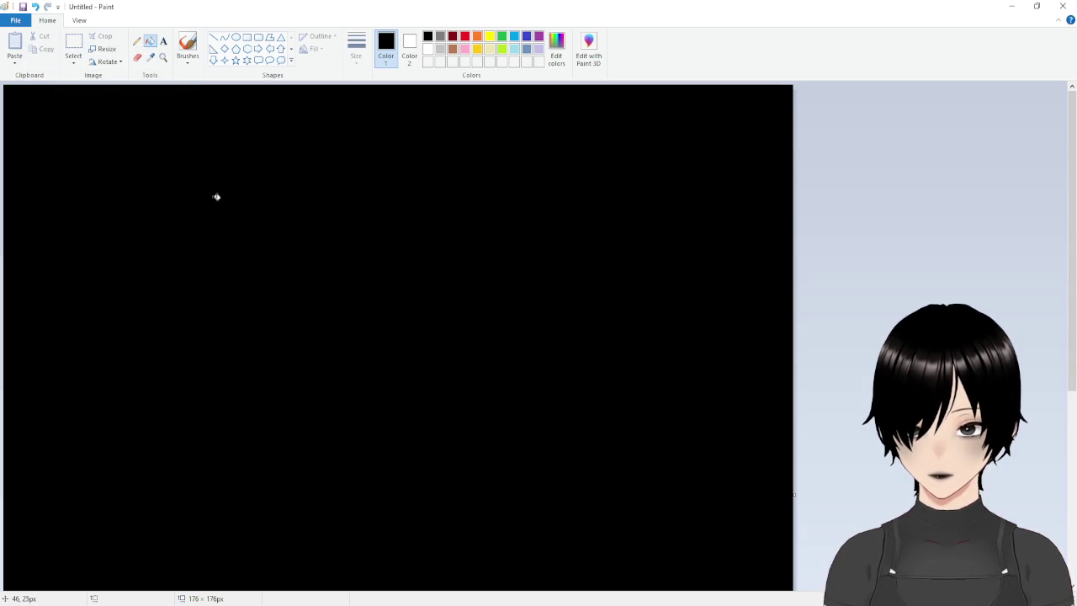
{"action": "key", "text": "ctrl+z"}
{"action": "left_click", "coordinate": [73, 44]}
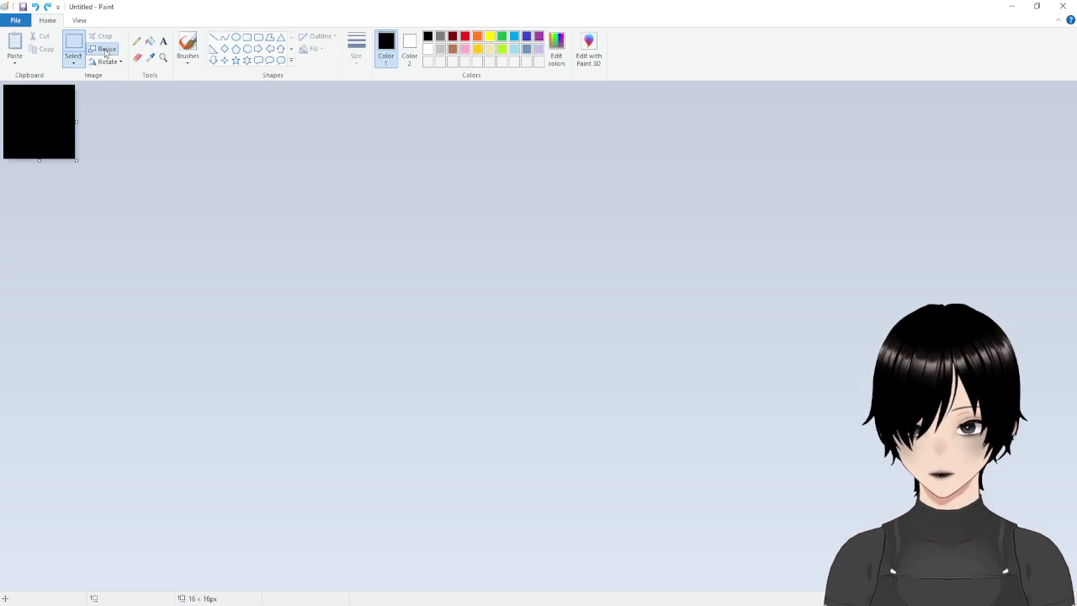
{"action": "left_click", "coordinate": [106, 50]}
{"action": "left_click", "coordinate": [163, 58]}
Set the canvas to 176 by 176 pixels in Image Properties, then close Paint without saving.
{"action": "left_click", "coordinate": [15, 20]}
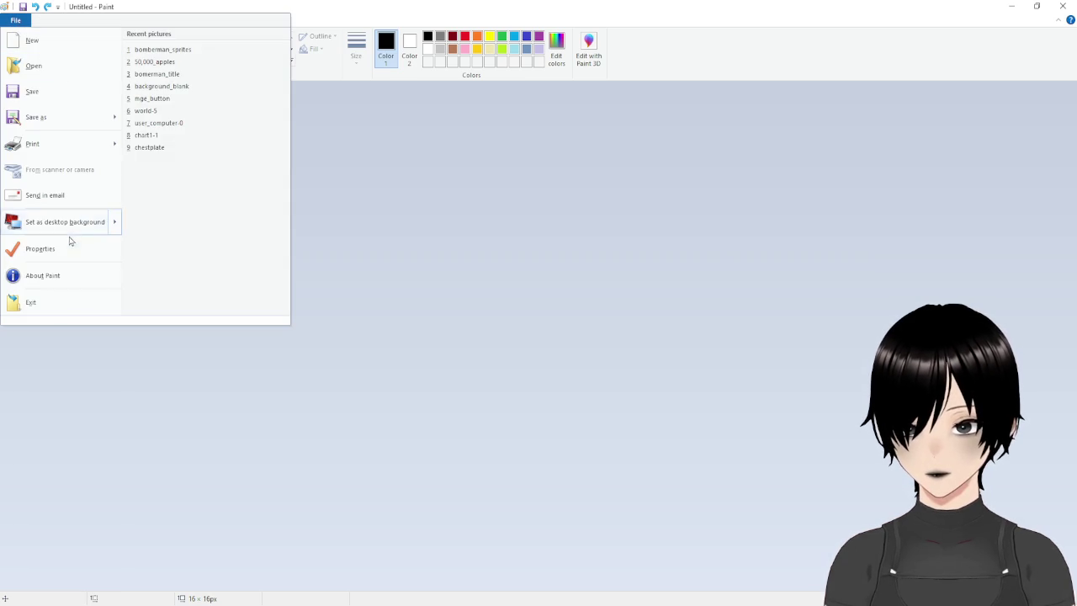
{"action": "left_click", "coordinate": [67, 246]}
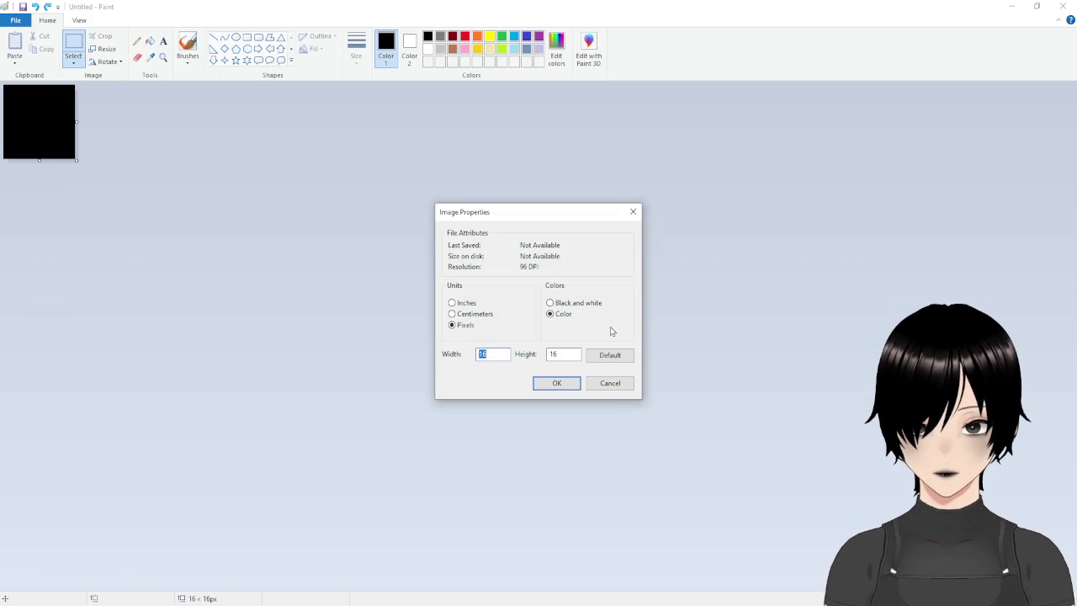
{"action": "type", "text": "176"}
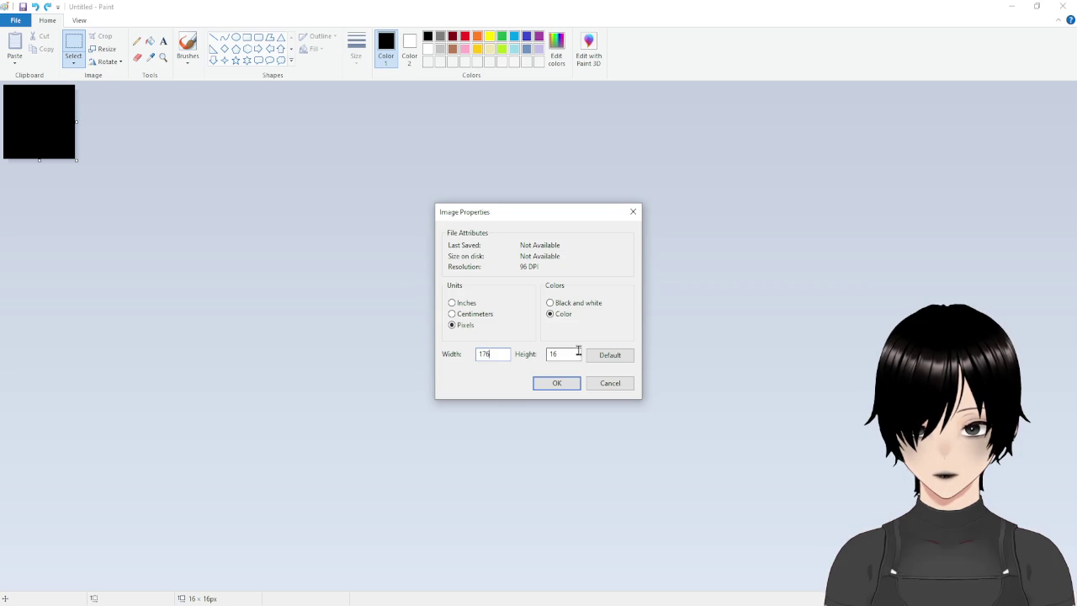
{"action": "type", "text": "176"}
{"action": "left_click", "coordinate": [544, 380]}
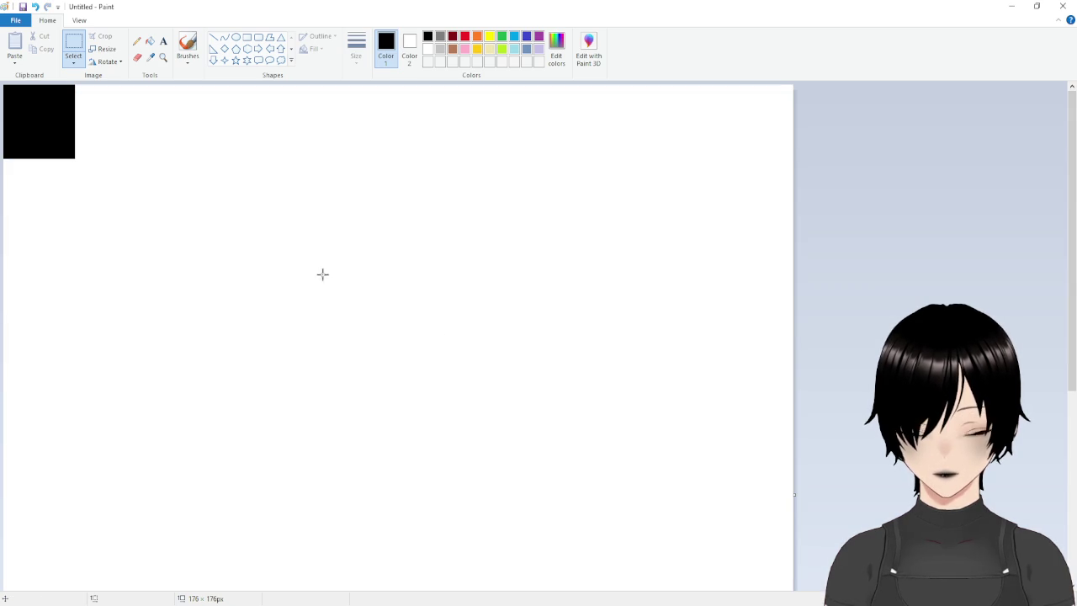
{"action": "scroll", "coordinate": [356, 270], "scroll_direction": "down", "scroll_amount": 3, "text": "ctrl"}
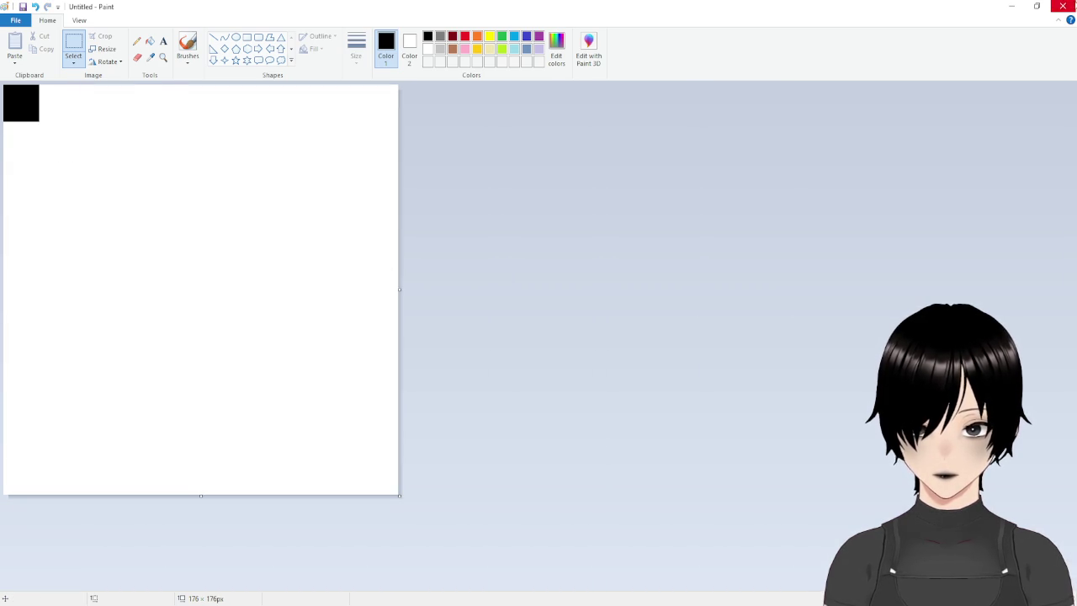
{"action": "left_click", "coordinate": [557, 309]}
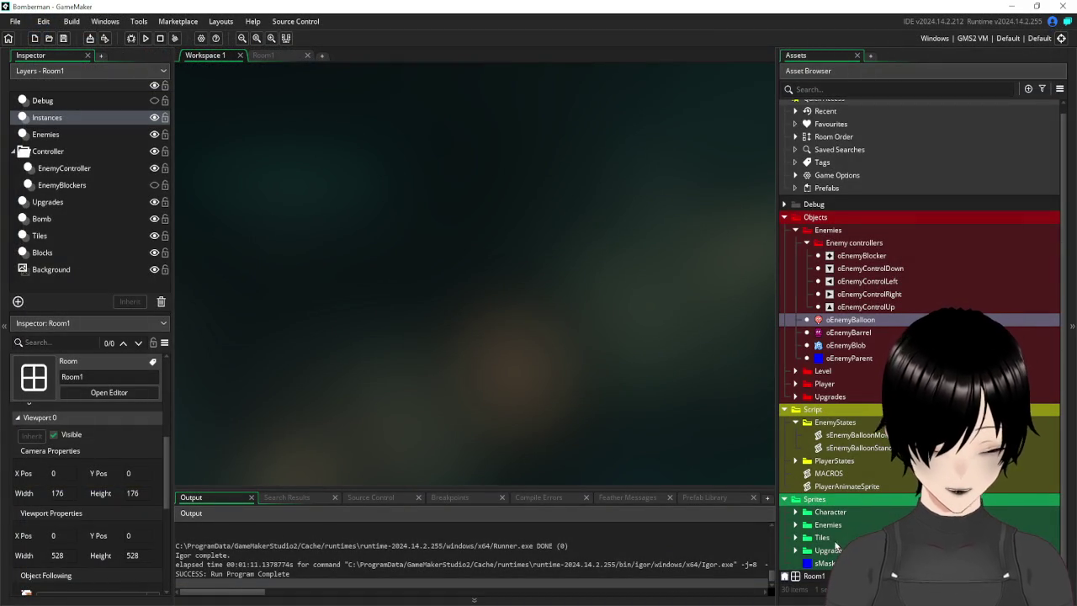
Create a new sprite in the Character sprites folder and name it sCameraView.
{"action": "left_click", "coordinate": [794, 422]}
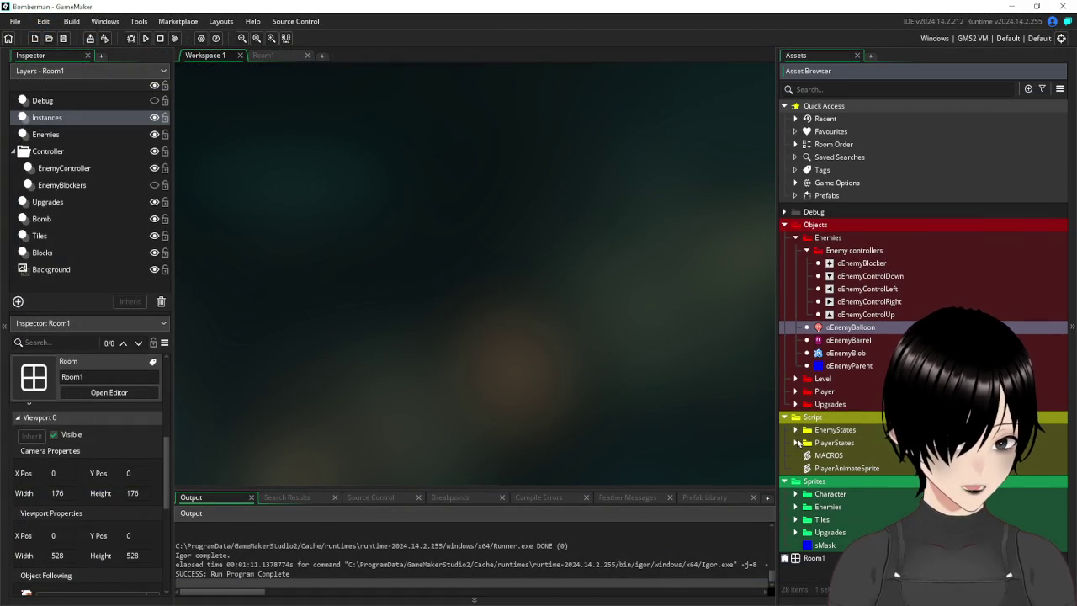
{"action": "left_click", "coordinate": [794, 494]}
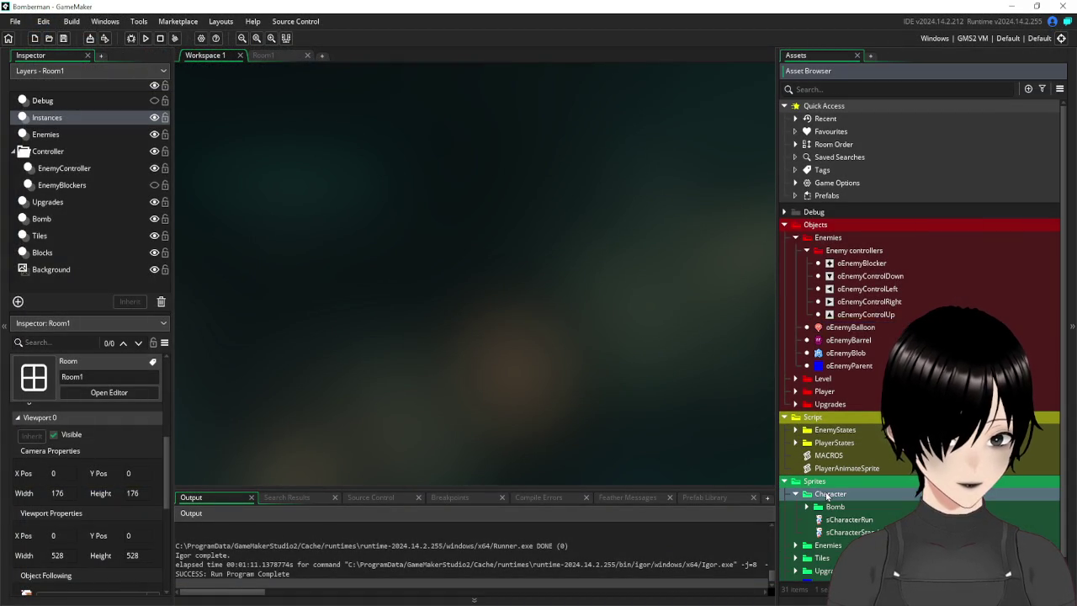
{"action": "right_click", "coordinate": [828, 301]}
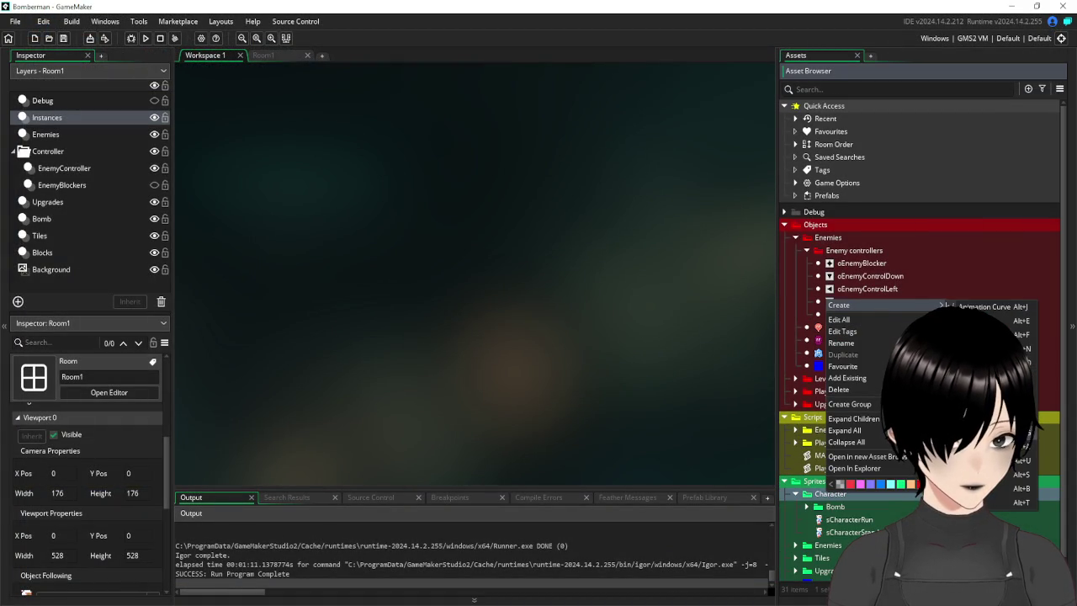
{"action": "left_click", "coordinate": [967, 473]}
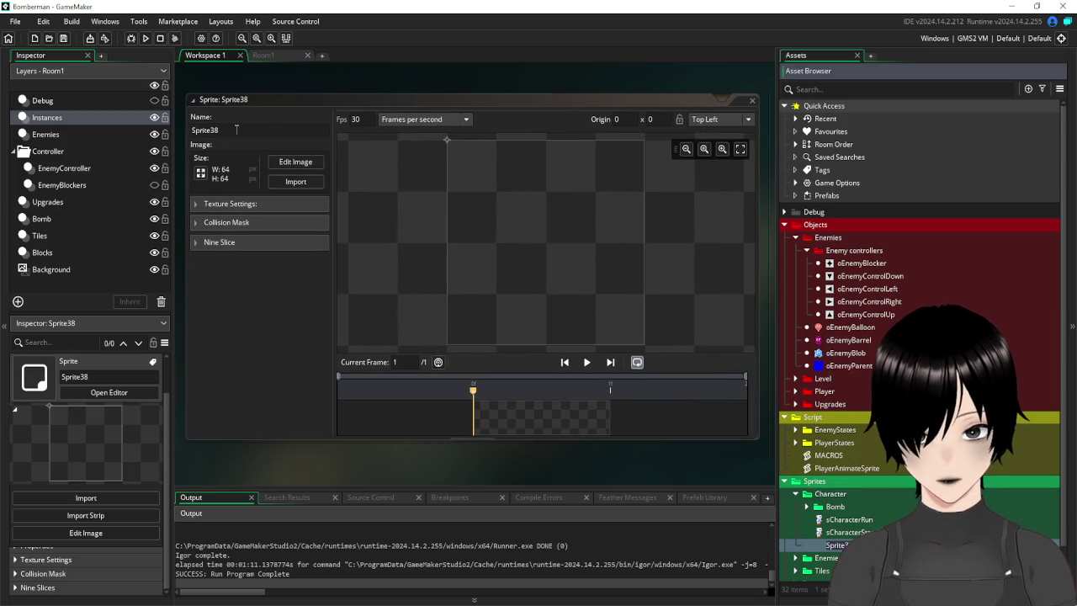
{"action": "double_click", "coordinate": [205, 131]}
{"action": "type", "text": "16"}
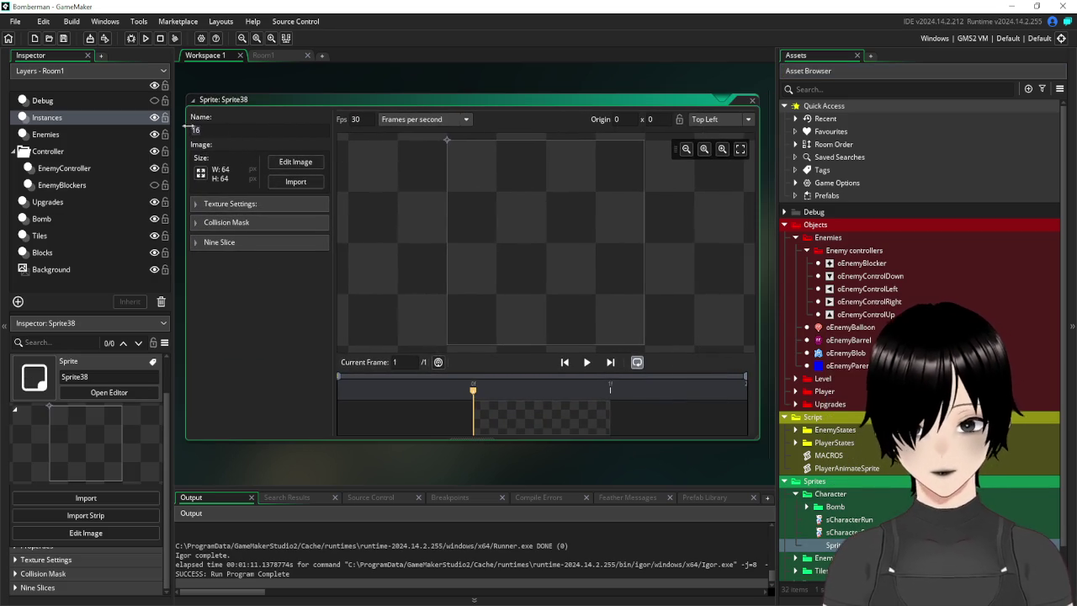
{"action": "type", "text": "ameraView"}
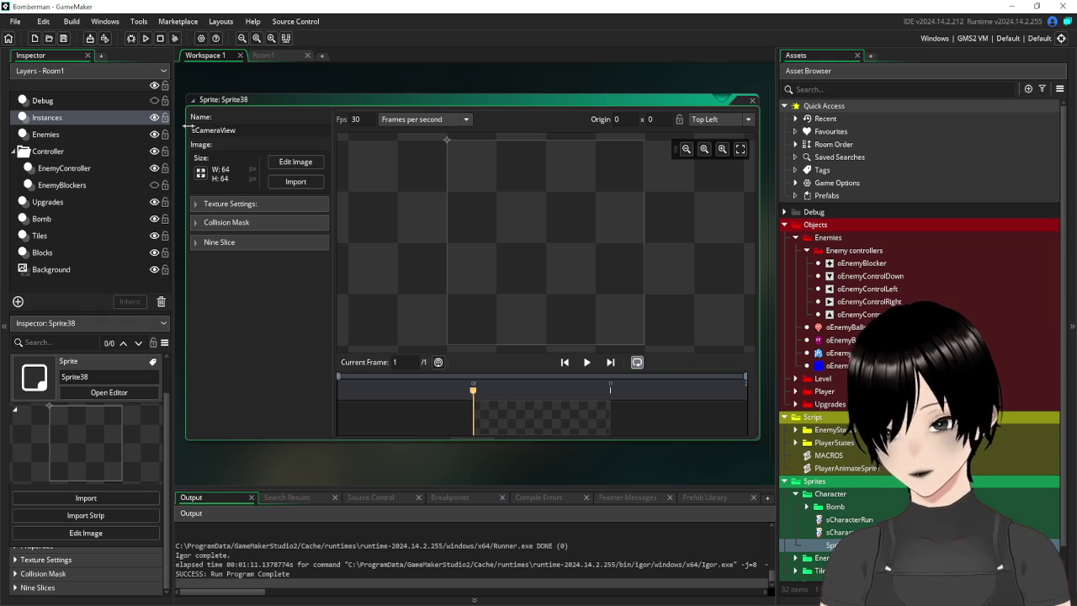
{"action": "key", "text": "Return"}
Scale sCameraView to 16×16 pixels and bring up its image editor.
{"action": "left_click", "coordinate": [201, 172]}
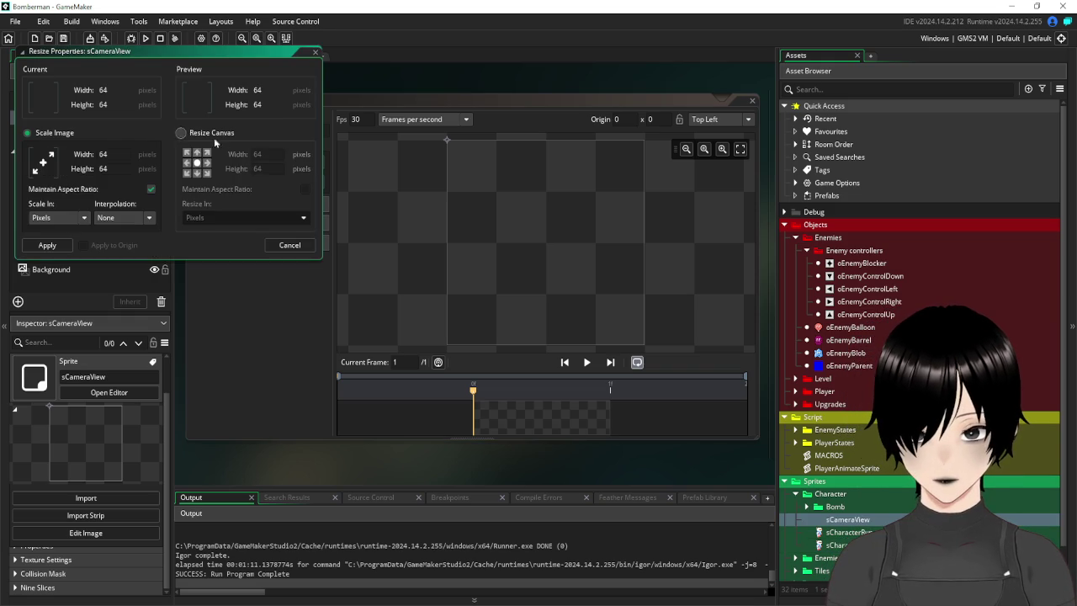
{"action": "double_click", "coordinate": [103, 154]}
{"action": "type", "text": "16"}
{"action": "left_click", "coordinate": [128, 170]}
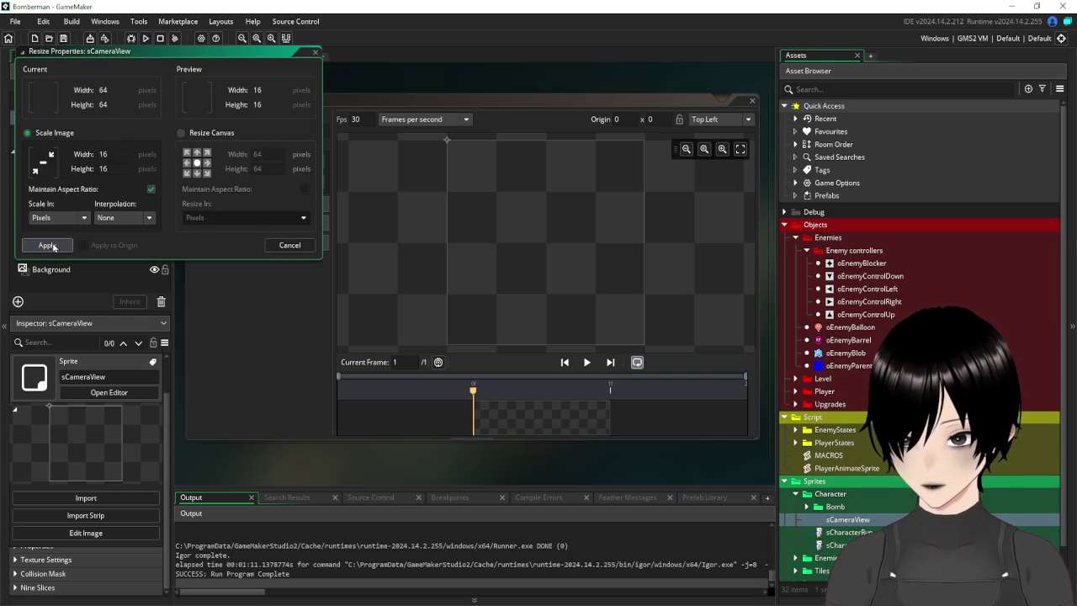
{"action": "left_click", "coordinate": [53, 245]}
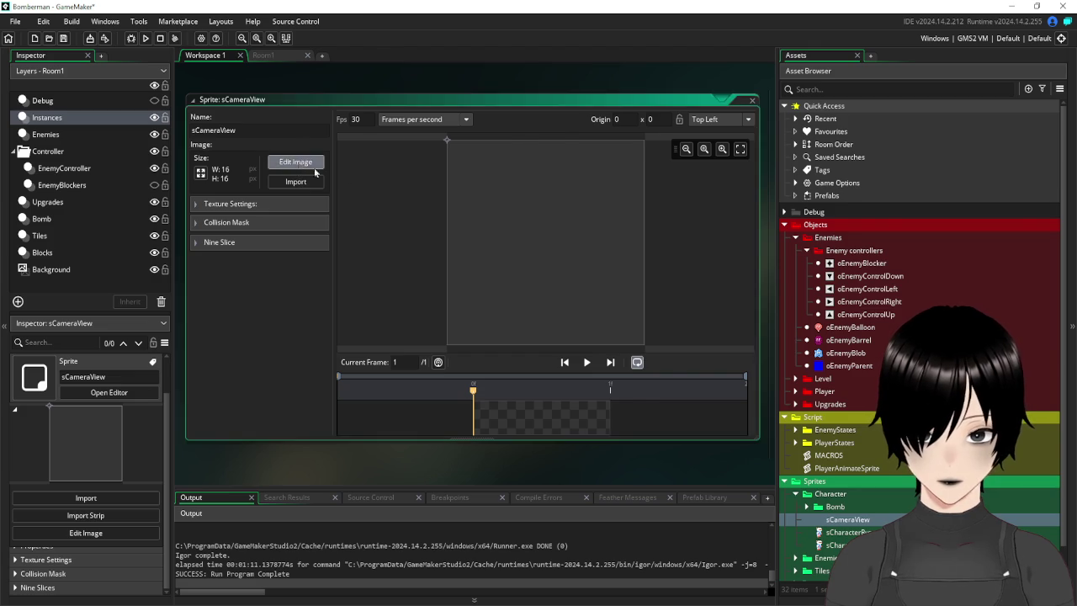
{"action": "left_click", "coordinate": [309, 163]}
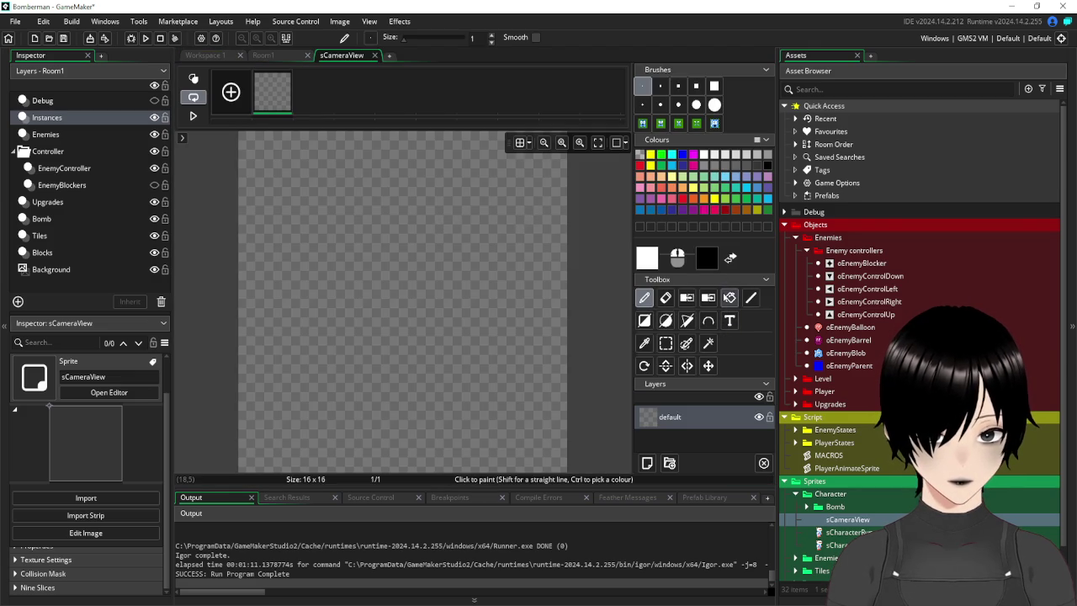
Fill the 16×16 sCameraView canvas with black.
{"action": "left_click", "coordinate": [729, 297]}
{"action": "left_click", "coordinate": [392, 244]}
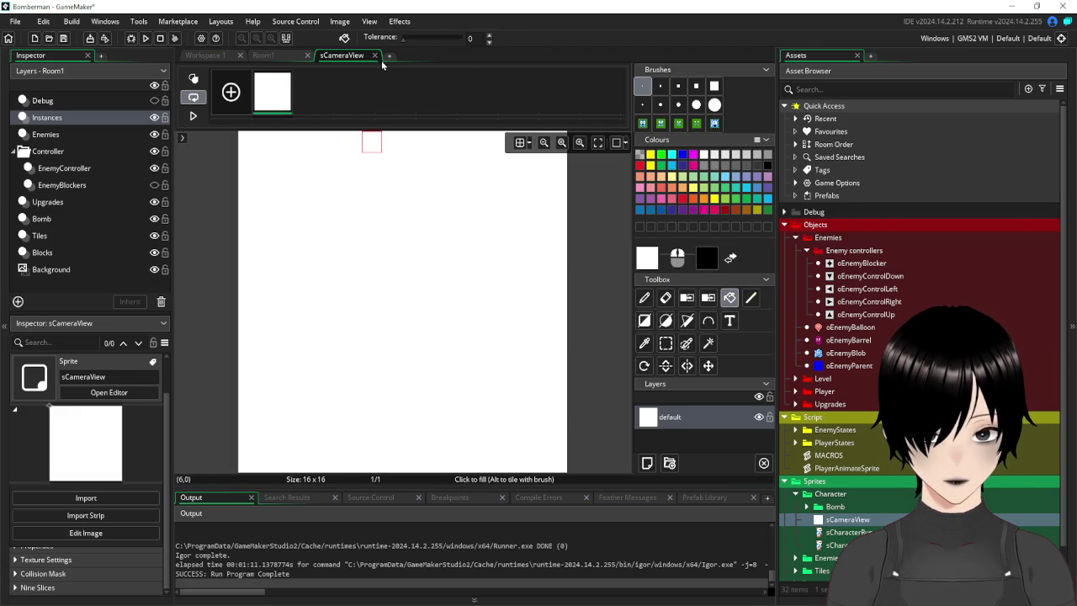
{"action": "right_click", "coordinate": [408, 140]}
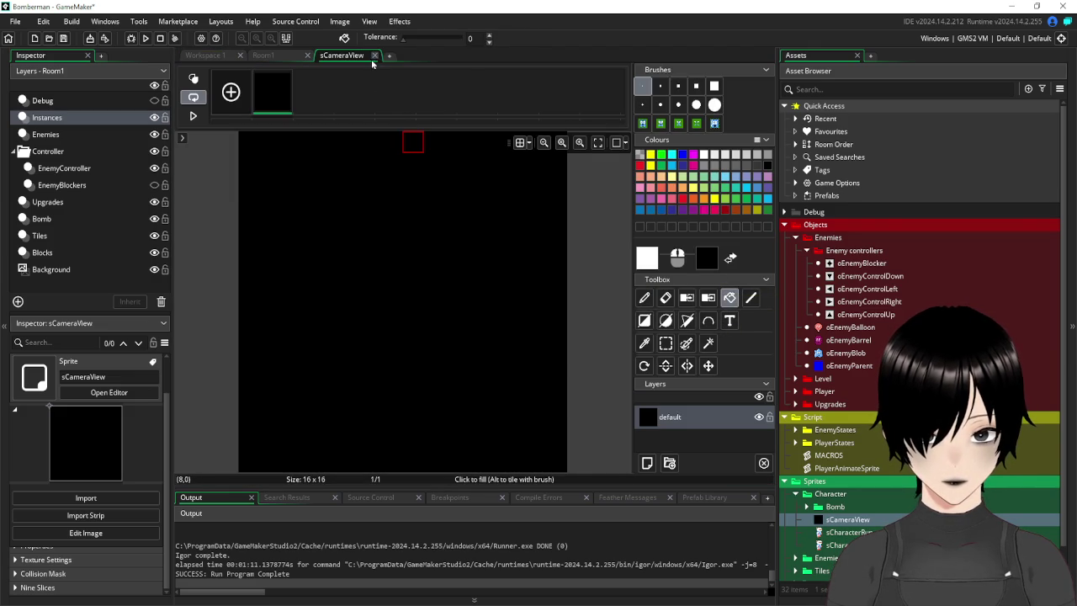
{"action": "left_click", "coordinate": [374, 55]}
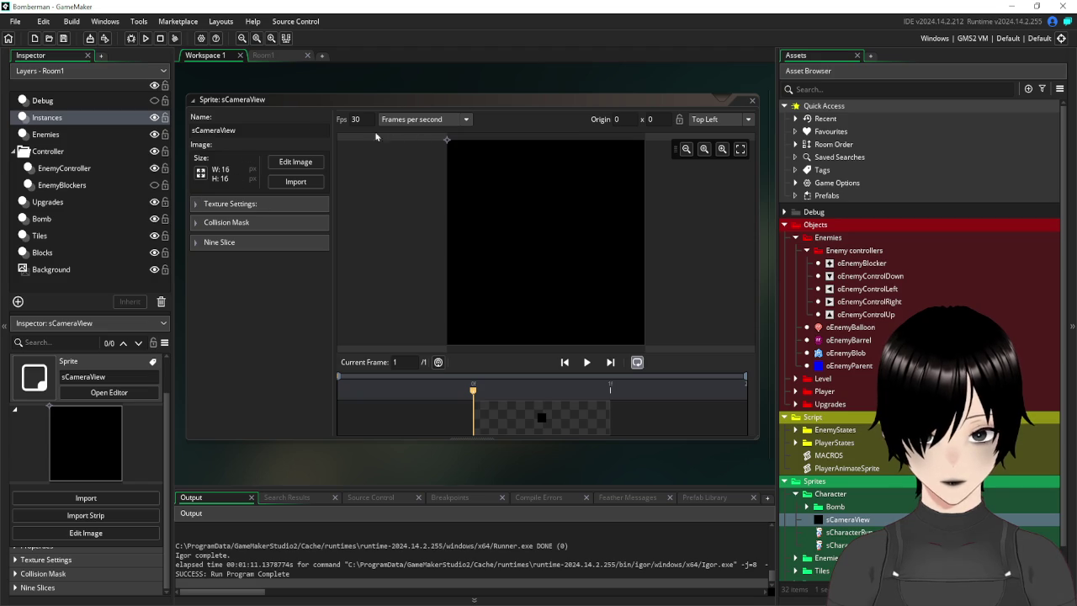
Resize the sprite canvas to 176×176 without scaling the image.
{"action": "left_click", "coordinate": [205, 174]}
{"action": "left_click", "coordinate": [201, 136]}
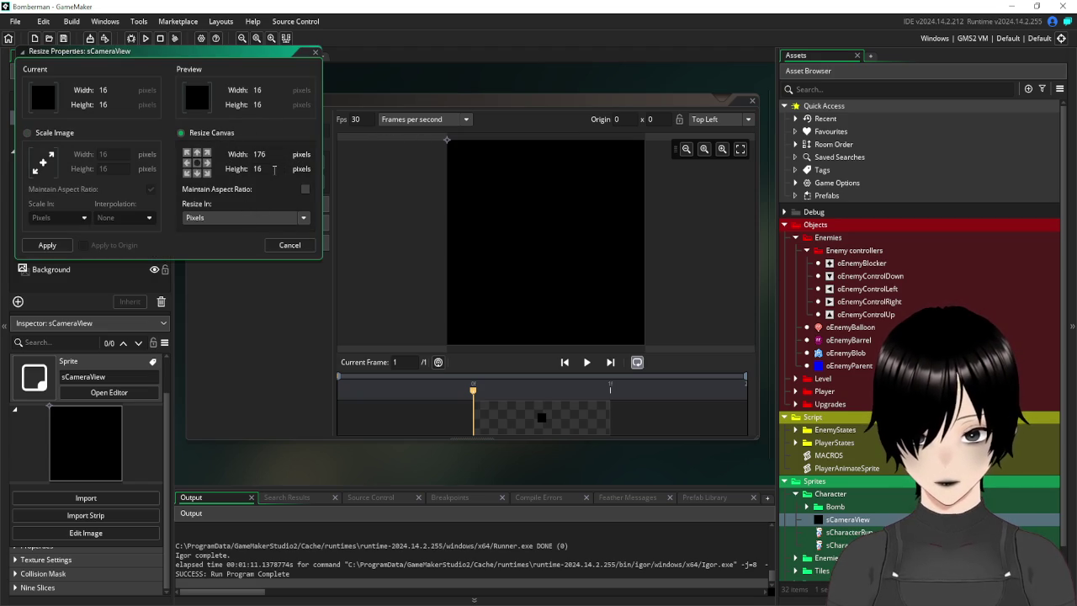
{"action": "key", "text": "Tab"}
{"action": "left_click", "coordinate": [47, 245]}
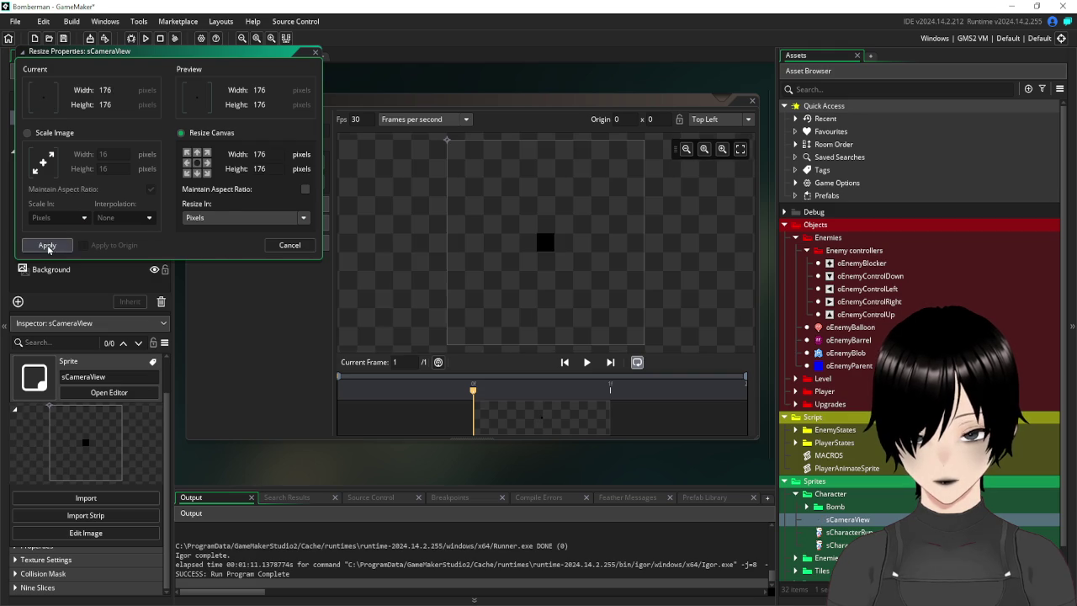
Fill the transparent area around the black square with white.
{"action": "left_click", "coordinate": [286, 166]}
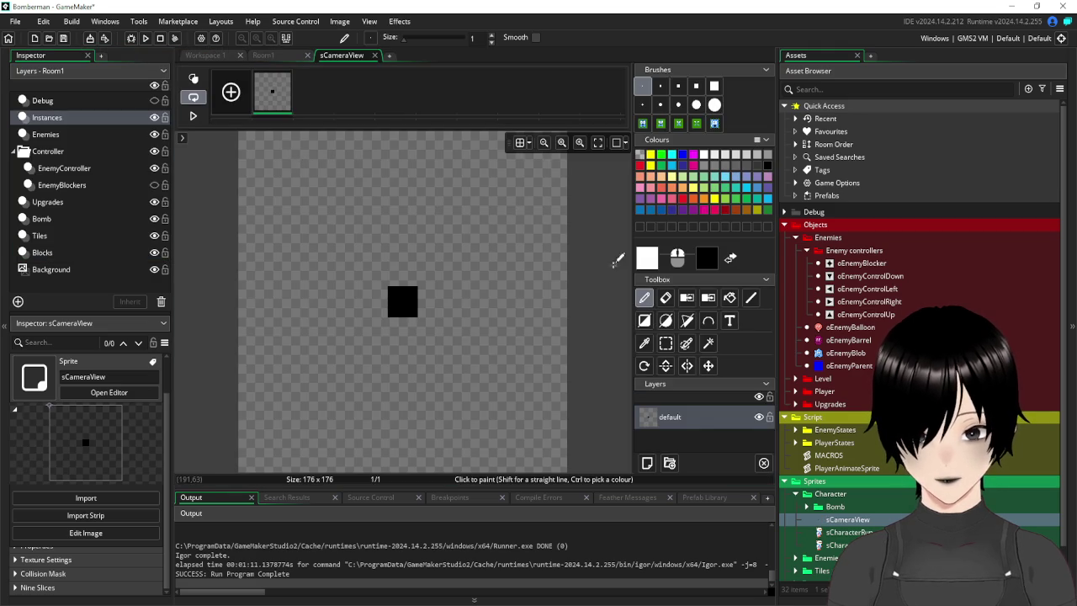
{"action": "scroll", "coordinate": [515, 225], "scroll_direction": "down", "scroll_amount": 2}
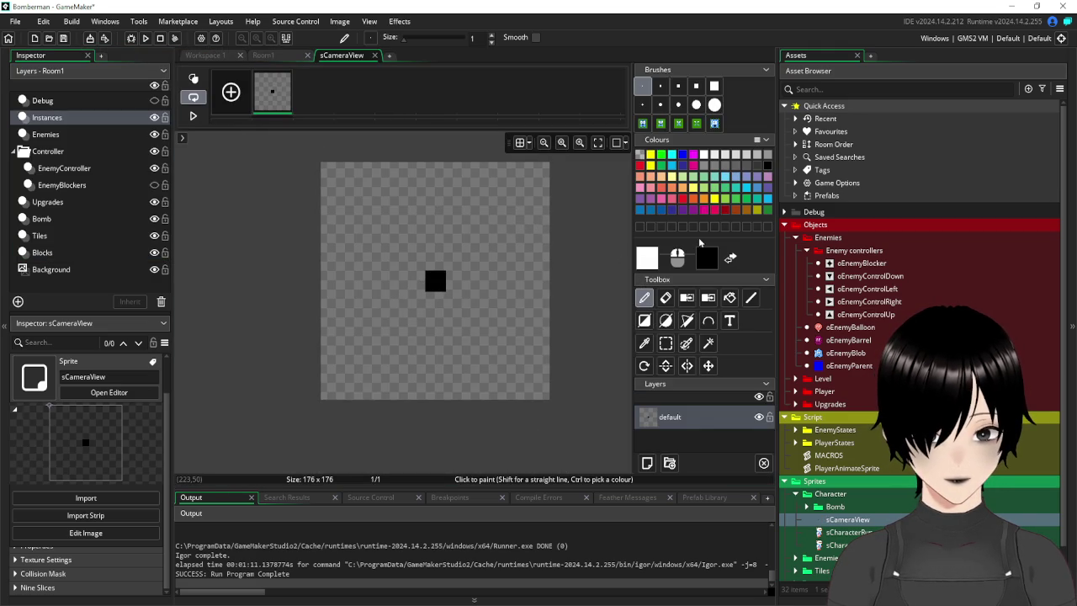
{"action": "left_click", "coordinate": [728, 298]}
{"action": "left_click", "coordinate": [508, 210]}
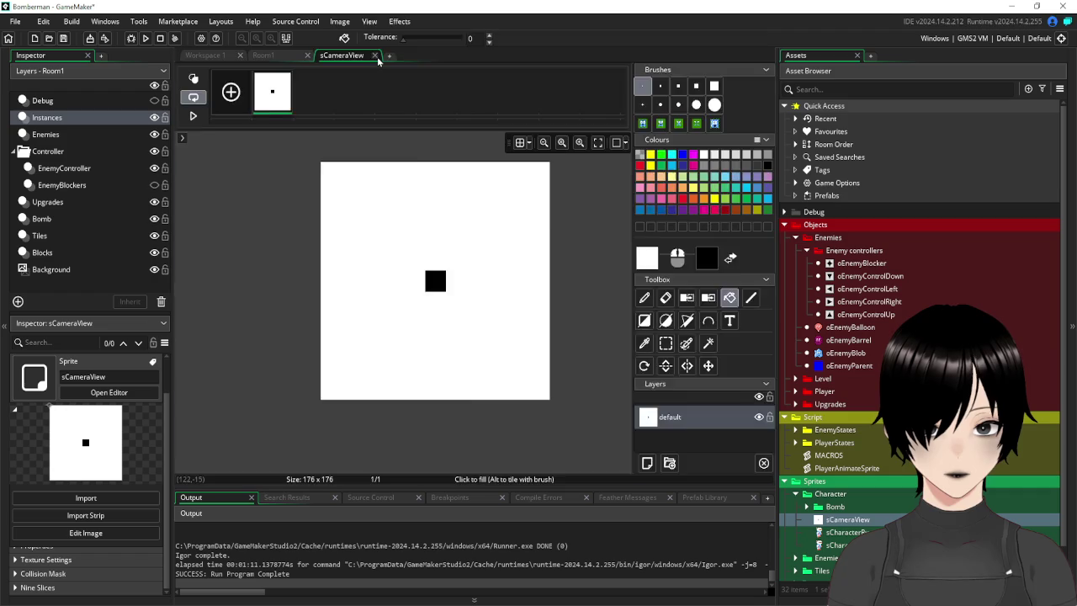
{"action": "left_click", "coordinate": [375, 56]}
Set sCameraView's origin to 88, 88 and close the sprite editor.
{"action": "left_click", "coordinate": [616, 119]}
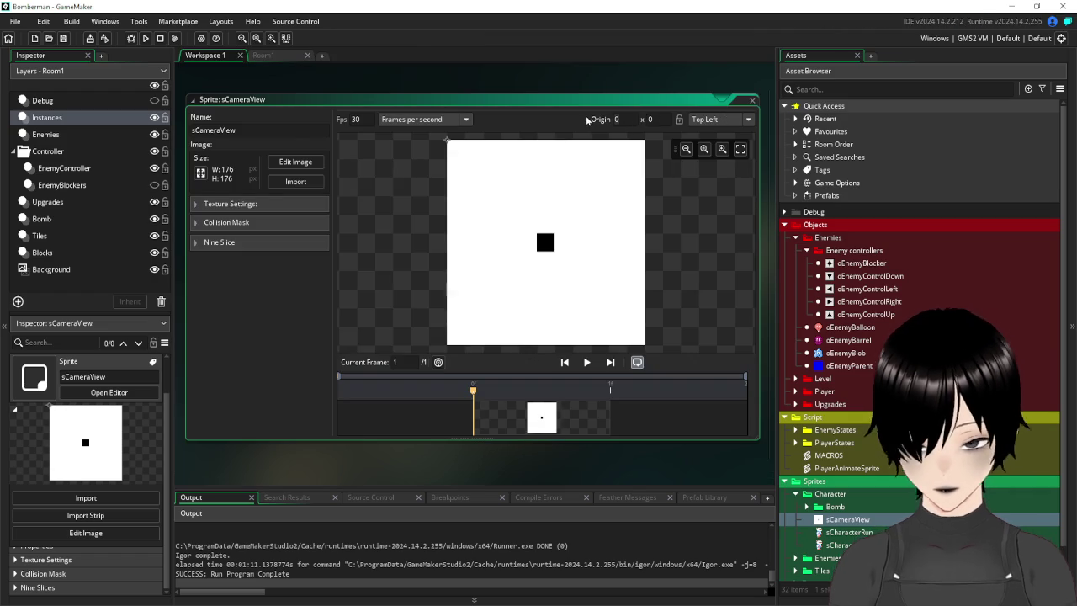
{"action": "type", "text": "88"}
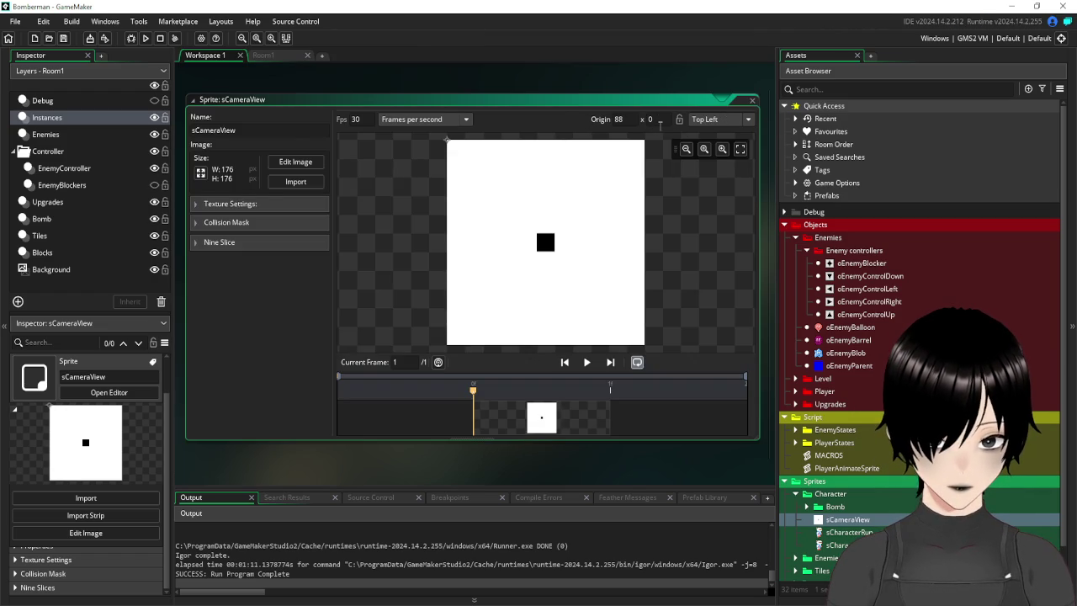
{"action": "key", "text": "Tab"}
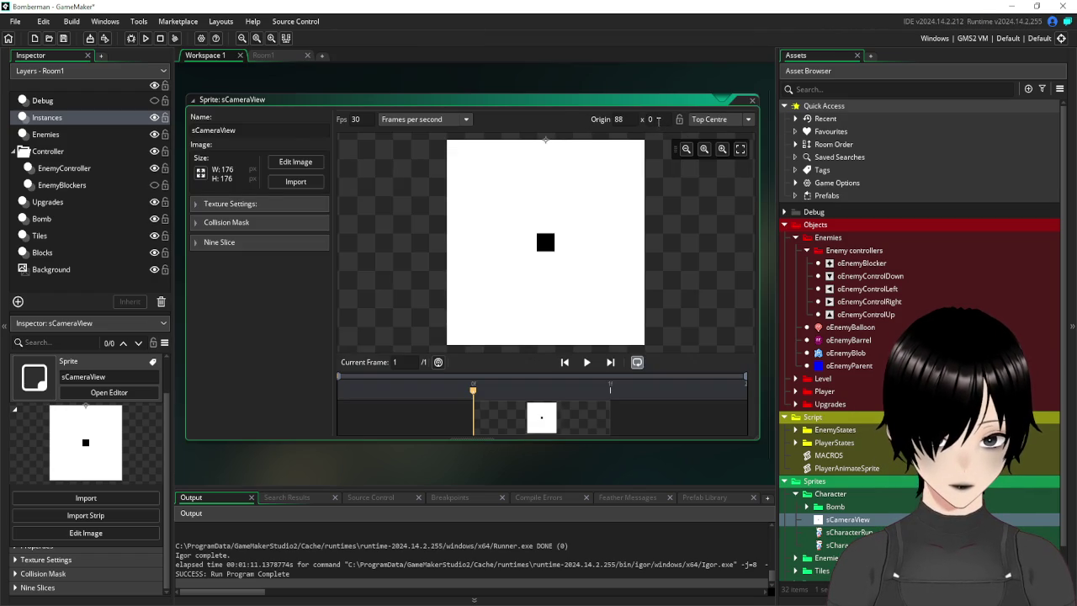
{"action": "key", "text": "Return"}
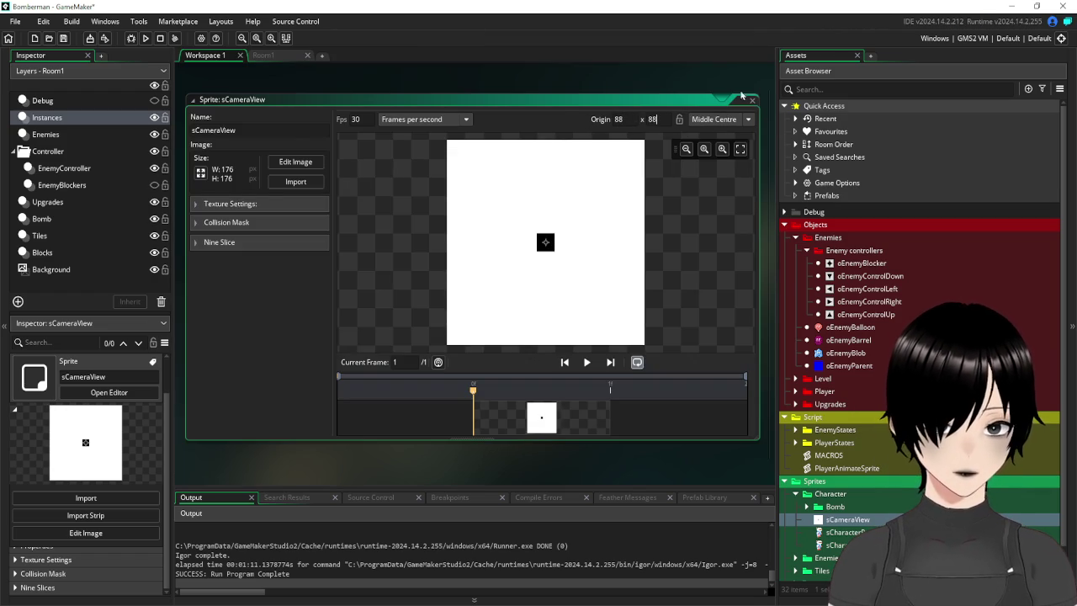
{"action": "left_click", "coordinate": [752, 99]}
Return to Workspace 1, collapse the Enemy object folders and expand the Player folder.
{"action": "left_click", "coordinate": [286, 55]}
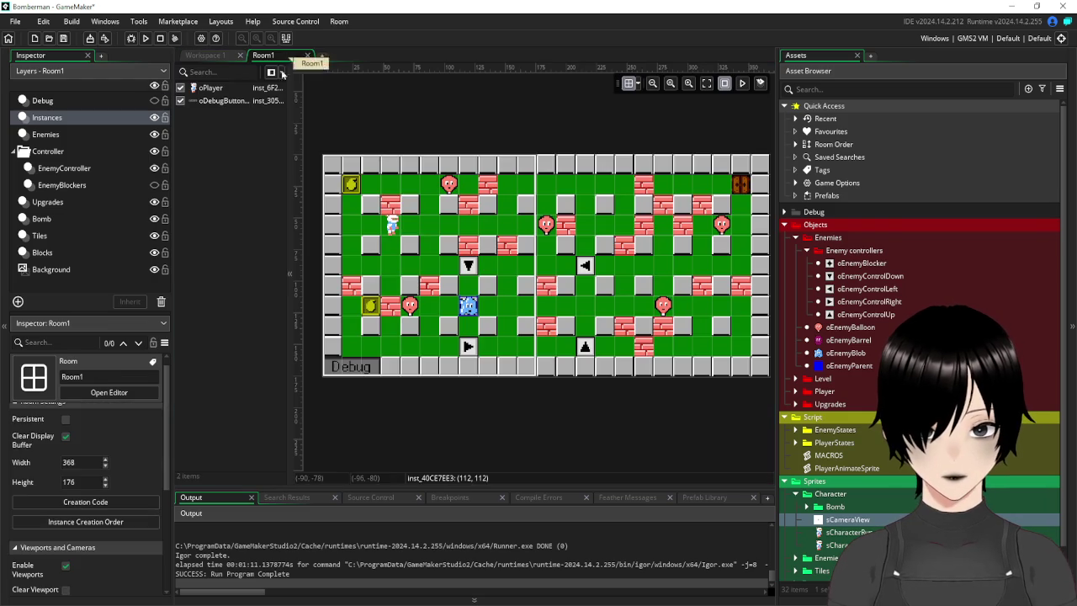
{"action": "left_click", "coordinate": [206, 55]}
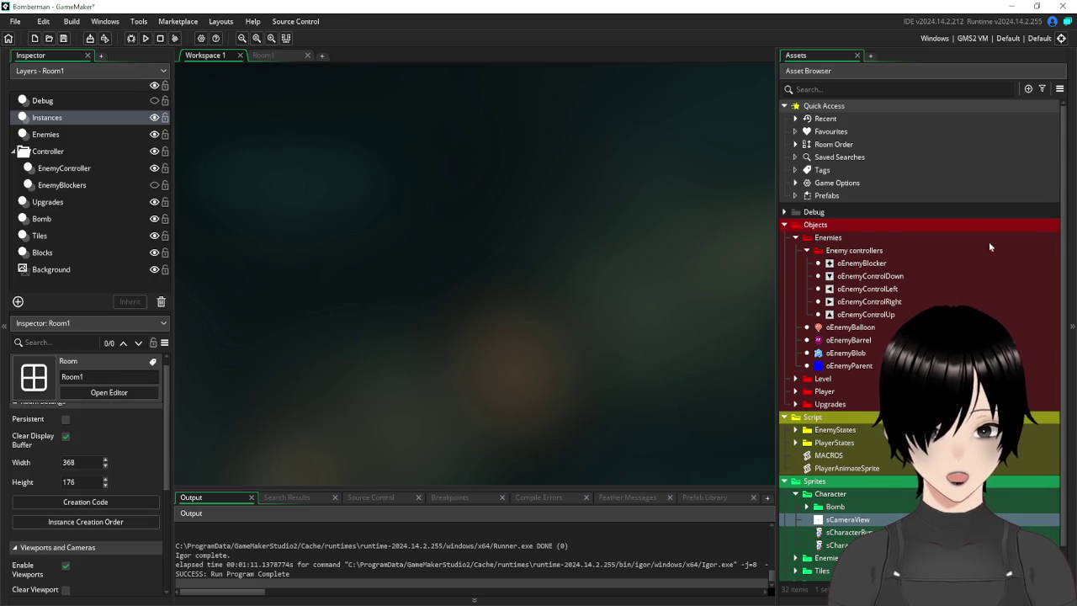
{"action": "left_click", "coordinate": [805, 250]}
{"action": "left_click", "coordinate": [795, 238]}
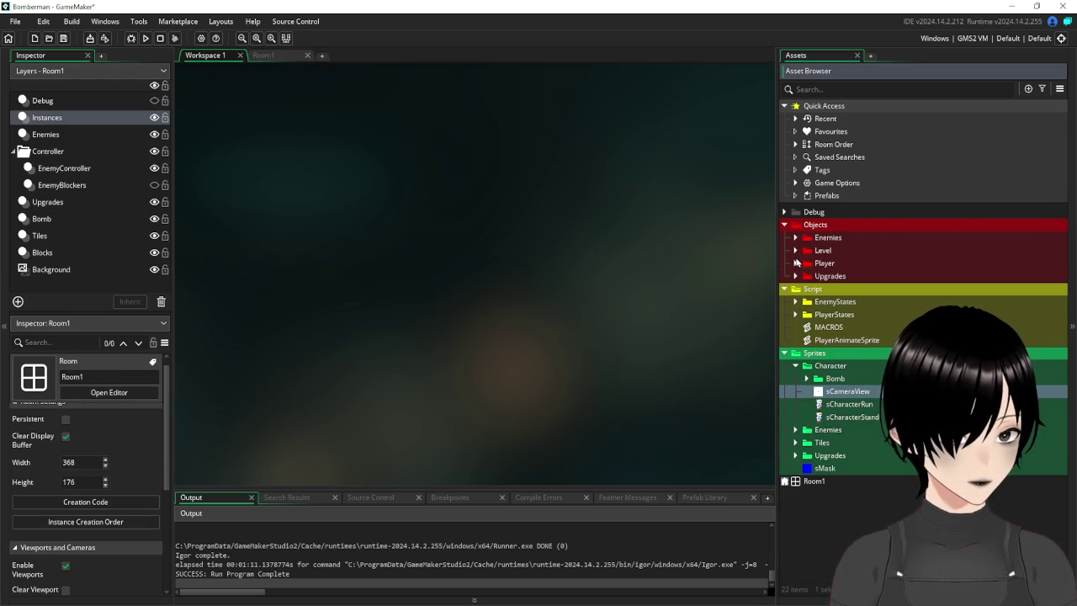
{"action": "left_click", "coordinate": [796, 262]}
Create a new object inside the Player folder and name it oCamera.
{"action": "right_click", "coordinate": [829, 256]}
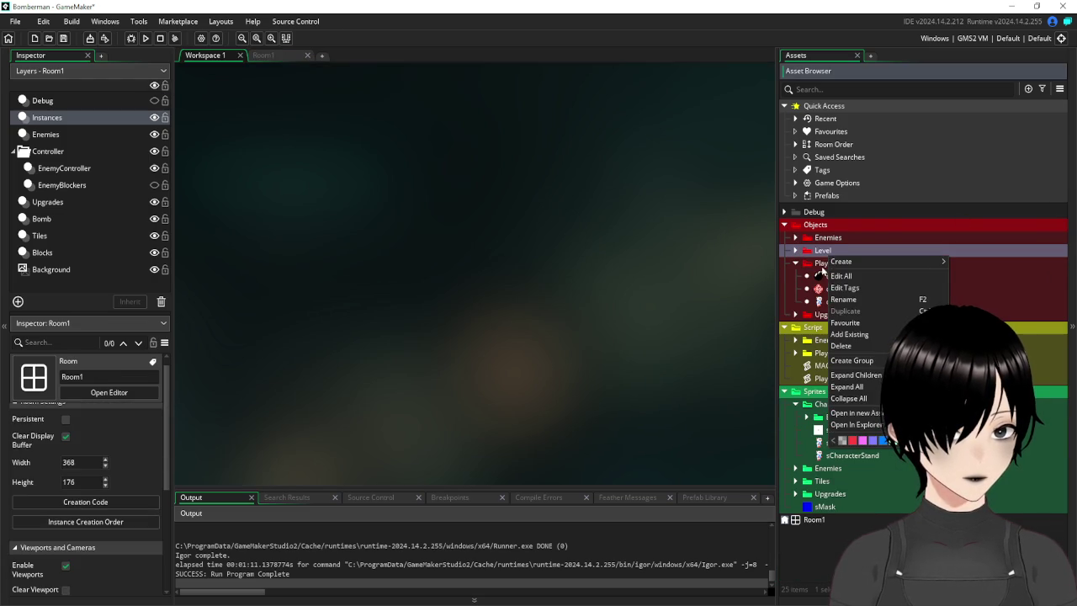
{"action": "right_click", "coordinate": [816, 263]}
{"action": "mouse_move", "coordinate": [863, 268]}
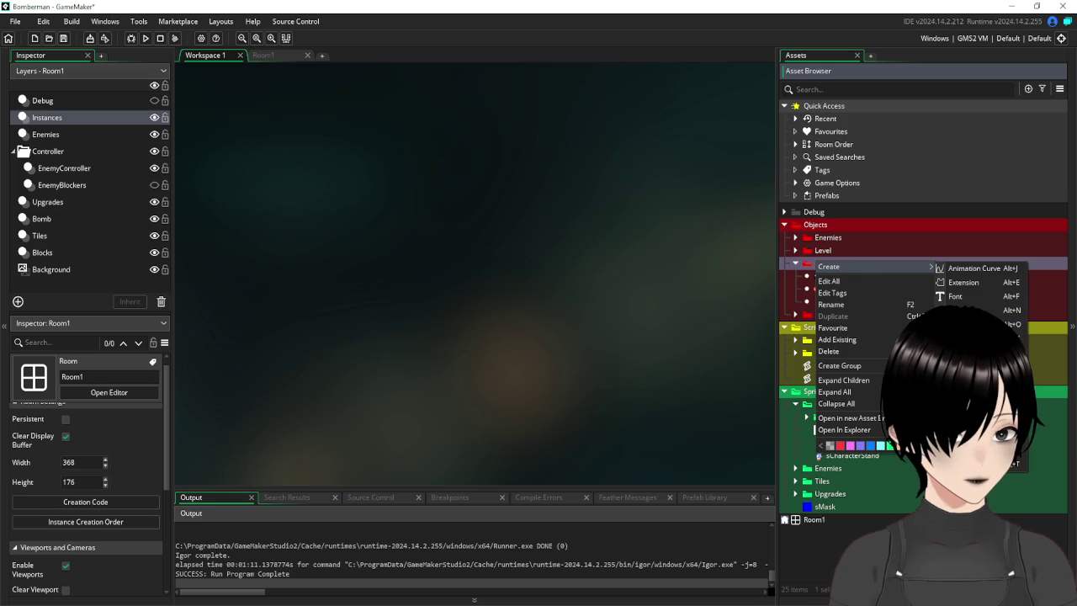
{"action": "left_click", "coordinate": [959, 324]}
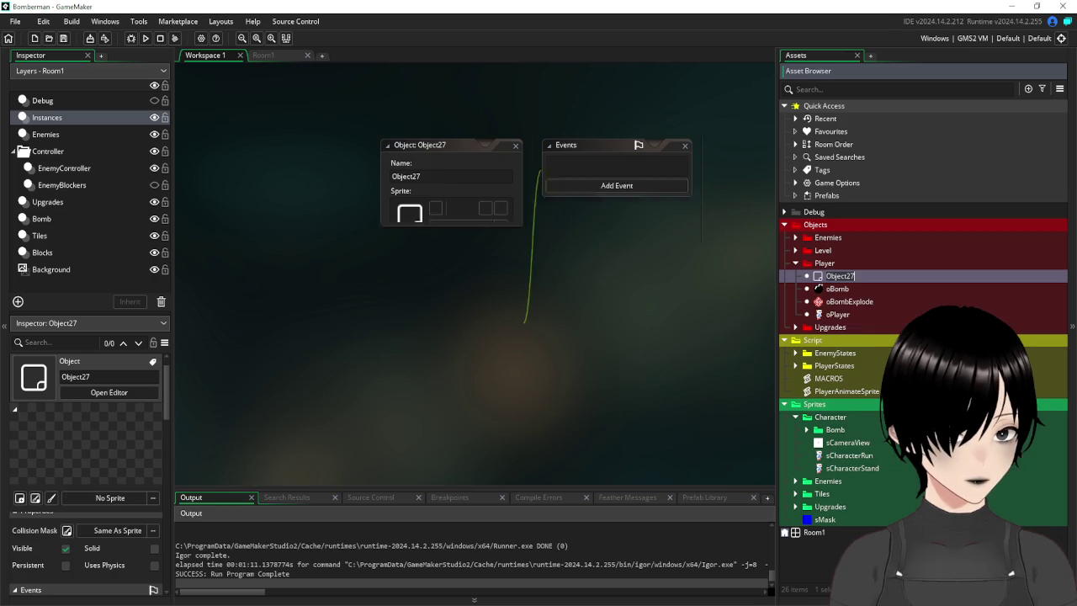
{"action": "double_click", "coordinate": [413, 176]}
{"action": "type", "text": "oCamera"}
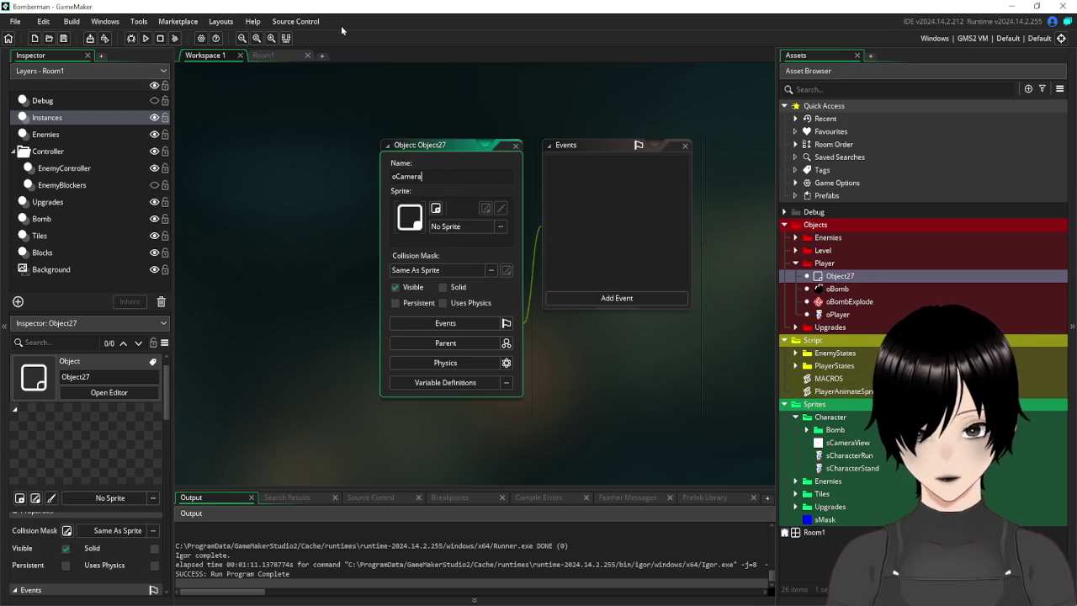
{"action": "mouse_move", "coordinate": [438, 145]}
{"action": "left_mouse_down"}
{"action": "mouse_move", "coordinate": [268, 86]}
{"action": "mouse_move", "coordinate": [313, 94]}
{"action": "mouse_move", "coordinate": [292, 124]}
{"action": "left_mouse_up"}
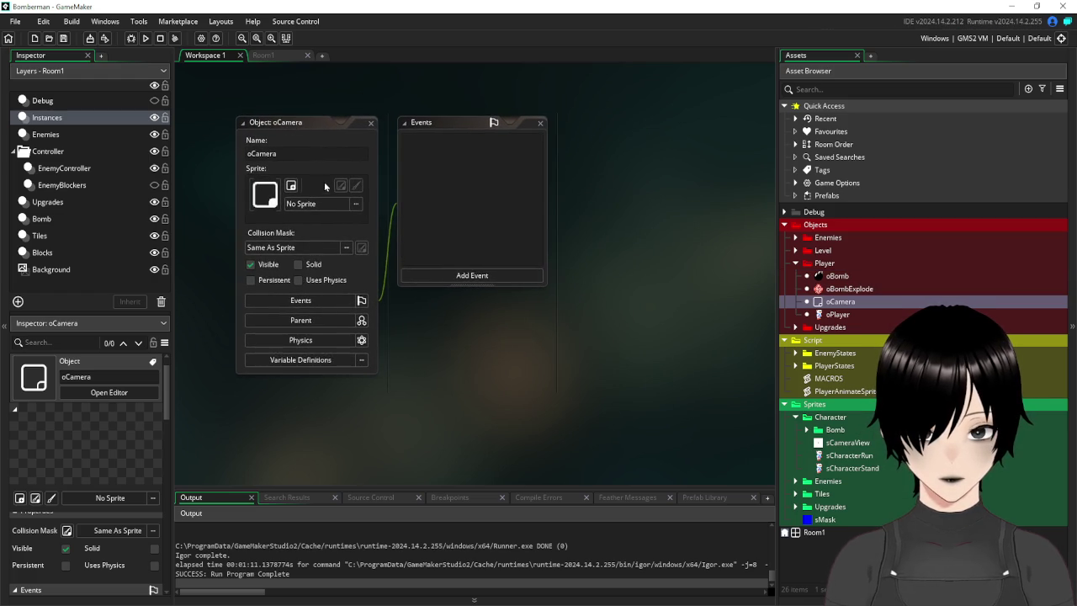
Give oCamera the sCameraView sprite from Sprites > Character and switch Visible off.
{"action": "left_click", "coordinate": [355, 203]}
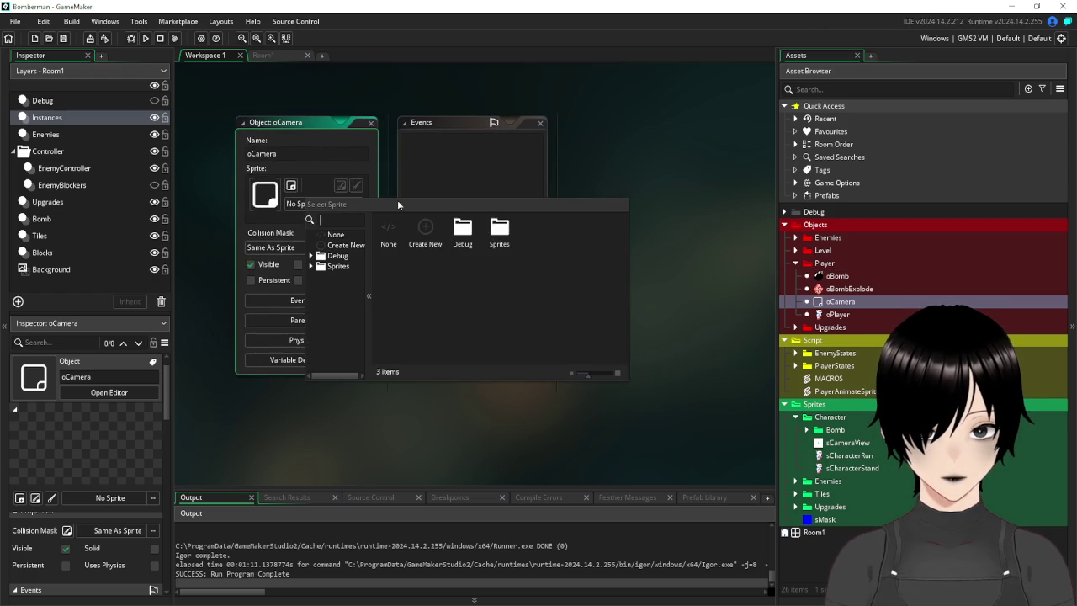
{"action": "double_click", "coordinate": [501, 233]}
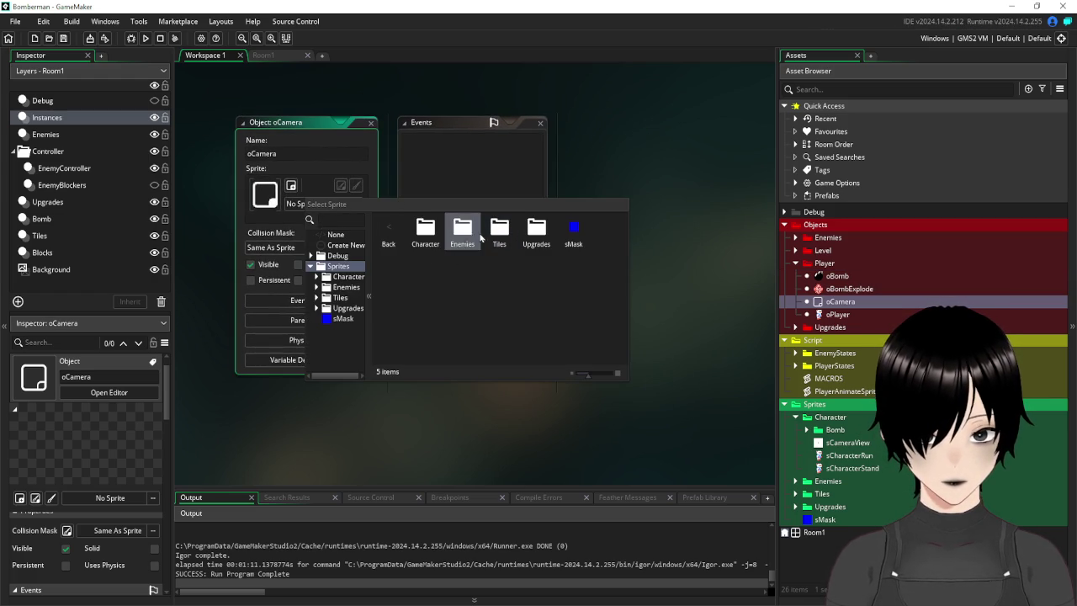
{"action": "double_click", "coordinate": [426, 240]}
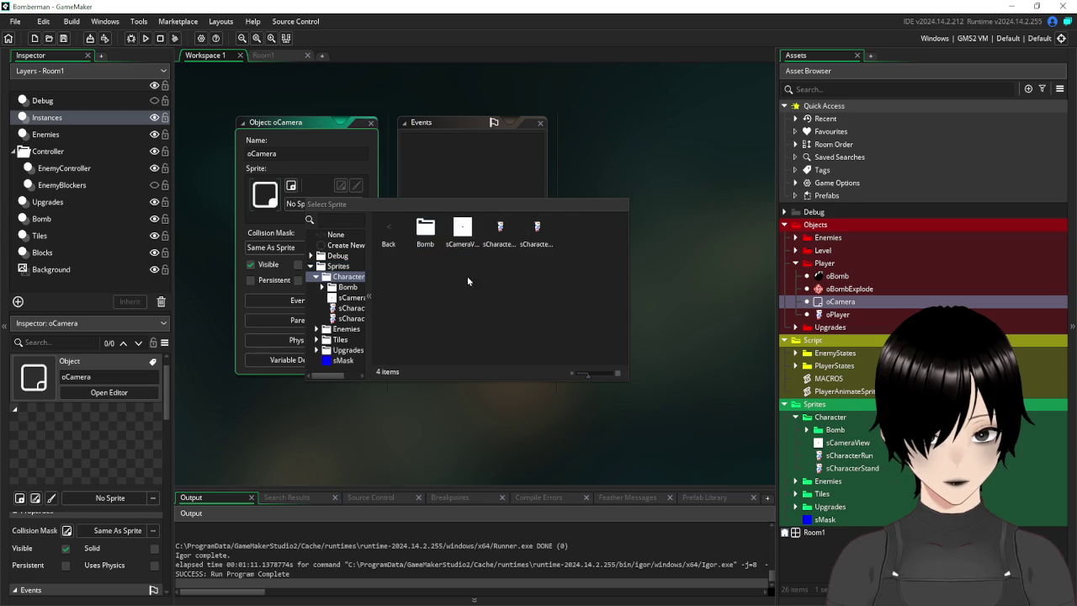
{"action": "double_click", "coordinate": [462, 228]}
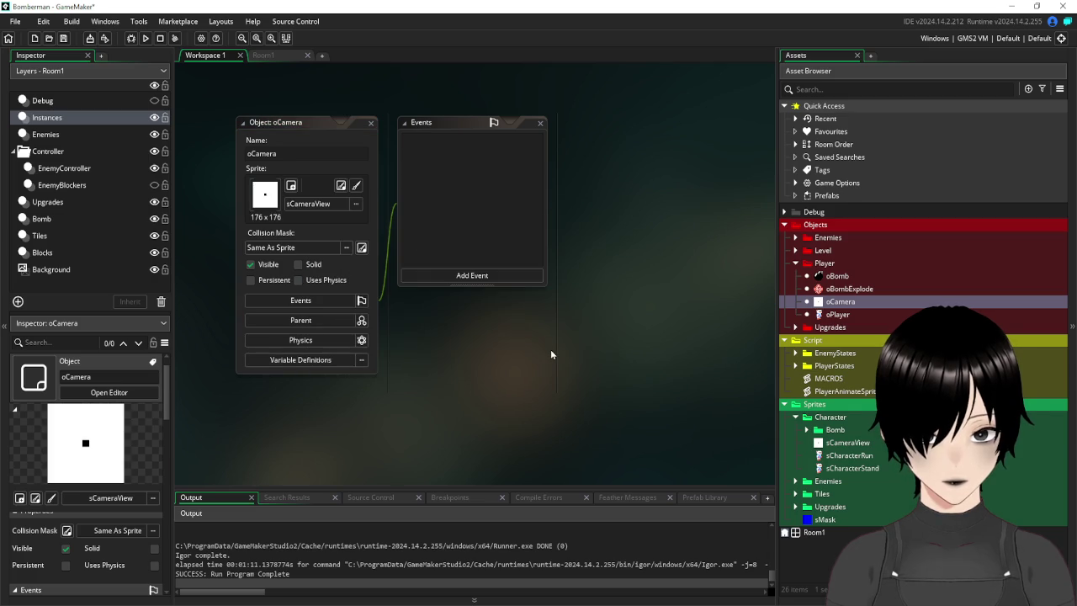
{"action": "left_click", "coordinate": [250, 265]}
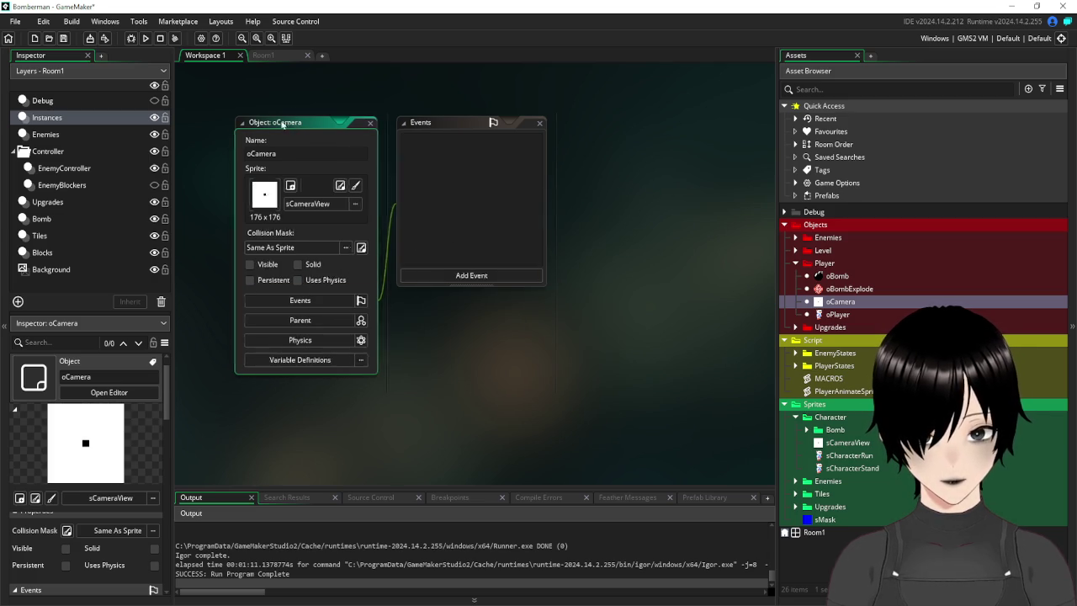
{"action": "double_click", "coordinate": [837, 314]}
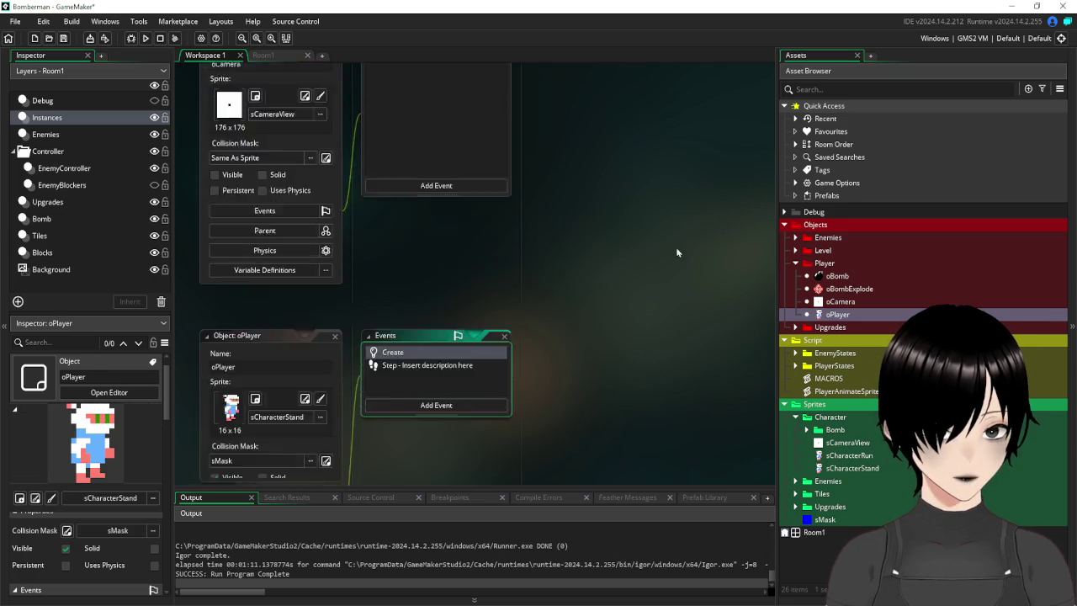
{"action": "mouse_move", "coordinate": [650, 195]}
{"action": "left_mouse_down"}
{"action": "mouse_move", "coordinate": [749, 215]}
{"action": "mouse_move", "coordinate": [540, 194]}
{"action": "left_mouse_up"}
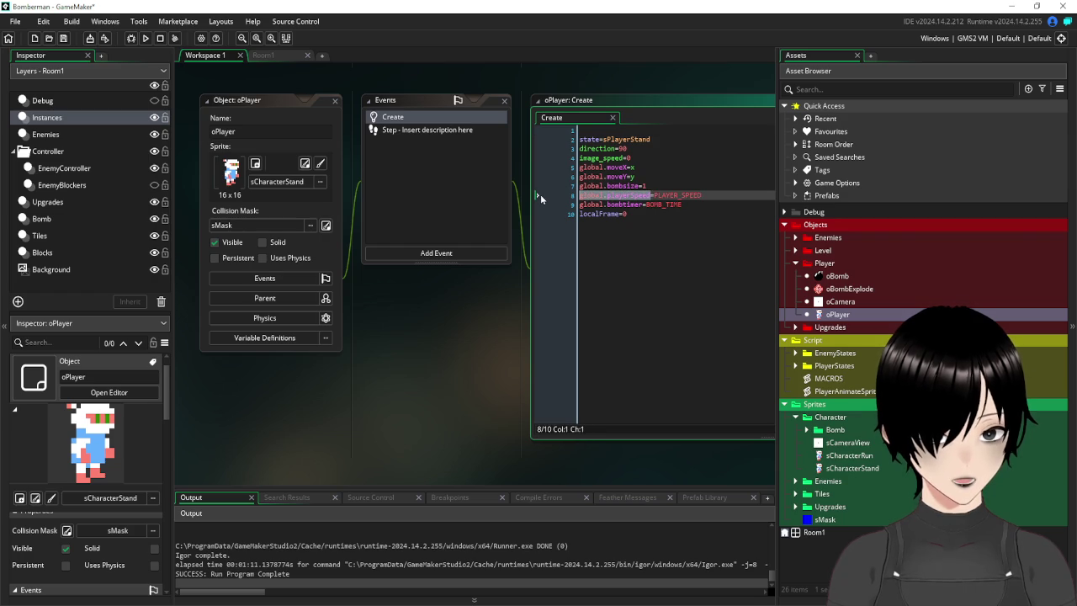
{"action": "left_click", "coordinate": [335, 100]}
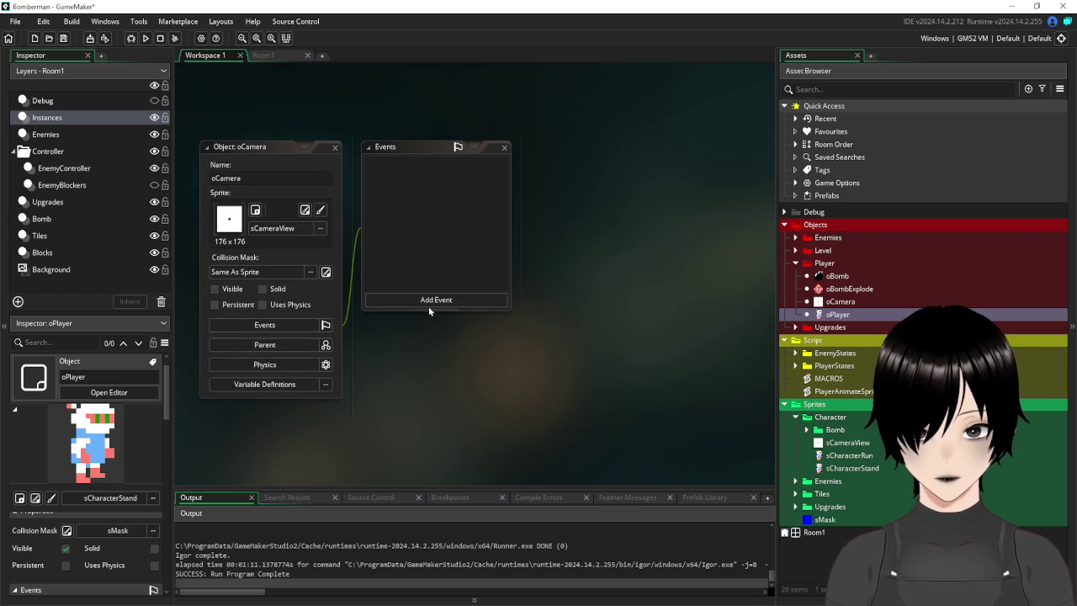
{"action": "left_click", "coordinate": [794, 239]}
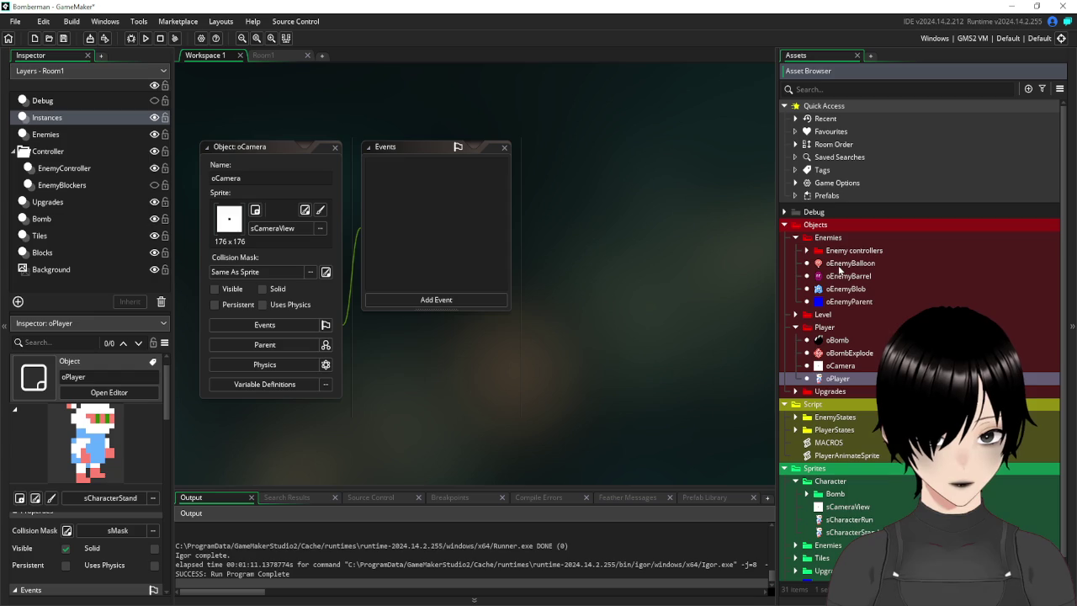
{"action": "double_click", "coordinate": [818, 288]}
{"action": "left_click", "coordinate": [479, 164]}
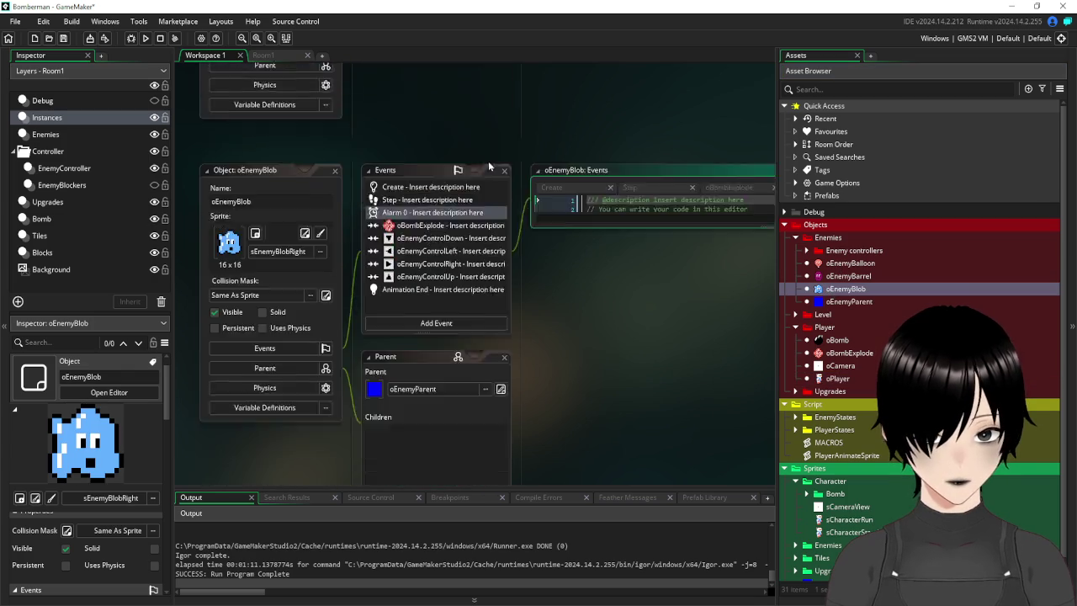
{"action": "left_click_drag", "start_coordinate": [709, 185], "coordinate": [534, 158]}
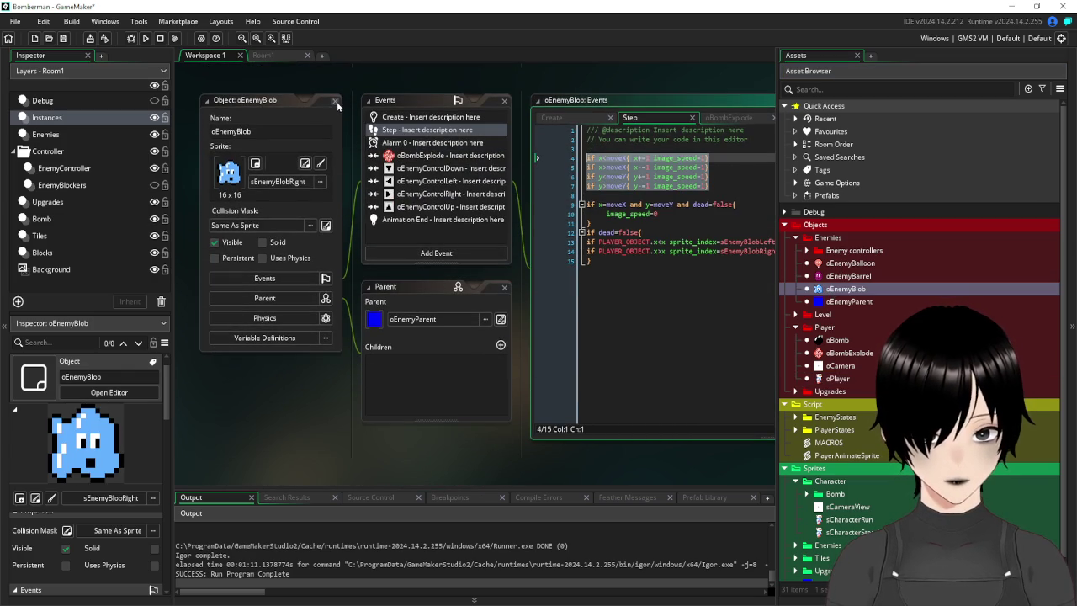
{"action": "left_click", "coordinate": [336, 101]}
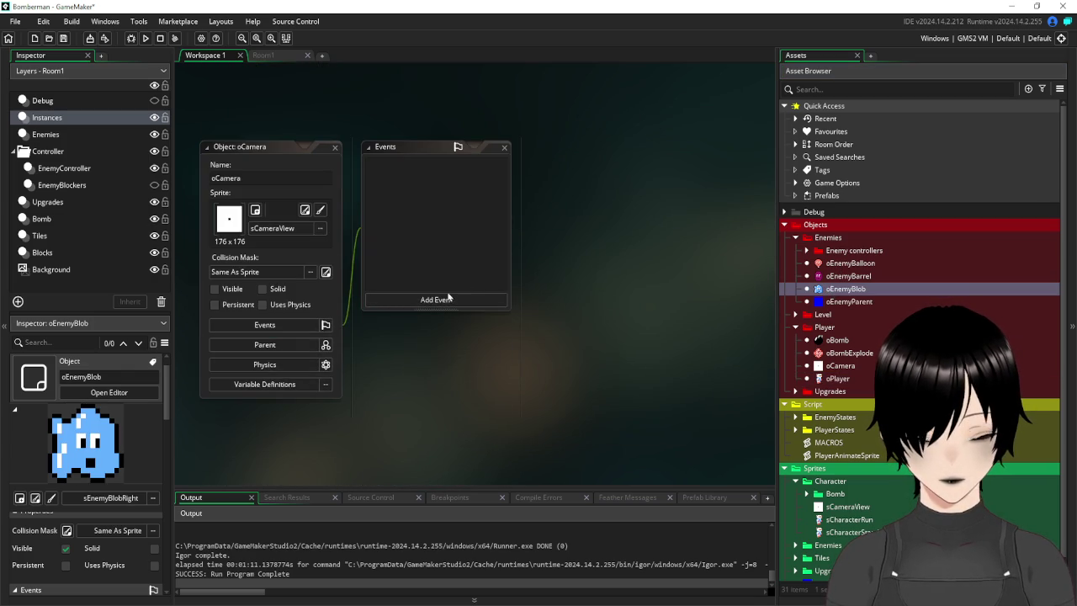
{"action": "left_click", "coordinate": [449, 300]}
Add a Step event to oCamera and paste the copied movement lines into it.
{"action": "mouse_move", "coordinate": [478, 345]}
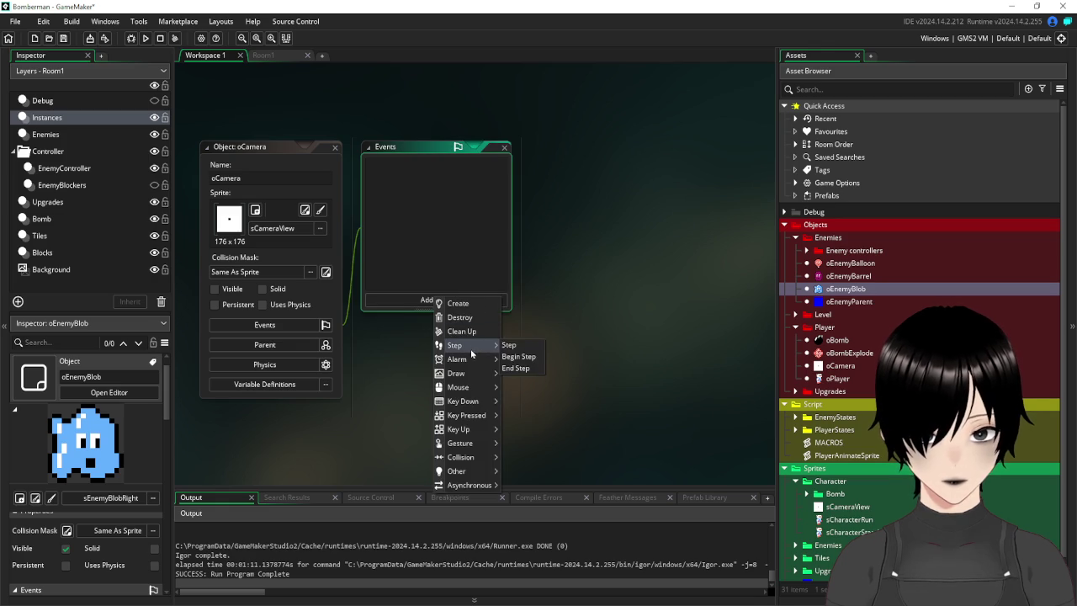
{"action": "left_click", "coordinate": [521, 346]}
{"action": "key", "text": "ctrl+v"}
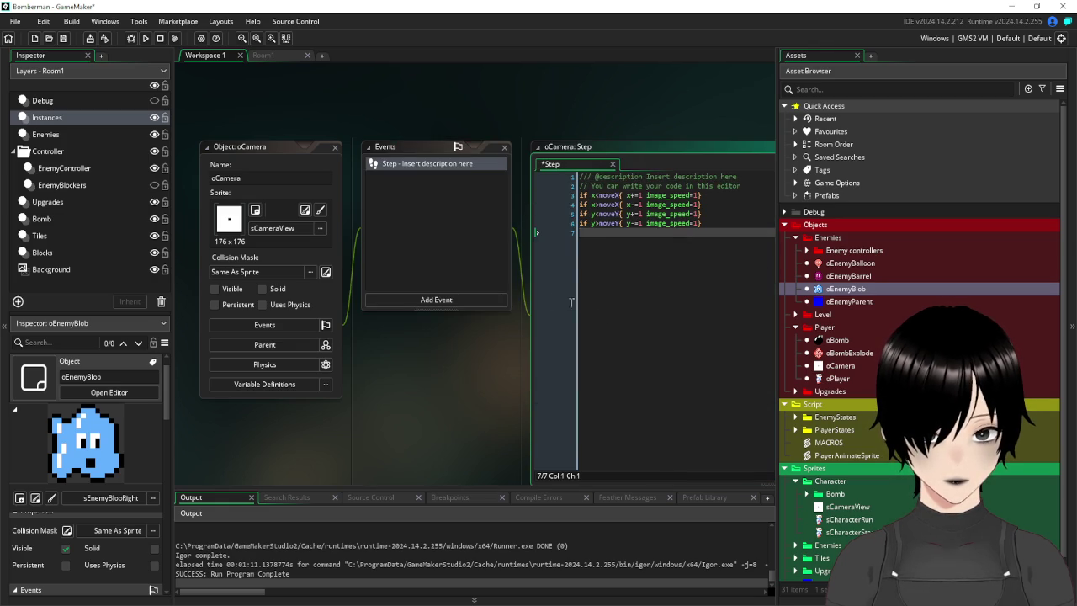
{"action": "scroll", "coordinate": [538, 236], "scroll_direction": "up", "scroll_amount": 3}
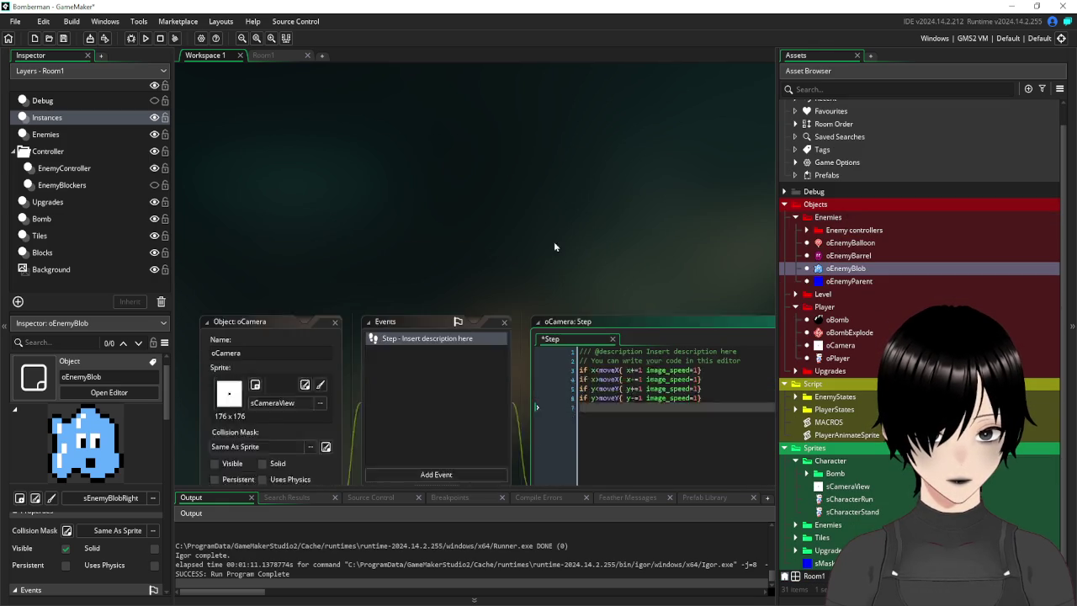
{"action": "scroll", "coordinate": [553, 247], "scroll_direction": "down", "scroll_amount": 1}
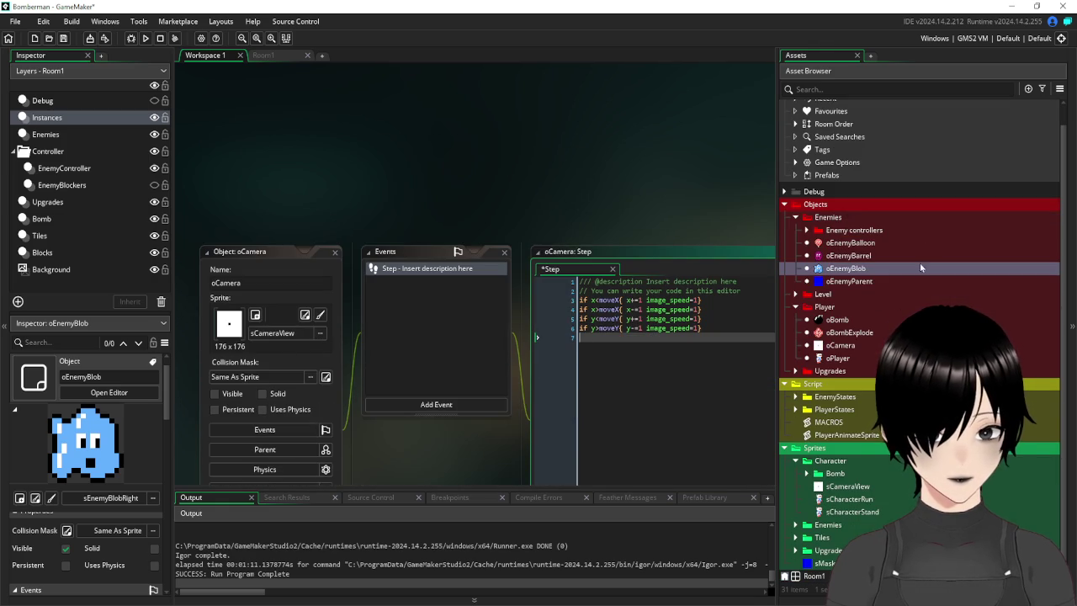
Copy global.playerSpeed from oPlayer's Create code into all four x/y movement lines.
{"action": "double_click", "coordinate": [841, 358]}
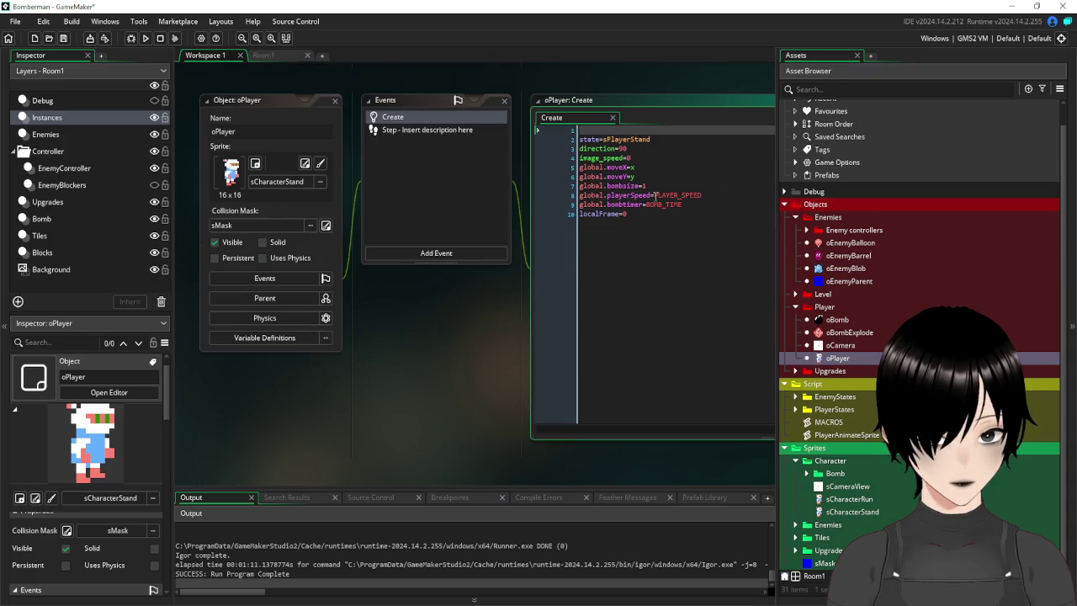
{"action": "left_click_drag", "start_coordinate": [650, 195], "coordinate": [567, 196]}
{"action": "key", "text": "ctrl+c"}
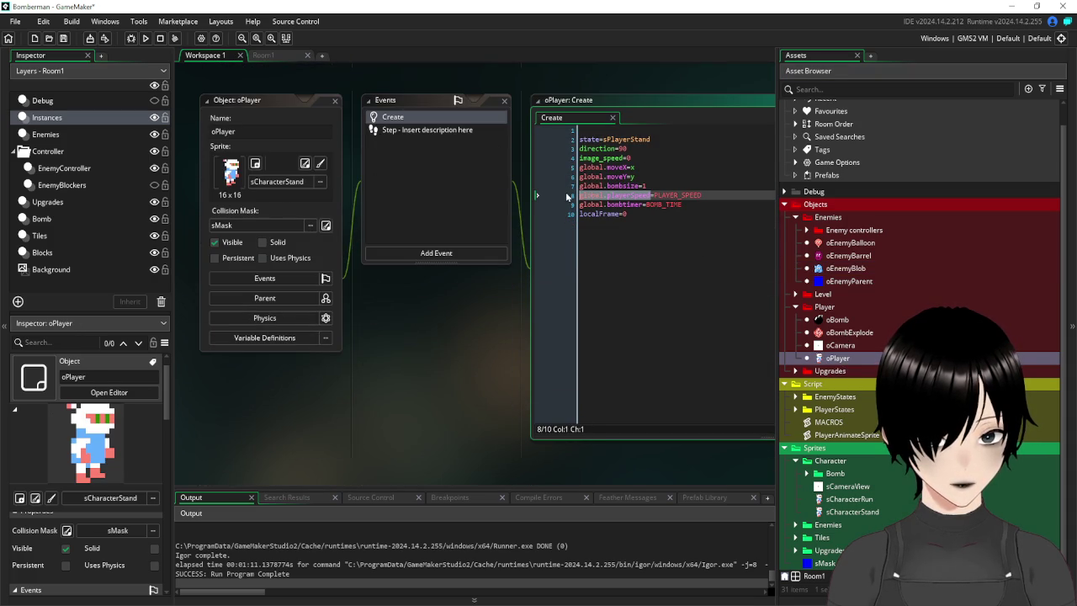
{"action": "scroll", "coordinate": [491, 125], "scroll_direction": "up", "scroll_amount": 5}
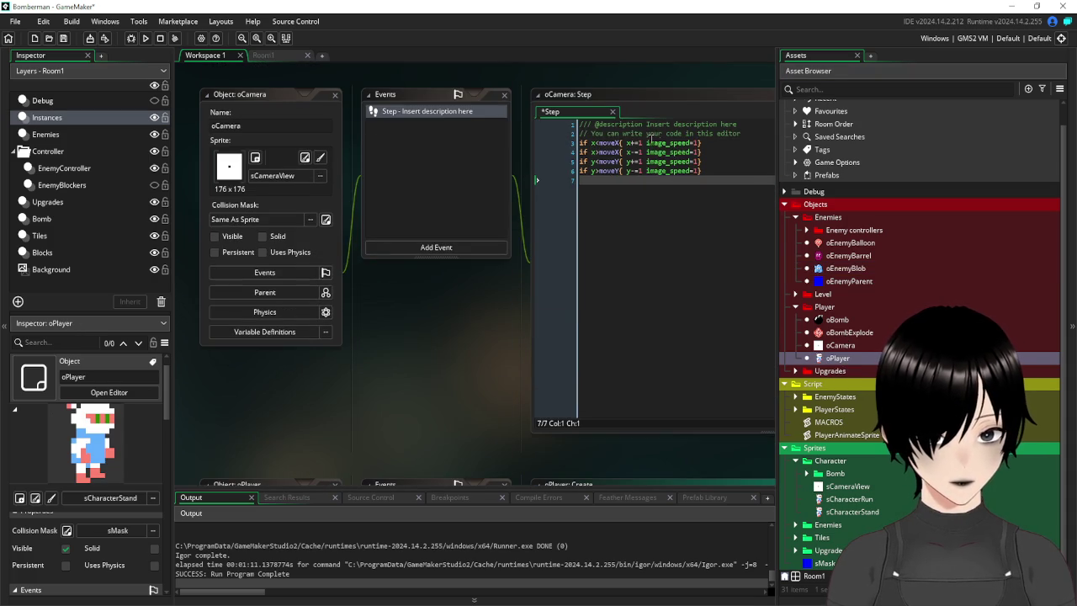
{"action": "left_click", "coordinate": [641, 143]}
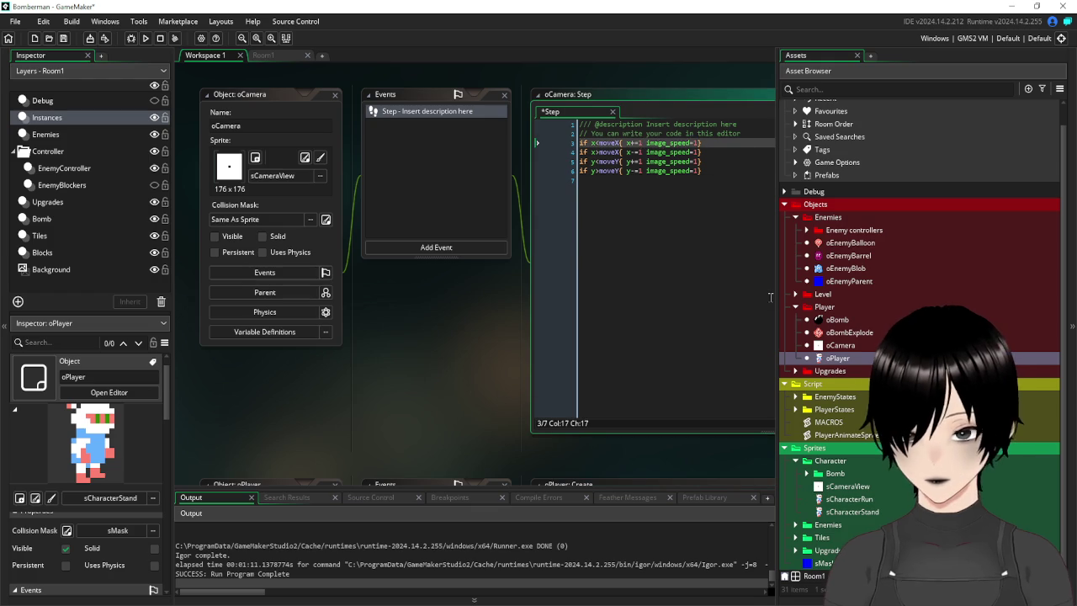
{"action": "key", "text": "ctrl+v"}
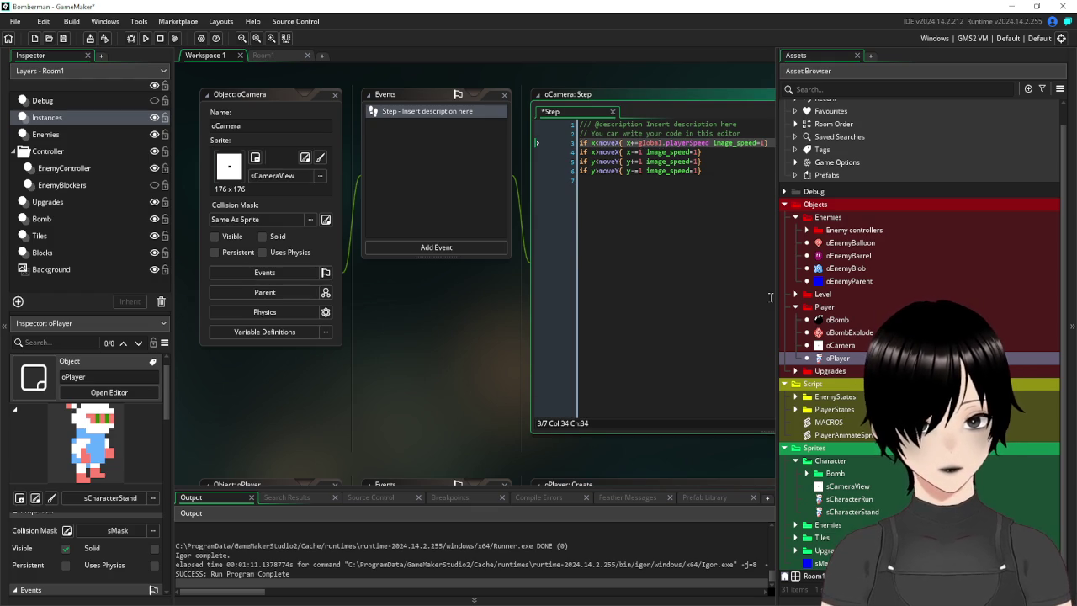
{"action": "key", "text": "Down"}
{"action": "key", "text": "Left"}
{"action": "key", "text": "Left"}
{"action": "key", "text": "Left"}
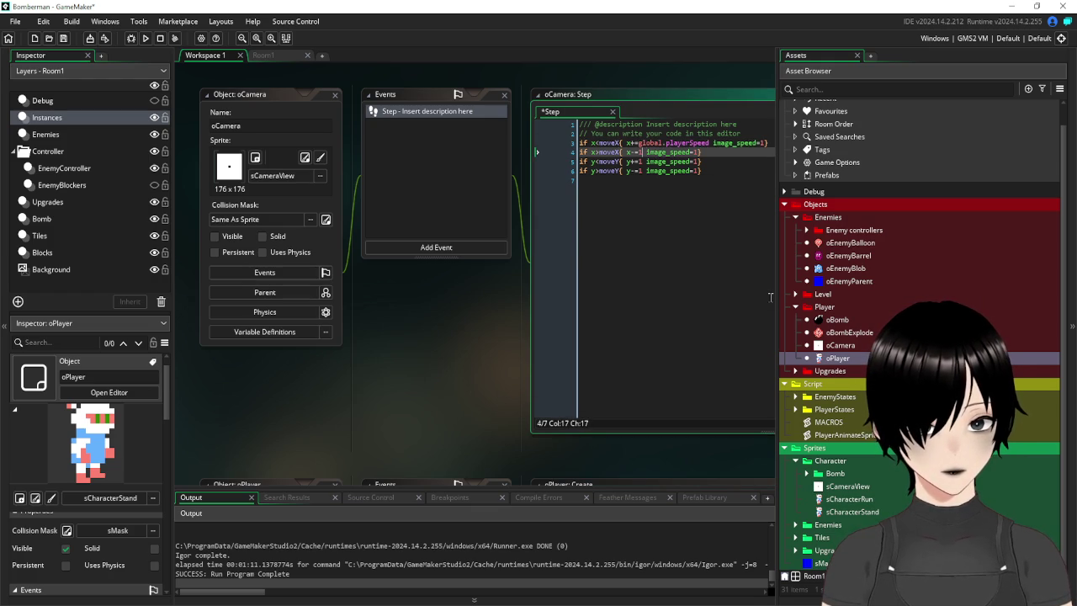
{"action": "key", "text": "ctrl+v"}
{"action": "key", "text": "Down"}
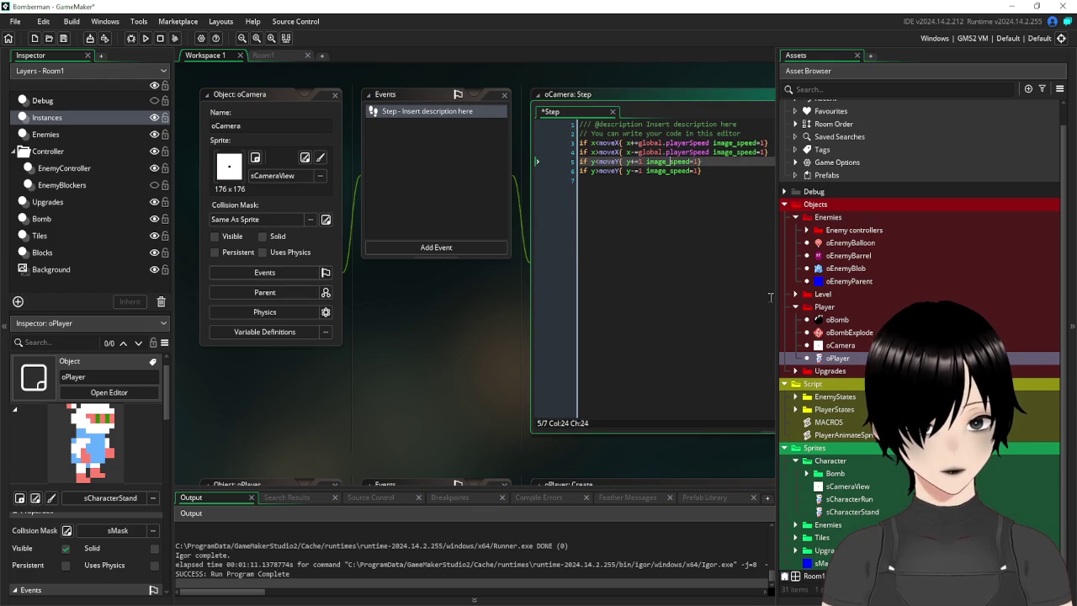
{"action": "key", "text": "ctrl+v"}
{"action": "key", "text": "Down"}
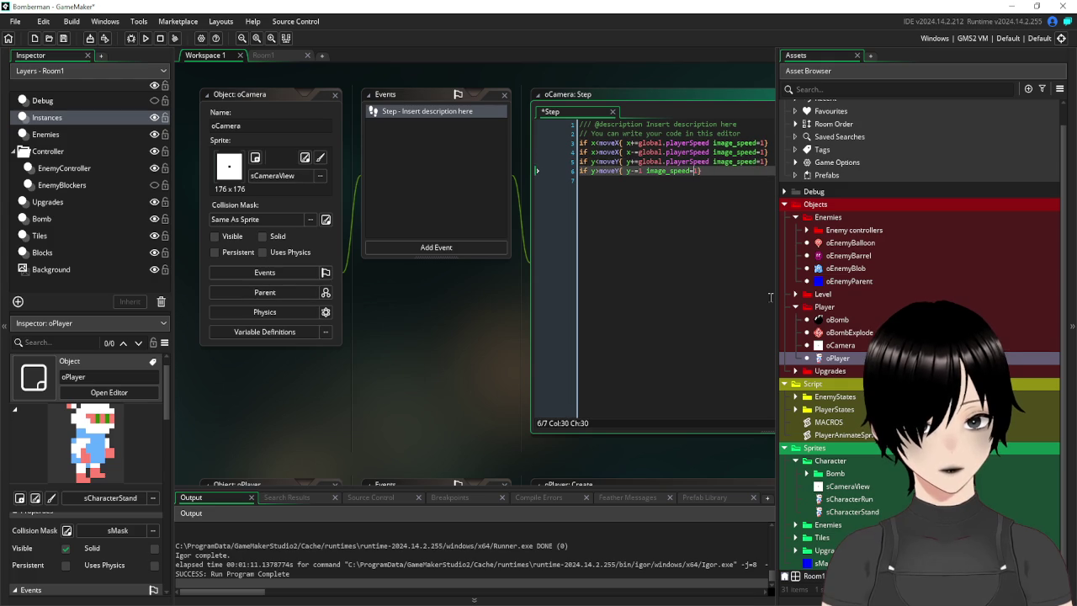
{"action": "key", "text": "ctrl+v"}
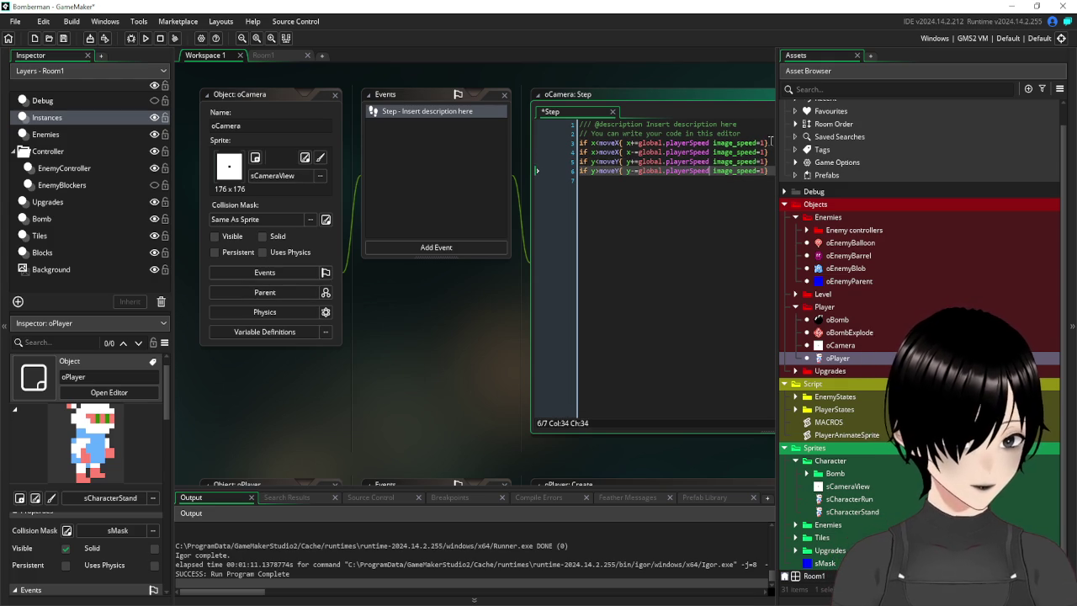
Delete image_speed=1 from the movement lines and insert blank lines after the comments.
{"action": "left_click", "coordinate": [713, 143]}
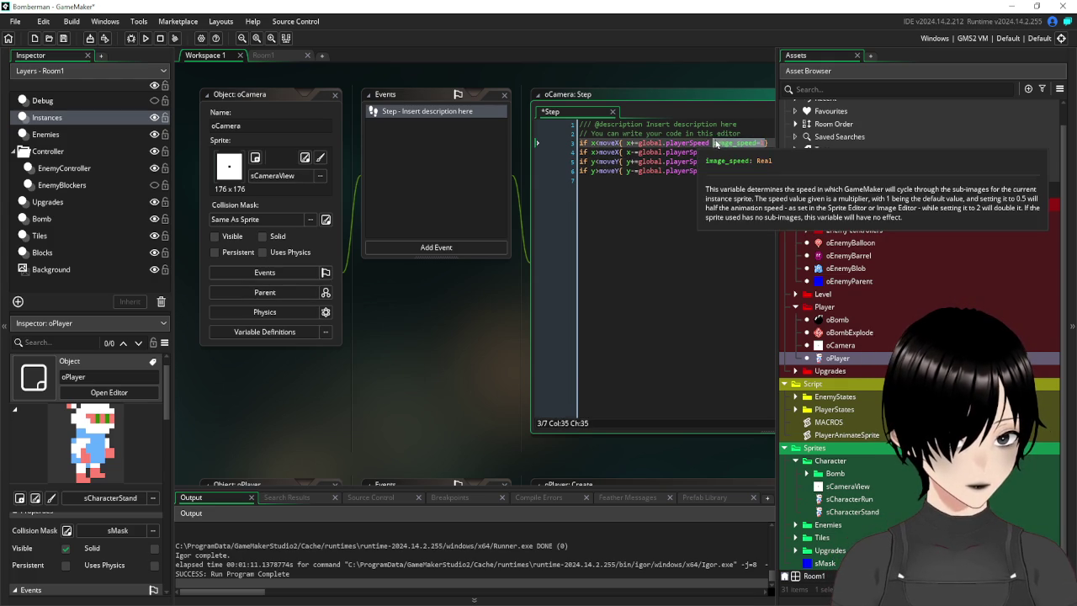
{"action": "key", "text": "Delete"}
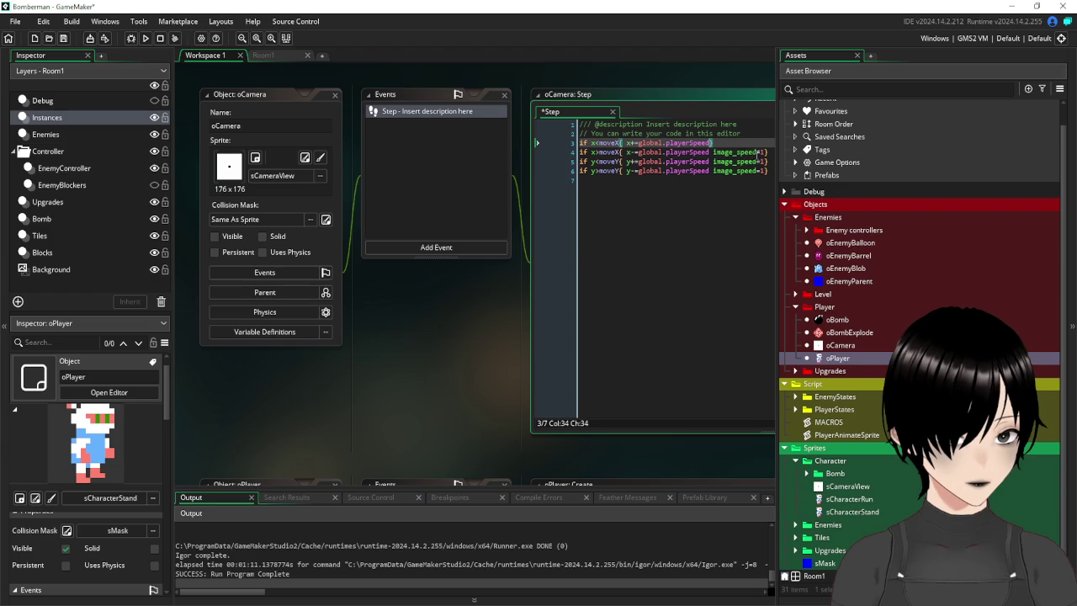
{"action": "left_click", "coordinate": [763, 151]}
{"action": "key", "text": "ctrl+shift+Left"}
{"action": "key", "text": "ctrl+shift+Left"}
{"action": "key", "text": "ctrl+shift+Left"}
{"action": "key", "text": "Delete"}
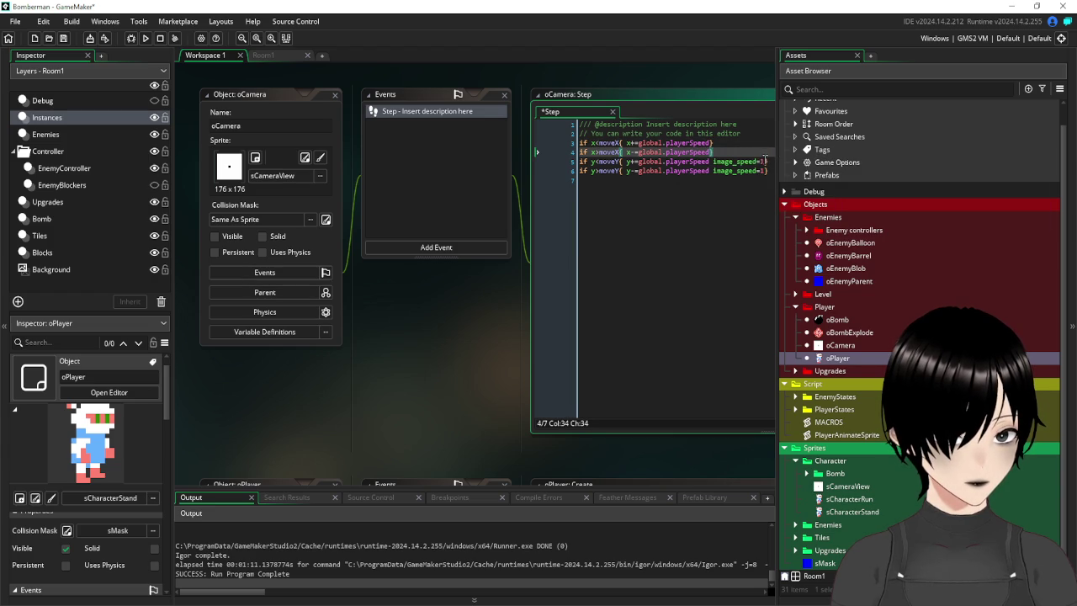
{"action": "left_click", "coordinate": [709, 160]}
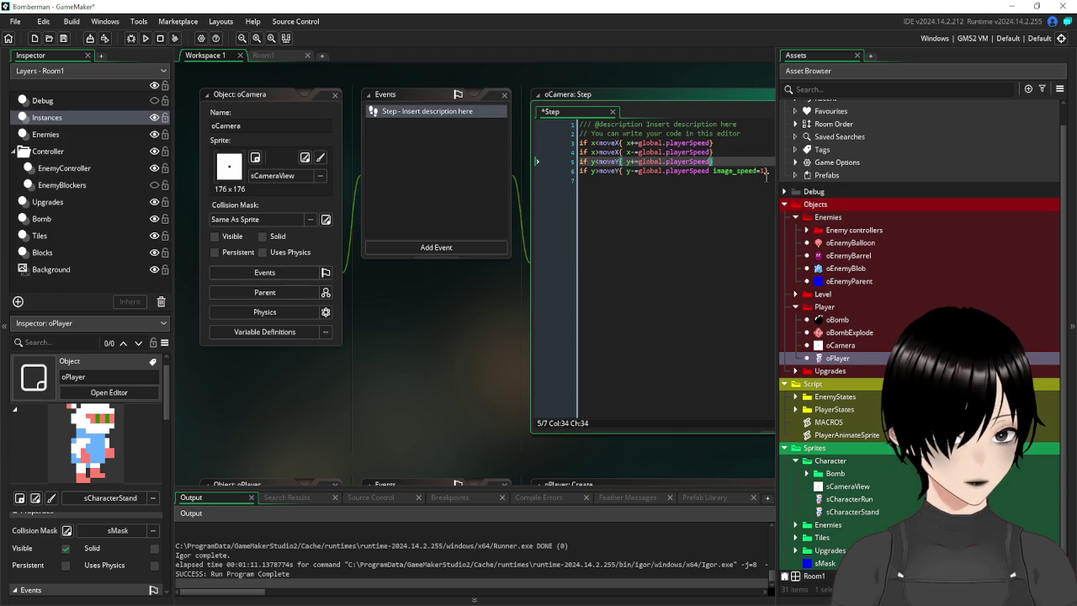
{"action": "left_click", "coordinate": [765, 172]}
{"action": "key", "text": "ctrl+shift+Left"}
{"action": "key", "text": "ctrl+shift+Left"}
{"action": "key", "text": "ctrl+shift+Left"}
{"action": "key", "text": "Delete"}
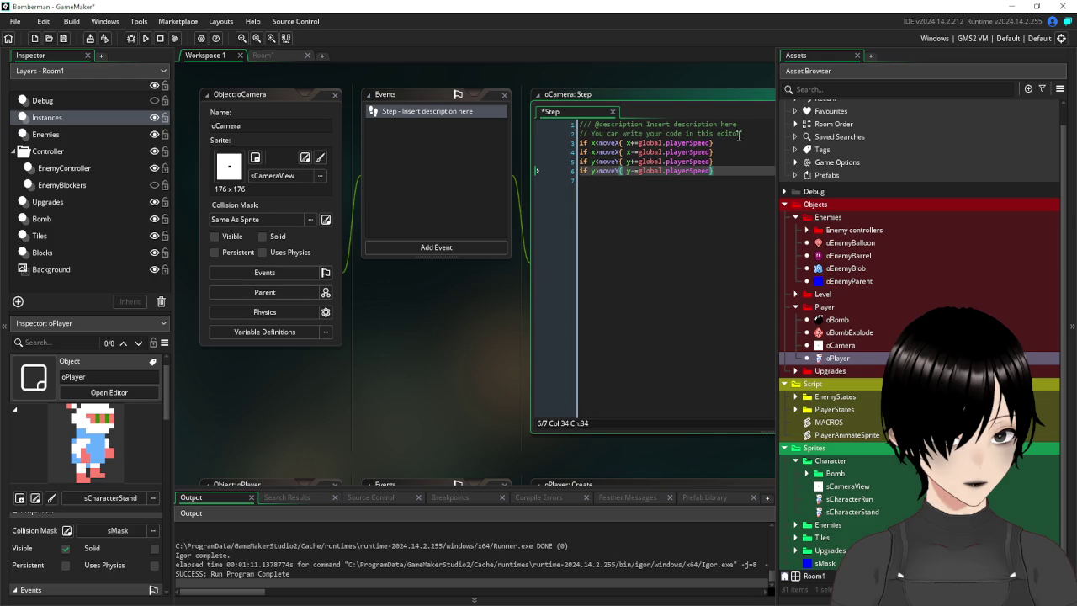
{"action": "left_click", "coordinate": [749, 132]}
{"action": "key", "text": "Return"}
{"action": "key", "text": "Return"}
{"action": "key", "text": "Return"}
{"action": "left_click", "coordinate": [598, 152]}
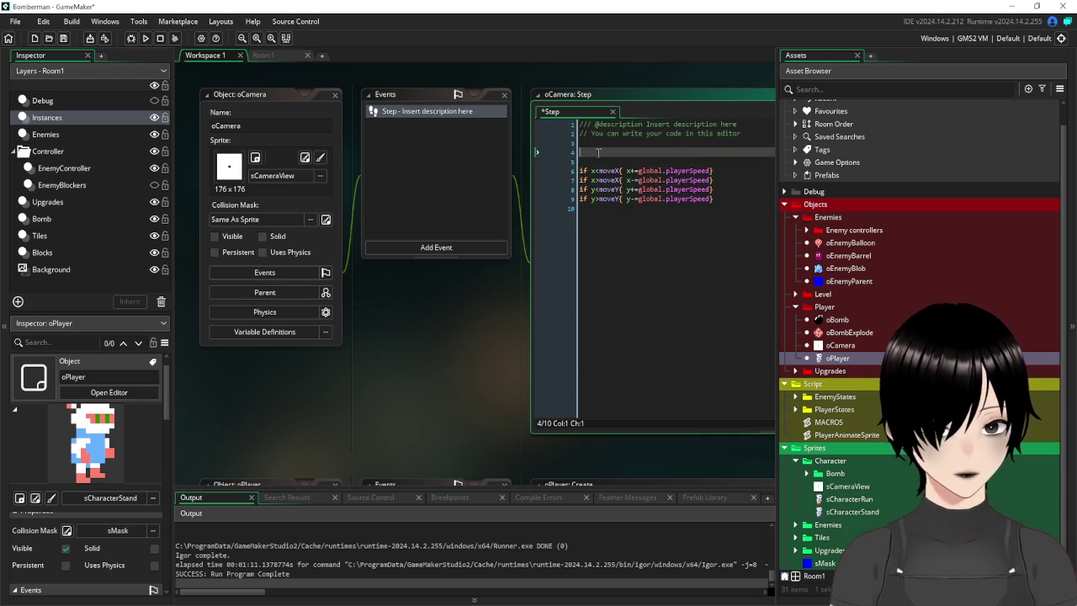
Type moveX=PLAYER_OBJECT.x on the first blank line.
{"action": "type", "text": "moveX="}
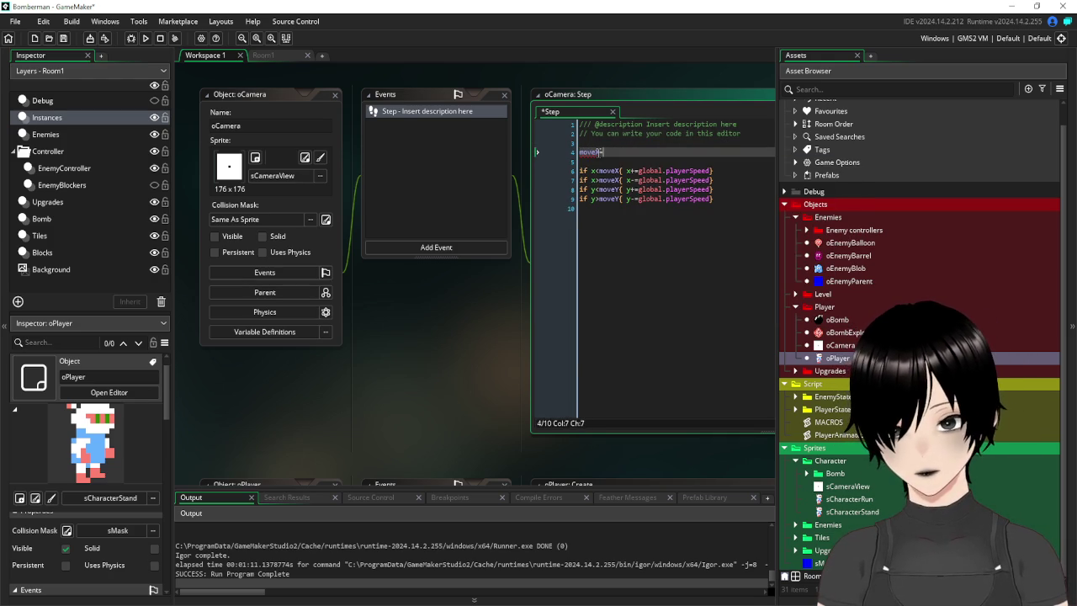
{"action": "type", "text": "PLAYER_OBJECT"}
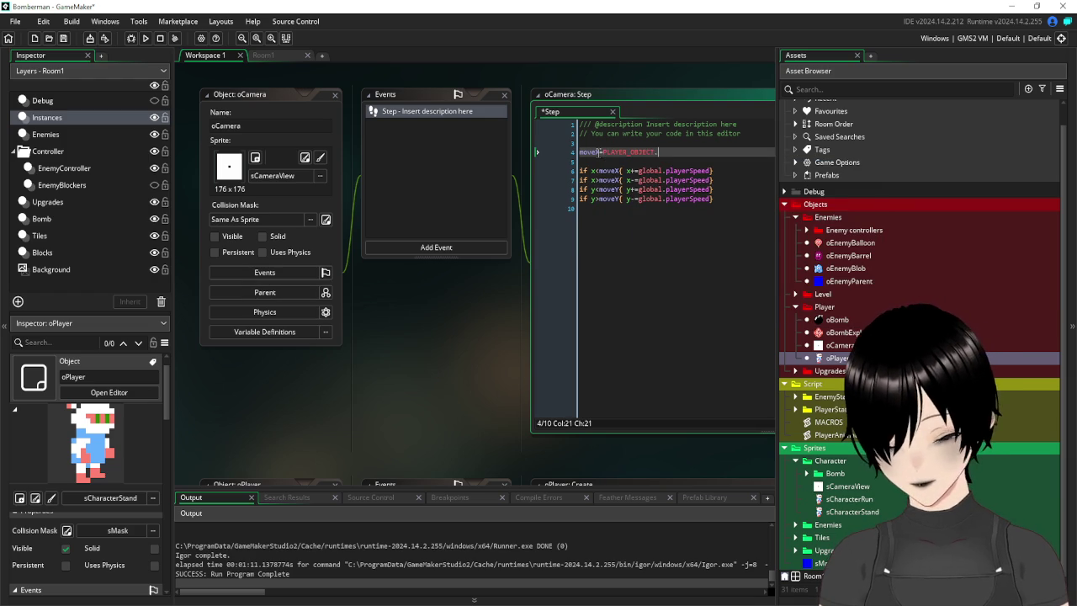
{"action": "type", "text": ".x"}
{"action": "key", "text": "Escape"}
{"action": "left_click_drag", "start_coordinate": [698, 151], "coordinate": [568, 160]}
{"action": "left_click", "coordinate": [583, 154]}
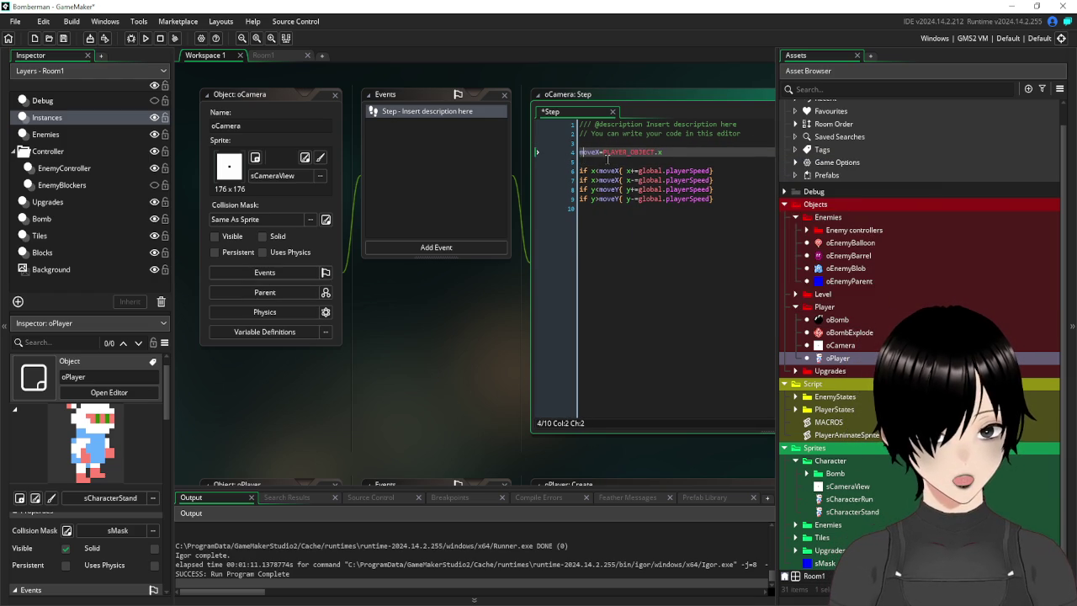
{"action": "left_click", "coordinate": [585, 162]}
Add moveY=PLAYER_OBJECT.y on the next line with a blank line after it, then close oCamera.
{"action": "type", "text": "moveX=PLAYER_OBJECT.x"}
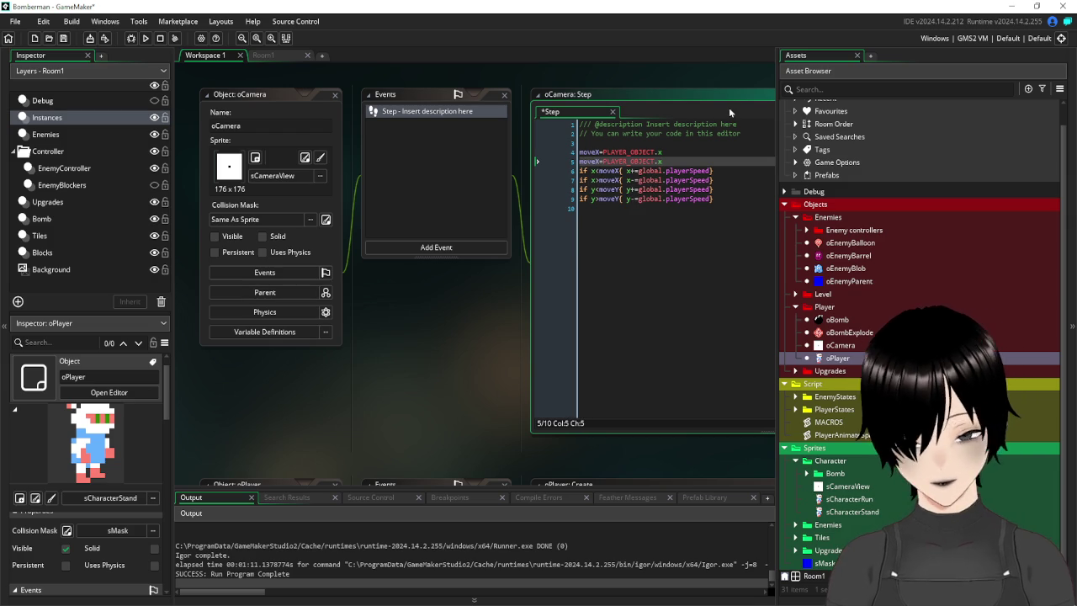
{"action": "key", "text": "Delete"}
{"action": "type", "text": "Y"}
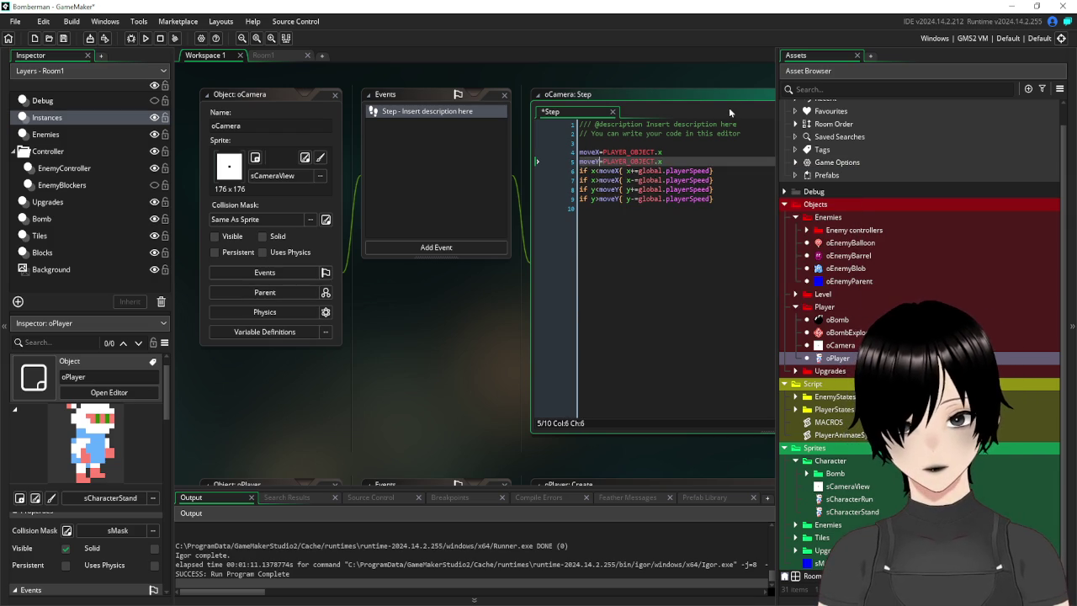
{"action": "key", "text": "End"}
{"action": "key", "text": "BackSpace"}
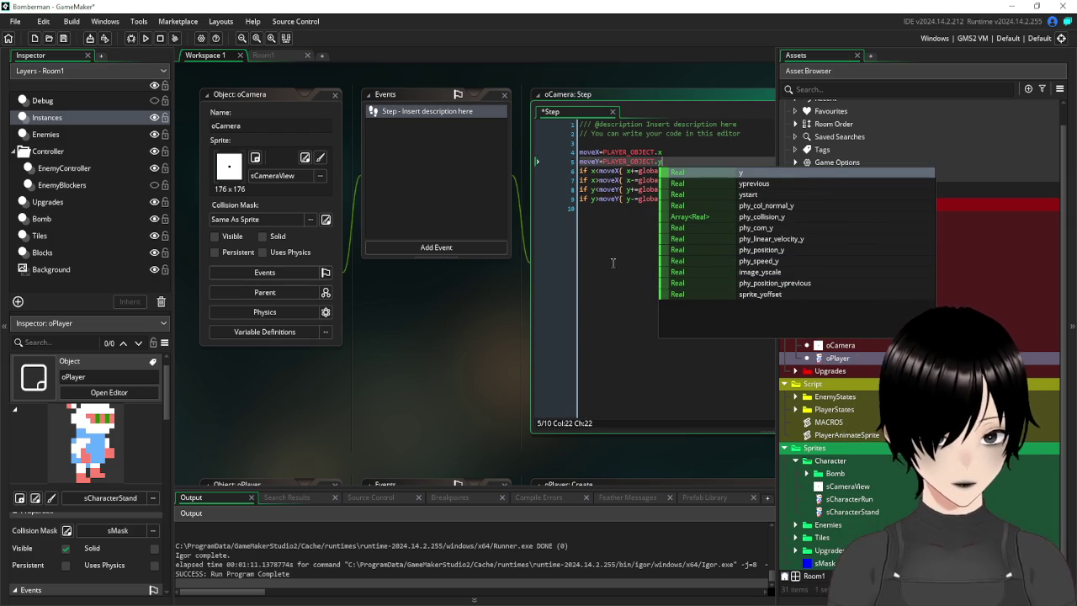
{"action": "type", "text": "y"}
{"action": "key", "text": "ctrl+End"}
{"action": "left_click", "coordinate": [700, 160]}
{"action": "key", "text": "Return"}
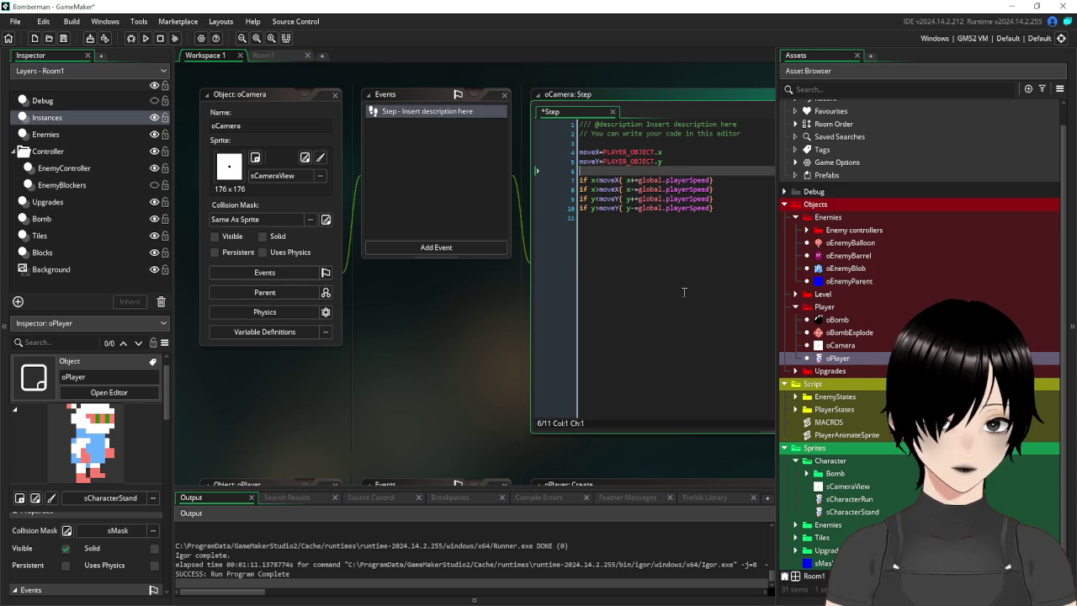
{"action": "left_click", "coordinate": [686, 292]}
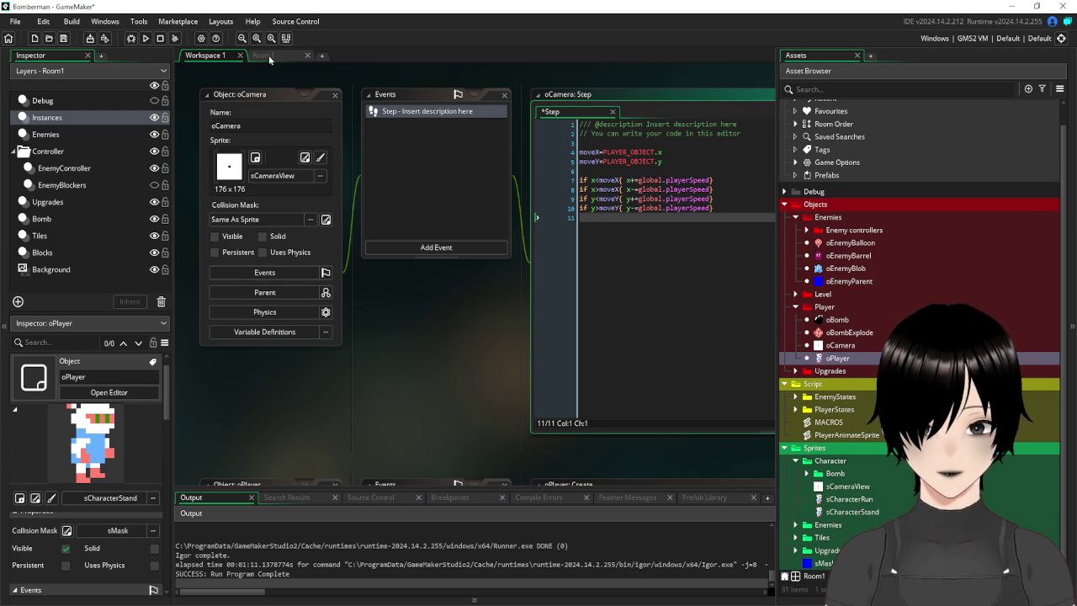
{"action": "left_click", "coordinate": [334, 96]}
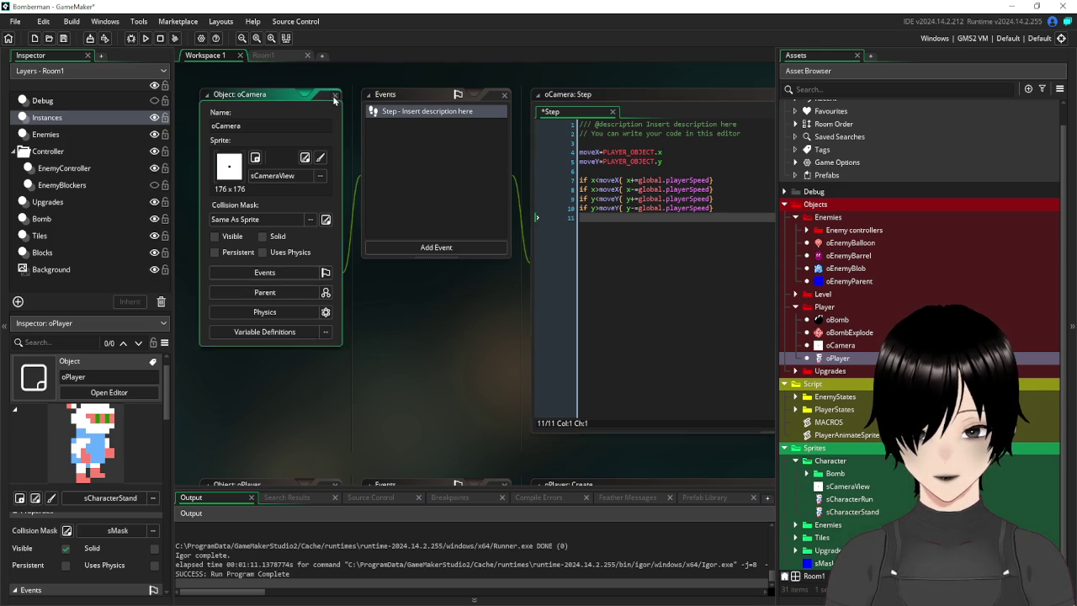
Return to the empty workspace and tidy the Asset Browser, expanding the Player objects group.
{"action": "left_click", "coordinate": [272, 58]}
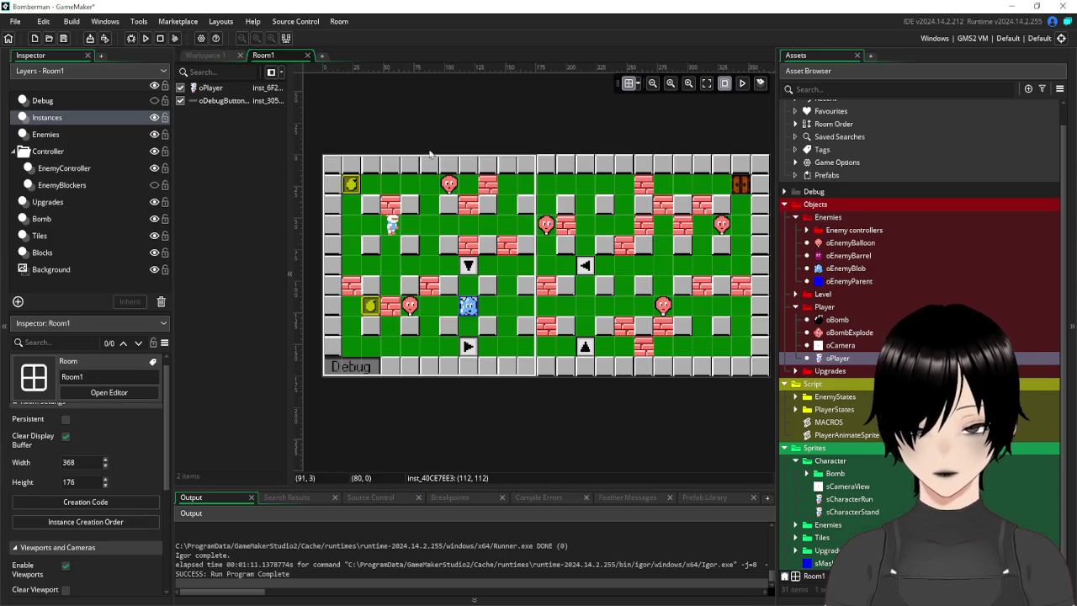
{"action": "left_click", "coordinate": [213, 58]}
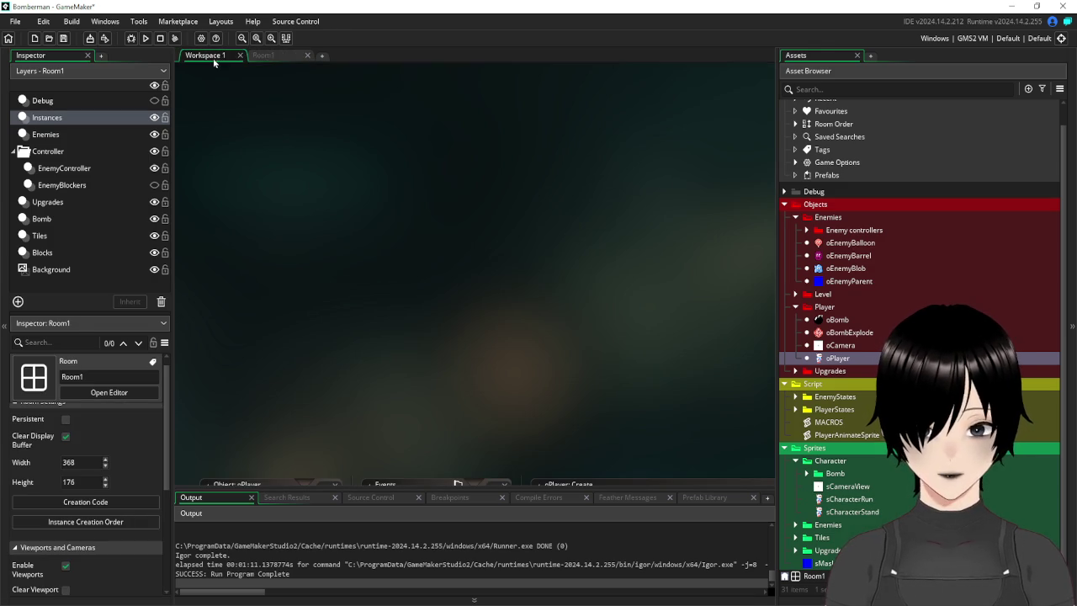
{"action": "left_click", "coordinate": [797, 307]}
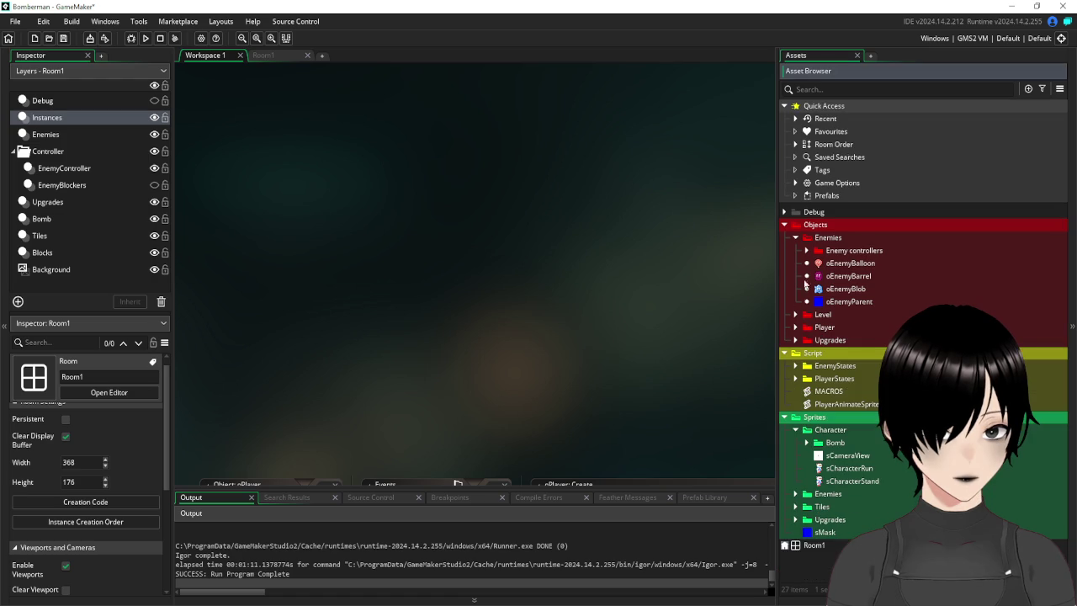
{"action": "left_click", "coordinate": [794, 238]}
{"action": "left_click", "coordinate": [795, 263]}
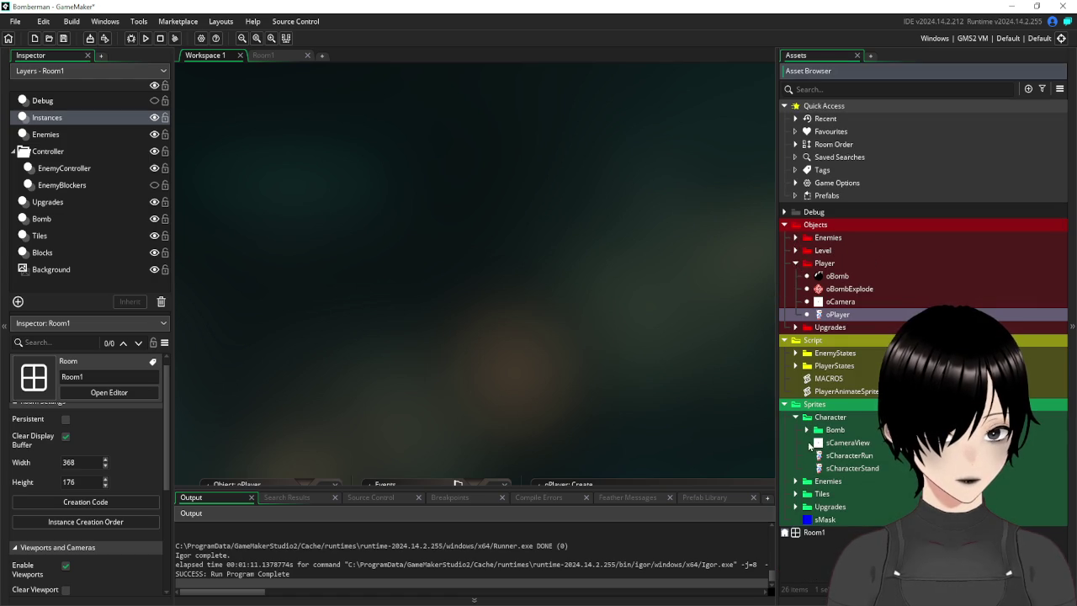
Create a sprite named sCameraArea in the Character folder and resize it to 16×16.
{"action": "right_click", "coordinate": [830, 418]}
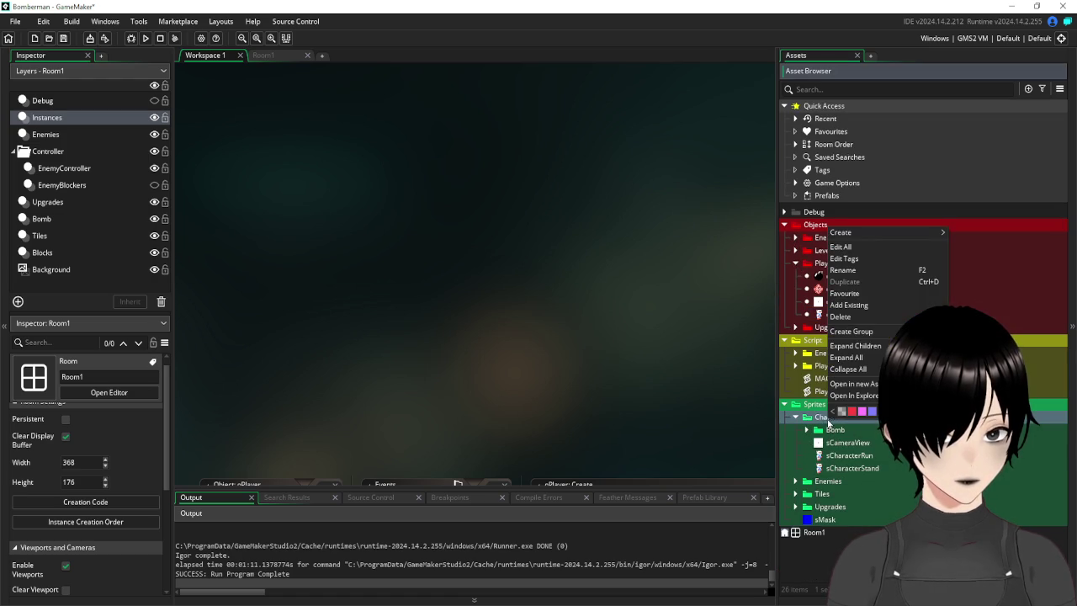
{"action": "mouse_move", "coordinate": [891, 233]}
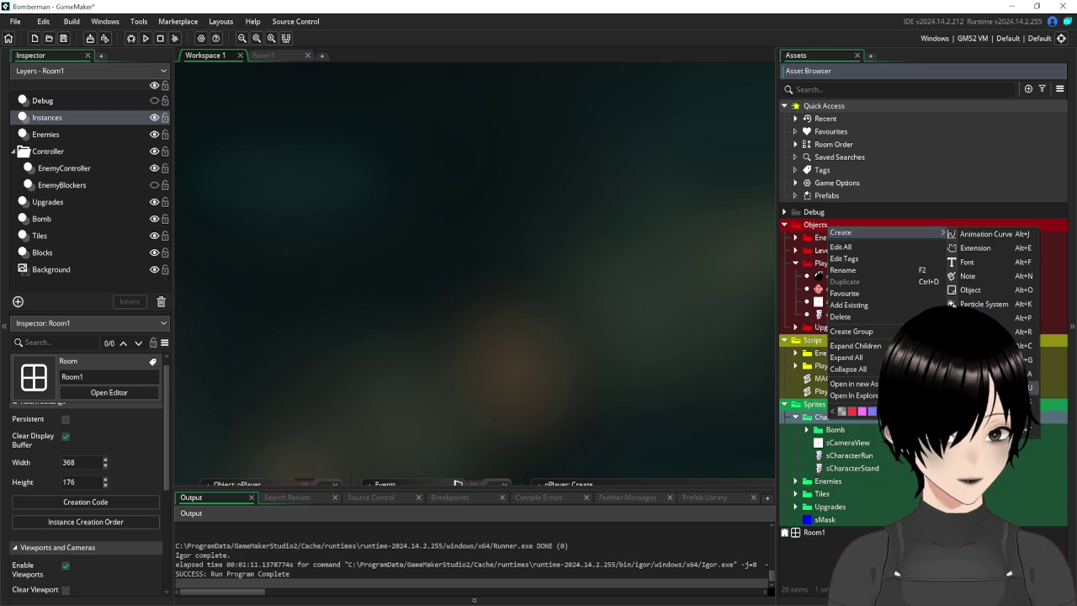
{"action": "left_click", "coordinate": [980, 402]}
{"action": "type", "text": "sCa"}
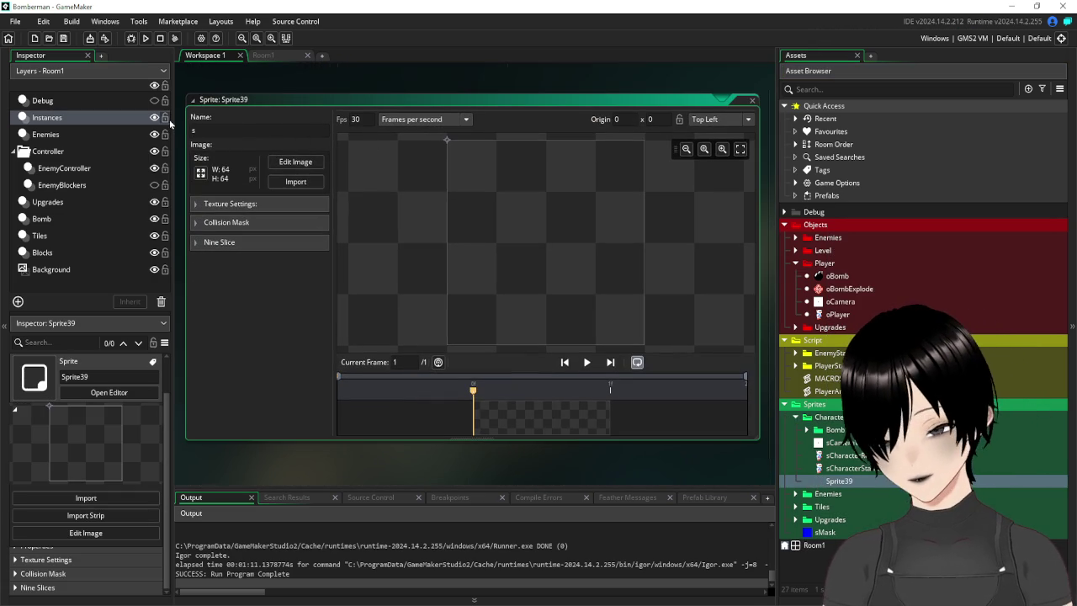
{"action": "type", "text": "meraArea"}
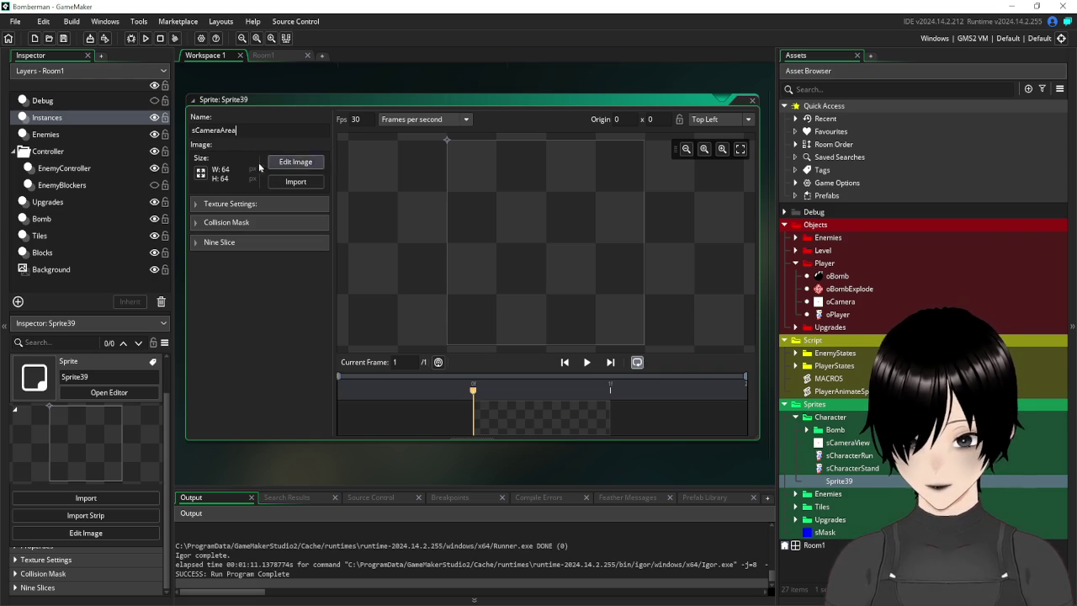
{"action": "left_click", "coordinate": [202, 175]}
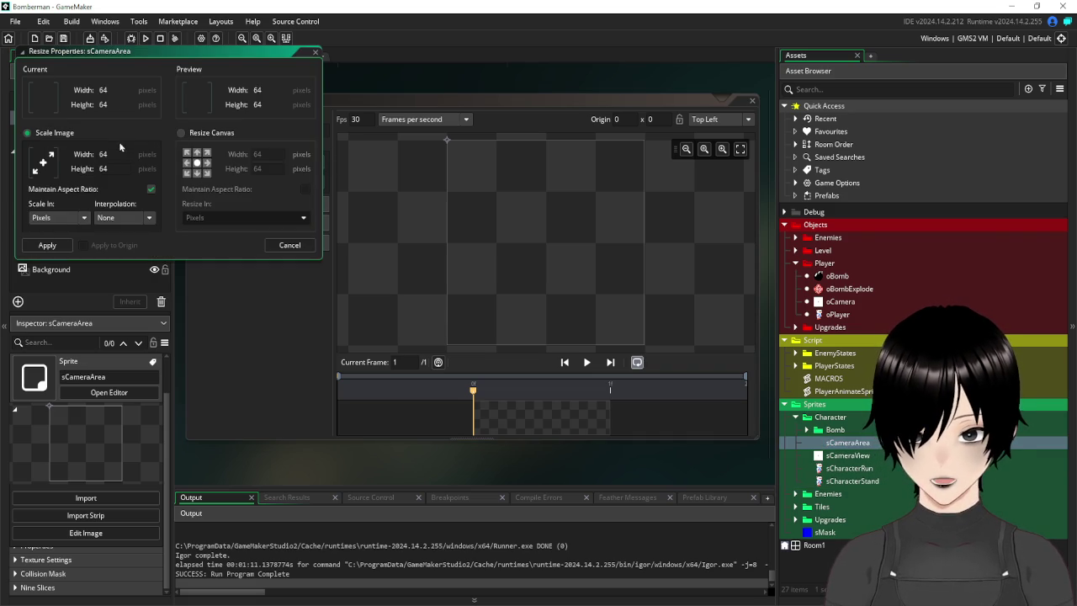
{"action": "type", "text": "16"}
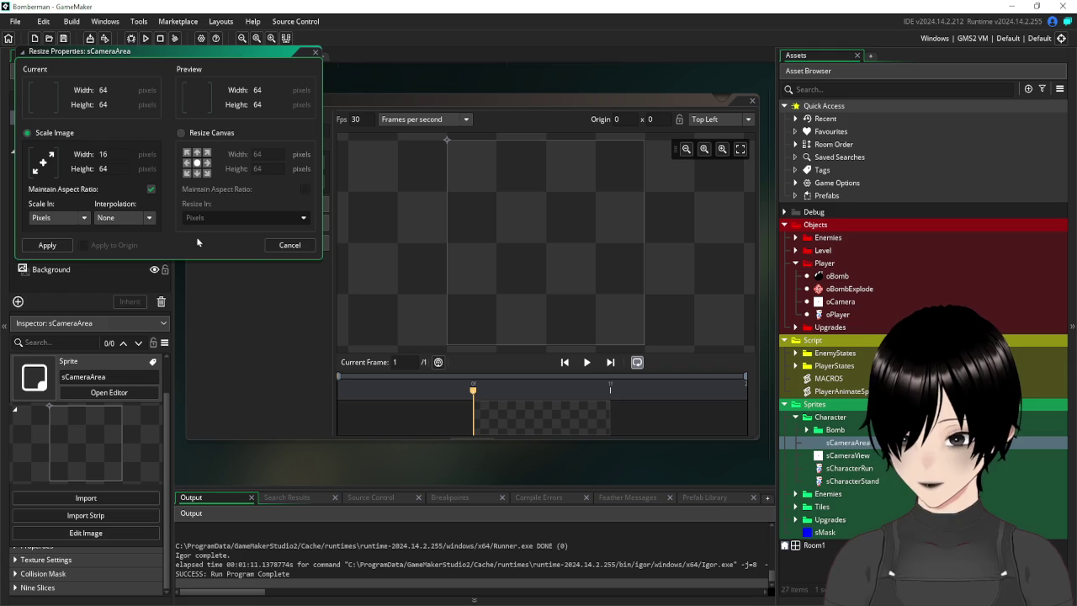
{"action": "left_click", "coordinate": [47, 245]}
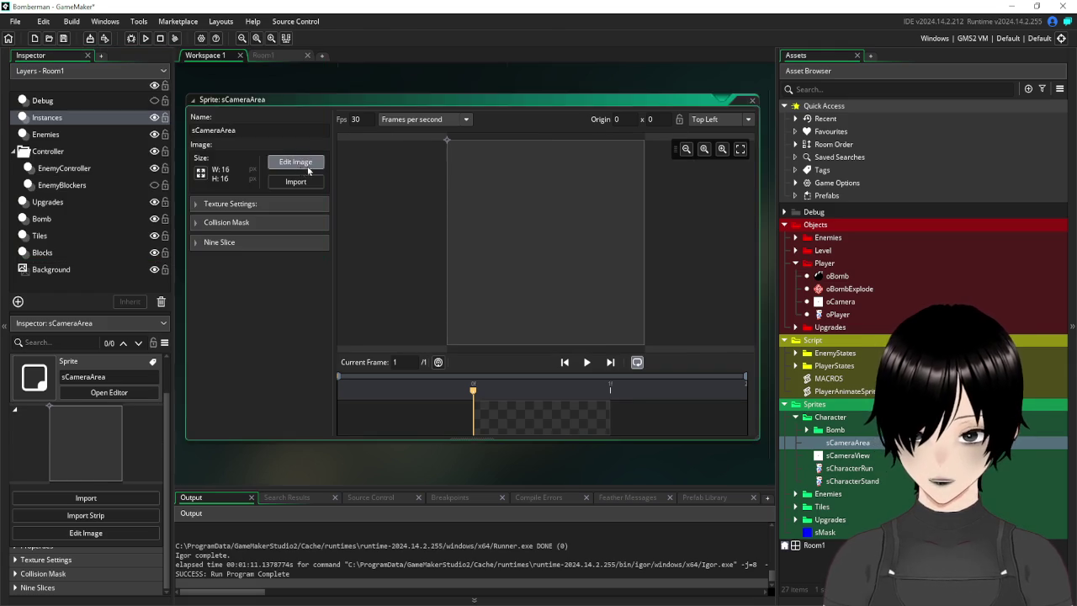
{"action": "left_click", "coordinate": [308, 171]}
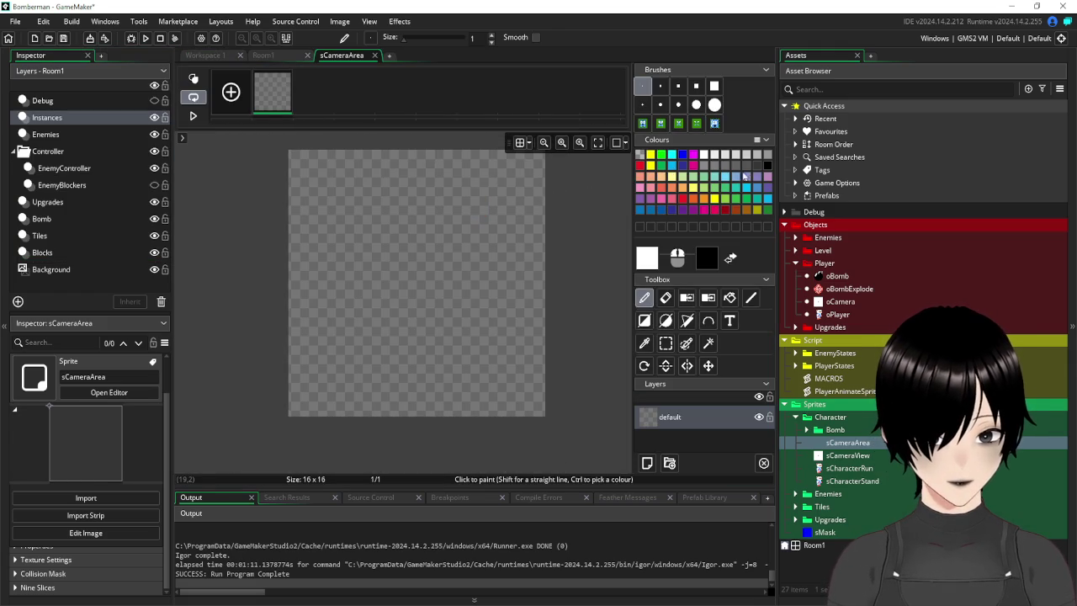
Give the canvas a black border, light grey fill and a white filled rectangle inside.
{"action": "left_click", "coordinate": [765, 166]}
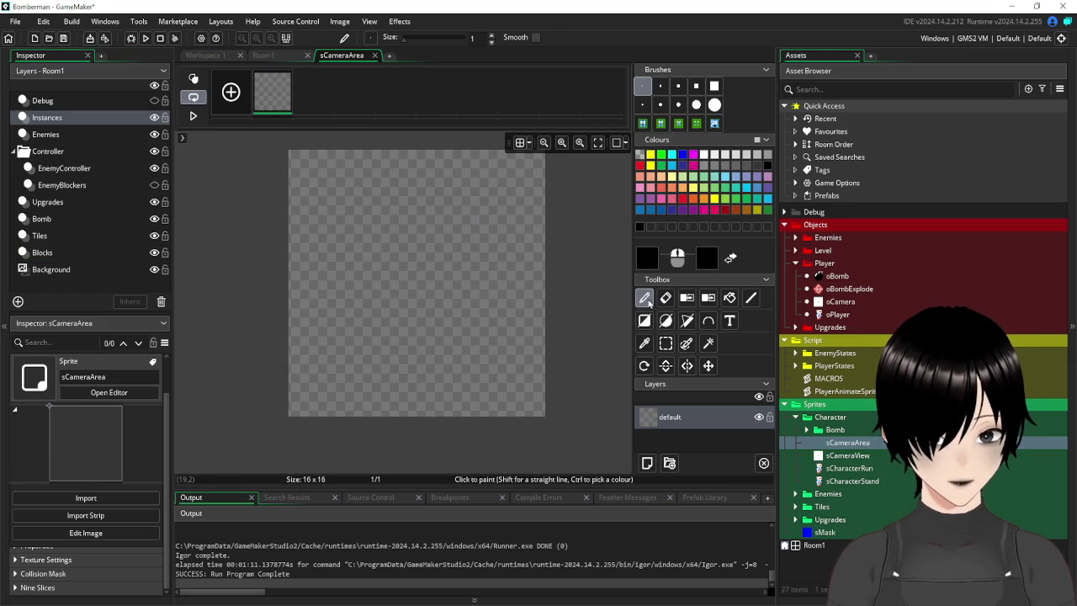
{"action": "left_click", "coordinate": [645, 321]}
{"action": "mouse_move", "coordinate": [296, 158]}
{"action": "left_mouse_down"}
{"action": "mouse_move", "coordinate": [455, 346]}
{"action": "mouse_move", "coordinate": [546, 417]}
{"action": "left_mouse_up"}
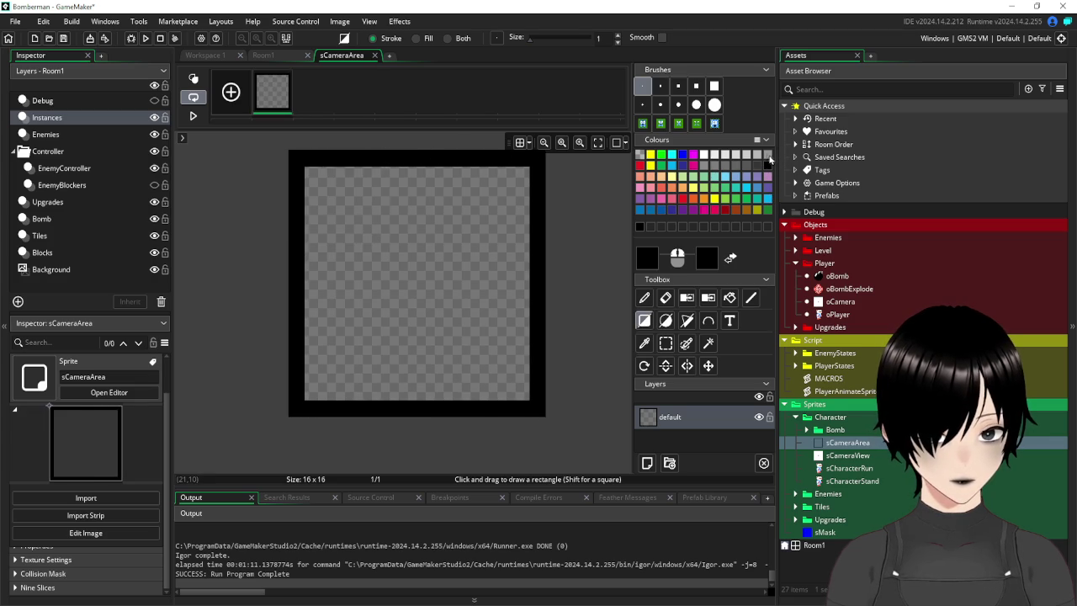
{"action": "left_click", "coordinate": [757, 158]}
{"action": "left_click", "coordinate": [729, 297]}
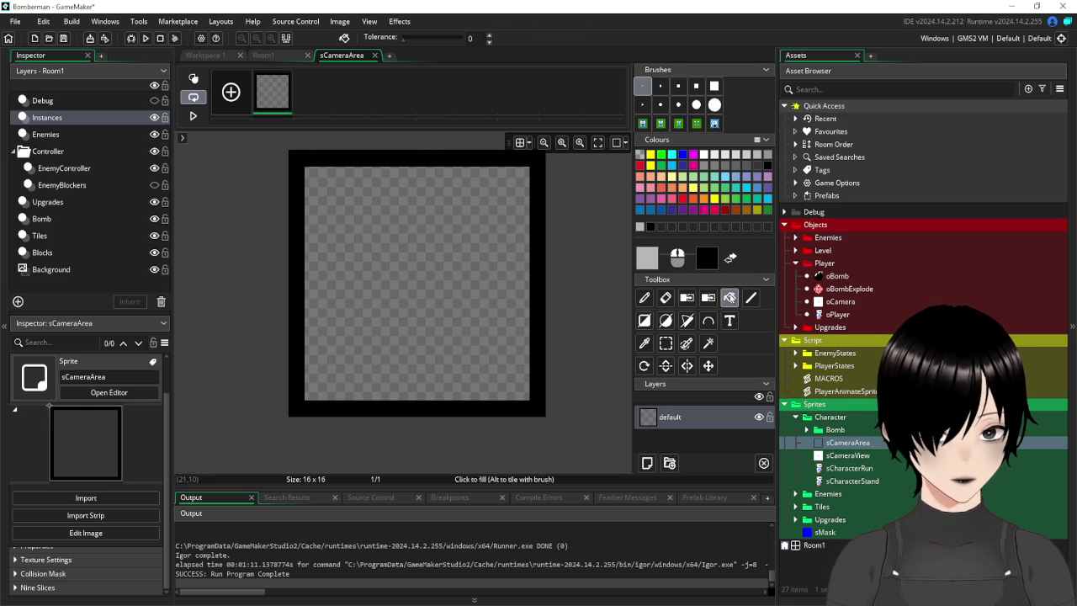
{"action": "left_click", "coordinate": [480, 263]}
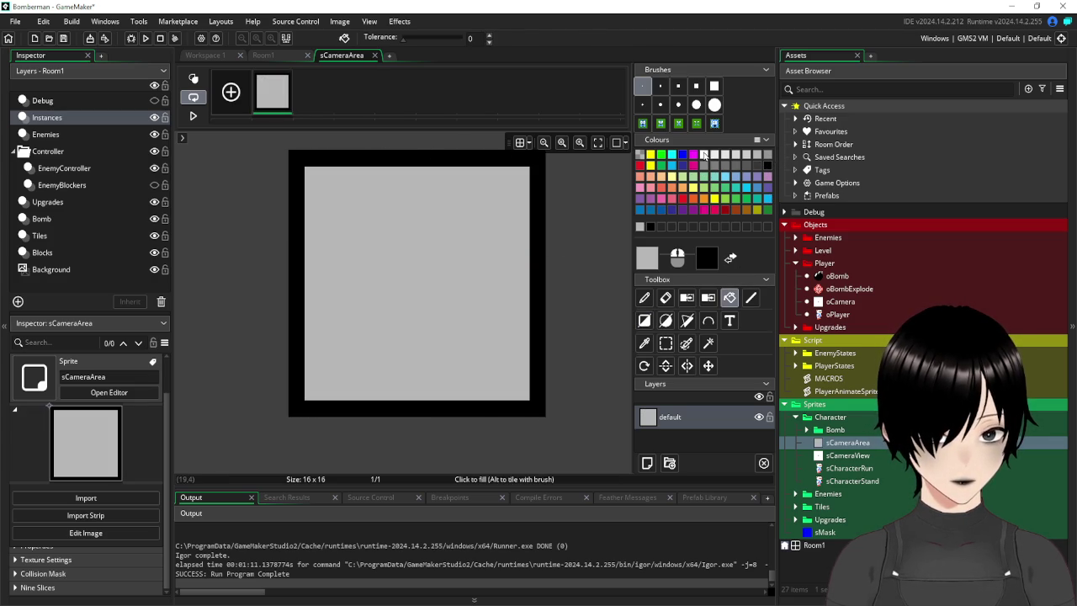
{"action": "left_click", "coordinate": [705, 157]}
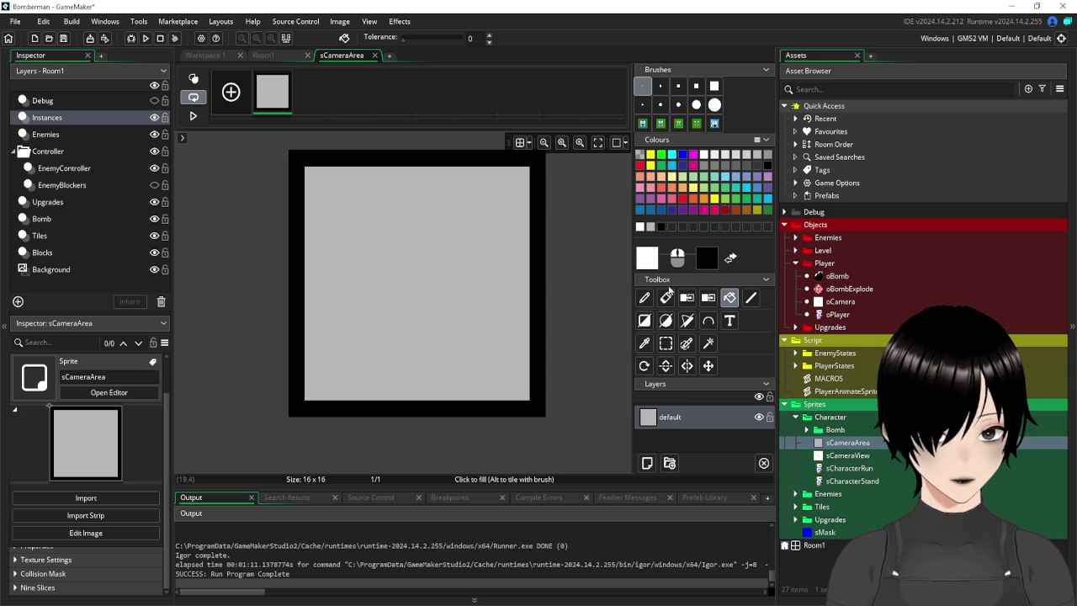
{"action": "left_click", "coordinate": [644, 320]}
{"action": "mouse_move", "coordinate": [329, 192]}
{"action": "left_mouse_down"}
{"action": "mouse_move", "coordinate": [502, 384]}
{"action": "mouse_move", "coordinate": [511, 381]}
{"action": "left_mouse_up"}
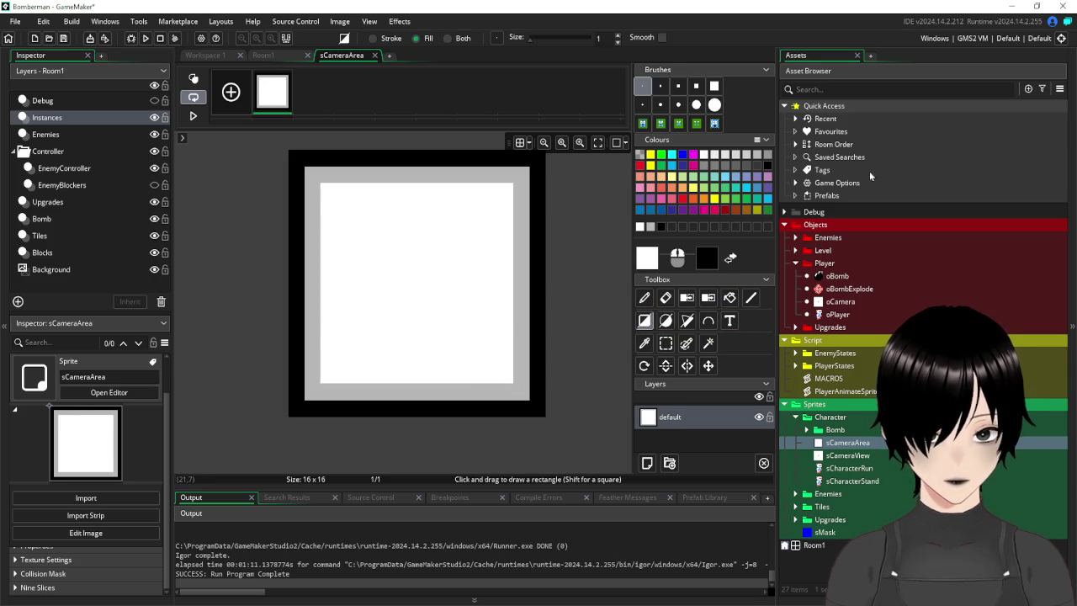
Paint the black camera body and its lens column pixel by pixel with the Pencil.
{"action": "left_click", "coordinate": [644, 297]}
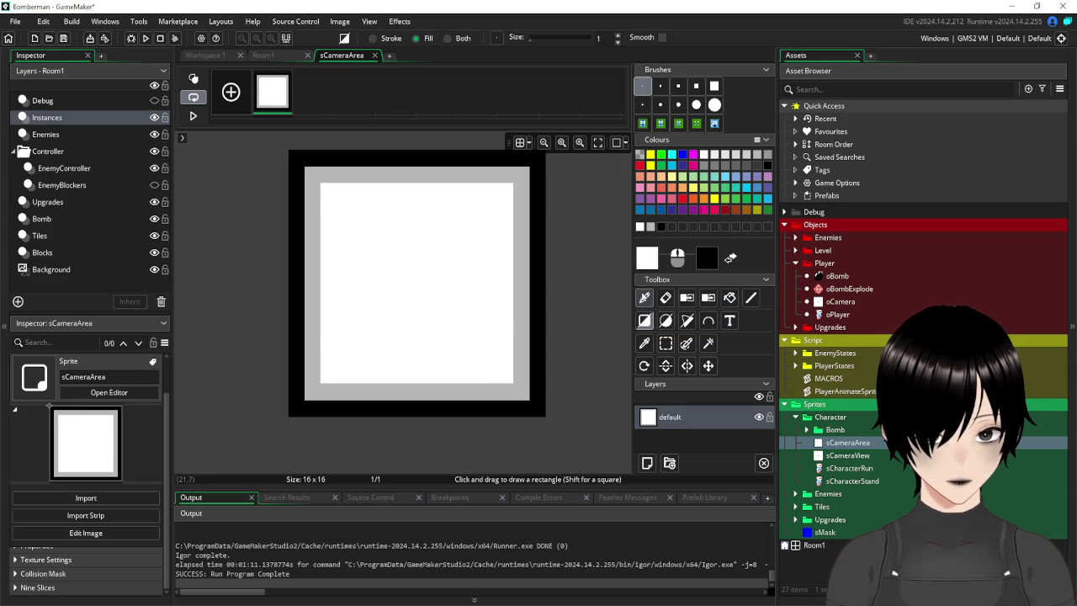
{"action": "left_click", "coordinate": [661, 228]}
{"action": "left_click", "coordinate": [360, 257]}
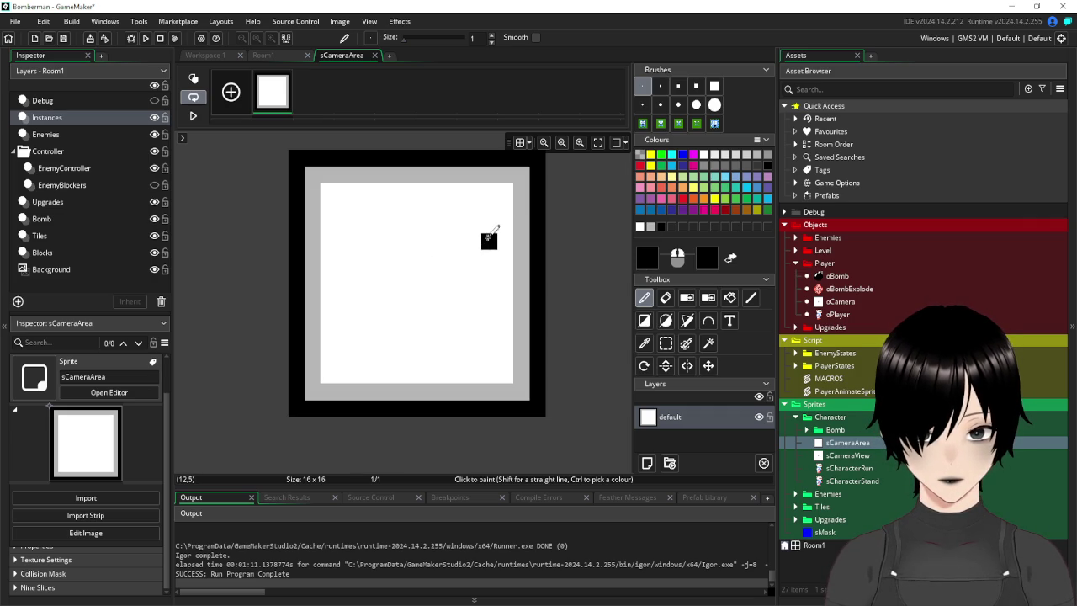
{"action": "left_click_drag", "start_coordinate": [486, 239], "coordinate": [488, 356]}
{"action": "key", "text": "ctrl+z"}
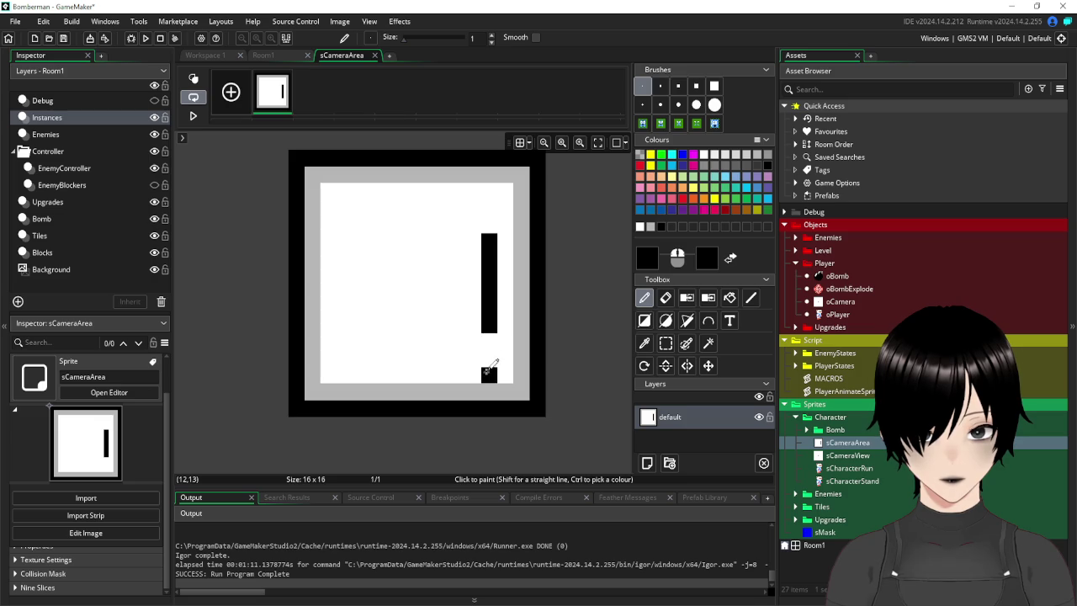
{"action": "left_click", "coordinate": [474, 322]}
{"action": "mouse_move", "coordinate": [477, 312]}
{"action": "left_mouse_down"}
{"action": "mouse_move", "coordinate": [473, 257]}
{"action": "mouse_move", "coordinate": [459, 261]}
{"action": "mouse_move", "coordinate": [454, 290]}
{"action": "mouse_move", "coordinate": [436, 286]}
{"action": "mouse_move", "coordinate": [437, 274]}
{"action": "mouse_move", "coordinate": [364, 271]}
{"action": "mouse_move", "coordinate": [426, 284]}
{"action": "left_mouse_up"}
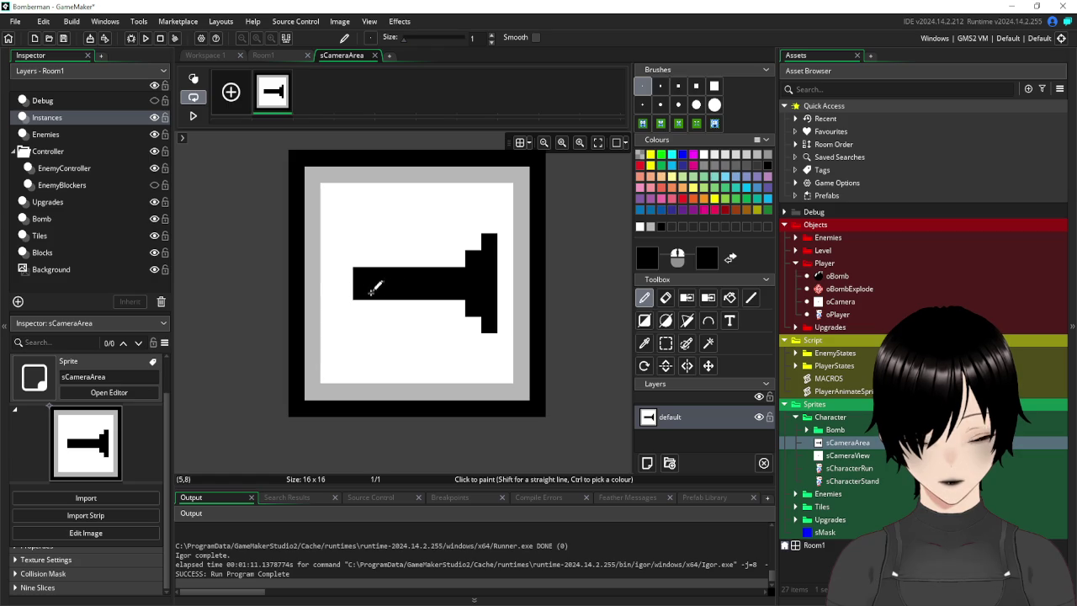
{"action": "left_click_drag", "start_coordinate": [365, 258], "coordinate": [434, 254]}
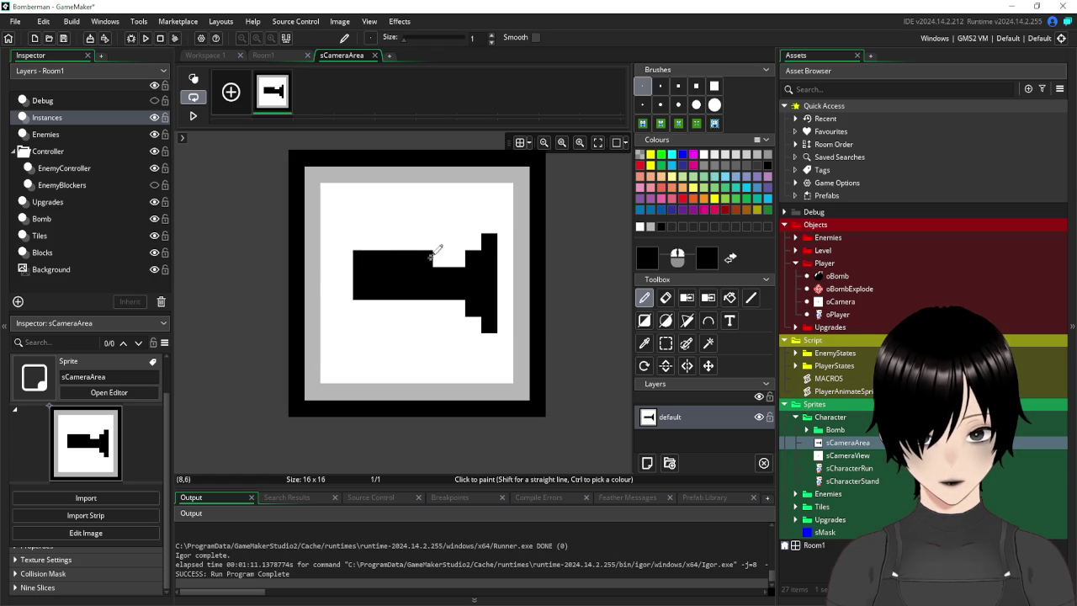
{"action": "left_click_drag", "start_coordinate": [357, 308], "coordinate": [424, 309]}
{"action": "mouse_move", "coordinate": [374, 241]}
{"action": "left_mouse_down"}
{"action": "mouse_move", "coordinate": [358, 242]}
{"action": "mouse_move", "coordinate": [433, 240]}
{"action": "left_mouse_up"}
{"action": "left_click", "coordinate": [389, 325]}
{"action": "mouse_move", "coordinate": [380, 320]}
{"action": "left_mouse_down"}
{"action": "mouse_move", "coordinate": [354, 323]}
{"action": "mouse_move", "coordinate": [420, 325]}
{"action": "left_mouse_up"}
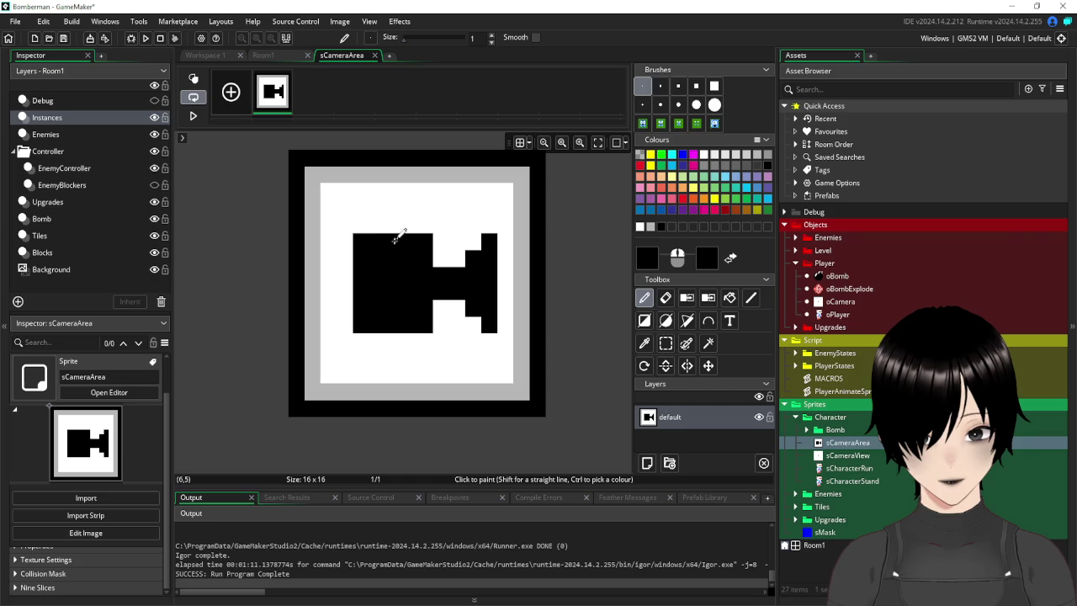
{"action": "left_click_drag", "start_coordinate": [436, 242], "coordinate": [441, 328]}
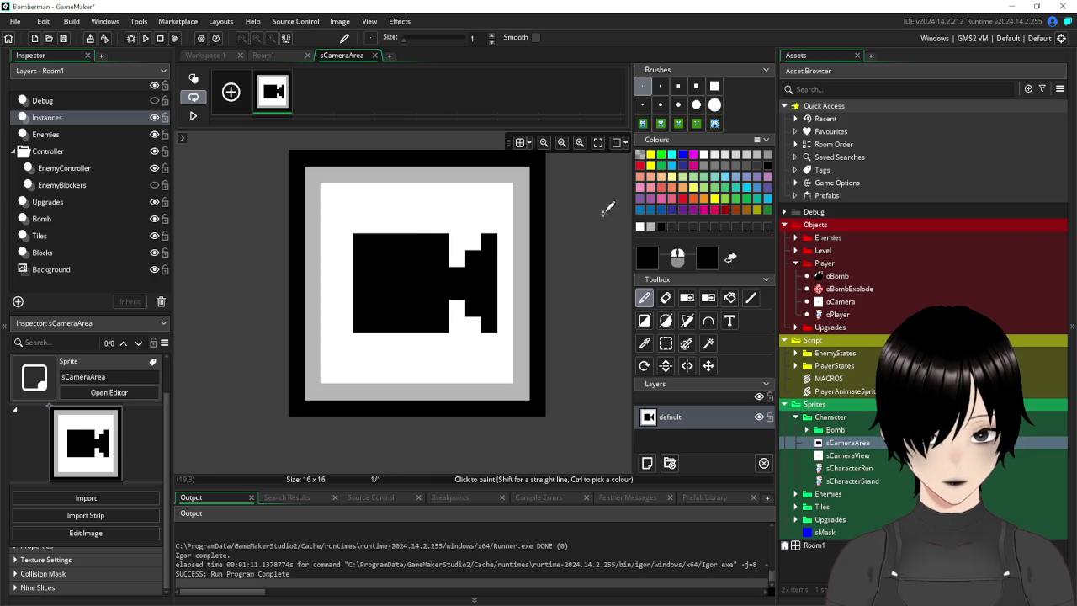
Touch up the camera body, whitening its bottom row and removing stray pixels.
{"action": "left_click", "coordinate": [360, 223]}
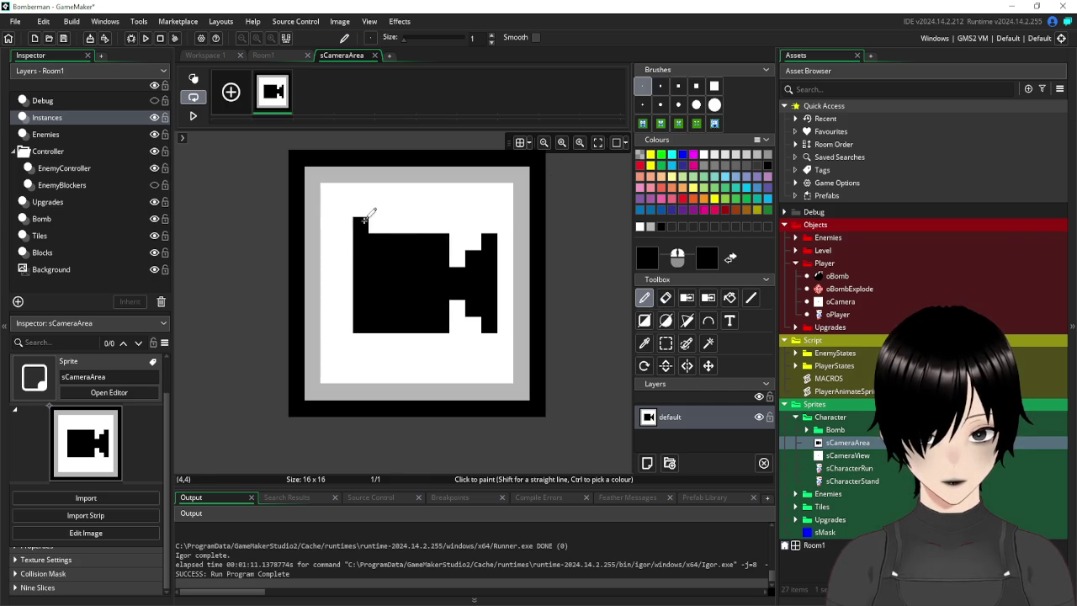
{"action": "key", "text": "ctrl+z"}
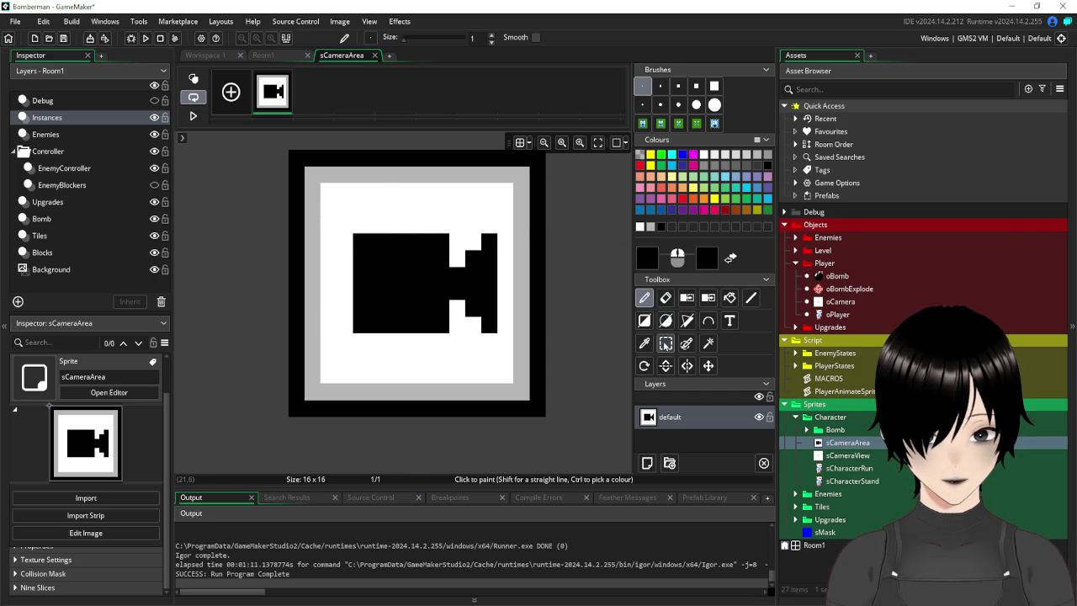
{"action": "left_click", "coordinate": [640, 227]}
{"action": "mouse_move", "coordinate": [360, 241]}
{"action": "left_mouse_down"}
{"action": "mouse_move", "coordinate": [429, 241]}
{"action": "mouse_move", "coordinate": [441, 260]}
{"action": "left_mouse_up"}
{"action": "key", "text": "ctrl+z"}
{"action": "left_click_drag", "start_coordinate": [442, 325], "coordinate": [358, 326]}
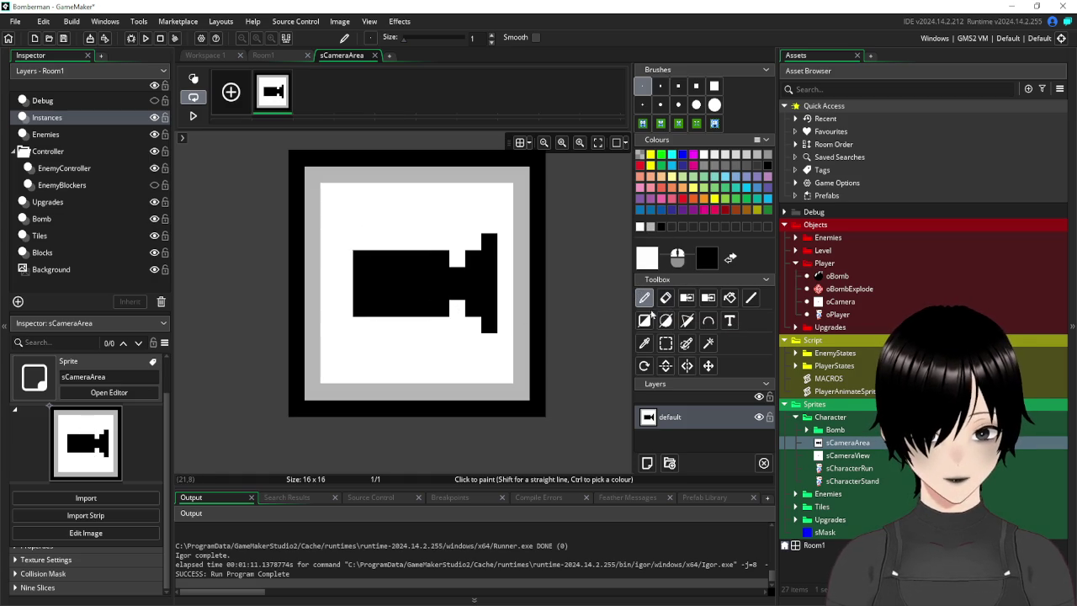
{"action": "left_click", "coordinate": [662, 227]}
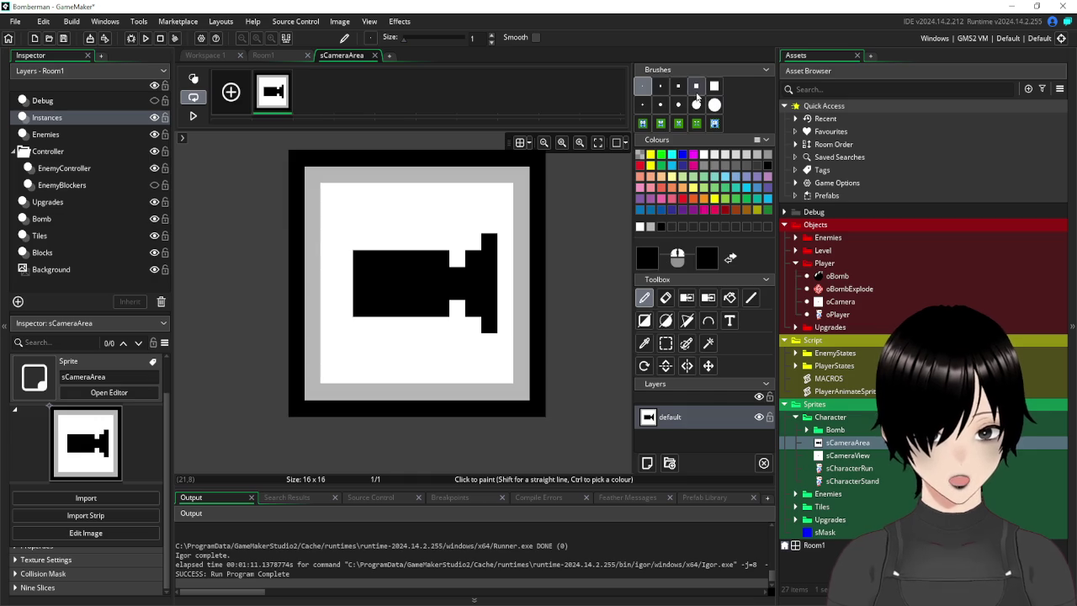
Paint the camera's film reels on top of the body with size 5 and size 3 brushes.
{"action": "left_click", "coordinate": [678, 104]}
{"action": "left_click_drag", "start_coordinate": [496, 173], "coordinate": [444, 186]}
{"action": "key", "text": "ctrl+z"}
{"action": "left_click", "coordinate": [660, 105]}
{"action": "left_click_drag", "start_coordinate": [505, 172], "coordinate": [393, 246]}
{"action": "key", "text": "ctrl+z"}
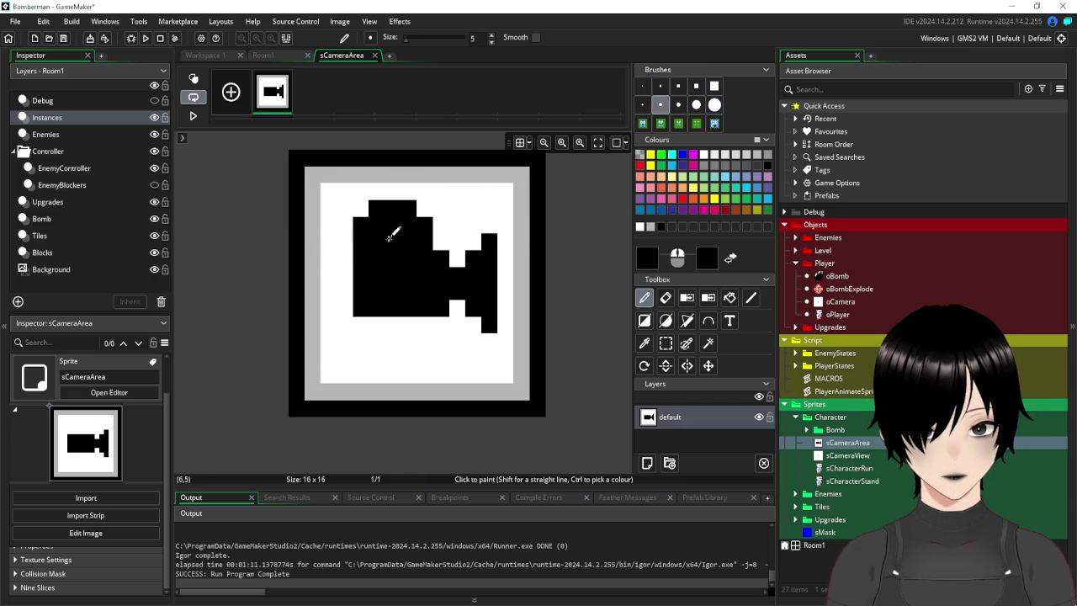
{"action": "left_click", "coordinate": [642, 104]}
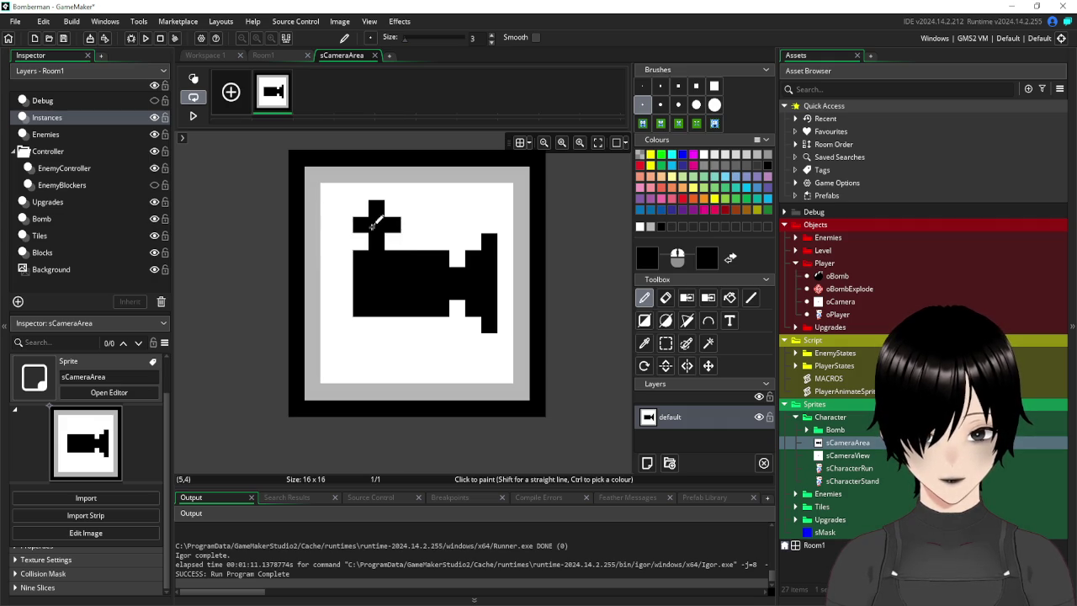
{"action": "mouse_move", "coordinate": [370, 226]}
{"action": "left_mouse_down"}
{"action": "mouse_move", "coordinate": [353, 223]}
{"action": "mouse_move", "coordinate": [355, 209]}
{"action": "mouse_move", "coordinate": [428, 225]}
{"action": "mouse_move", "coordinate": [443, 209]}
{"action": "left_mouse_up"}
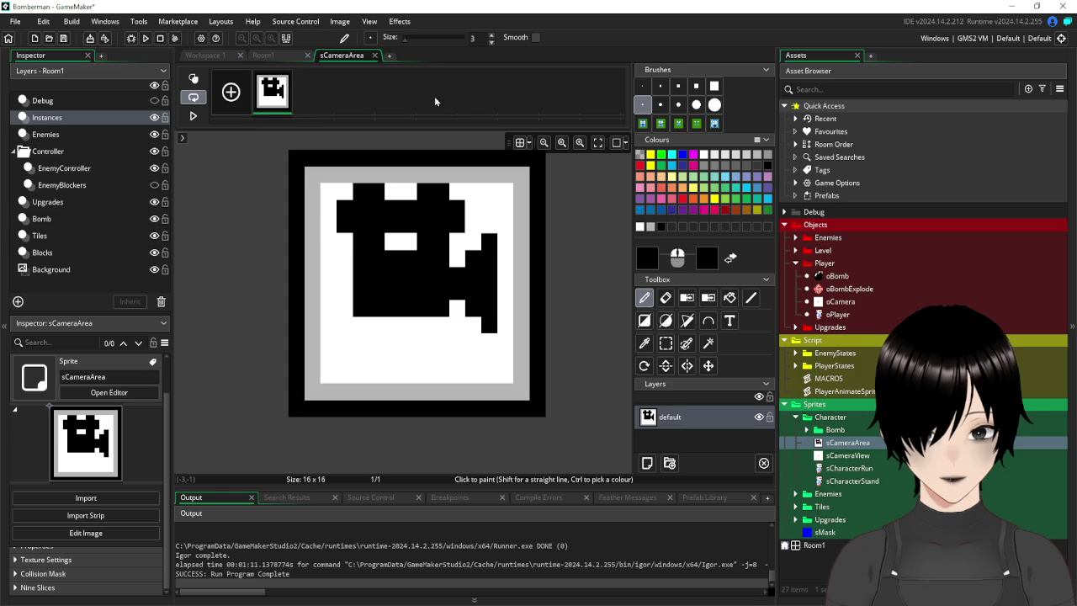
Shift the drawing down two pixels and fill the empty top strip white.
{"action": "left_click", "coordinate": [665, 343]}
{"action": "left_click_drag", "start_coordinate": [321, 184], "coordinate": [507, 332]}
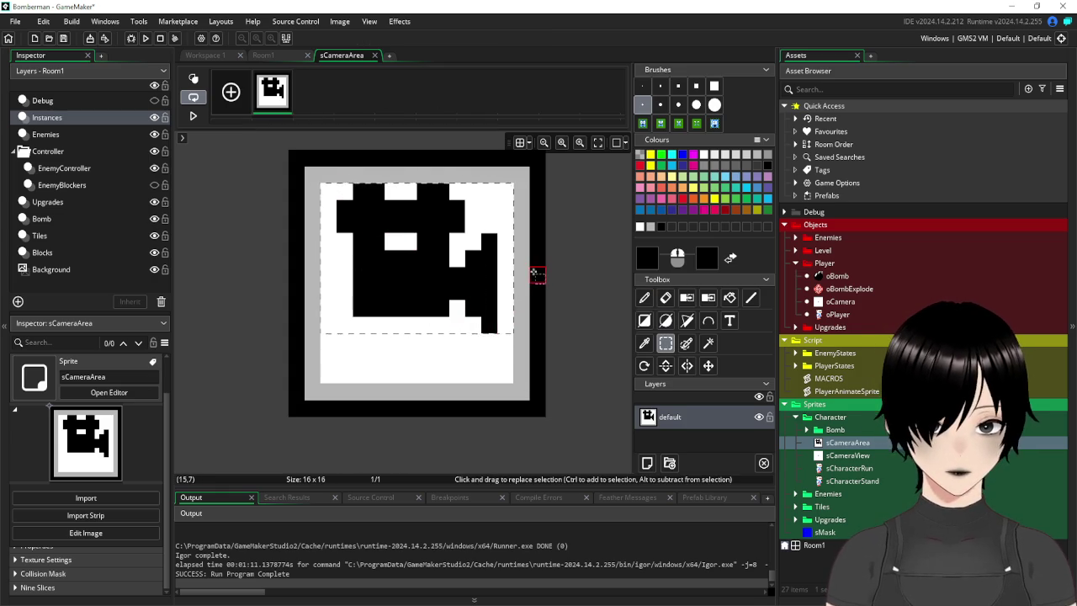
{"action": "key", "text": "Down"}
{"action": "key", "text": "Down"}
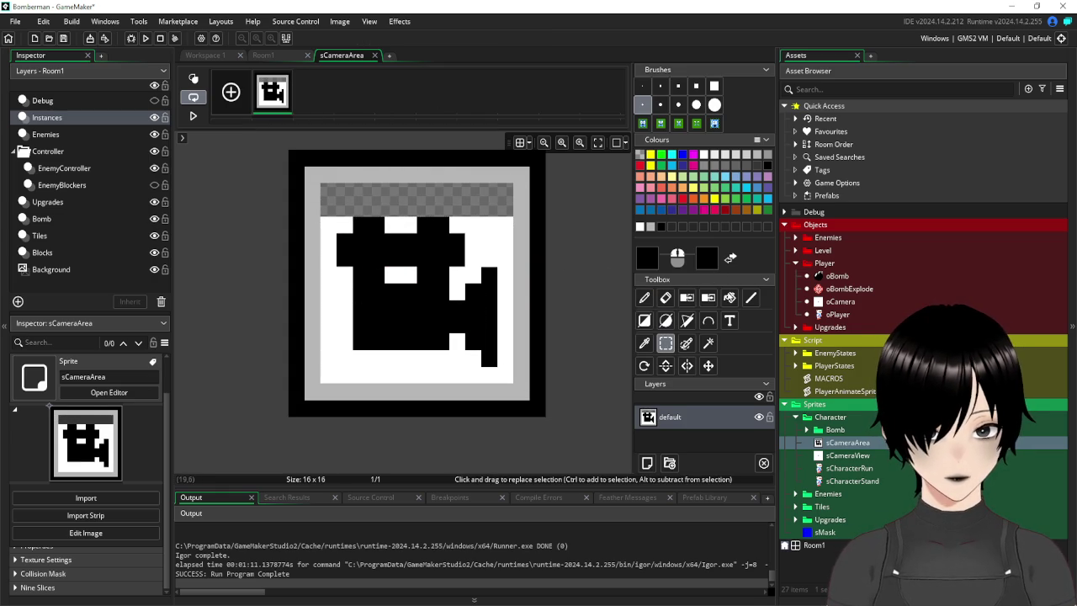
{"action": "left_click", "coordinate": [729, 303]}
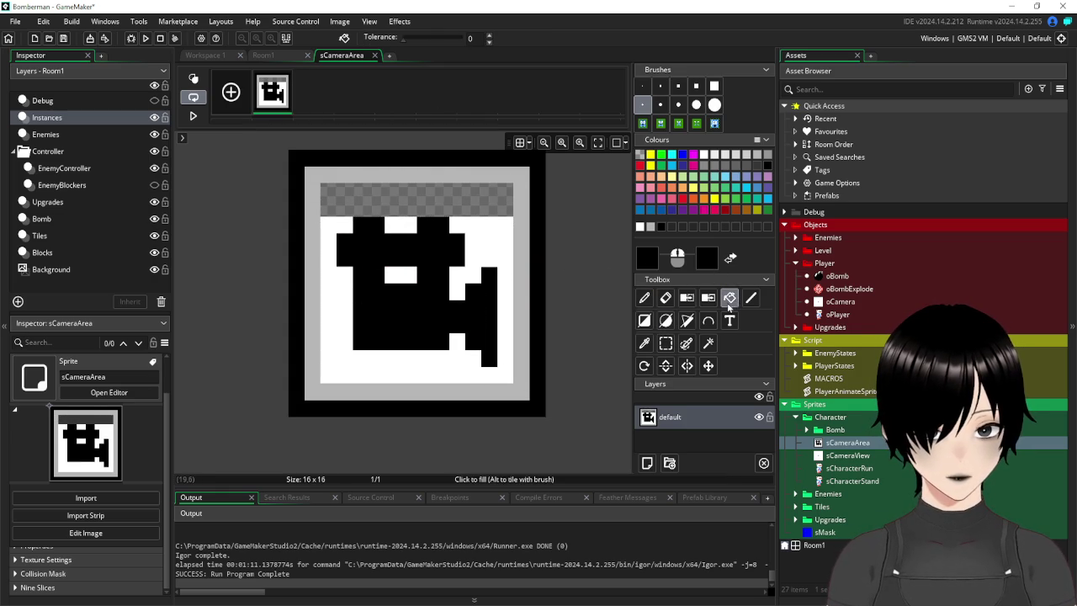
{"action": "left_click", "coordinate": [639, 226]}
{"action": "left_click", "coordinate": [496, 200]}
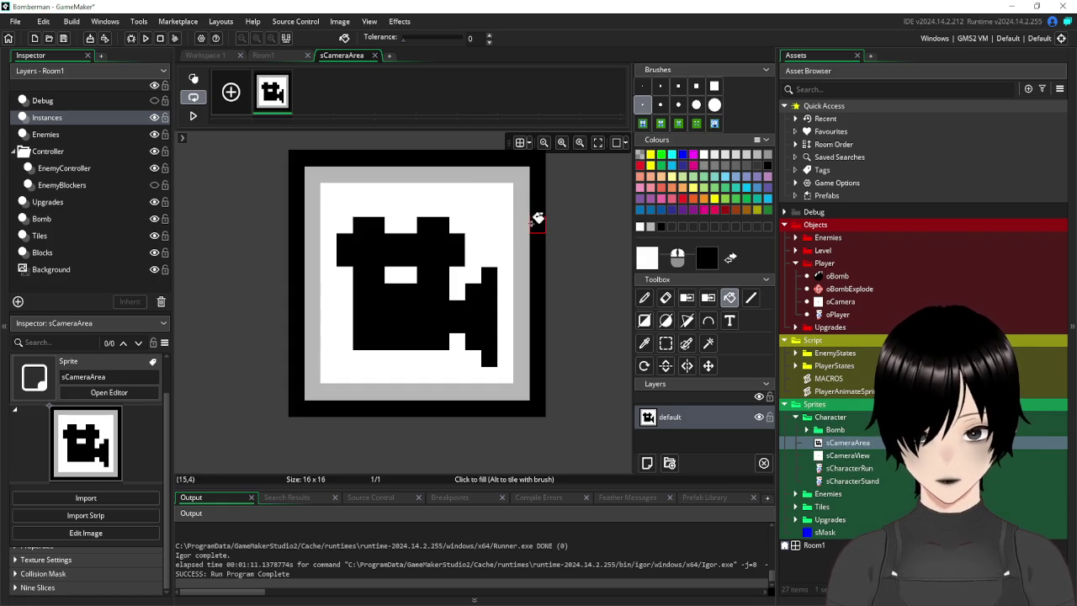
{"action": "left_click", "coordinate": [375, 56]}
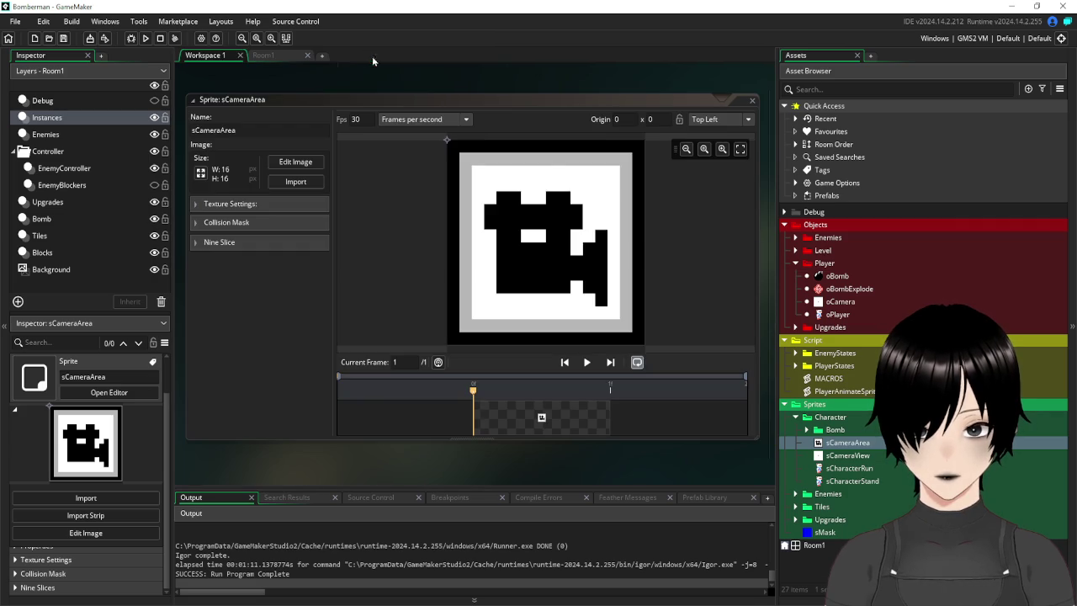
Set the Centre nine-slice of sCameraArea to Repeat tile mode, close the sprite, and show Room1.
{"action": "left_click", "coordinate": [218, 242]}
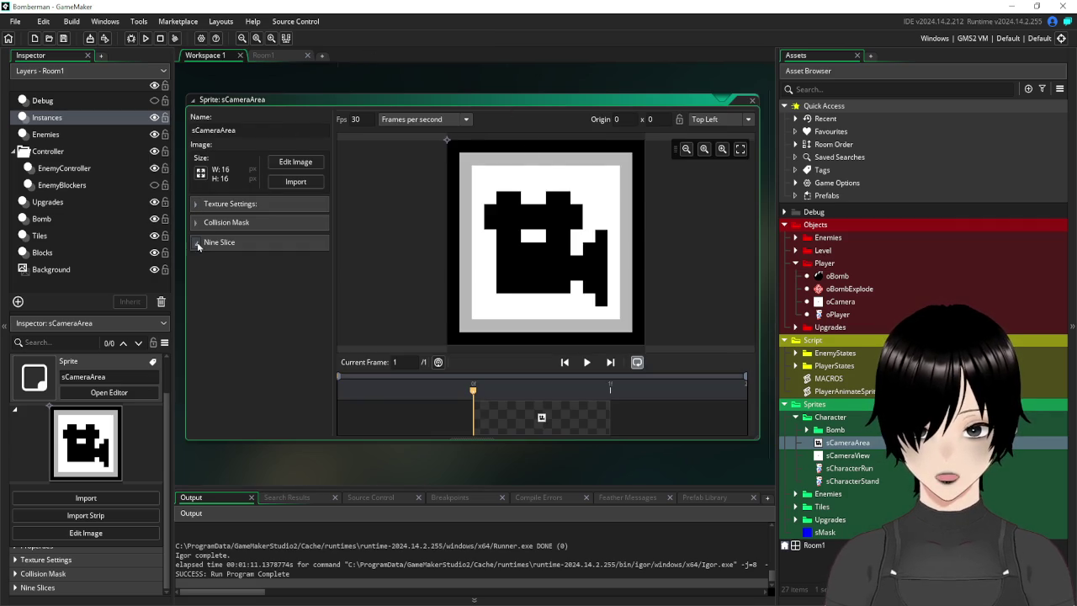
{"action": "left_click", "coordinate": [425, 275]}
{"action": "left_click", "coordinate": [283, 370]}
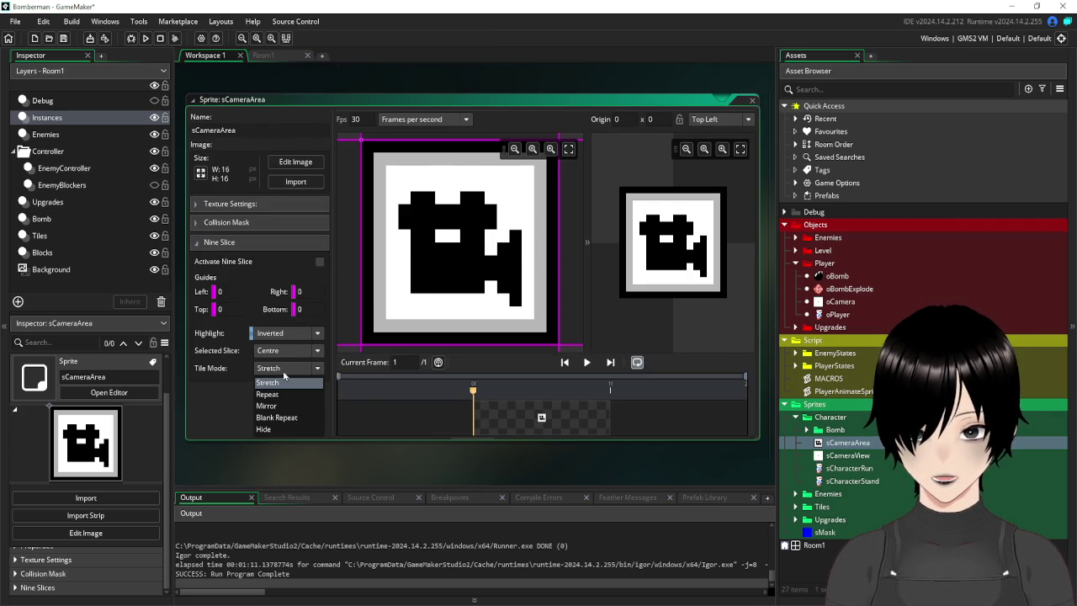
{"action": "left_click", "coordinate": [286, 395]}
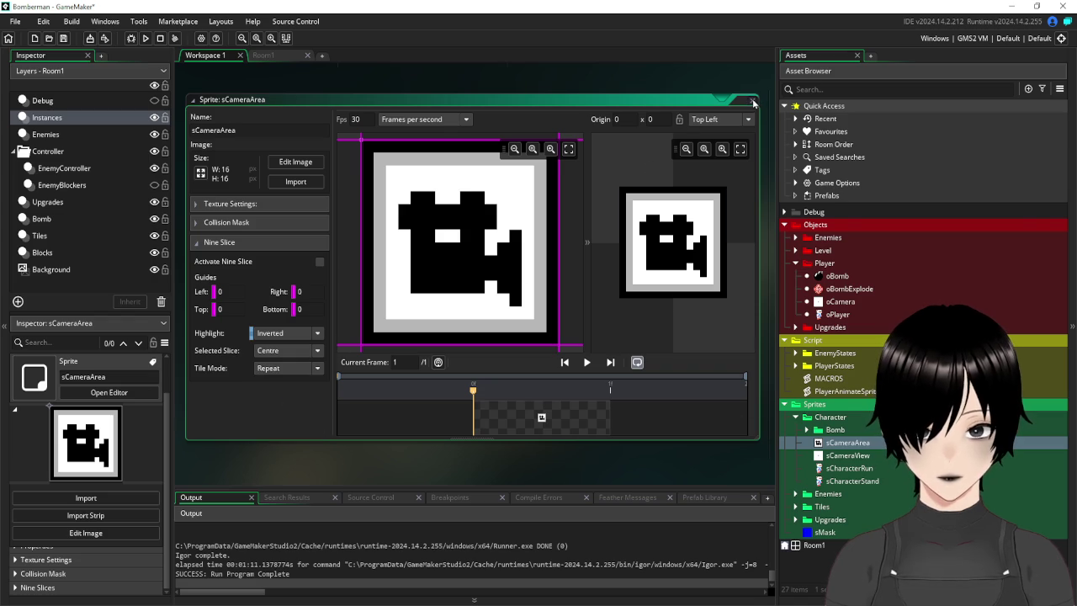
{"action": "left_click", "coordinate": [754, 102]}
{"action": "left_click", "coordinate": [284, 58]}
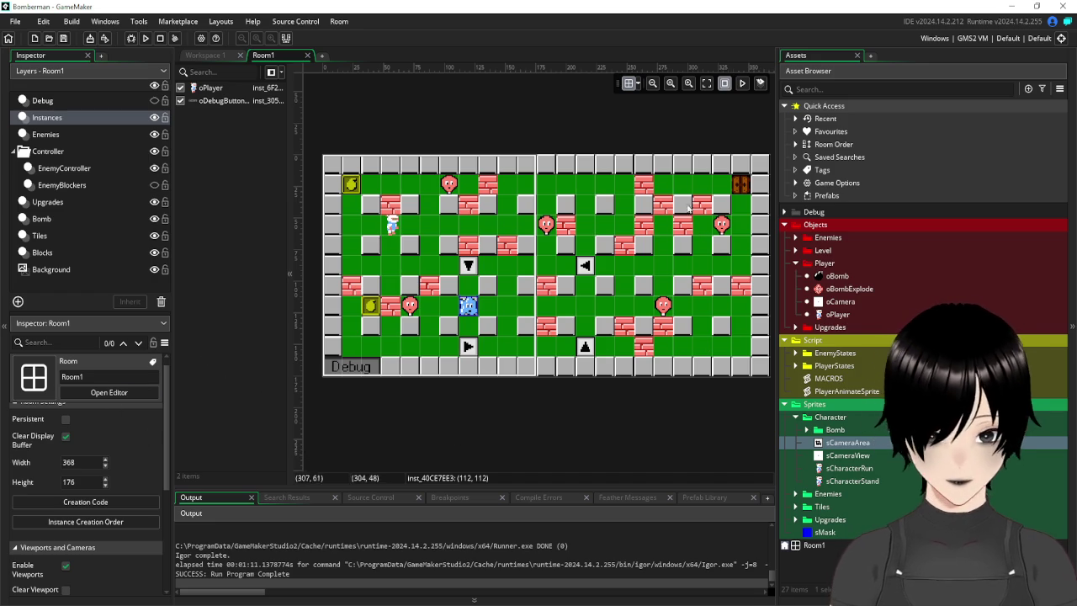
Start an instance_create_depth call on a new line at the end of oPlayer's Create code.
{"action": "left_click", "coordinate": [203, 57]}
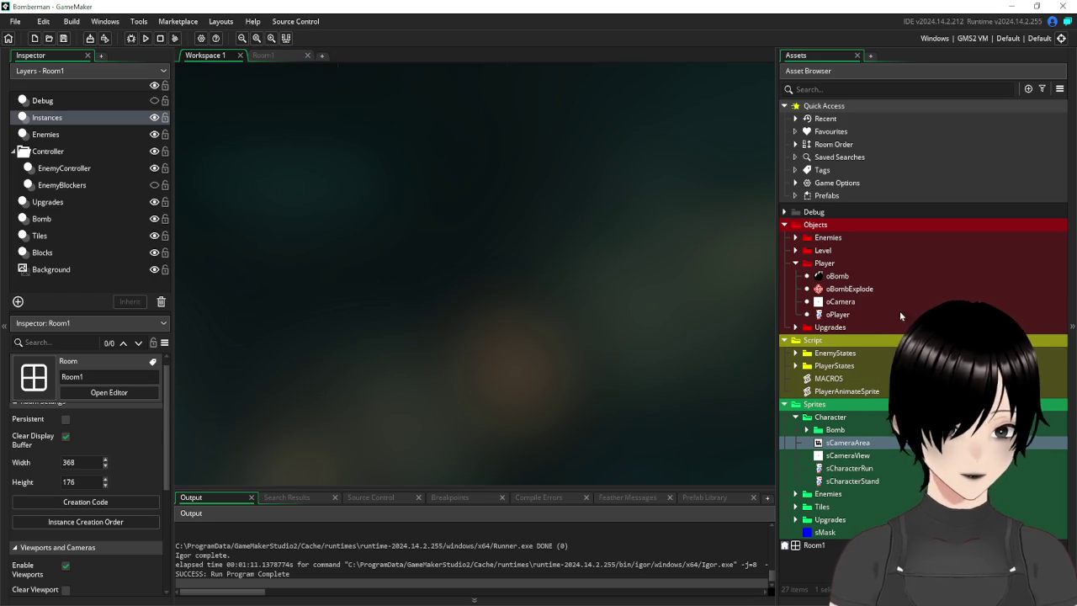
{"action": "double_click", "coordinate": [844, 317]}
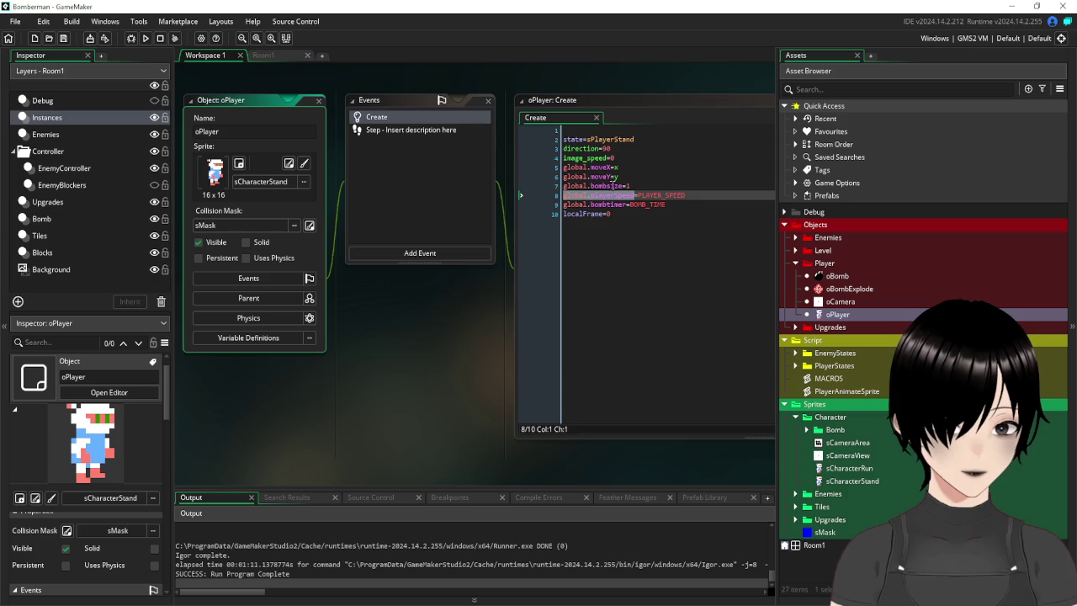
{"action": "left_click", "coordinate": [680, 233]}
{"action": "key", "text": "Return"}
{"action": "key", "text": "Return"}
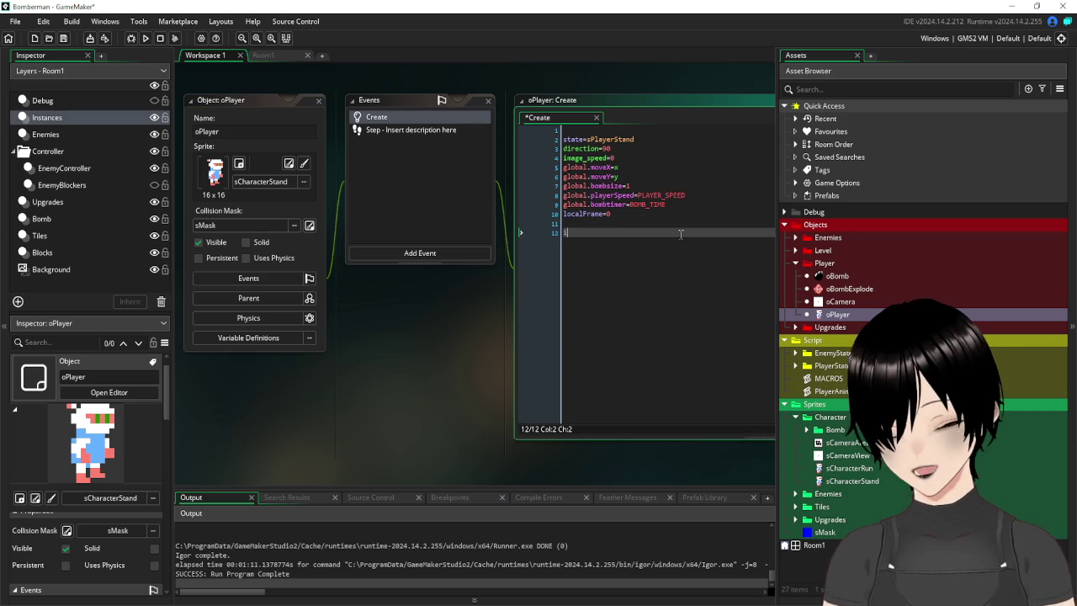
{"action": "type", "text": "instance_c"}
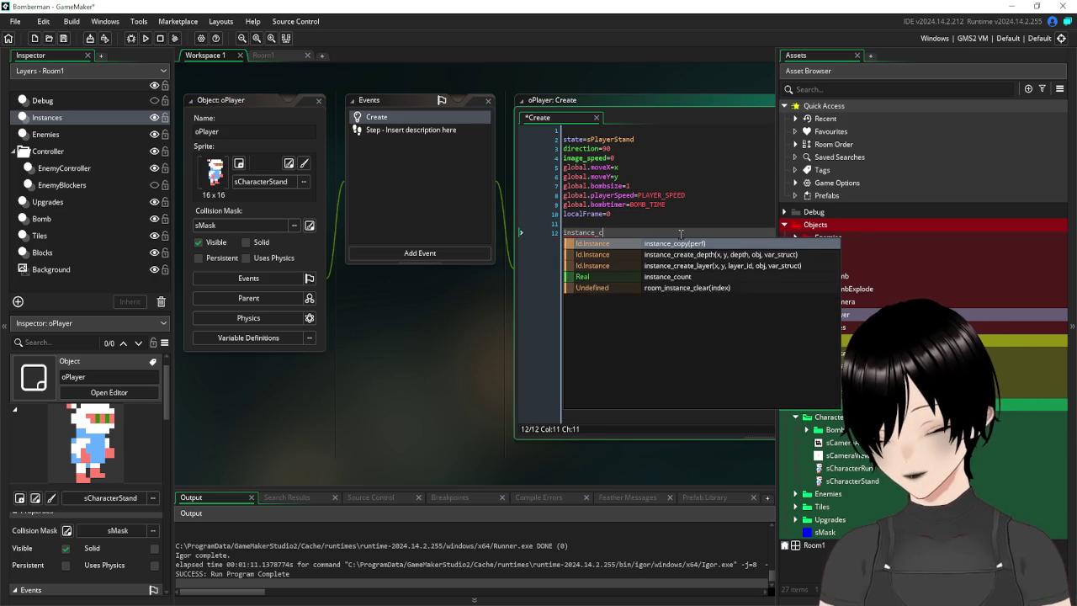
{"action": "type", "text": "reate(x"}
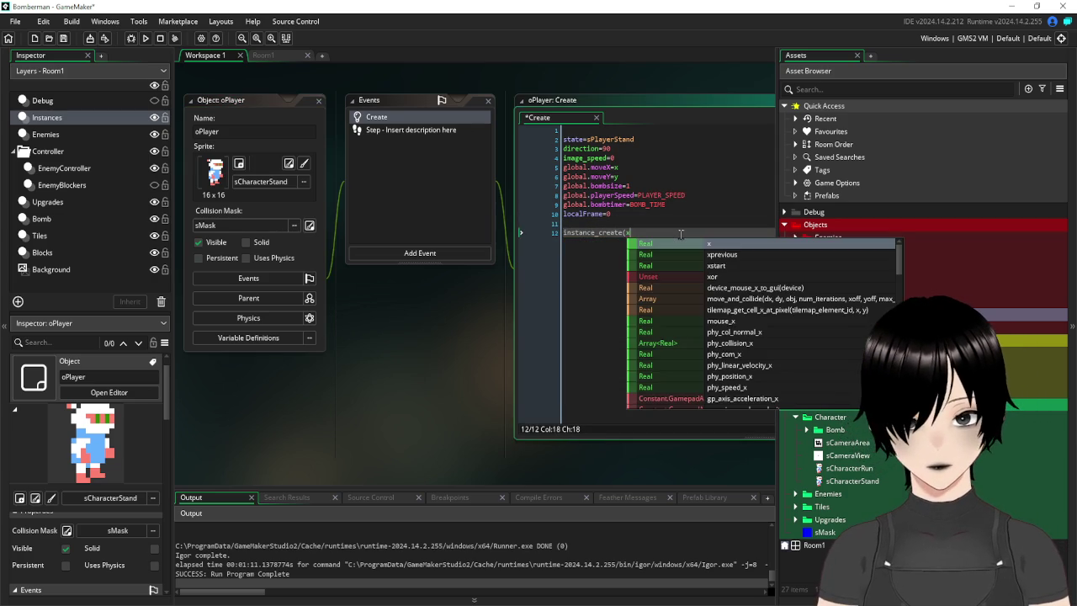
{"action": "type", "text": ",y"}
{"action": "key", "text": "BackSpace"}
{"action": "key", "text": "BackSpace"}
{"action": "key", "text": "BackSpace"}
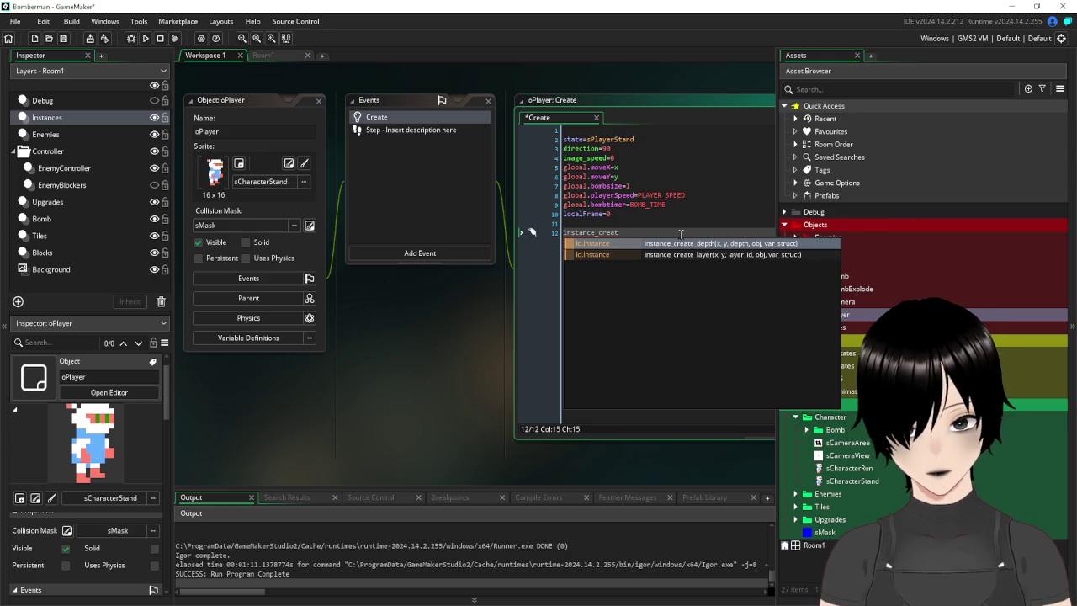
{"action": "left_click", "coordinate": [681, 243]}
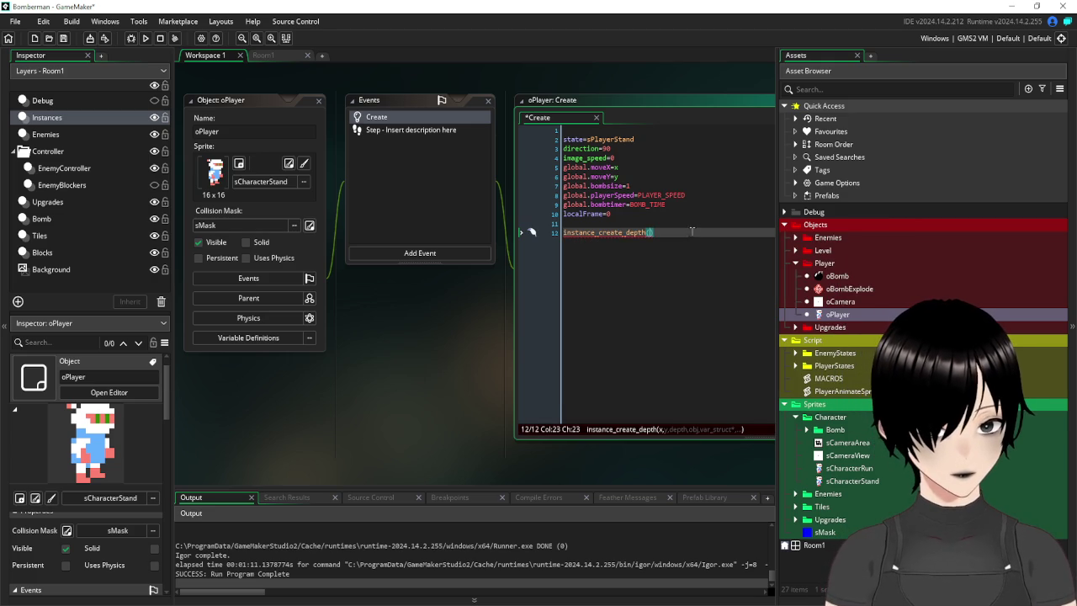
Fill in the arguments x, y, depth, oCamera, then close oPlayer and open oCamera.
{"action": "type", "text": "x,yu"}
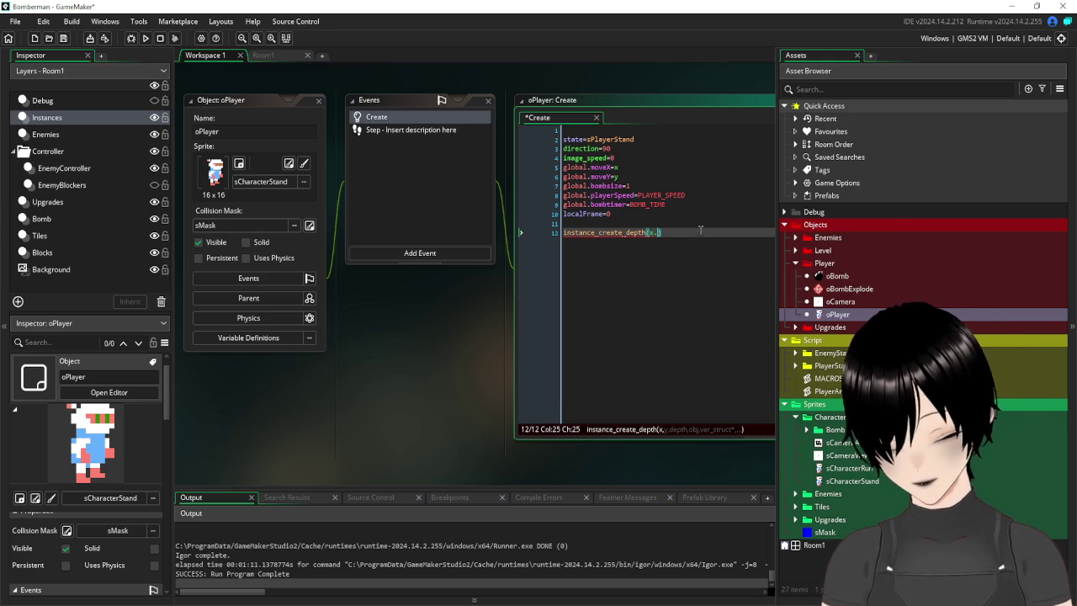
{"action": "key", "text": "BackSpace"}
{"action": "type", "text": ","}
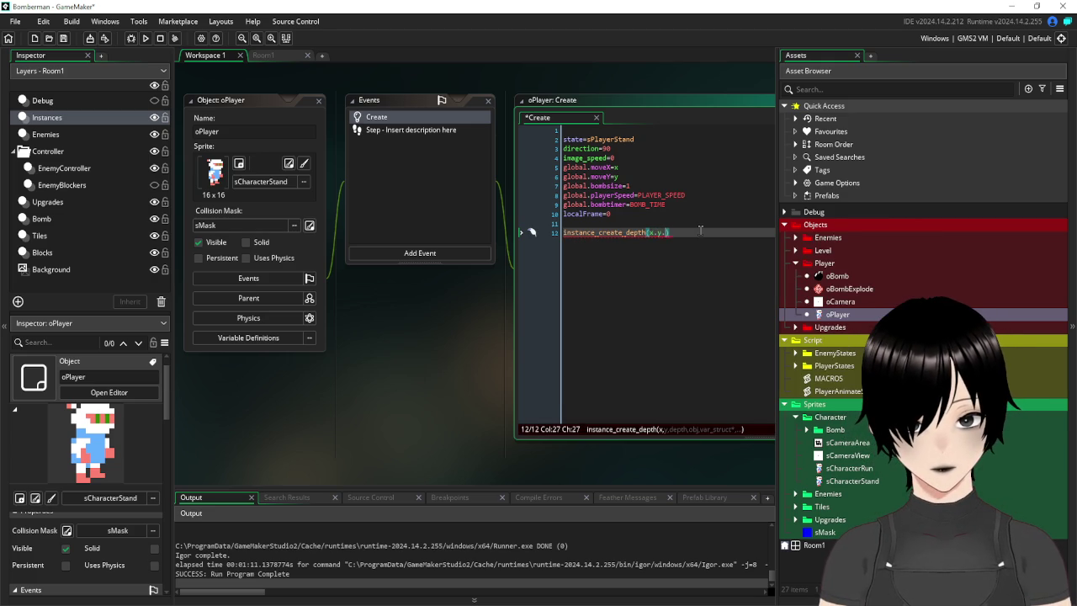
{"action": "type", "text": "dep"}
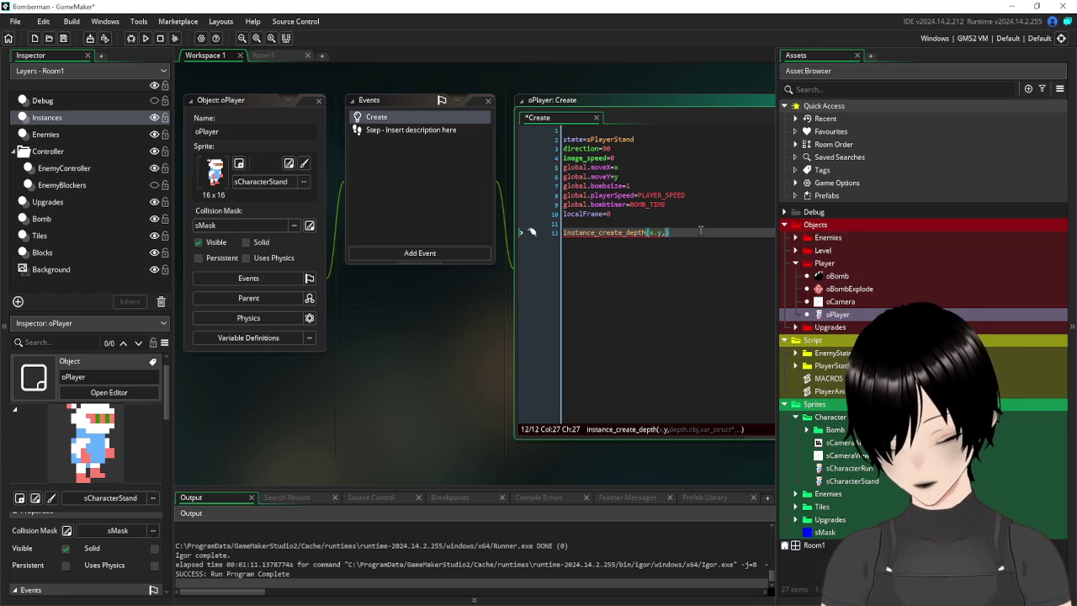
{"action": "key", "text": "Return"}
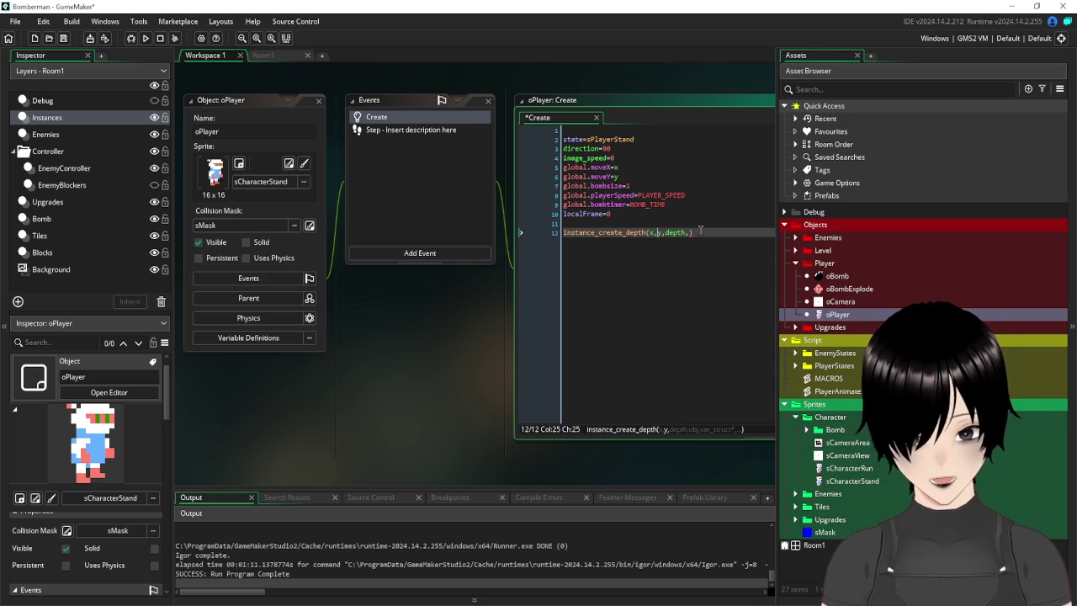
{"action": "type", "text": ","}
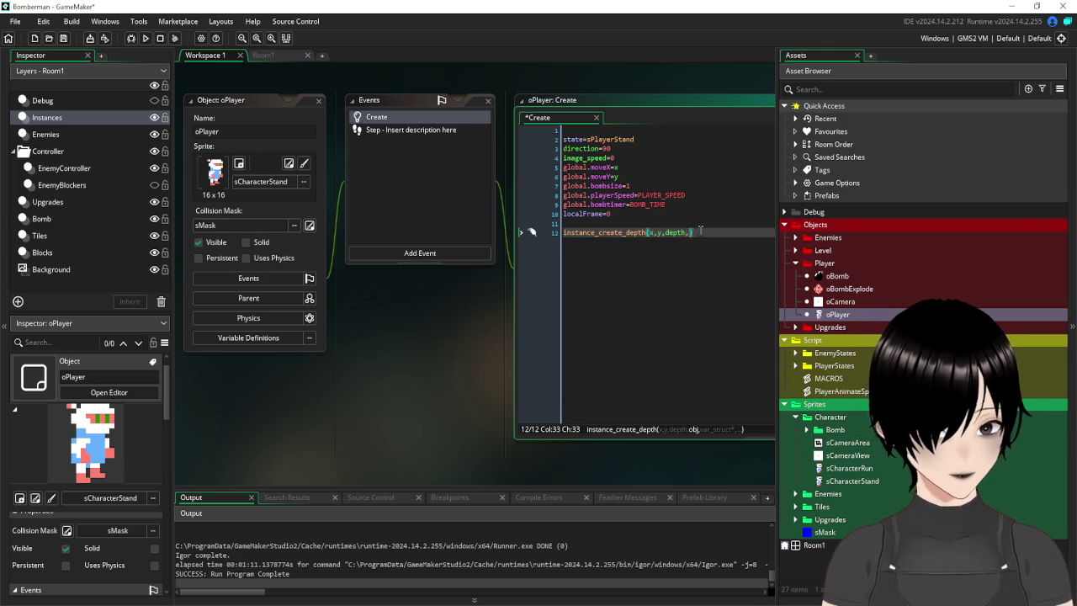
{"action": "type", "text": "oCam"}
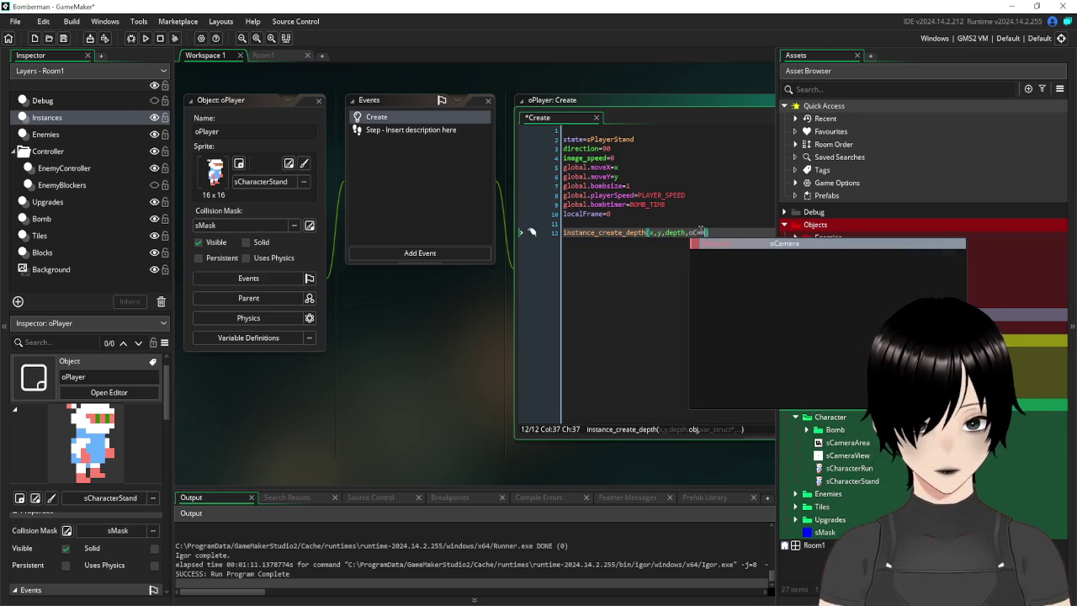
{"action": "type", "text": "era"}
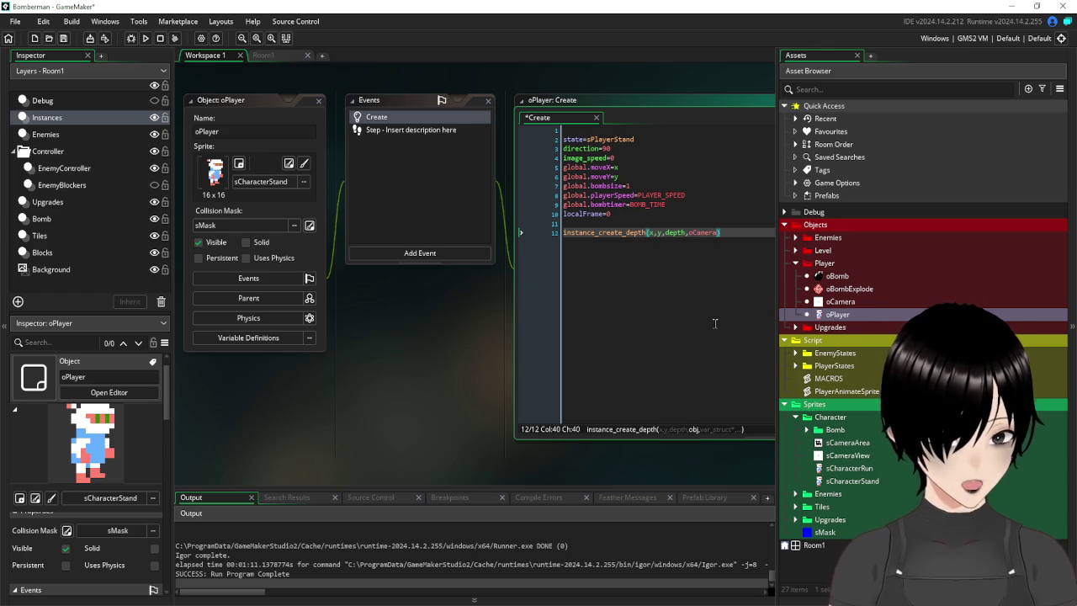
{"action": "key", "text": "Left"}
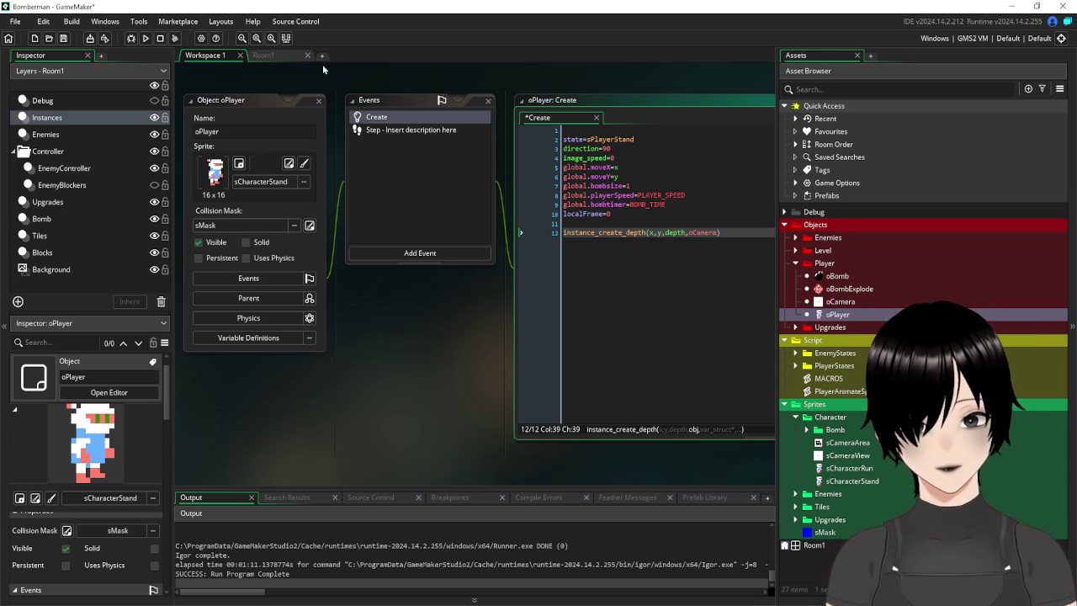
{"action": "left_click", "coordinate": [318, 101]}
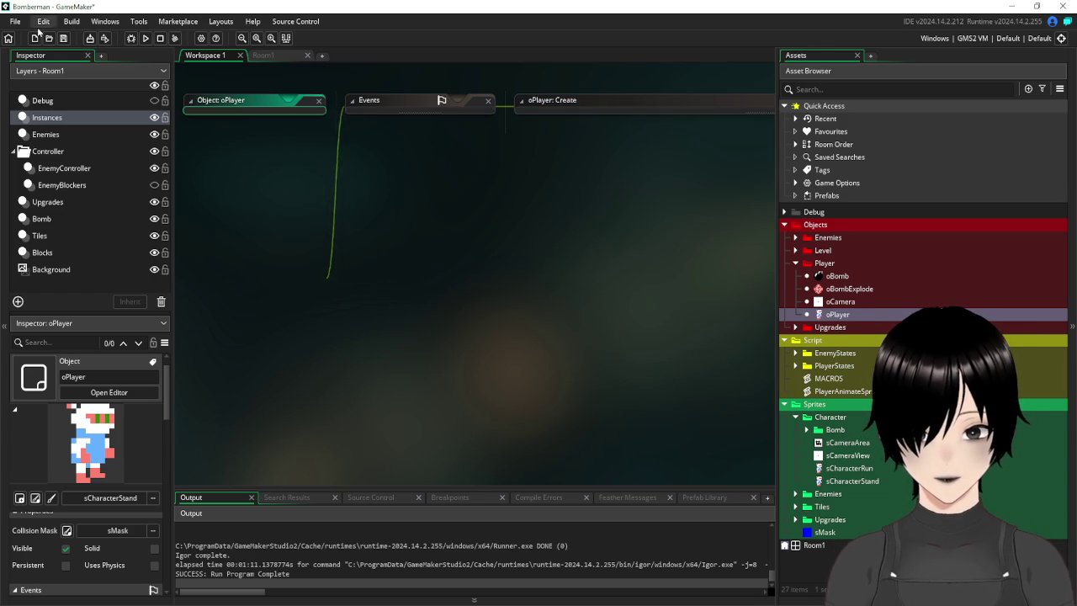
{"action": "double_click", "coordinate": [835, 302]}
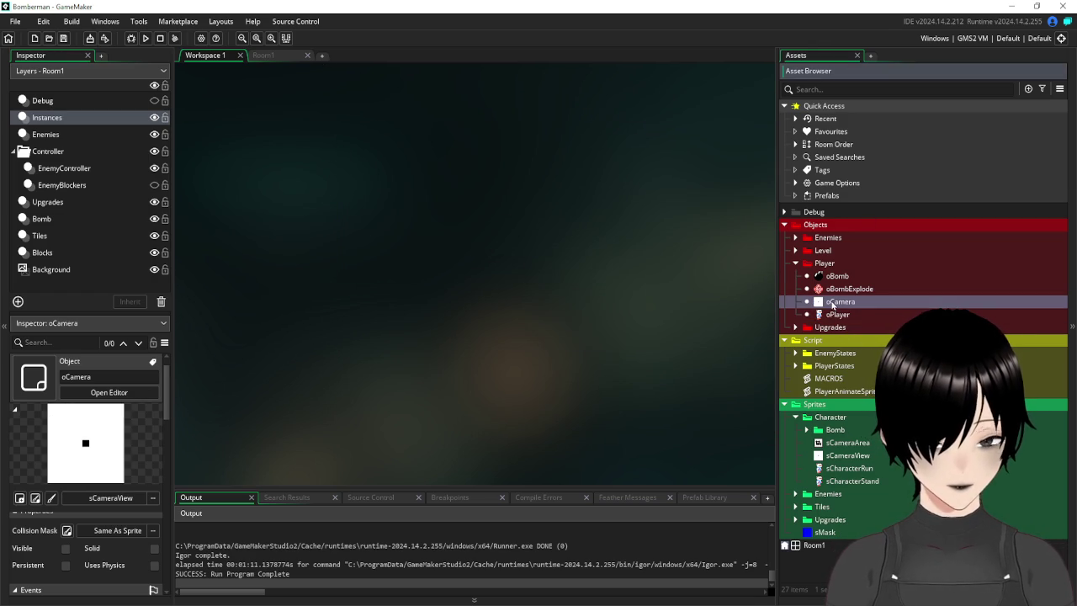
Make Room1's Viewport 0 follow oCamera instead of oPlayer, with horizontal border 0.
{"action": "left_click", "coordinate": [276, 58]}
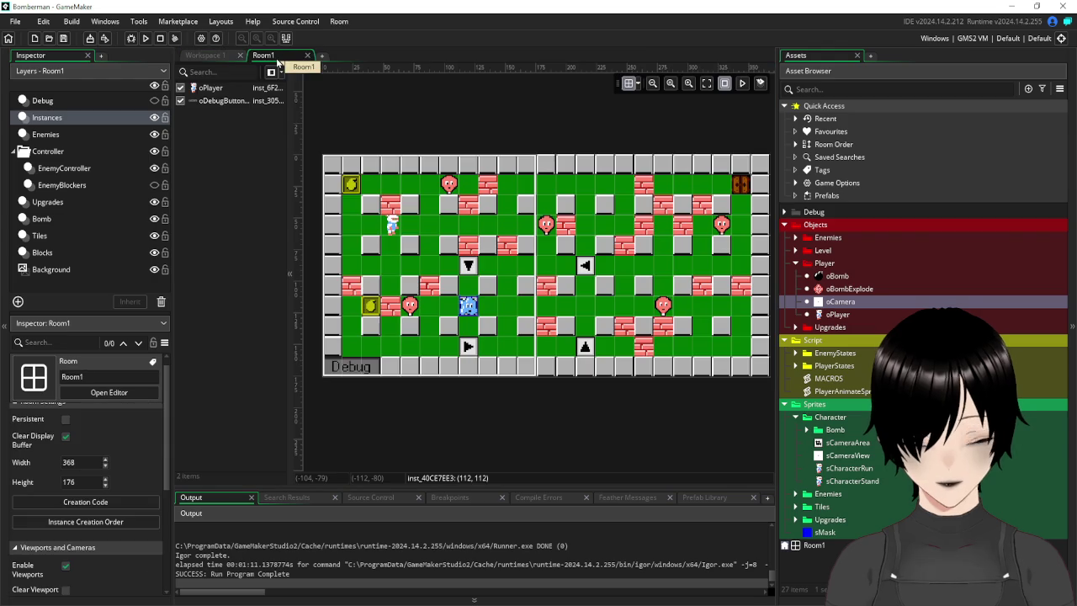
{"action": "scroll", "coordinate": [133, 467], "scroll_direction": "down", "scroll_amount": 5}
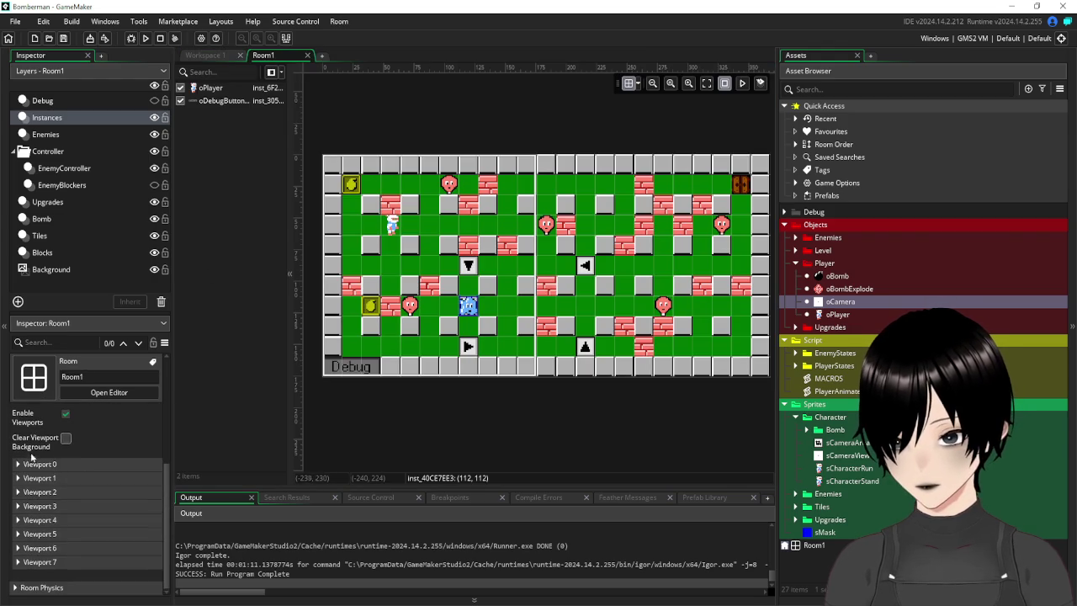
{"action": "left_click", "coordinate": [40, 499]}
{"action": "scroll", "coordinate": [115, 454], "scroll_direction": "down", "scroll_amount": 3}
{"action": "scroll", "coordinate": [114, 455], "scroll_direction": "down", "scroll_amount": 2}
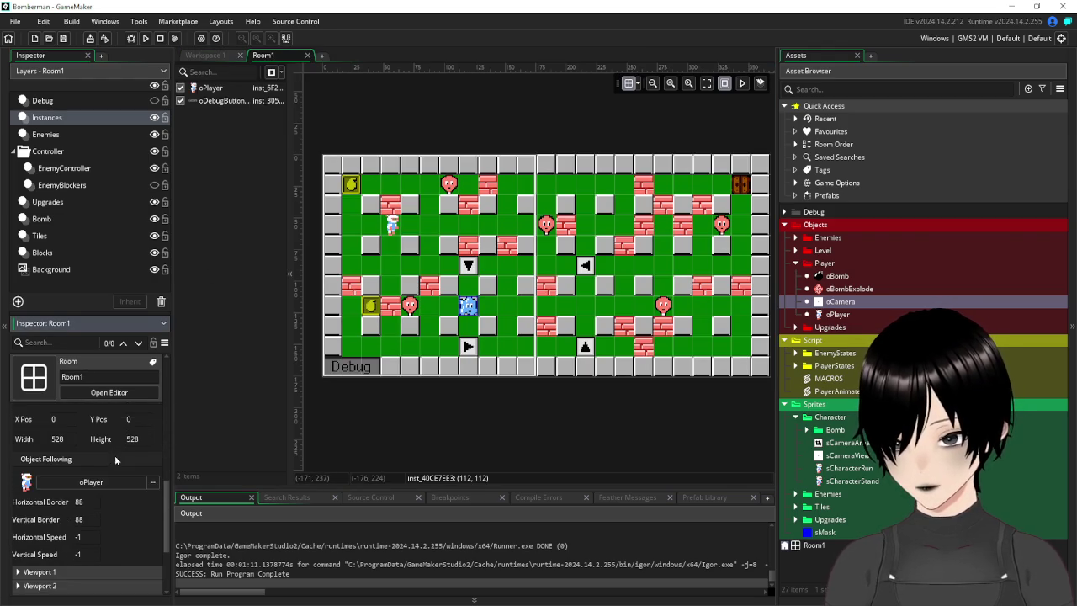
{"action": "left_click", "coordinate": [91, 482]}
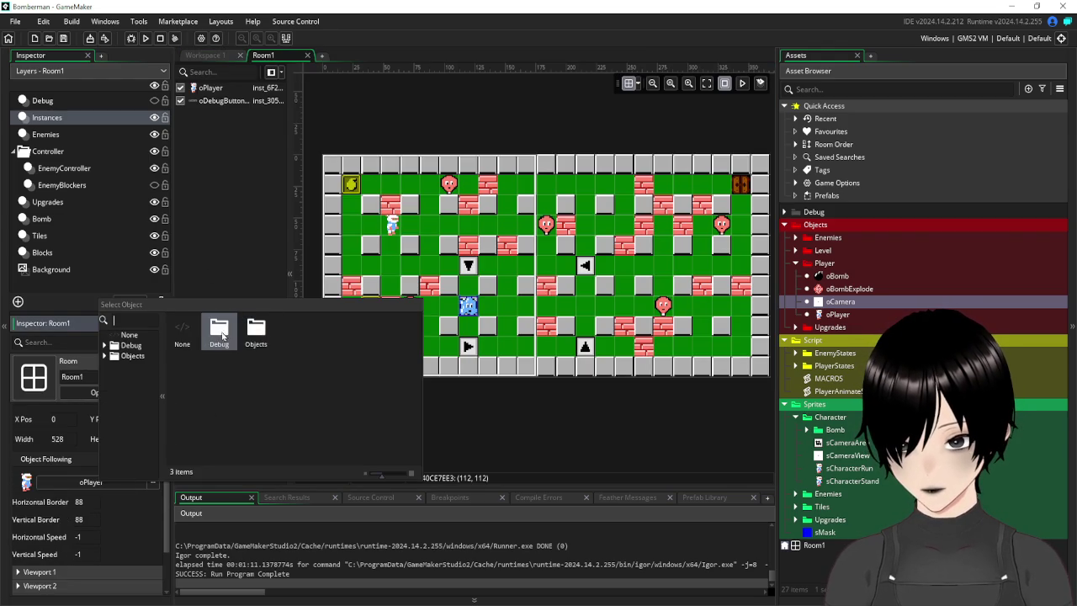
{"action": "double_click", "coordinate": [256, 332]}
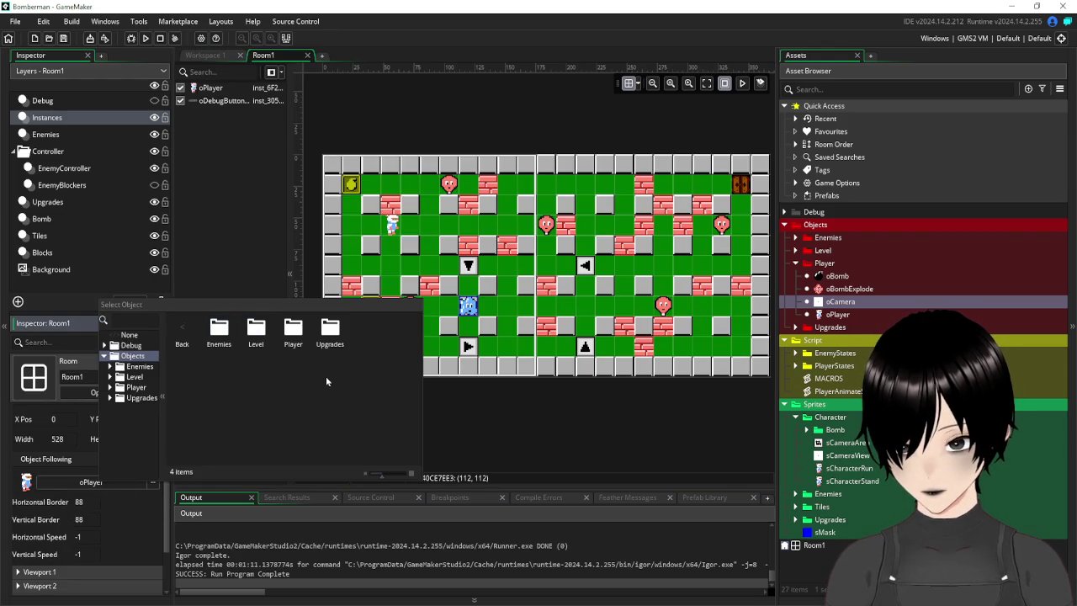
{"action": "double_click", "coordinate": [298, 334]}
{"action": "double_click", "coordinate": [293, 332]}
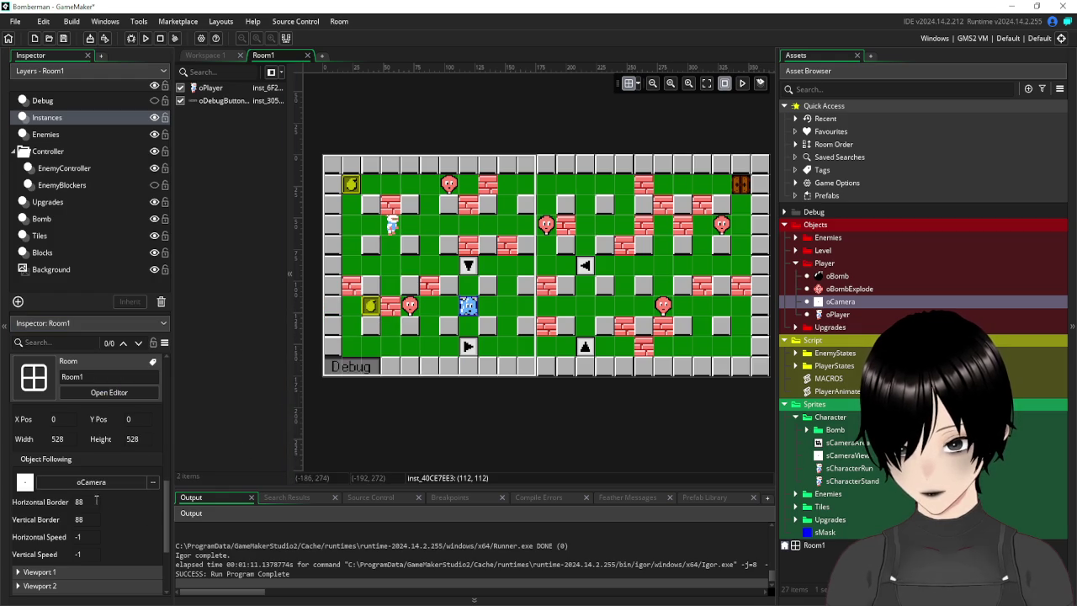
{"action": "left_click_drag", "start_coordinate": [94, 500], "coordinate": [61, 505]}
{"action": "type", "text": "0"}
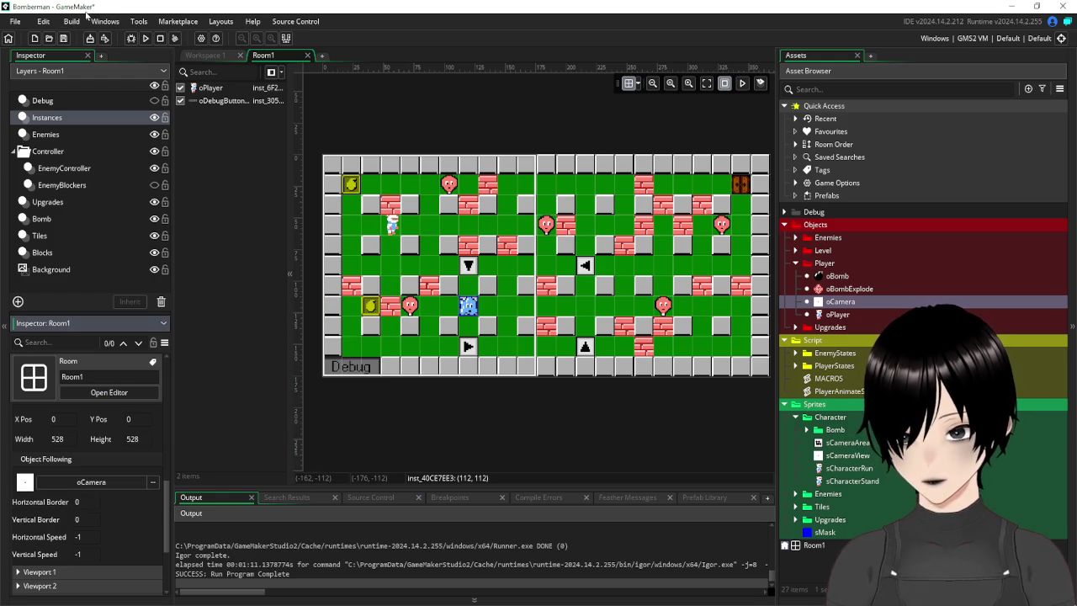
Run the game and walk the player right and left to test the camera.
{"action": "left_click", "coordinate": [144, 40]}
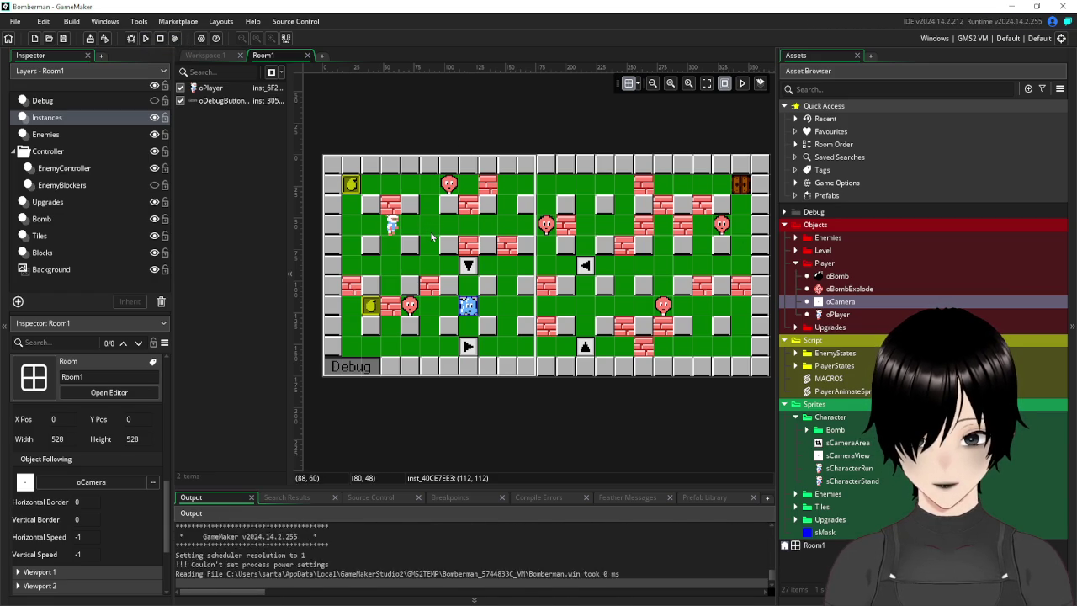
{"action": "key", "text": "Right"}
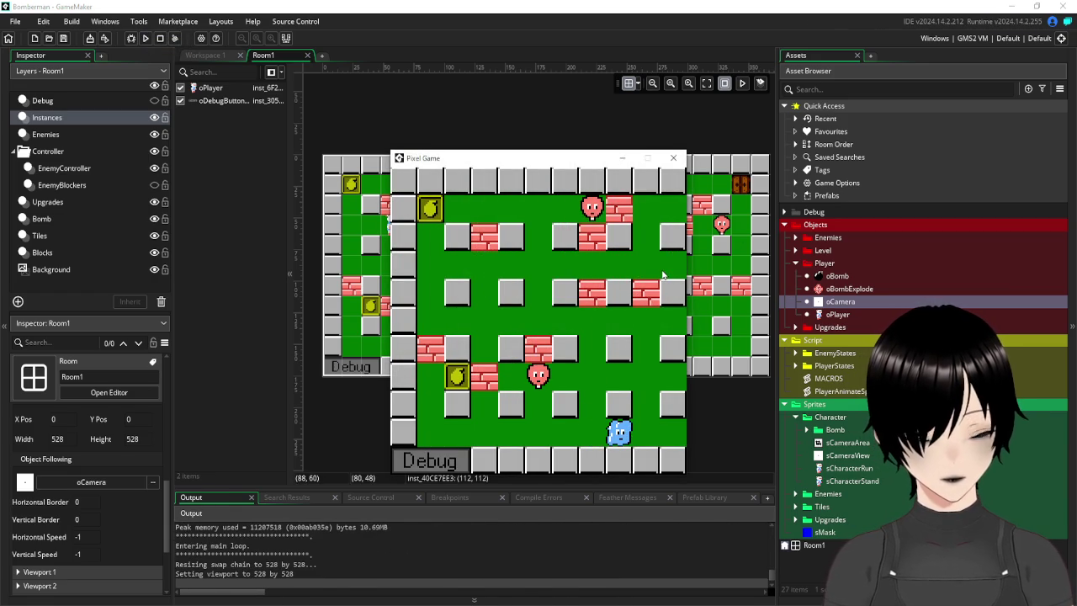
{"action": "key", "text": "Left"}
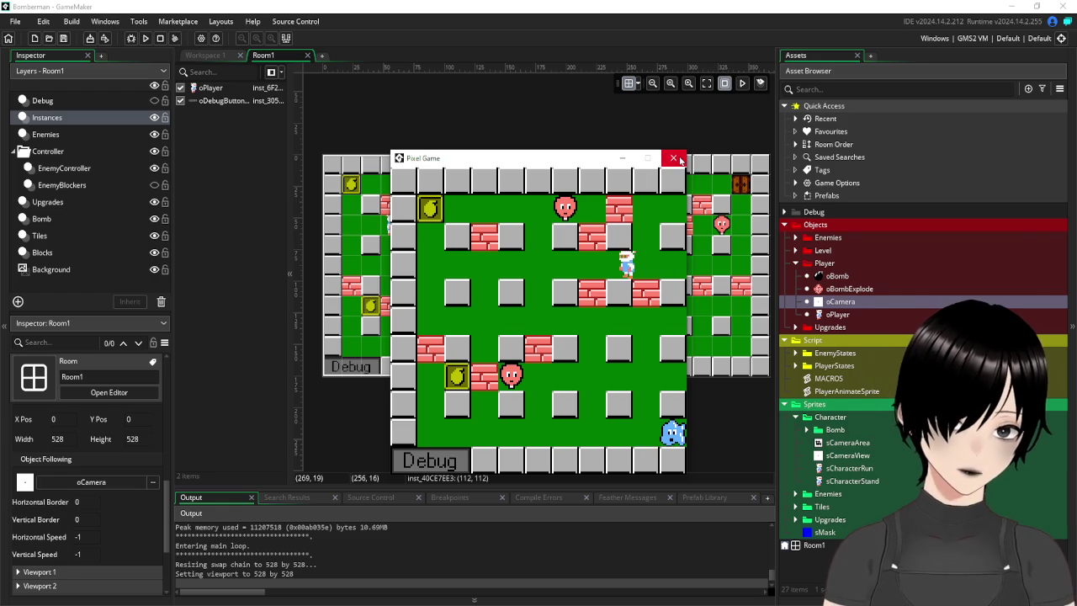
Close the running game and open oCamera's Step event code.
{"action": "left_click", "coordinate": [674, 159]}
{"action": "double_click", "coordinate": [860, 300]}
{"action": "left_click", "coordinate": [202, 243]}
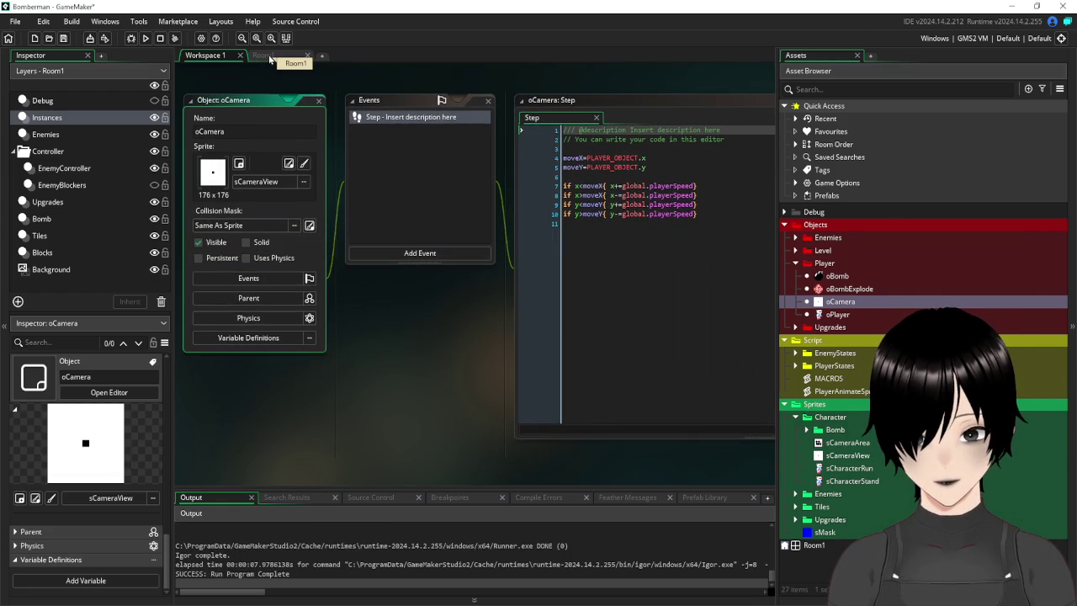
Add a new line image_alpha=0.25 to the end of the Step code and save.
{"action": "left_click", "coordinate": [719, 251]}
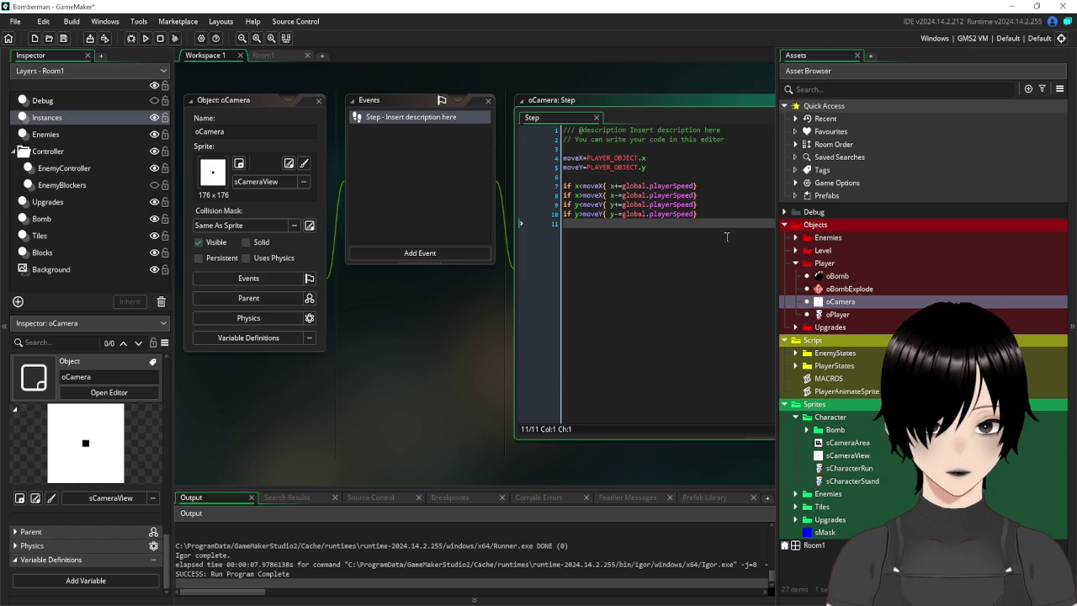
{"action": "key", "text": "Return"}
{"action": "type", "text": "image_"}
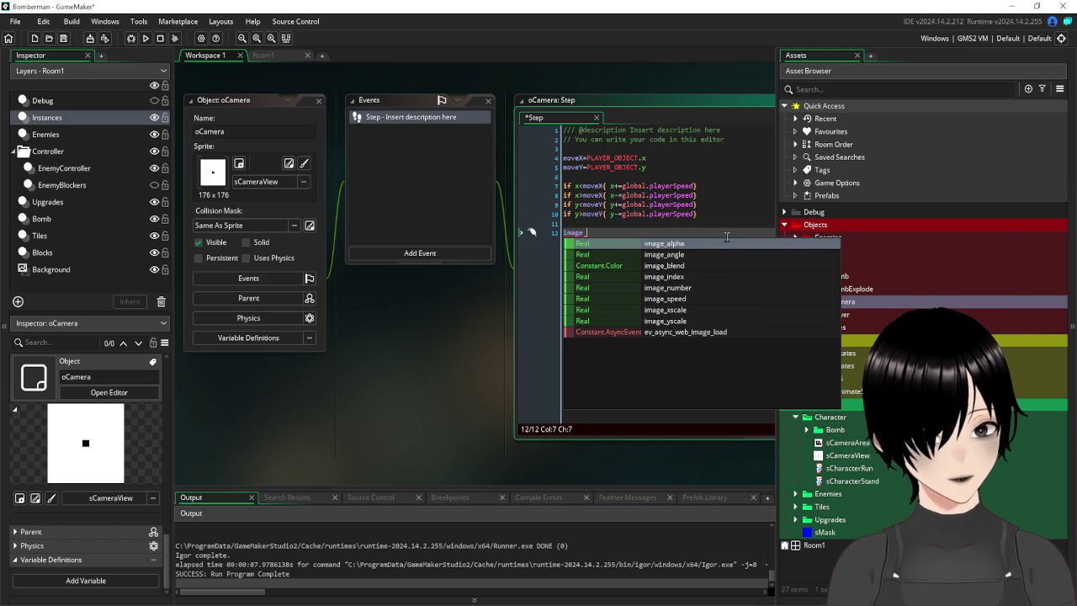
{"action": "left_click", "coordinate": [705, 243]}
{"action": "type", "text": "="}
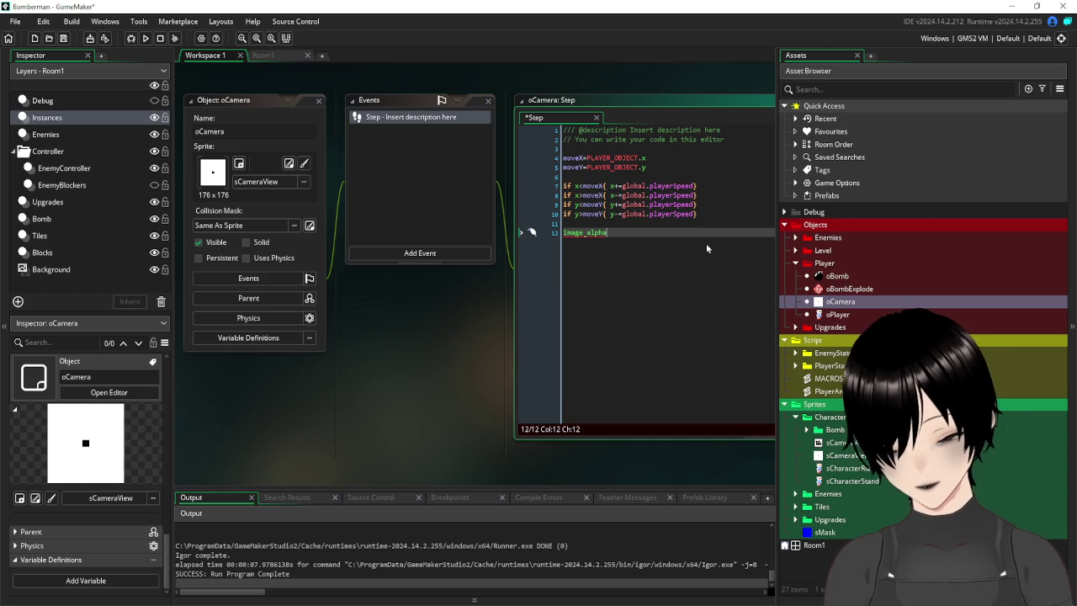
{"action": "type", "text": "0.25"}
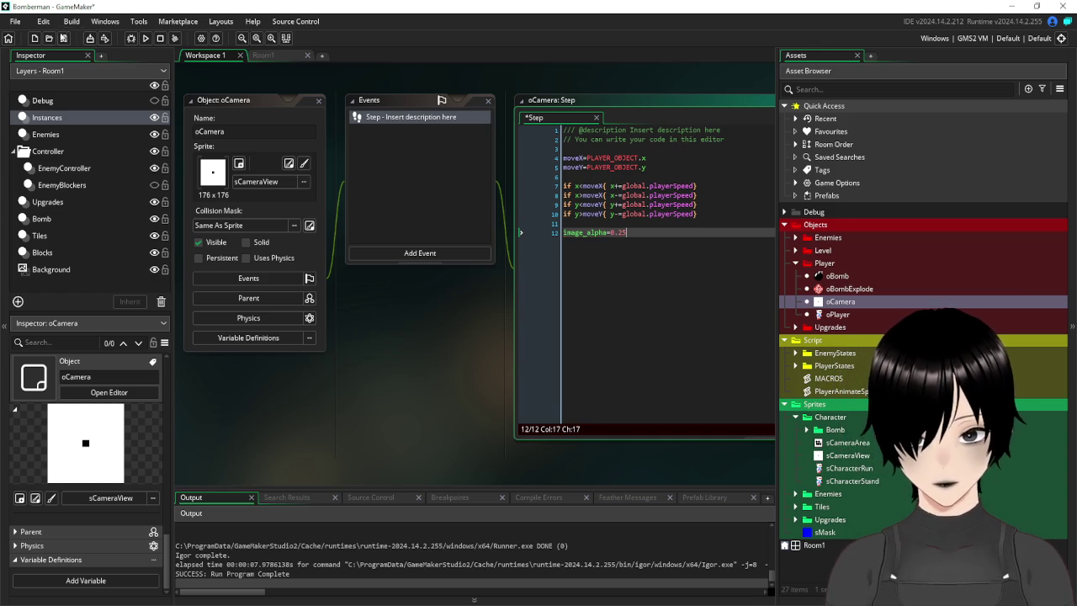
{"action": "left_click", "coordinate": [61, 39]}
Run the game, walk the player right, left and right to watch the translucent overlay, then close it.
{"action": "left_click", "coordinate": [144, 39]}
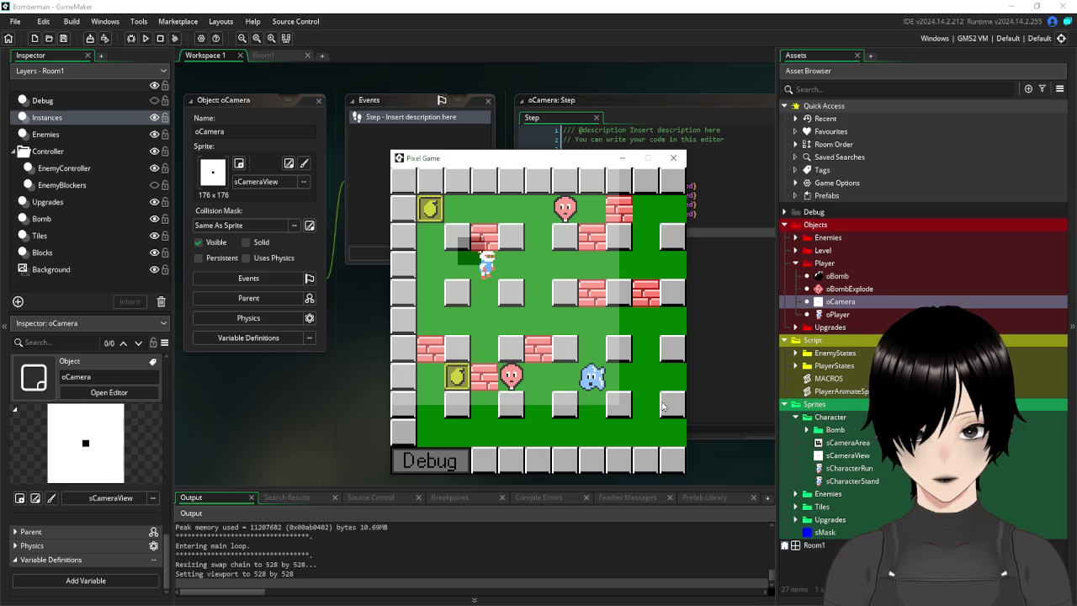
{"action": "key", "text": "Right"}
{"action": "key", "text": "Right"}
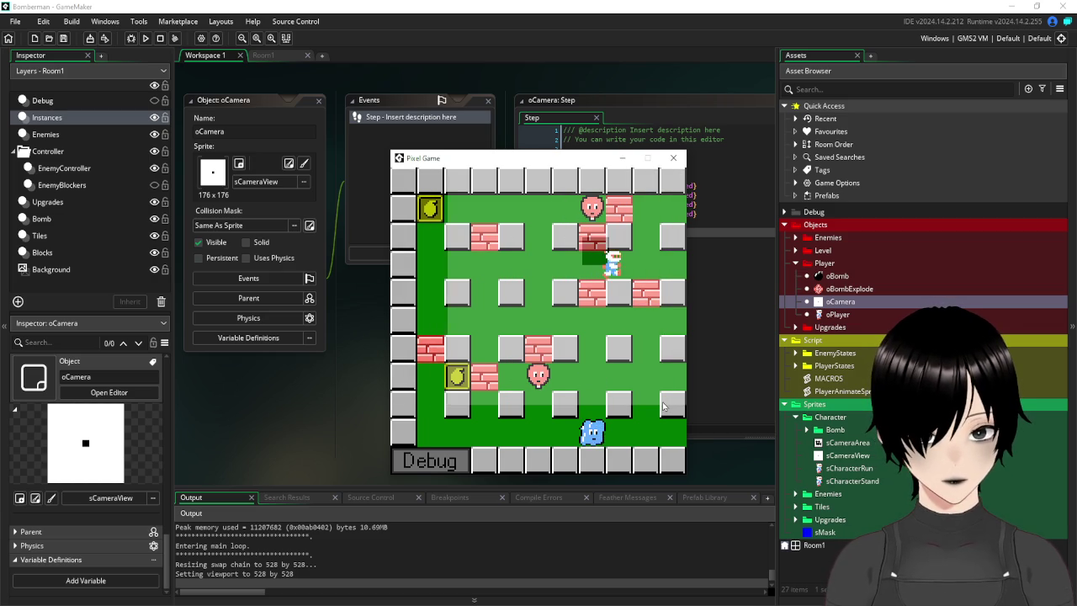
{"action": "key", "text": "Right"}
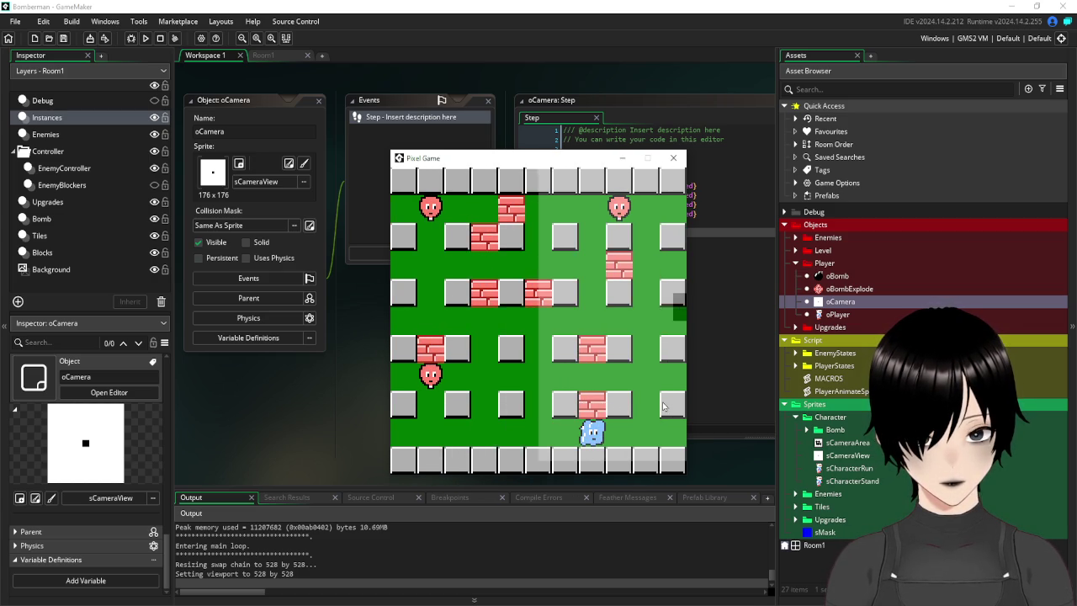
{"action": "key", "text": "Left"}
{"action": "key", "text": "Left"}
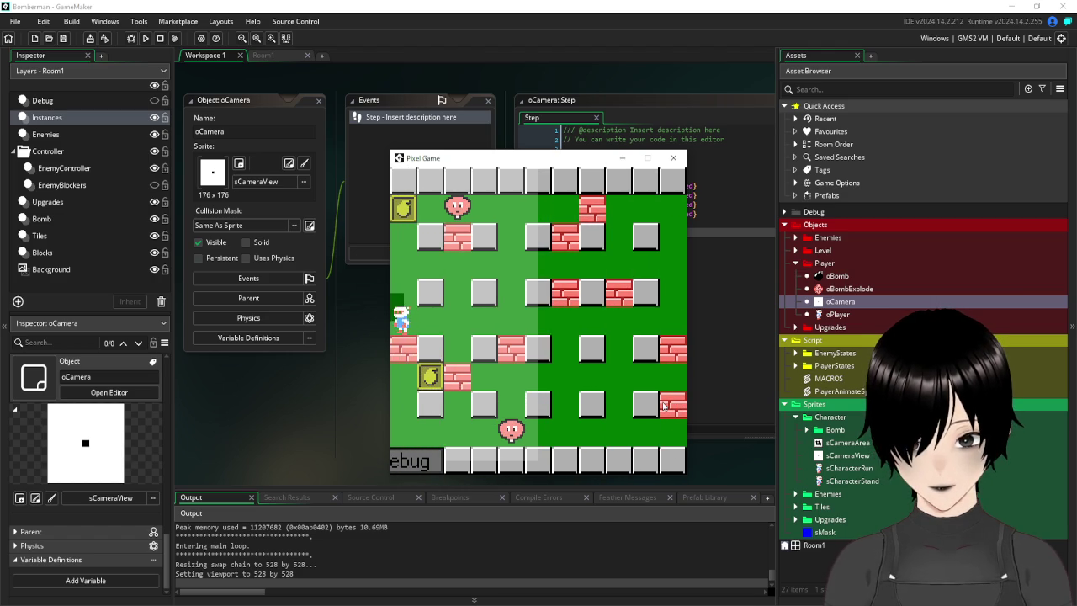
{"action": "key", "text": "Right"}
{"action": "key", "text": "Right"}
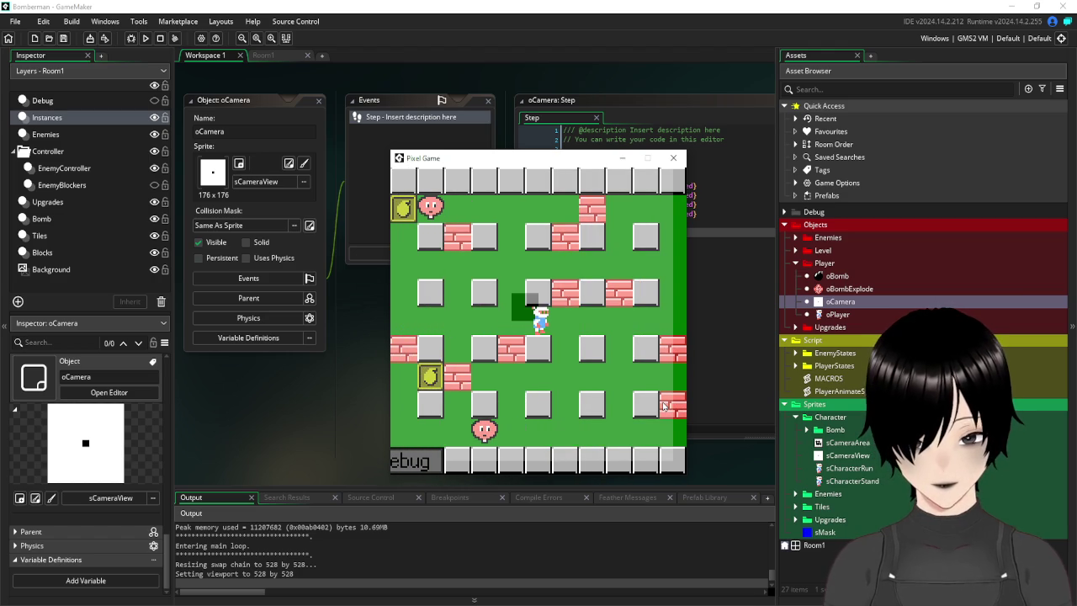
{"action": "left_click", "coordinate": [673, 160]}
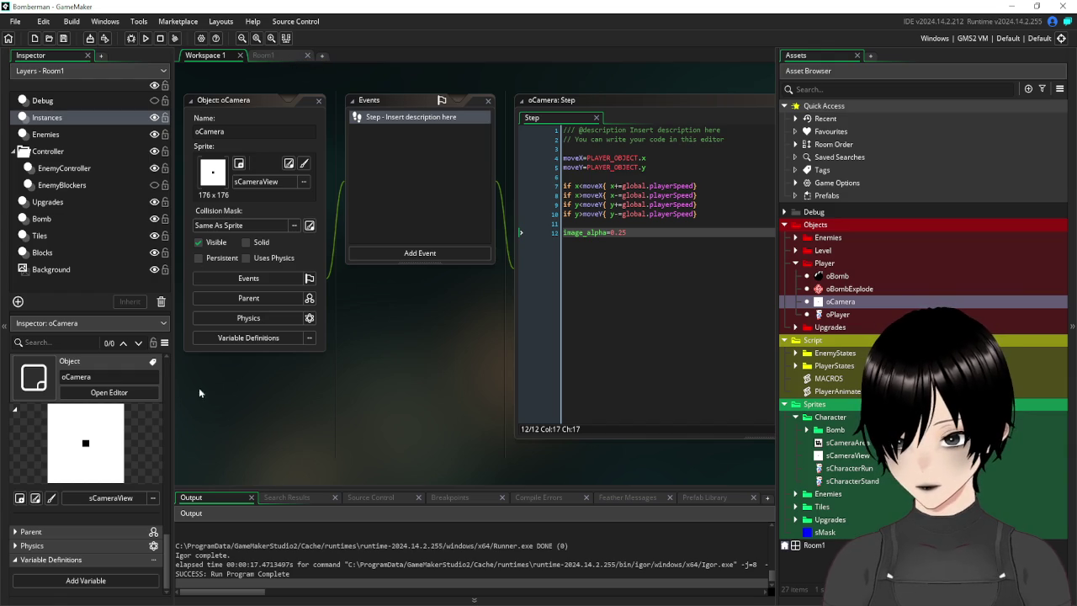
Inspect the sCameraView sprite from the oCamera workspace, then close its editor.
{"action": "left_click", "coordinate": [278, 58]}
{"action": "left_click", "coordinate": [216, 57]}
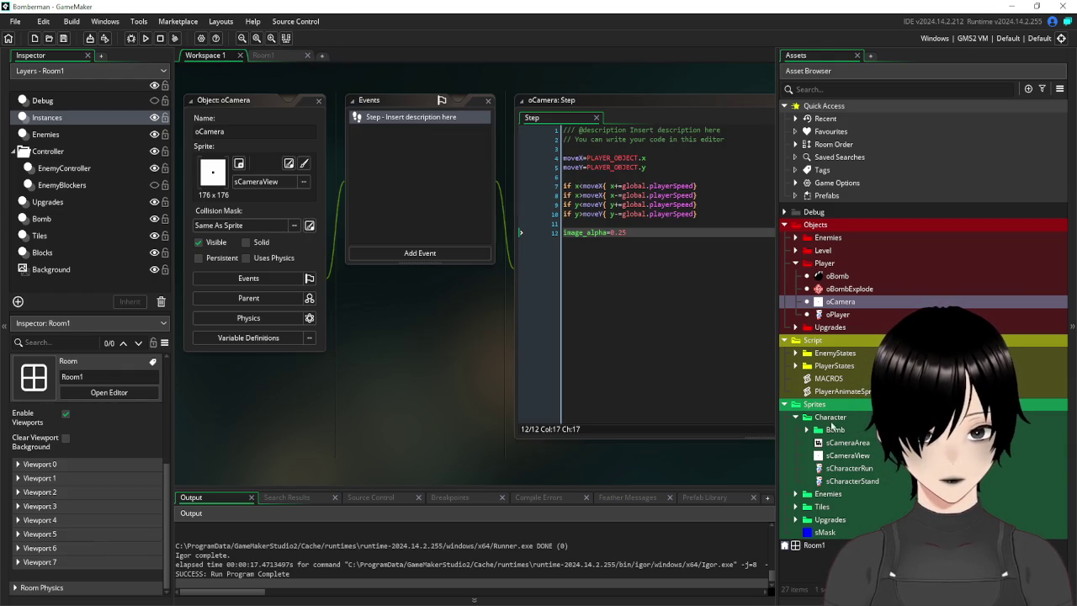
{"action": "double_click", "coordinate": [848, 455]}
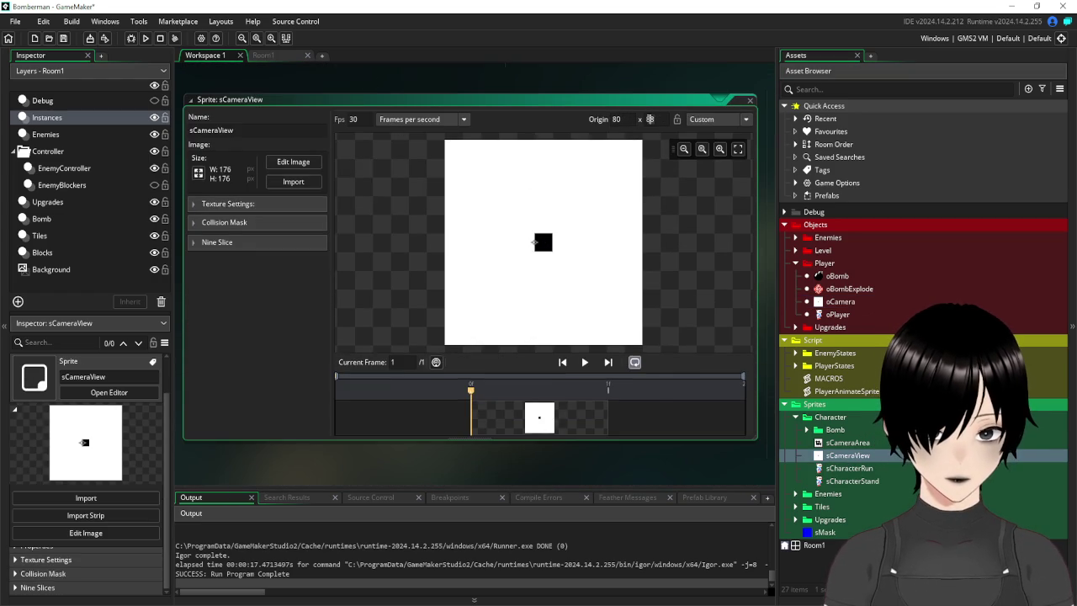
{"action": "left_click", "coordinate": [751, 102]}
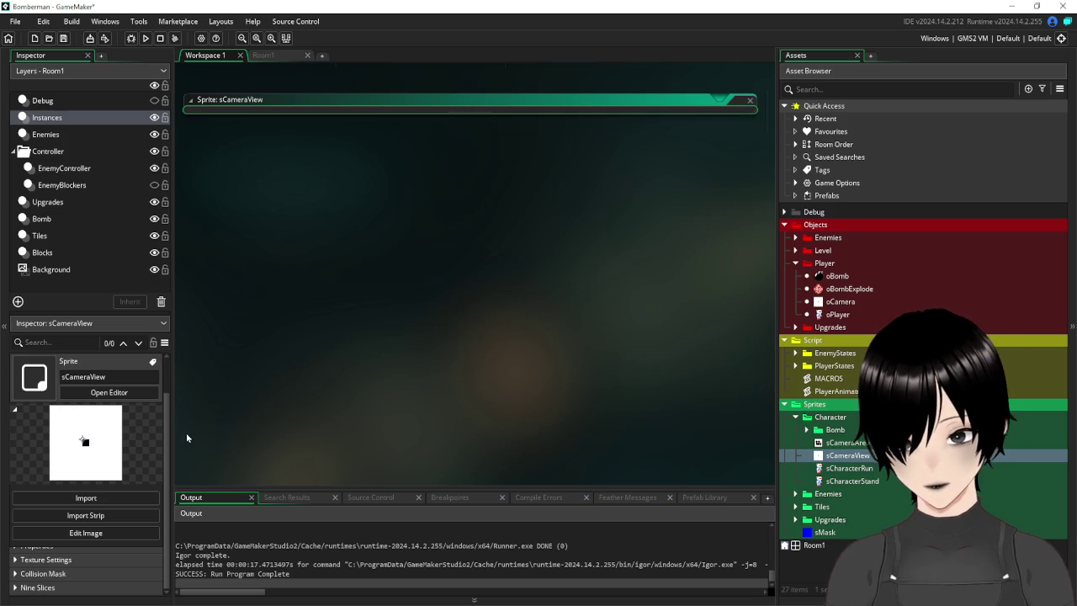
Review Room1's Viewport 0 settings, then run the game to test the camera.
{"action": "left_click", "coordinate": [284, 59]}
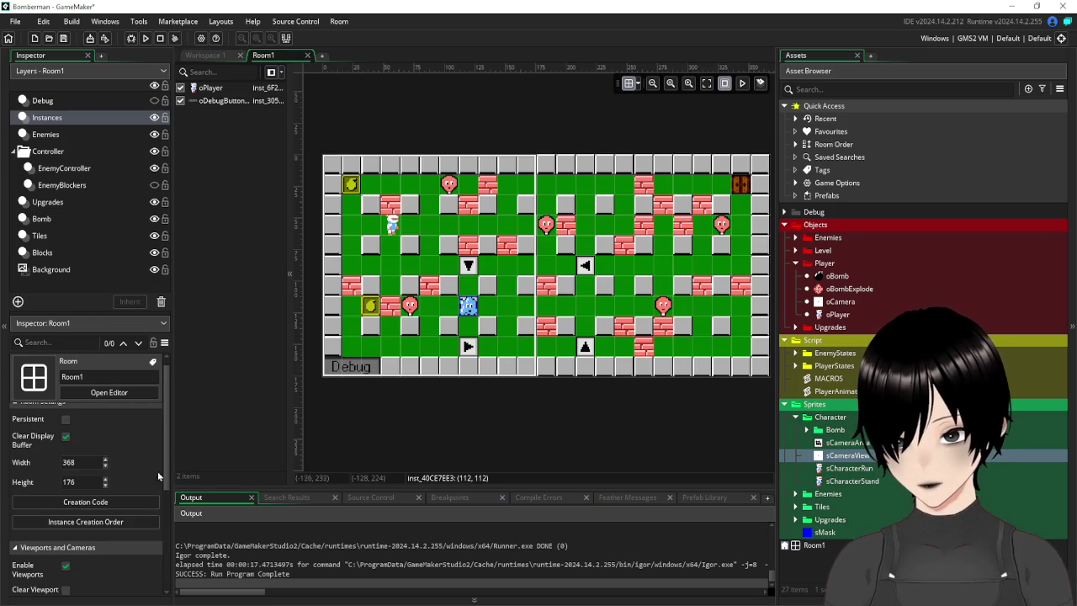
{"action": "scroll", "coordinate": [89, 487], "scroll_direction": "down", "scroll_amount": 5}
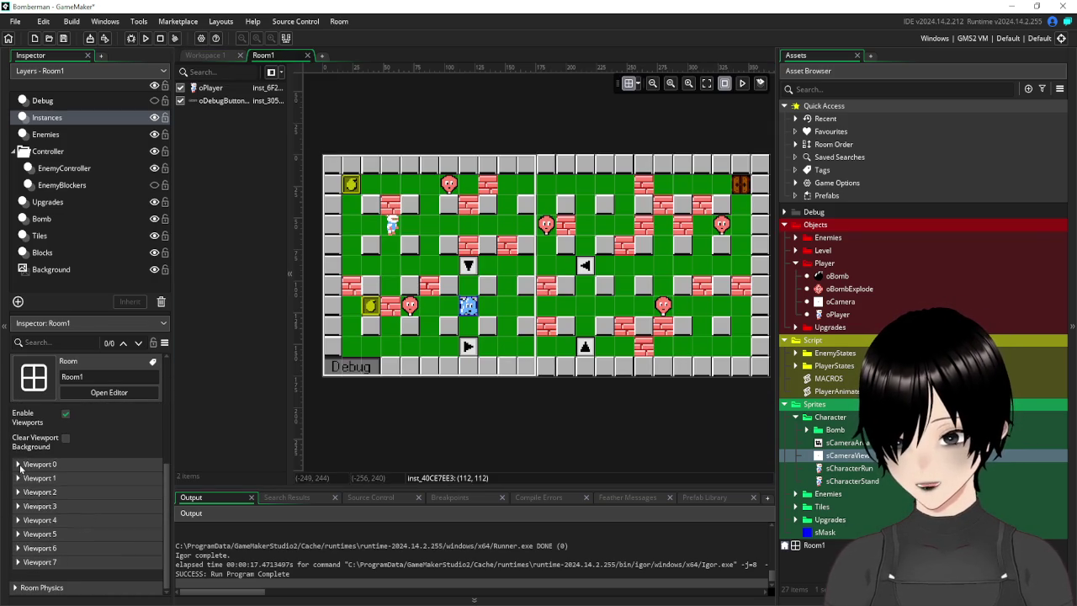
{"action": "left_click", "coordinate": [19, 465]}
{"action": "scroll", "coordinate": [86, 547], "scroll_direction": "down", "scroll_amount": 2}
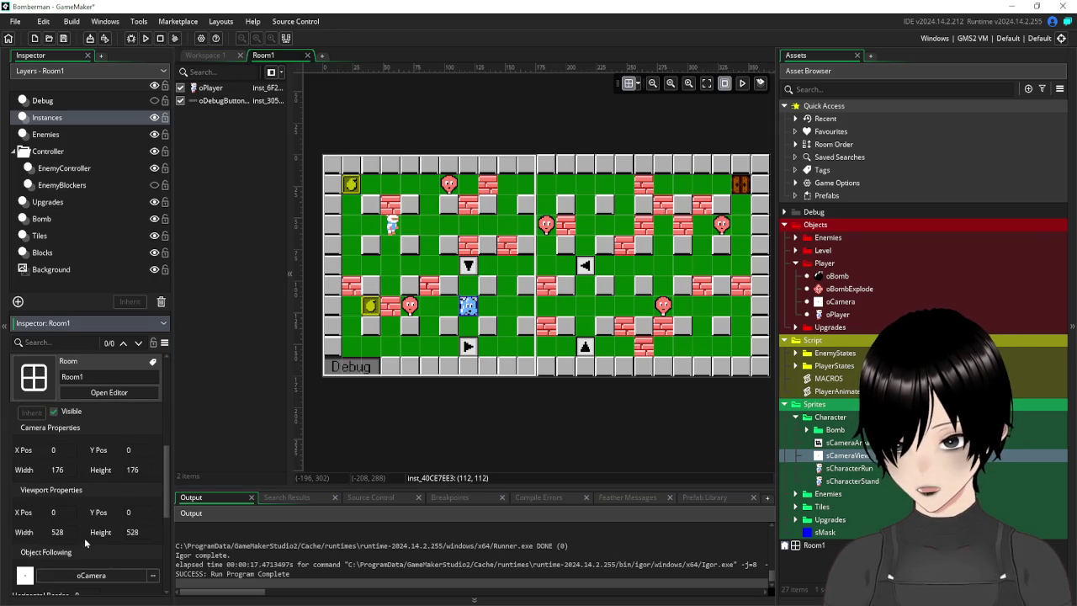
{"action": "scroll", "coordinate": [85, 544], "scroll_direction": "down", "scroll_amount": 2}
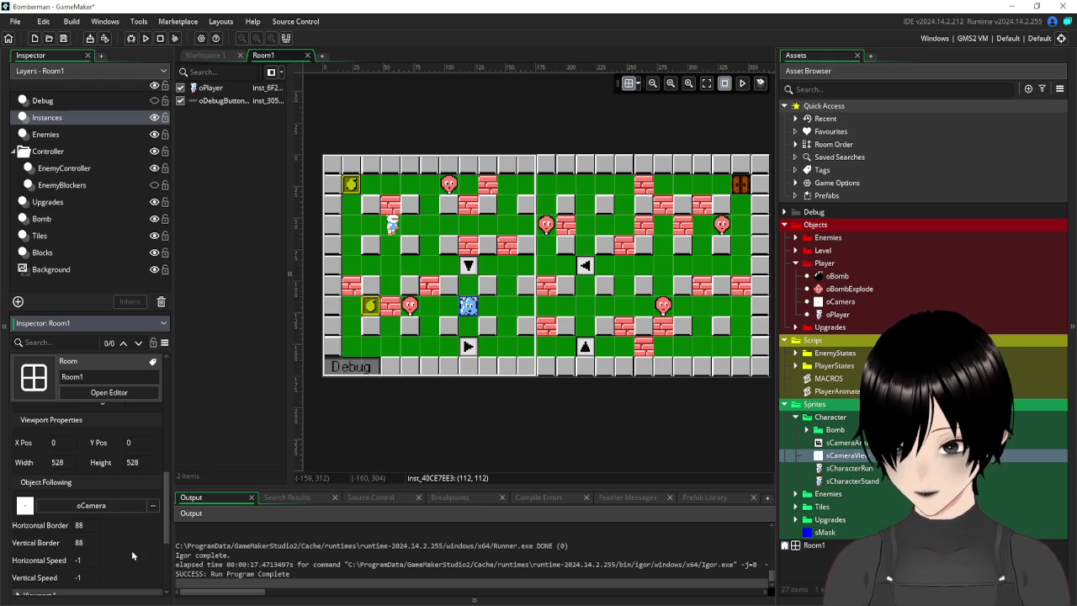
{"action": "left_click", "coordinate": [145, 38]}
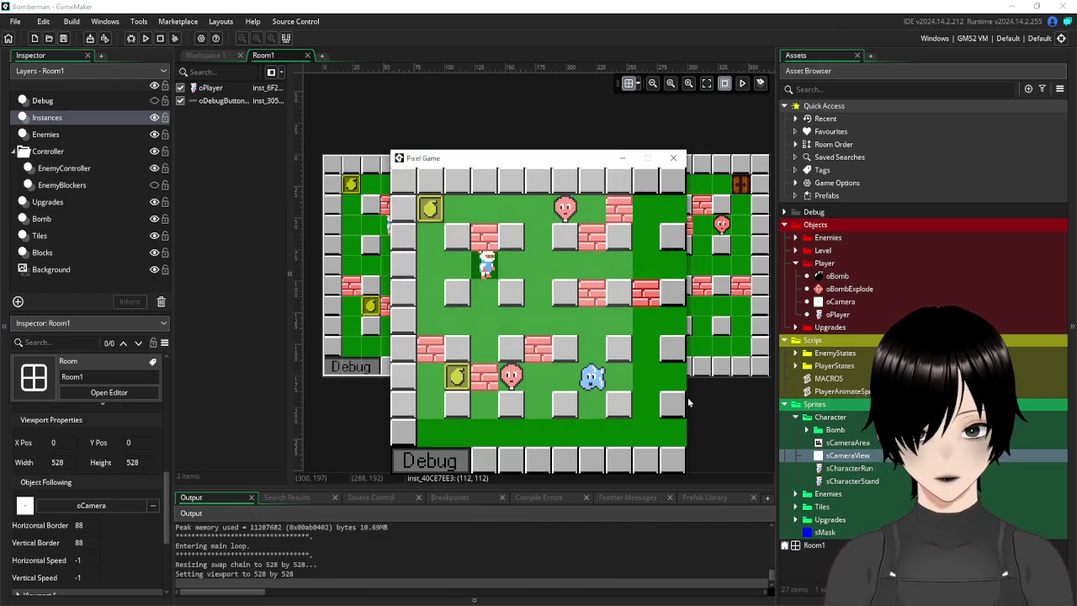
{"action": "key", "text": "Right"}
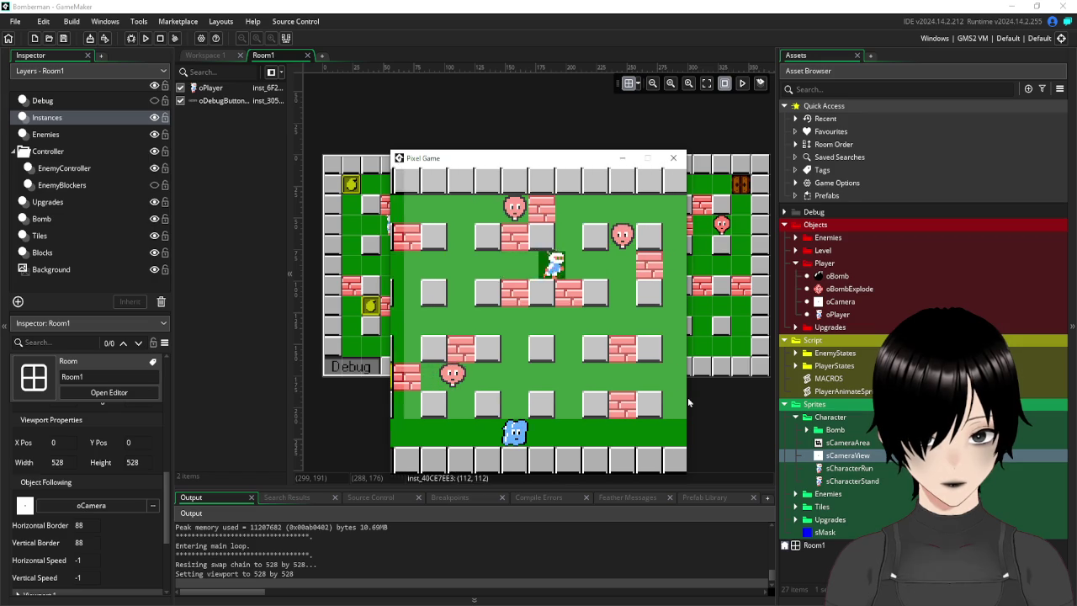
{"action": "key", "text": "Left"}
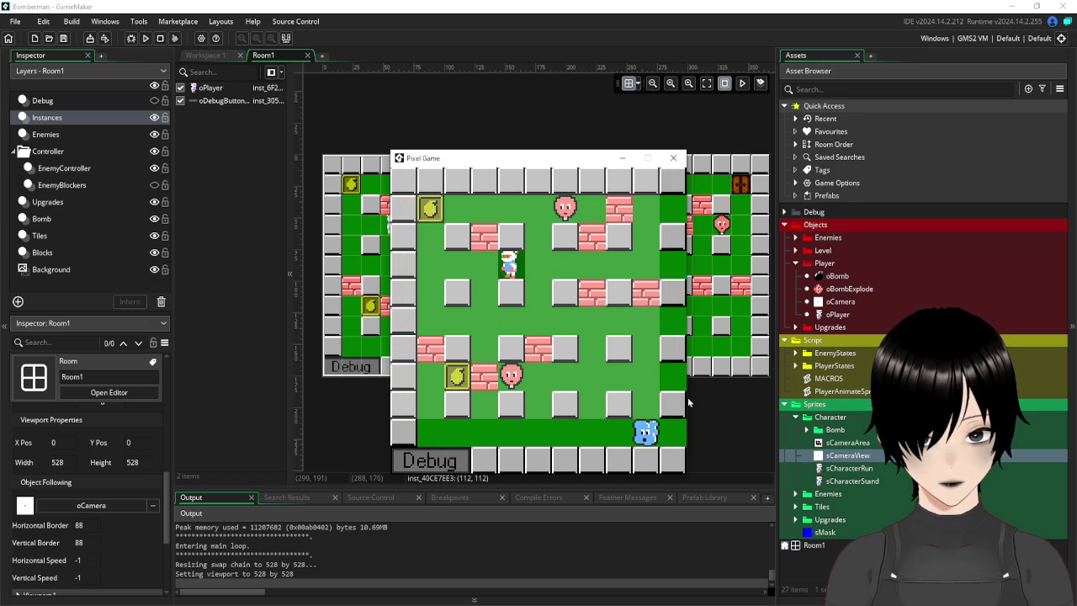
{"action": "key", "text": "Right"}
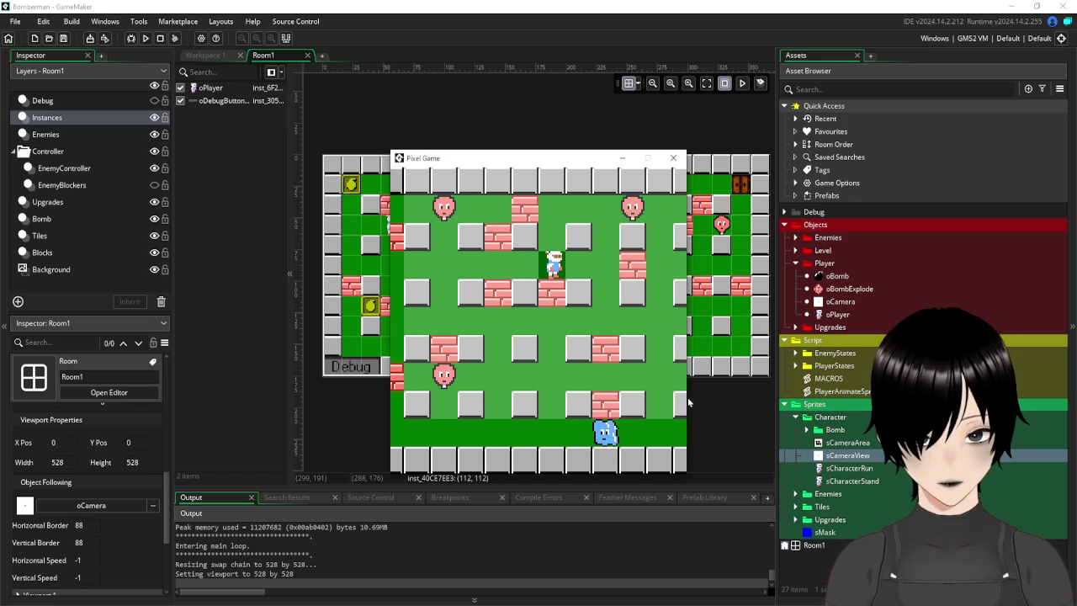
{"action": "key", "text": "Left"}
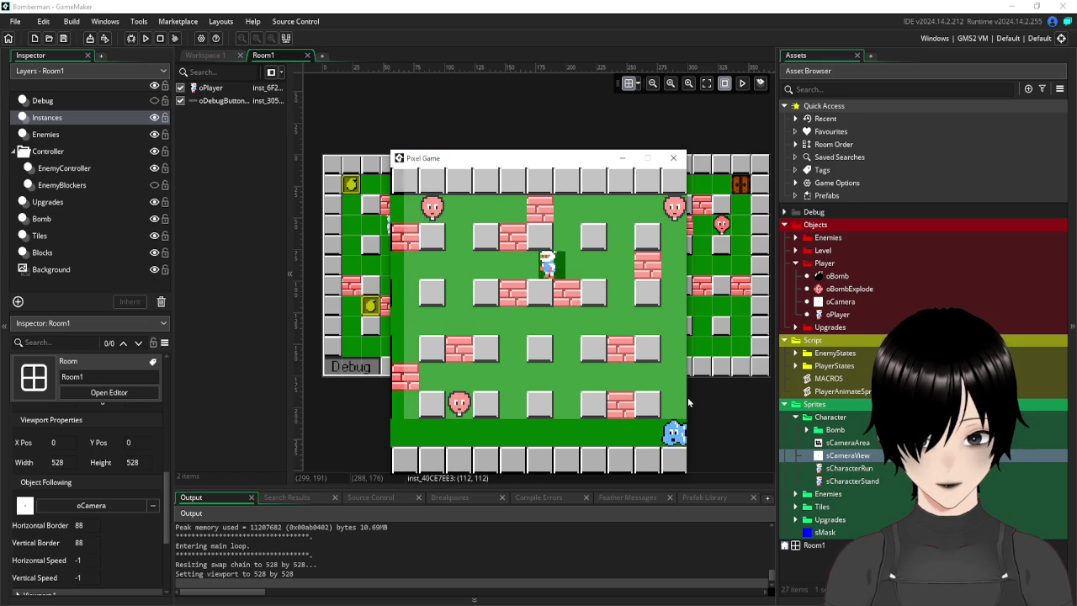
{"action": "key", "text": "Right"}
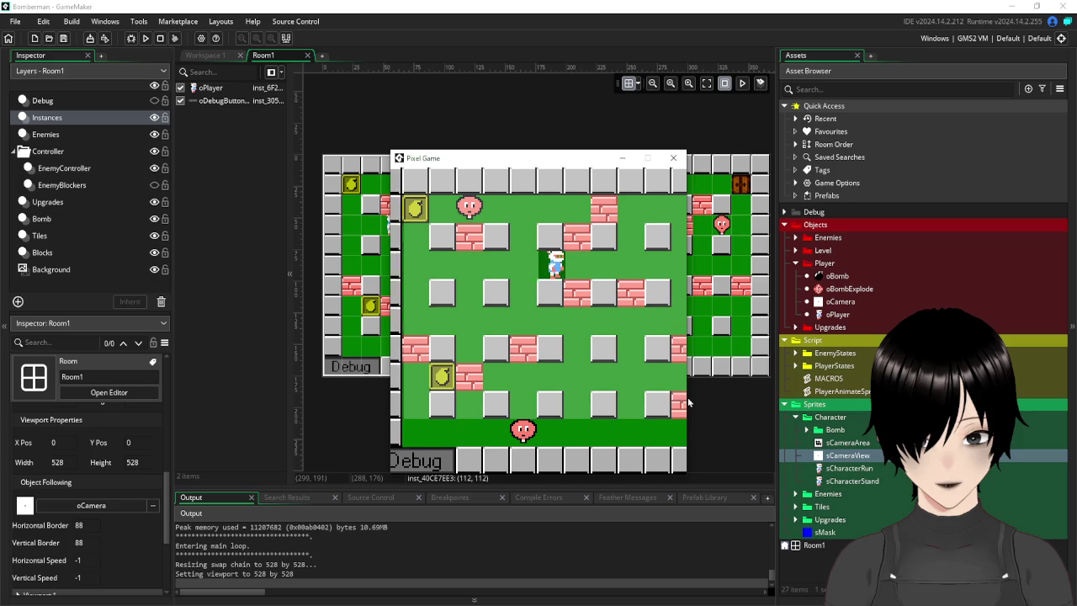
{"action": "key", "text": "Left"}
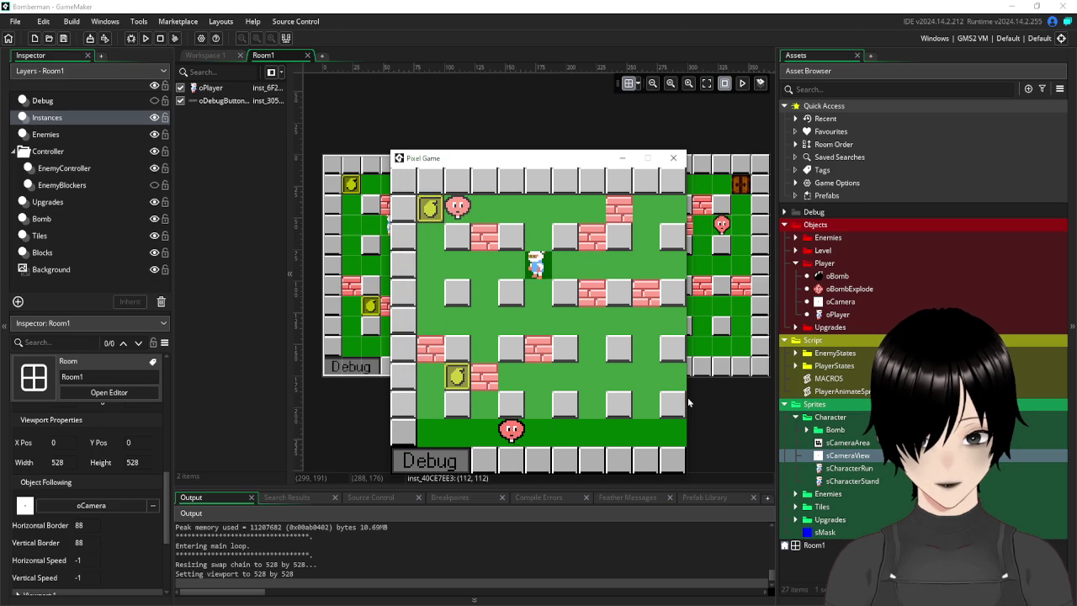
{"action": "key", "text": "Down"}
{"action": "key", "text": "Left"}
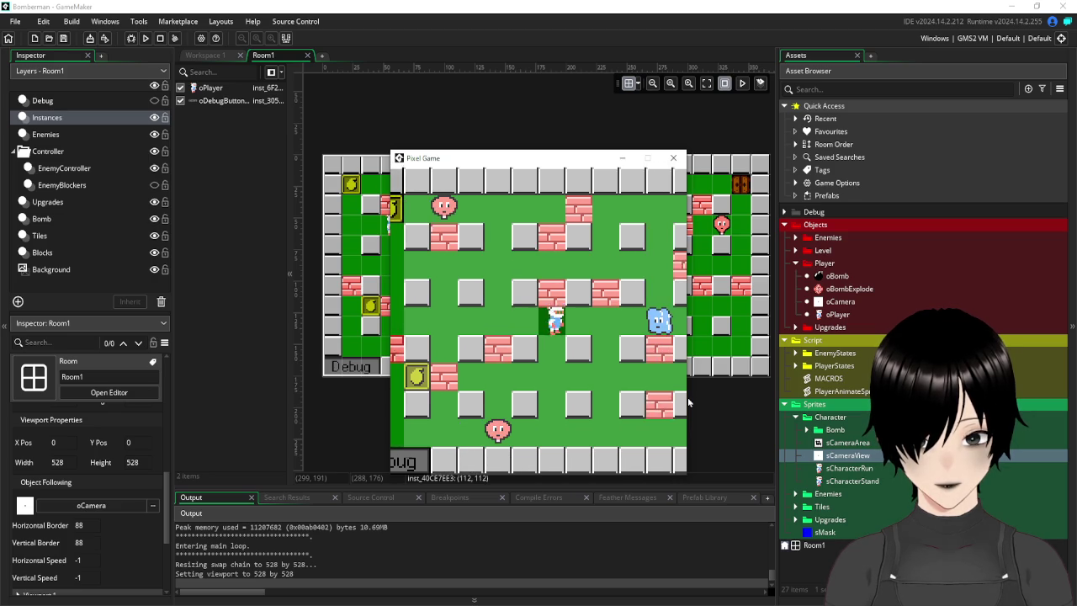
{"action": "key", "text": "Left"}
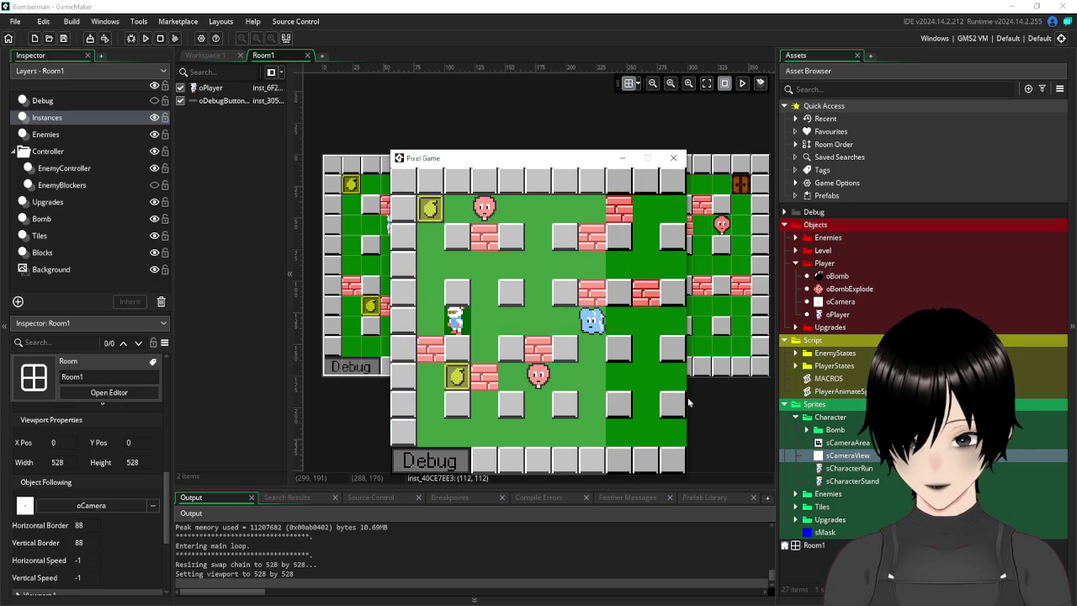
{"action": "key", "text": "Right"}
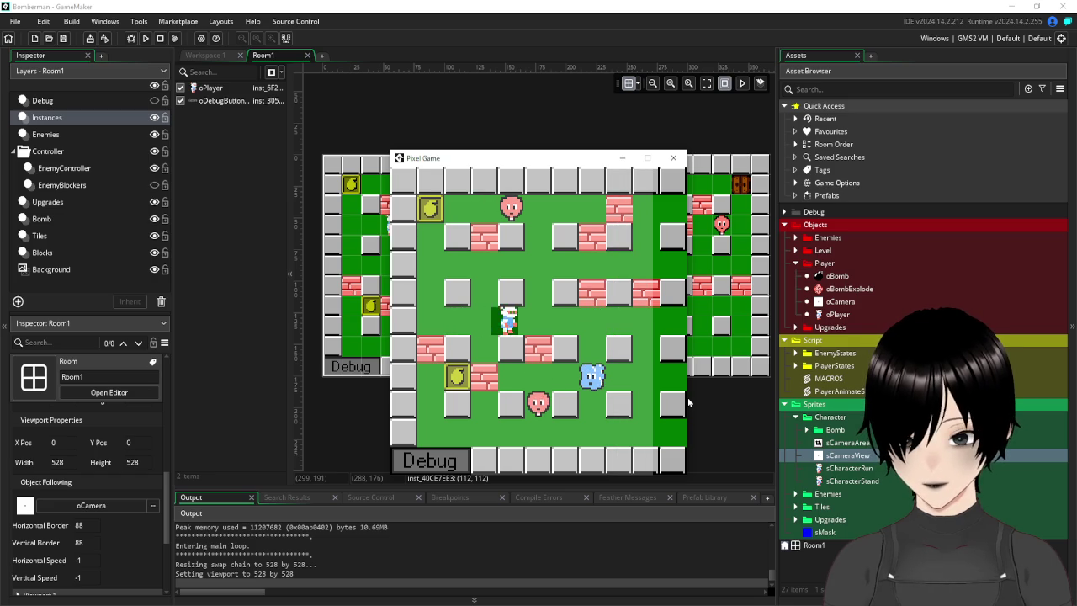
{"action": "key", "text": "Left"}
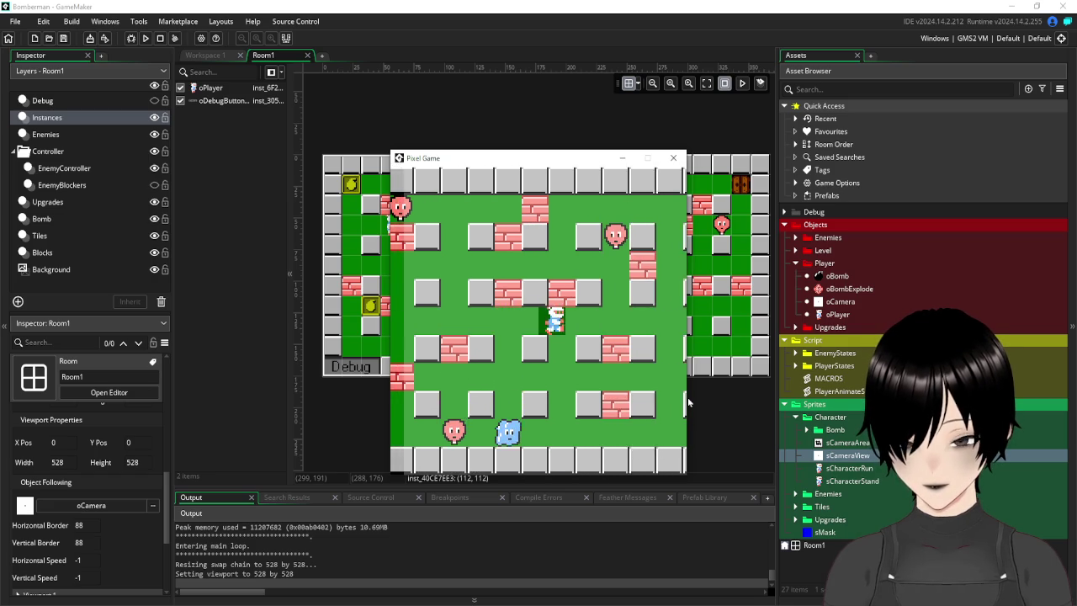
{"action": "key", "text": "Left"}
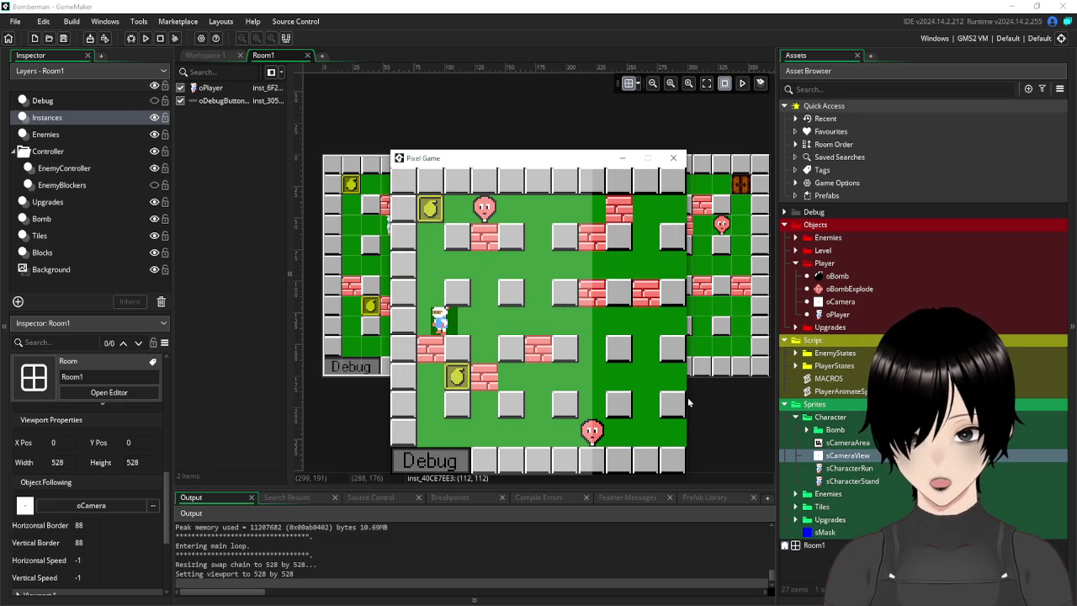
{"action": "key", "text": "Right"}
{"action": "key", "text": "Right"}
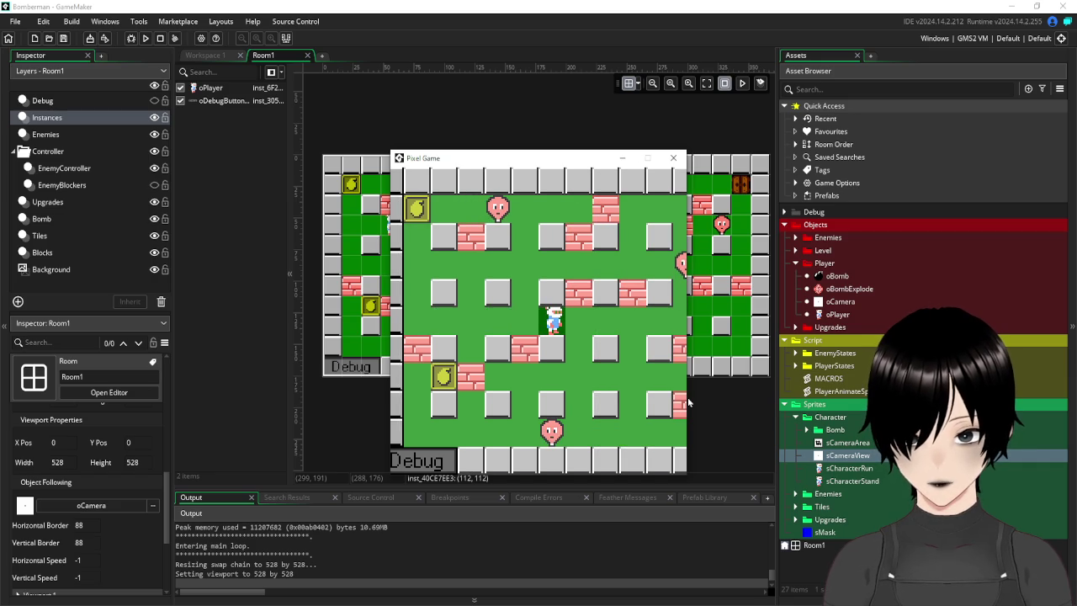
{"action": "key", "text": "Right"}
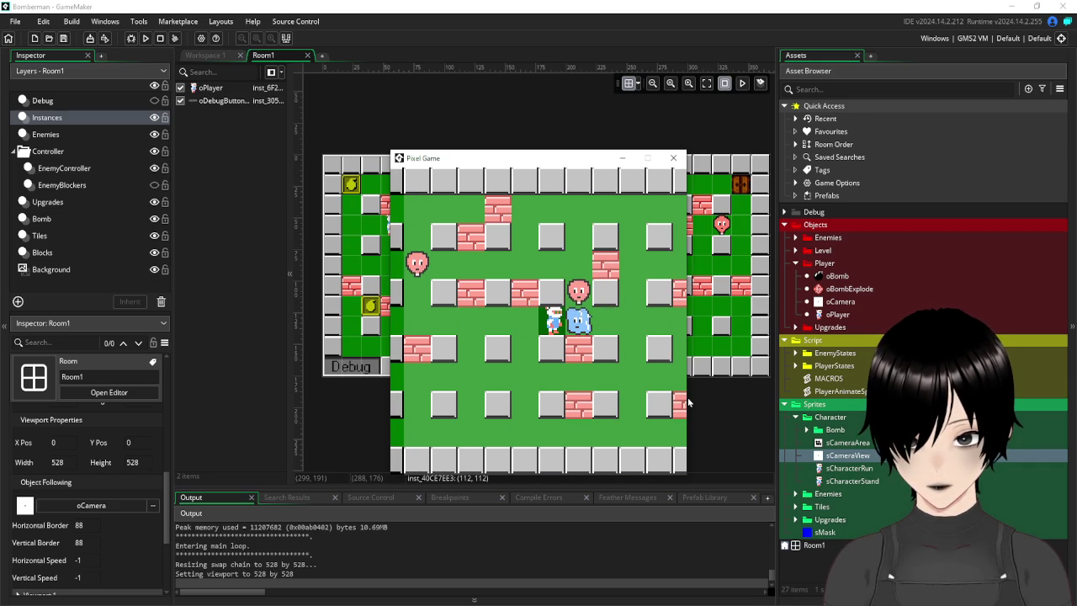
{"action": "key", "text": "Left"}
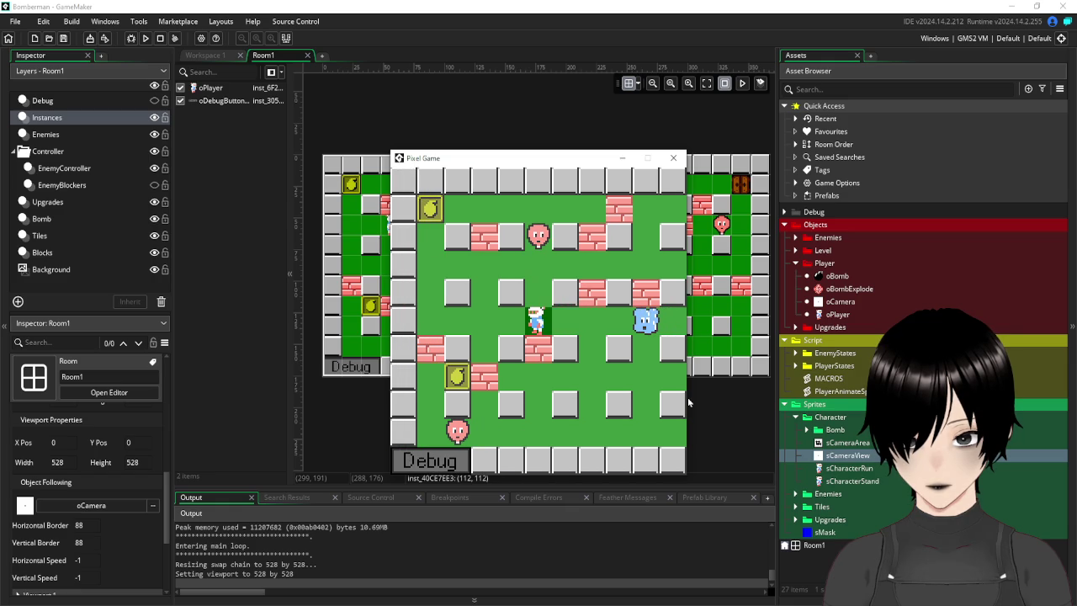
{"action": "key", "text": "Left"}
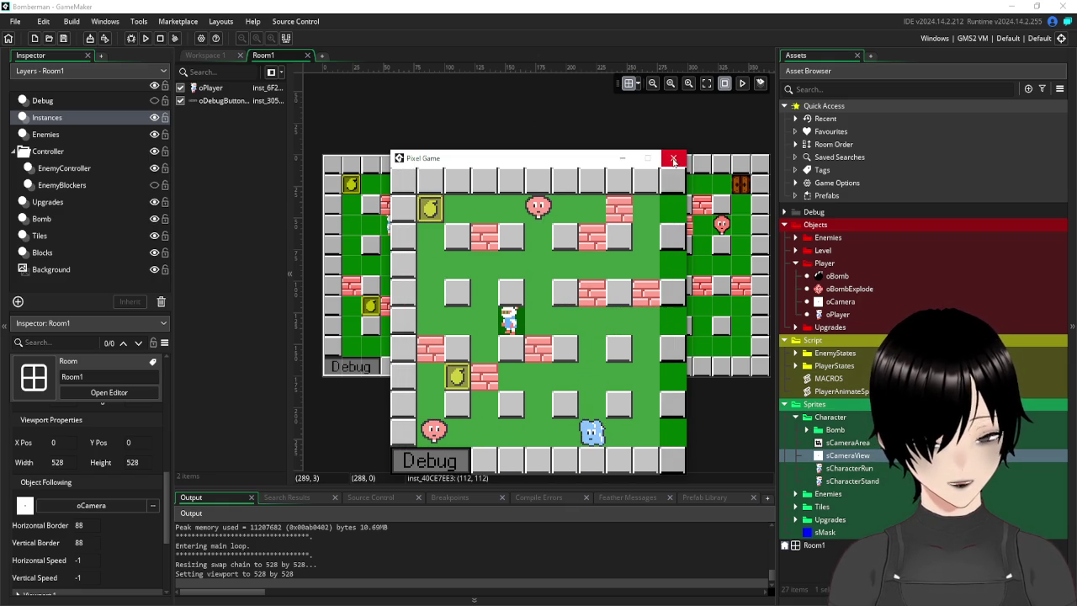
{"action": "left_click", "coordinate": [673, 158]}
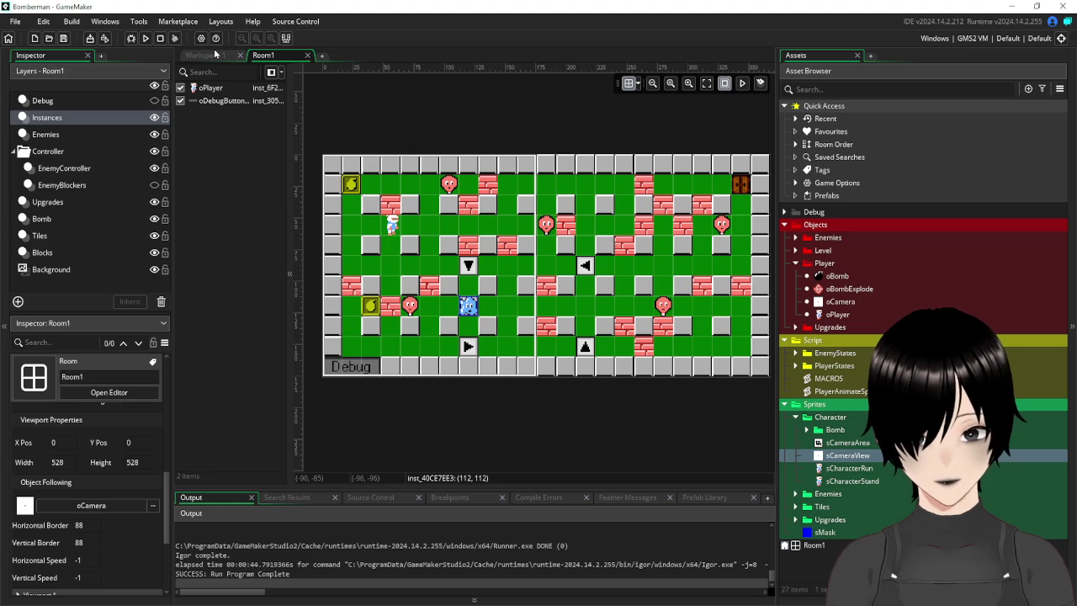
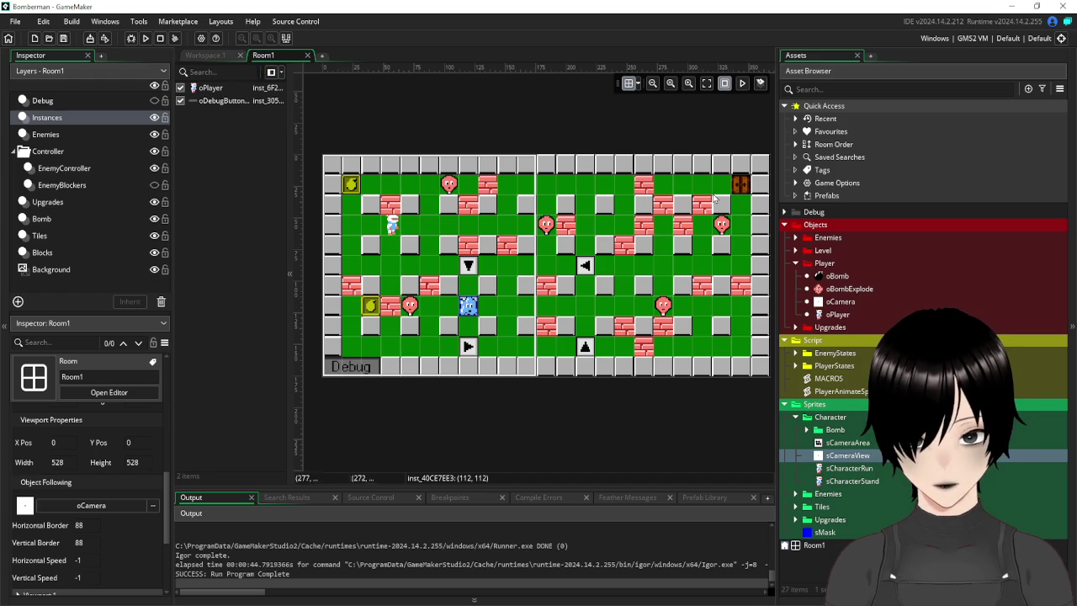
Delete the instance_create_depth oCamera line from oPlayer's Create event, then return to Room1.
{"action": "left_click", "coordinate": [219, 53]}
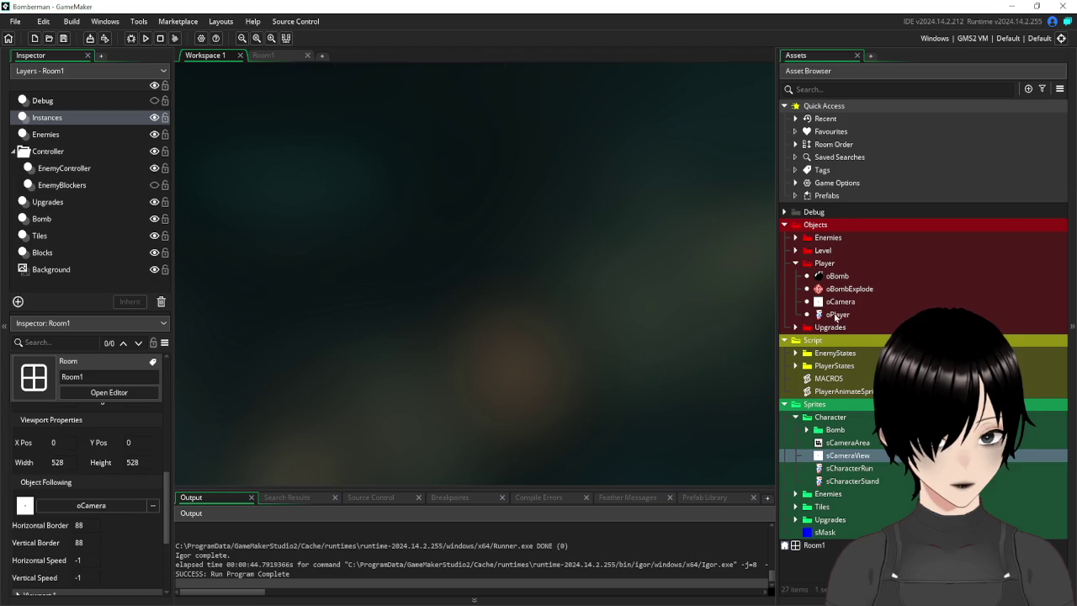
{"action": "double_click", "coordinate": [837, 313]}
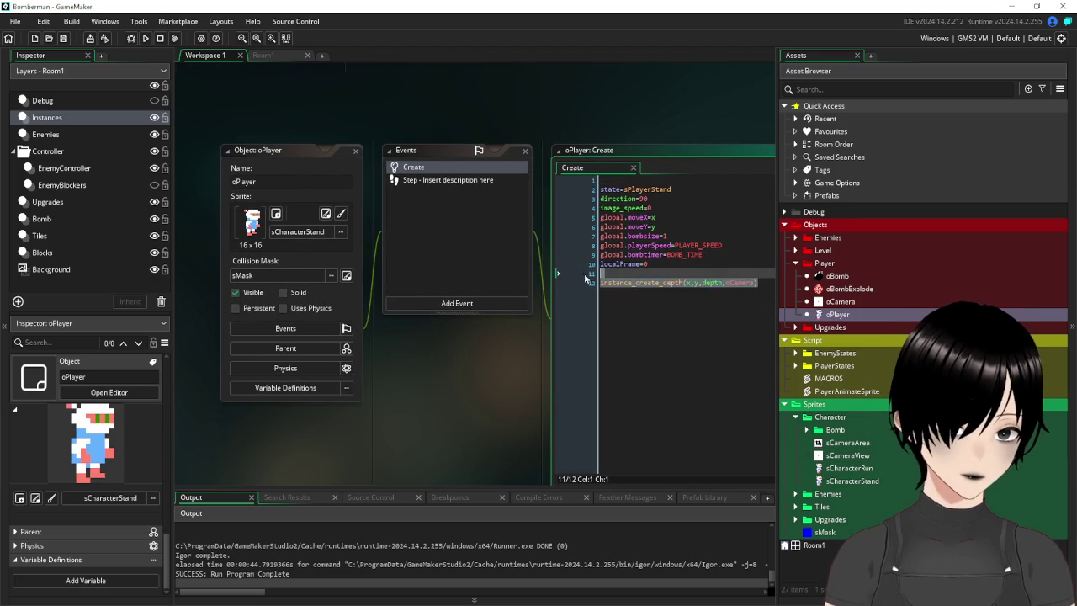
{"action": "left_click_drag", "start_coordinate": [760, 283], "coordinate": [570, 288]}
{"action": "key", "text": "BackSpace"}
{"action": "key", "text": "BackSpace"}
{"action": "key", "text": "BackSpace"}
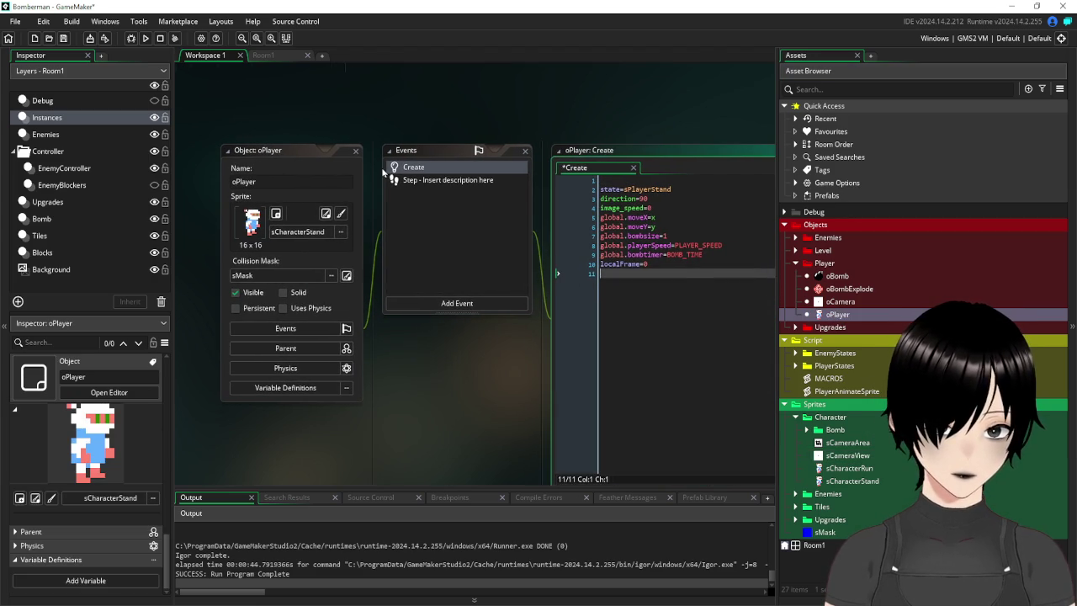
{"action": "left_click", "coordinate": [293, 55]}
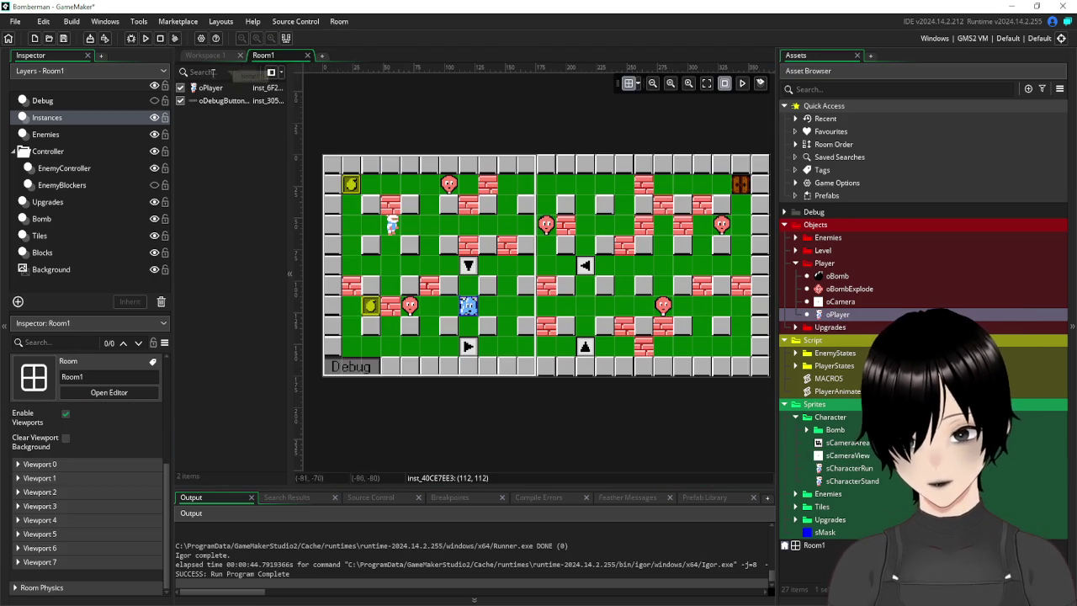
Add a new instance layer named Camera to Room1.
{"action": "left_click", "coordinate": [17, 302]}
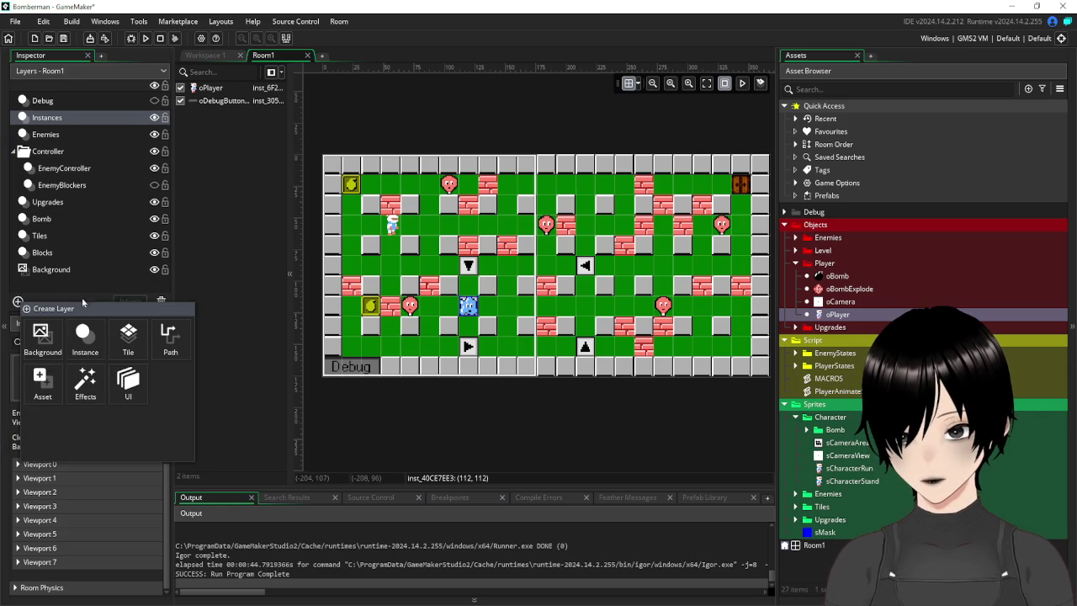
{"action": "left_click", "coordinate": [93, 339]}
{"action": "type", "text": "Camera"}
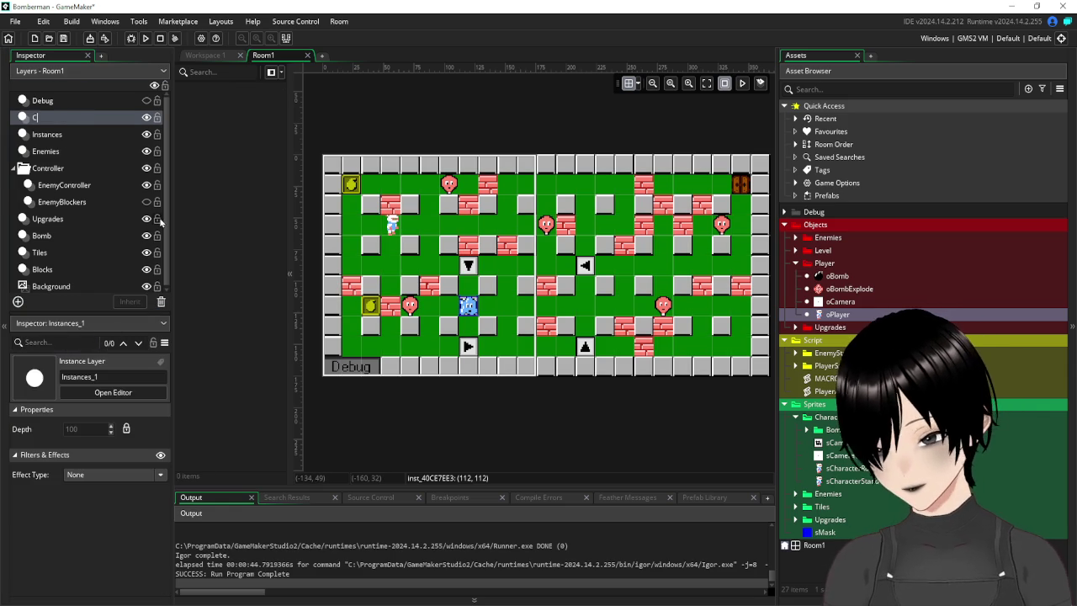
{"action": "key", "text": "Return"}
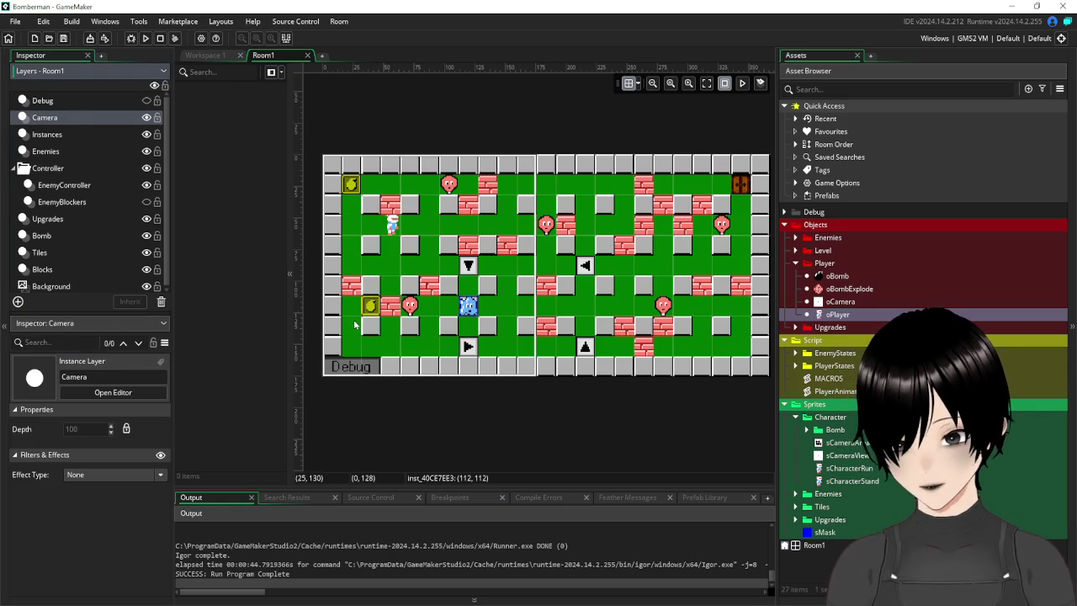
Set the room grid to 16×16 and place an oCamera instance at the room's top-left corner.
{"action": "left_click", "coordinate": [841, 301]}
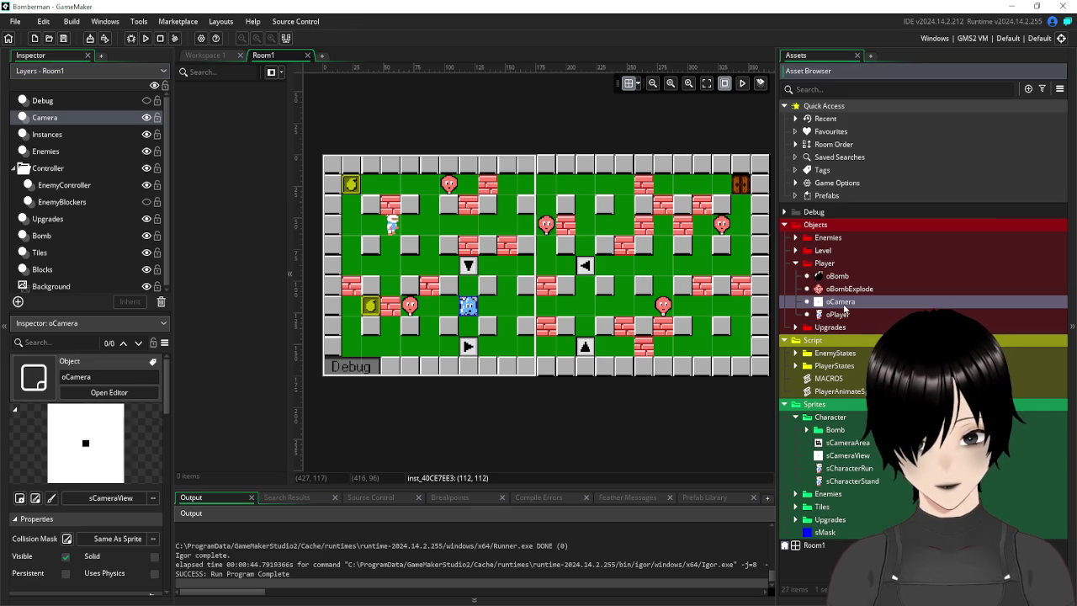
{"action": "mouse_move", "coordinate": [850, 304]}
{"action": "left_mouse_down"}
{"action": "mouse_move", "coordinate": [521, 283]}
{"action": "mouse_move", "coordinate": [482, 267]}
{"action": "mouse_move", "coordinate": [468, 243]}
{"action": "mouse_move", "coordinate": [467, 302]}
{"action": "mouse_move", "coordinate": [433, 303]}
{"action": "left_mouse_up"}
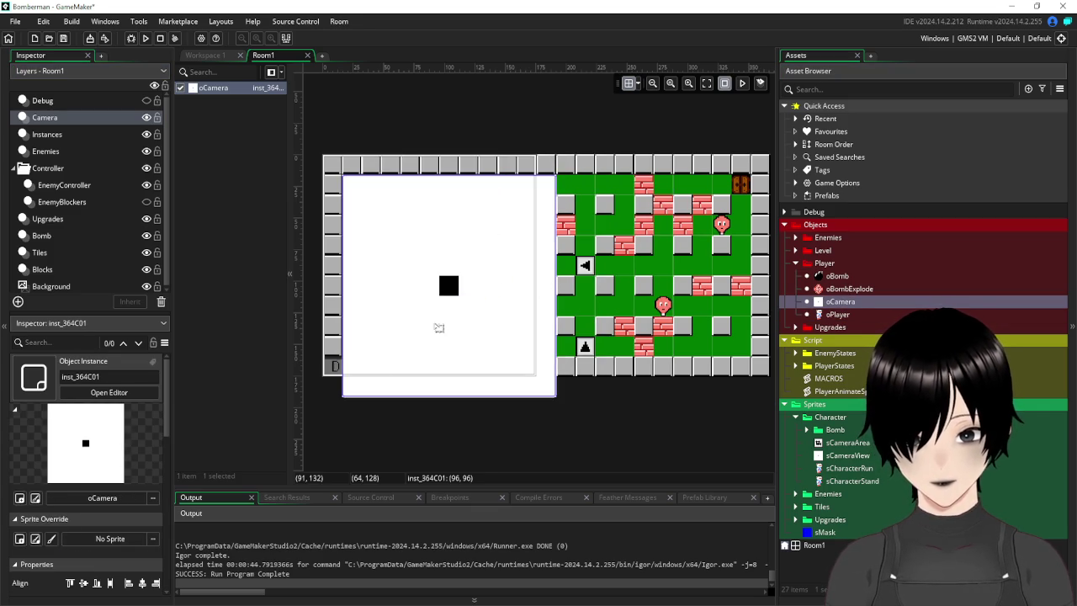
{"action": "key", "text": "ctrl+z"}
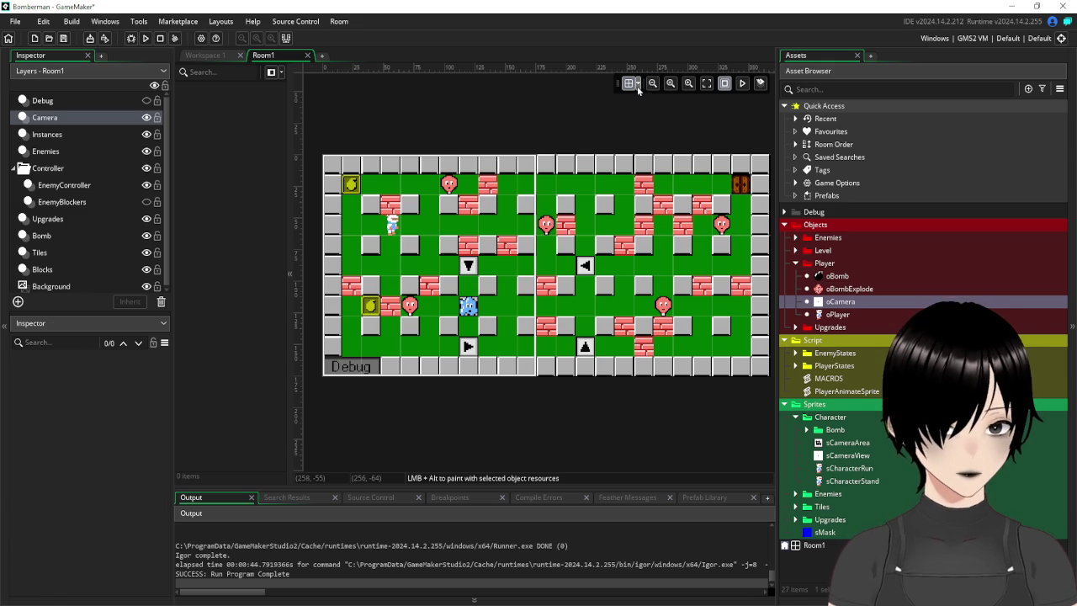
{"action": "left_click", "coordinate": [638, 86]}
{"action": "double_click", "coordinate": [668, 140]}
{"action": "type", "text": "1616"}
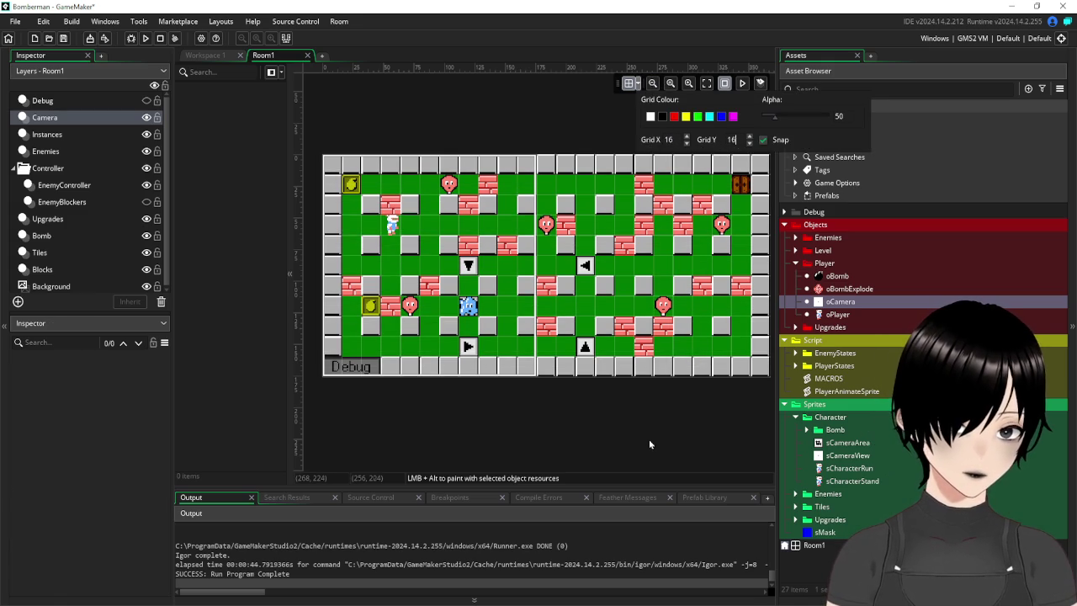
{"action": "key", "text": "Return"}
{"action": "mouse_move", "coordinate": [872, 303]}
{"action": "left_mouse_down"}
{"action": "mouse_move", "coordinate": [418, 315]}
{"action": "mouse_move", "coordinate": [385, 264]}
{"action": "mouse_move", "coordinate": [426, 283]}
{"action": "mouse_move", "coordinate": [438, 266]}
{"action": "mouse_move", "coordinate": [423, 266]}
{"action": "left_mouse_up"}
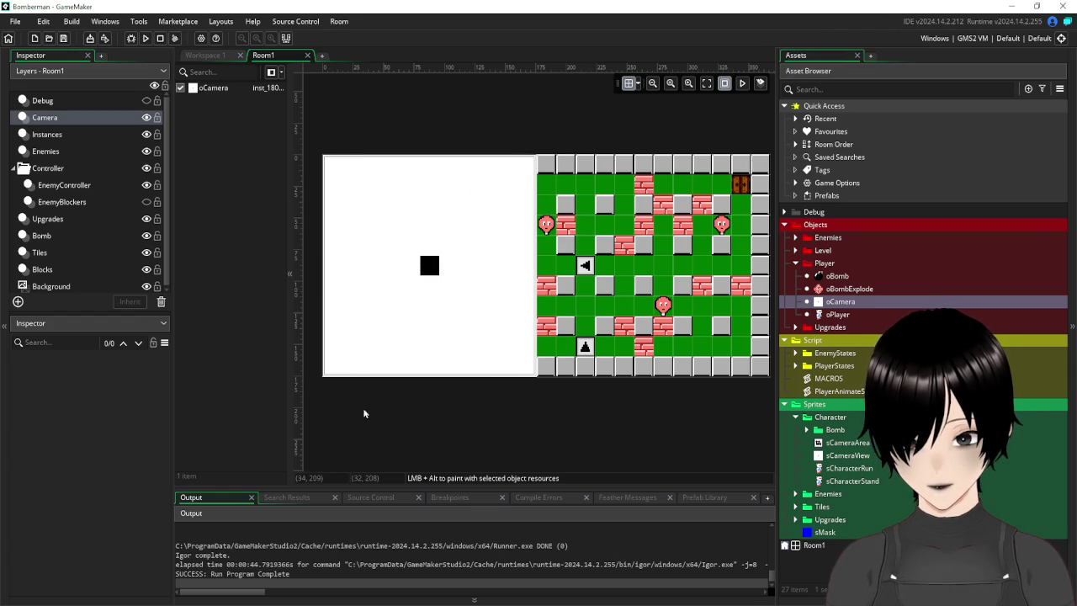
Hide the Camera layer and go back to Workspace 1 with the Player folder collapsed.
{"action": "left_click", "coordinate": [146, 118]}
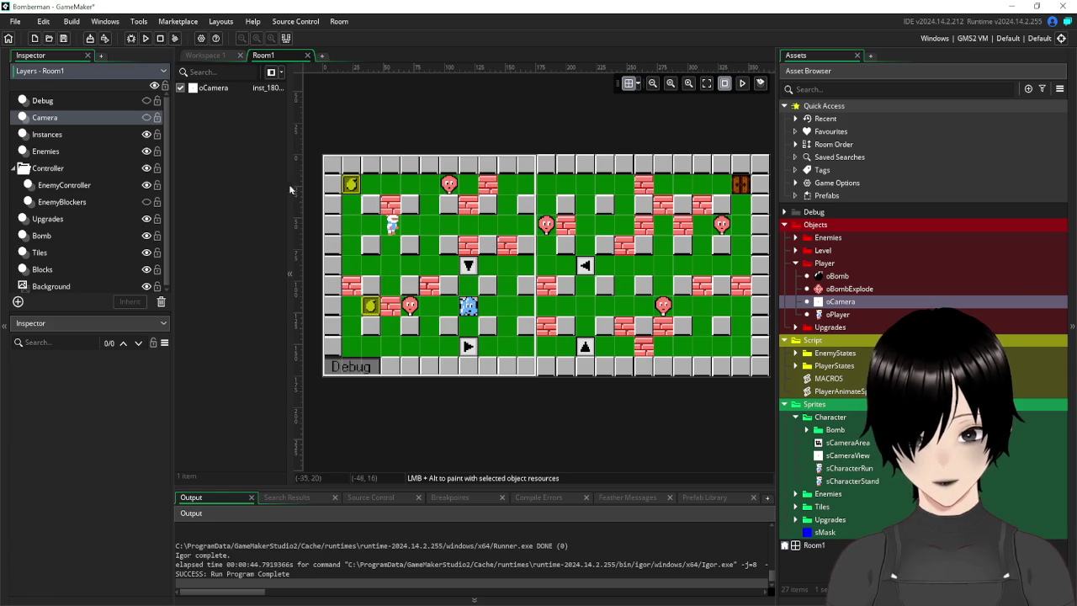
{"action": "left_click", "coordinate": [211, 61]}
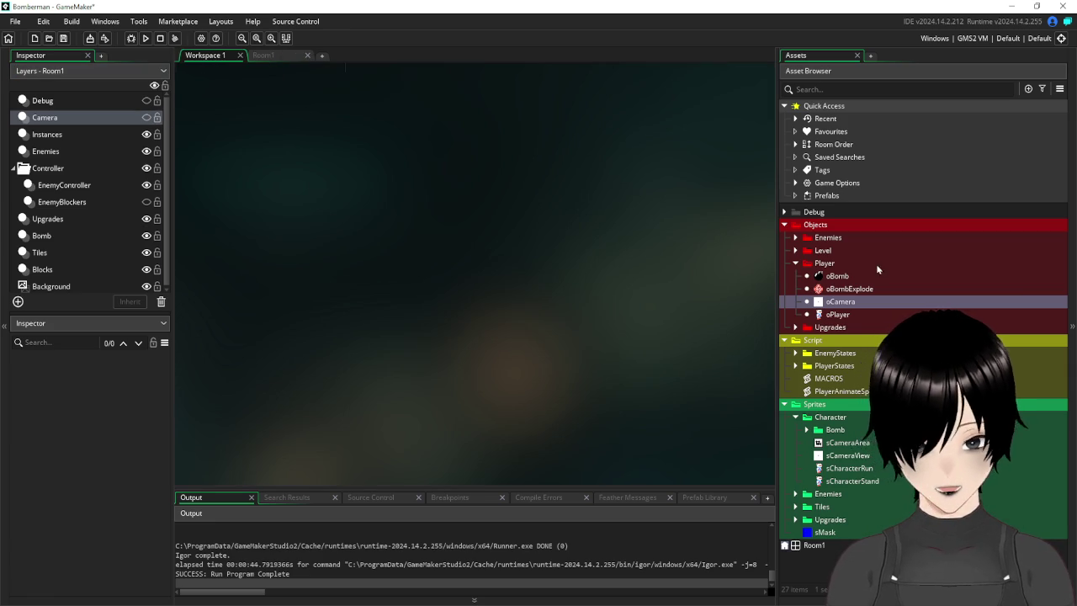
{"action": "left_click", "coordinate": [796, 263]}
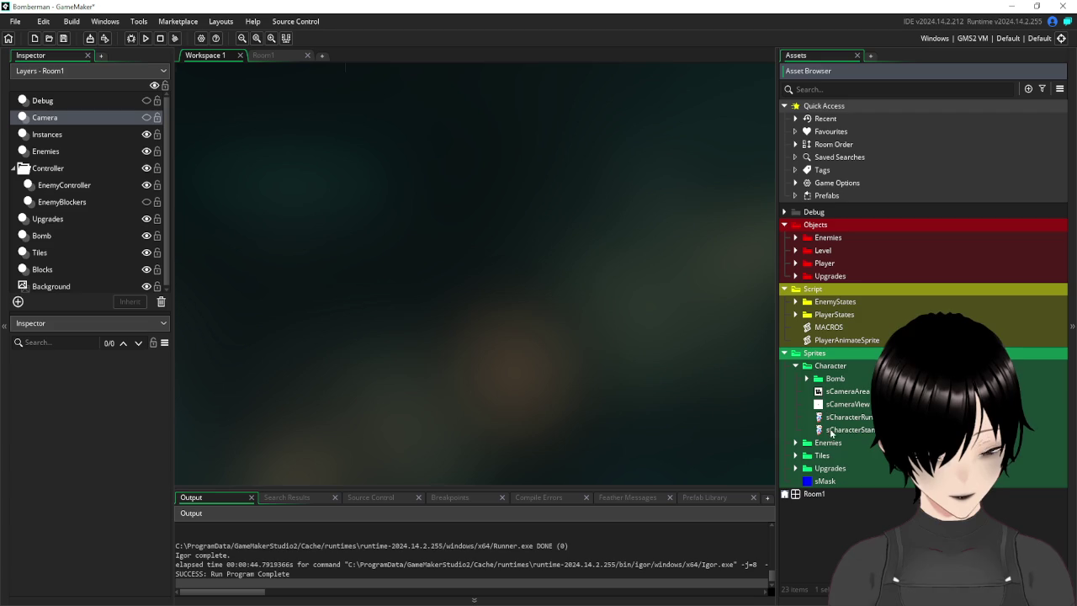
Create a Camera group inside the Player folder and move oCamera into it.
{"action": "left_click", "coordinate": [785, 289]}
{"action": "left_click", "coordinate": [783, 234]}
{"action": "left_click", "coordinate": [785, 232]}
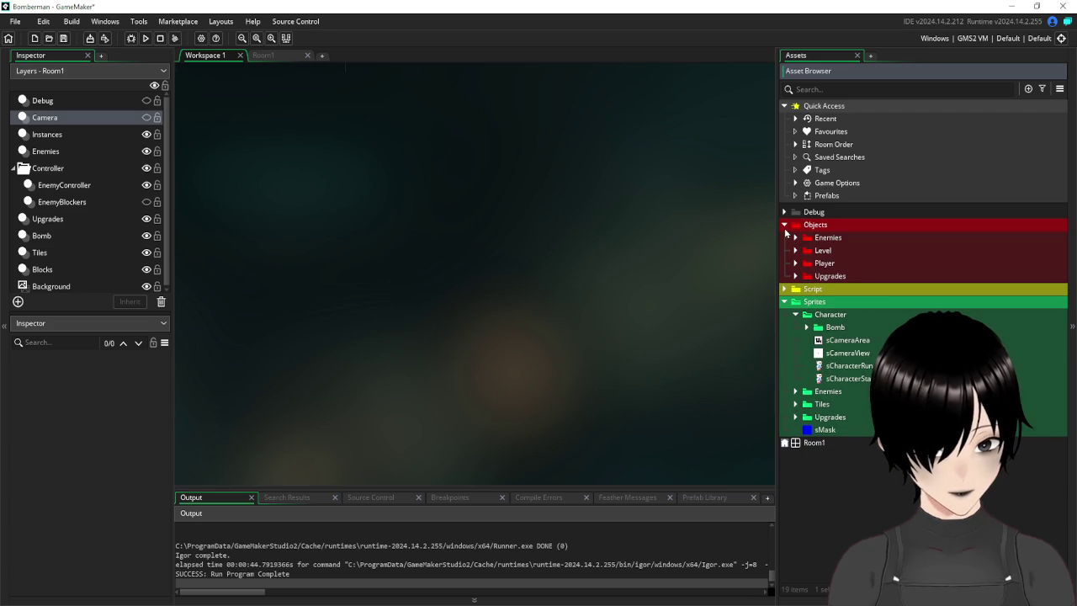
{"action": "left_click", "coordinate": [794, 263]}
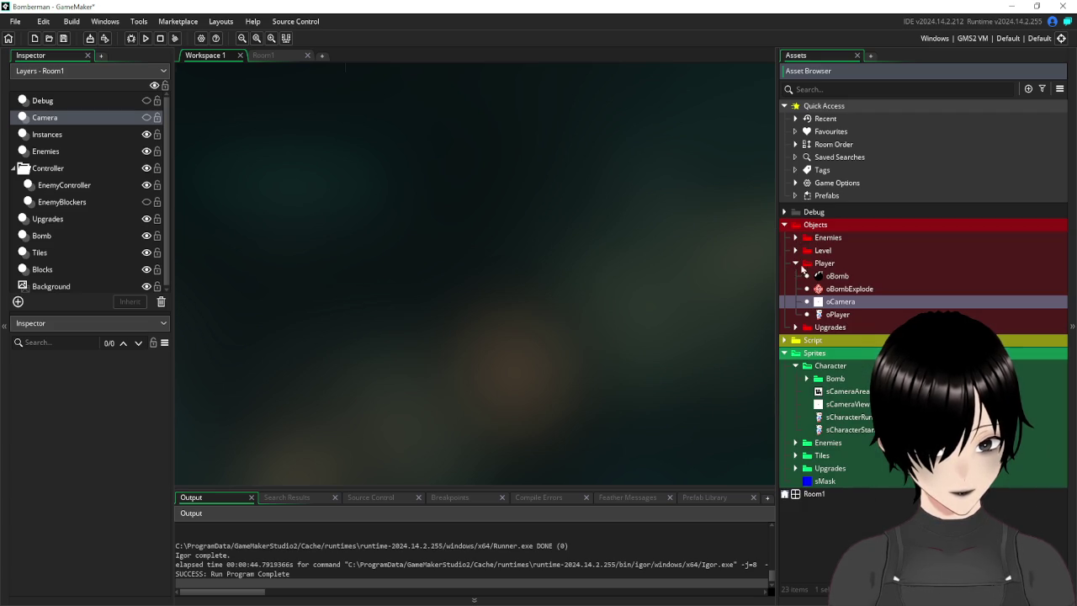
{"action": "right_click", "coordinate": [829, 266]}
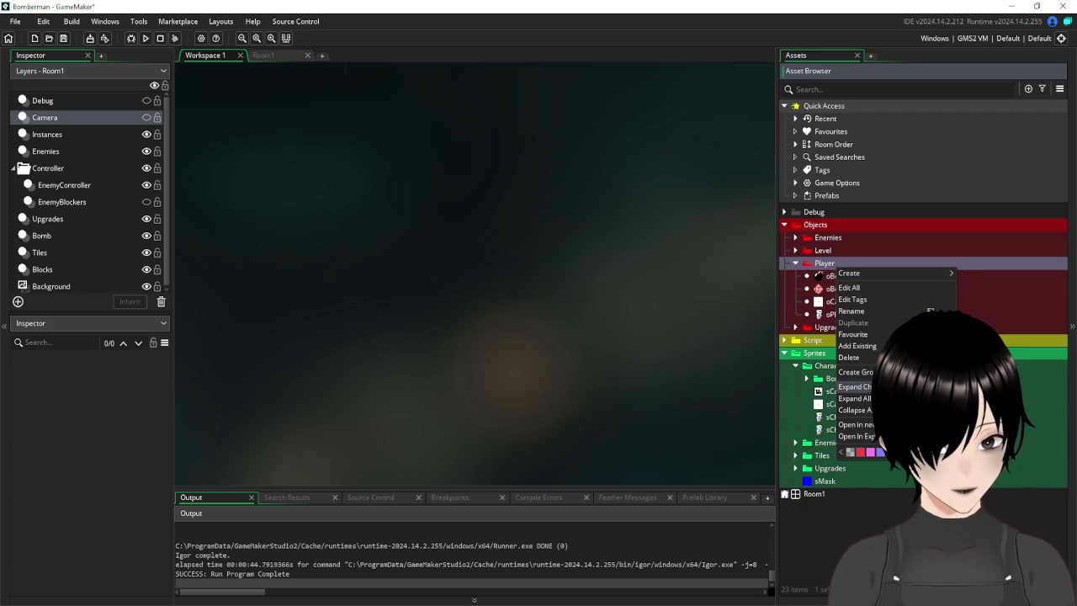
{"action": "left_click", "coordinate": [855, 372]}
{"action": "type", "text": "Camera"}
{"action": "key", "text": "Return"}
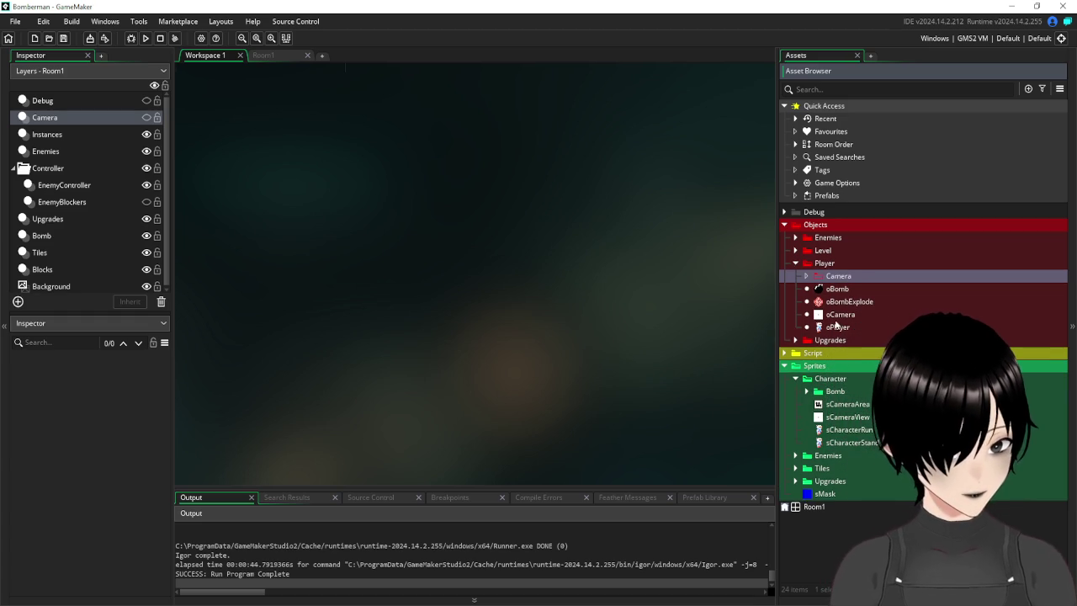
{"action": "left_click", "coordinate": [829, 316]}
{"action": "left_click_drag", "start_coordinate": [829, 318], "coordinate": [834, 276]}
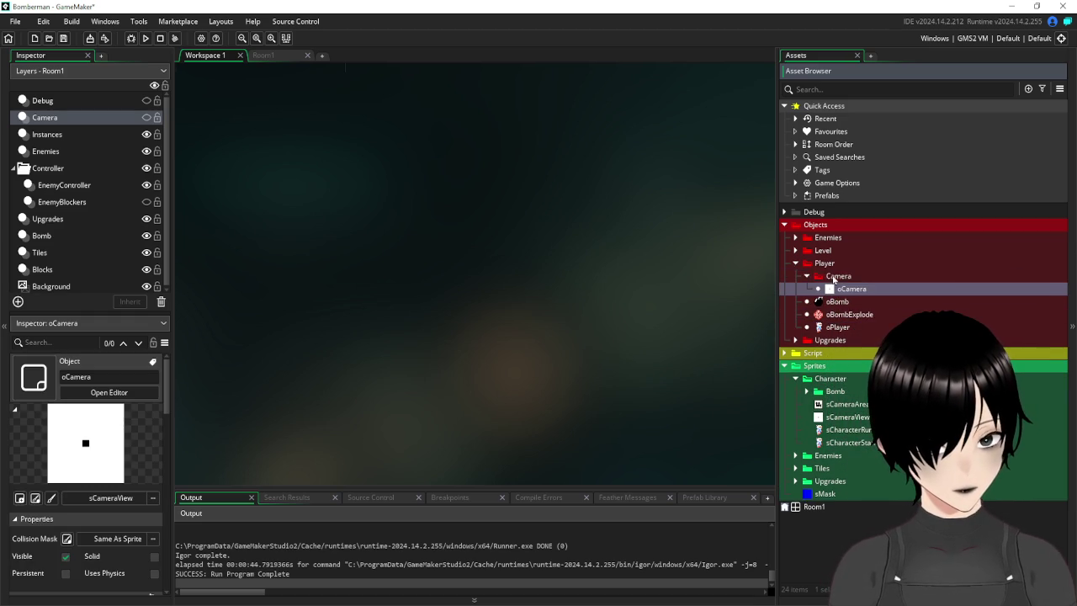
Create oCameraArea in the Camera group with sprite sCameraArea and Visible unchecked, then return to Room1.
{"action": "right_click", "coordinate": [834, 277]}
{"action": "mouse_move", "coordinate": [857, 286]}
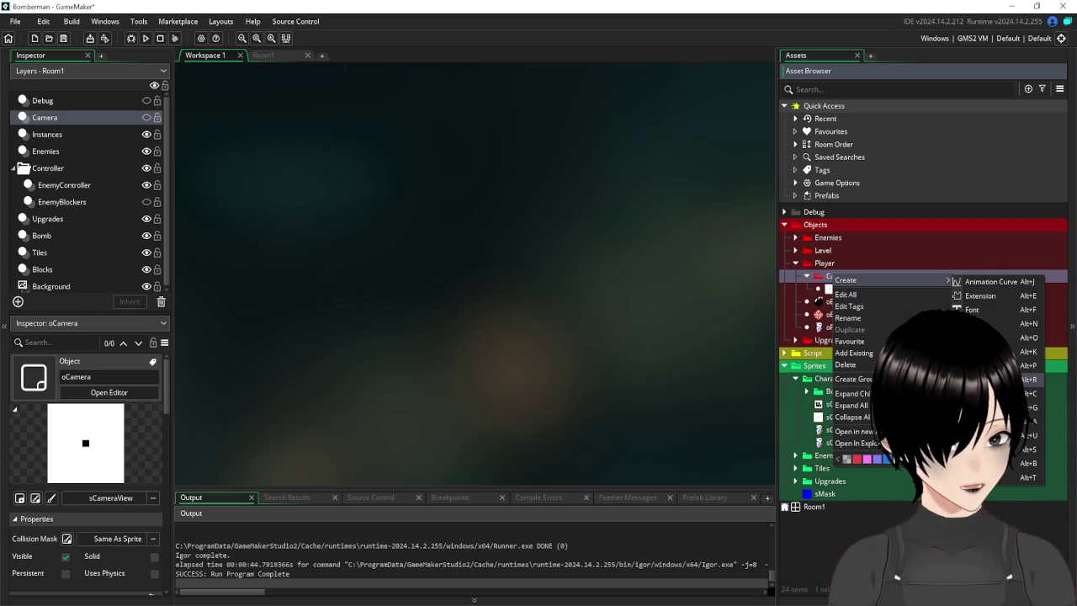
{"action": "left_click", "coordinate": [980, 337]}
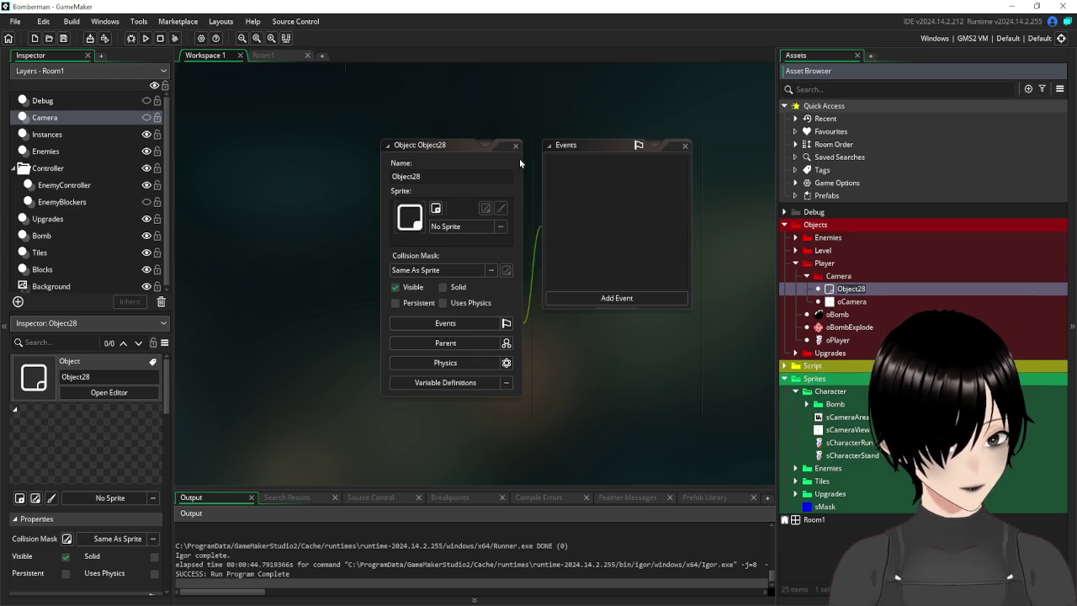
{"action": "type", "text": "oC"}
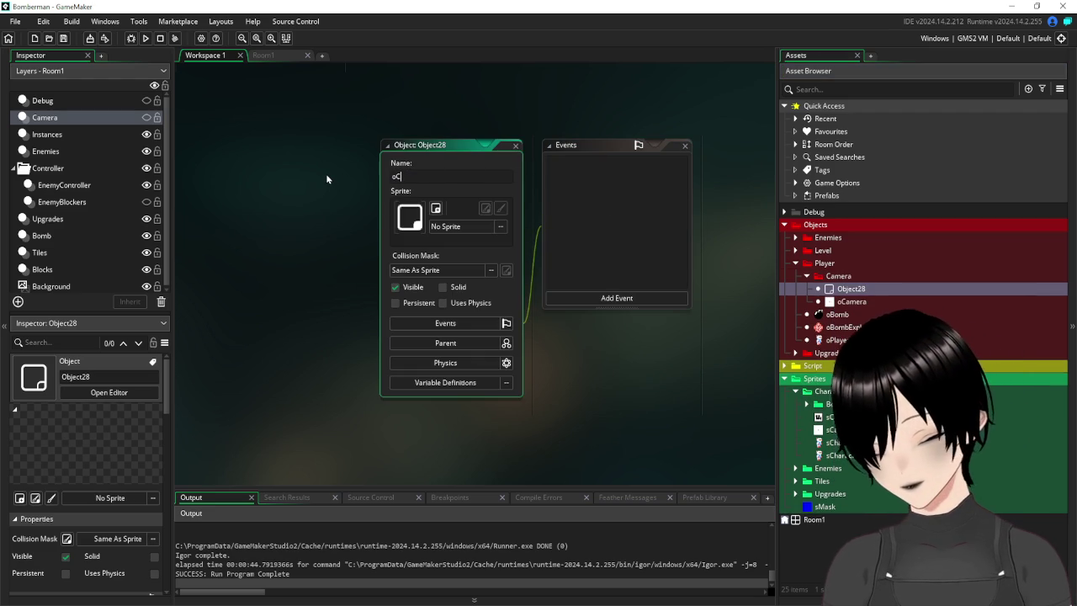
{"action": "type", "text": "ameraArea"}
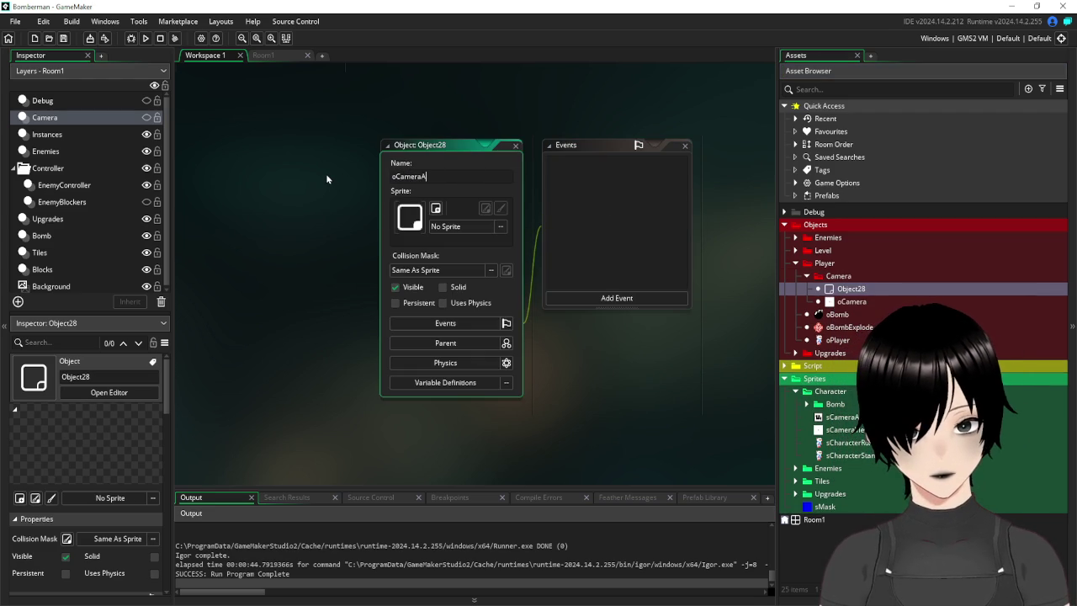
{"action": "left_click", "coordinate": [454, 226]}
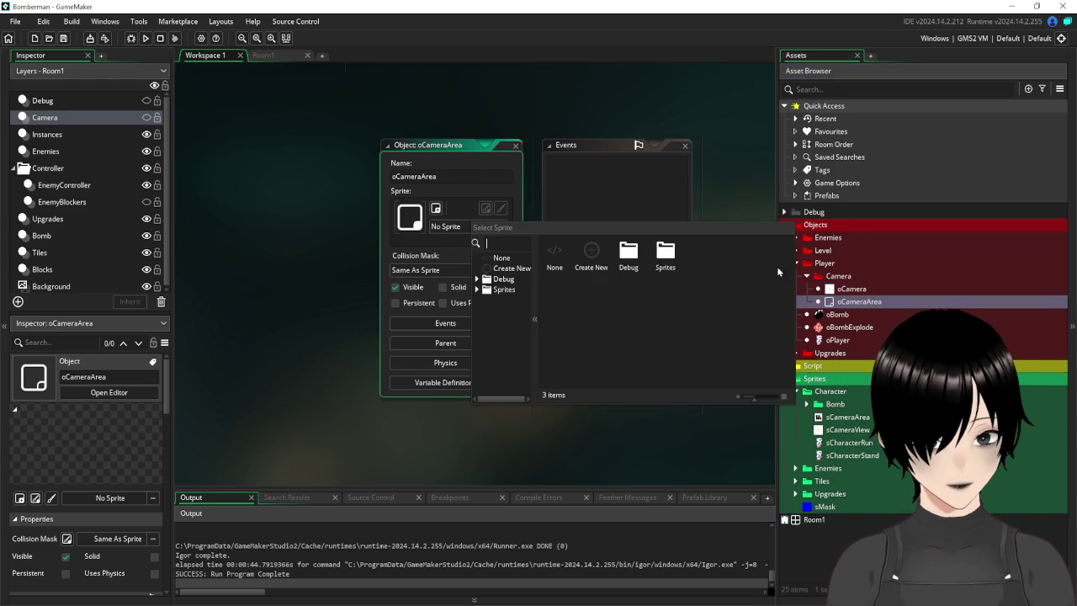
{"action": "double_click", "coordinate": [592, 252]}
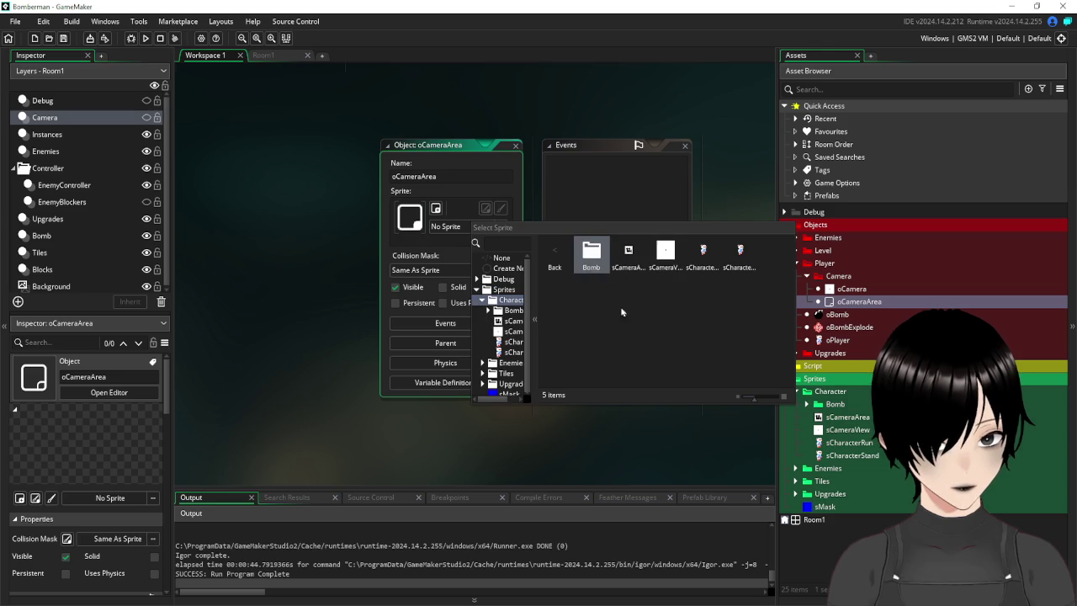
{"action": "left_click", "coordinate": [628, 252]}
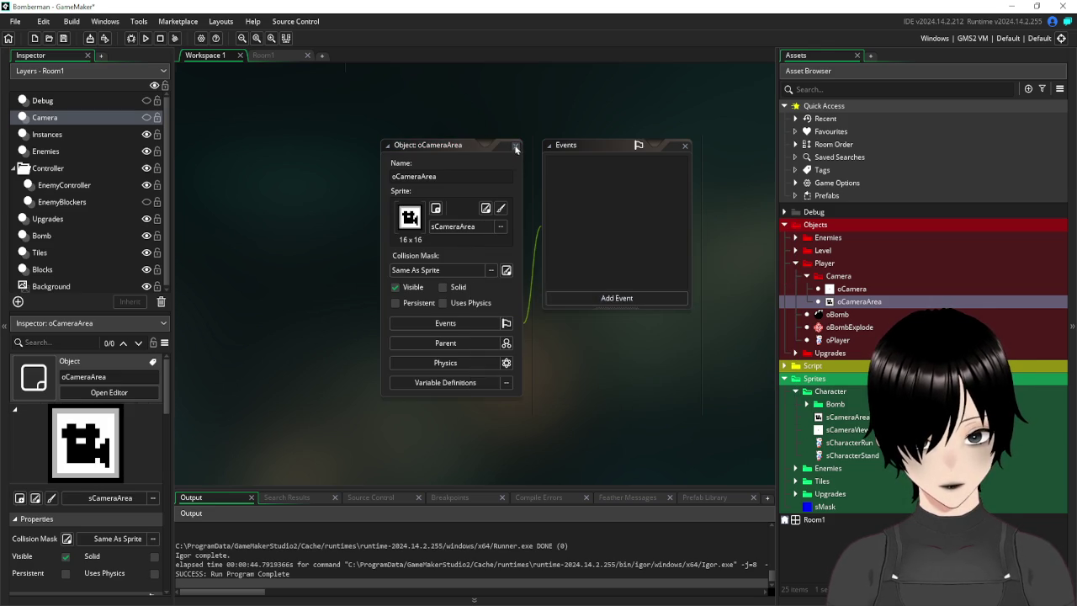
{"action": "left_click", "coordinate": [396, 287]}
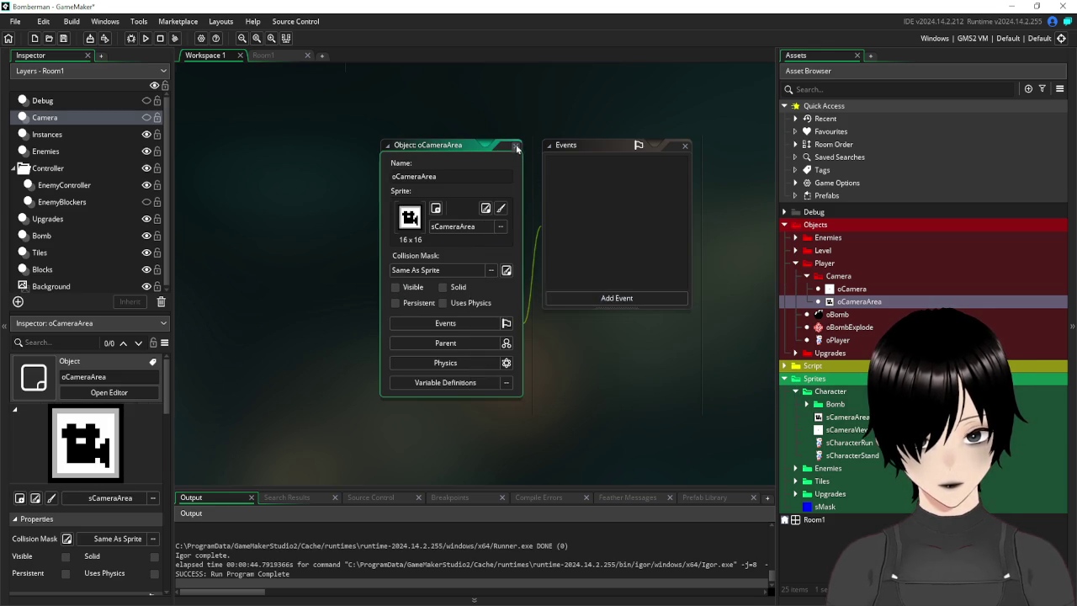
{"action": "left_click", "coordinate": [517, 147]}
{"action": "left_click", "coordinate": [277, 55]}
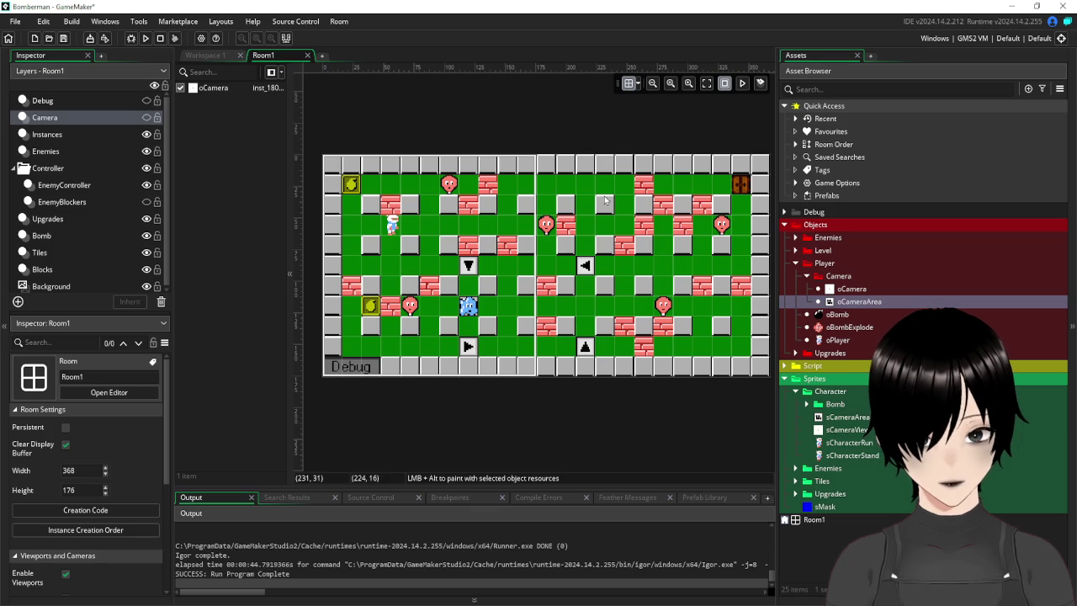
Save the project and place a camera area instance into Room1.
{"action": "left_click", "coordinate": [63, 38]}
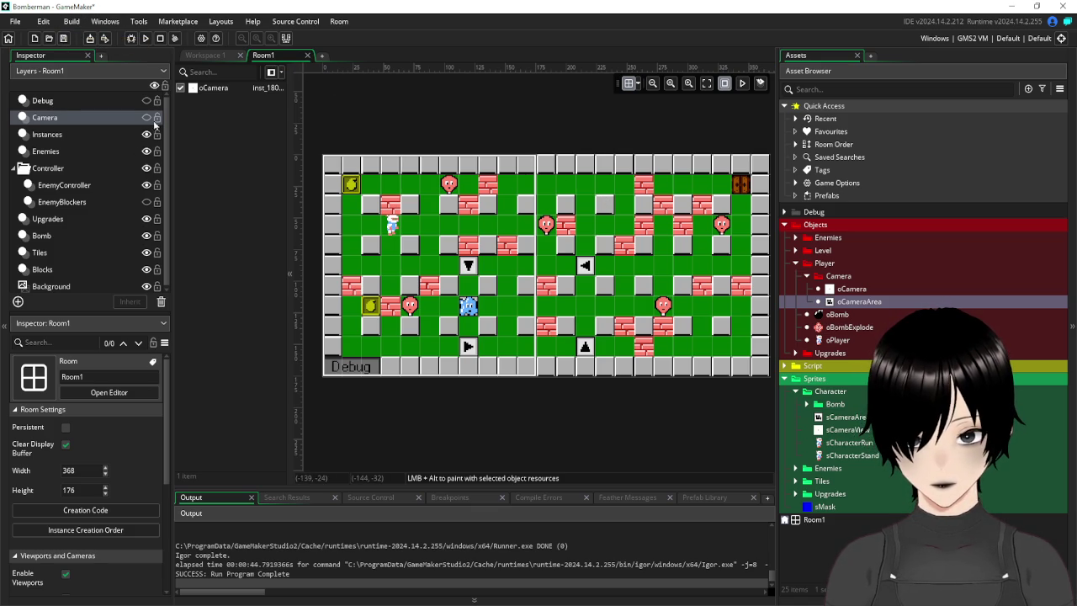
{"action": "left_click", "coordinate": [146, 118]}
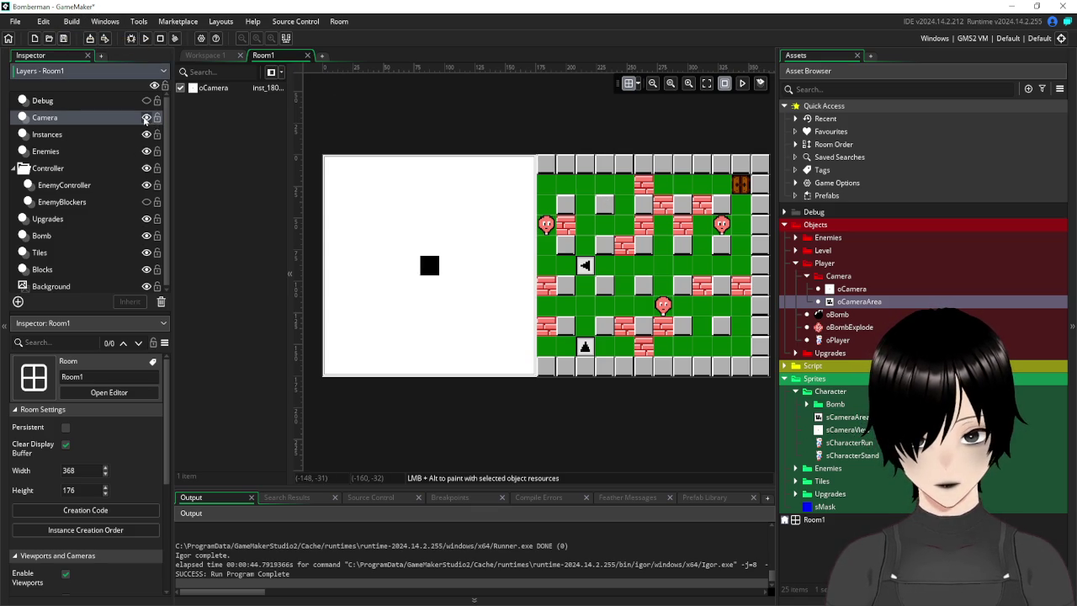
{"action": "left_click", "coordinate": [146, 118]}
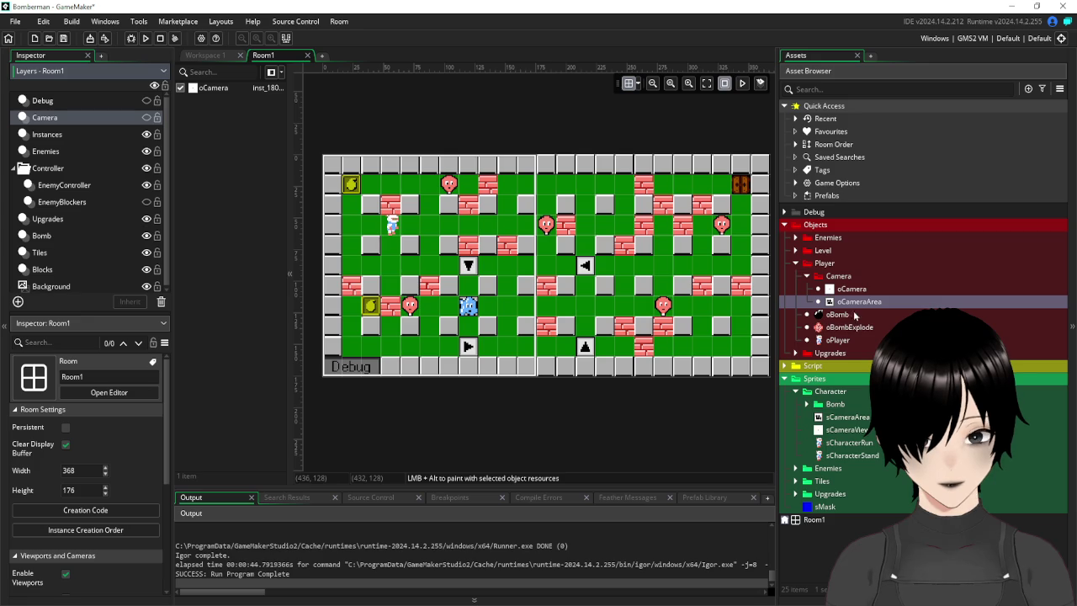
{"action": "left_click_drag", "start_coordinate": [855, 308], "coordinate": [418, 268]}
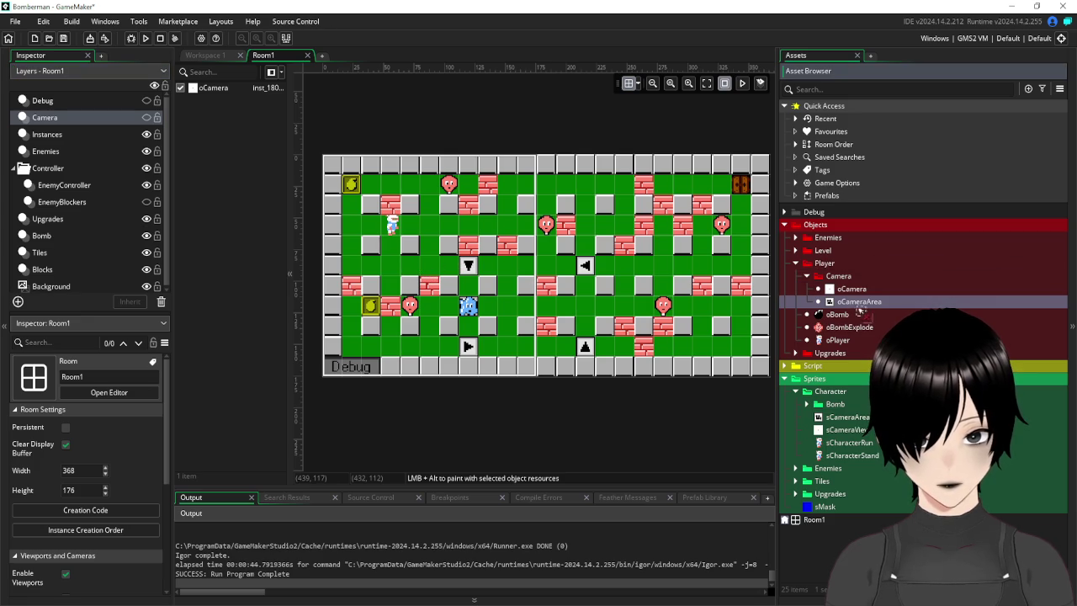
Show the Camera layer, select the white camera view instance, and open its sCameraView sprite.
{"action": "left_click", "coordinate": [148, 117]}
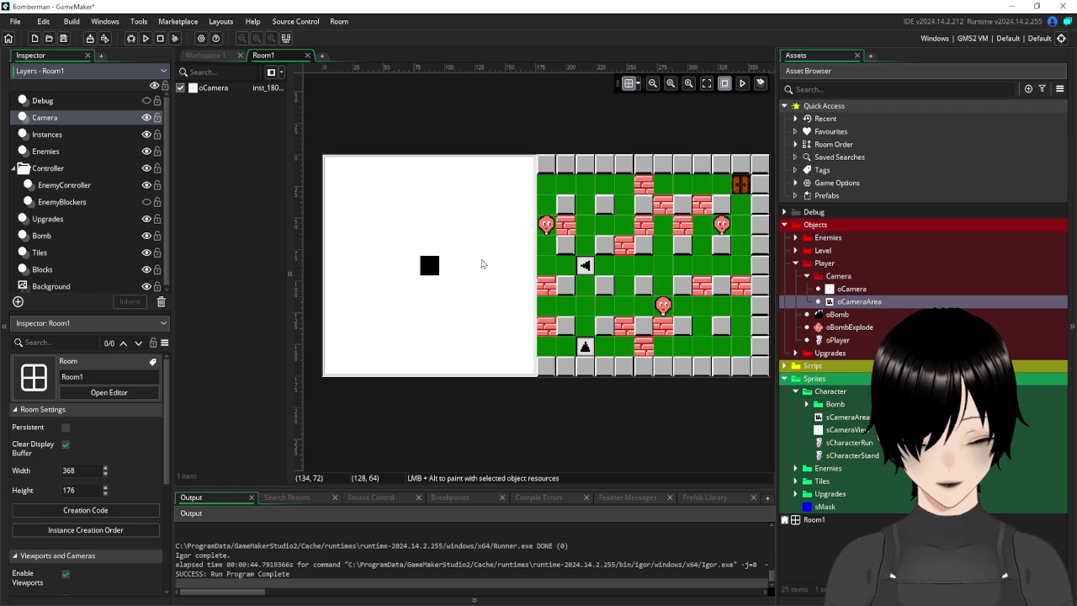
{"action": "left_click", "coordinate": [458, 277]}
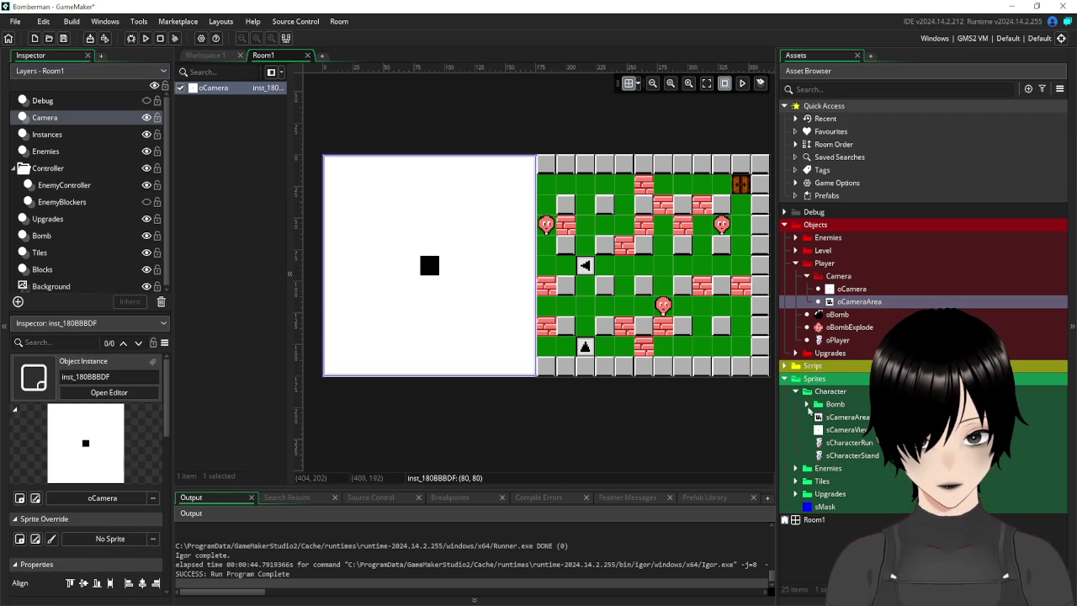
{"action": "double_click", "coordinate": [858, 433]}
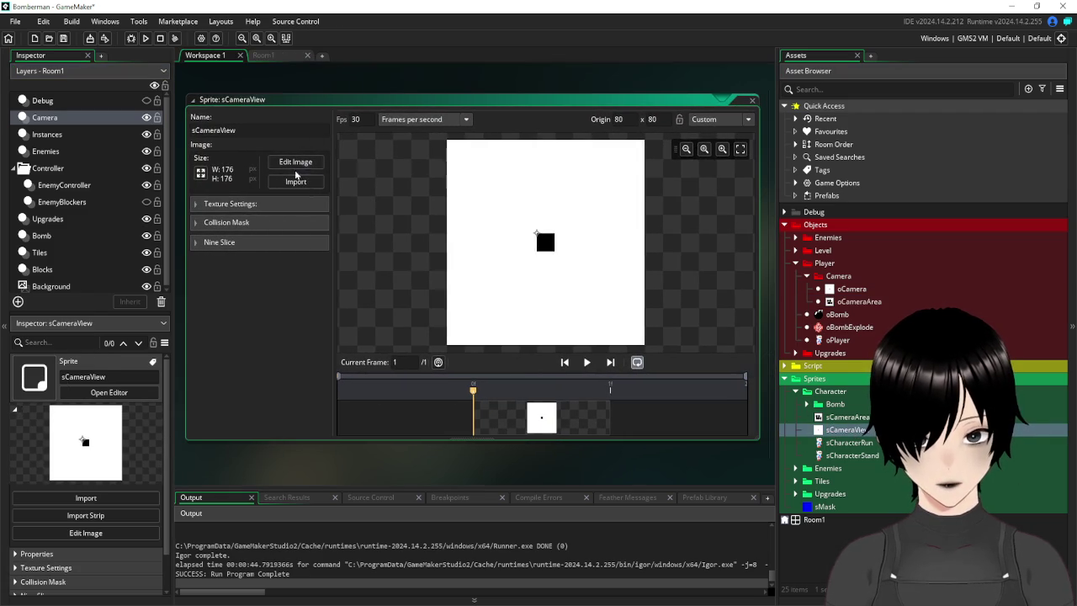
Magic-wand and delete sCameraView's white background, then pick red as the drawing colour.
{"action": "left_click", "coordinate": [286, 161]}
{"action": "scroll", "coordinate": [476, 258], "scroll_direction": "down", "scroll_amount": 2}
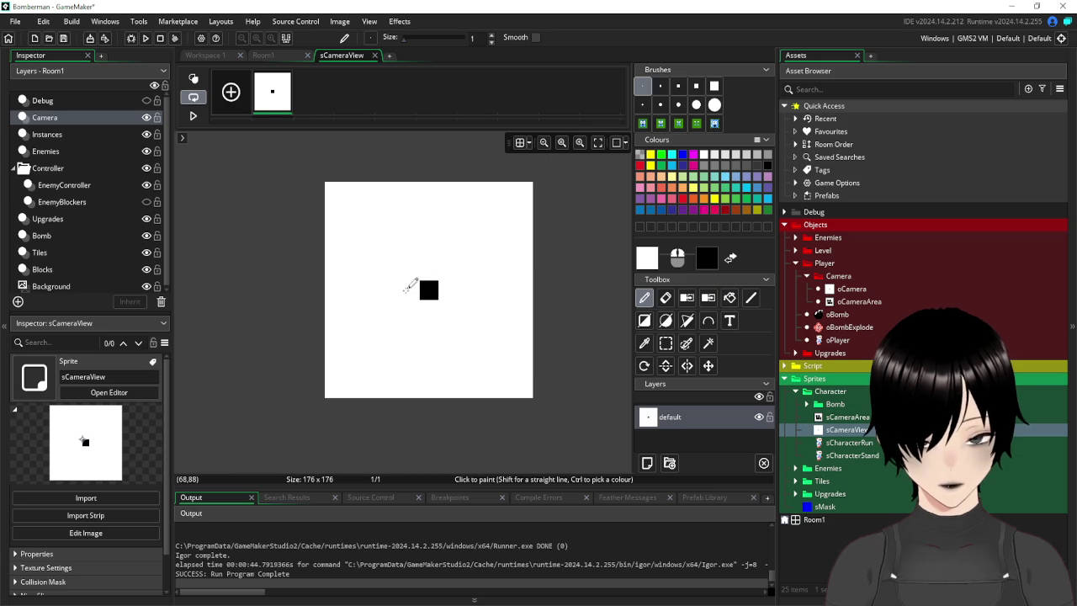
{"action": "scroll", "coordinate": [409, 286], "scroll_direction": "up", "scroll_amount": 2}
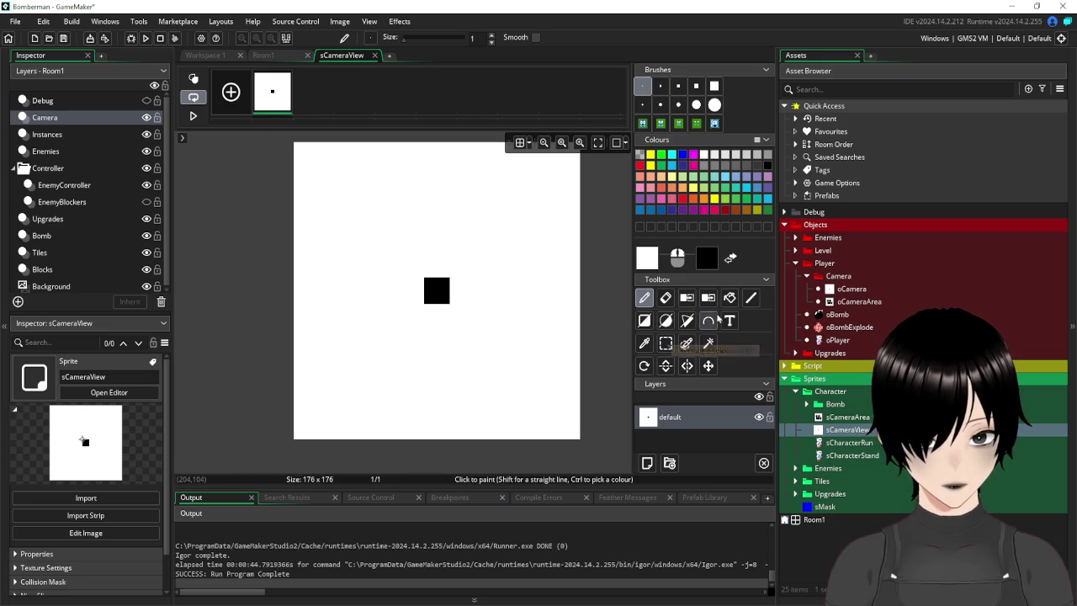
{"action": "left_click", "coordinate": [729, 298]}
{"action": "left_click", "coordinate": [665, 343]}
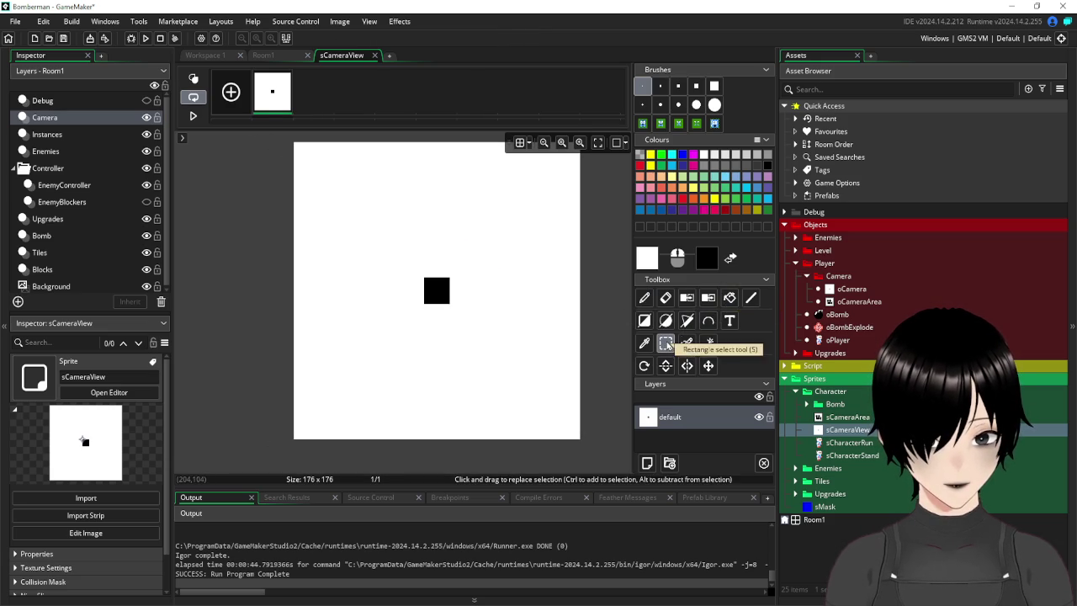
{"action": "left_click", "coordinate": [708, 343]}
{"action": "left_click", "coordinate": [439, 226]}
{"action": "key", "text": "Delete"}
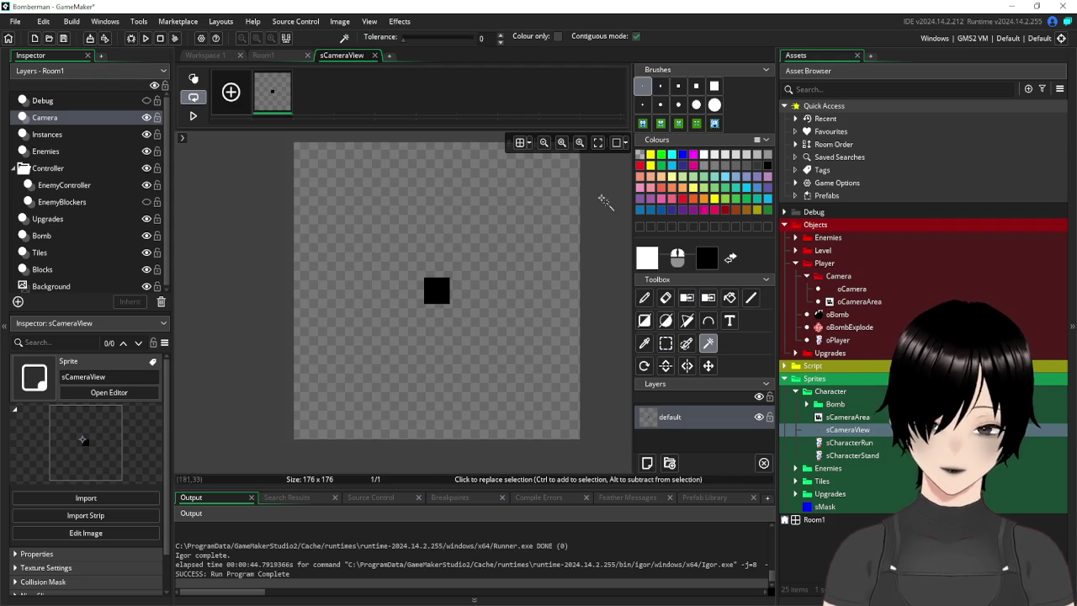
{"action": "scroll", "coordinate": [383, 180], "scroll_direction": "up", "scroll_amount": 2}
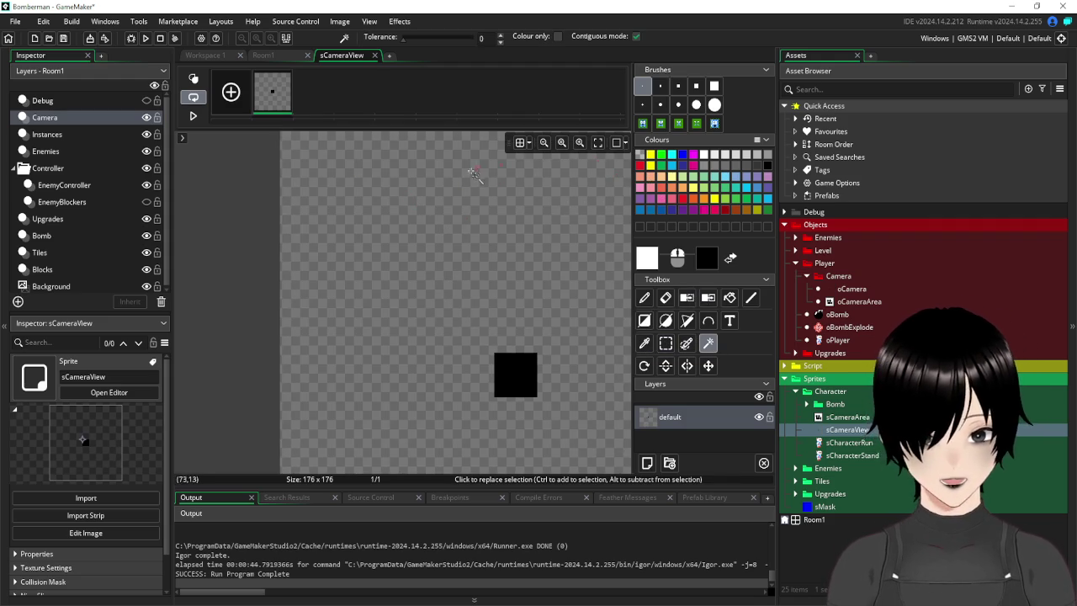
{"action": "scroll", "coordinate": [465, 183], "scroll_direction": "down", "scroll_amount": 2}
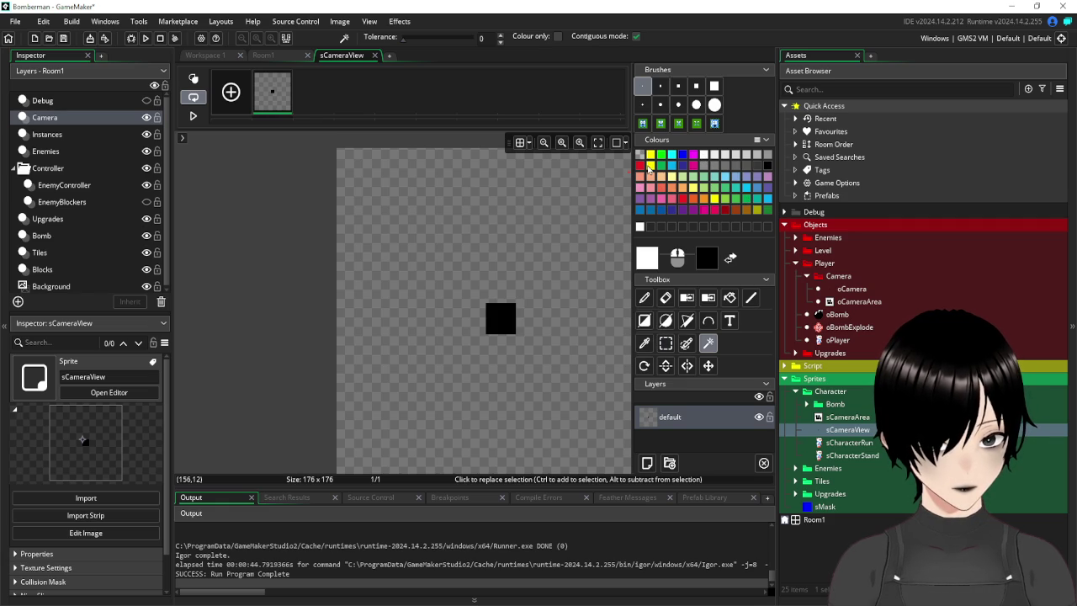
{"action": "left_click", "coordinate": [640, 166]}
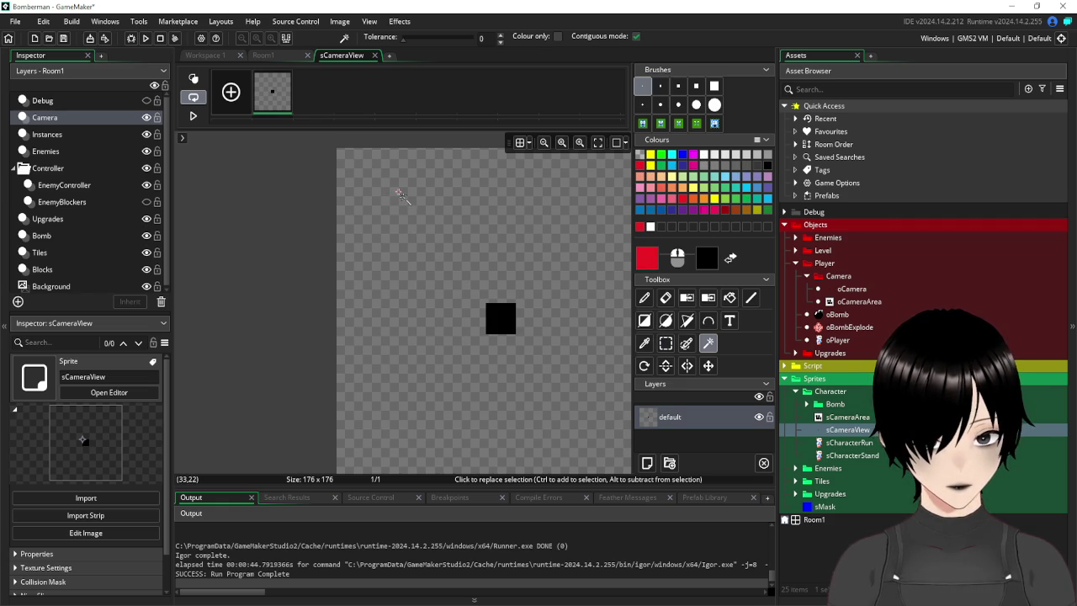
{"action": "scroll", "coordinate": [371, 185], "scroll_direction": "up", "scroll_amount": 4}
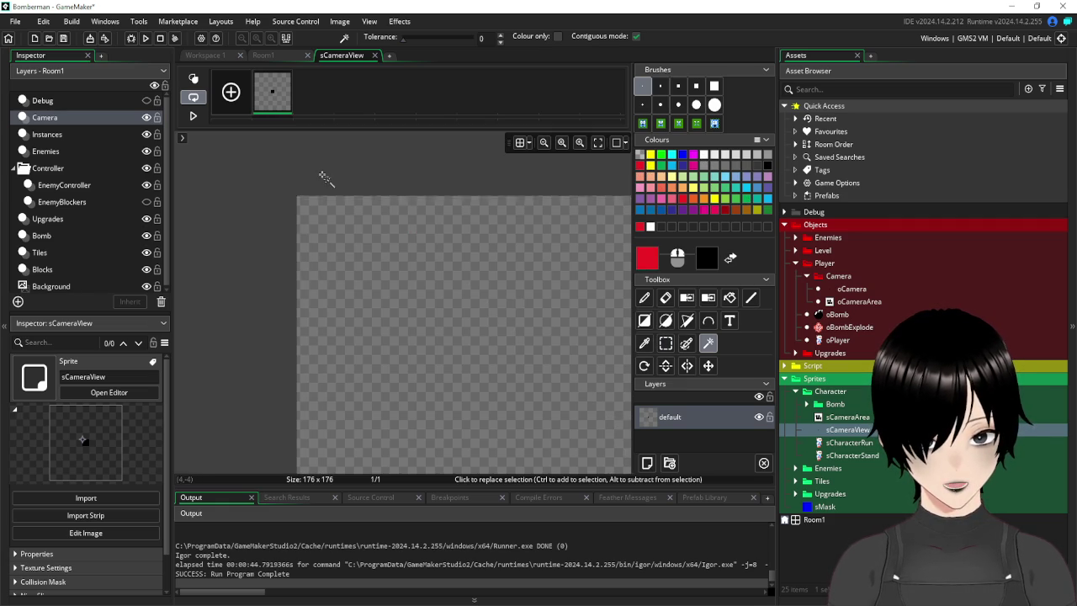
Try the line tool while panning around the sCameraView canvas, then go back to the pencil.
{"action": "scroll", "coordinate": [337, 202], "scroll_direction": "up", "scroll_amount": 2}
{"action": "scroll", "coordinate": [355, 227], "scroll_direction": "down", "scroll_amount": 2}
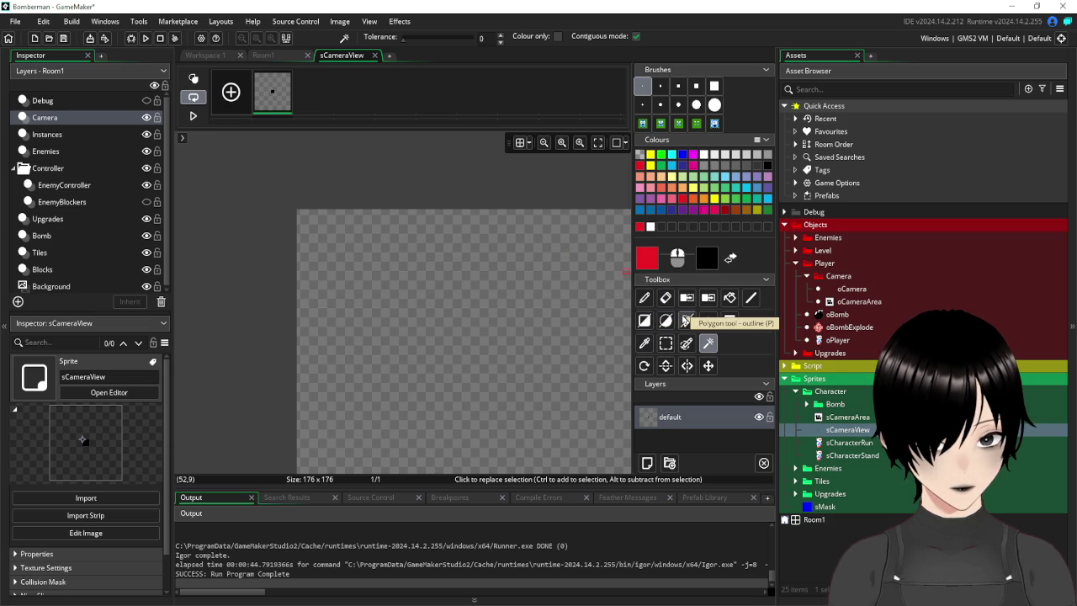
{"action": "left_click", "coordinate": [750, 298]}
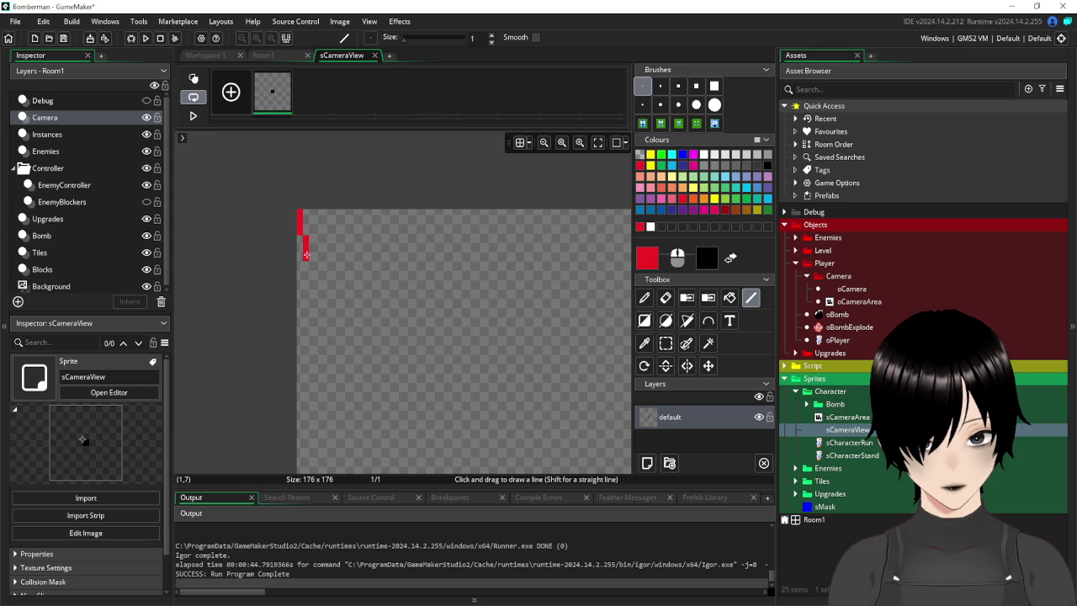
{"action": "scroll", "coordinate": [304, 256], "scroll_direction": "down", "scroll_amount": 2}
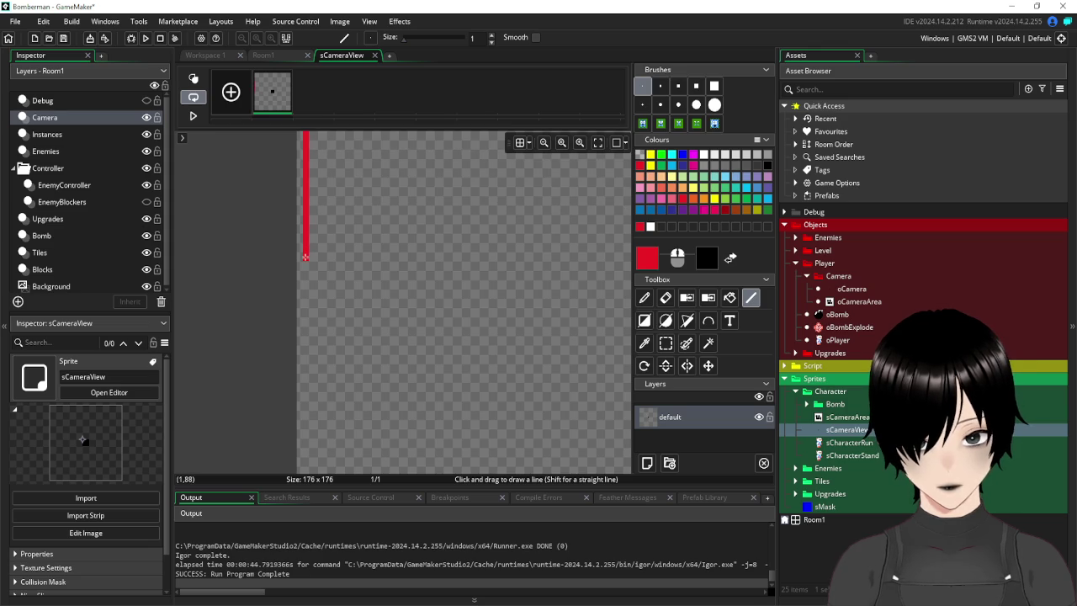
{"action": "scroll", "coordinate": [304, 257], "scroll_direction": "down", "scroll_amount": 5}
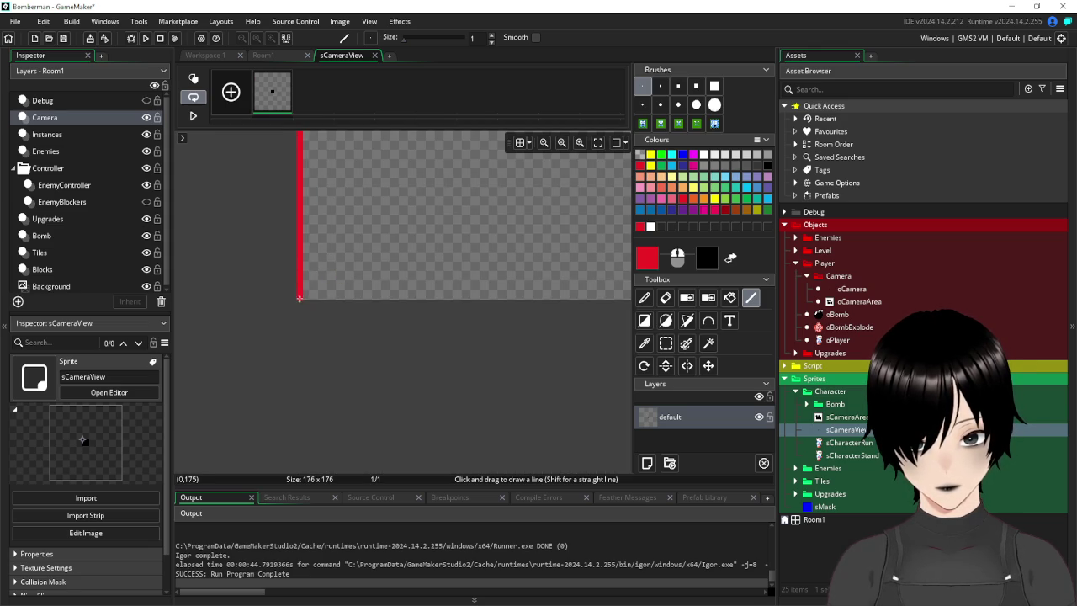
{"action": "scroll", "coordinate": [445, 264], "scroll_direction": "down", "scroll_amount": 3}
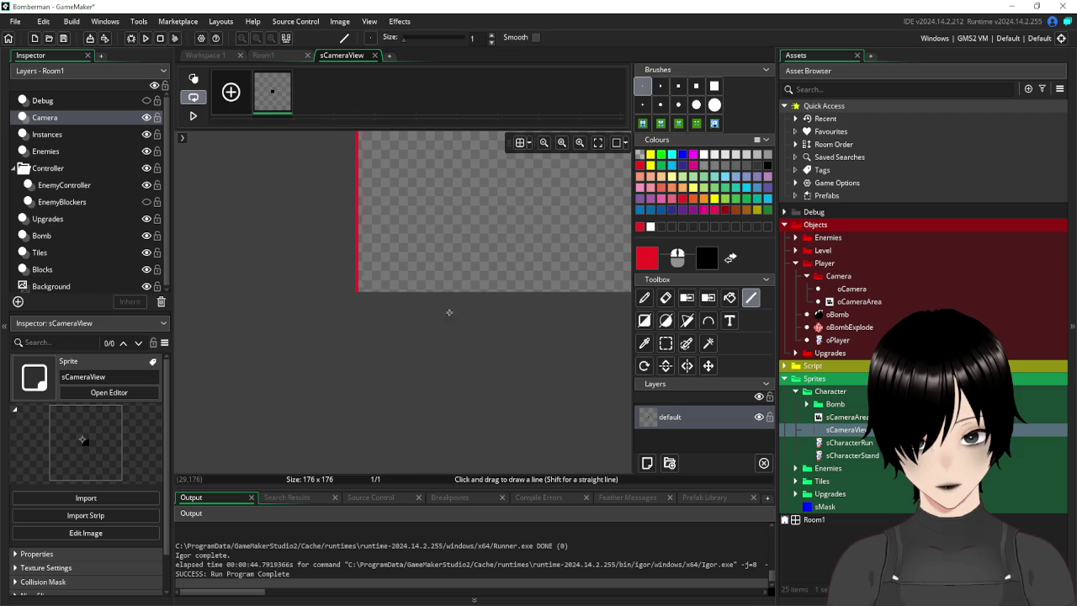
{"action": "scroll", "coordinate": [358, 333], "scroll_direction": "up", "scroll_amount": 5}
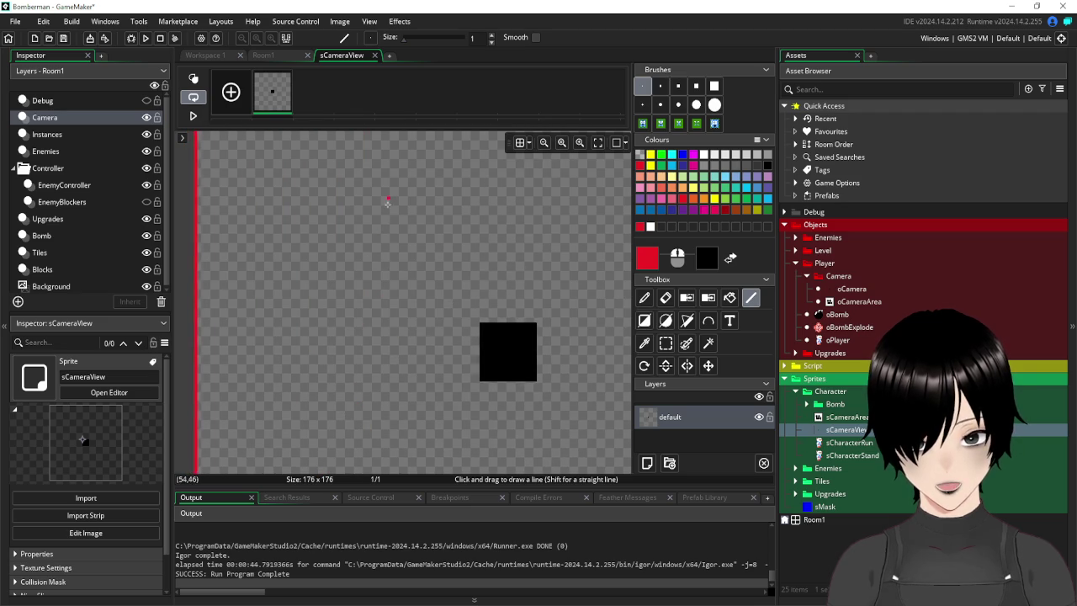
{"action": "scroll", "coordinate": [433, 271], "scroll_direction": "left", "scroll_amount": 2}
{"action": "scroll", "coordinate": [433, 271], "scroll_direction": "down", "scroll_amount": 3}
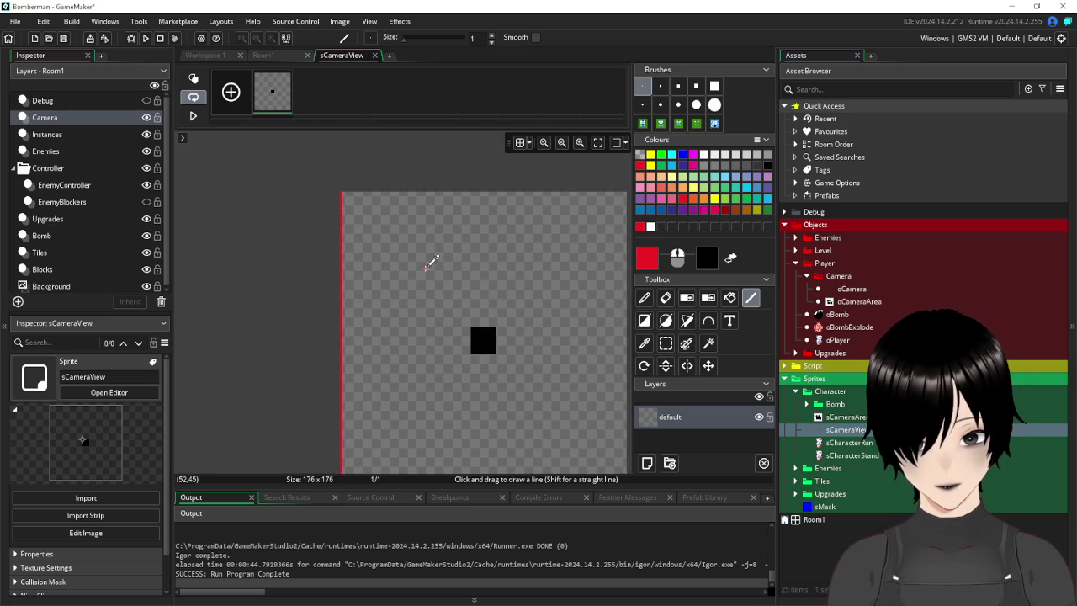
{"action": "scroll", "coordinate": [433, 265], "scroll_direction": "down", "scroll_amount": 1}
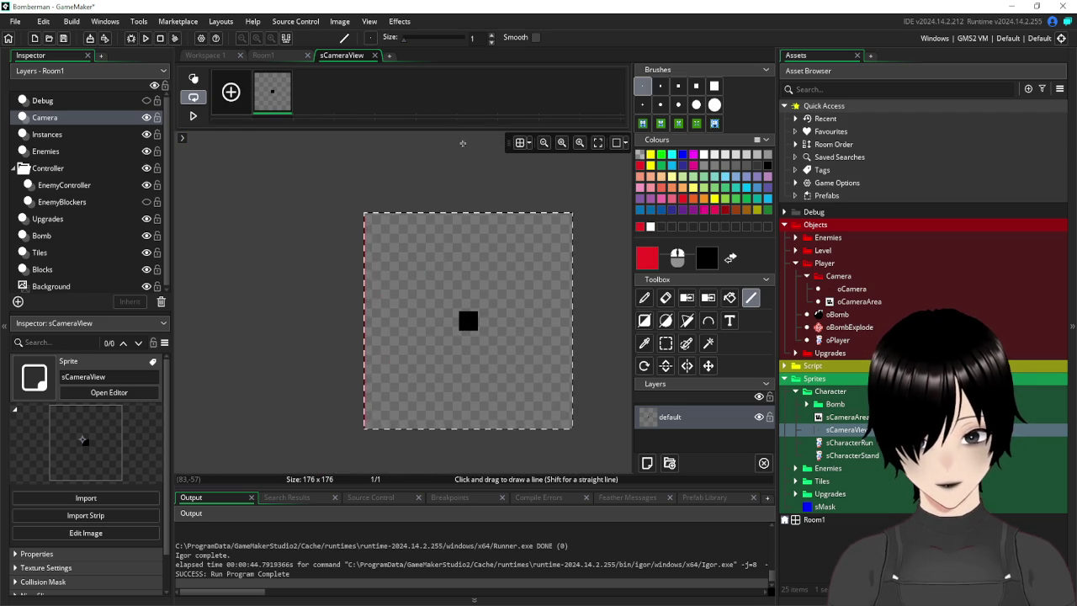
{"action": "left_click", "coordinate": [644, 297]}
Rotate the sCameraView image 90° clockwise repeatedly from the Image menu.
{"action": "left_click", "coordinate": [340, 23]}
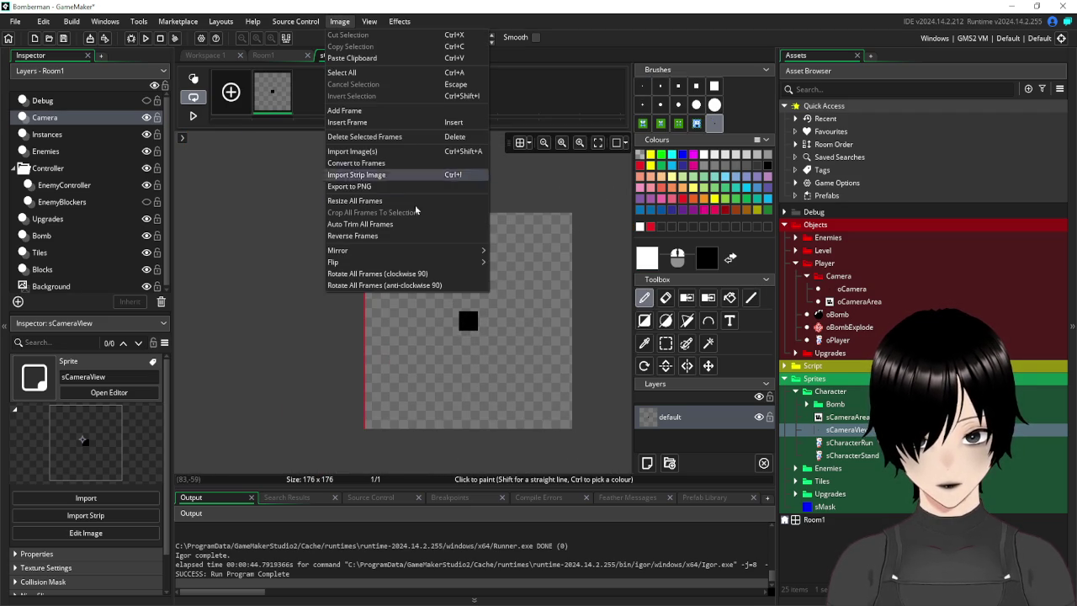
{"action": "left_click", "coordinate": [421, 275]}
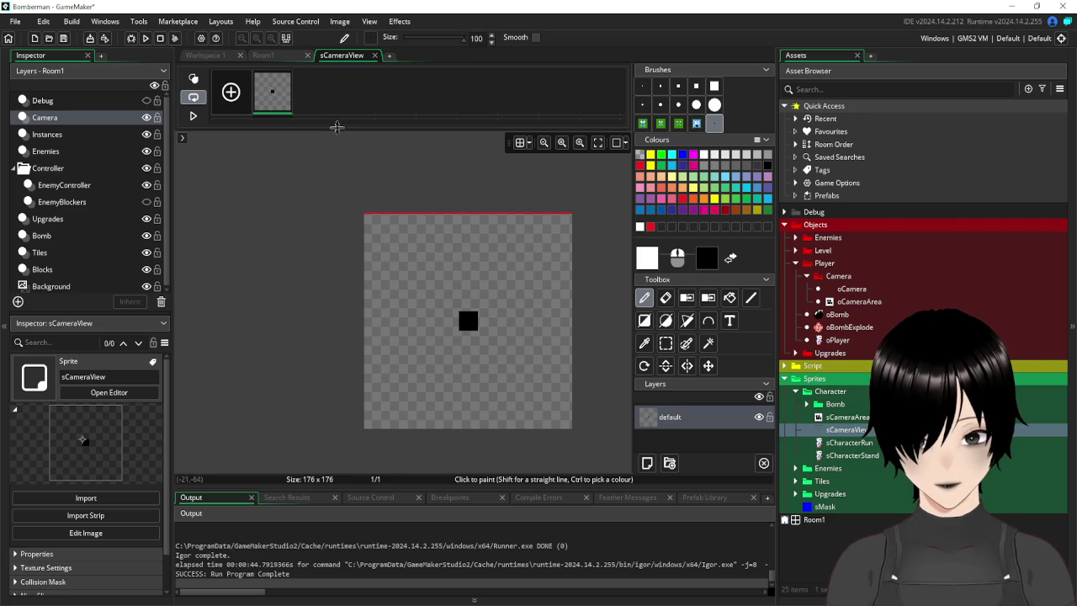
{"action": "left_click", "coordinate": [666, 343]}
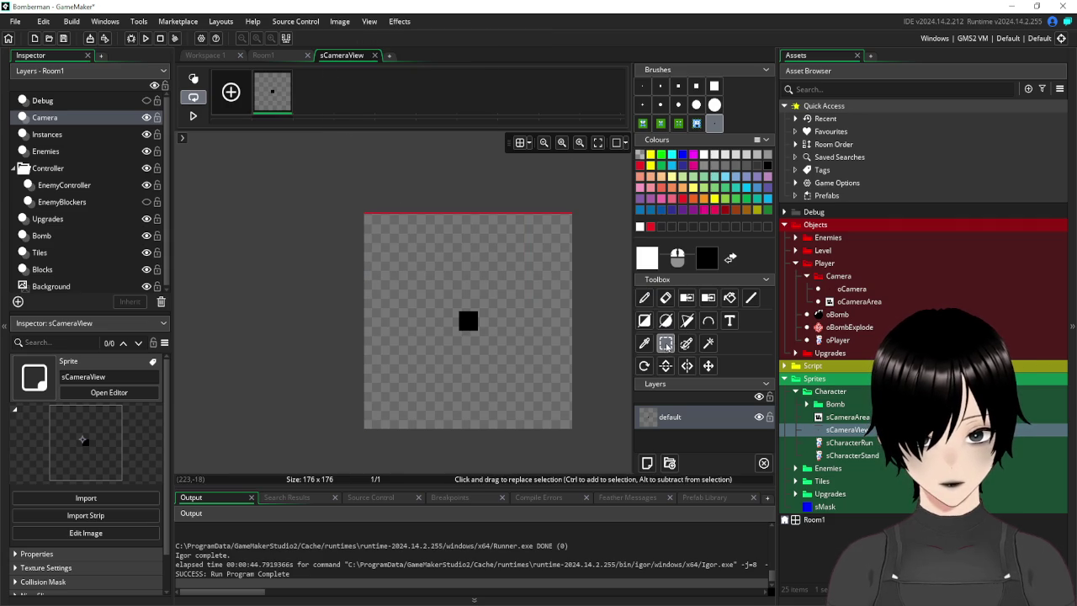
{"action": "left_click", "coordinate": [716, 125]}
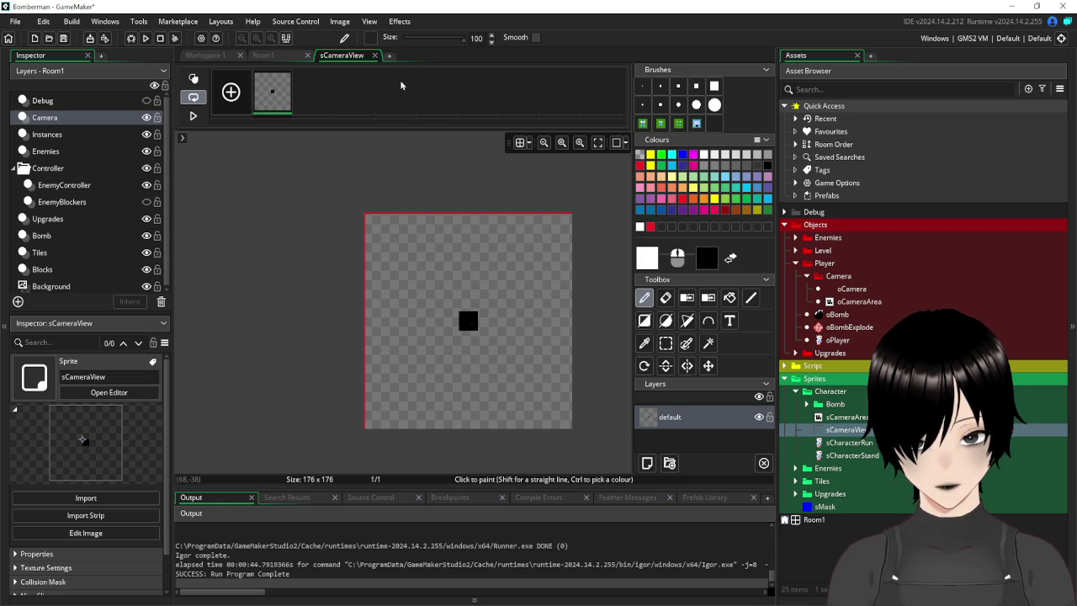
{"action": "left_click", "coordinate": [330, 23]}
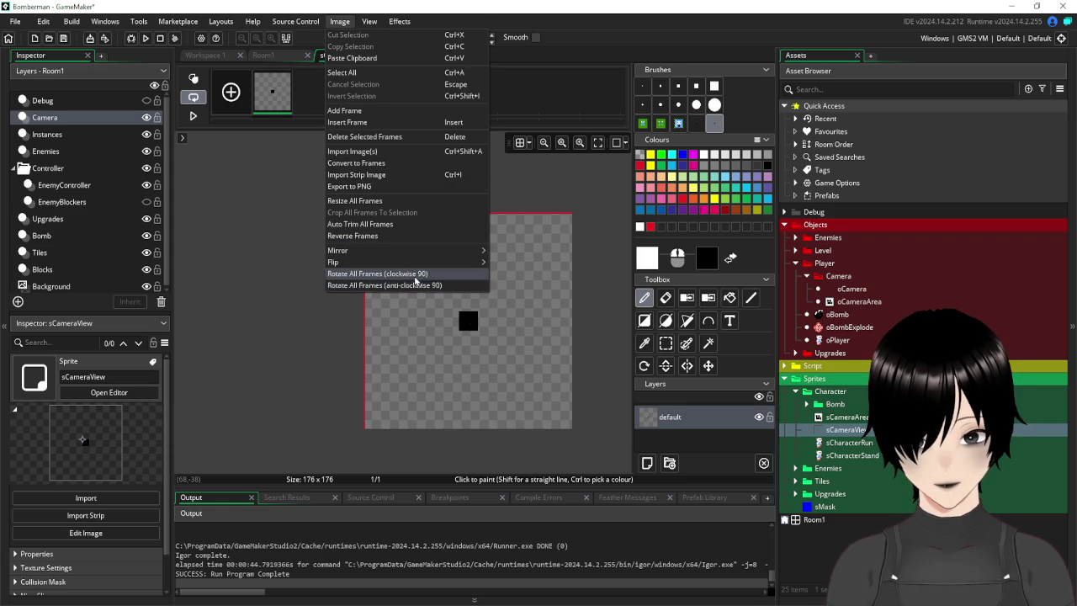
{"action": "left_click", "coordinate": [415, 281]}
{"action": "left_click", "coordinate": [339, 21]}
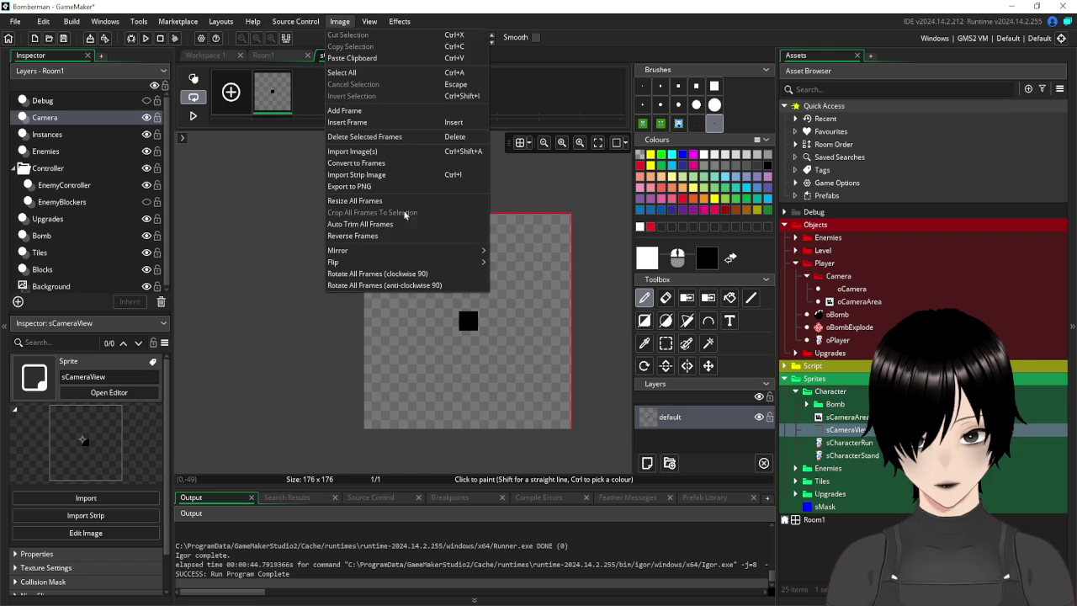
{"action": "left_click", "coordinate": [412, 273]}
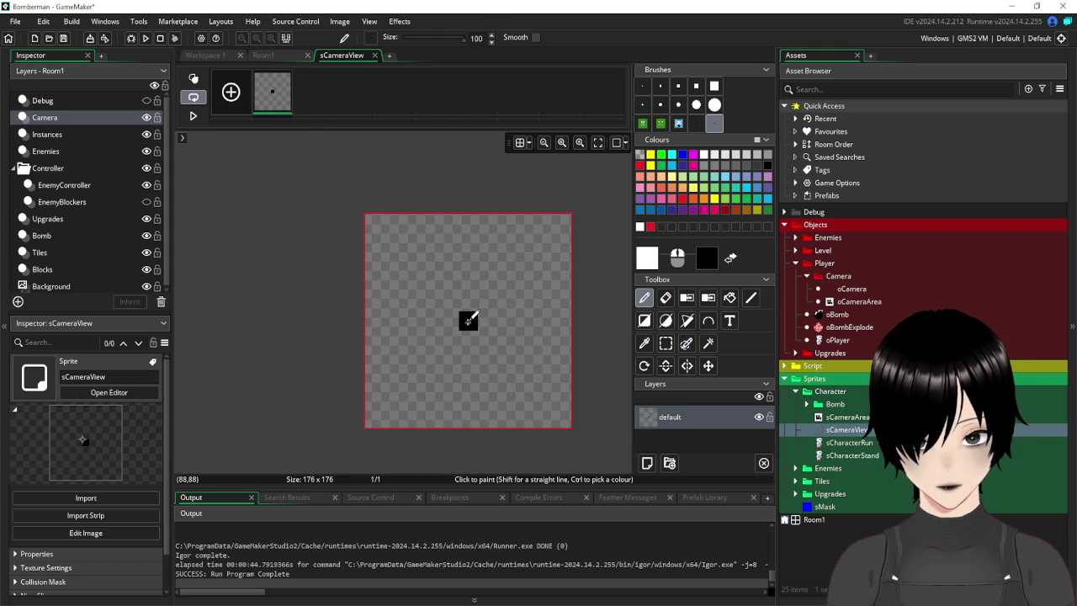
{"action": "scroll", "coordinate": [509, 353], "scroll_direction": "up", "scroll_amount": 5}
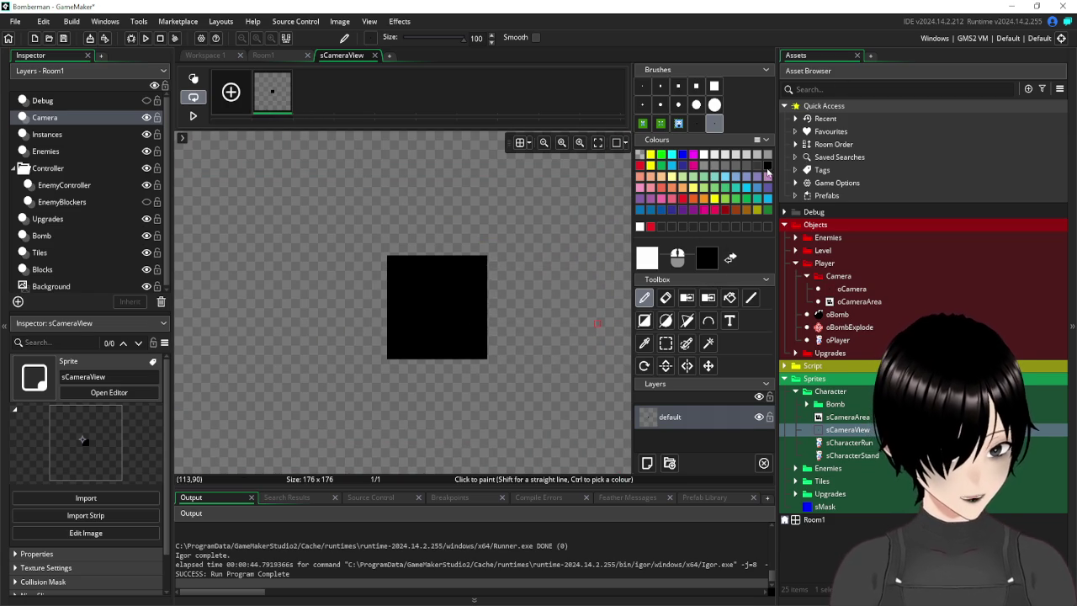
Set up a black, 1-pixel, stroke-only rectangle tool with white as the secondary colour.
{"action": "left_click", "coordinate": [767, 168]}
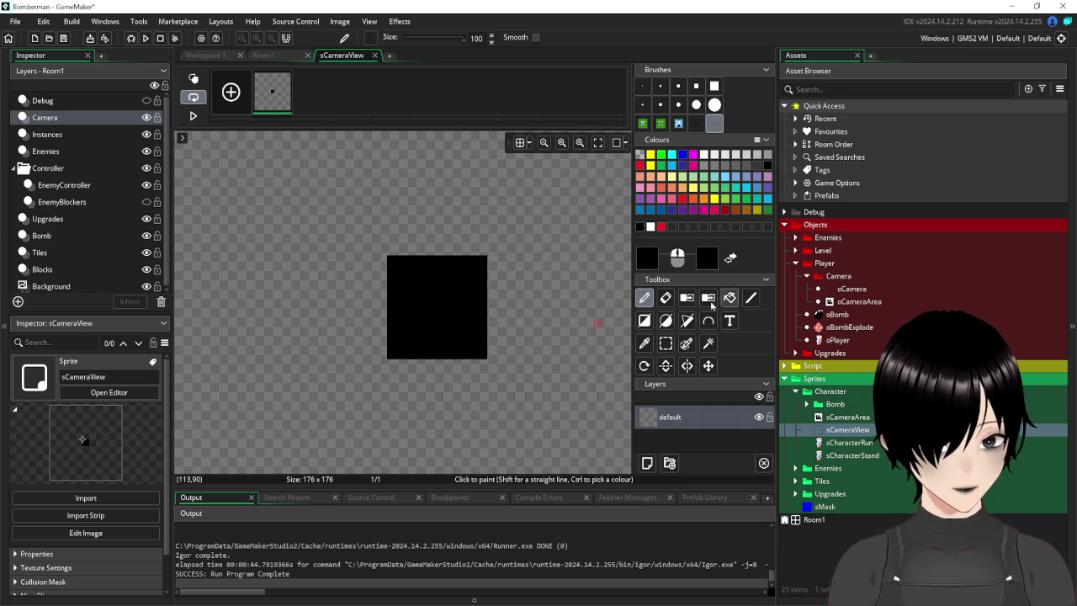
{"action": "left_click", "coordinate": [646, 322]}
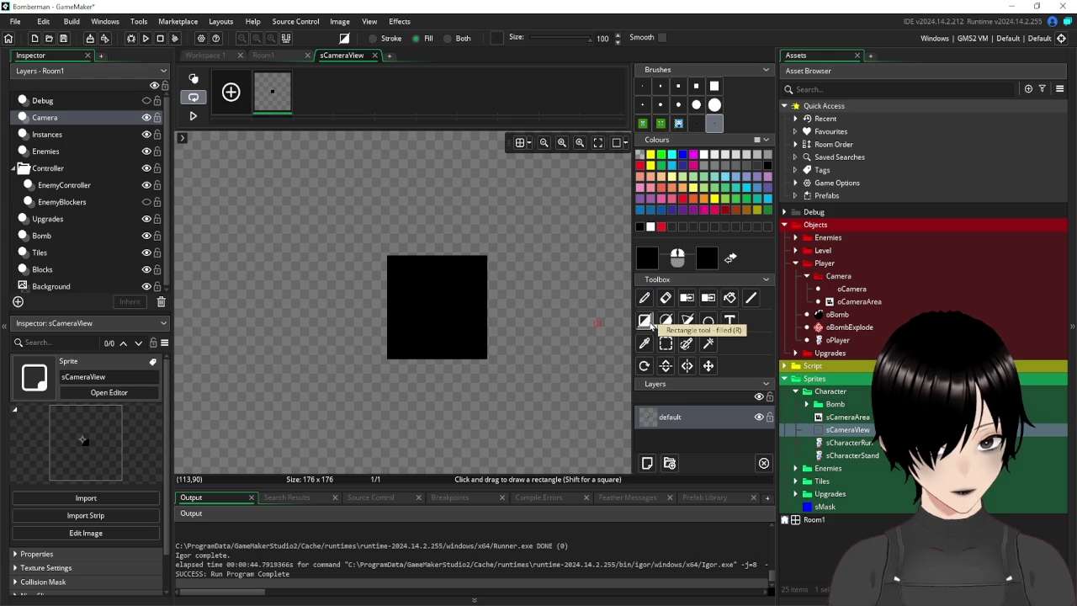
{"action": "right_click", "coordinate": [649, 227]}
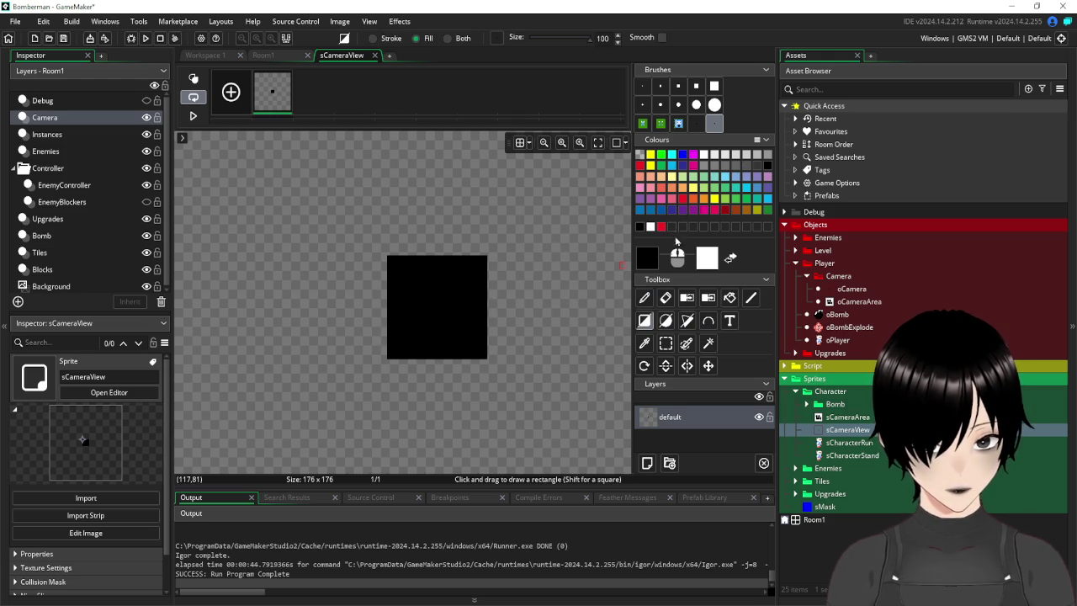
{"action": "left_click", "coordinate": [642, 85]}
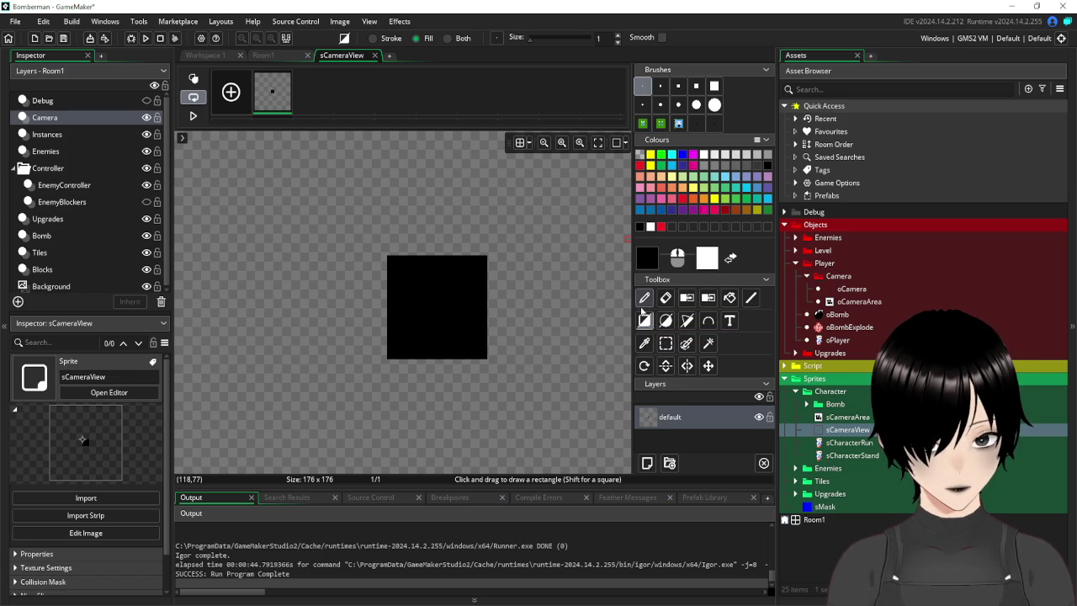
{"action": "left_click", "coordinate": [644, 320]}
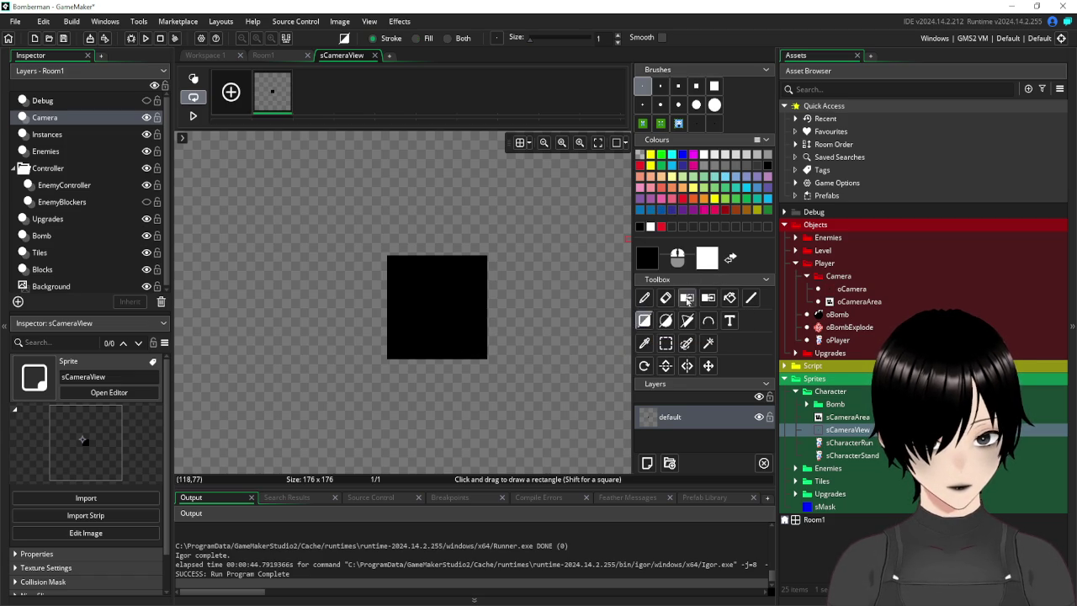
Select and delete the black square's interior, leaving its outline, then close the image editor.
{"action": "left_click", "coordinate": [665, 344]}
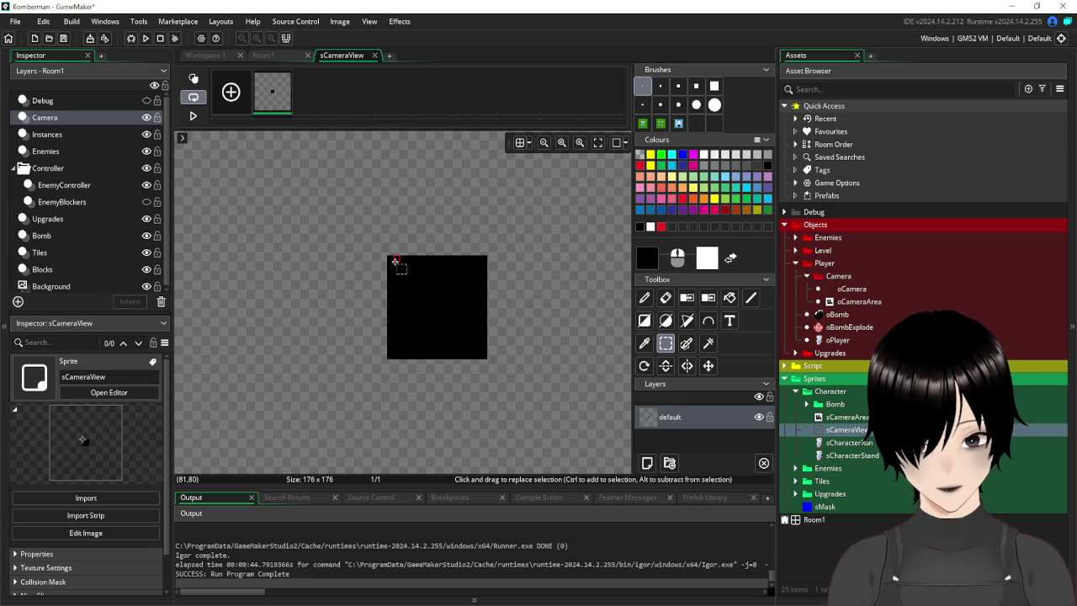
{"action": "left_click_drag", "start_coordinate": [396, 262], "coordinate": [474, 350]}
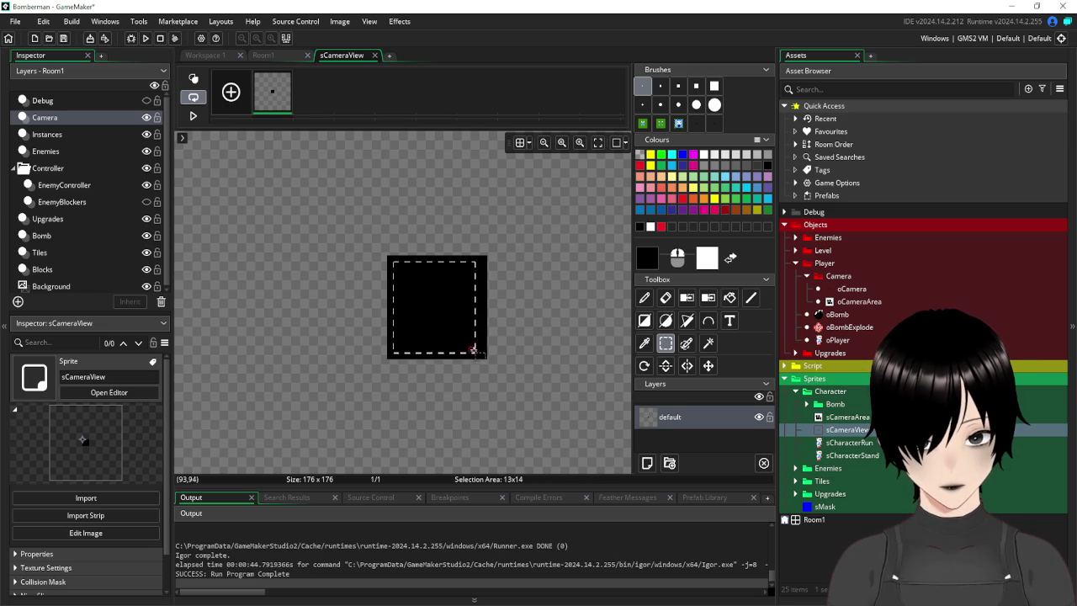
{"action": "key", "text": "Delete"}
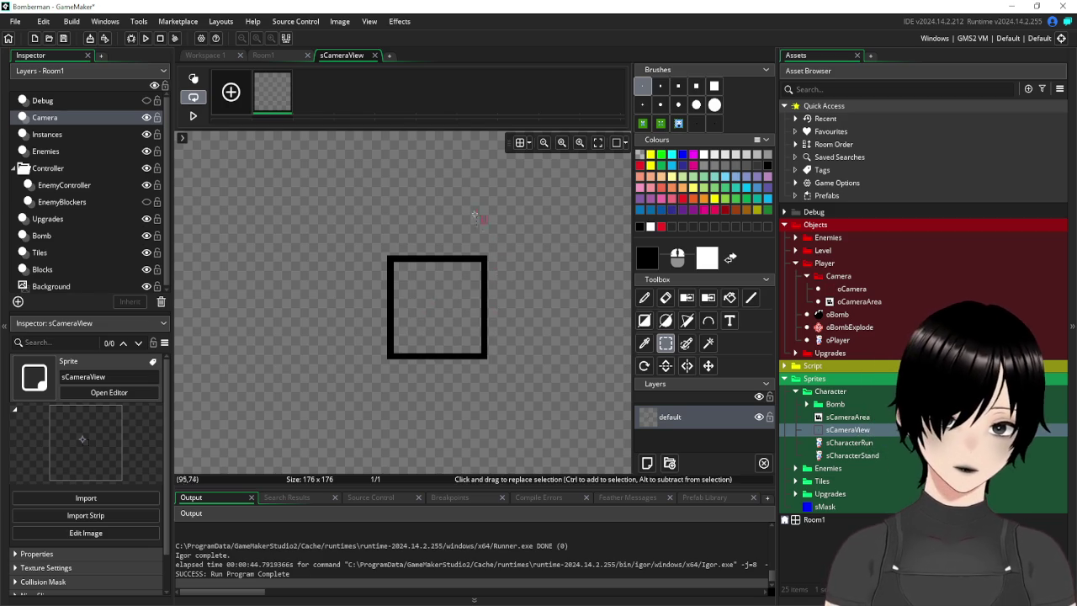
{"action": "scroll", "coordinate": [474, 217], "scroll_direction": "down", "scroll_amount": 5}
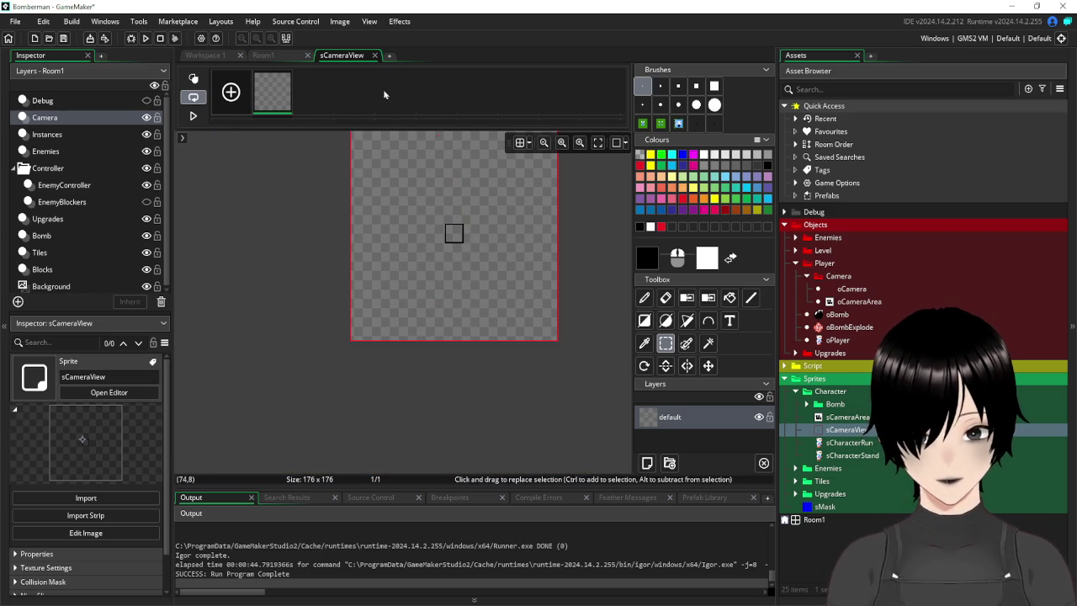
{"action": "left_click", "coordinate": [375, 55]}
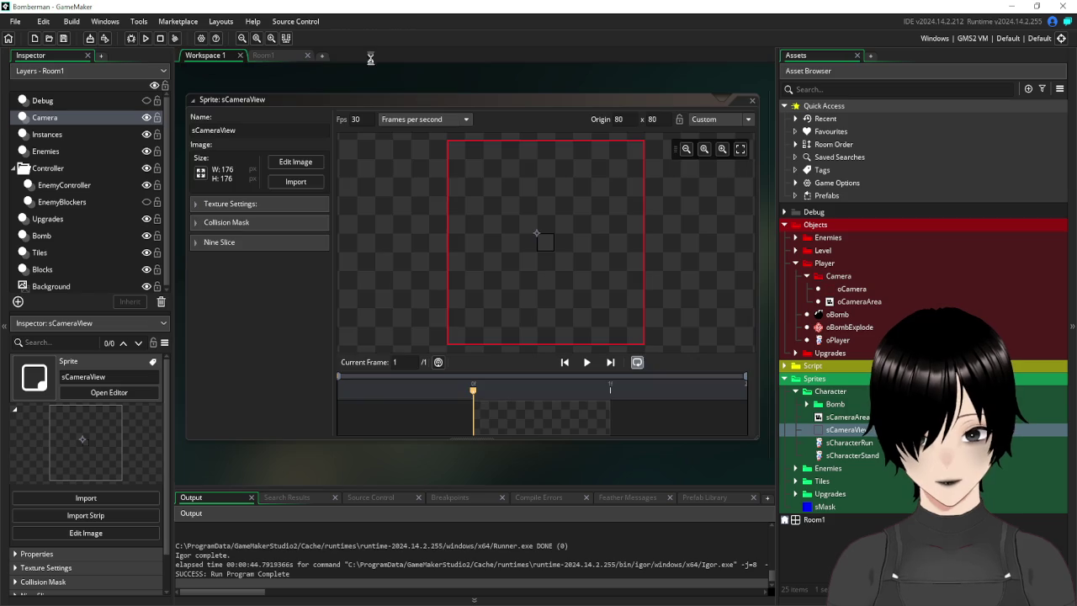
Close sCameraView, view the whole Room1 level, select oCameraArea, and switch to Workspace 1.
{"action": "left_click", "coordinate": [751, 100]}
{"action": "left_click", "coordinate": [264, 55]}
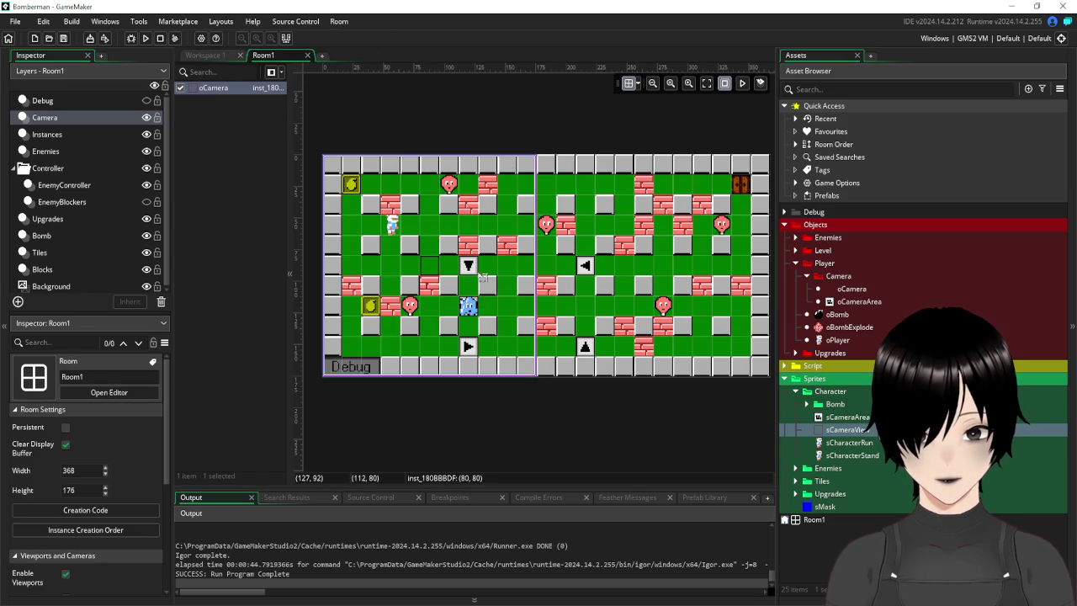
{"action": "scroll", "coordinate": [438, 252], "scroll_direction": "up", "scroll_amount": 4}
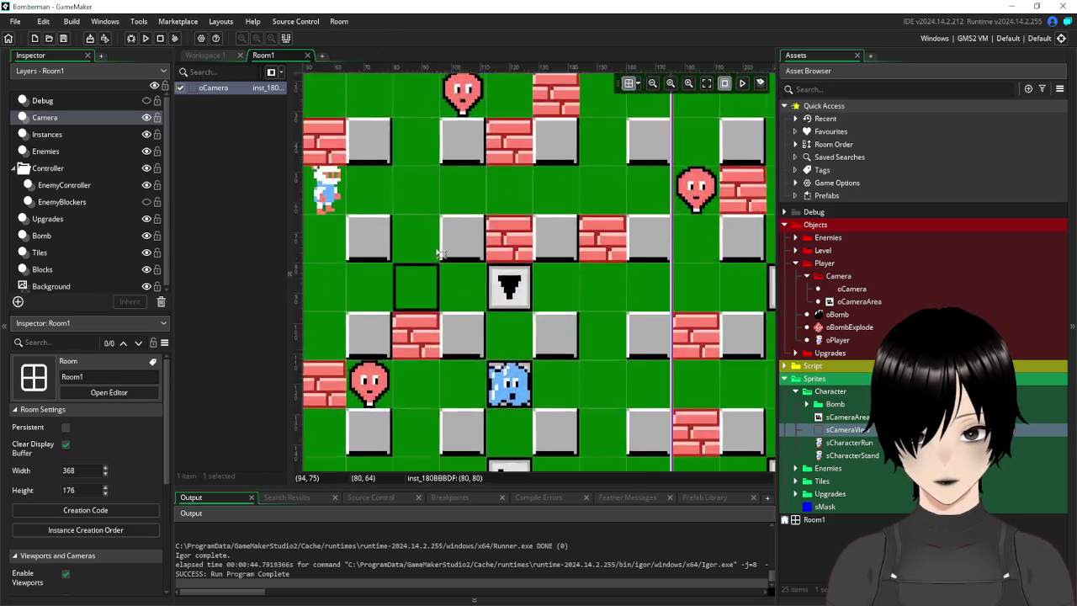
{"action": "scroll", "coordinate": [438, 253], "scroll_direction": "up", "scroll_amount": 2}
{"action": "scroll", "coordinate": [420, 193], "scroll_direction": "down", "scroll_amount": 6}
{"action": "mouse_move", "coordinate": [420, 194]}
{"action": "left_mouse_down"}
{"action": "mouse_move", "coordinate": [462, 232]}
{"action": "mouse_move", "coordinate": [487, 237]}
{"action": "left_mouse_up"}
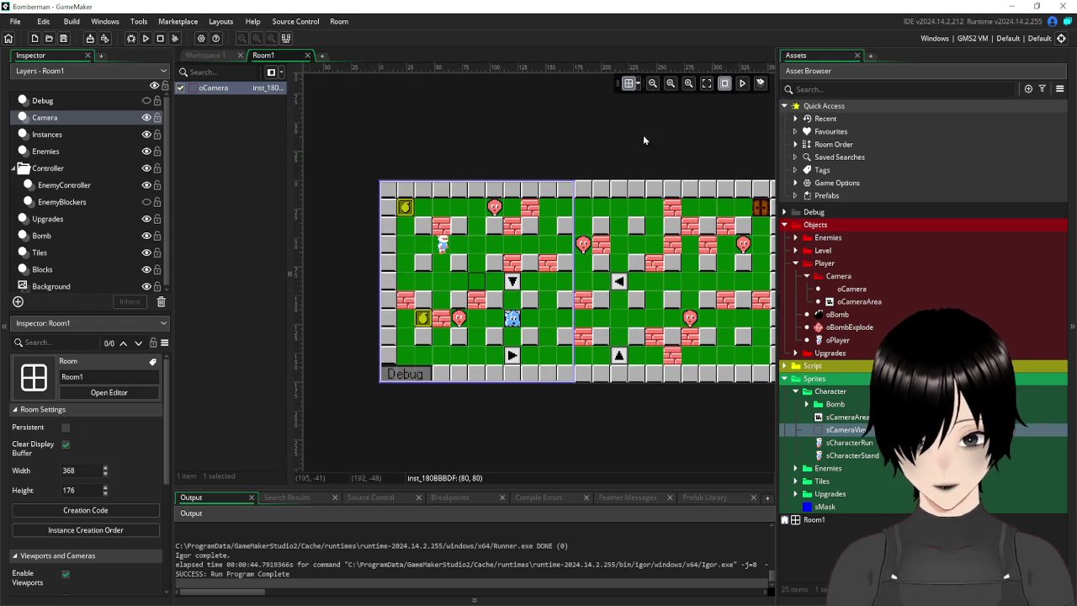
{"action": "left_click", "coordinate": [851, 305]}
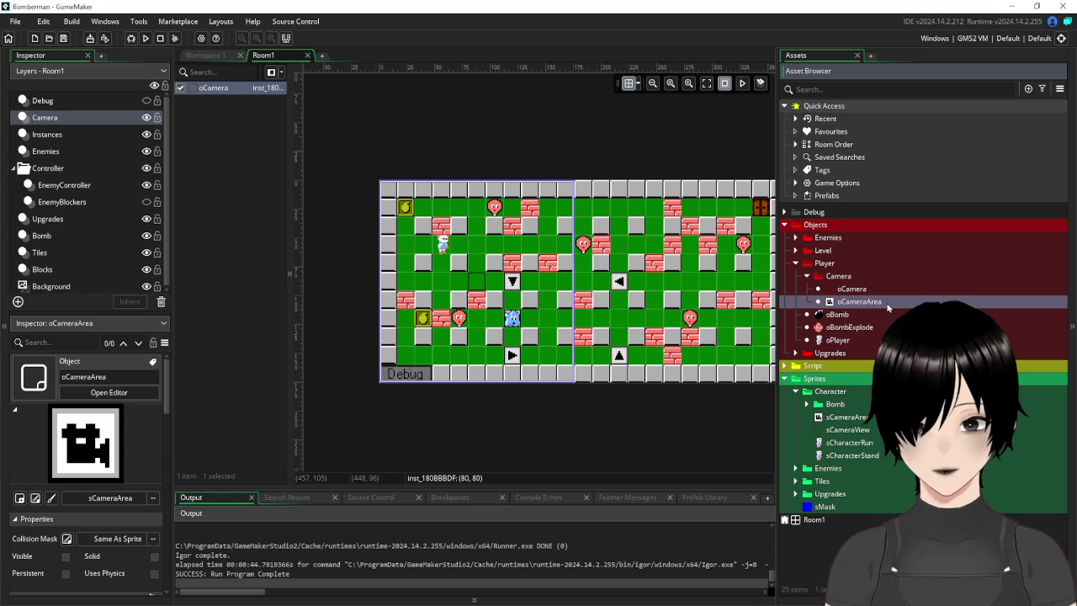
{"action": "left_click", "coordinate": [201, 56]}
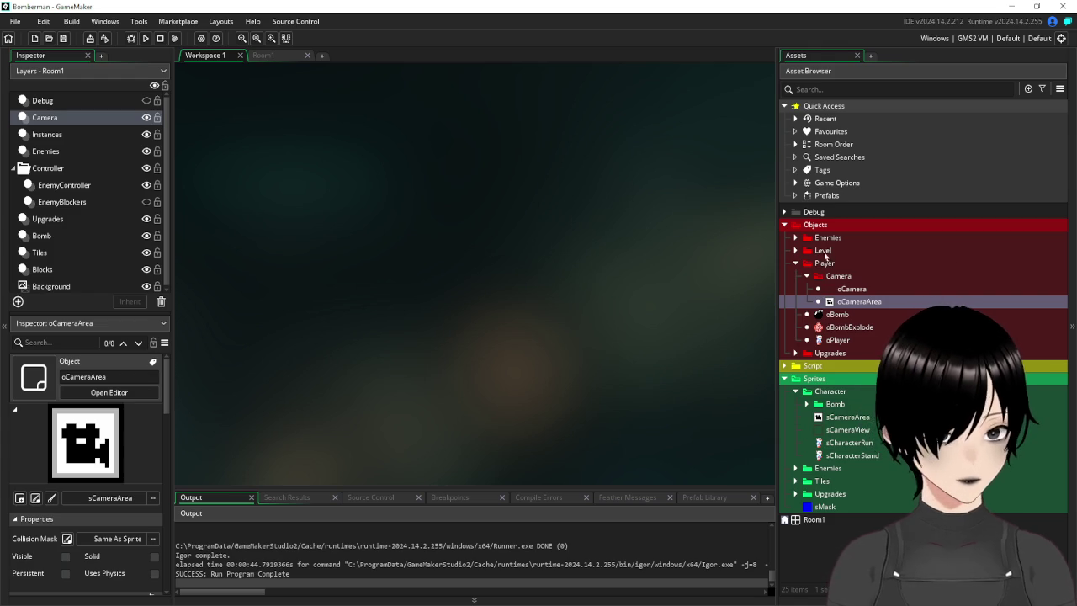
In oCamera's Step code, move each x/y movement statement onto its own line.
{"action": "double_click", "coordinate": [849, 289]}
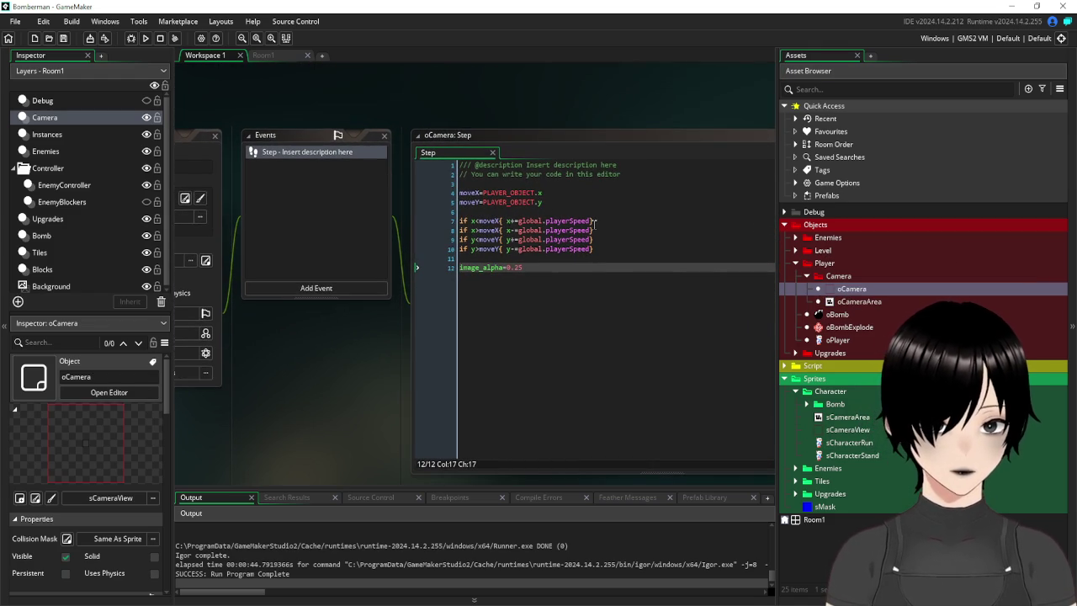
{"action": "left_click", "coordinate": [591, 218]}
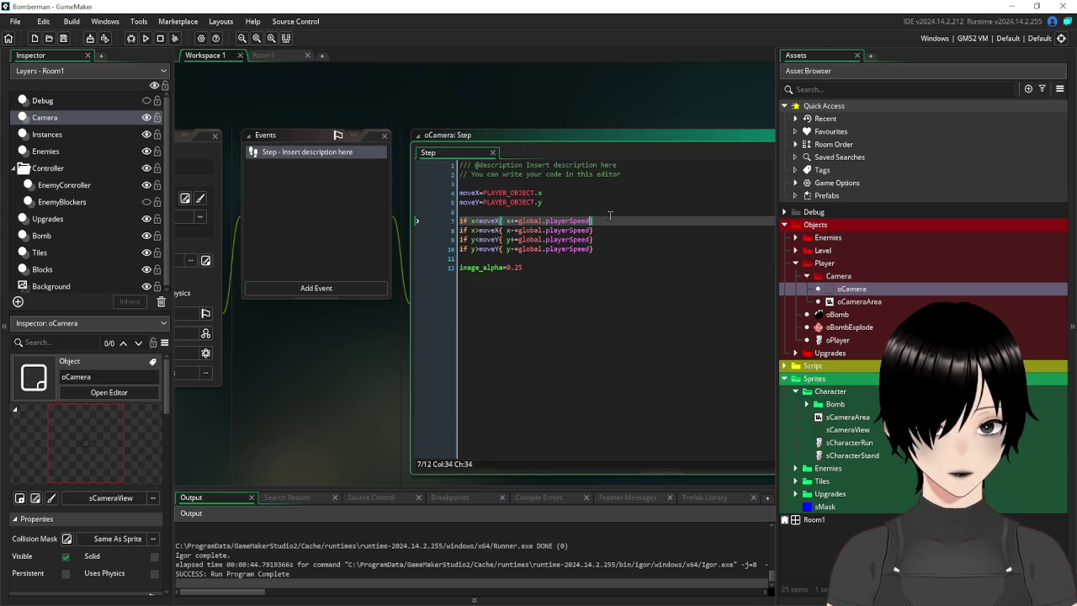
{"action": "left_click", "coordinate": [507, 220]}
{"action": "key", "text": "Return"}
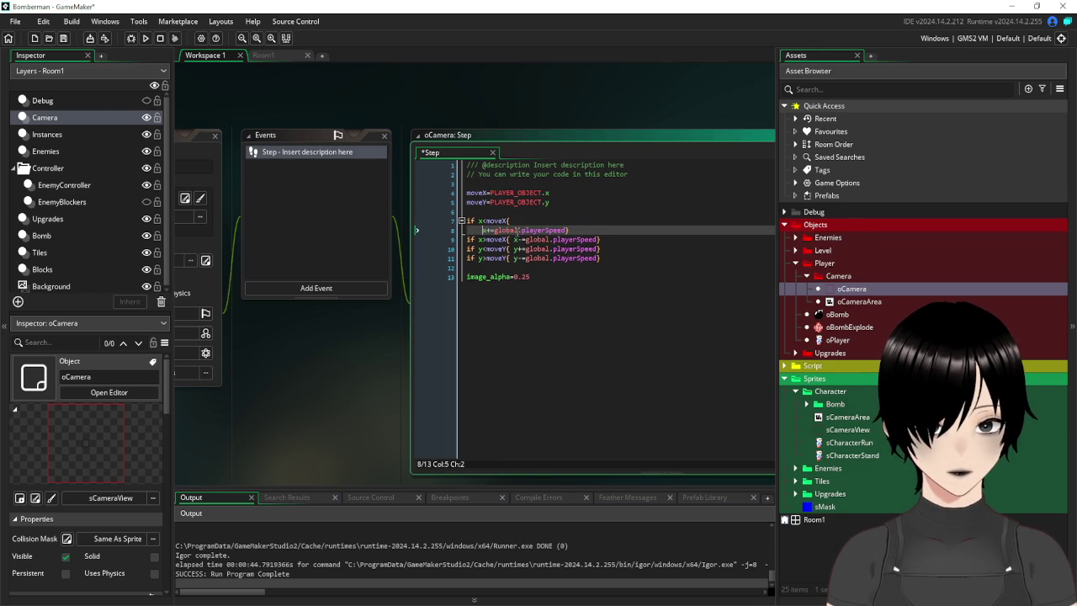
{"action": "left_click", "coordinate": [512, 239]}
{"action": "key", "text": "Return"}
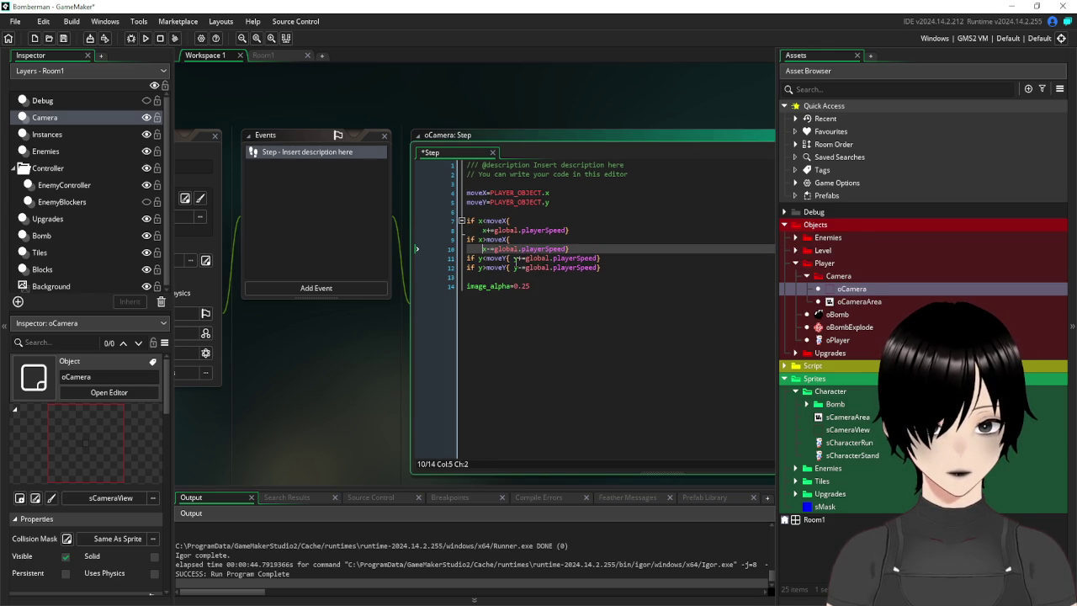
{"action": "left_click", "coordinate": [513, 259]}
{"action": "key", "text": "Return"}
{"action": "left_click", "coordinate": [513, 277]}
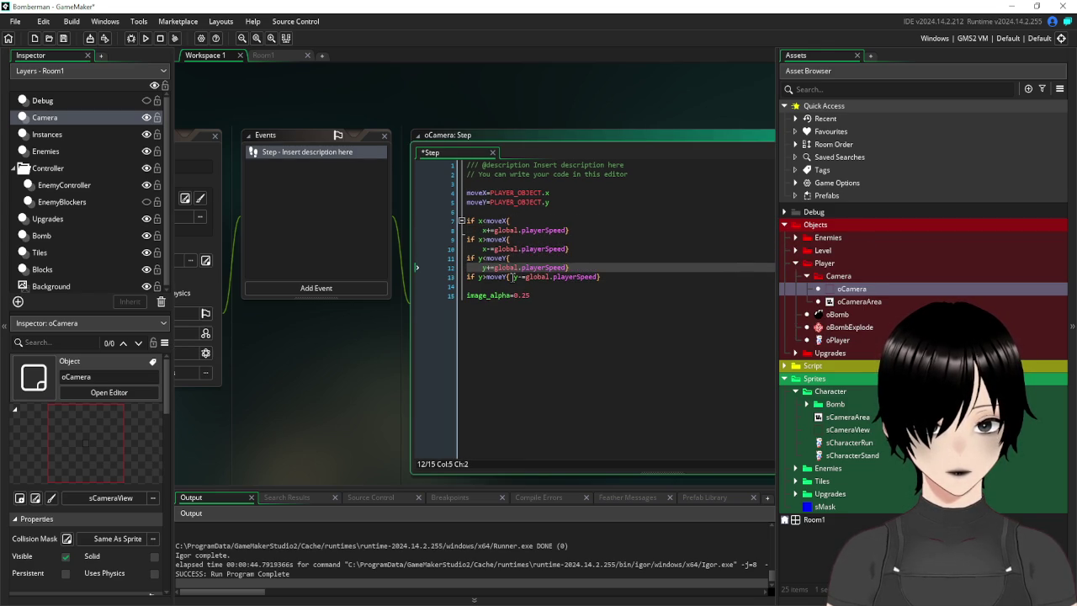
{"action": "key", "text": "Return"}
Put each of the four branches' closing braces on its own line.
{"action": "left_click", "coordinate": [567, 286]}
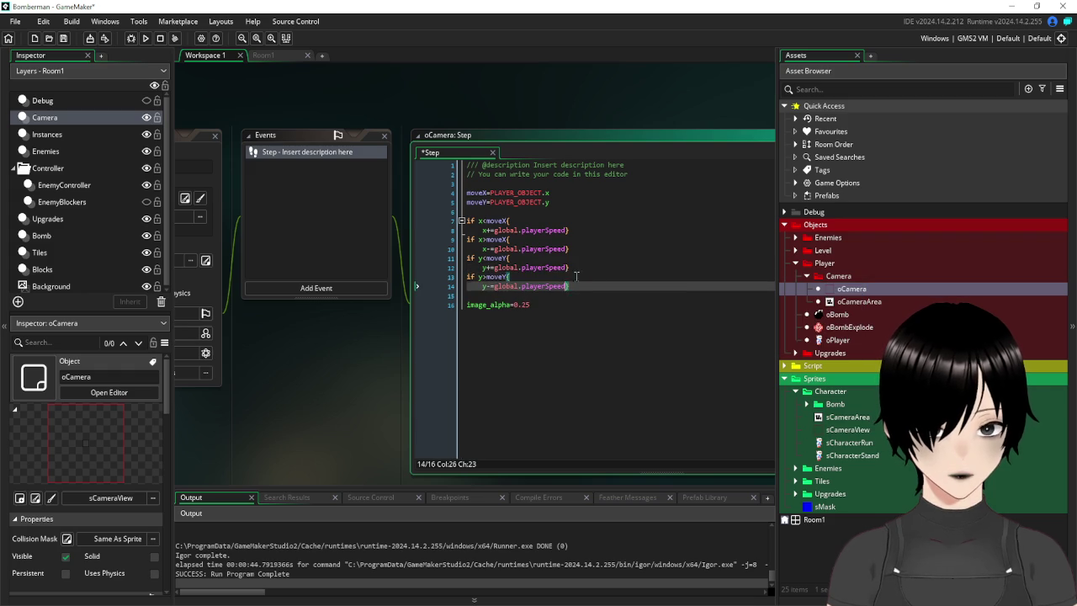
{"action": "key", "text": "Return"}
{"action": "left_click", "coordinate": [566, 267]}
{"action": "key", "text": "Return"}
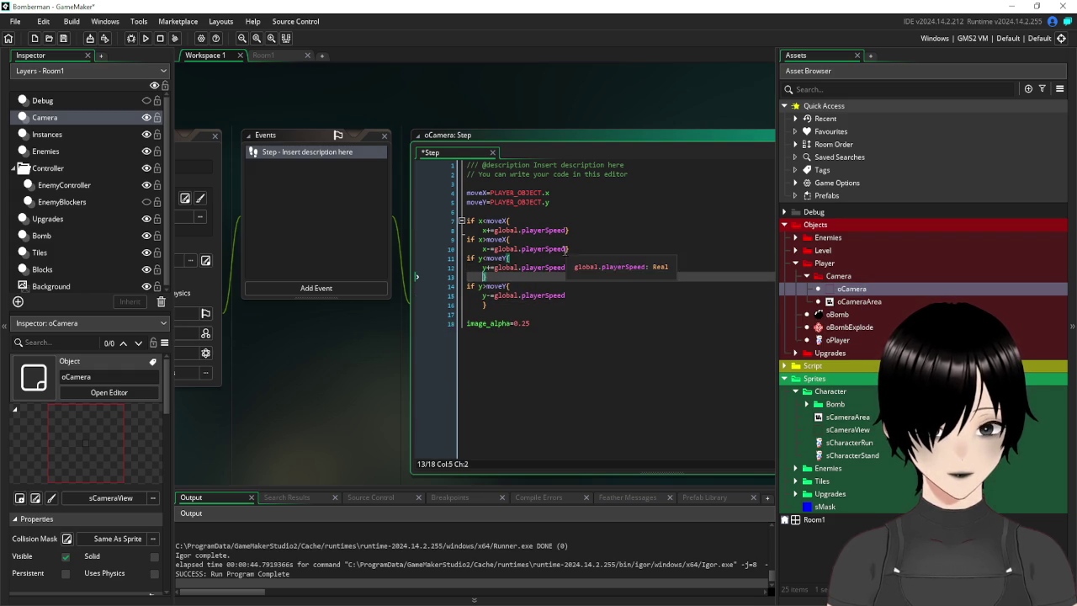
{"action": "left_click", "coordinate": [566, 249]}
{"action": "key", "text": "Return"}
{"action": "left_click", "coordinate": [566, 230]}
{"action": "key", "text": "Return"}
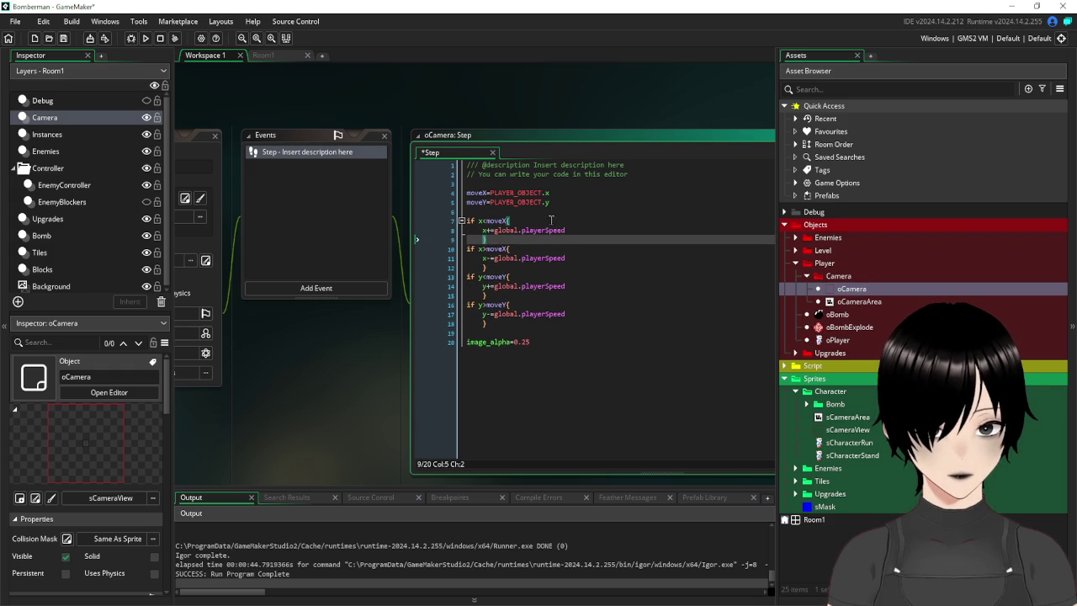
Wrap the x+= line in if place_meeting(x+16, y, oCameraArea) and indent it.
{"action": "left_click", "coordinate": [545, 218]}
{"action": "key", "text": "Return"}
{"action": "type", "text": "if p"}
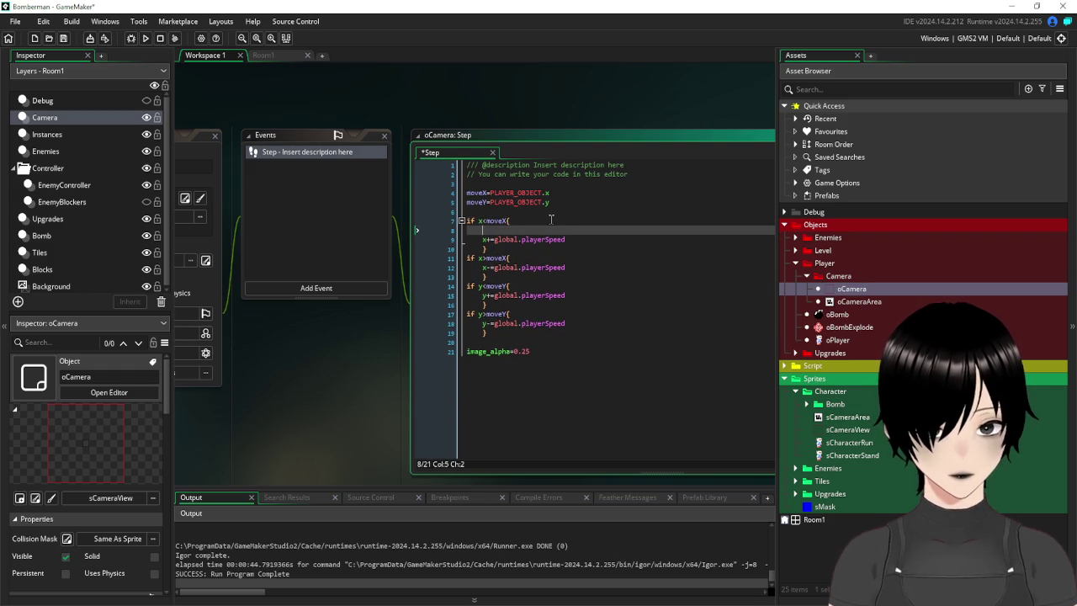
{"action": "type", "text": "lace_meeti"}
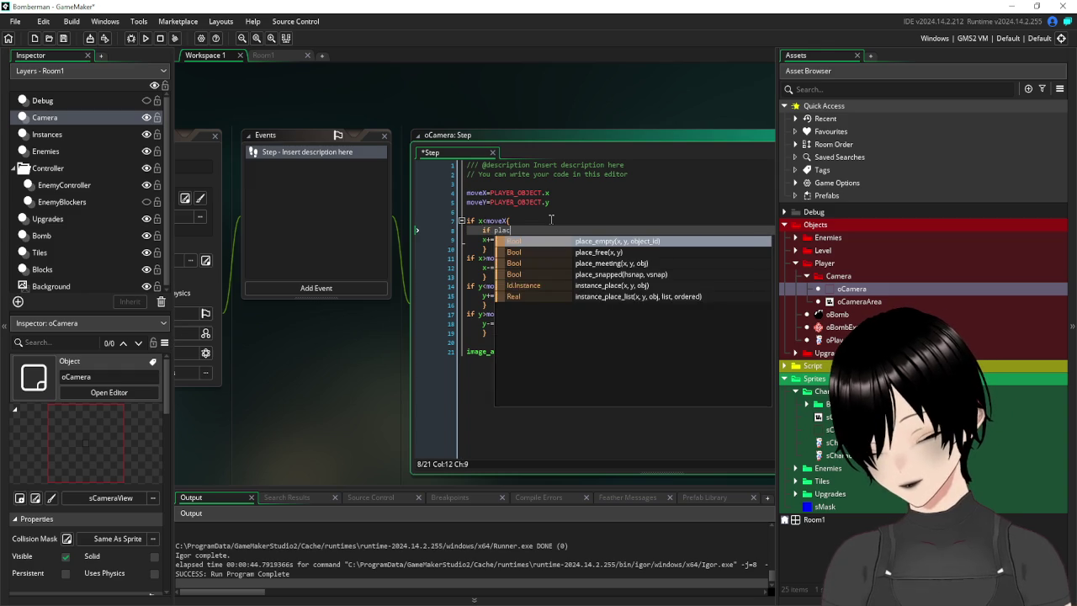
{"action": "key", "text": "Tab"}
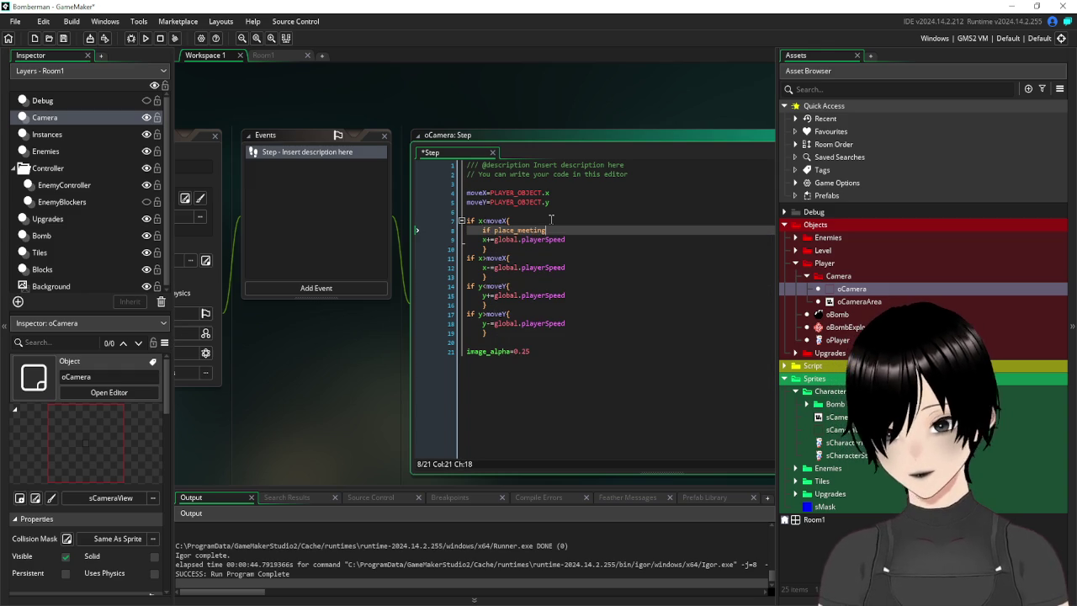
{"action": "type", "text": "(x,"}
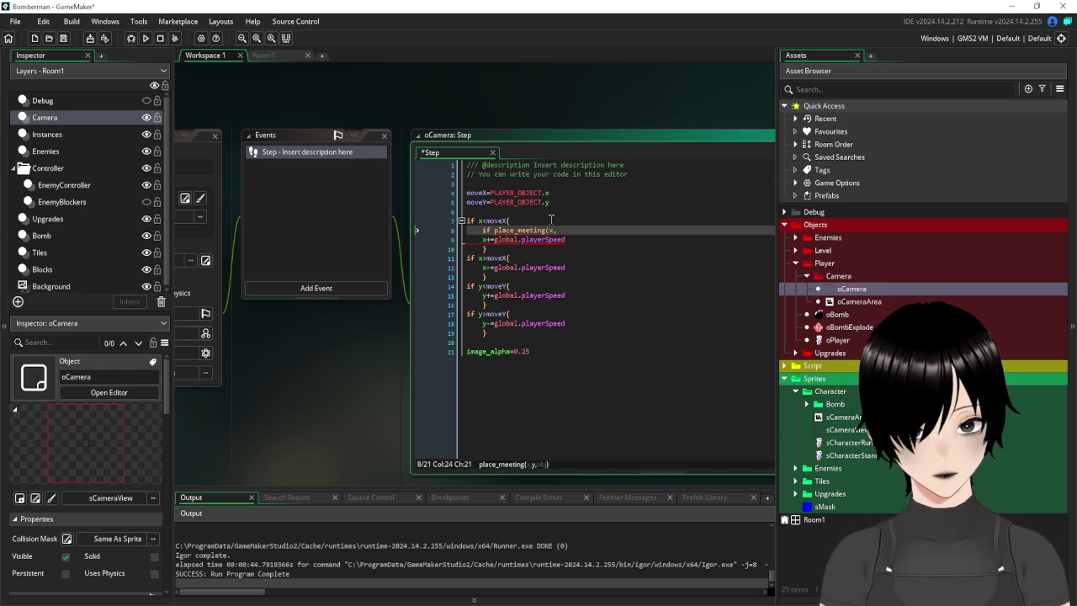
{"action": "type", "text": "y,"}
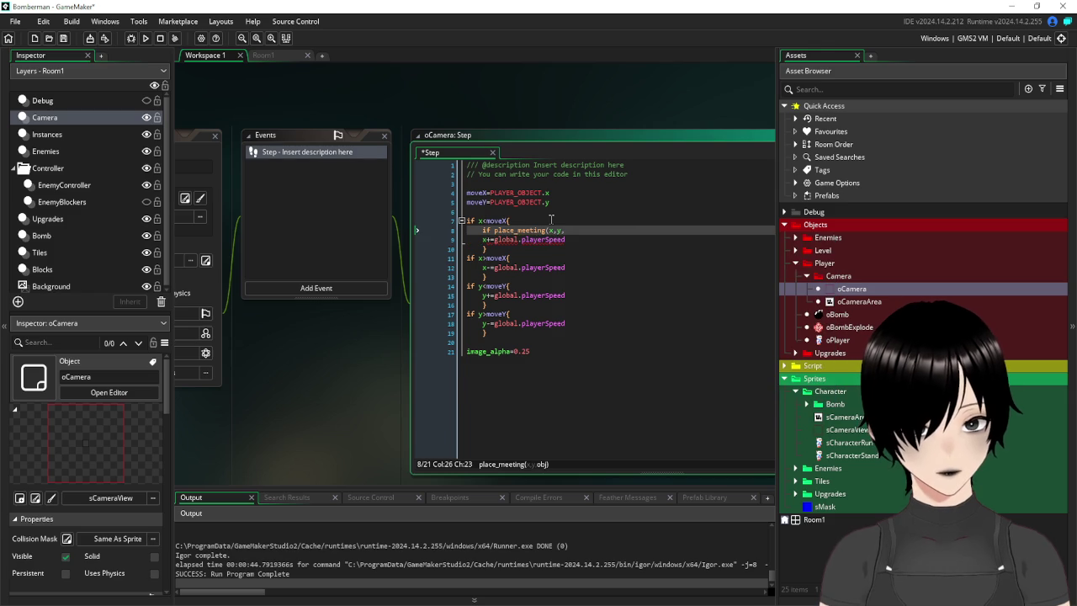
{"action": "type", "text": "oCam"}
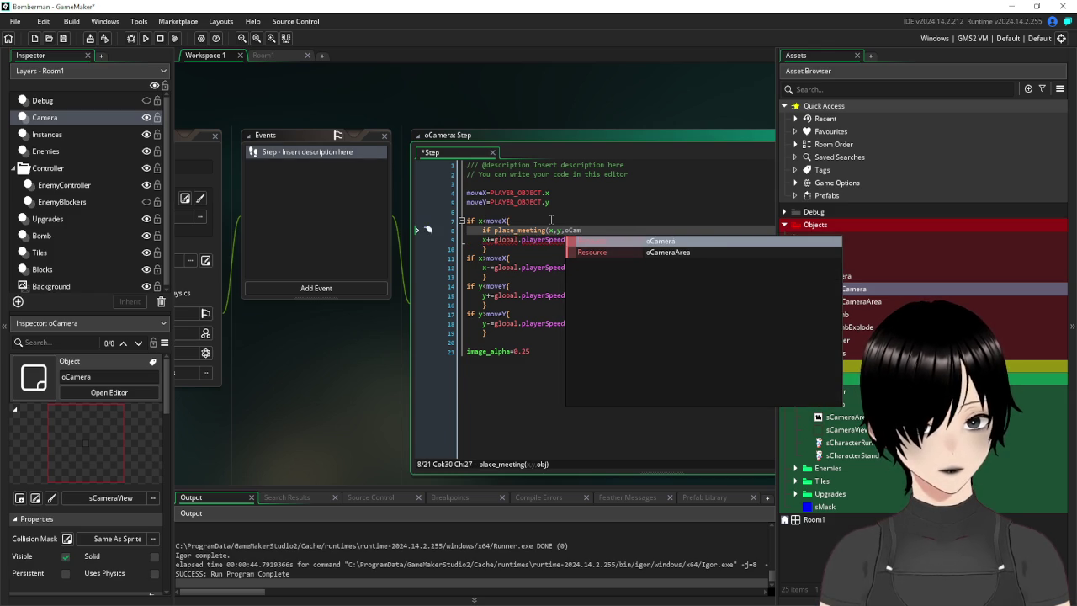
{"action": "left_click", "coordinate": [666, 253]}
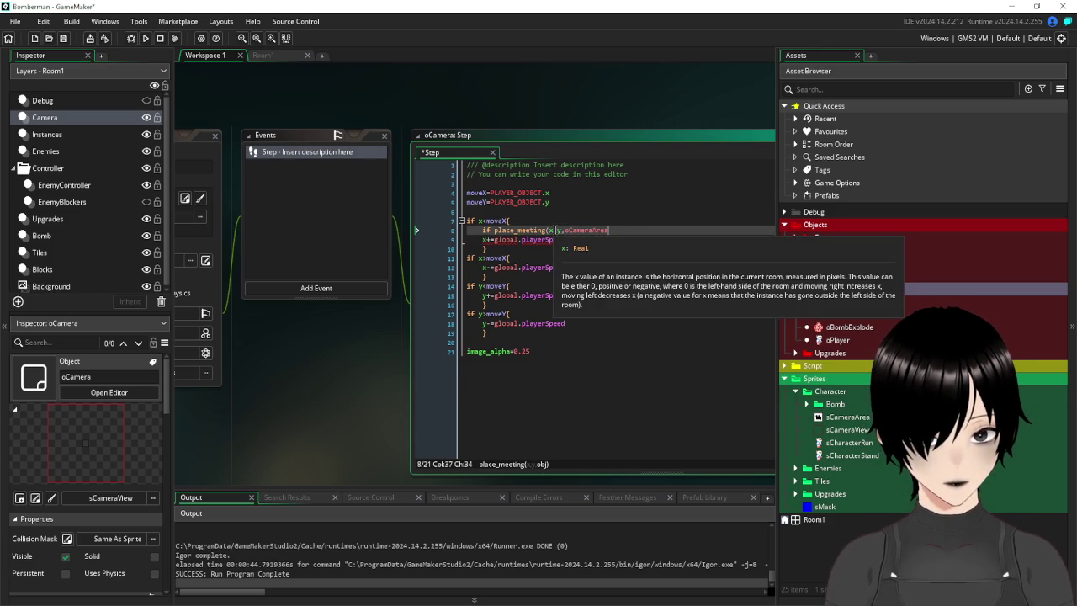
{"action": "left_click", "coordinate": [551, 229]}
{"action": "type", "text": "+16"}
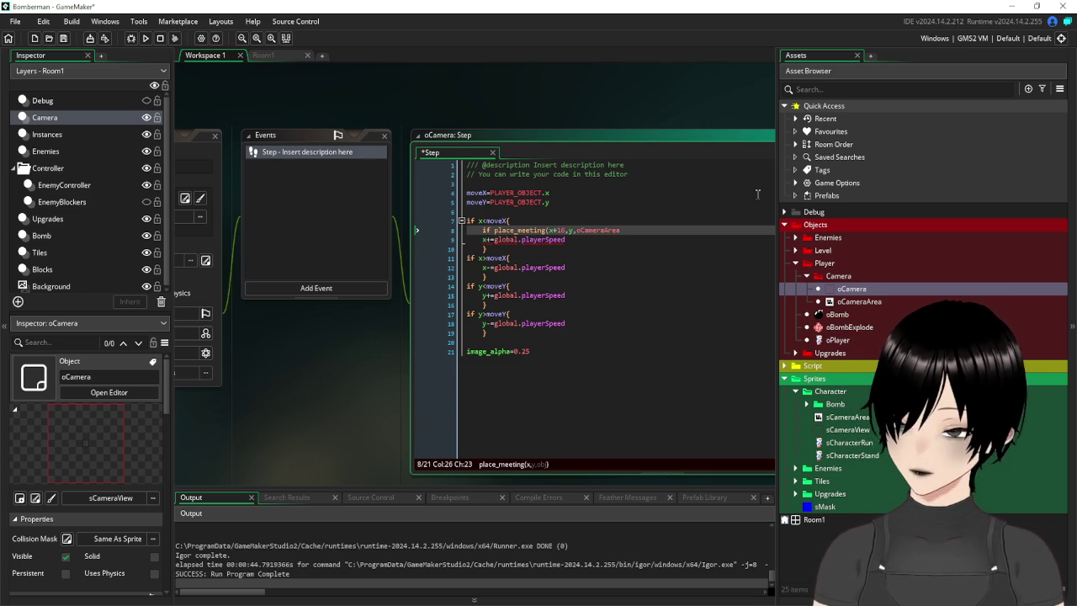
{"action": "left_click", "coordinate": [632, 229]}
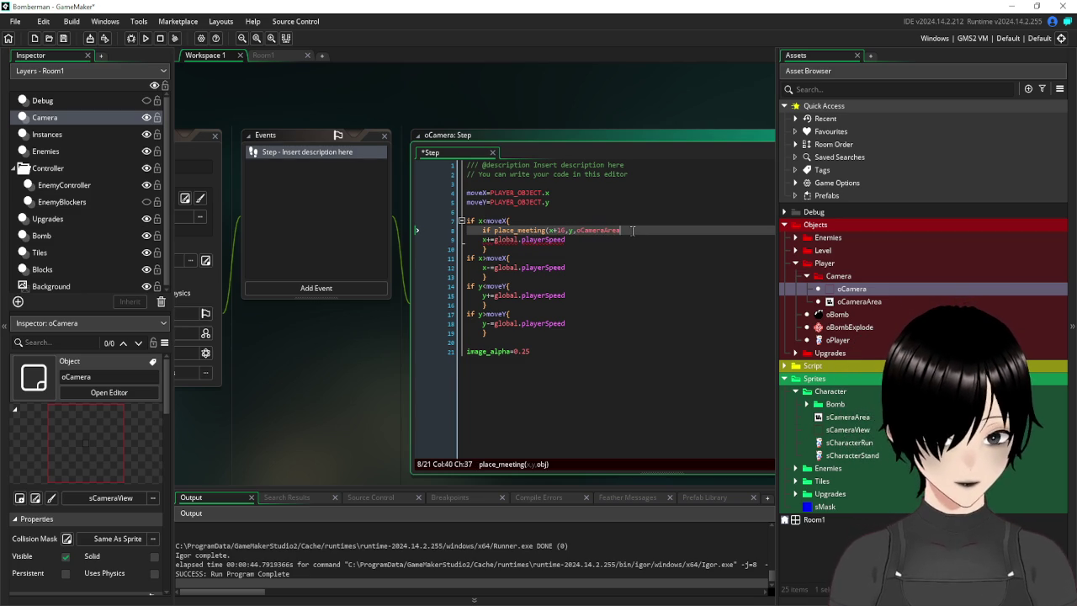
{"action": "type", "text": ")"}
{"action": "key", "text": "Down"}
{"action": "key", "text": "Down"}
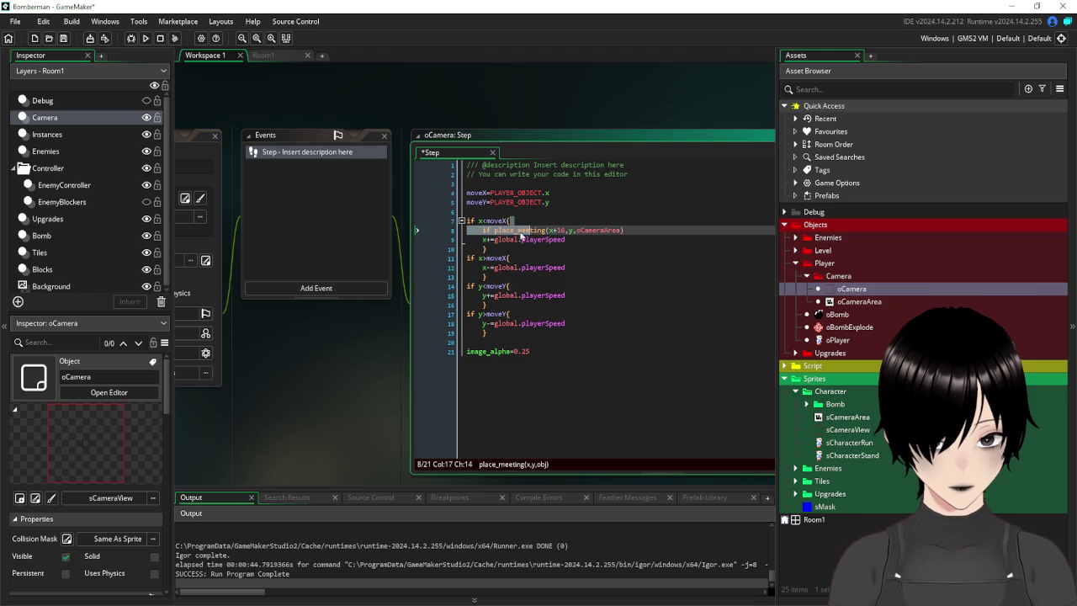
{"action": "key", "text": "Up"}
{"action": "key", "text": "Home"}
{"action": "key", "text": "Tab"}
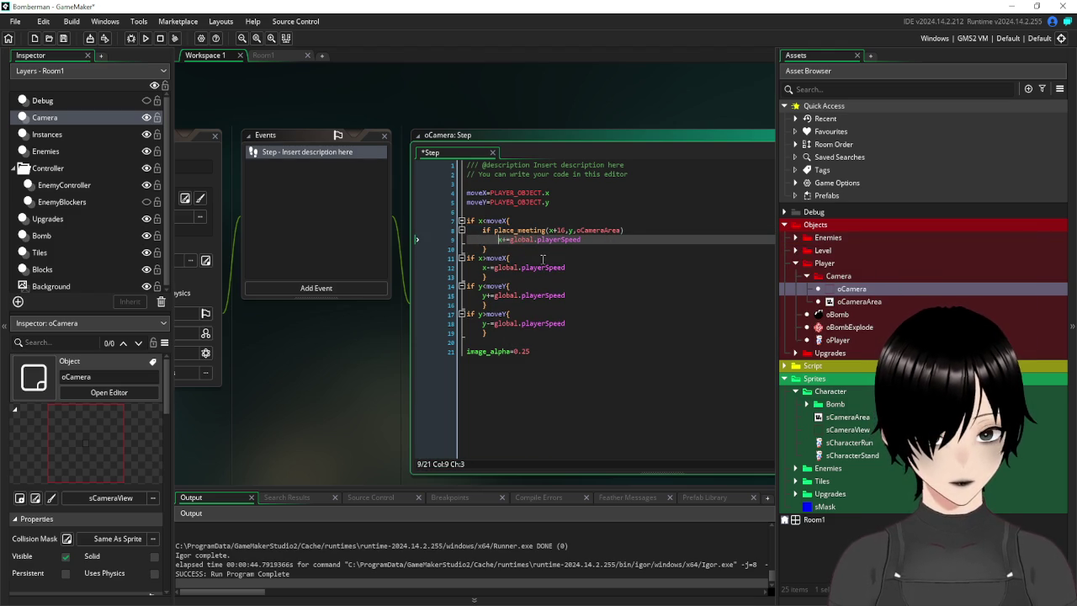
Copy the place_meeting check into the second, third and fourth branches.
{"action": "left_click_drag", "start_coordinate": [642, 231], "coordinate": [482, 232]}
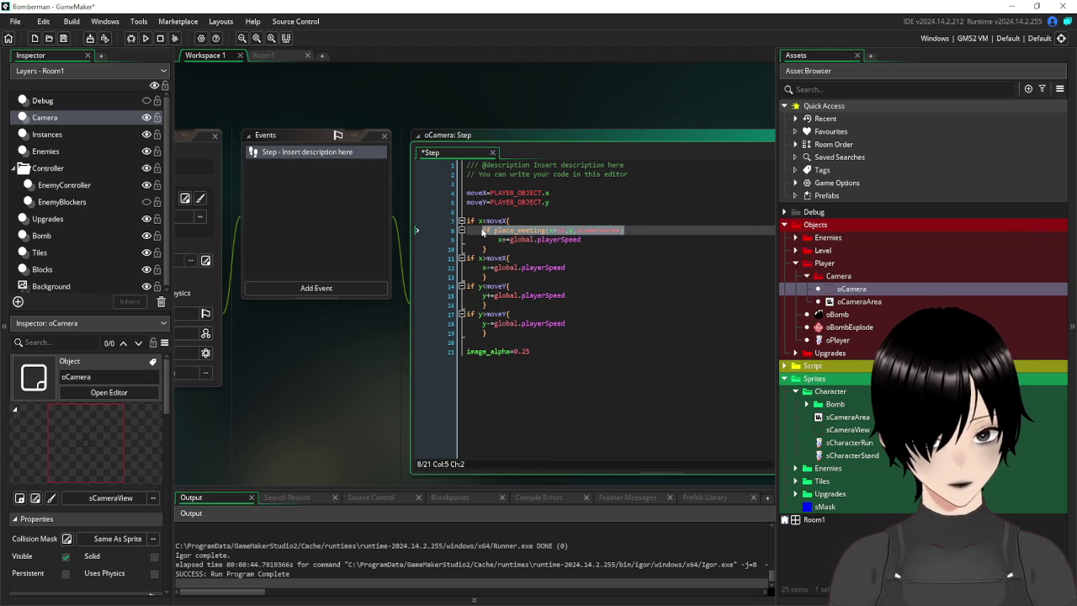
{"action": "left_click", "coordinate": [562, 257]}
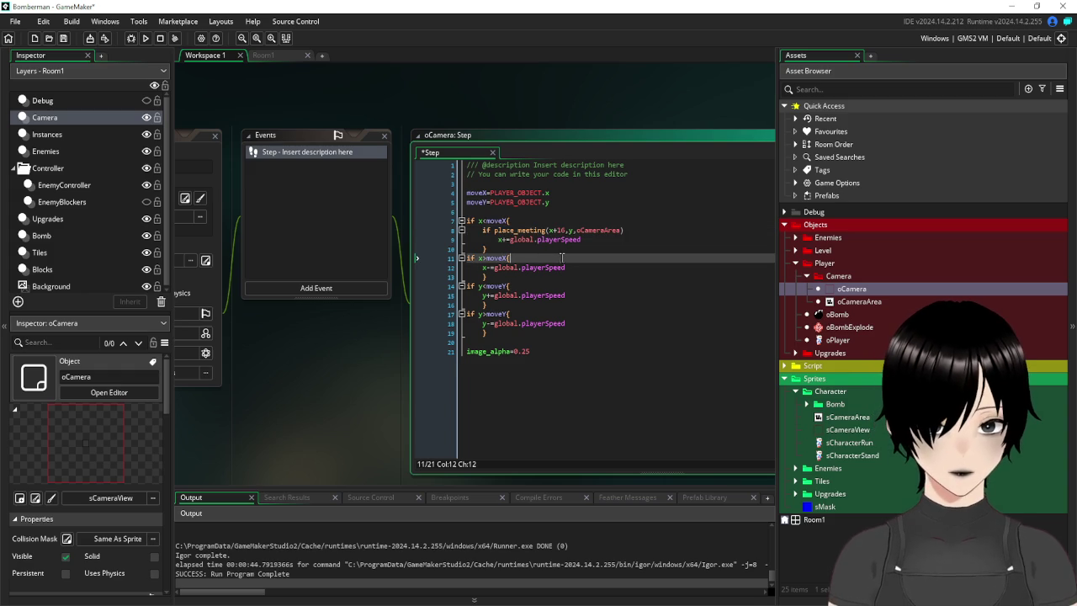
{"action": "key", "text": "Return"}
{"action": "type", "text": "if place_meeting(x+16,y,oCameraArea)"}
{"action": "left_click", "coordinate": [533, 298]}
{"action": "key", "text": "Return"}
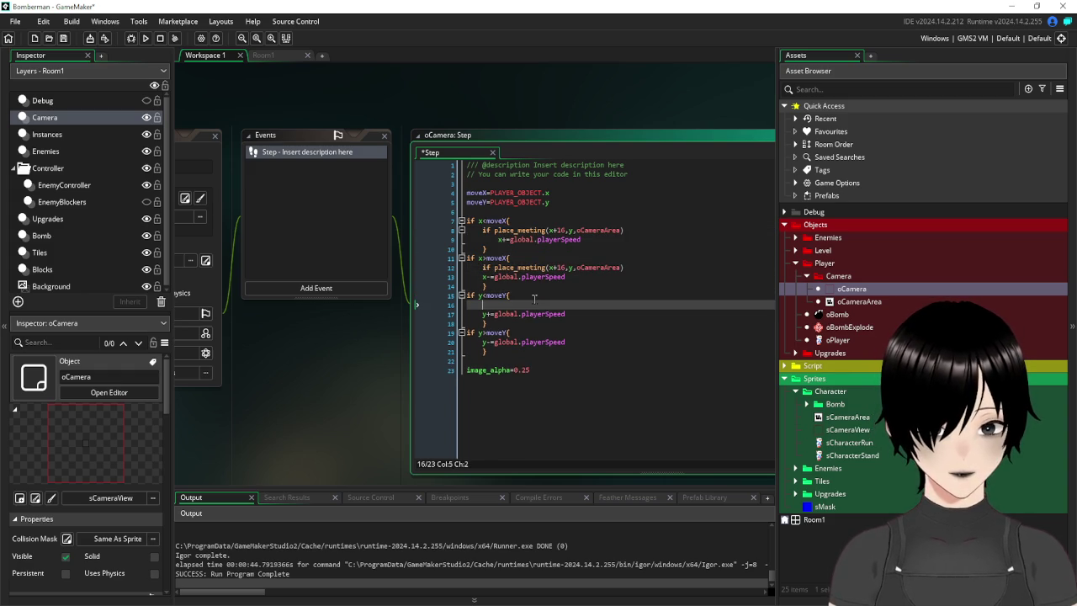
{"action": "type", "text": "if place_meeting(x+16,y,oCameraArea)"}
{"action": "left_click", "coordinate": [535, 333]}
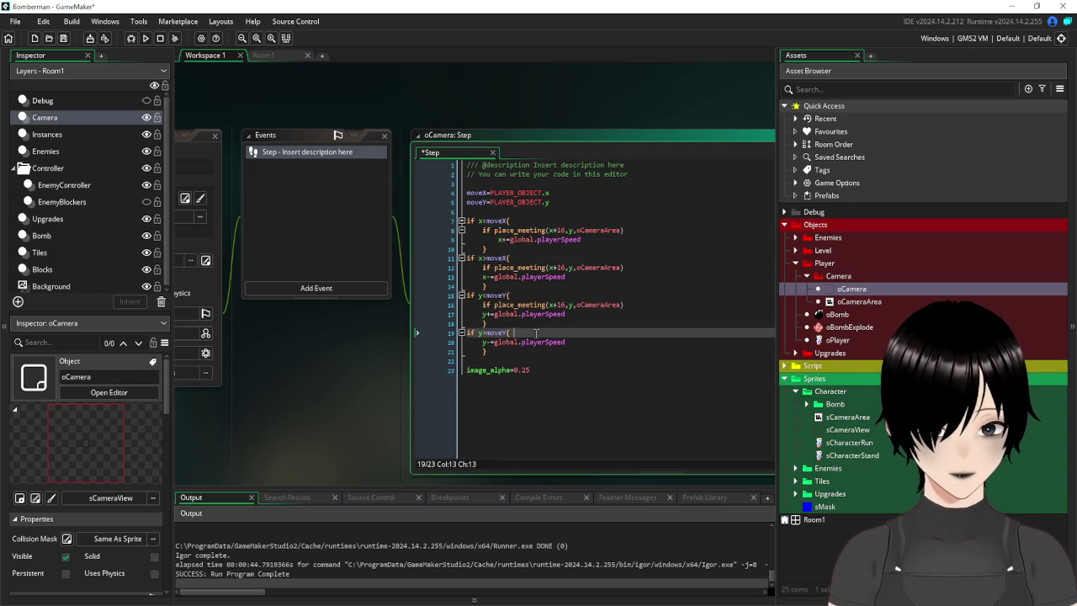
{"action": "key", "text": "Return"}
{"action": "type", "text": "if place_meeting(x+16,y,oCameraArea)"}
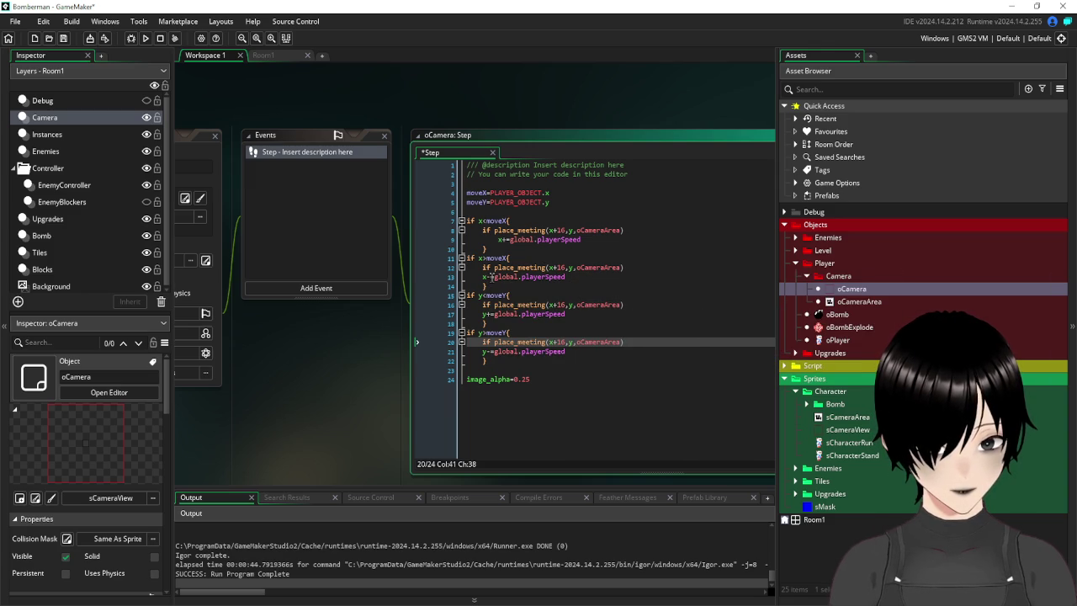
Change the copied checks to look 16 pixels left, down and up respectively.
{"action": "left_click", "coordinate": [552, 267]}
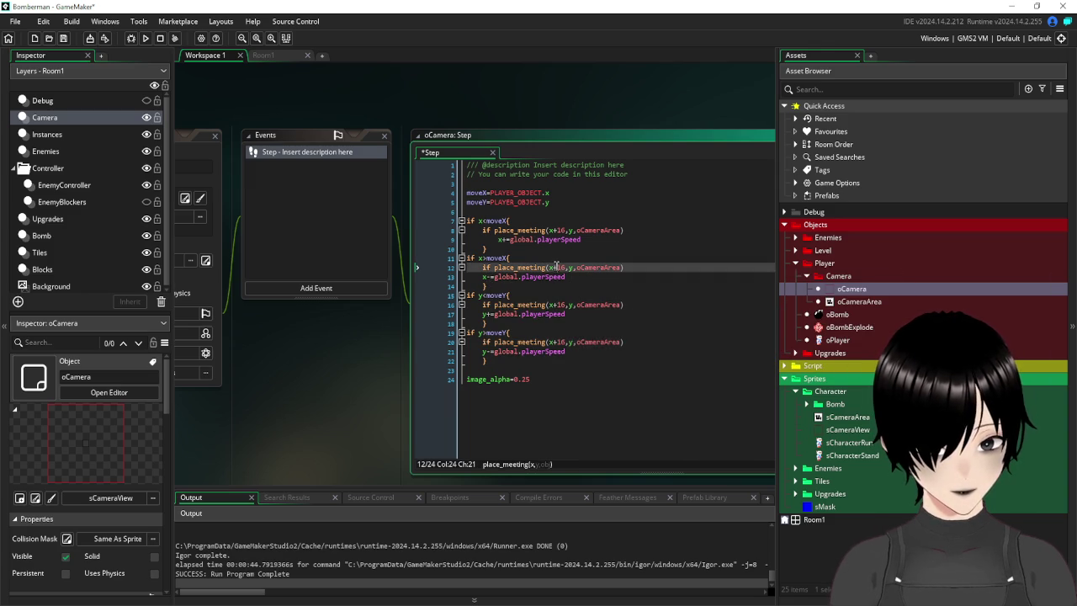
{"action": "key", "text": "Right"}
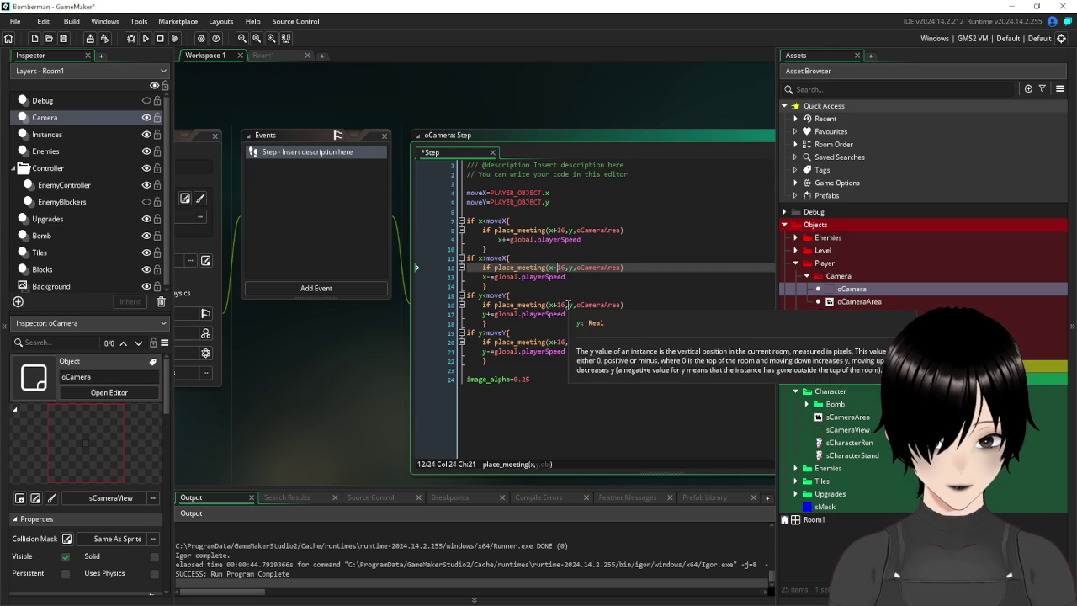
{"action": "left_click", "coordinate": [566, 305]}
{"action": "key", "text": "BackSpace"}
{"action": "key", "text": "BackSpace"}
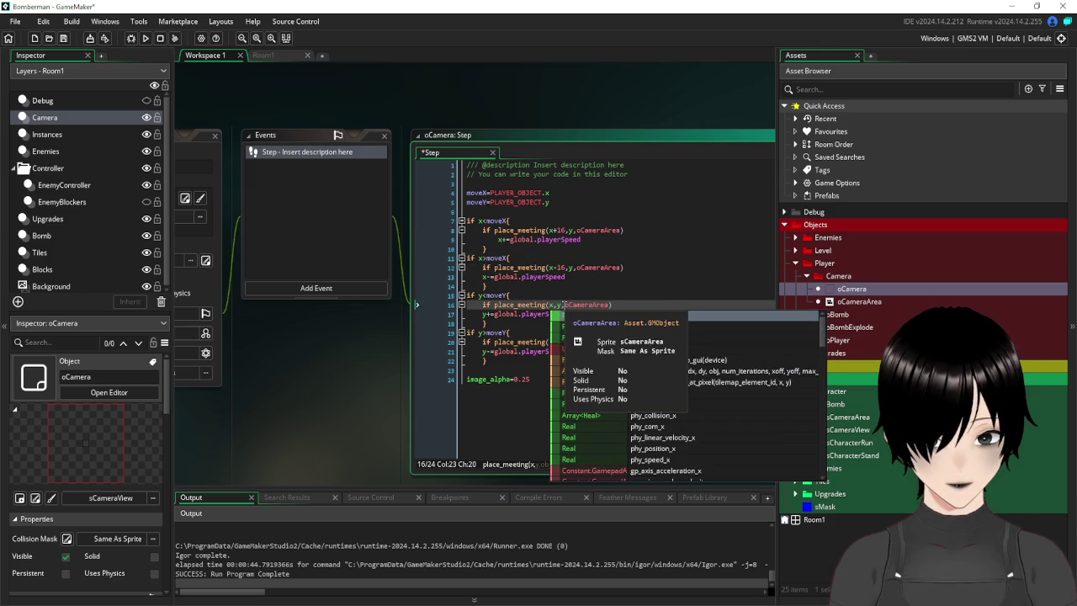
{"action": "type", "text": "+16"}
{"action": "left_click", "coordinate": [572, 341]}
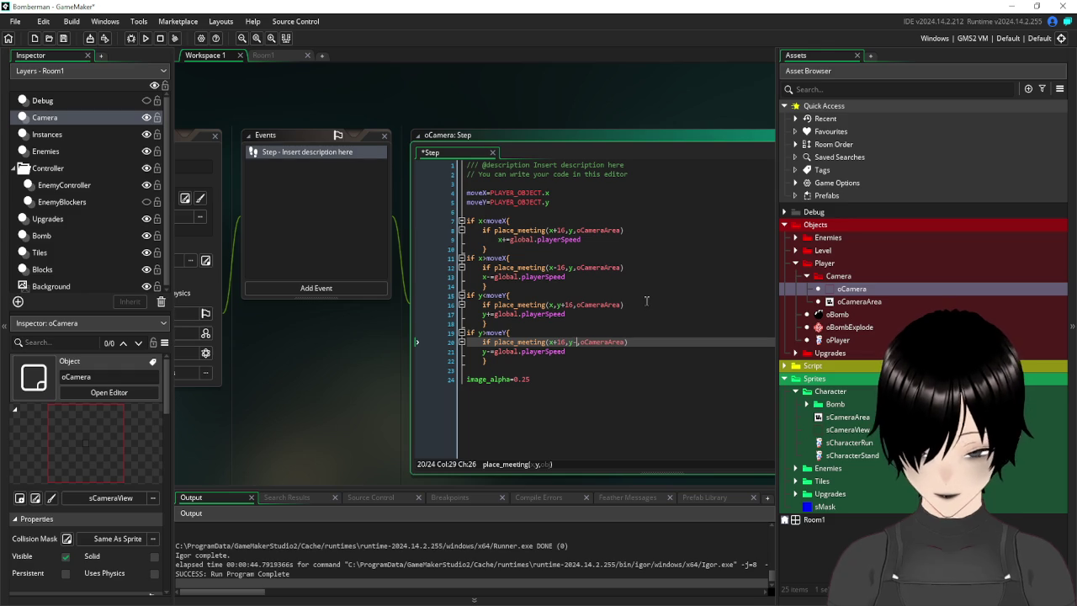
{"action": "type", "text": "16"}
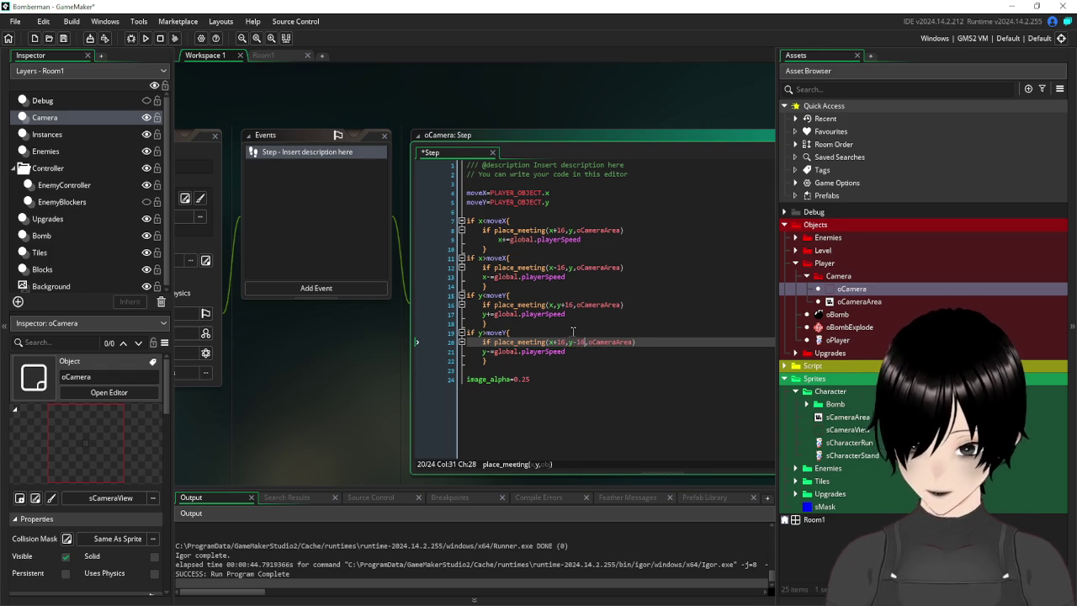
{"action": "key", "text": "BackSpace"}
{"action": "key", "text": "BackSpace"}
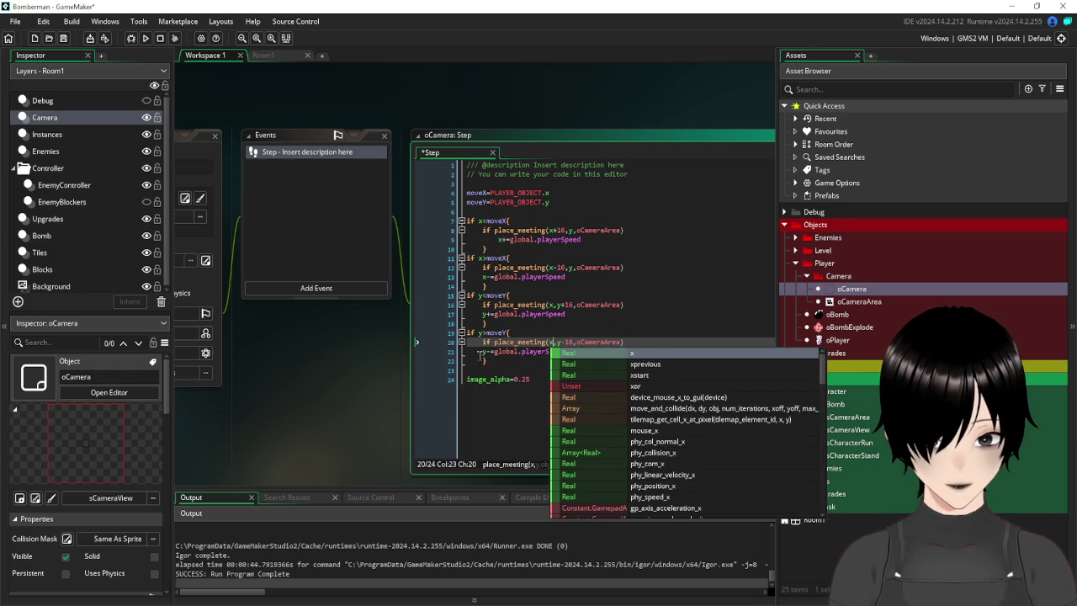
Indent the y-=, y+= and x-= movement lines under their checks, then save and run.
{"action": "left_click", "coordinate": [482, 351]}
{"action": "key", "text": "Tab"}
{"action": "left_click", "coordinate": [482, 313]}
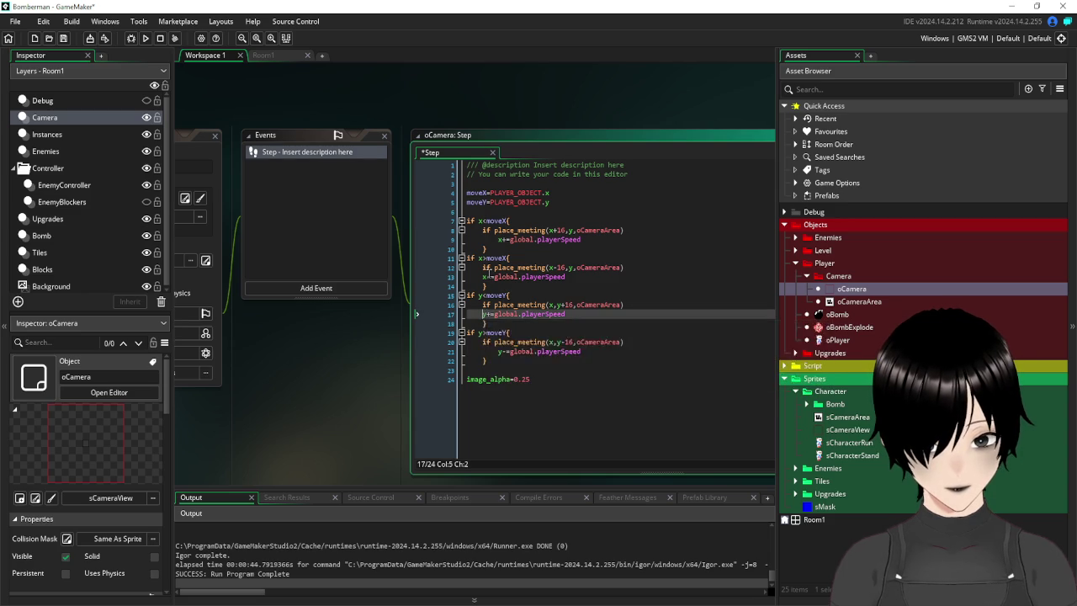
{"action": "key", "text": "Tab"}
{"action": "left_click", "coordinate": [482, 277]}
{"action": "key", "text": "Tab"}
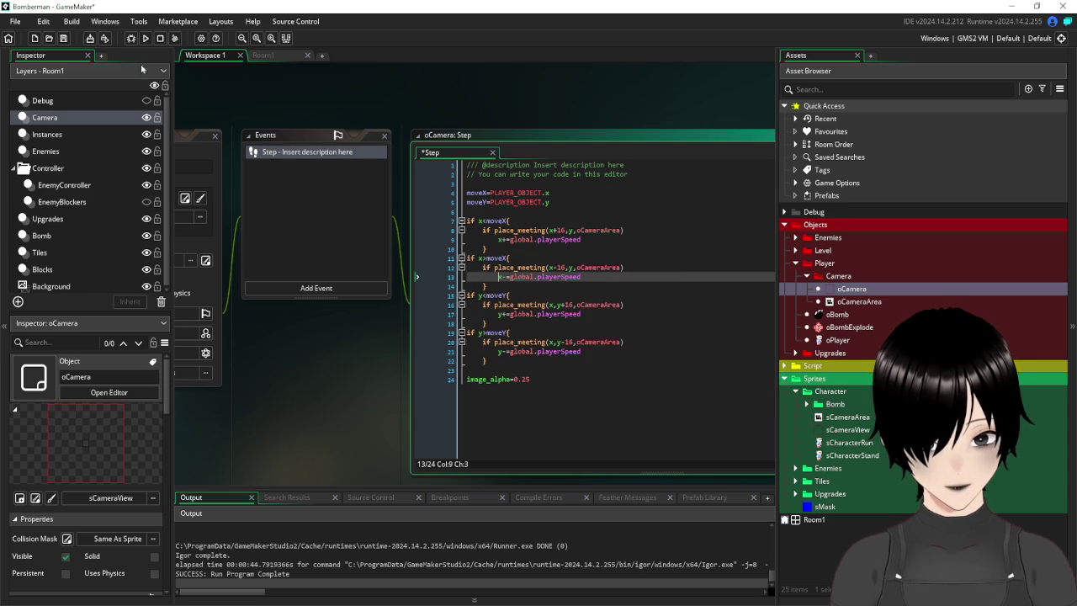
{"action": "left_click", "coordinate": [63, 38]}
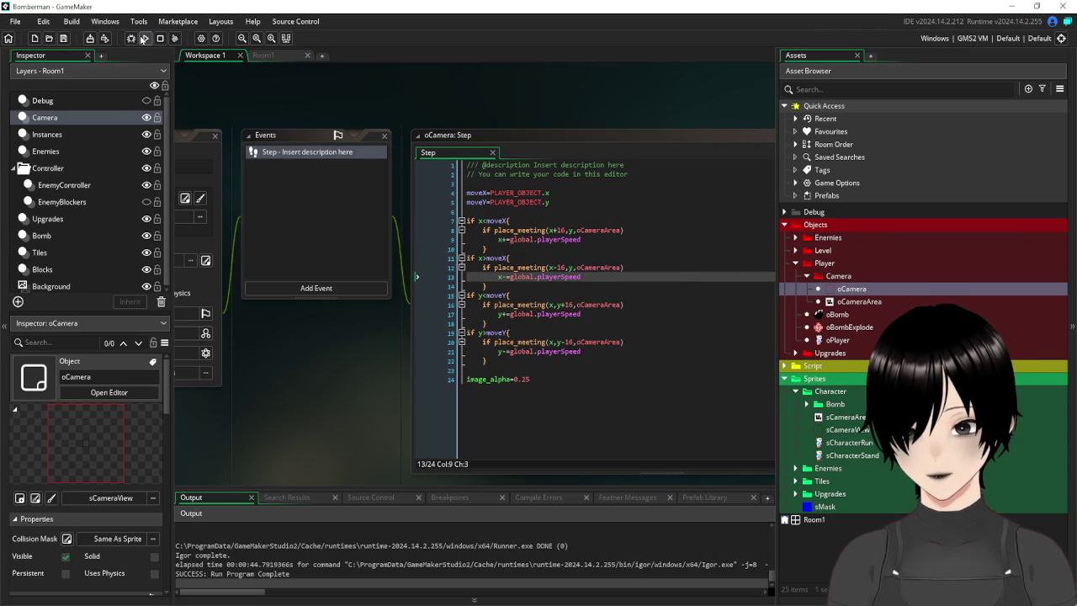
Run the game and walk the player right and left to test the camera.
{"action": "left_click", "coordinate": [143, 38]}
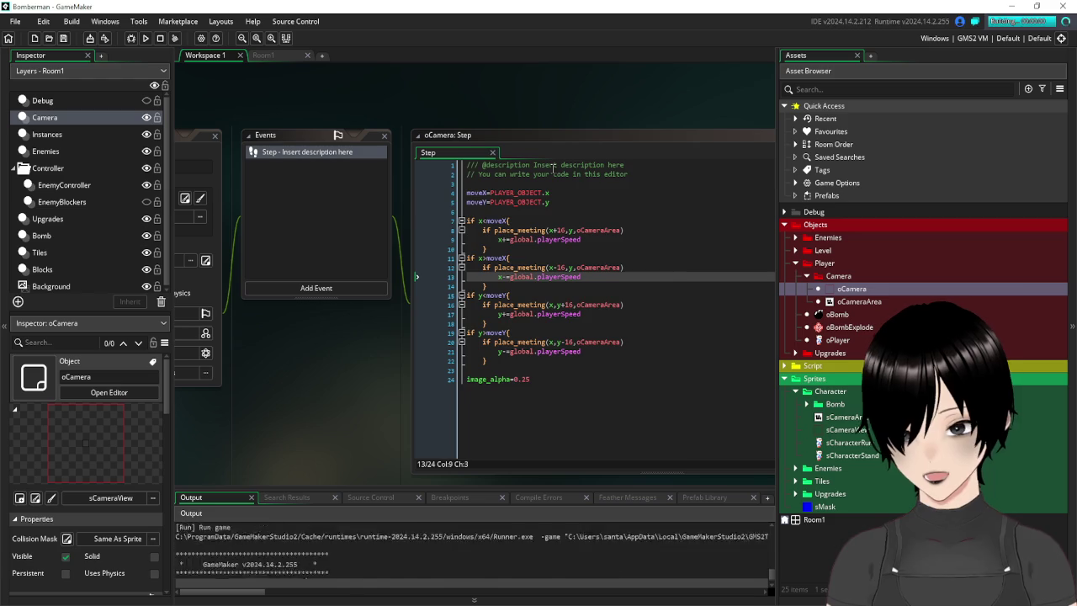
{"action": "key", "text": "Right"}
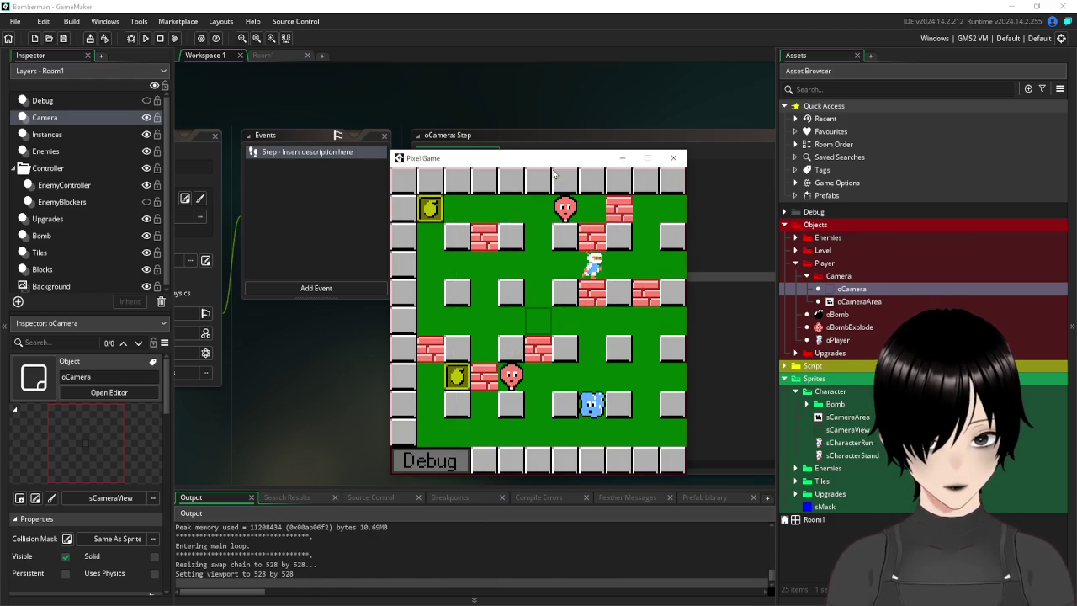
{"action": "key", "text": "Left"}
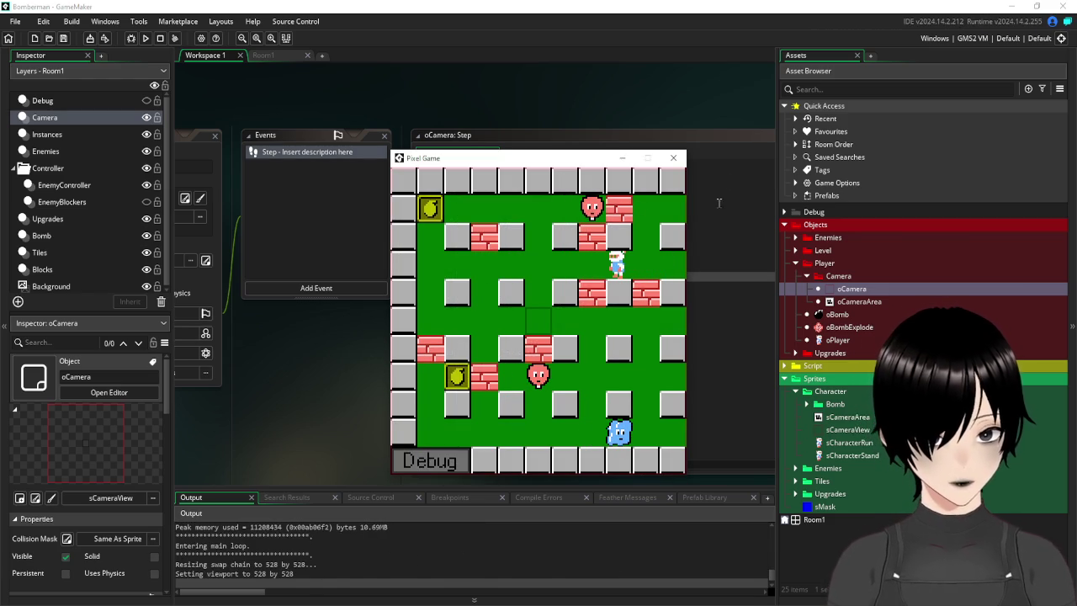
{"action": "left_click", "coordinate": [672, 159]}
Place an oCameraArea instance in Room1 and widen it across the middle row.
{"action": "left_click", "coordinate": [263, 55]}
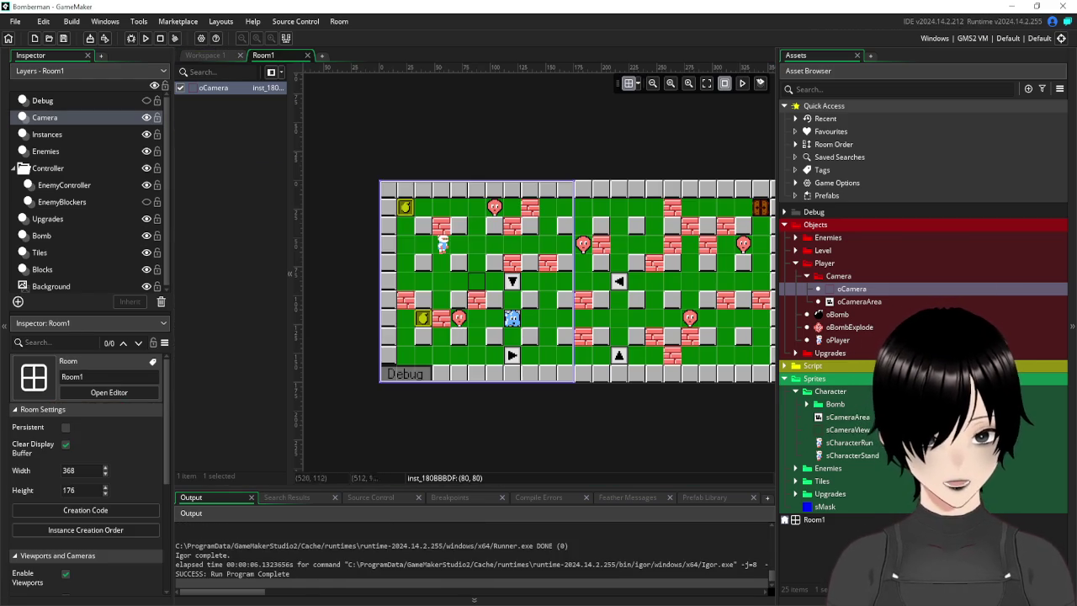
{"action": "mouse_move", "coordinate": [858, 301]}
{"action": "left_mouse_down"}
{"action": "mouse_move", "coordinate": [419, 299]}
{"action": "mouse_move", "coordinate": [487, 287]}
{"action": "left_mouse_up"}
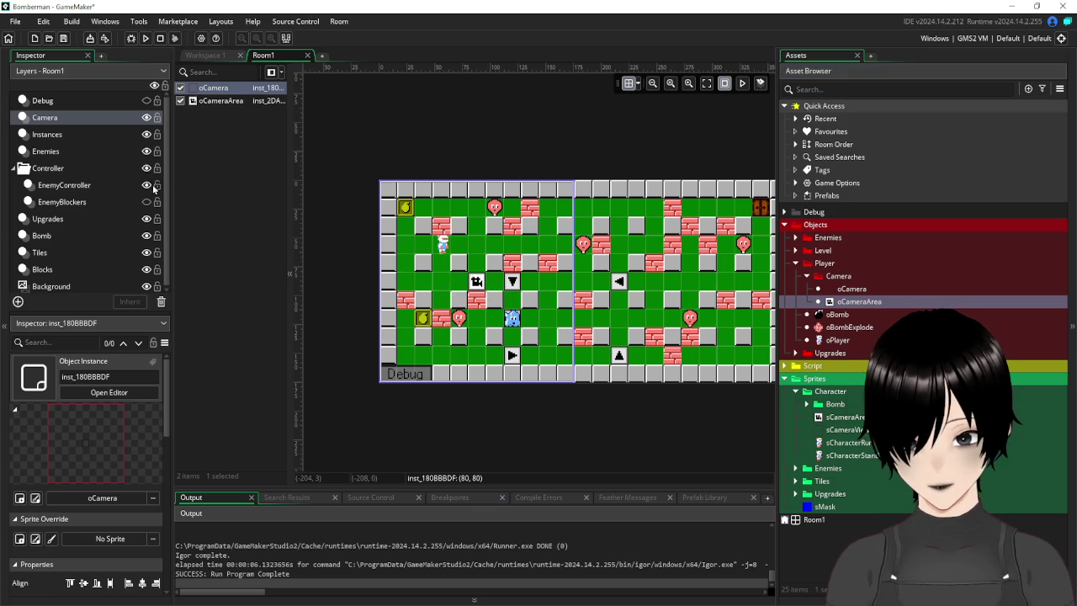
{"action": "left_click", "coordinate": [147, 185]}
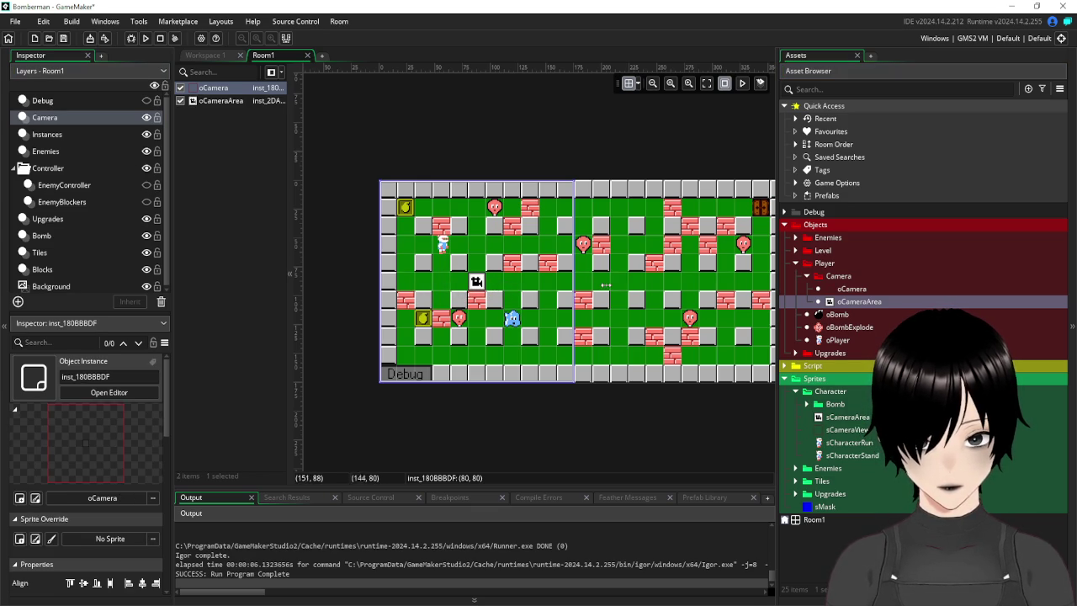
{"action": "left_click", "coordinate": [67, 122]}
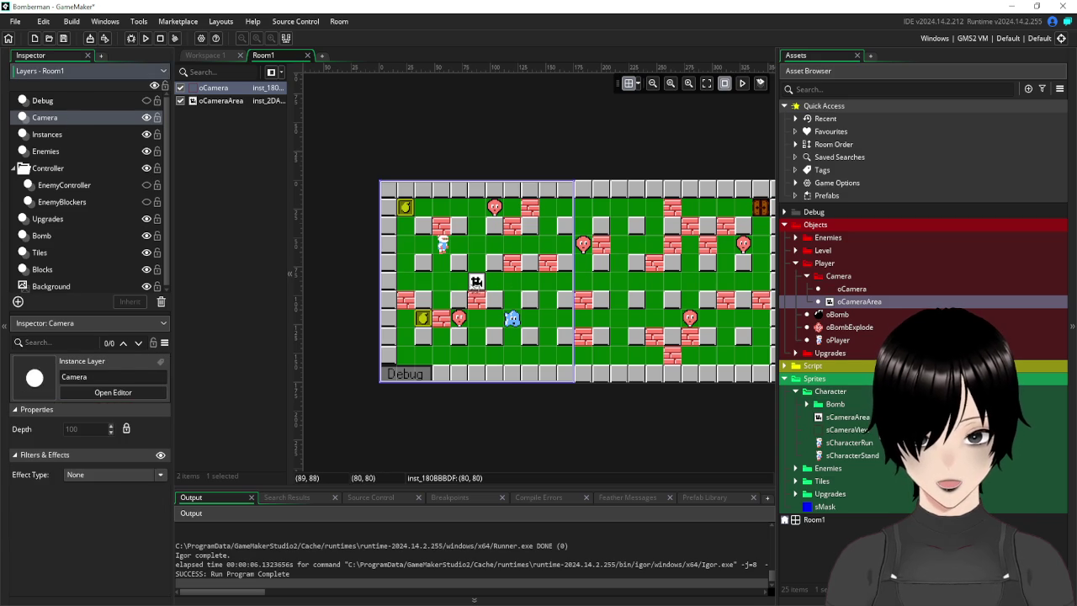
{"action": "left_click", "coordinate": [476, 281]}
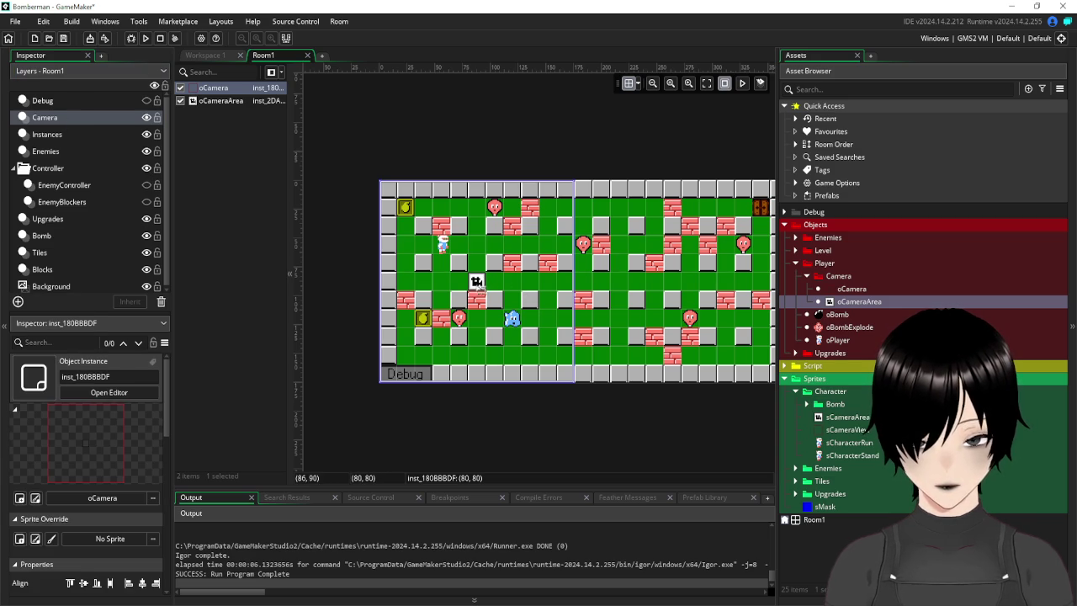
{"action": "mouse_move", "coordinate": [480, 286]}
{"action": "left_mouse_down"}
{"action": "mouse_move", "coordinate": [497, 284]}
{"action": "mouse_move", "coordinate": [462, 288]}
{"action": "left_mouse_up"}
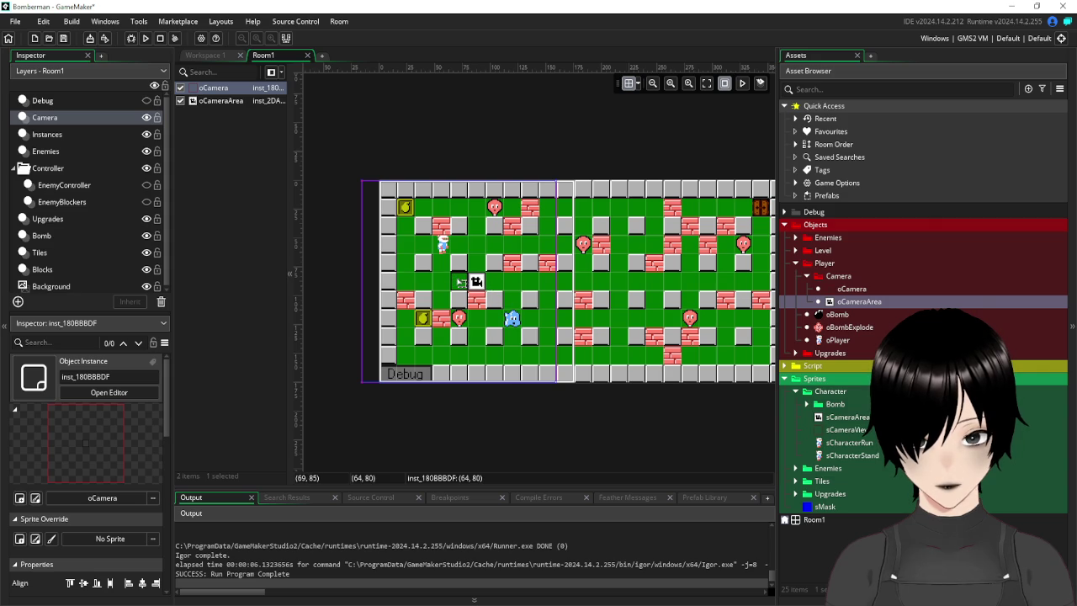
{"action": "key", "text": "ctrl+z"}
{"action": "left_click", "coordinate": [236, 102]}
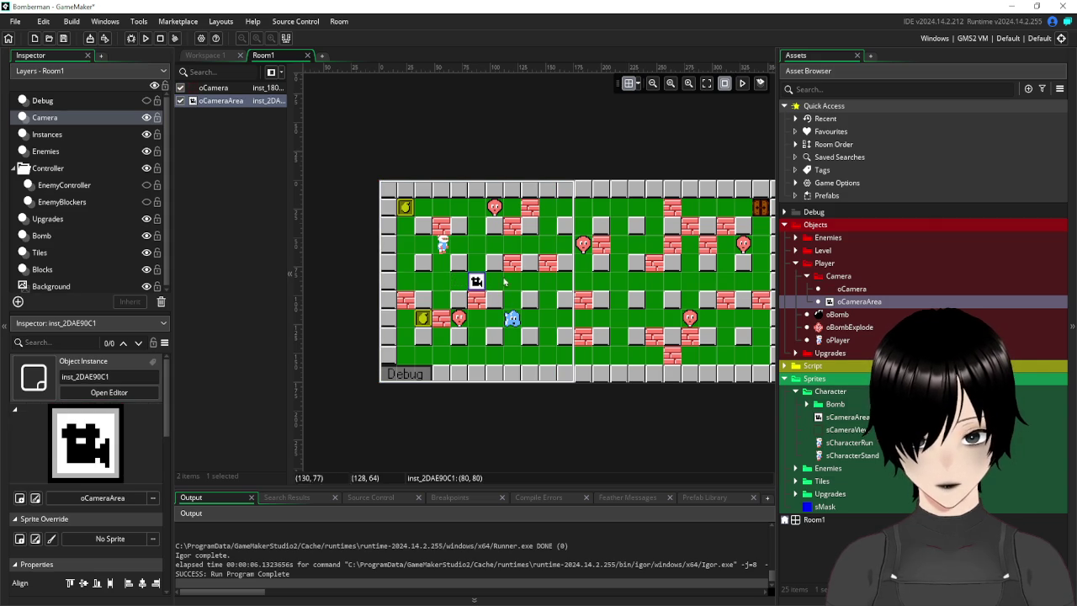
{"action": "mouse_move", "coordinate": [486, 282]}
{"action": "left_mouse_down"}
{"action": "mouse_move", "coordinate": [736, 285]}
{"action": "mouse_move", "coordinate": [677, 287]}
{"action": "left_mouse_up"}
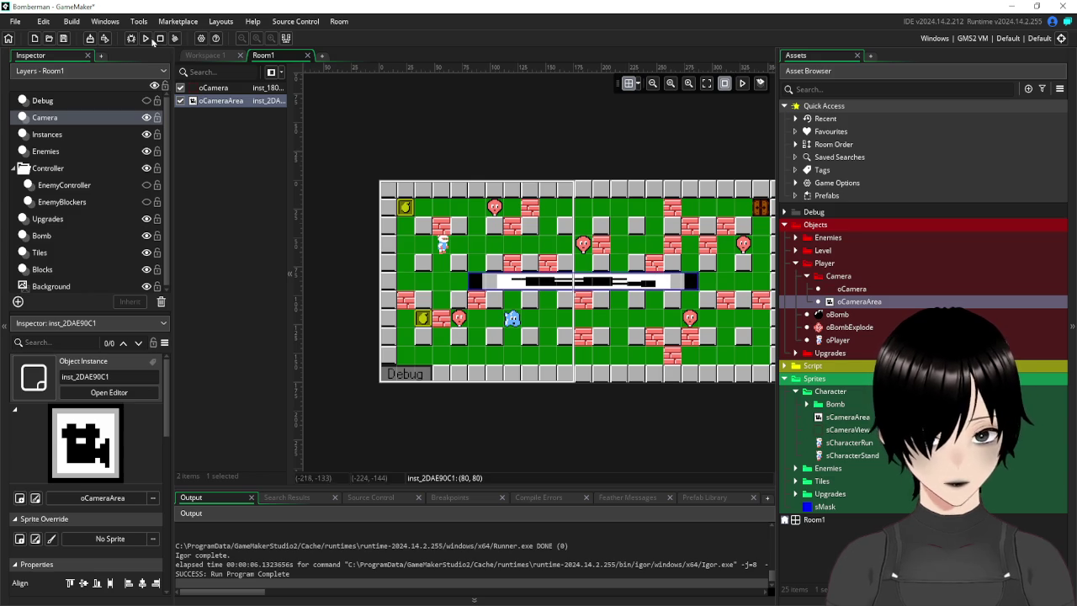
Enable Nine Slice on the sCameraArea sprite so the strip repeats the camera icon.
{"action": "left_click", "coordinate": [202, 57]}
{"action": "double_click", "coordinate": [864, 418]}
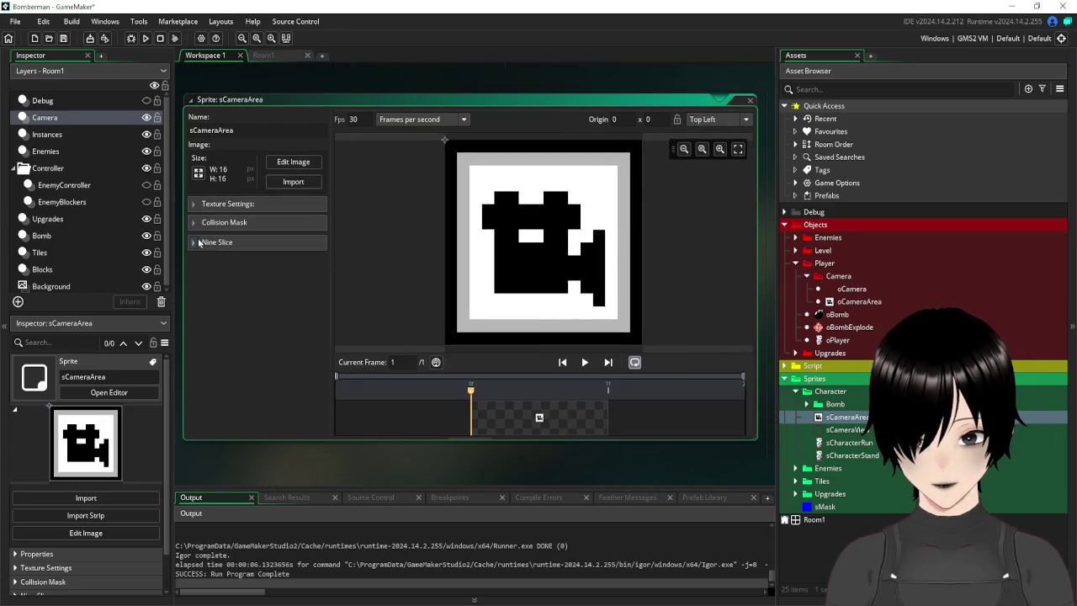
{"action": "left_click", "coordinate": [199, 242]}
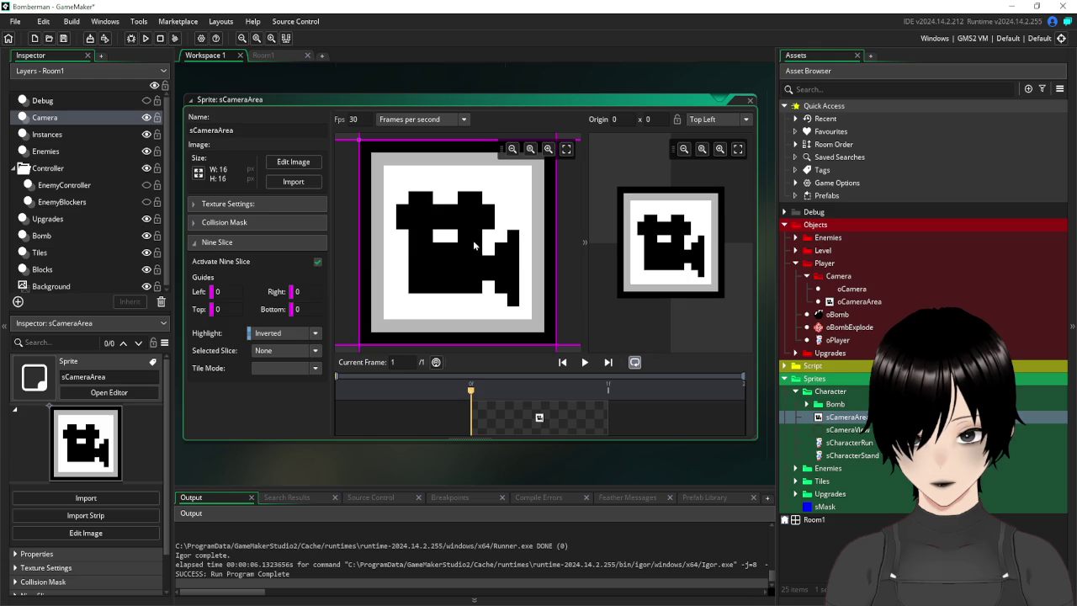
{"action": "left_click", "coordinate": [268, 56]}
Test-play Room1 walking right, left and down, then close the game and sprite editor.
{"action": "left_click", "coordinate": [146, 37]}
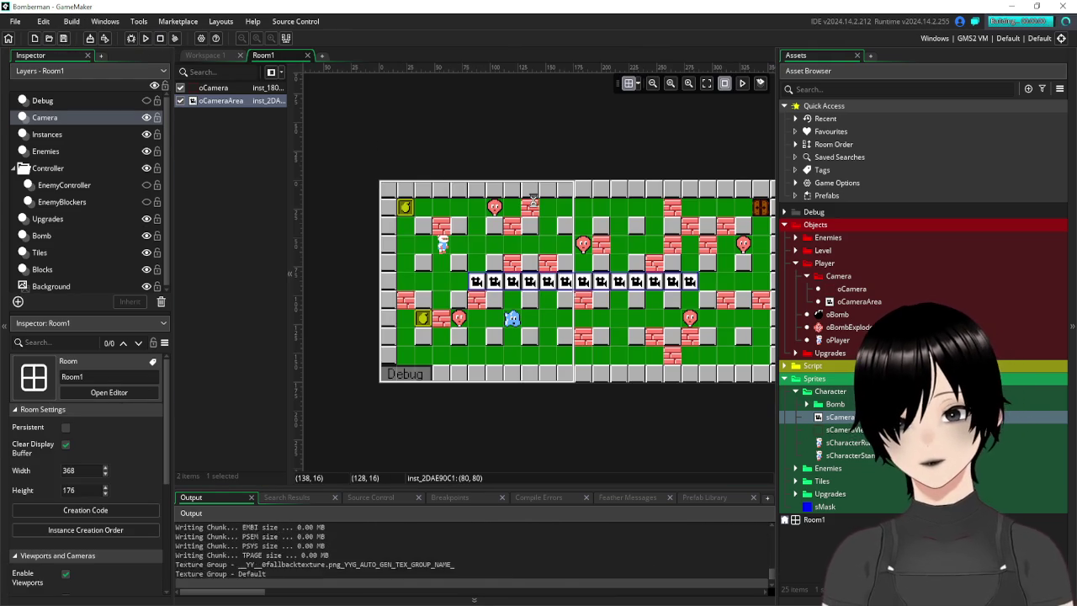
{"action": "key", "text": "Right"}
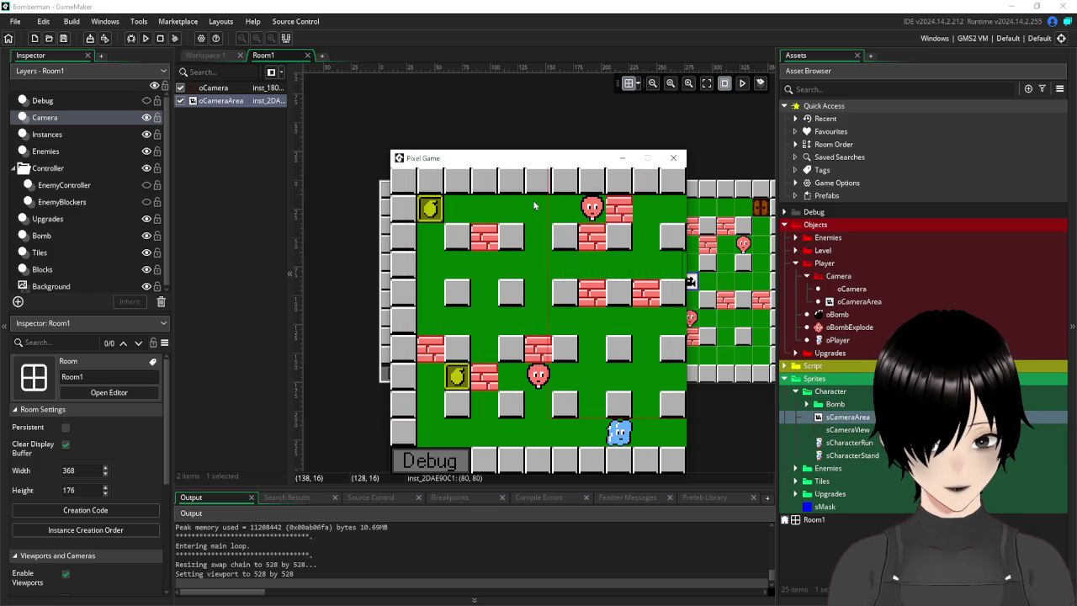
{"action": "key", "text": "Left"}
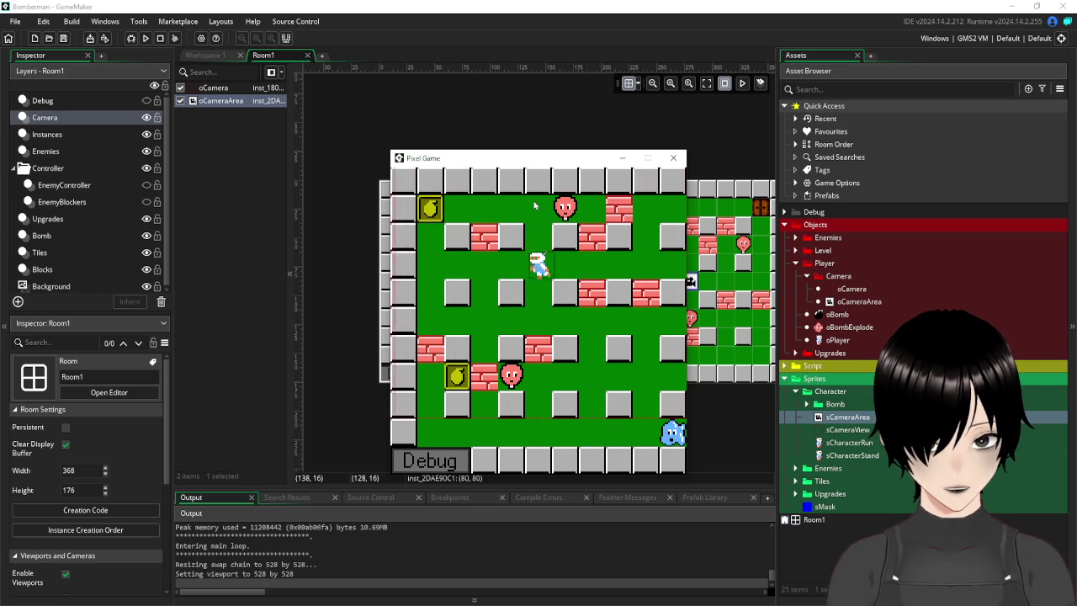
{"action": "key", "text": "Down"}
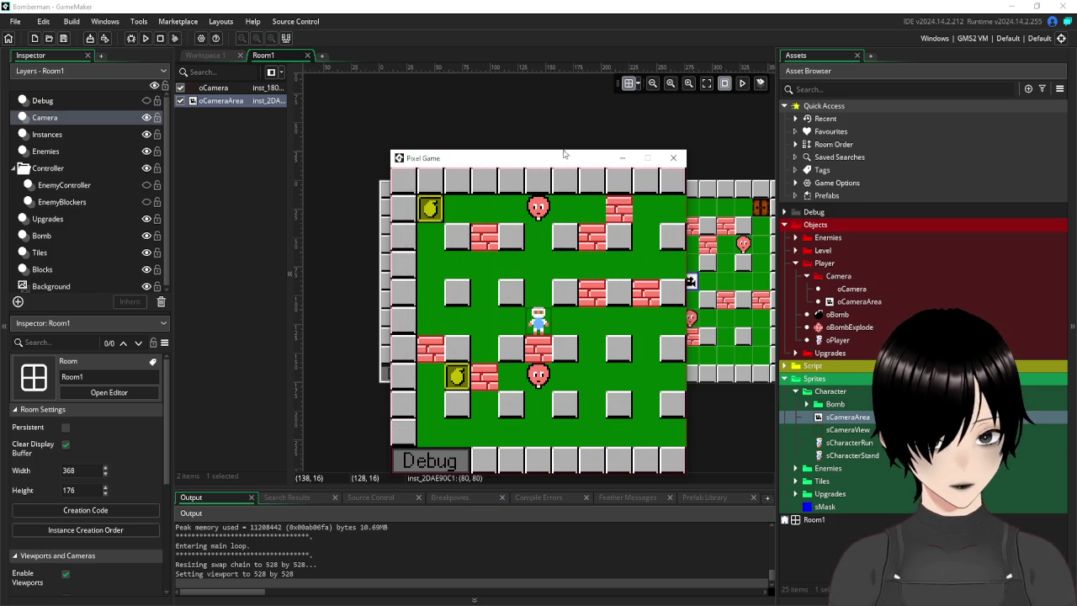
{"action": "left_click", "coordinate": [673, 159]}
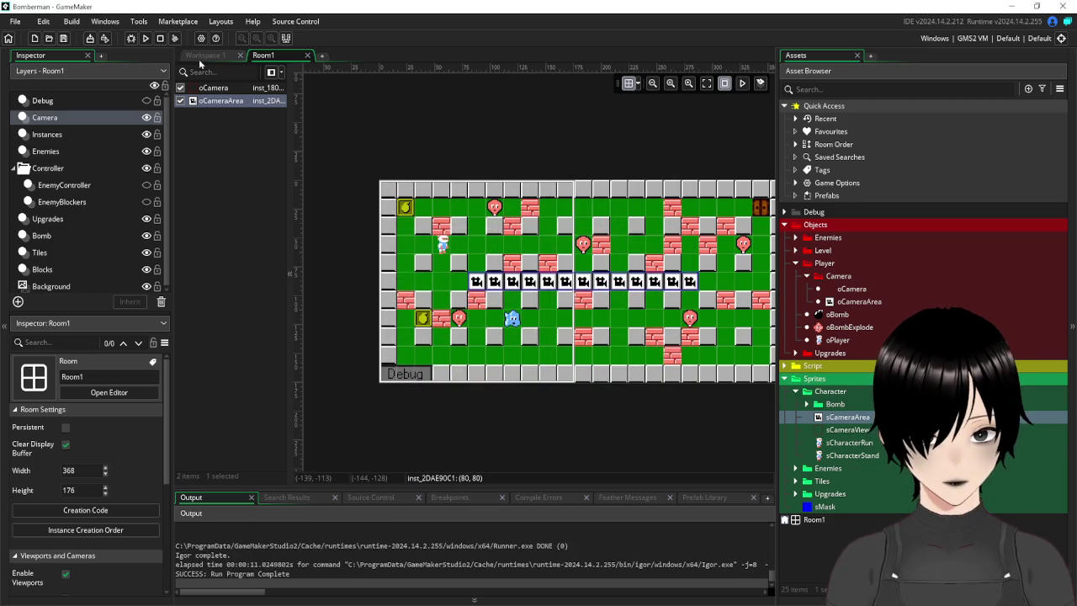
{"action": "left_click", "coordinate": [207, 56]}
{"action": "left_click", "coordinate": [745, 35]}
Set the sCameraView sprite's collision mask mode to Manual.
{"action": "mouse_move", "coordinate": [777, 261]}
{"action": "left_mouse_down"}
{"action": "mouse_move", "coordinate": [731, 261]}
{"action": "mouse_move", "coordinate": [764, 267]}
{"action": "left_mouse_up"}
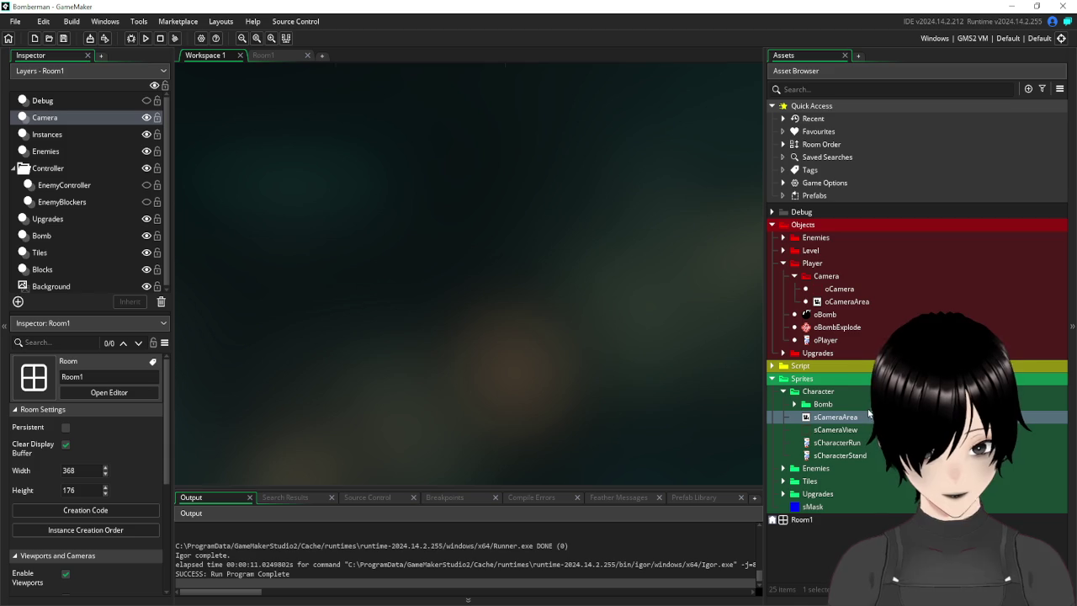
{"action": "double_click", "coordinate": [829, 430]}
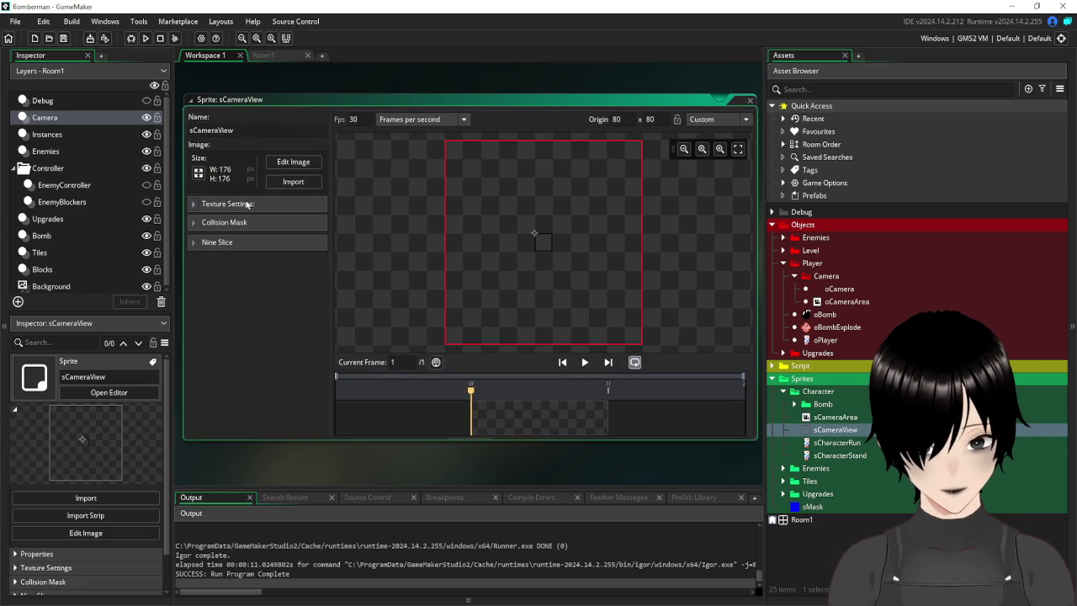
{"action": "left_click", "coordinate": [199, 225]}
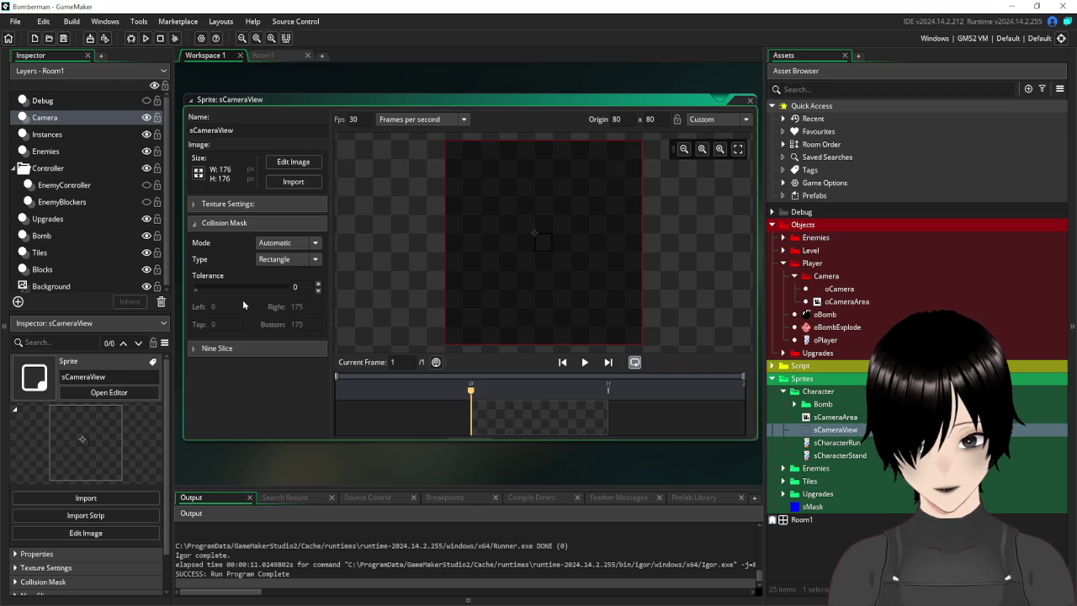
{"action": "left_click", "coordinate": [284, 245]}
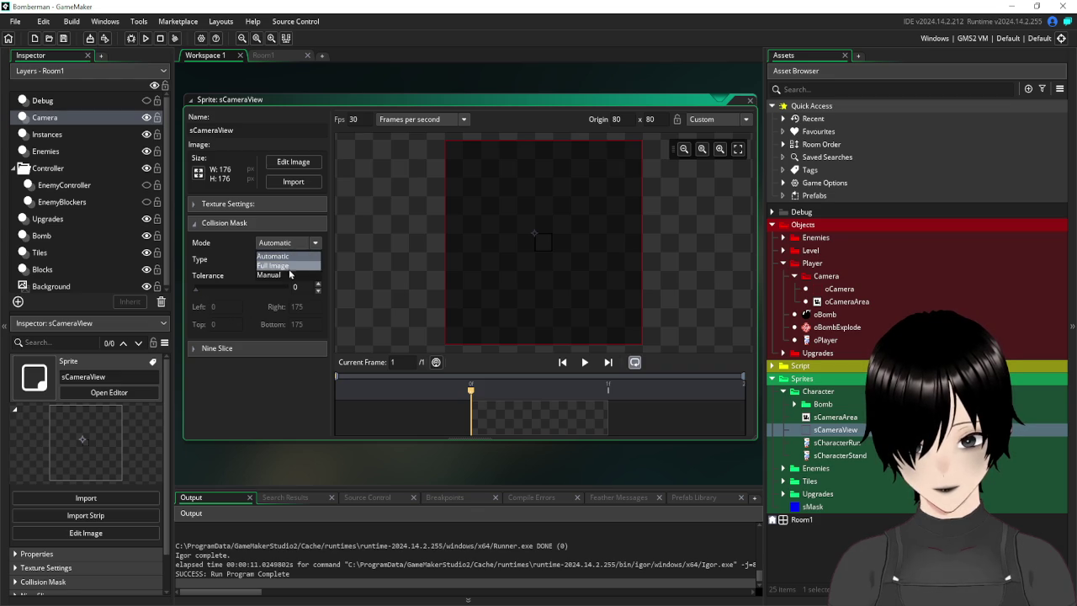
{"action": "left_click", "coordinate": [285, 275]}
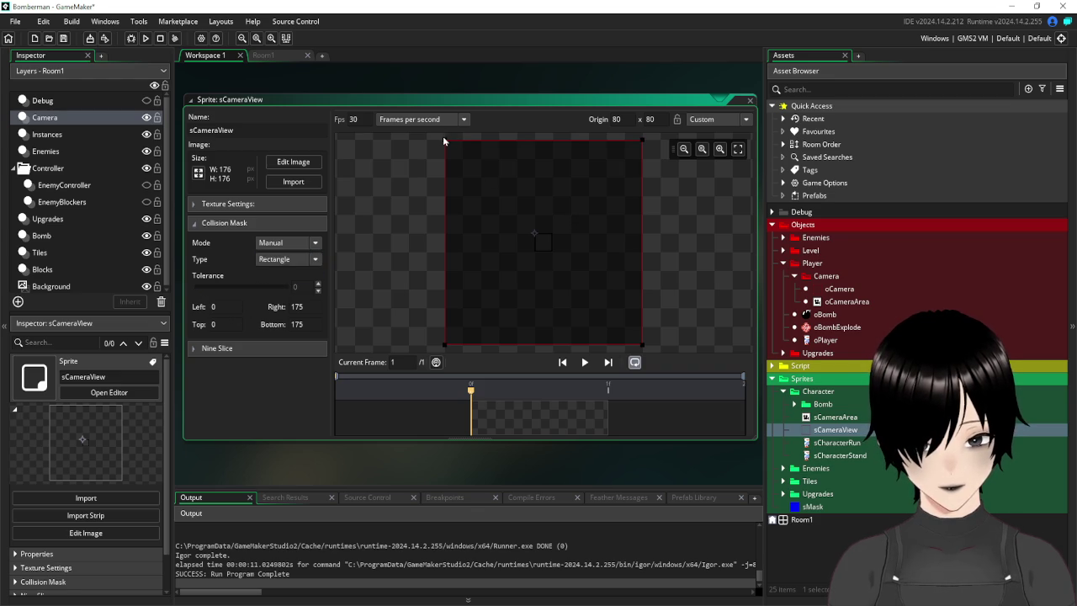
Drag the mask to a small square from 80,80 to 95,95, then run the game.
{"action": "mouse_move", "coordinate": [446, 143]}
{"action": "left_mouse_down"}
{"action": "mouse_move", "coordinate": [481, 161]}
{"action": "mouse_move", "coordinate": [531, 236]}
{"action": "left_mouse_up"}
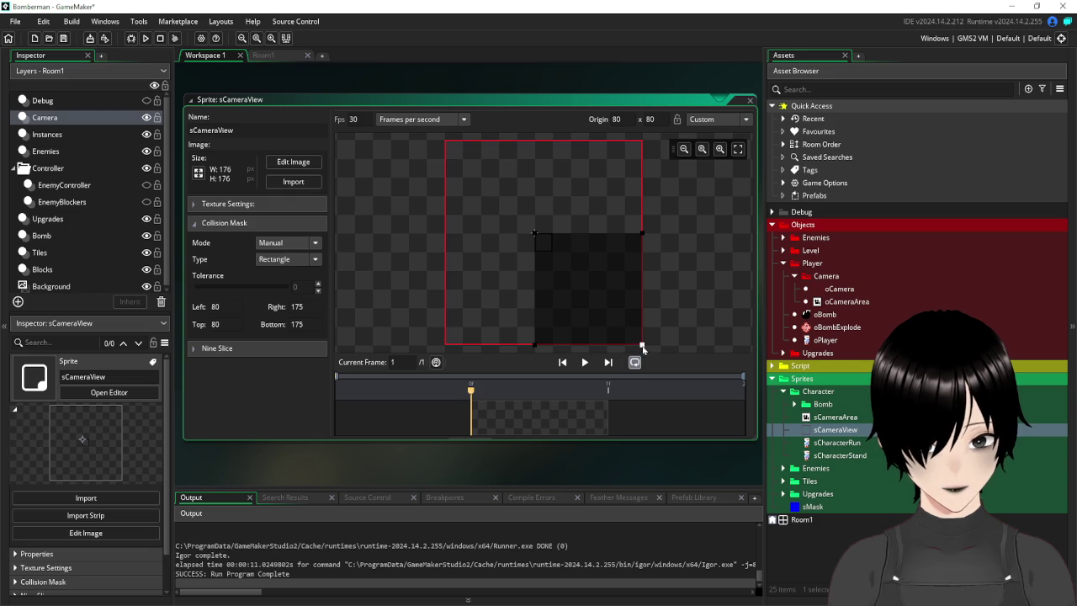
{"action": "left_click_drag", "start_coordinate": [643, 344], "coordinate": [564, 269]}
{"action": "scroll", "coordinate": [558, 260], "scroll_direction": "up", "scroll_amount": 5}
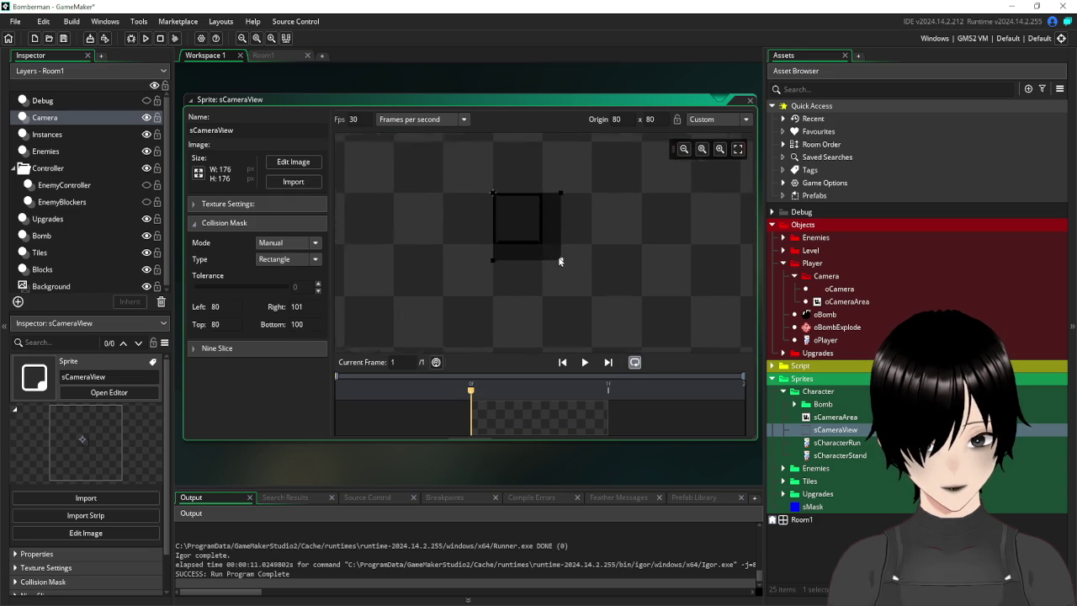
{"action": "scroll", "coordinate": [503, 223], "scroll_direction": "down", "scroll_amount": 3}
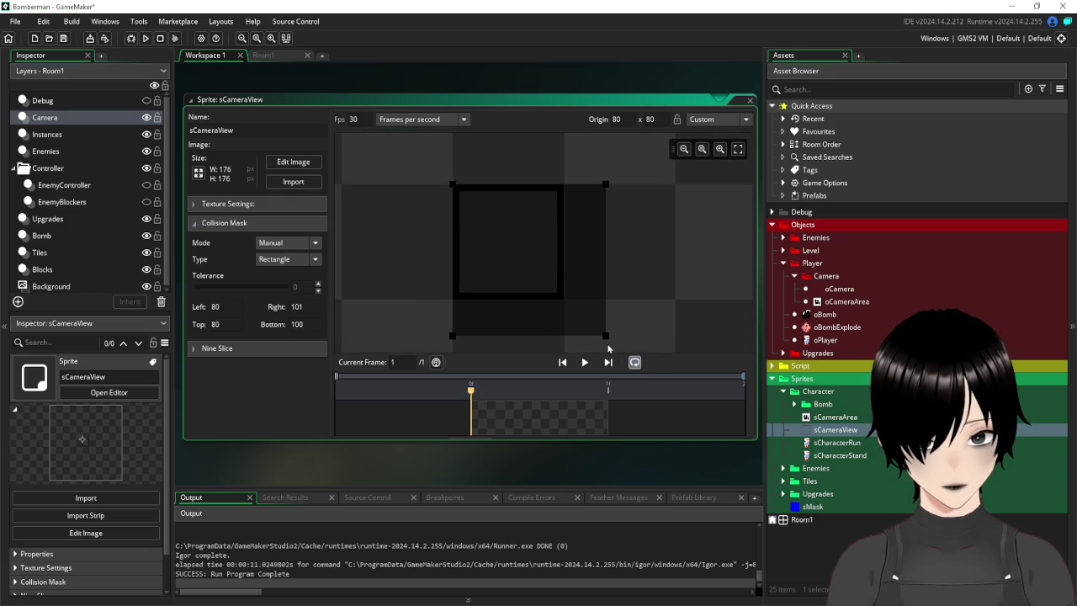
{"action": "left_click_drag", "start_coordinate": [605, 336], "coordinate": [563, 300]}
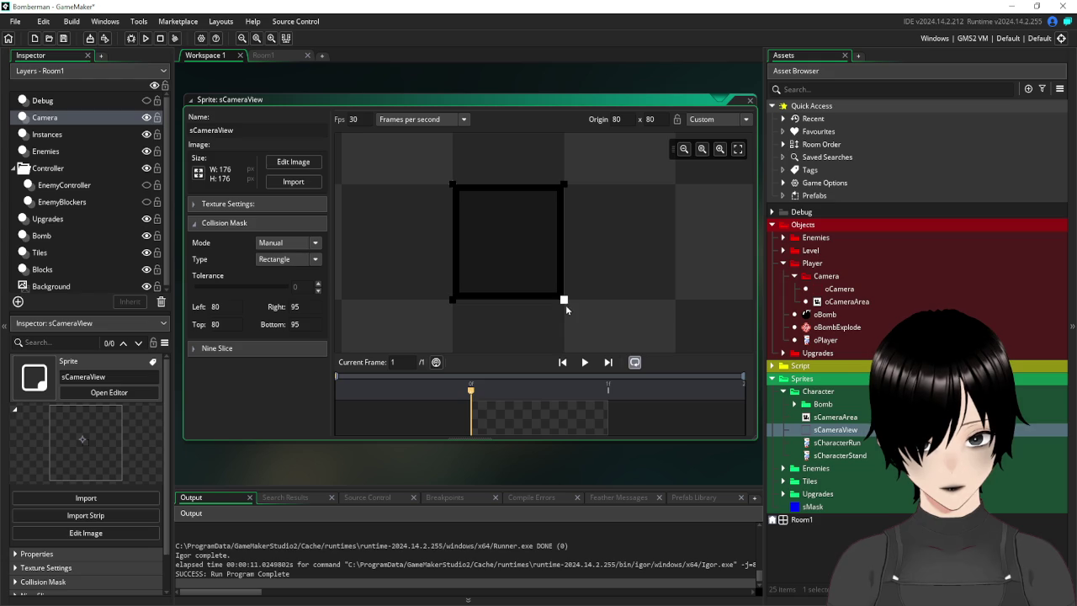
{"action": "left_click_drag", "start_coordinate": [564, 301], "coordinate": [555, 299]}
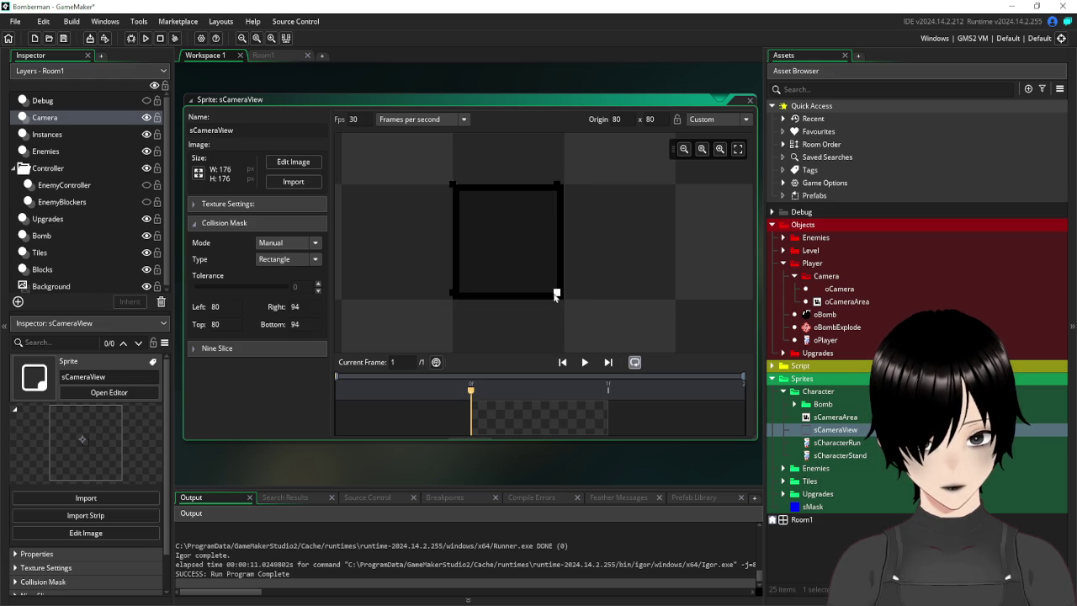
{"action": "left_click_drag", "start_coordinate": [556, 299], "coordinate": [570, 309]}
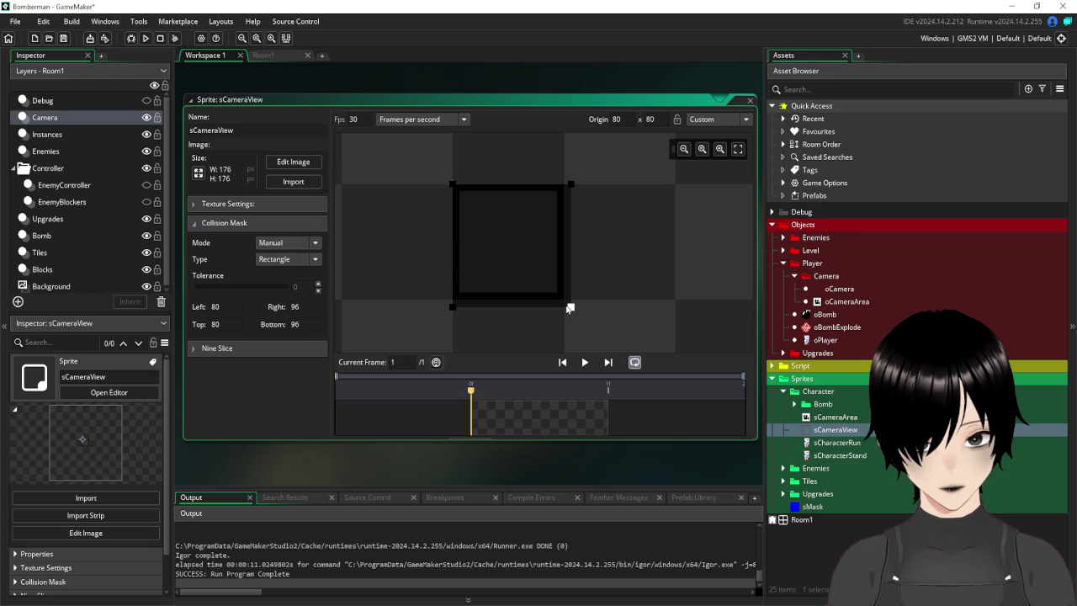
{"action": "left_click_drag", "start_coordinate": [570, 308], "coordinate": [563, 294]}
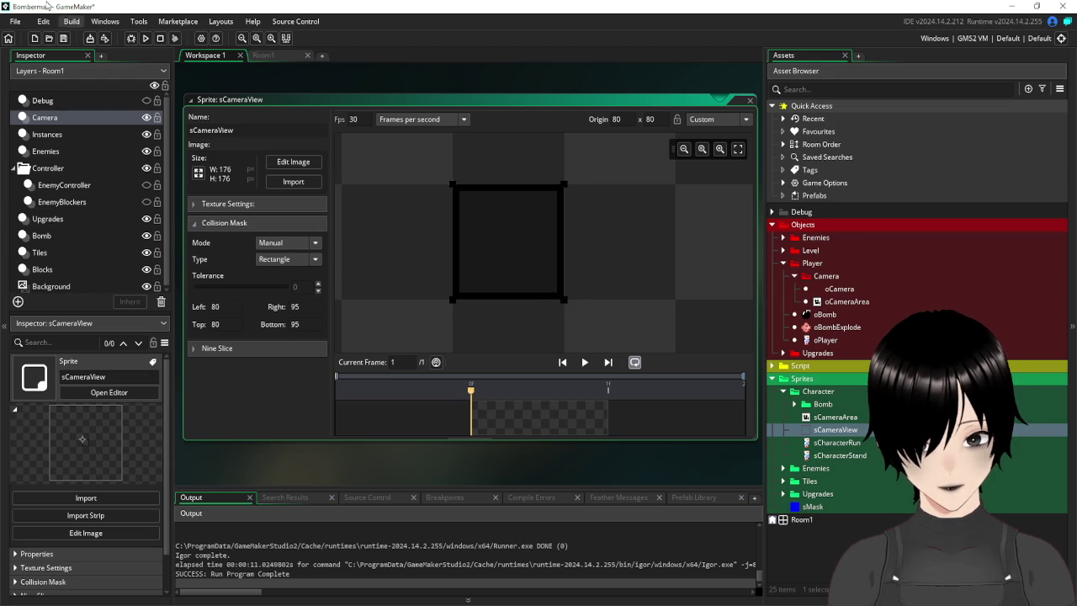
{"action": "left_click", "coordinate": [146, 38]}
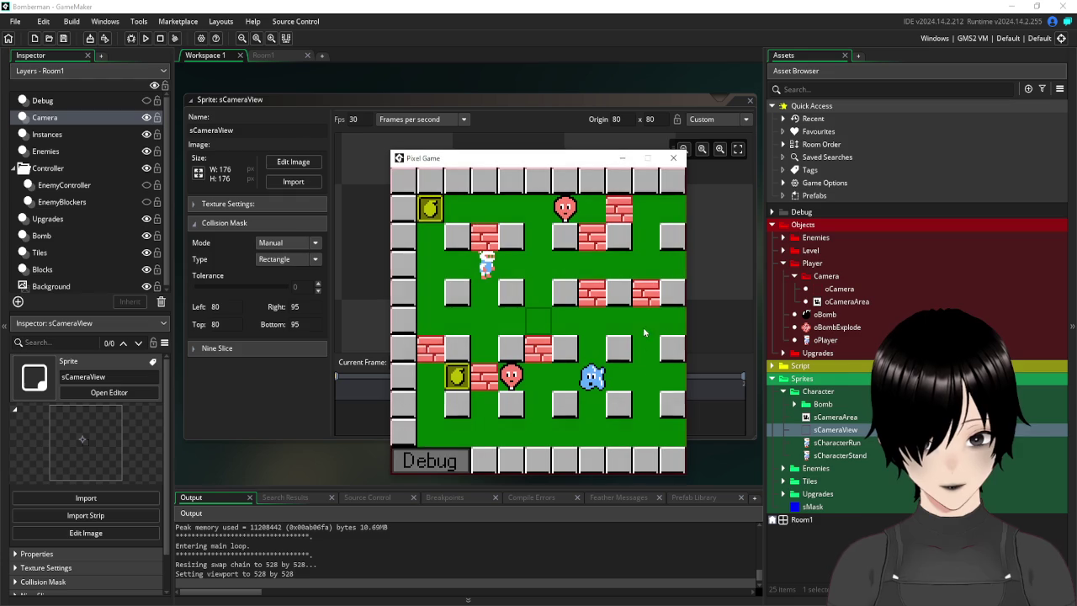
{"action": "key", "text": "Right"}
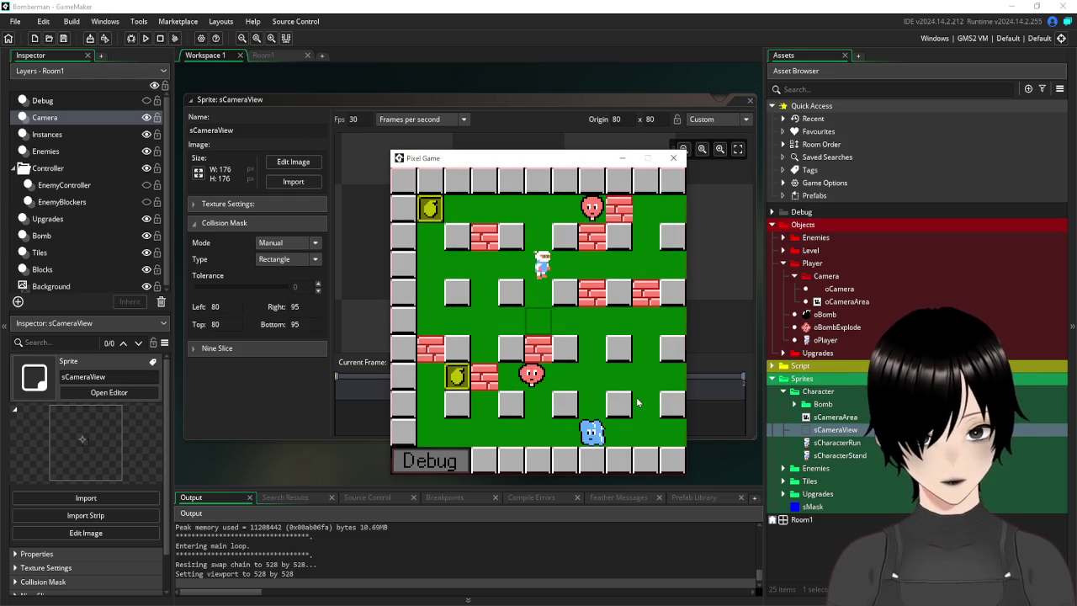
{"action": "key", "text": "Left"}
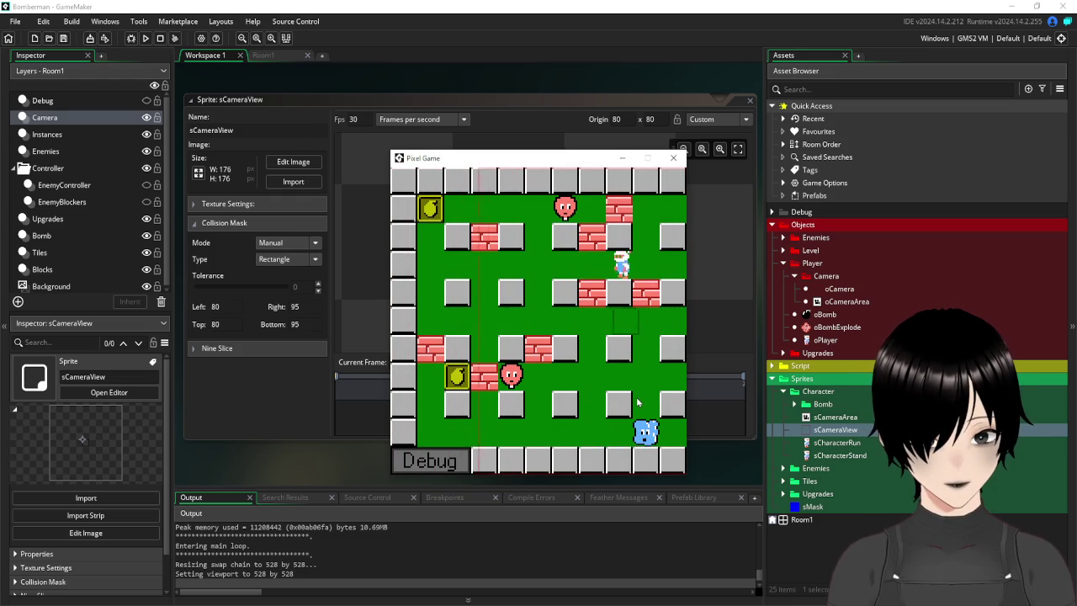
{"action": "key", "text": "Right"}
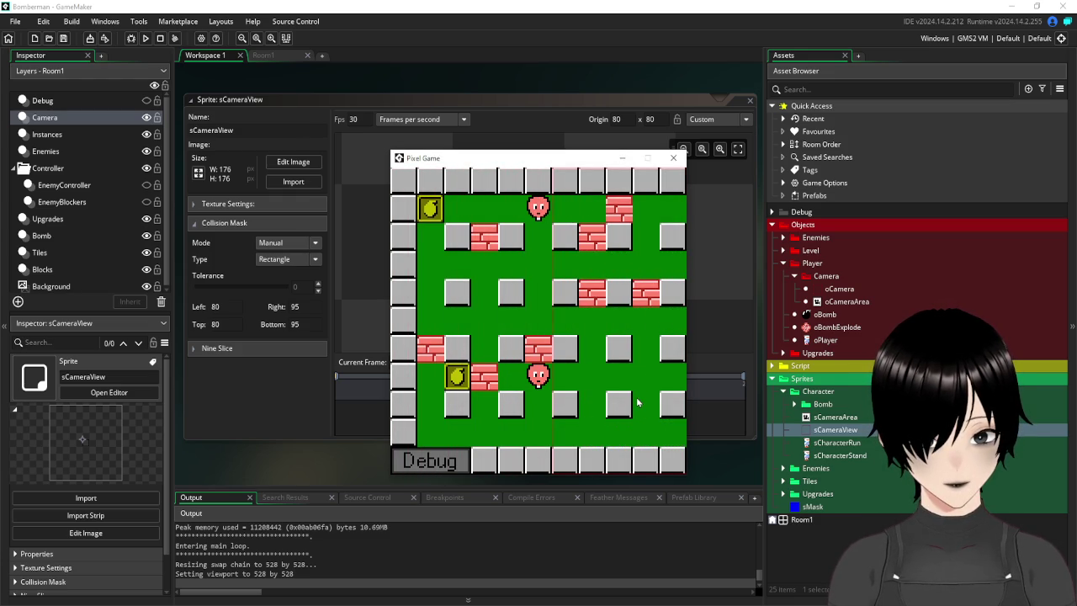
{"action": "key", "text": "Left"}
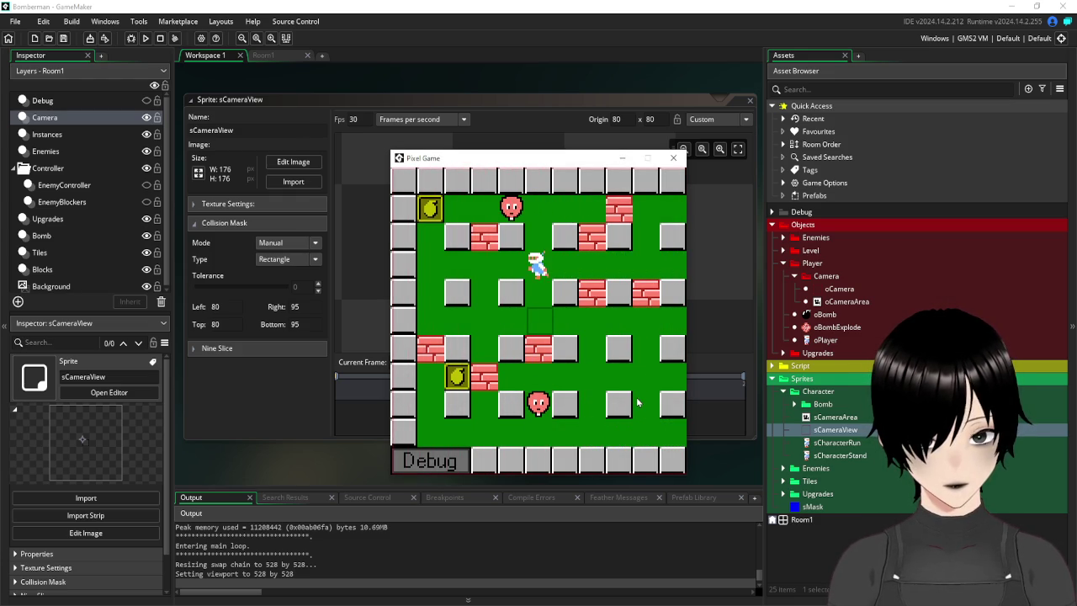
{"action": "left_click", "coordinate": [673, 159]}
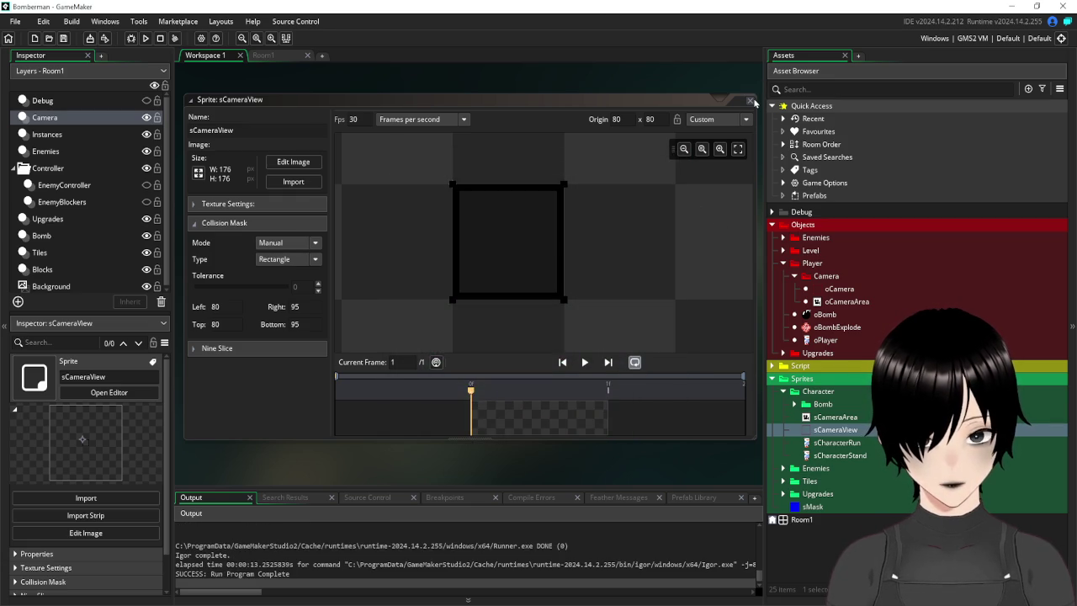
{"action": "left_click", "coordinate": [751, 101]}
Expand Viewport 0's settings in Room1's inspector.
{"action": "left_click", "coordinate": [266, 56]}
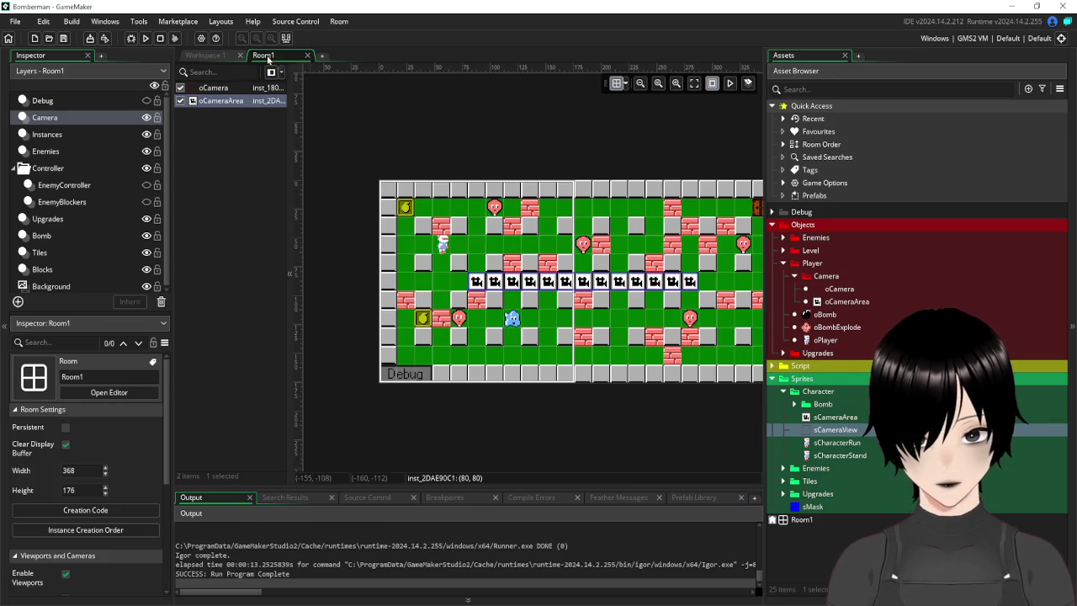
{"action": "scroll", "coordinate": [135, 479], "scroll_direction": "down", "scroll_amount": 3}
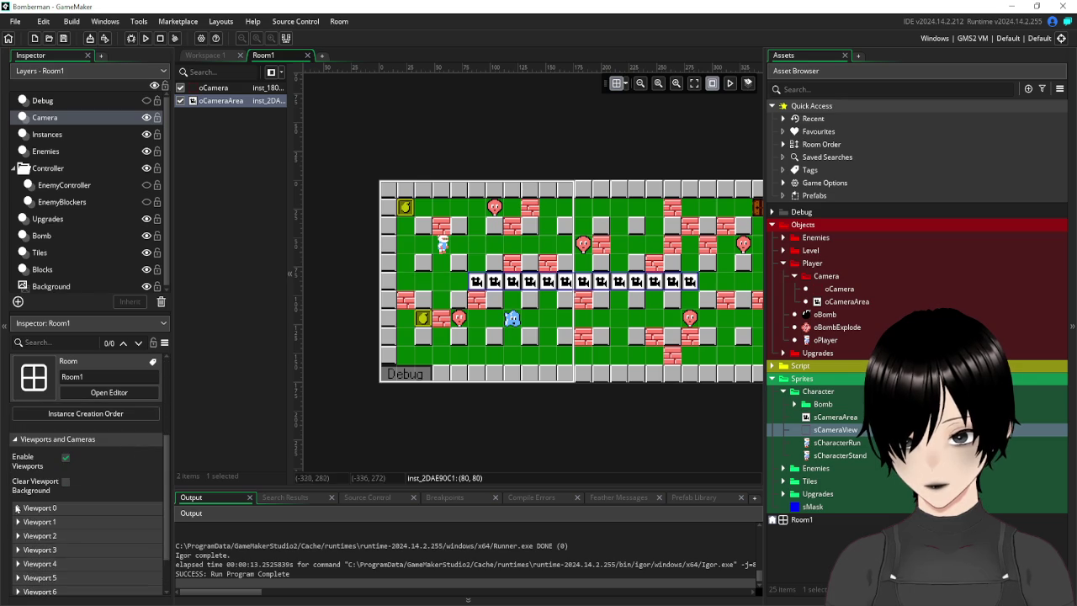
{"action": "left_click", "coordinate": [17, 508]}
{"action": "scroll", "coordinate": [136, 515], "scroll_direction": "down", "scroll_amount": 4}
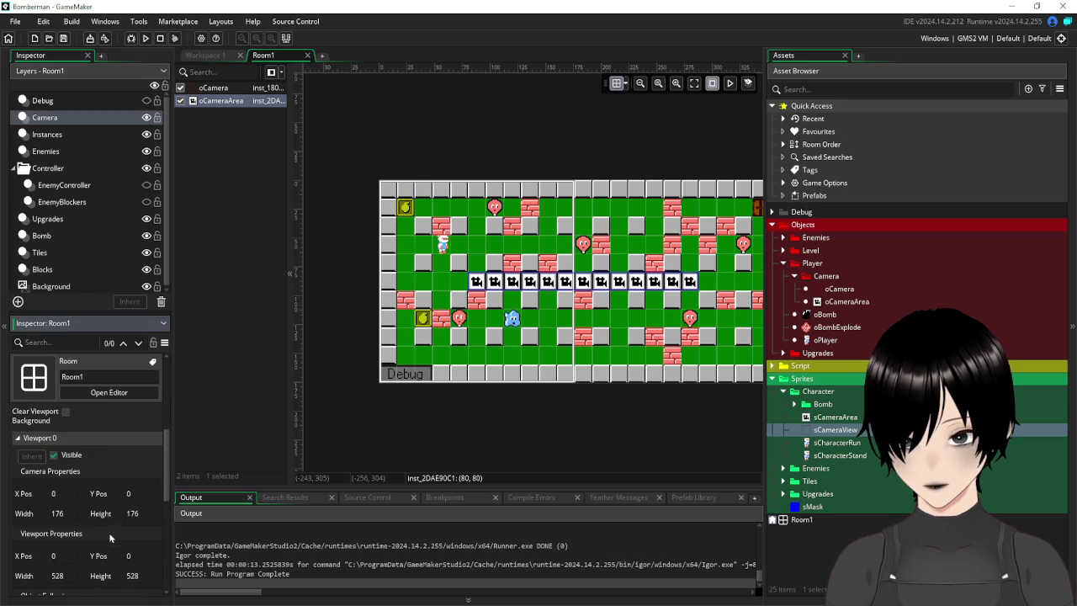
{"action": "scroll", "coordinate": [136, 519], "scroll_direction": "down", "scroll_amount": 1}
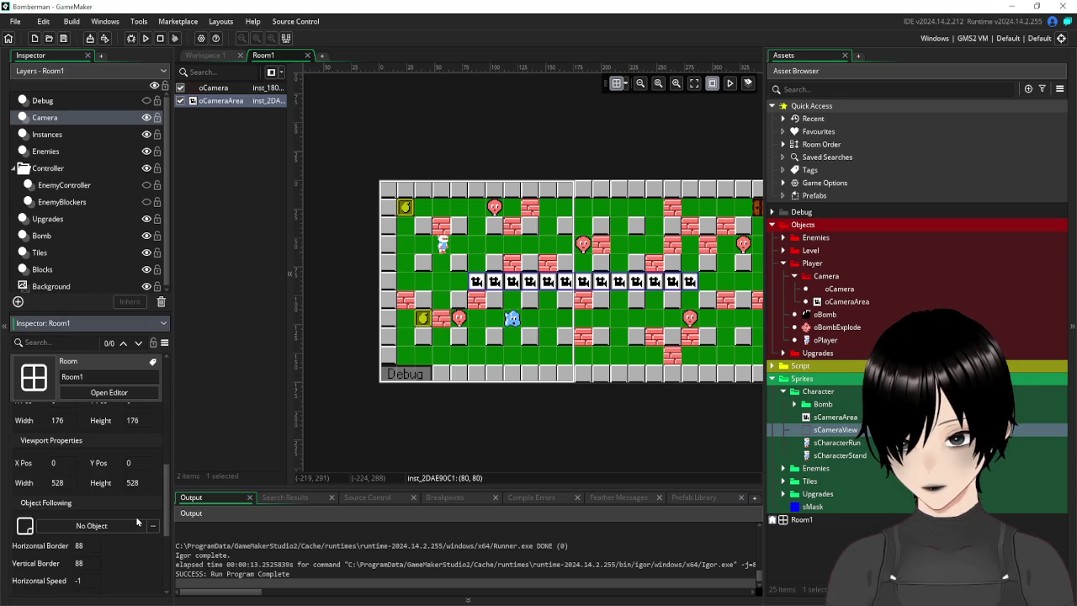
{"action": "scroll", "coordinate": [136, 515], "scroll_direction": "up", "scroll_amount": 3}
{"action": "scroll", "coordinate": [113, 506], "scroll_direction": "up", "scroll_amount": 3}
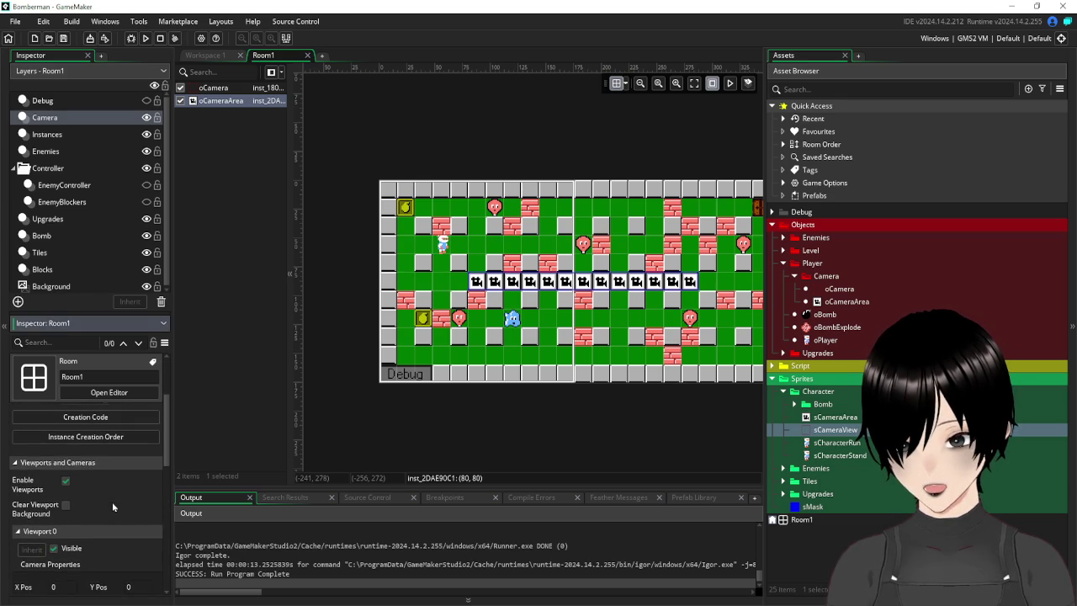
{"action": "scroll", "coordinate": [112, 501], "scroll_direction": "down", "scroll_amount": 8}
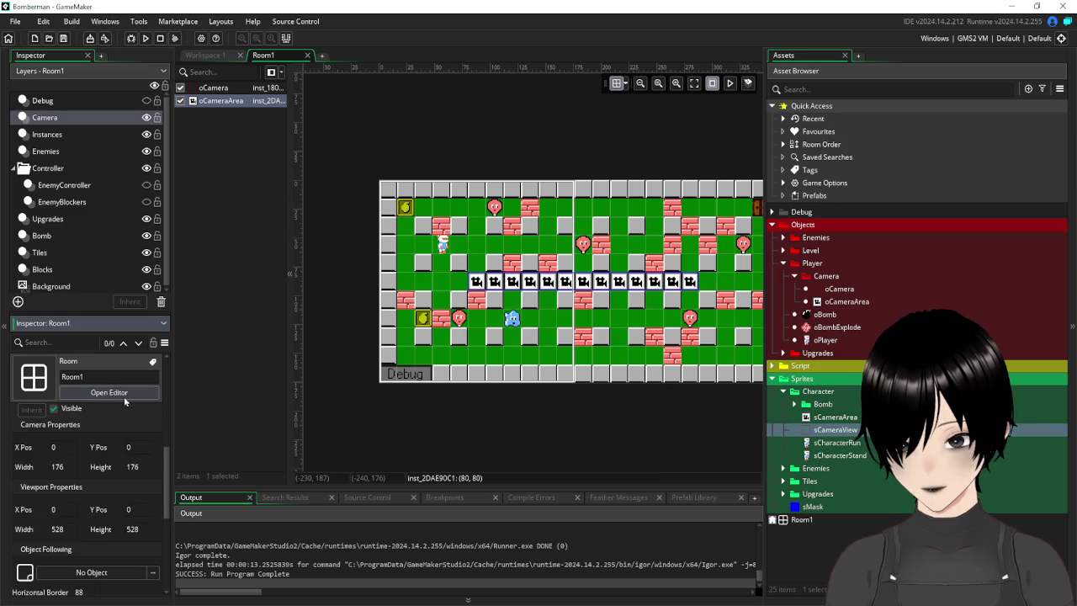
{"action": "scroll", "coordinate": [138, 418], "scroll_direction": "down", "scroll_amount": 2}
Set Viewport 0's Object Following to Objects > Player > Camera > oCamera and run.
{"action": "left_click", "coordinate": [132, 481]}
{"action": "double_click", "coordinate": [261, 333]}
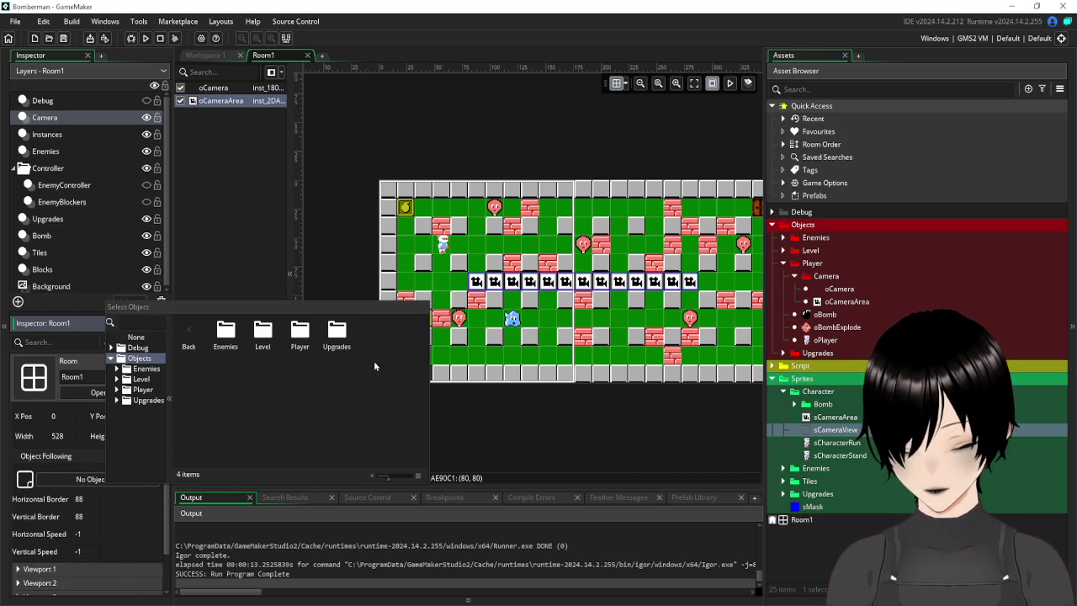
{"action": "double_click", "coordinate": [317, 336]}
{"action": "double_click", "coordinate": [225, 332]}
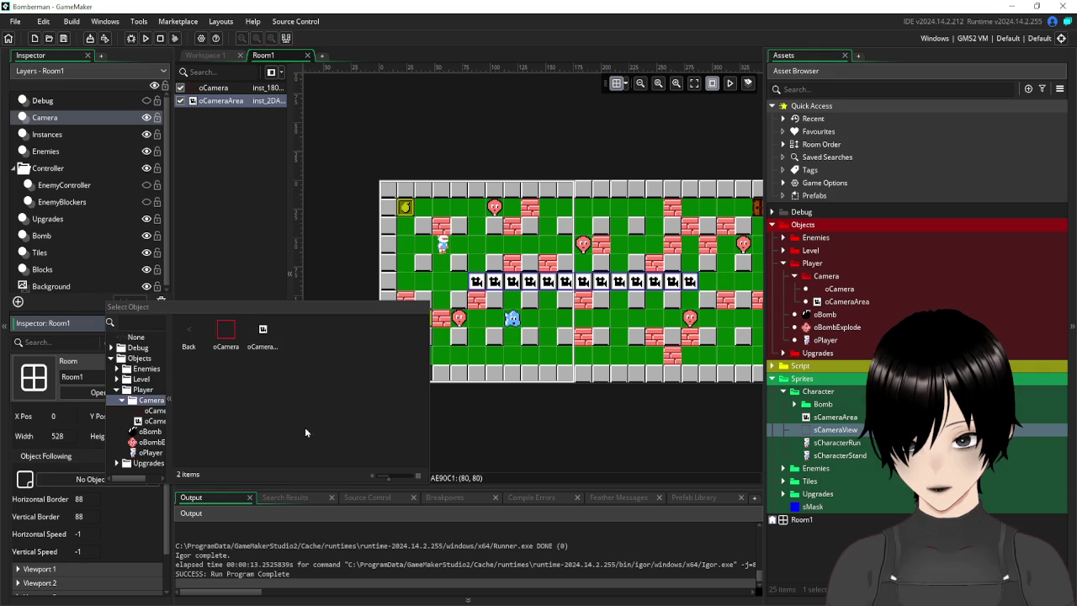
{"action": "double_click", "coordinate": [233, 338]}
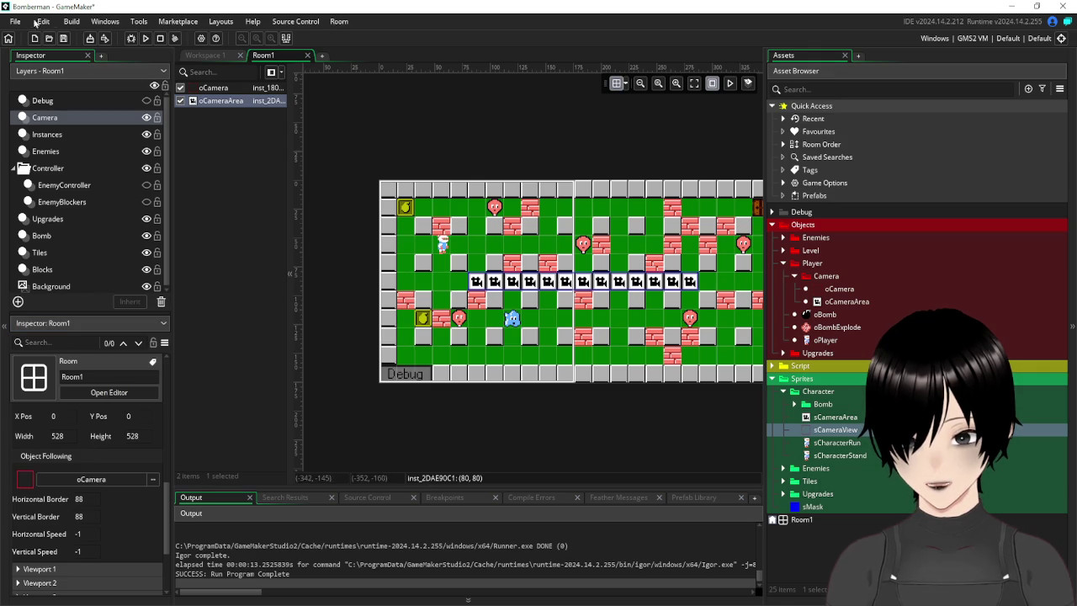
{"action": "left_click", "coordinate": [147, 40]}
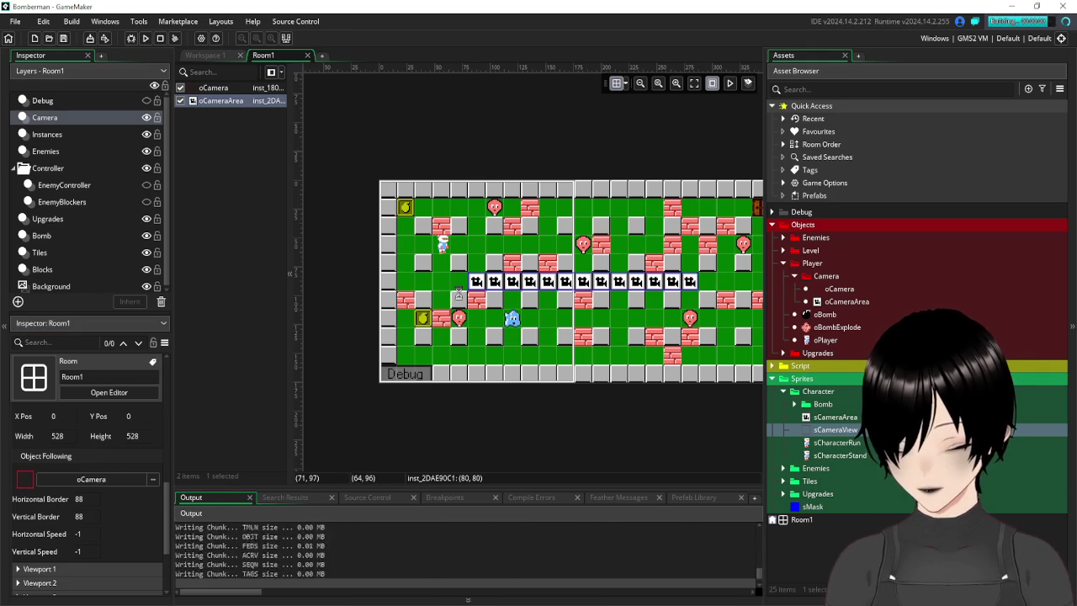
Walk the player right, down and back left, watching the view scroll with them.
{"action": "key", "text": "Right"}
{"action": "key", "text": "Right"}
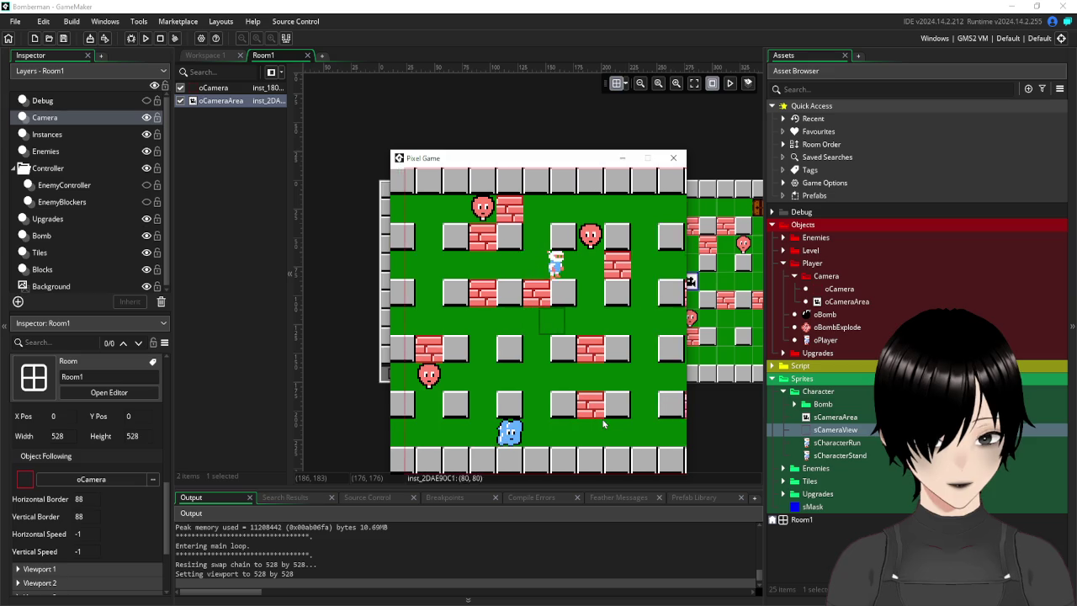
{"action": "key", "text": "Down"}
{"action": "key", "text": "Right"}
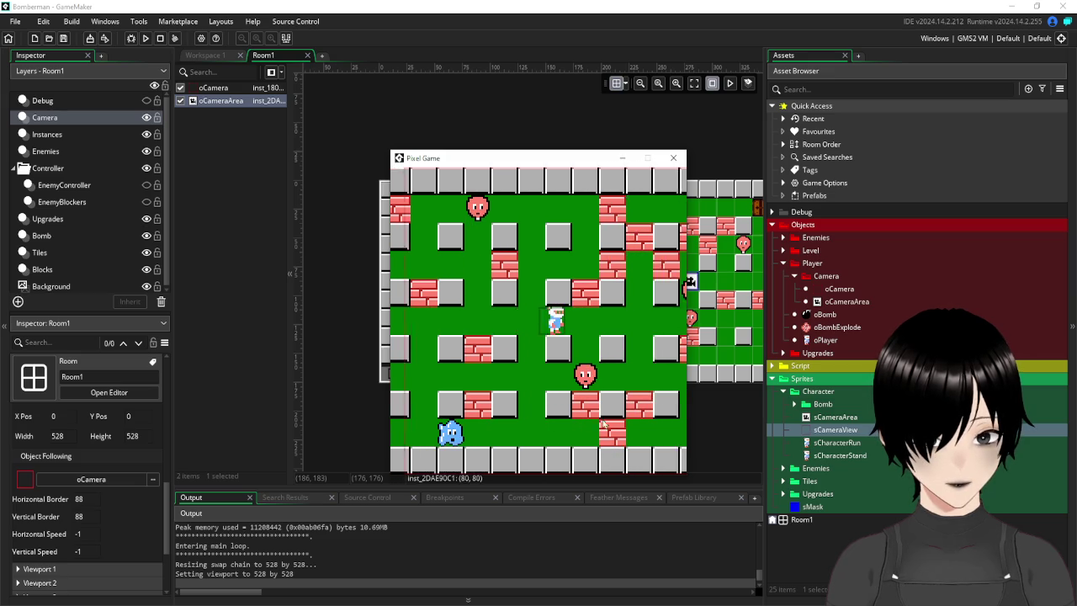
{"action": "key", "text": "Down"}
{"action": "key", "text": "Right"}
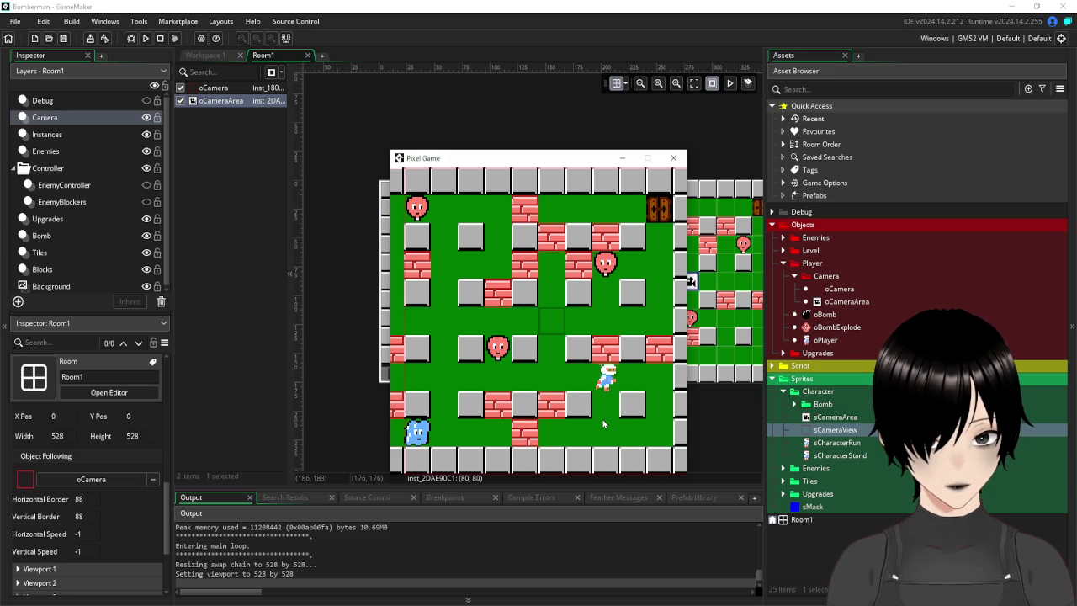
{"action": "key", "text": "Left"}
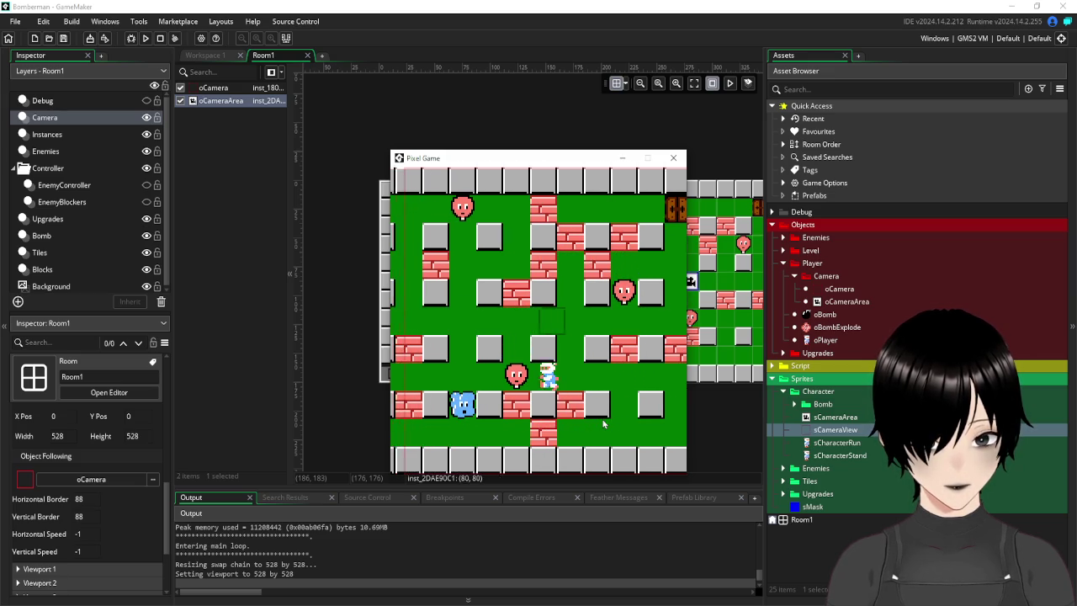
{"action": "key", "text": "Left"}
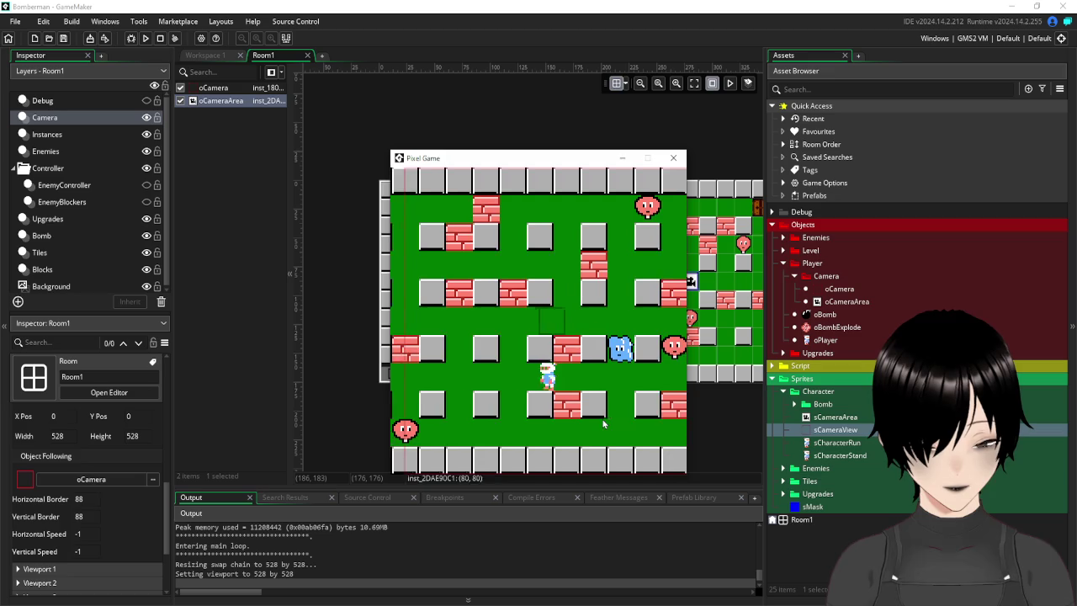
{"action": "key", "text": "Left"}
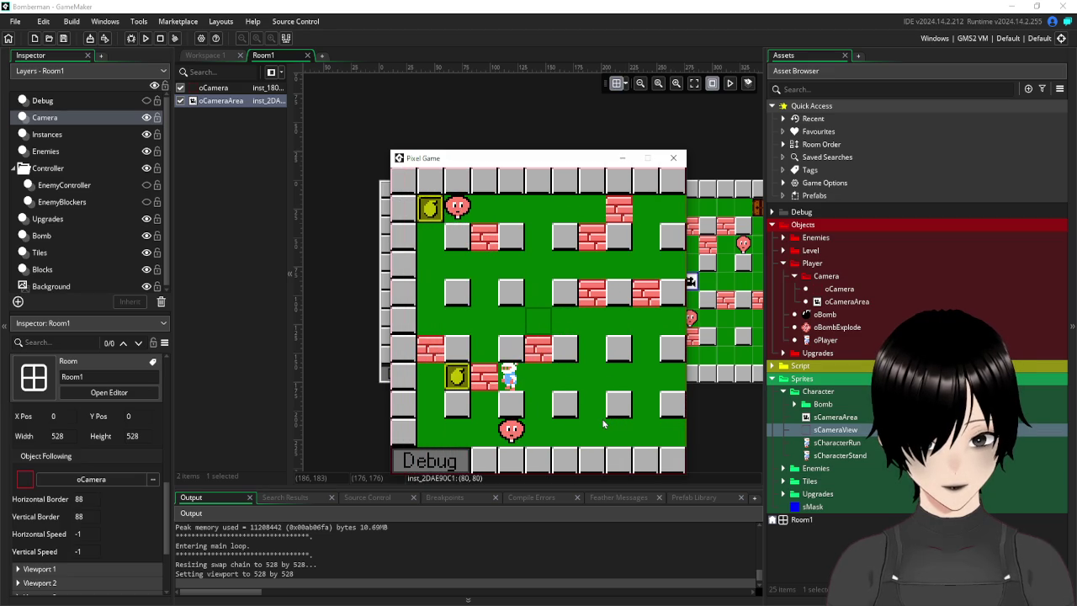
{"action": "key", "text": "Right"}
{"action": "key", "text": "Up"}
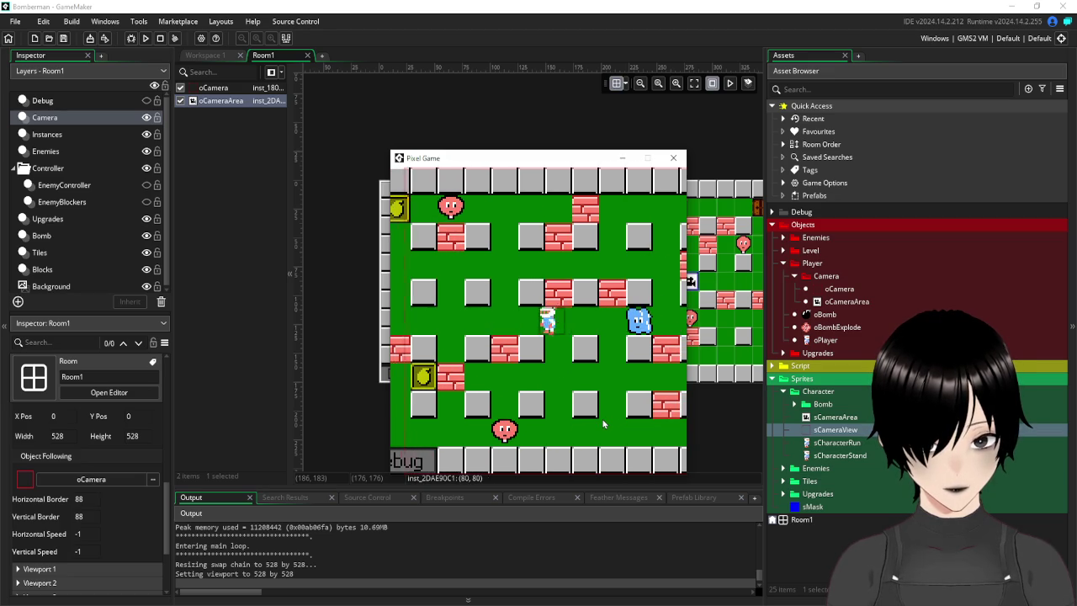
{"action": "key", "text": "Left"}
{"action": "key", "text": "Right"}
{"action": "key", "text": "Down"}
Drop a bomb, dodge the blast, walk further right and left, then close the game.
{"action": "key", "text": "space"}
{"action": "key", "text": "Up"}
{"action": "key", "text": "Left"}
{"action": "key", "text": "Right"}
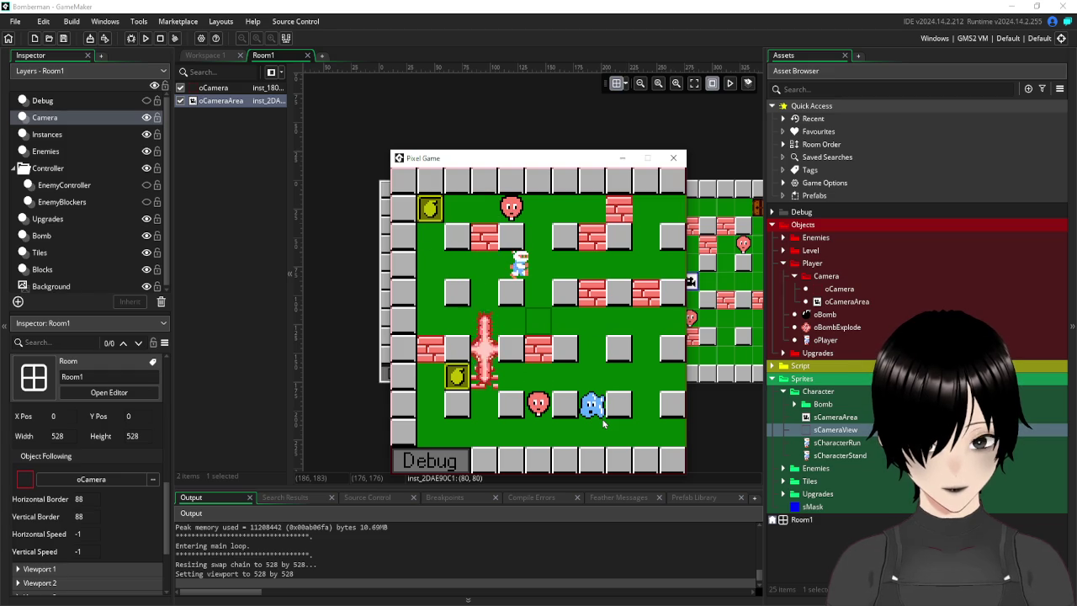
{"action": "key", "text": "Right"}
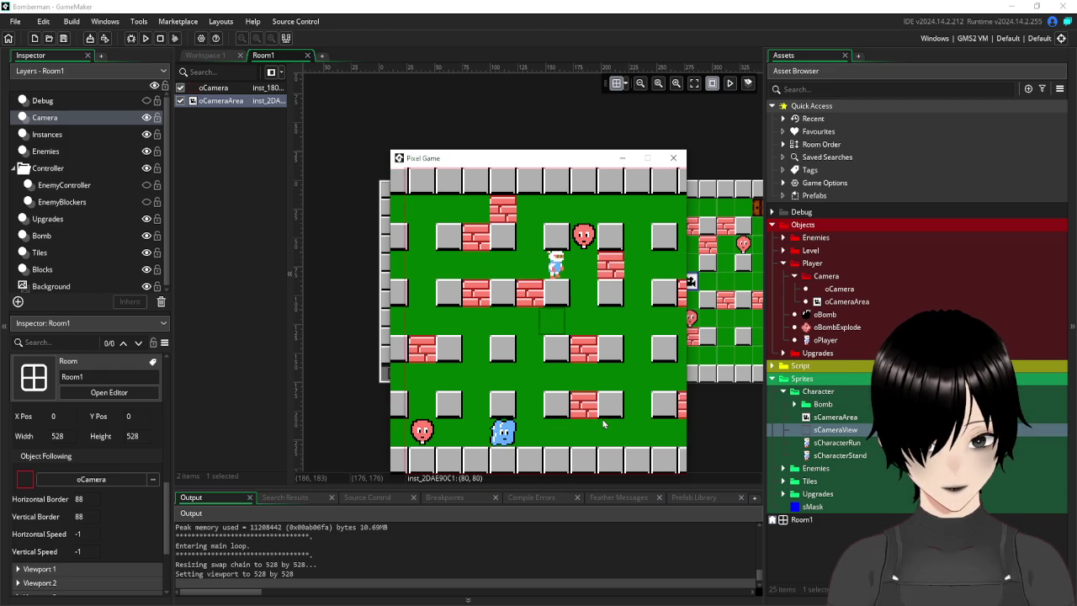
{"action": "key", "text": "Down"}
{"action": "key", "text": "Right"}
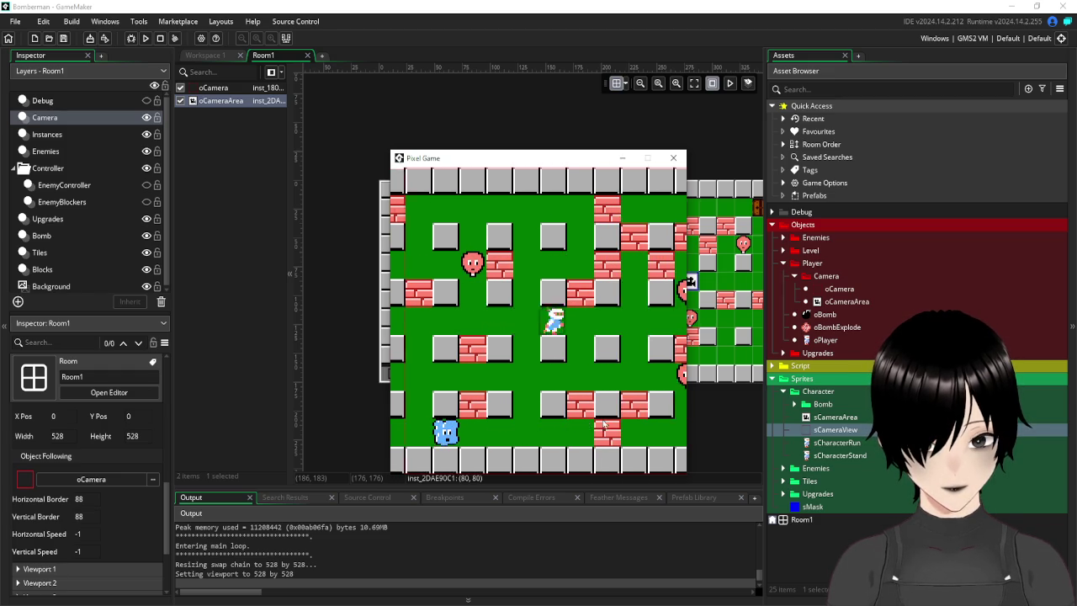
{"action": "key", "text": "Right"}
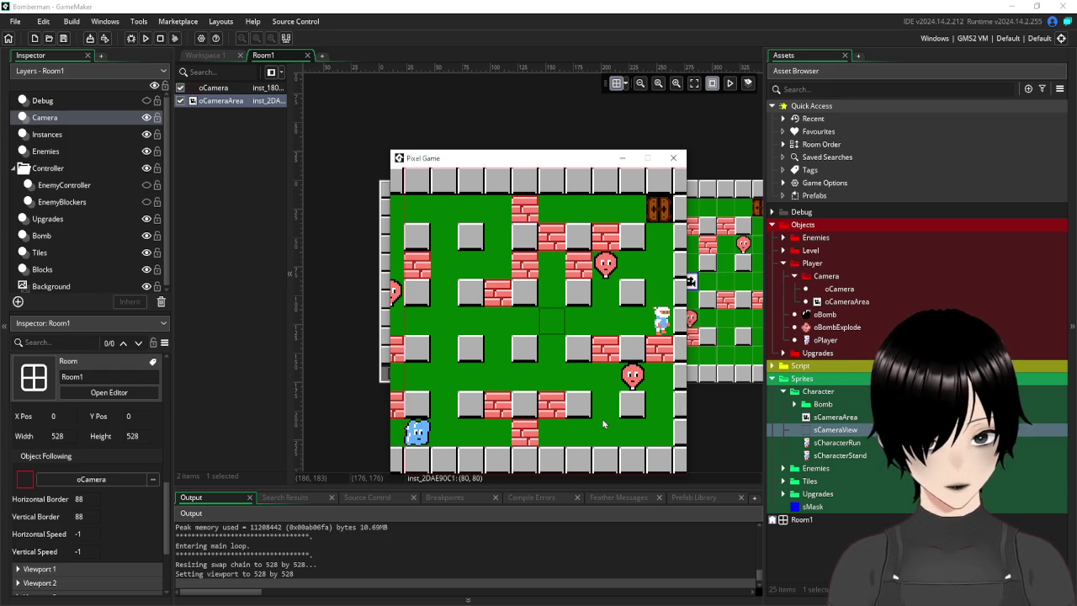
{"action": "key", "text": "Right"}
{"action": "key", "text": "Up"}
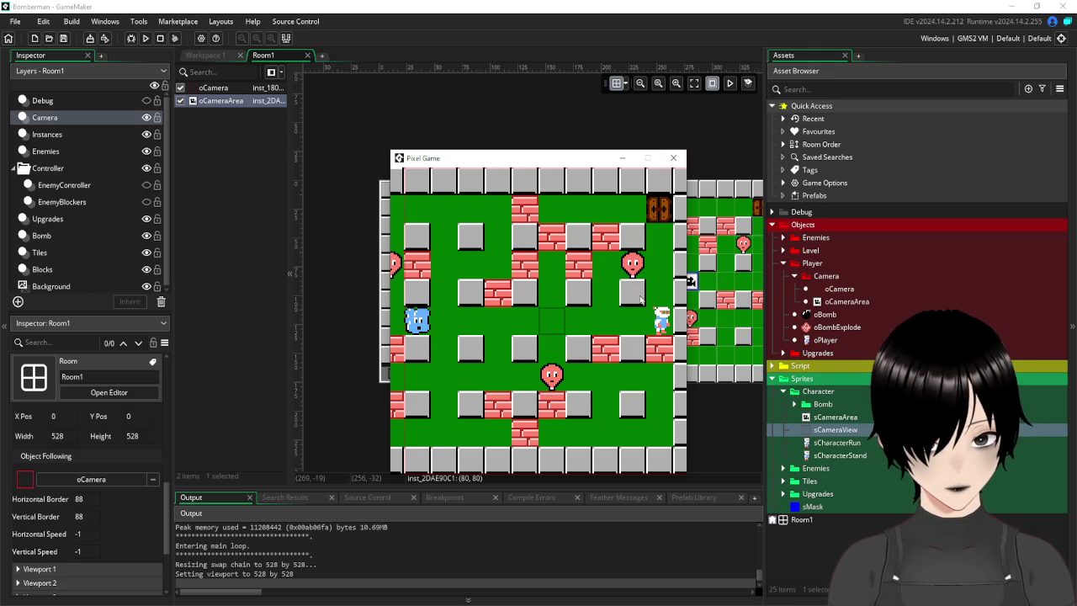
{"action": "key", "text": "Left"}
{"action": "key", "text": "Left"}
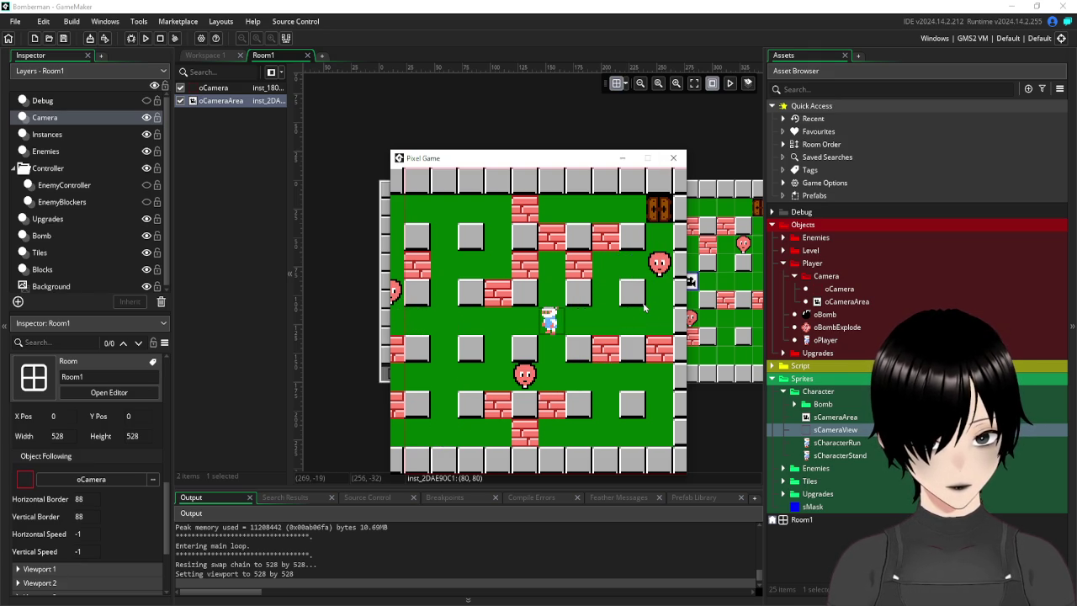
{"action": "key", "text": "Right"}
{"action": "key", "text": "Left"}
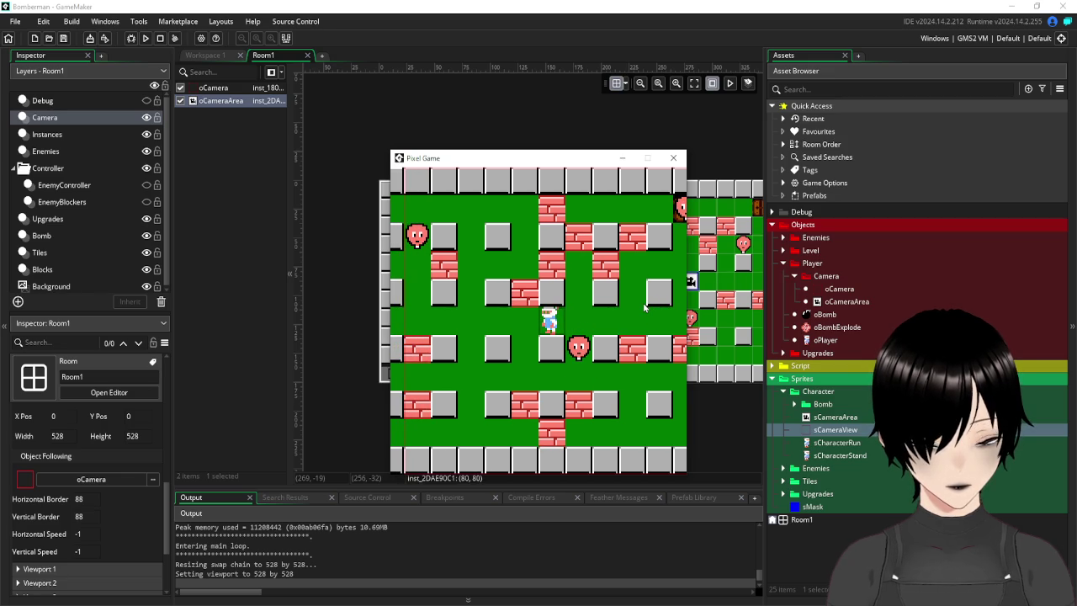
{"action": "left_click", "coordinate": [673, 157]}
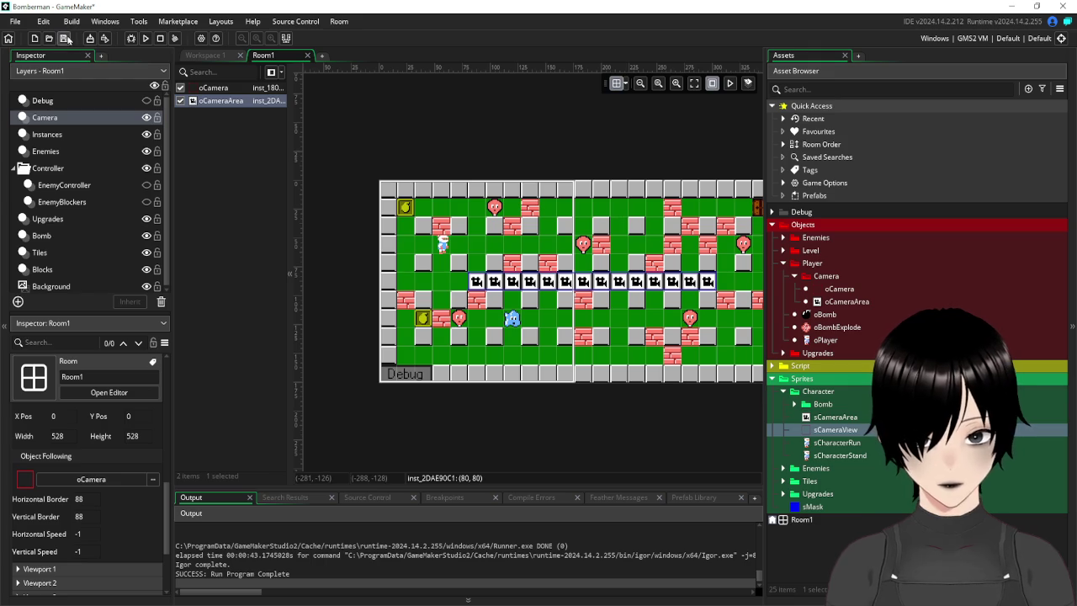
Run the game again and walk the player left, right and down to test view scrolling.
{"action": "left_click", "coordinate": [145, 38]}
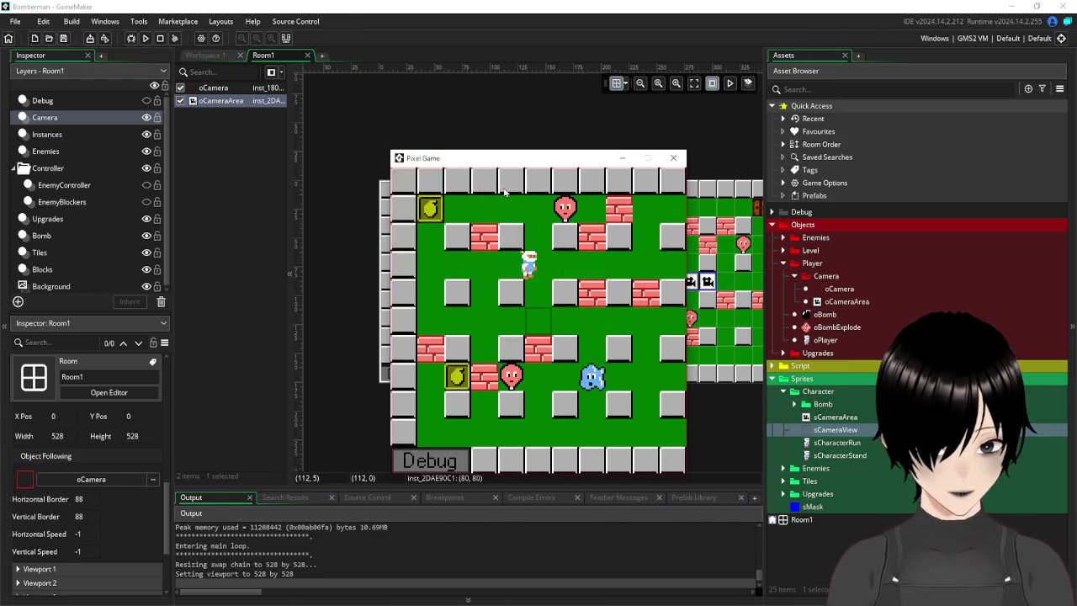
{"action": "key", "text": "Right"}
{"action": "key", "text": "Down"}
{"action": "key", "text": "Down"}
{"action": "key", "text": "Right"}
{"action": "key", "text": "Right"}
{"action": "key", "text": "Left"}
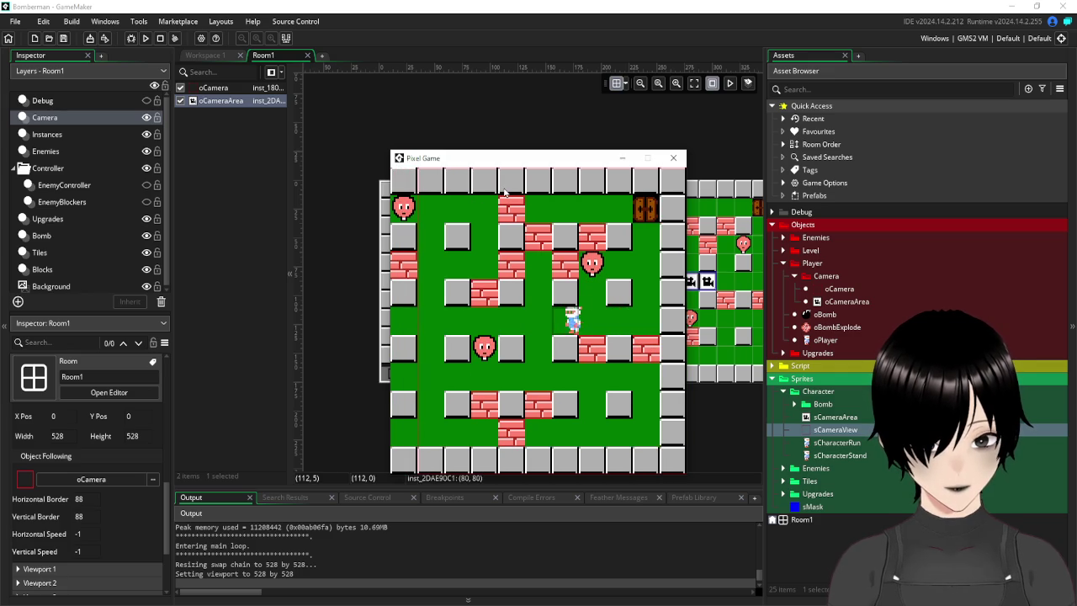
{"action": "key", "text": "Left"}
{"action": "key", "text": "Left"}
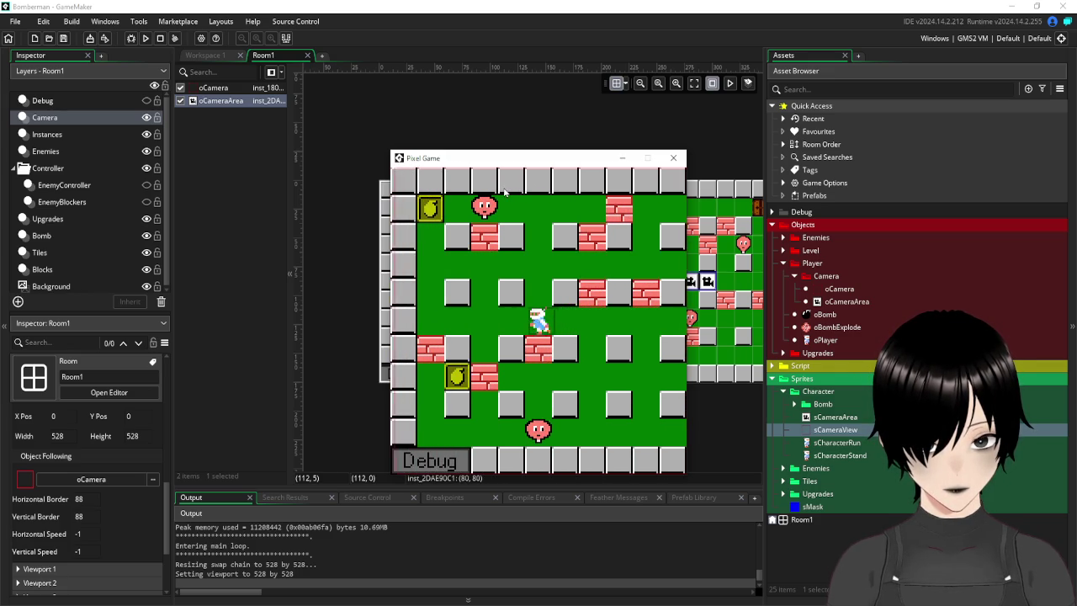
{"action": "key", "text": "Right"}
{"action": "key", "text": "Left"}
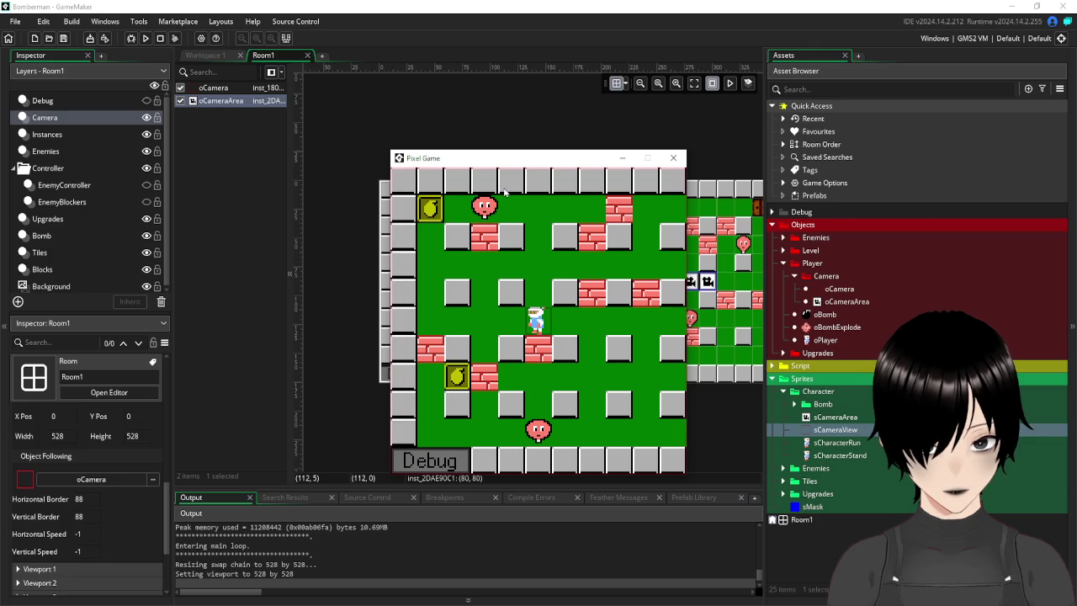
{"action": "key", "text": "Right"}
{"action": "key", "text": "Left"}
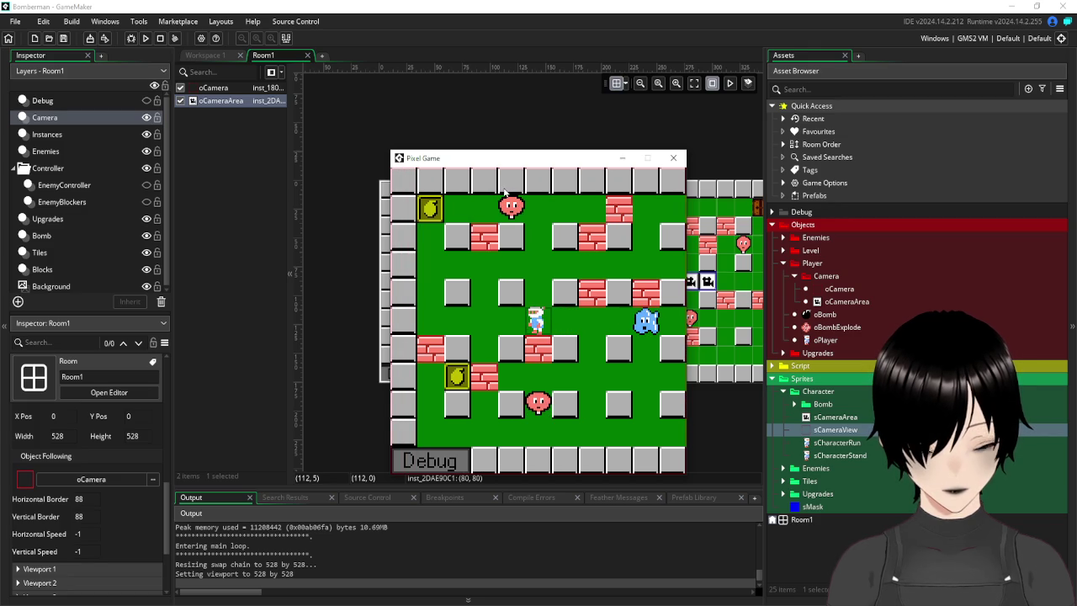
Close the test run, switch to Workspace 1 and open the oCamera object.
{"action": "left_click", "coordinate": [683, 158]}
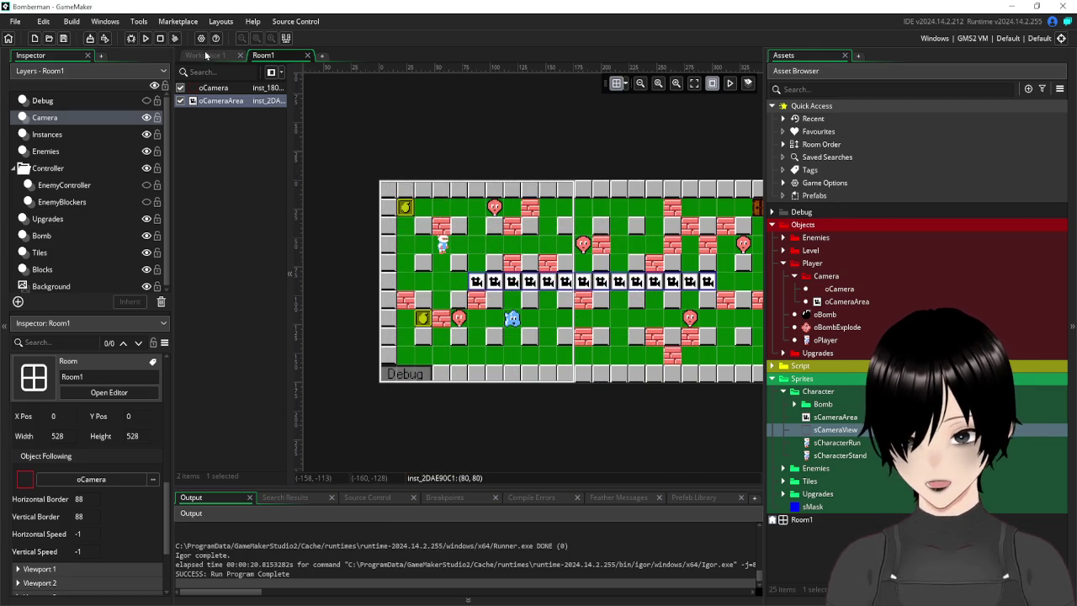
{"action": "left_click", "coordinate": [204, 54]}
{"action": "double_click", "coordinate": [838, 289]}
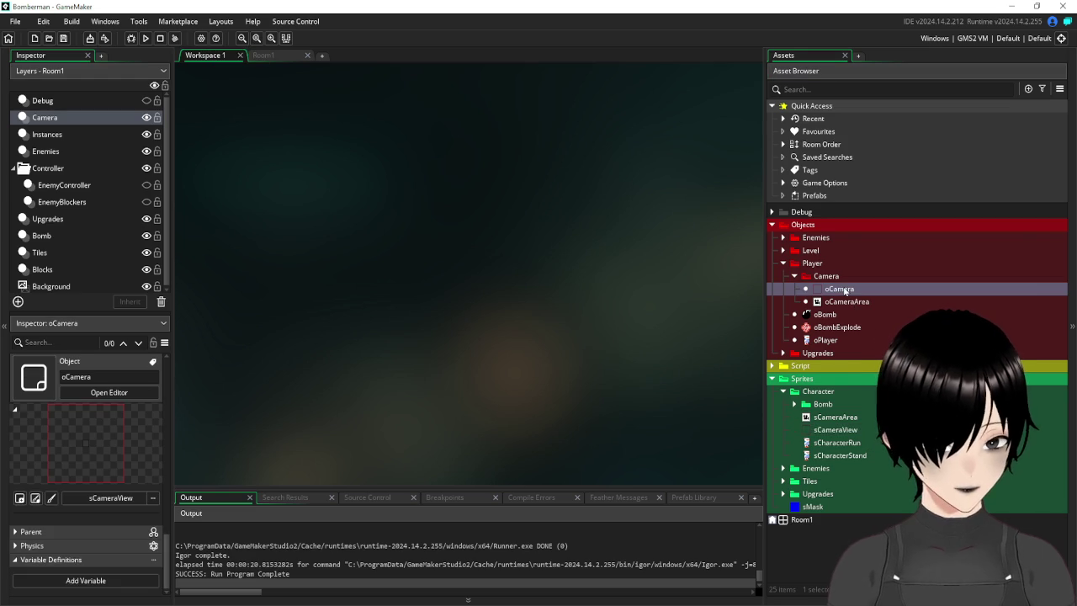
Open the sCameraView sprite, then run the game with F5 to check camera following as the player walks.
{"action": "left_click", "coordinate": [319, 102]}
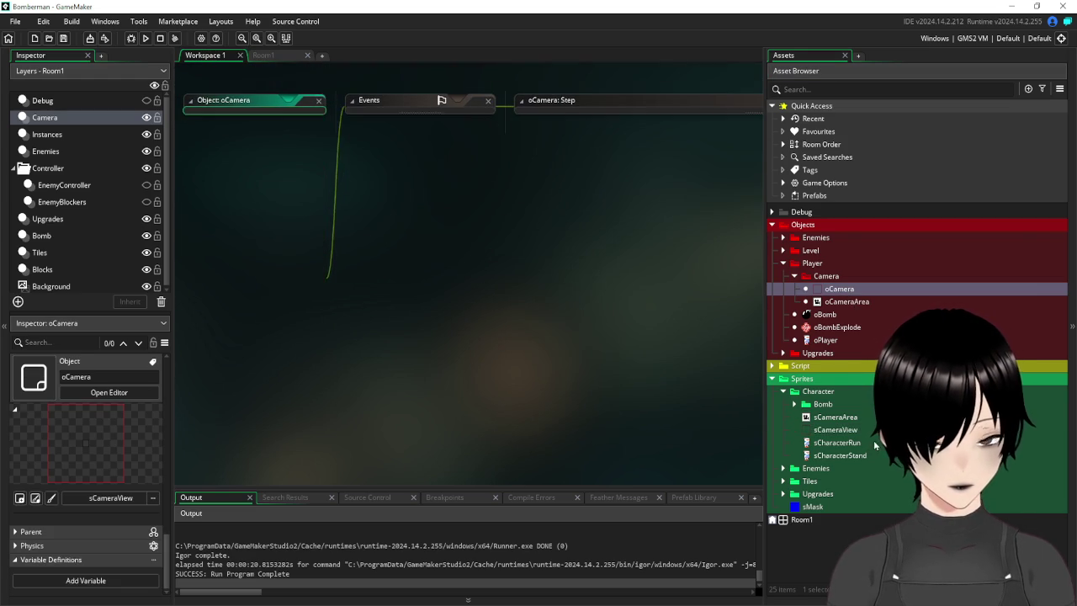
{"action": "double_click", "coordinate": [835, 429]}
{"action": "type", "text": "72"}
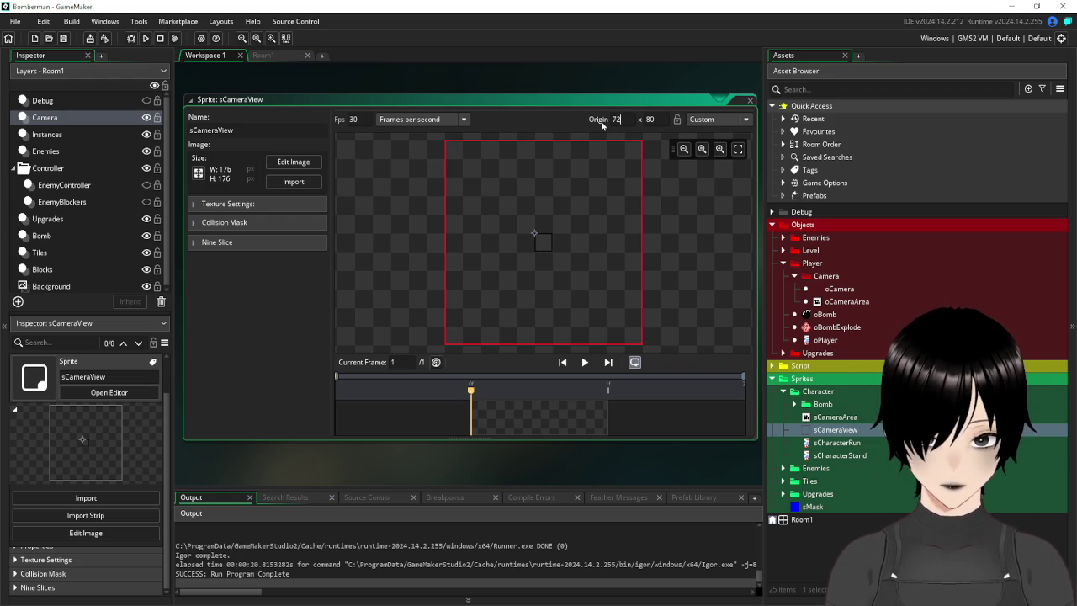
{"action": "key", "text": "F5"}
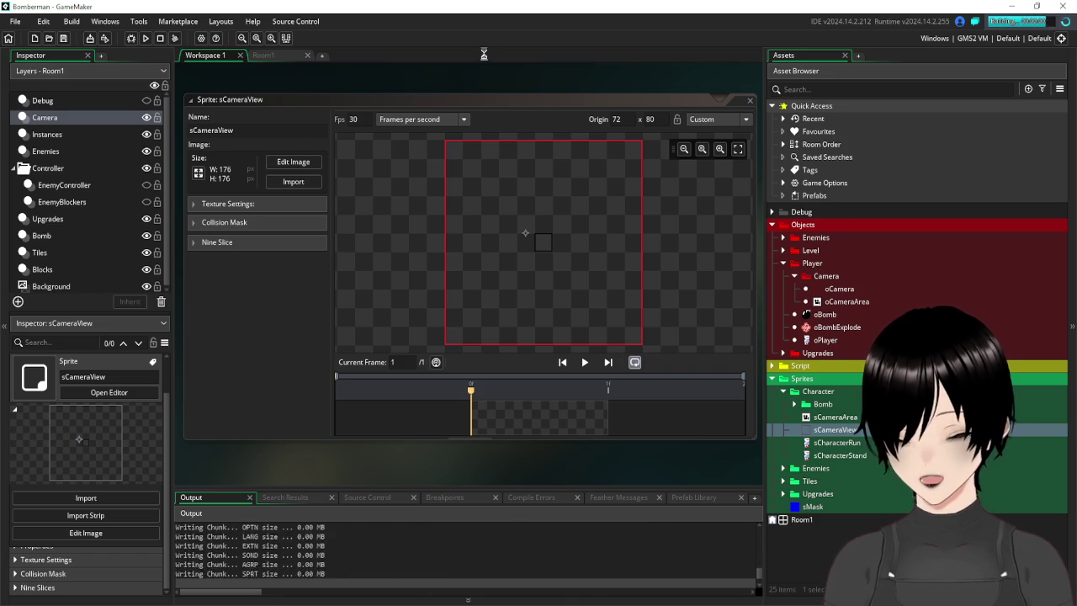
{"action": "key", "text": "Right"}
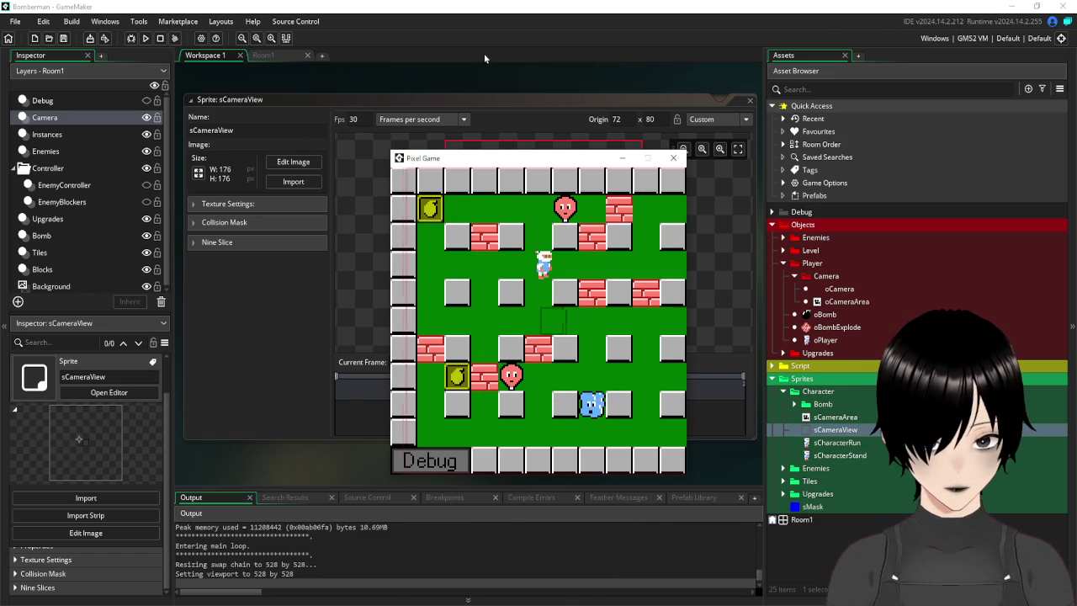
{"action": "key", "text": "Right"}
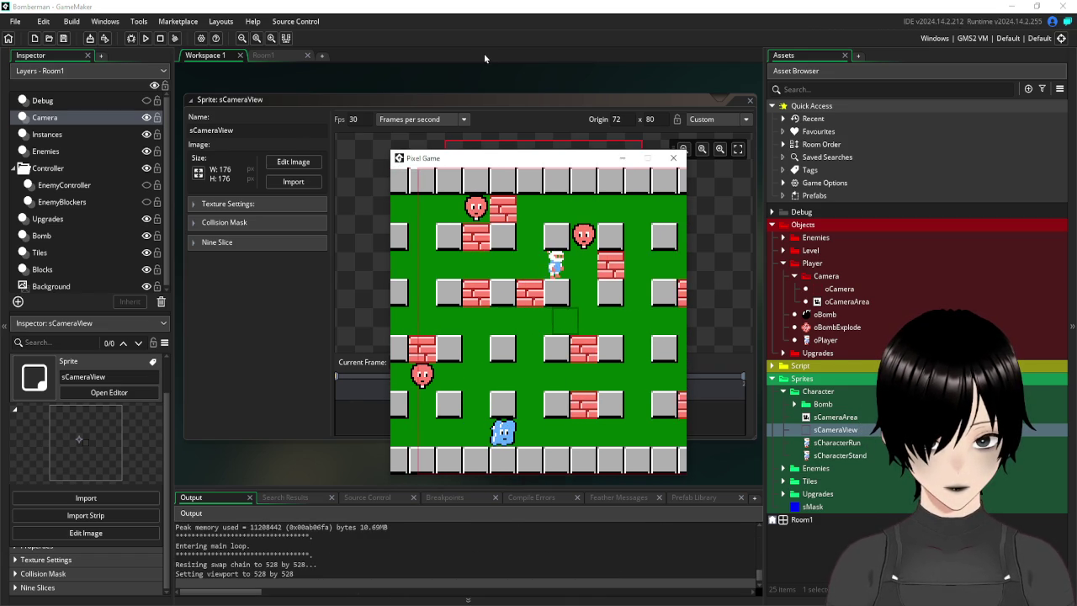
{"action": "key", "text": "Left"}
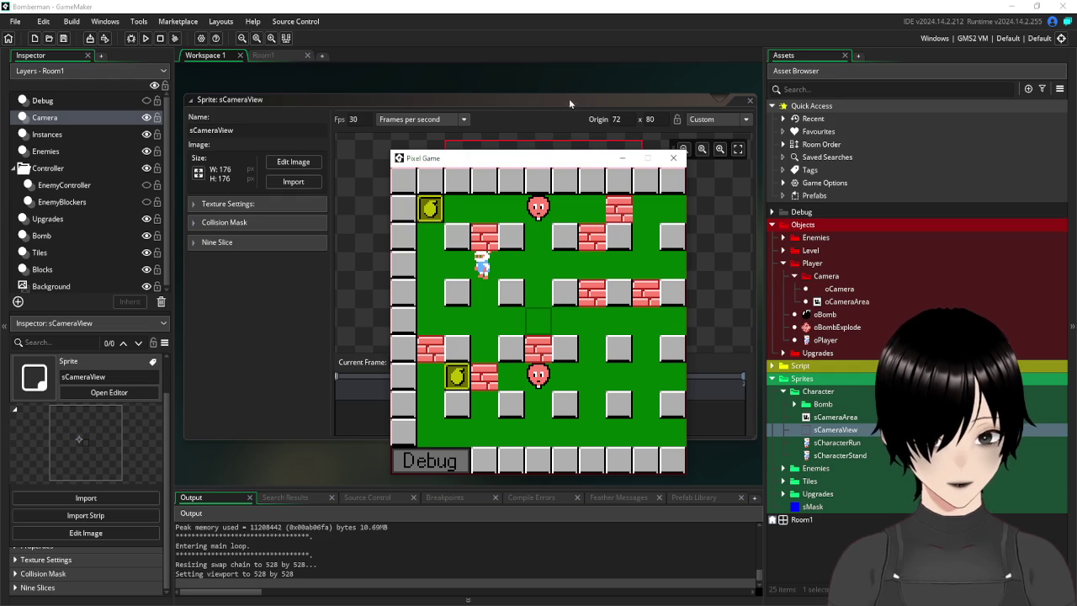
{"action": "left_click", "coordinate": [678, 159]}
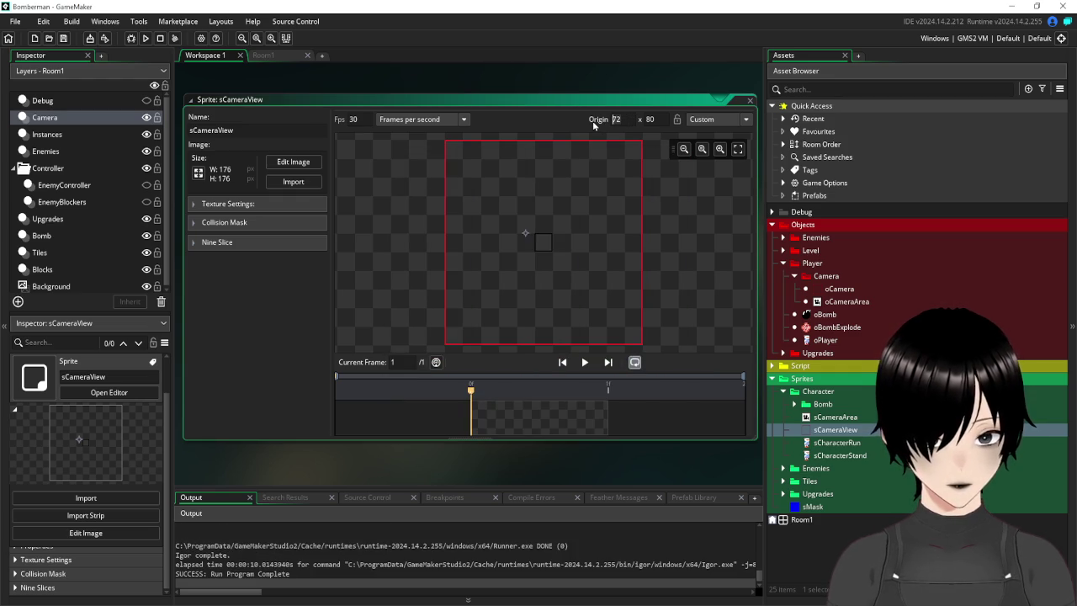
Set sCameraView's Origin X to 88 and run the game, walking the player around to test scrolling.
{"action": "type", "text": "88"}
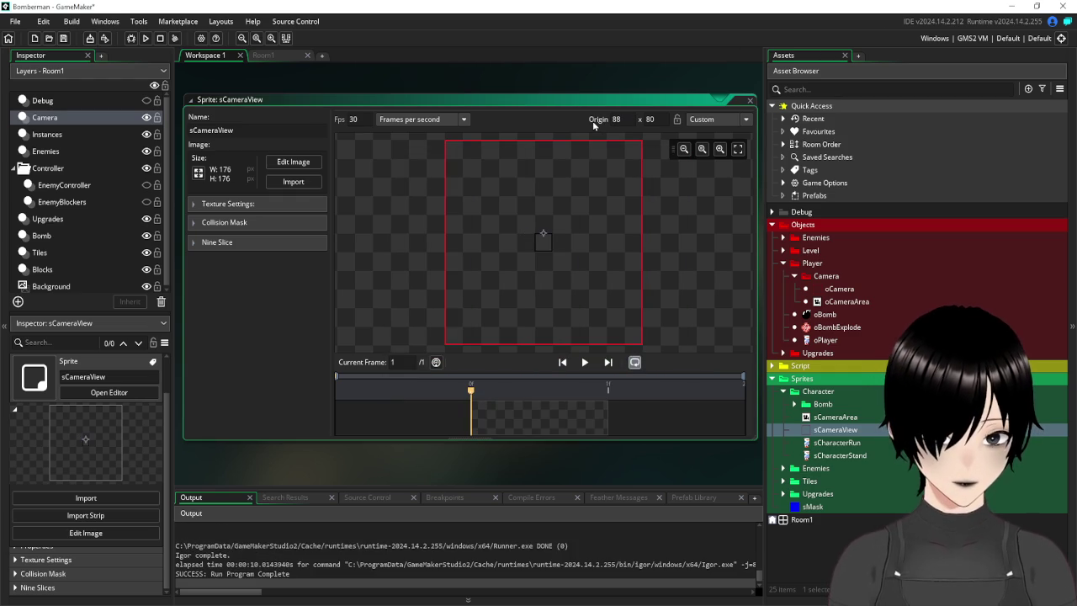
{"action": "left_click", "coordinate": [144, 39]}
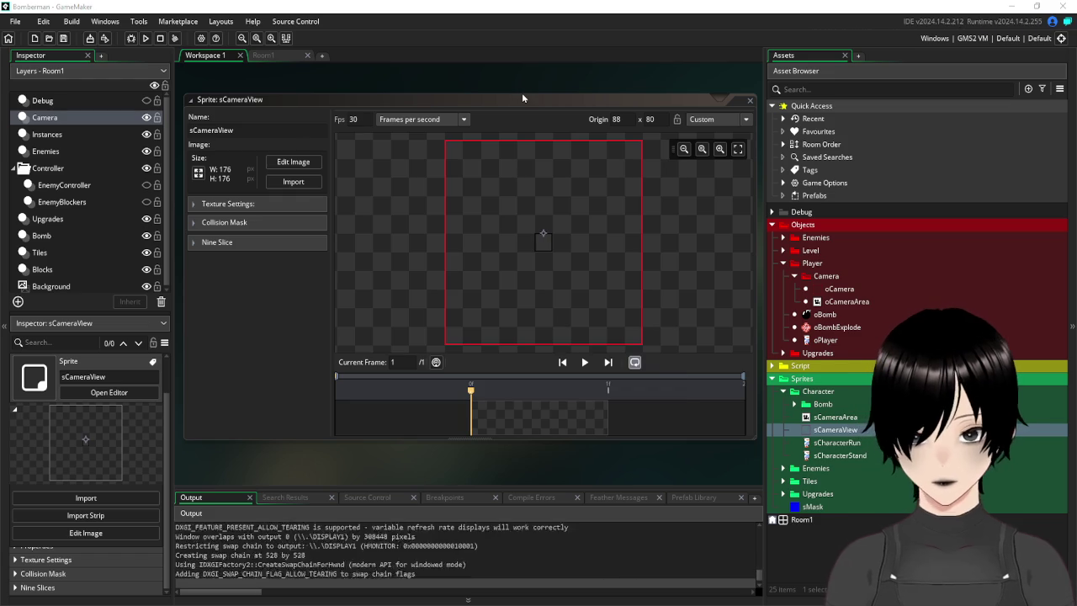
{"action": "key", "text": "Right"}
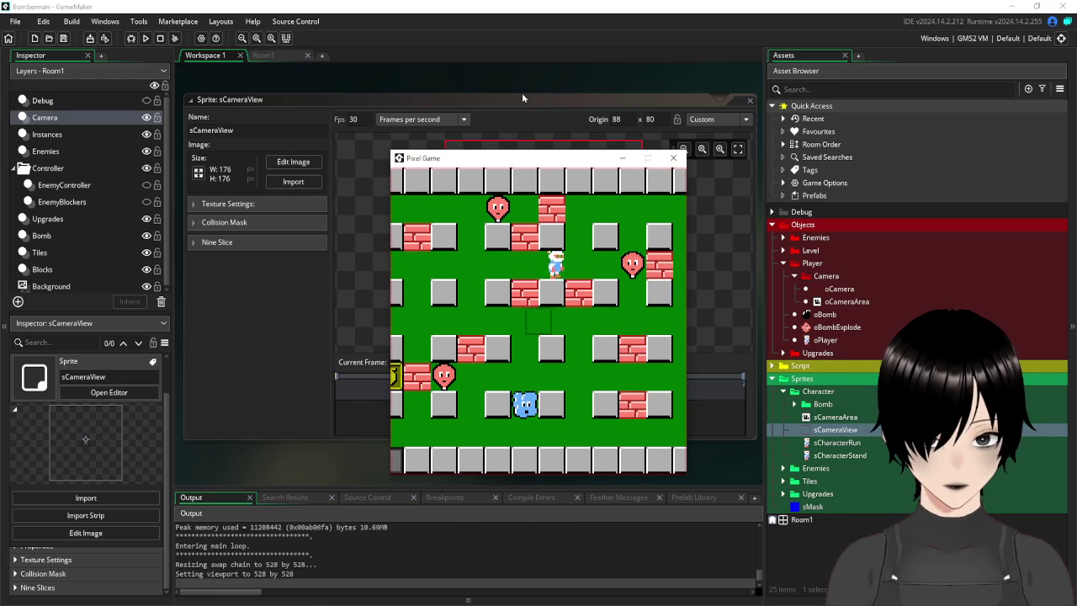
{"action": "key", "text": "Left"}
{"action": "key", "text": "Right"}
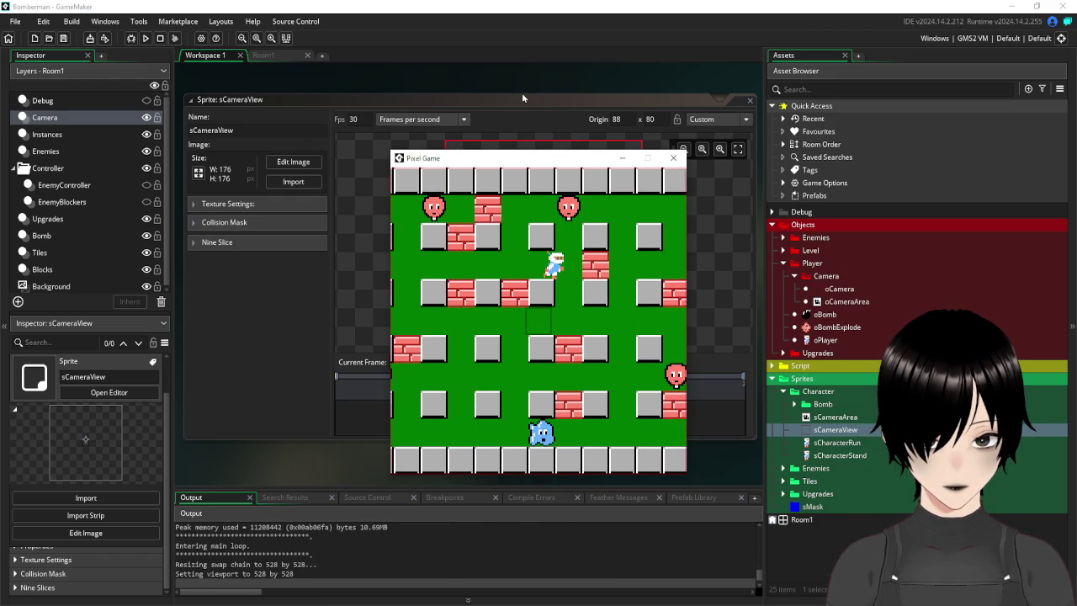
{"action": "key", "text": "Down"}
{"action": "key", "text": "Right"}
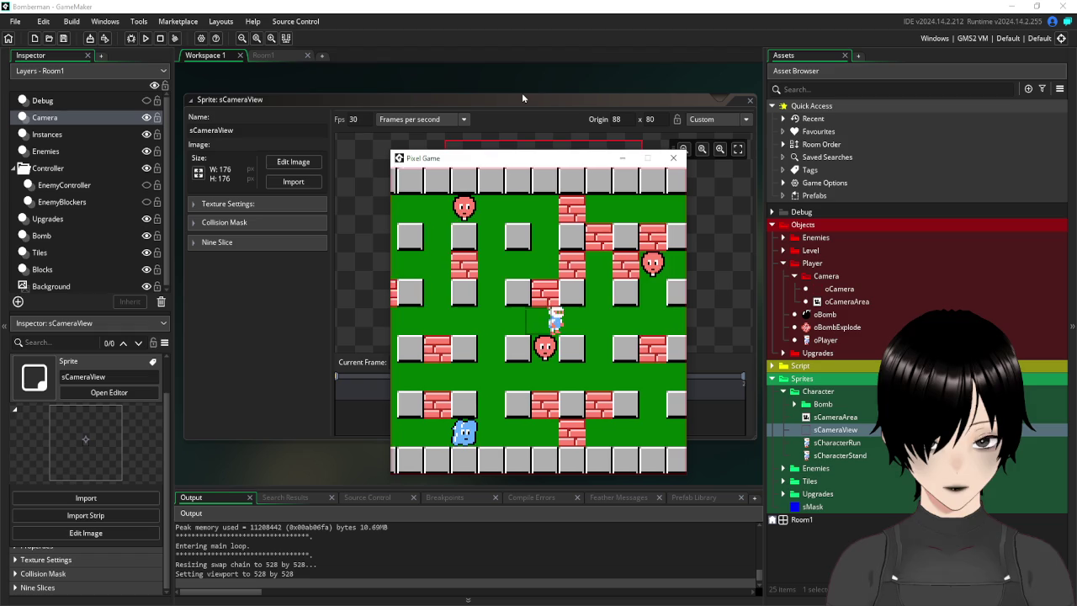
{"action": "key", "text": "Right"}
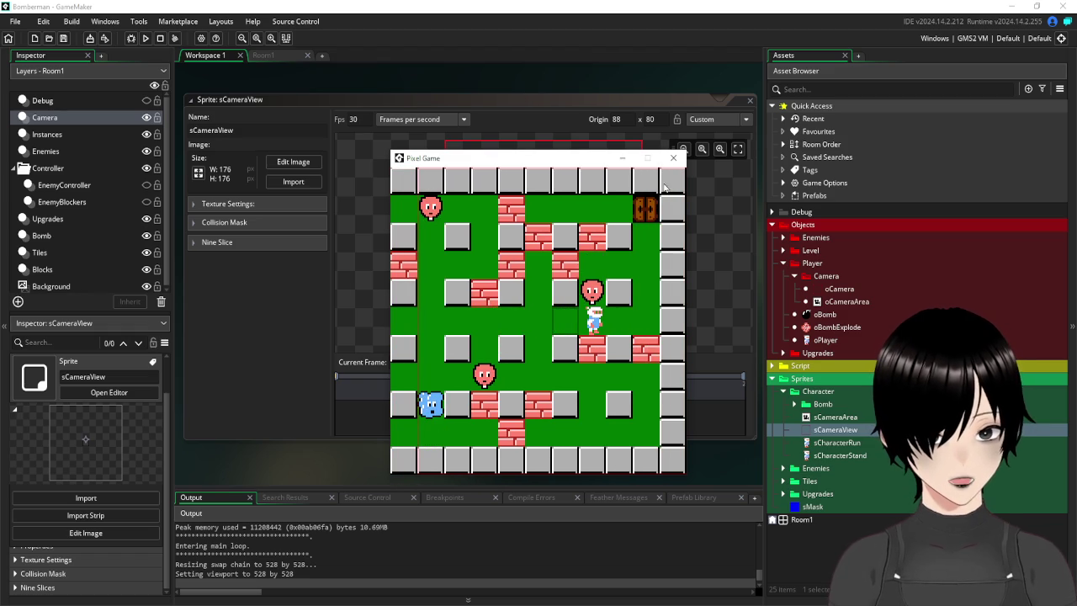
Close the game and the sCameraView editor, returning to Room1.
{"action": "left_click", "coordinate": [673, 158]}
{"action": "left_click", "coordinate": [751, 101]}
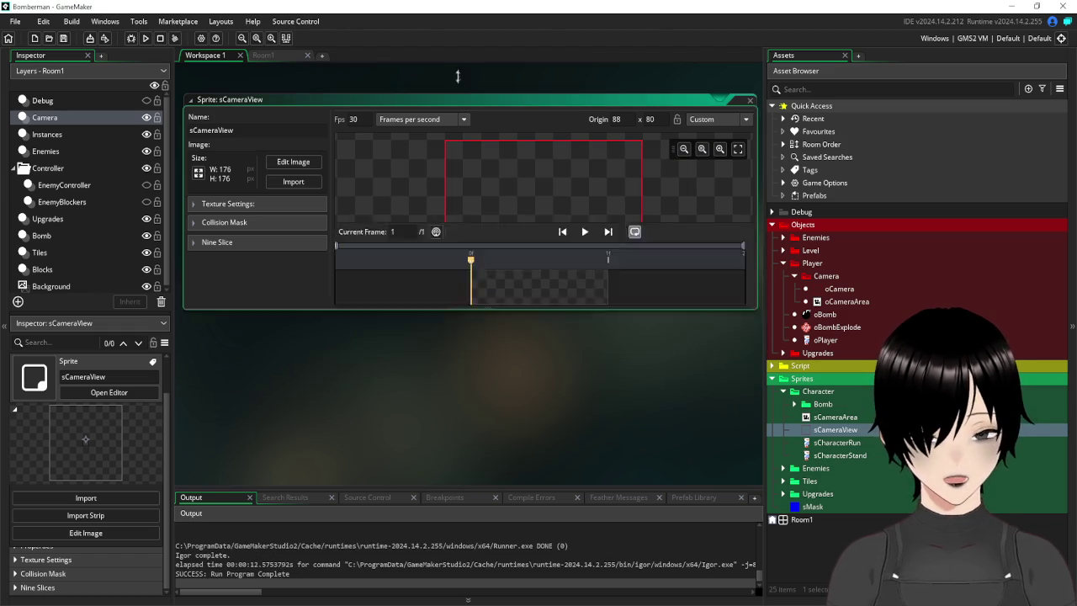
{"action": "left_click", "coordinate": [265, 54]}
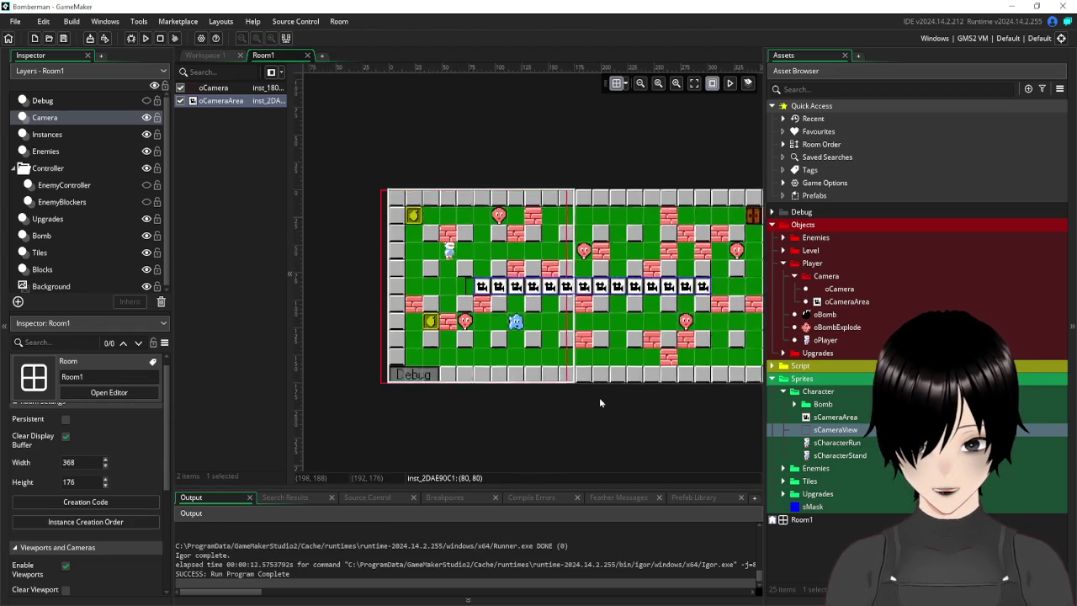
Zoom out of Room1 and change its Room Settings height from 176 to 368.
{"action": "scroll", "coordinate": [599, 397], "scroll_direction": "down", "scroll_amount": 2}
{"action": "mouse_move", "coordinate": [618, 424]}
{"action": "left_mouse_down"}
{"action": "mouse_move", "coordinate": [546, 430]}
{"action": "mouse_move", "coordinate": [538, 420]}
{"action": "mouse_move", "coordinate": [561, 404]}
{"action": "mouse_move", "coordinate": [586, 408]}
{"action": "left_mouse_up"}
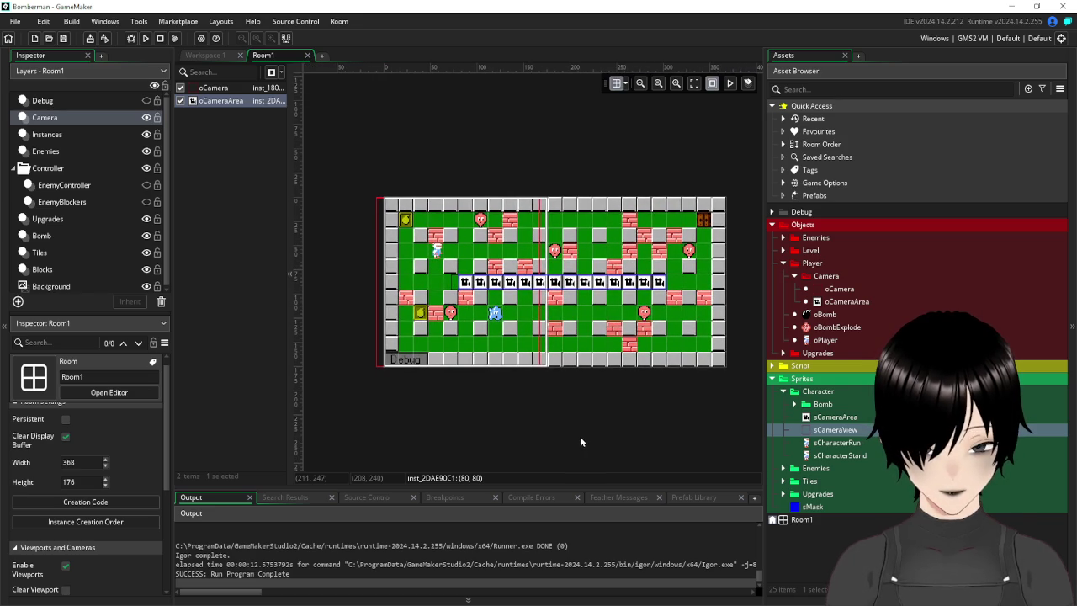
{"action": "scroll", "coordinate": [551, 444], "scroll_direction": "down", "scroll_amount": 1}
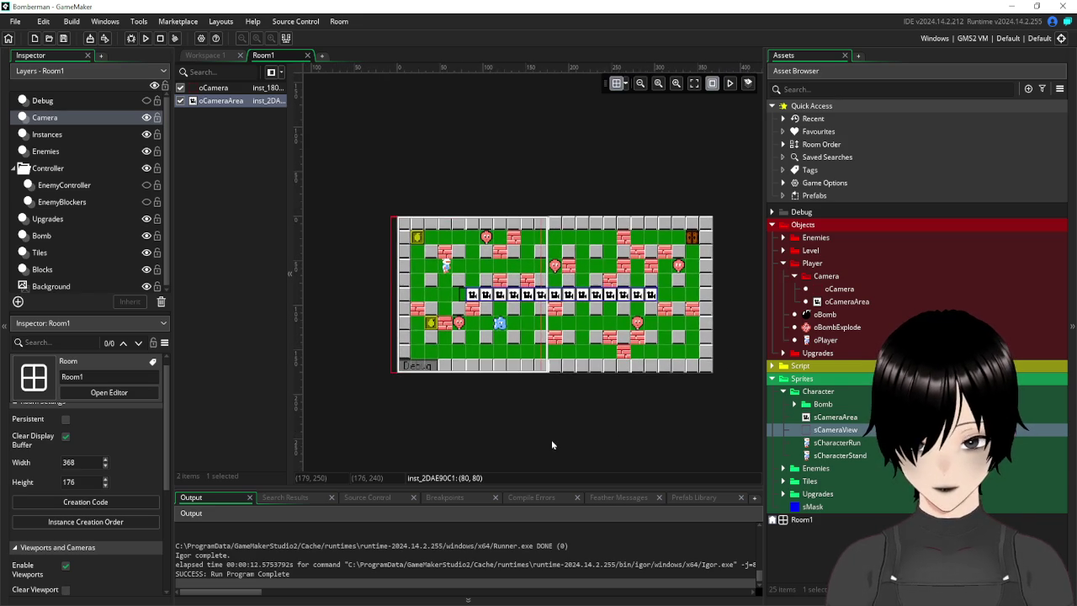
{"action": "left_click", "coordinate": [91, 461]}
{"action": "left_click", "coordinate": [274, 63]}
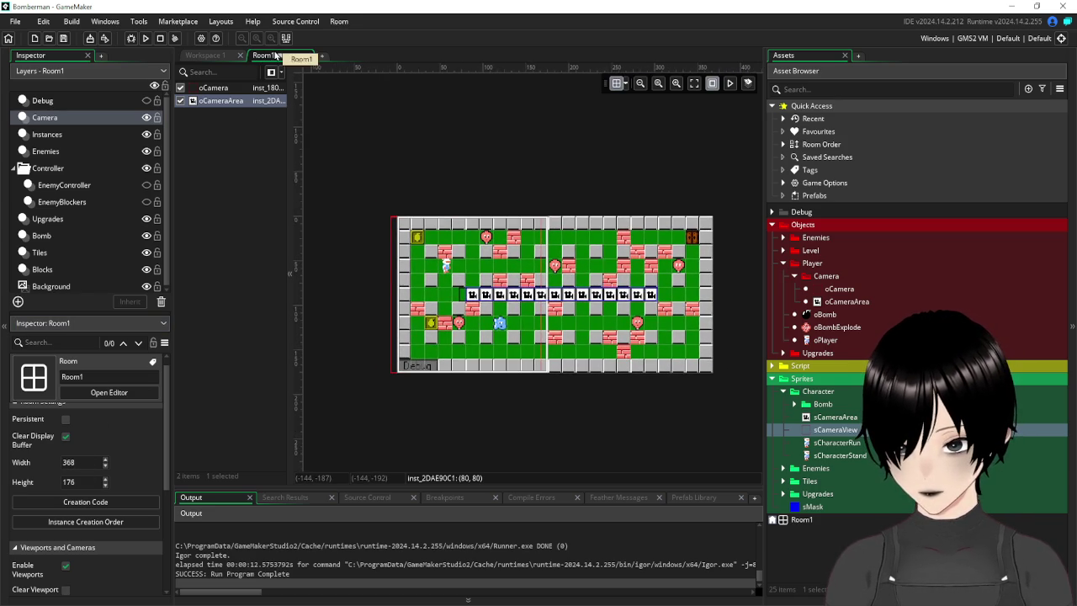
{"action": "left_click", "coordinate": [82, 462]}
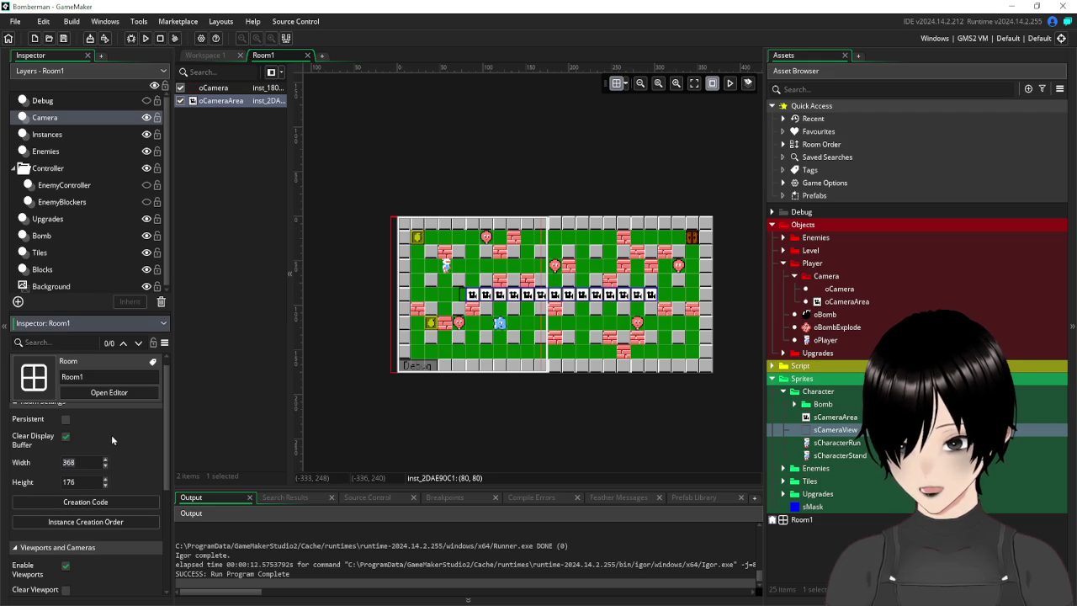
{"action": "scroll", "coordinate": [96, 428], "scroll_direction": "up", "scroll_amount": 1}
{"action": "left_click", "coordinate": [89, 489]}
{"action": "type", "text": "368"}
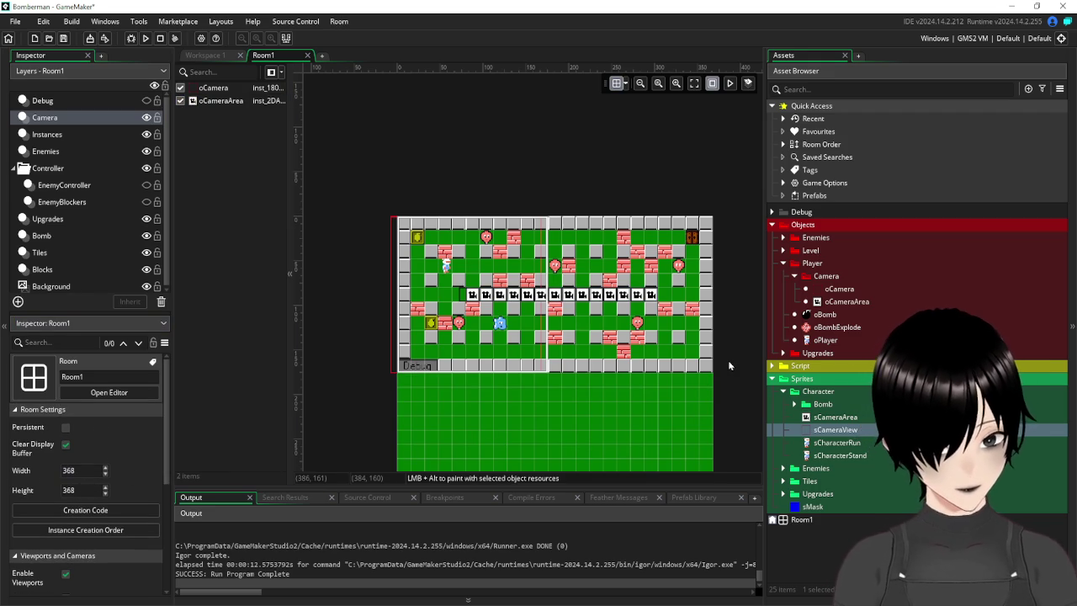
Shorten the bottom wall row and stretch the right wall column down to the room's bottom.
{"action": "mouse_move", "coordinate": [682, 421]}
{"action": "left_mouse_down"}
{"action": "mouse_move", "coordinate": [615, 362]}
{"action": "mouse_move", "coordinate": [625, 332]}
{"action": "left_mouse_up"}
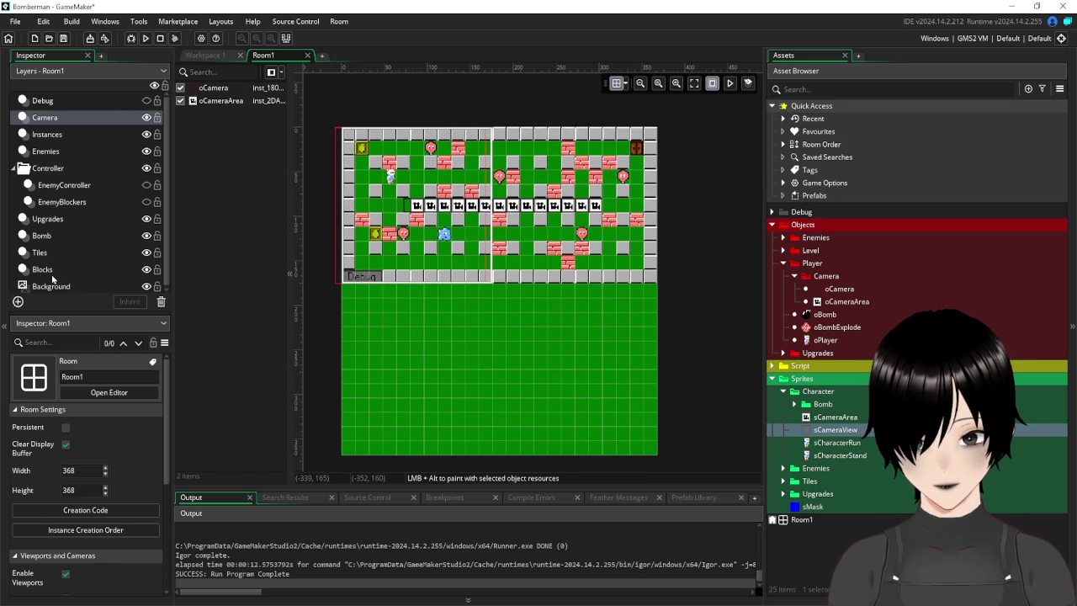
{"action": "left_click", "coordinate": [623, 218]}
{"action": "left_click", "coordinate": [558, 279]}
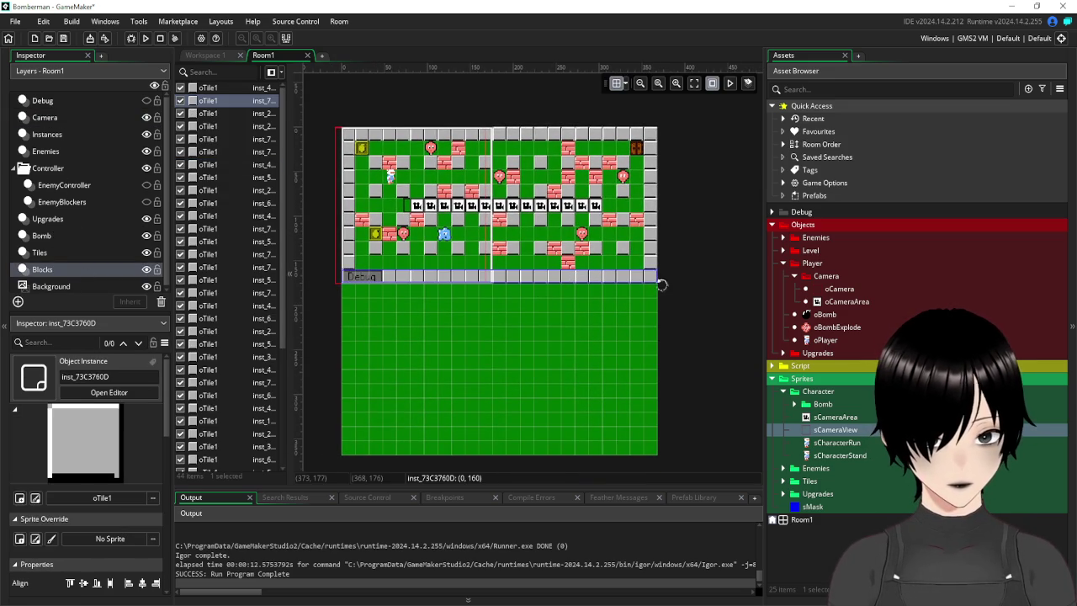
{"action": "left_click_drag", "start_coordinate": [658, 281], "coordinate": [490, 286]}
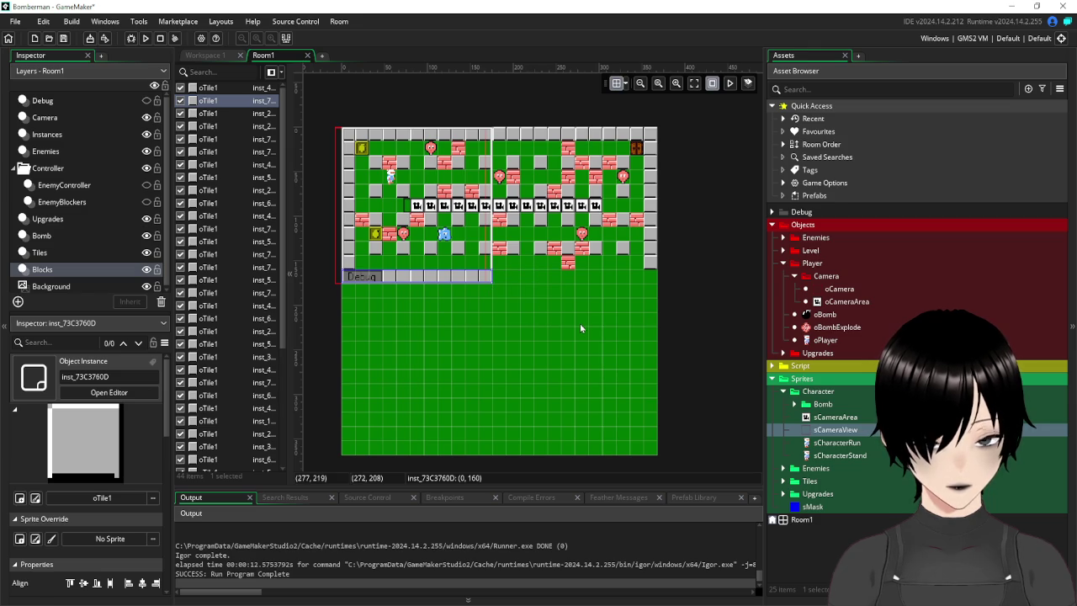
{"action": "left_click", "coordinate": [579, 324]}
{"action": "left_click", "coordinate": [651, 269]}
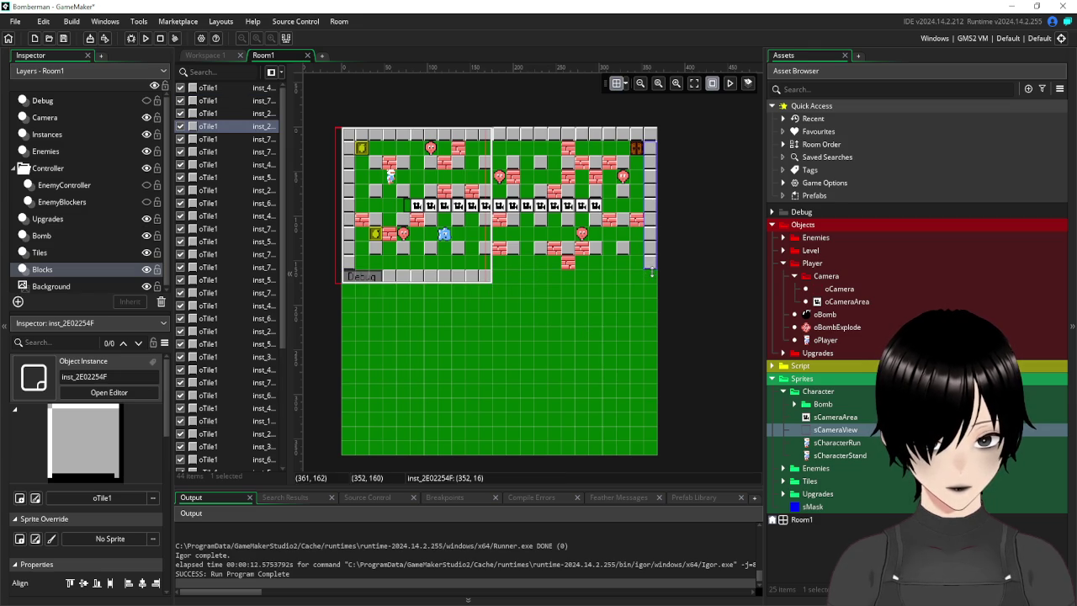
{"action": "left_click_drag", "start_coordinate": [651, 271], "coordinate": [651, 461]}
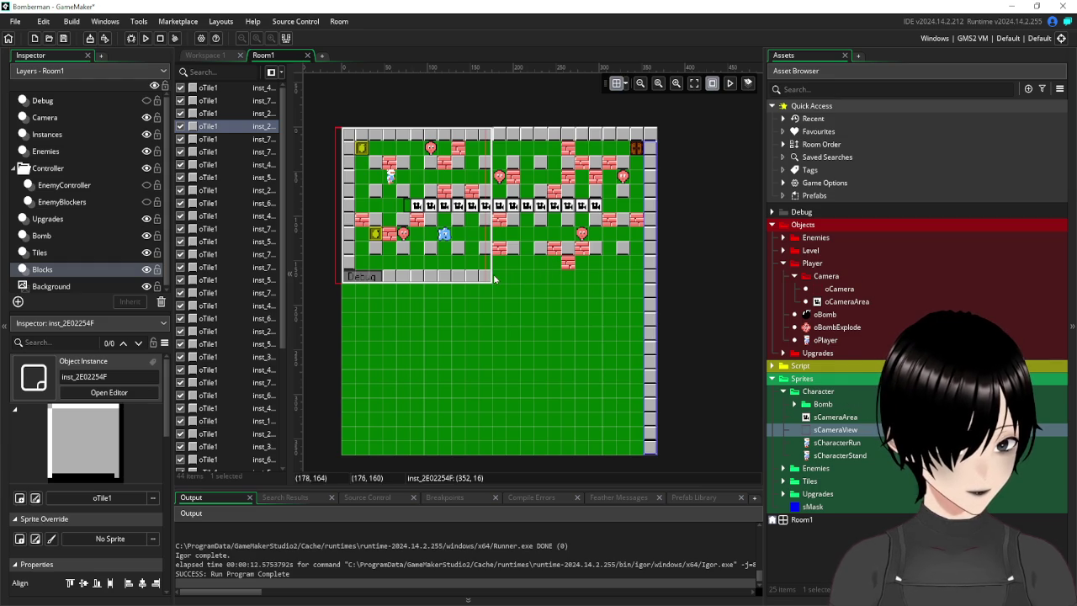
{"action": "left_click", "coordinate": [471, 279]}
{"action": "left_click_drag", "start_coordinate": [490, 281], "coordinate": [508, 283]}
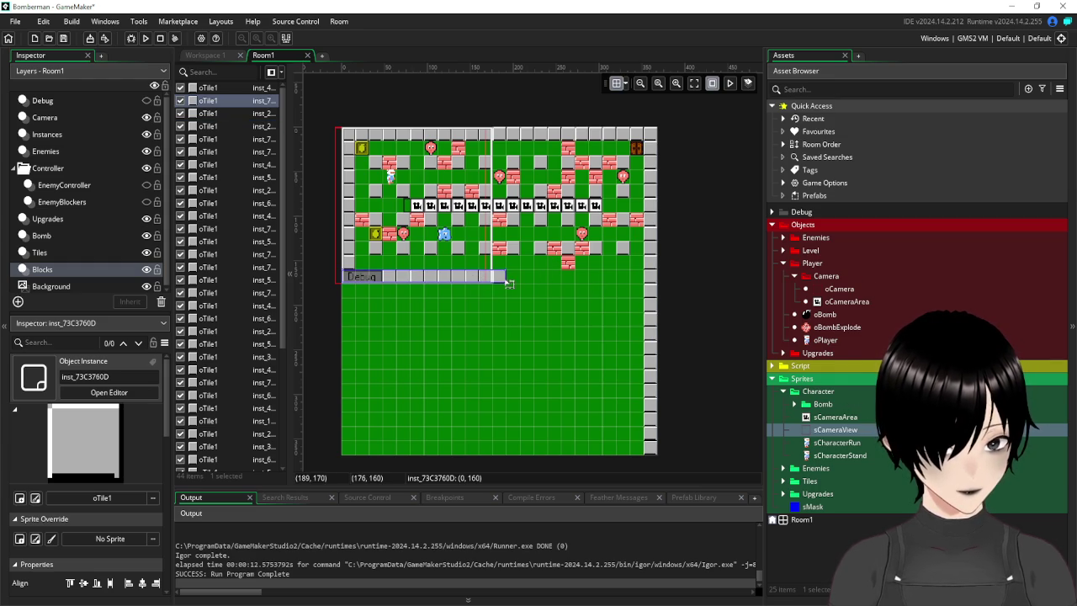
Place oTile1 wall tiles from the Level folder to enclose the new lower area, undoing one stray tile.
{"action": "left_click", "coordinate": [785, 265]}
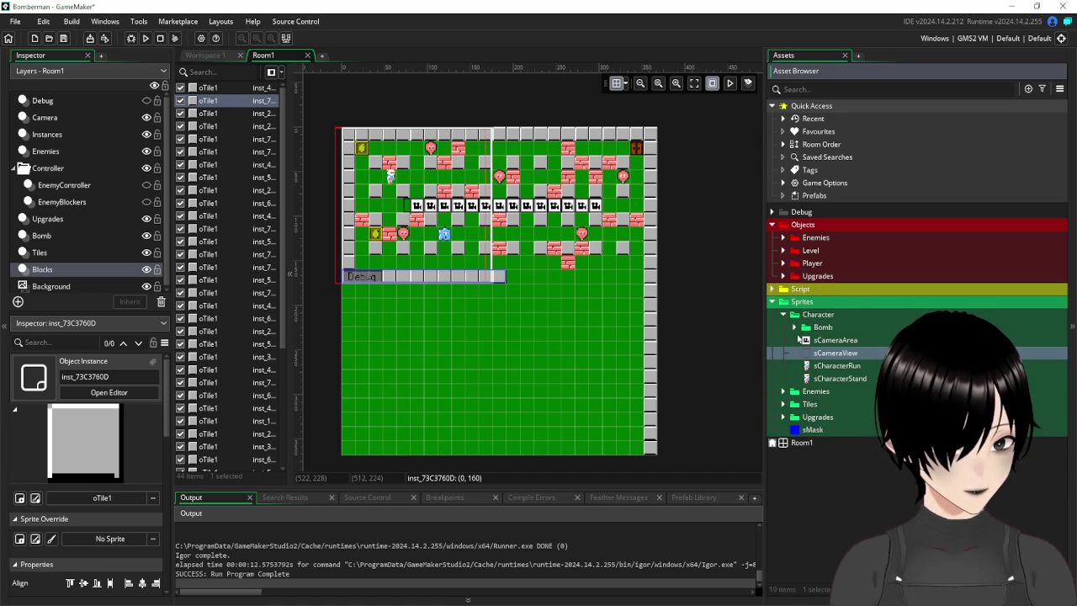
{"action": "left_click", "coordinate": [794, 327]}
{"action": "left_click", "coordinate": [794, 327]}
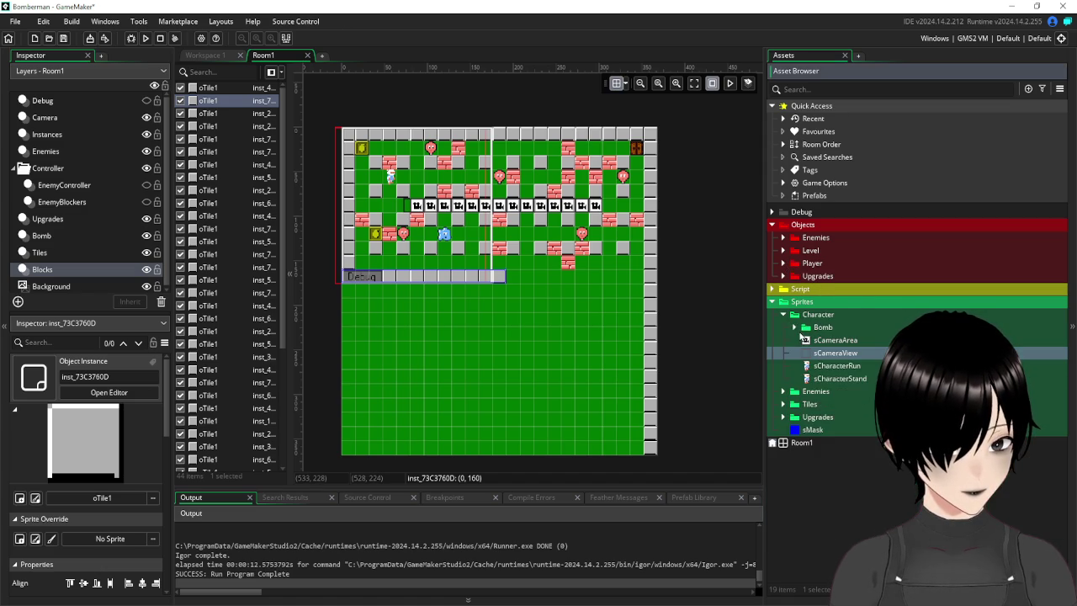
{"action": "left_click", "coordinate": [783, 314]}
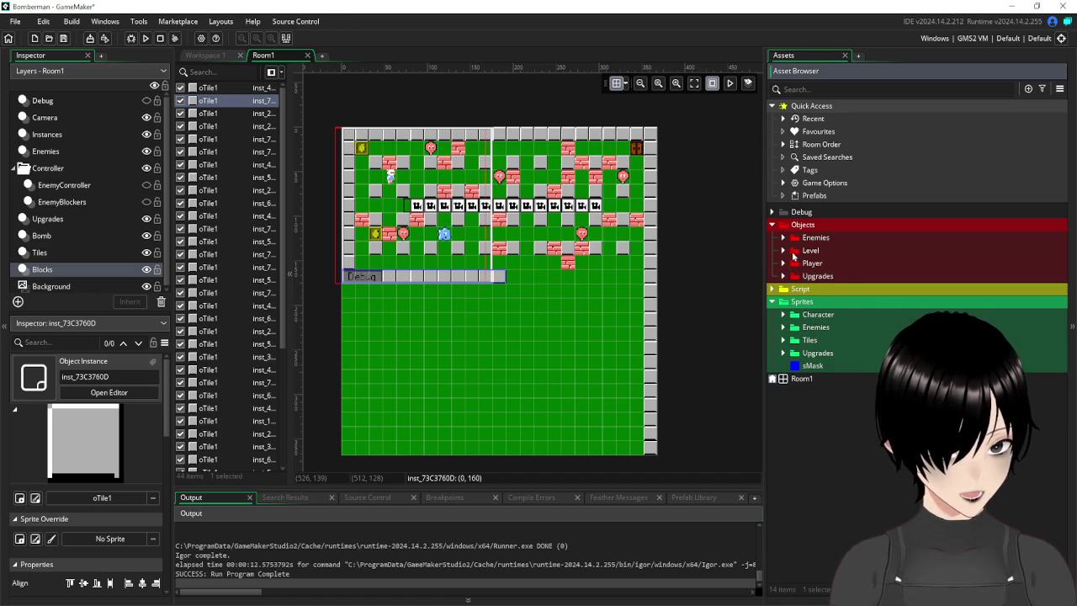
{"action": "left_click", "coordinate": [783, 251]}
{"action": "mouse_move", "coordinate": [823, 289]}
{"action": "left_mouse_down"}
{"action": "mouse_move", "coordinate": [555, 307]}
{"action": "mouse_move", "coordinate": [513, 284]}
{"action": "mouse_move", "coordinate": [499, 296]}
{"action": "mouse_move", "coordinate": [499, 448]}
{"action": "left_mouse_up"}
{"action": "mouse_move", "coordinate": [829, 290]}
{"action": "left_mouse_down"}
{"action": "mouse_move", "coordinate": [658, 408]}
{"action": "mouse_move", "coordinate": [519, 447]}
{"action": "mouse_move", "coordinate": [642, 444]}
{"action": "left_mouse_up"}
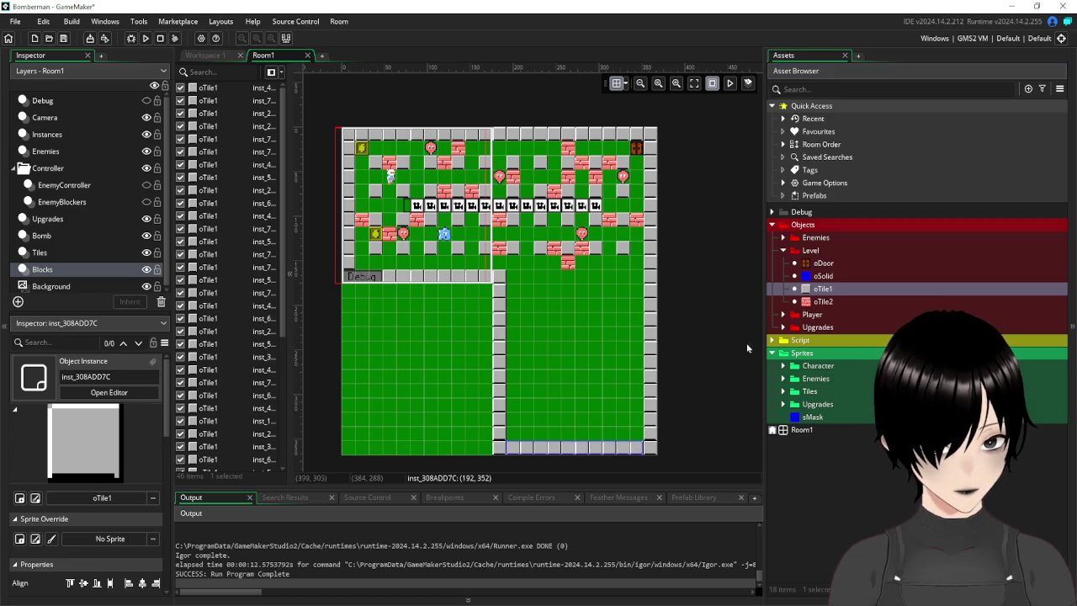
{"action": "mouse_move", "coordinate": [825, 290]}
{"action": "left_mouse_down"}
{"action": "mouse_move", "coordinate": [538, 303]}
{"action": "mouse_move", "coordinate": [542, 281]}
{"action": "left_mouse_up"}
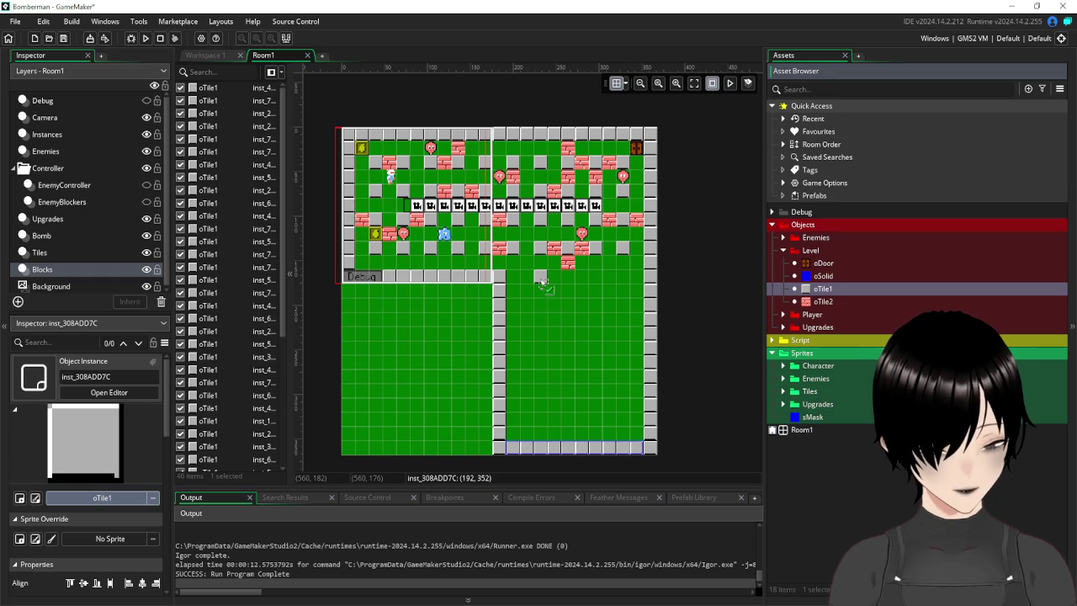
{"action": "left_click_drag", "start_coordinate": [542, 282], "coordinate": [554, 361]}
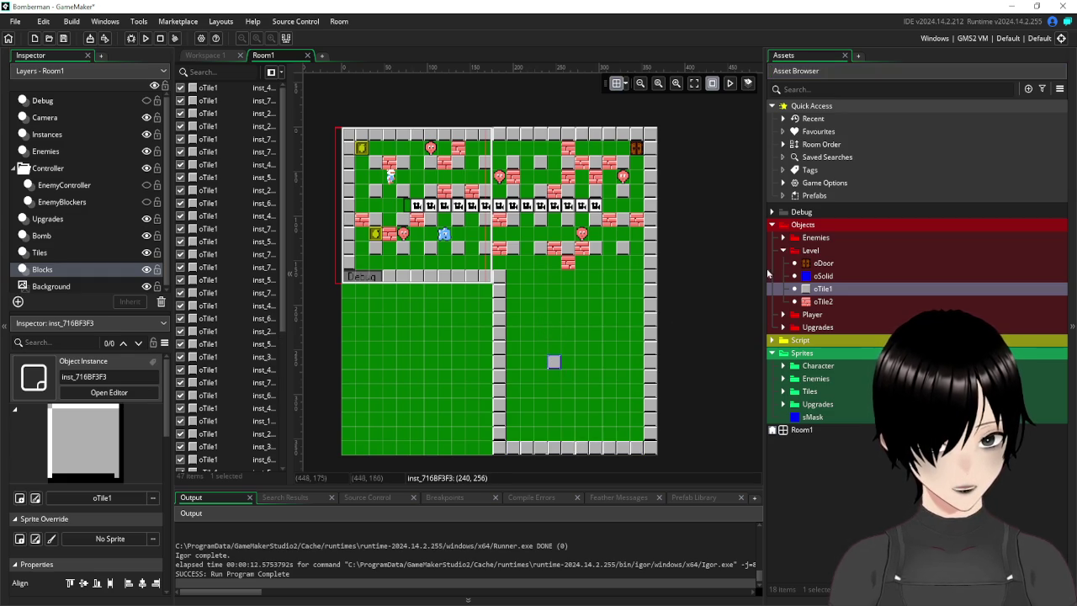
{"action": "key", "text": "ctrl+z"}
{"action": "left_click", "coordinate": [76, 122]}
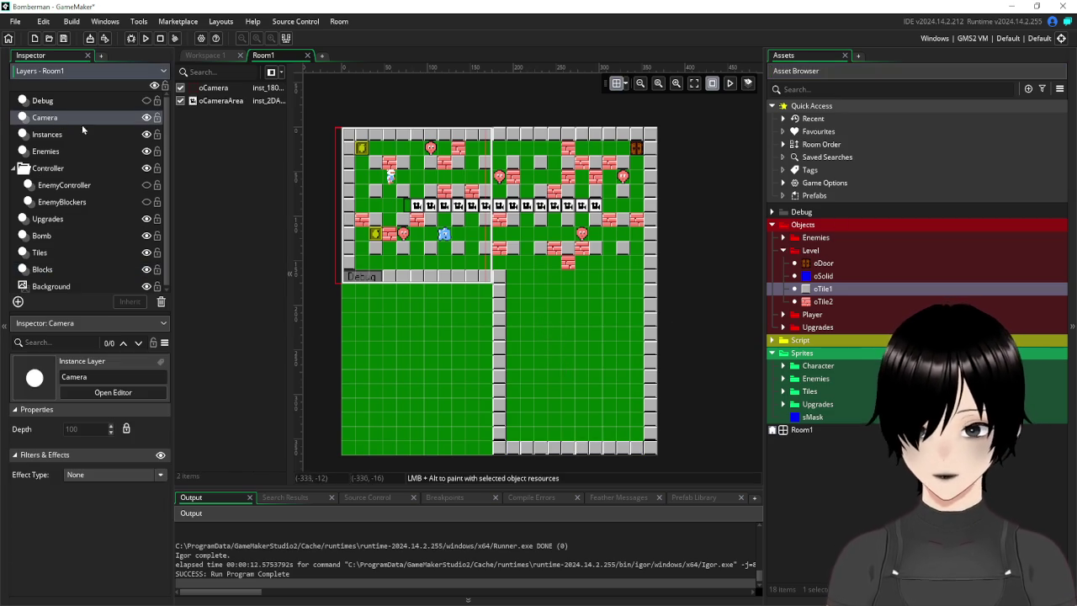
Drag an oCameraArea from the Player folder into Room1 as a vertical strip down the right side.
{"action": "left_click", "coordinate": [784, 250]}
{"action": "left_click", "coordinate": [783, 263]}
{"action": "mouse_move", "coordinate": [841, 301]}
{"action": "left_mouse_down"}
{"action": "mouse_move", "coordinate": [696, 243]}
{"action": "mouse_move", "coordinate": [596, 221]}
{"action": "mouse_move", "coordinate": [602, 407]}
{"action": "left_mouse_up"}
{"action": "left_click", "coordinate": [597, 225]}
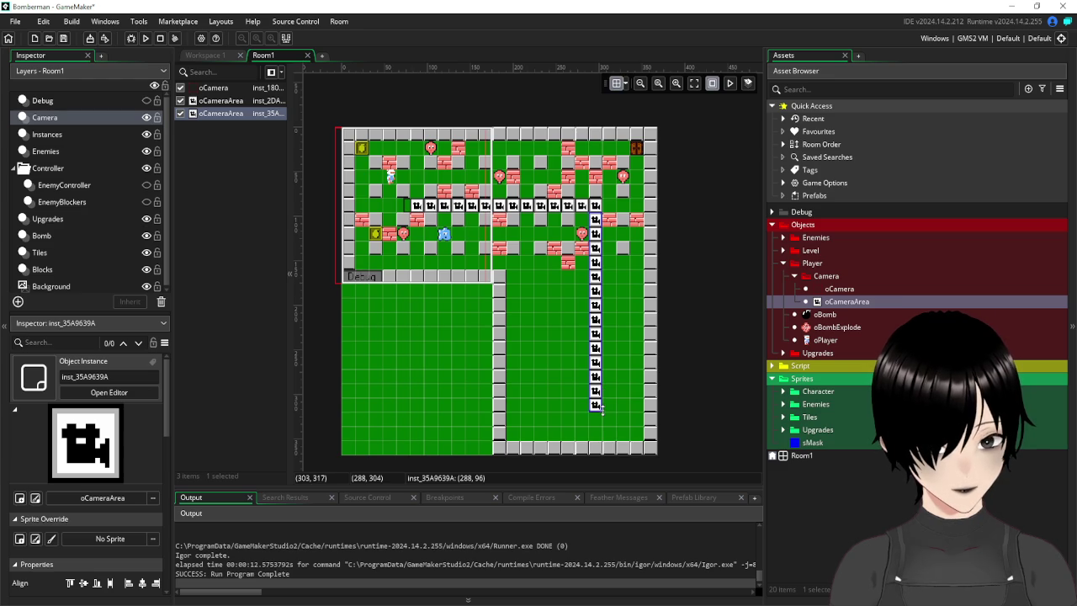
{"action": "left_click", "coordinate": [561, 323]}
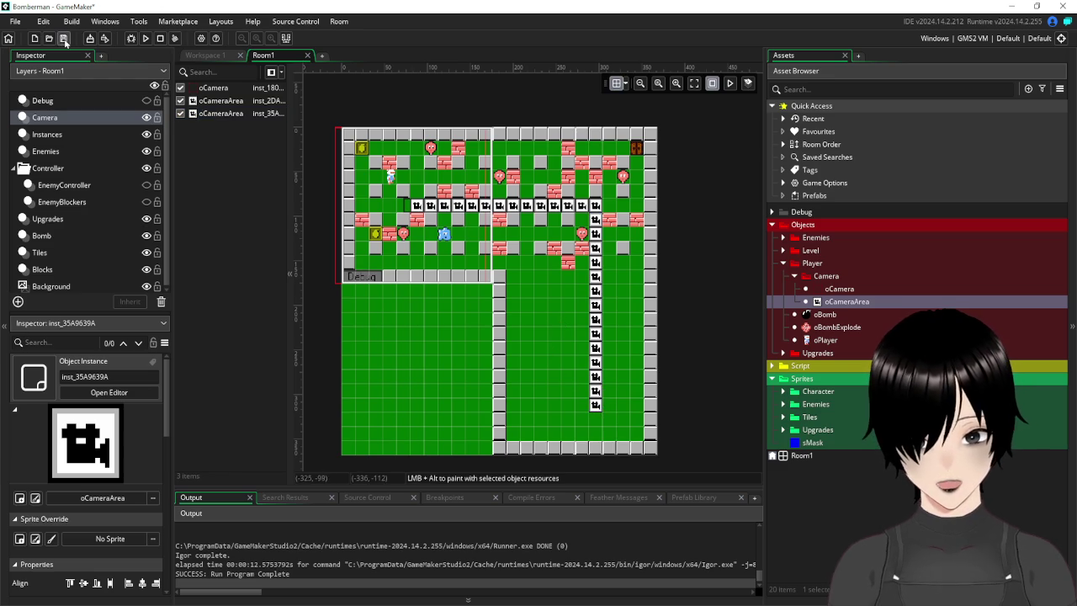
Run the game, walk the player up, down, left and right to confirm two-way scrolling, then close it.
{"action": "left_click", "coordinate": [146, 39]}
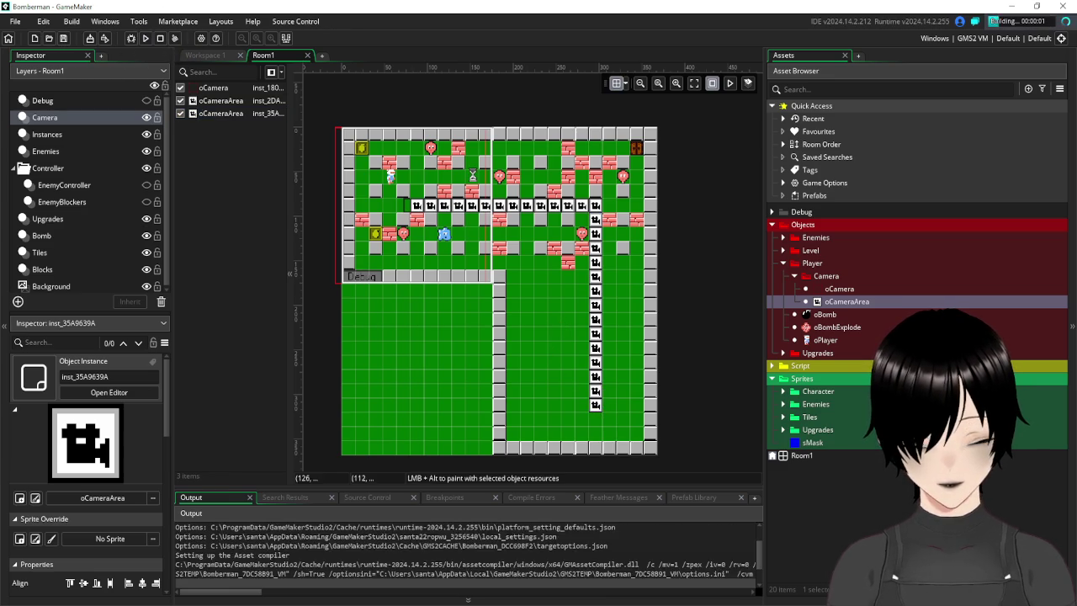
{"action": "key", "text": "Right"}
{"action": "key", "text": "Right"}
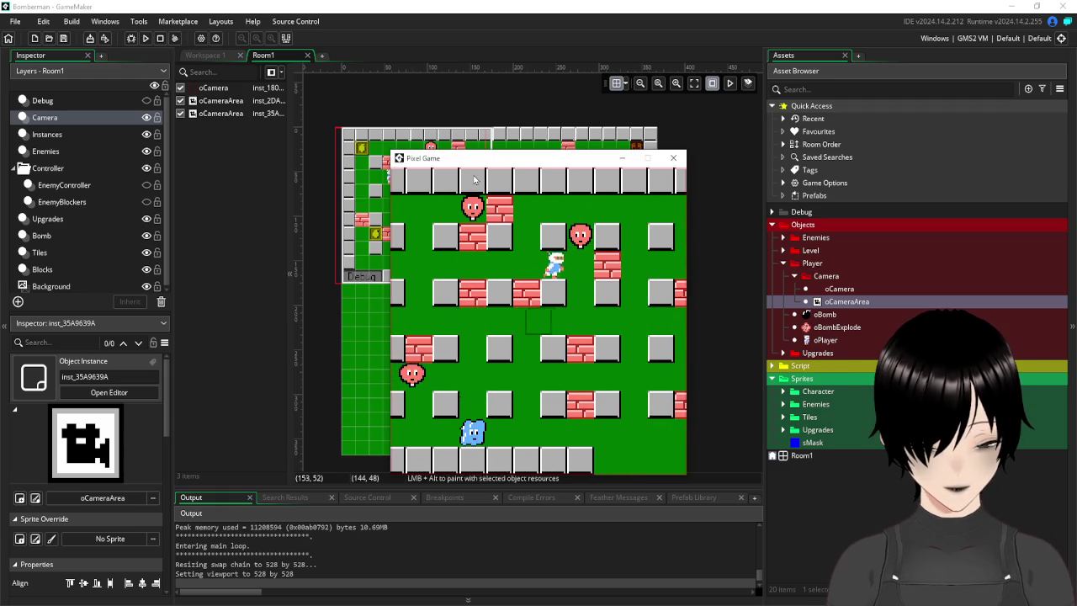
{"action": "key", "text": "Down"}
{"action": "key", "text": "Right"}
{"action": "key", "text": "Down"}
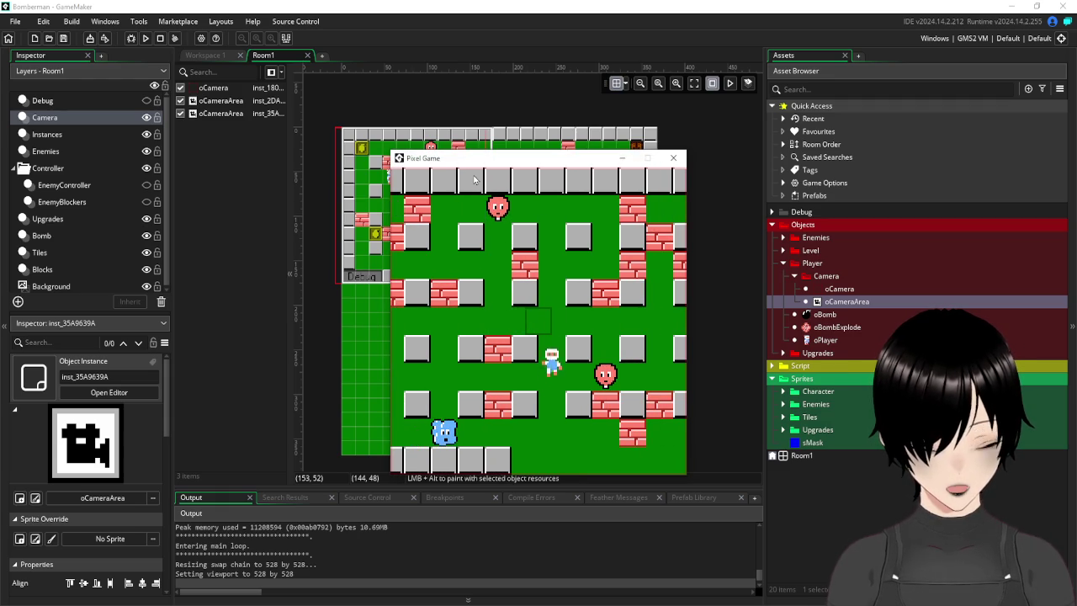
{"action": "key", "text": "Down"}
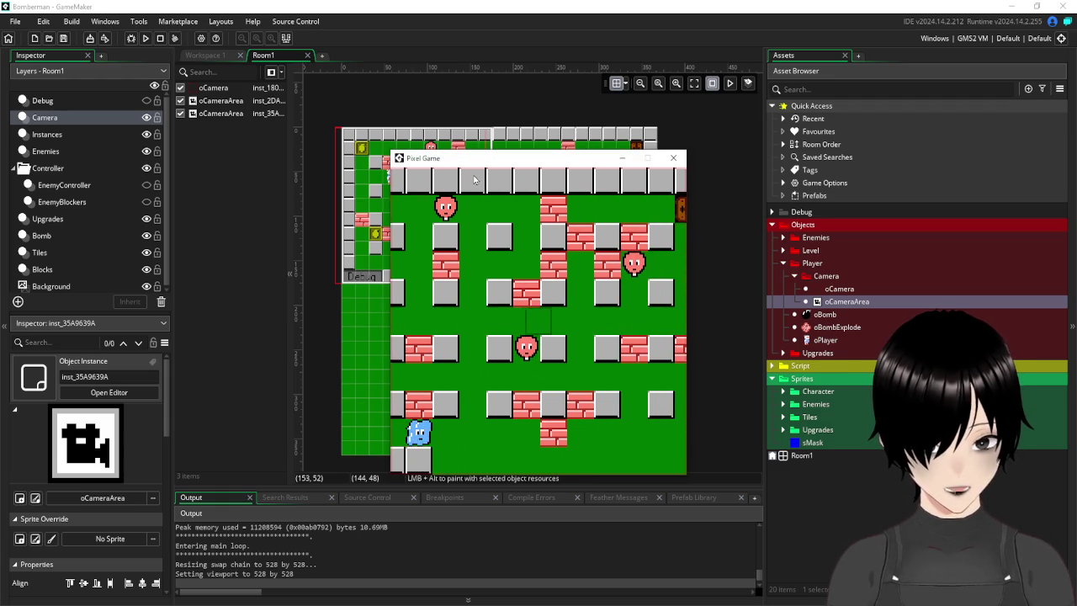
{"action": "key", "text": "Right"}
{"action": "key", "text": "Down"}
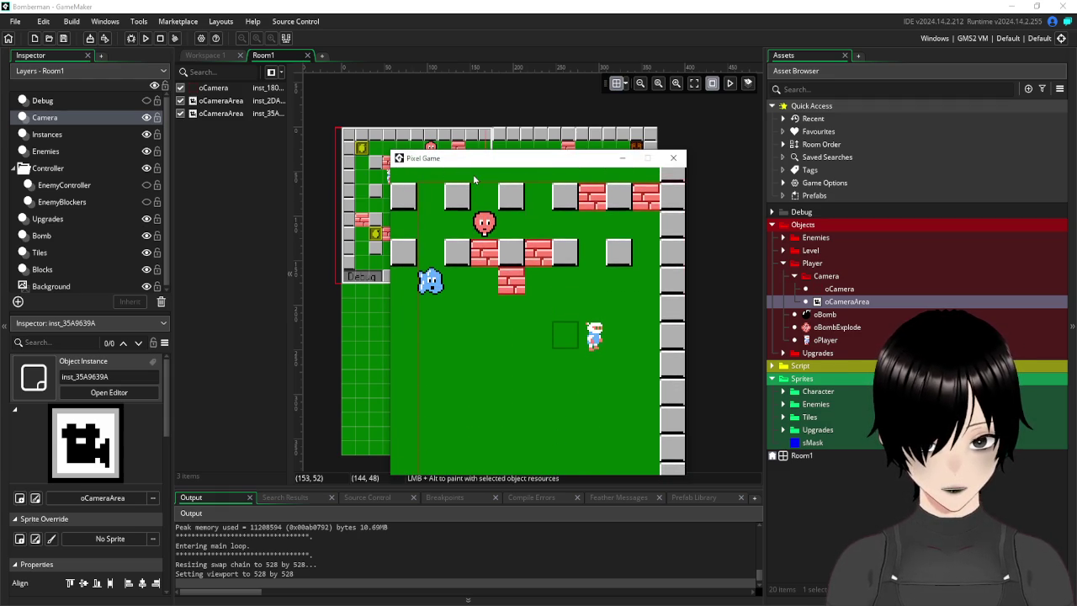
{"action": "key", "text": "Up"}
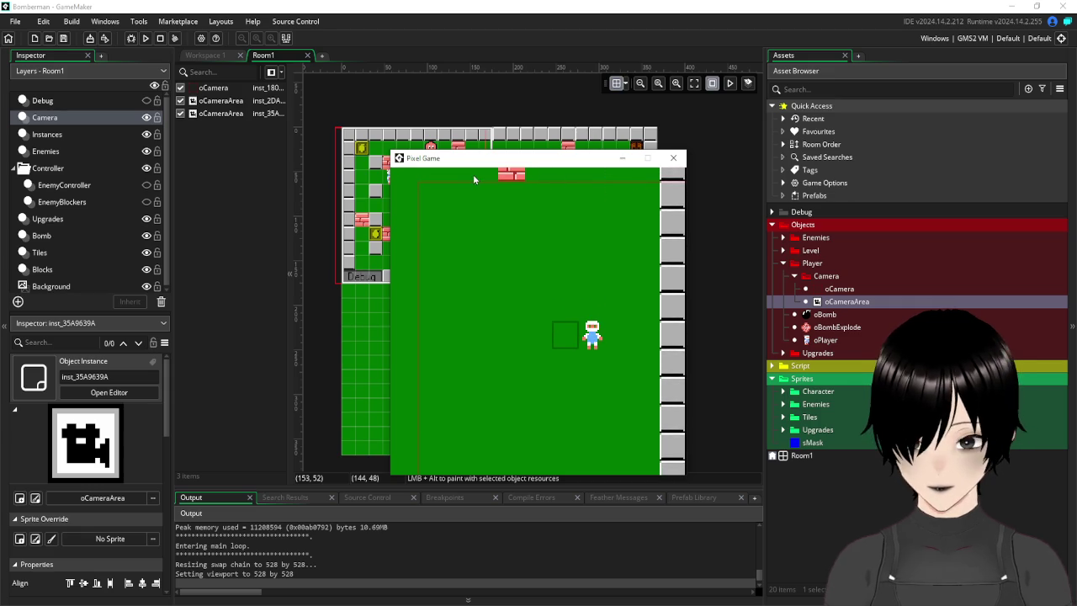
{"action": "key", "text": "Up"}
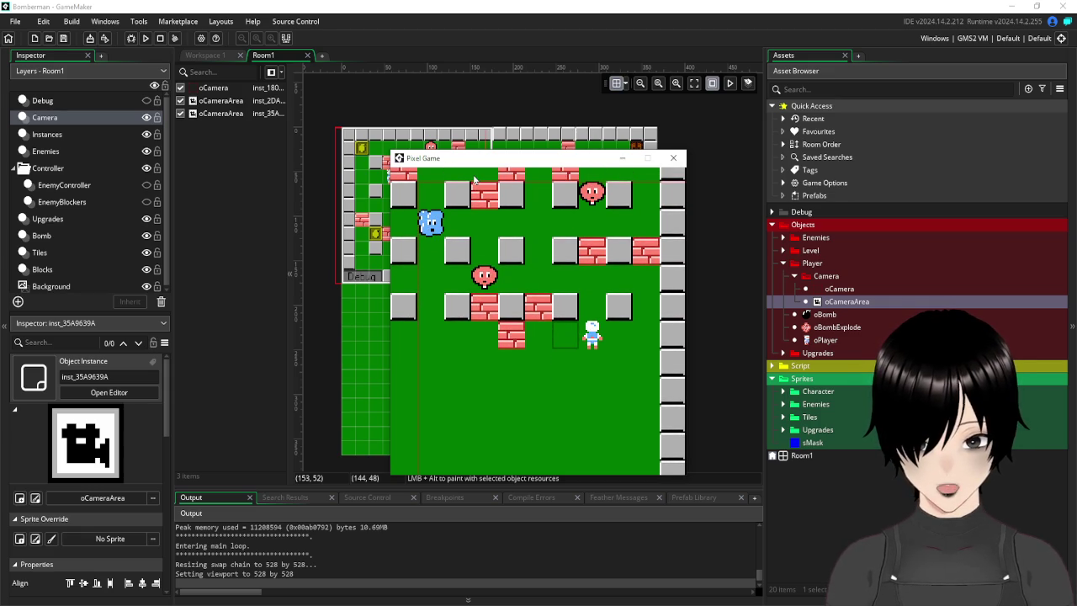
{"action": "key", "text": "Down"}
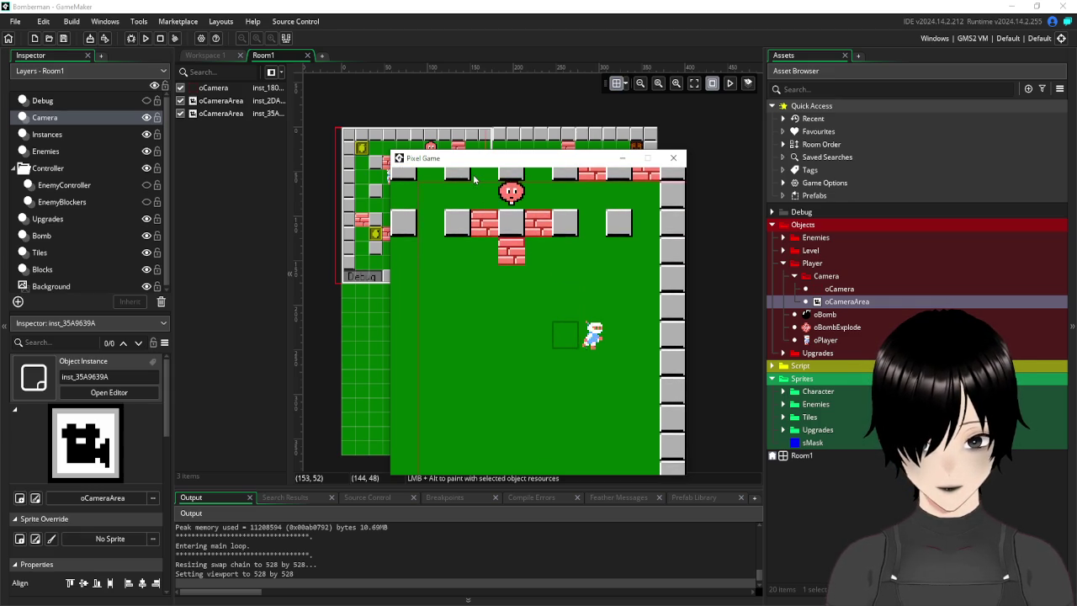
{"action": "key", "text": "Up"}
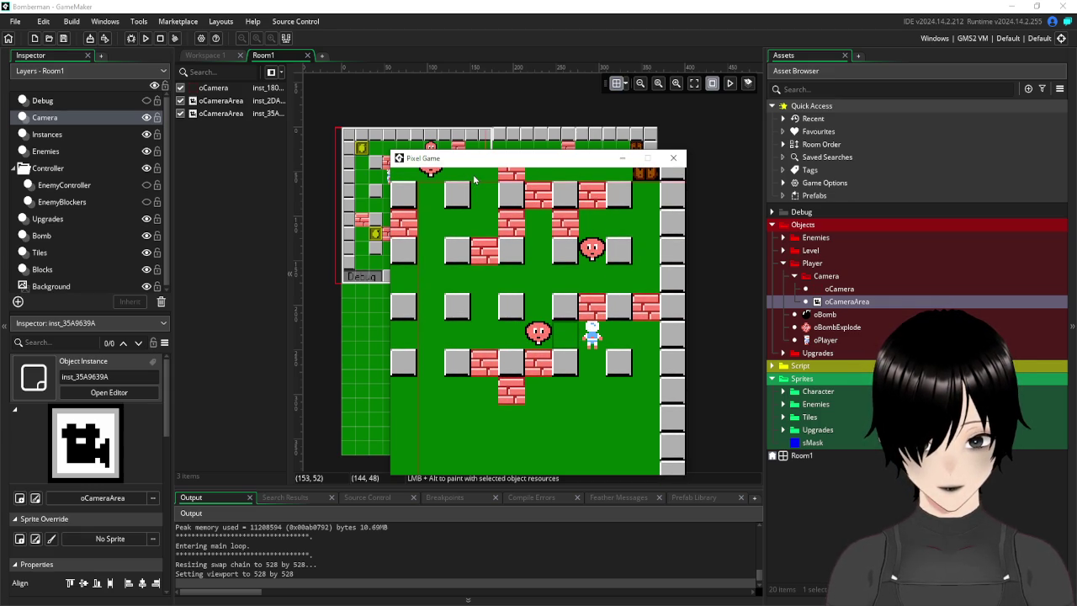
{"action": "key", "text": "Down"}
{"action": "key", "text": "Left"}
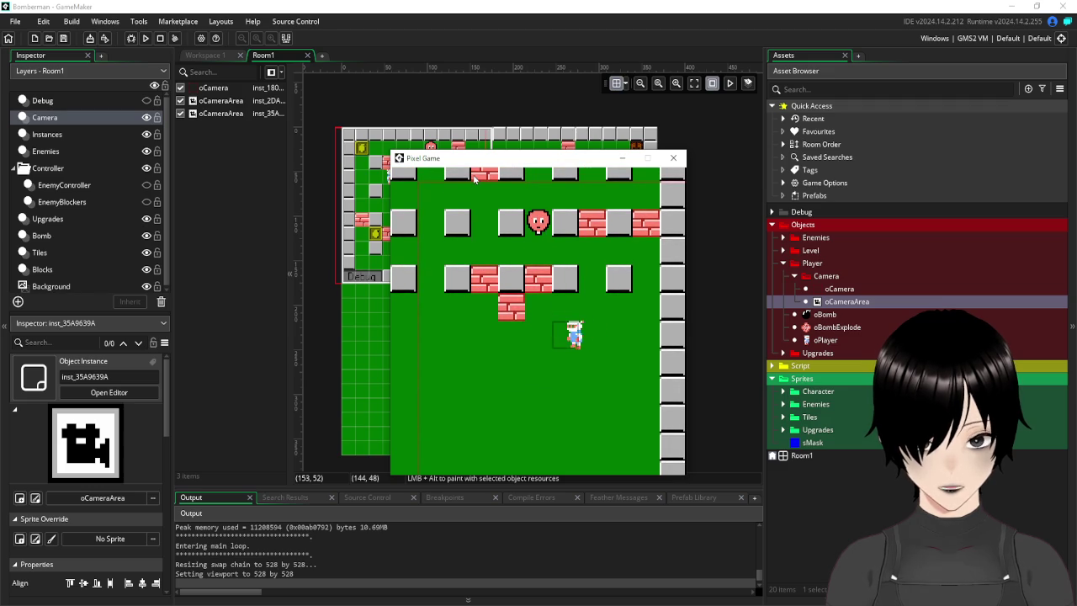
{"action": "key", "text": "Up"}
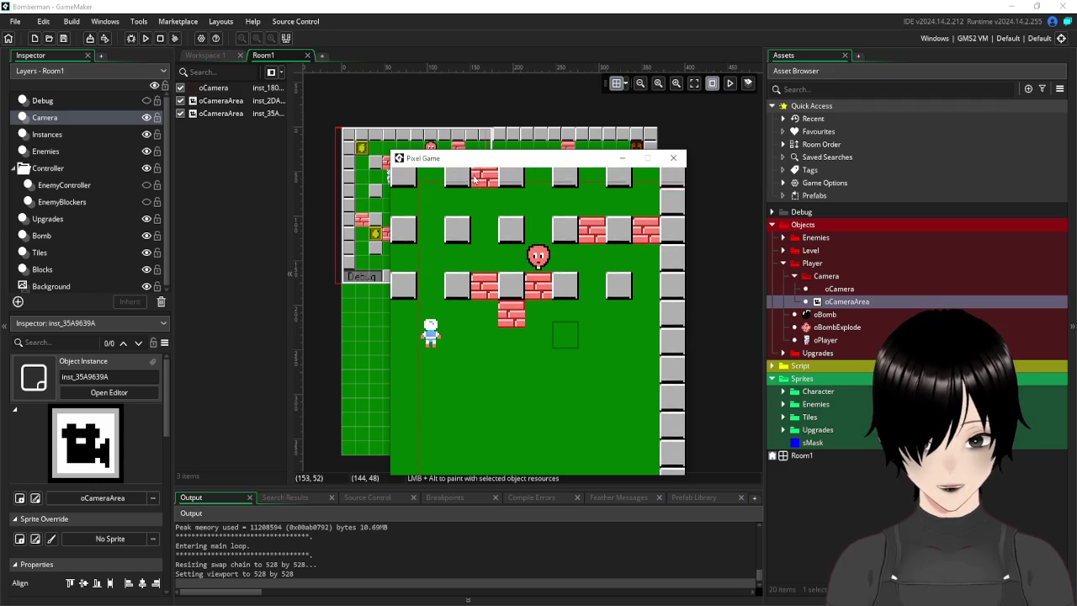
{"action": "key", "text": "Right"}
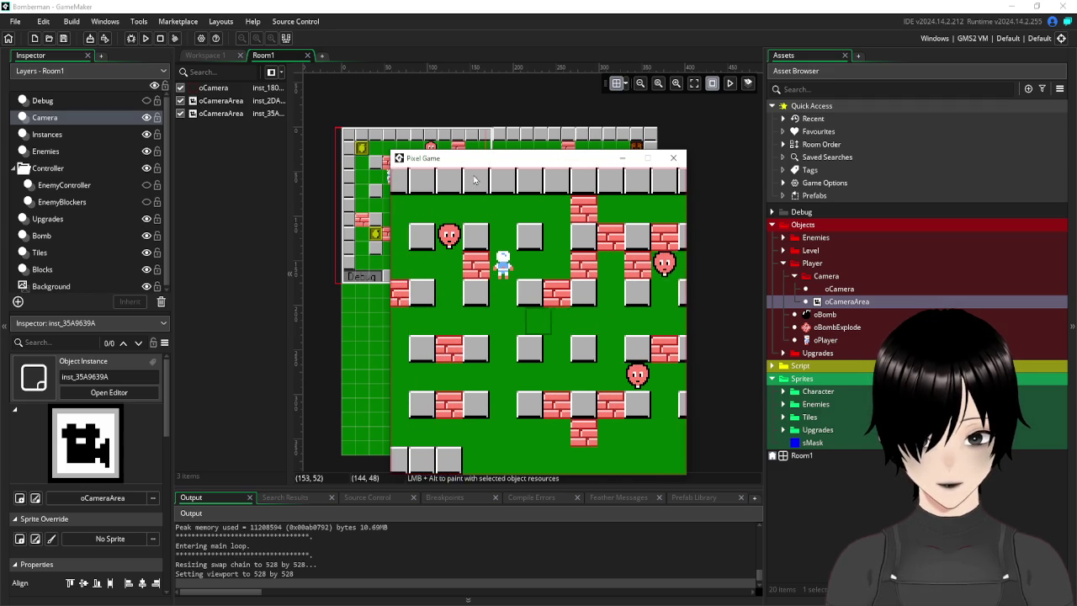
{"action": "key", "text": "Up"}
{"action": "key", "text": "Left"}
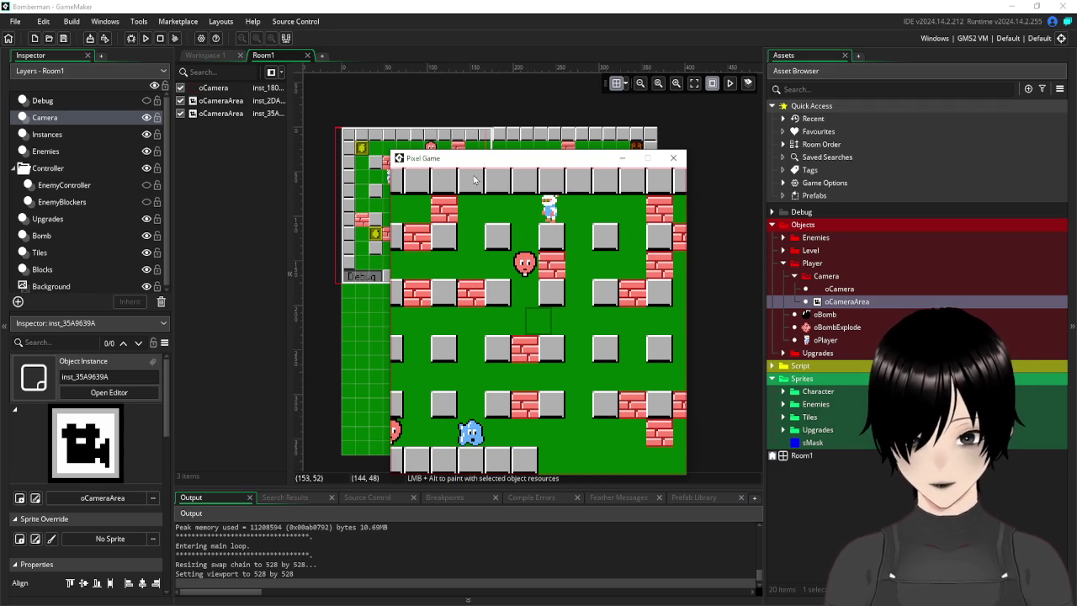
{"action": "left_click", "coordinate": [673, 159]}
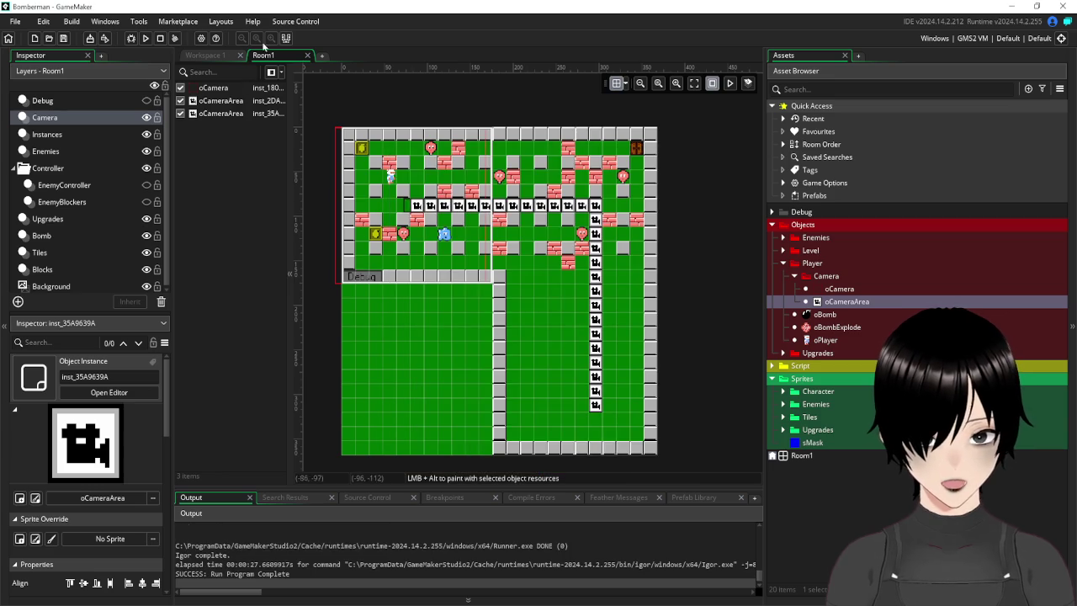
Set sCameraView's origin to 88 x 88 (Middle Centre), save the project, and go back to Room1.
{"action": "left_click", "coordinate": [205, 57]}
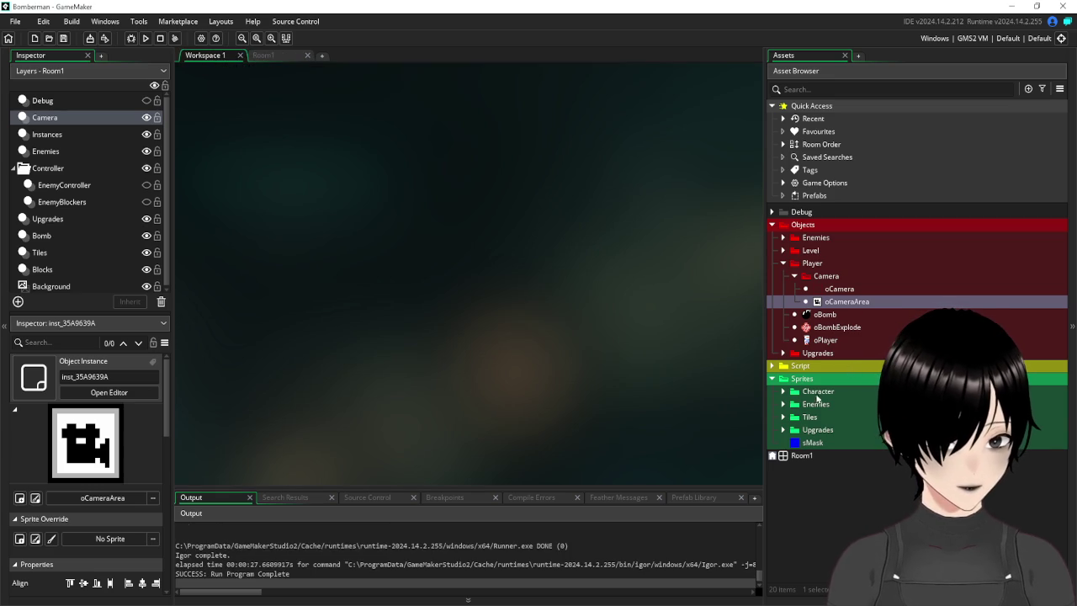
{"action": "left_click", "coordinate": [782, 391]}
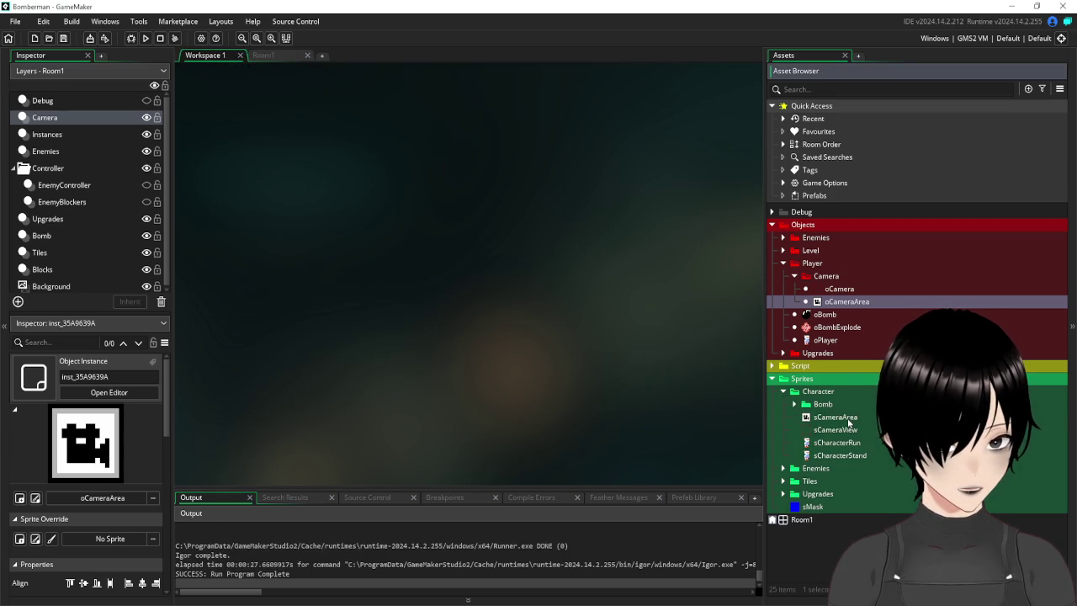
{"action": "double_click", "coordinate": [837, 430]}
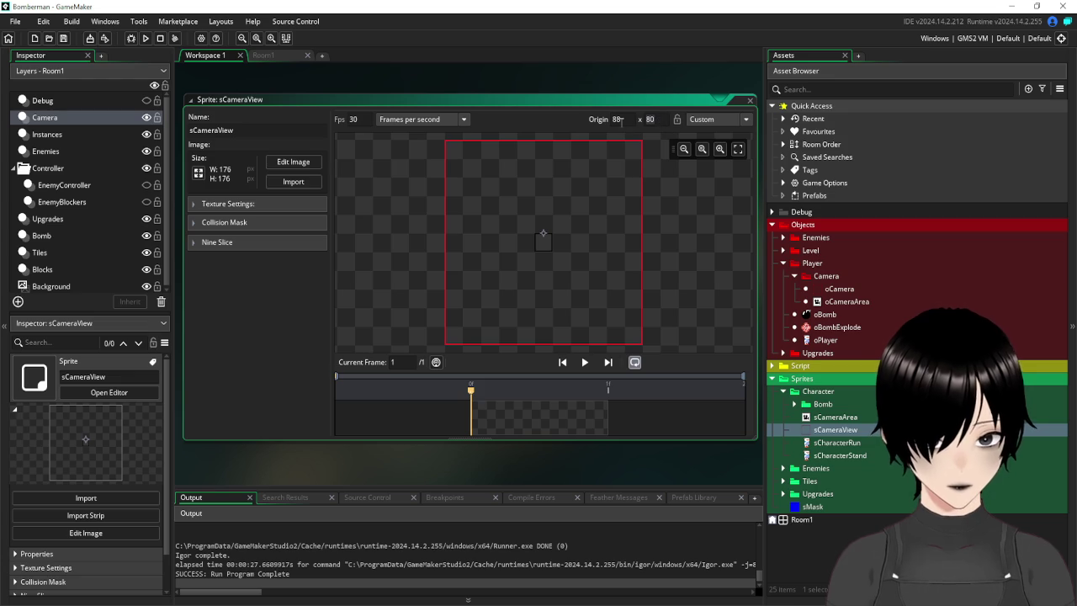
{"action": "type", "text": "88"}
{"action": "left_click", "coordinate": [597, 58]}
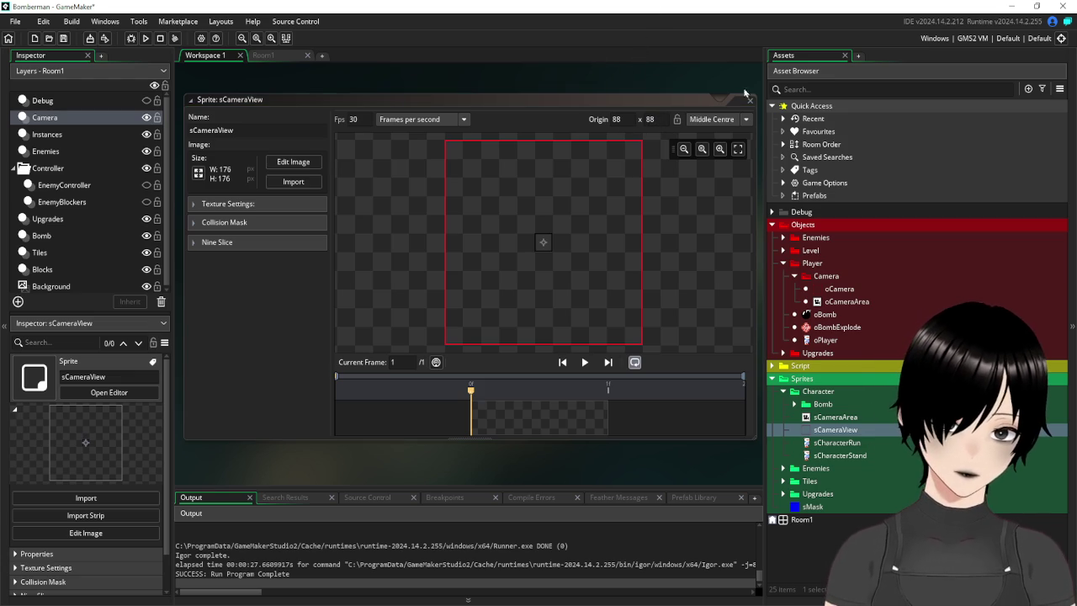
{"action": "left_click", "coordinate": [749, 99]}
{"action": "left_click", "coordinate": [63, 38]}
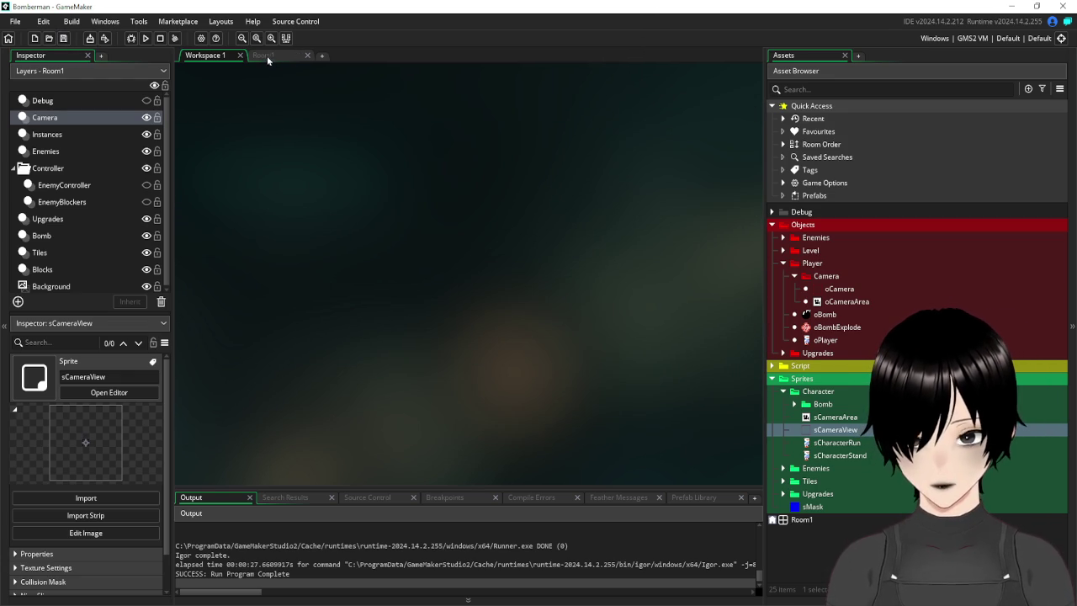
{"action": "left_click", "coordinate": [266, 55]}
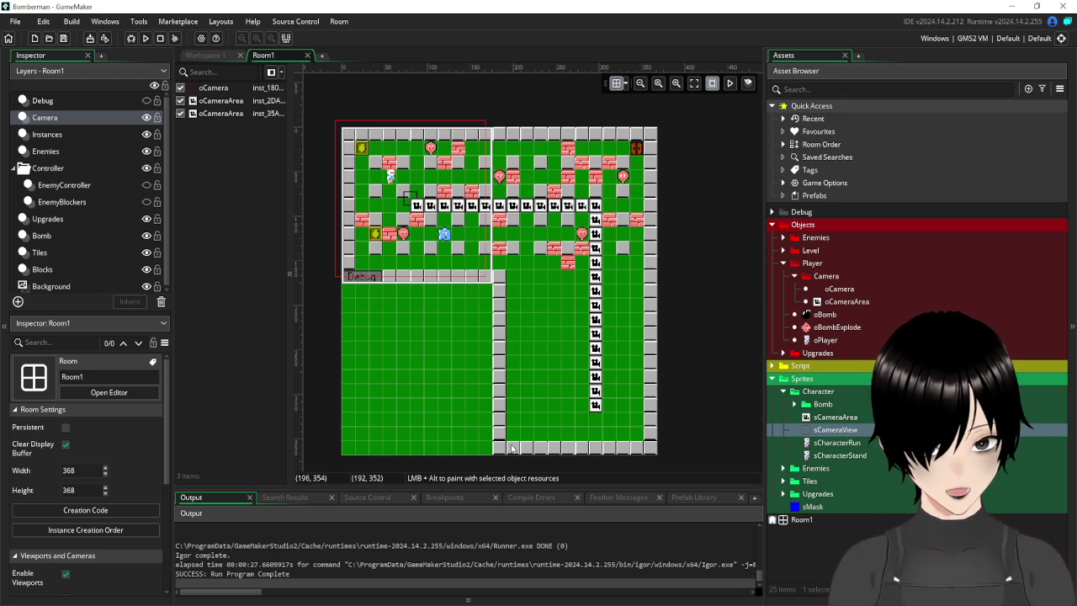
On the Blocks layer, shift the bottom wall tile and the dividing wall column one cell right.
{"action": "left_click", "coordinate": [70, 270]}
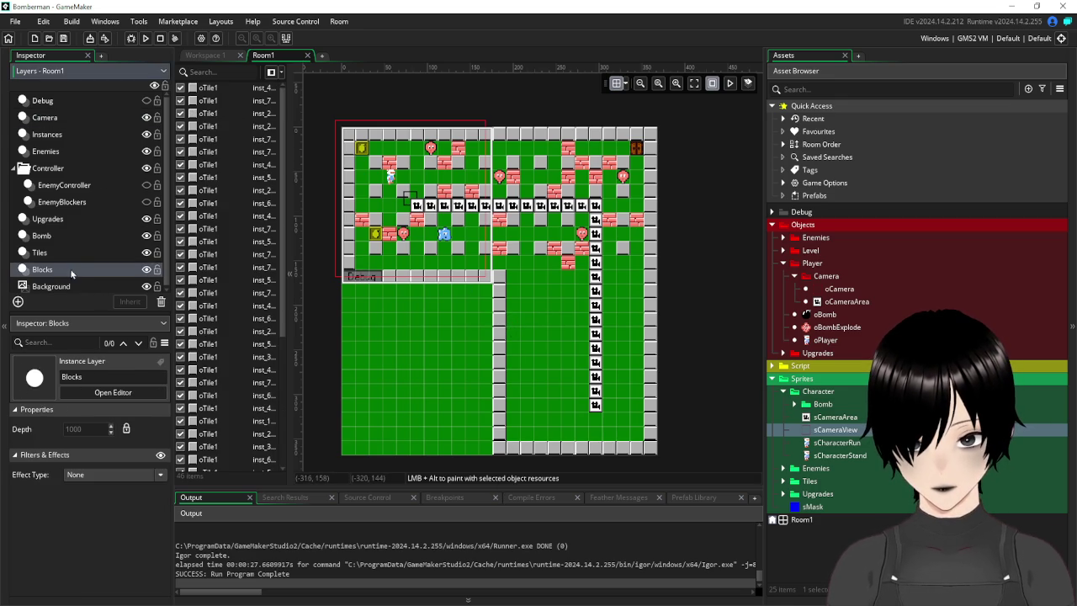
{"action": "left_click", "coordinate": [531, 451]}
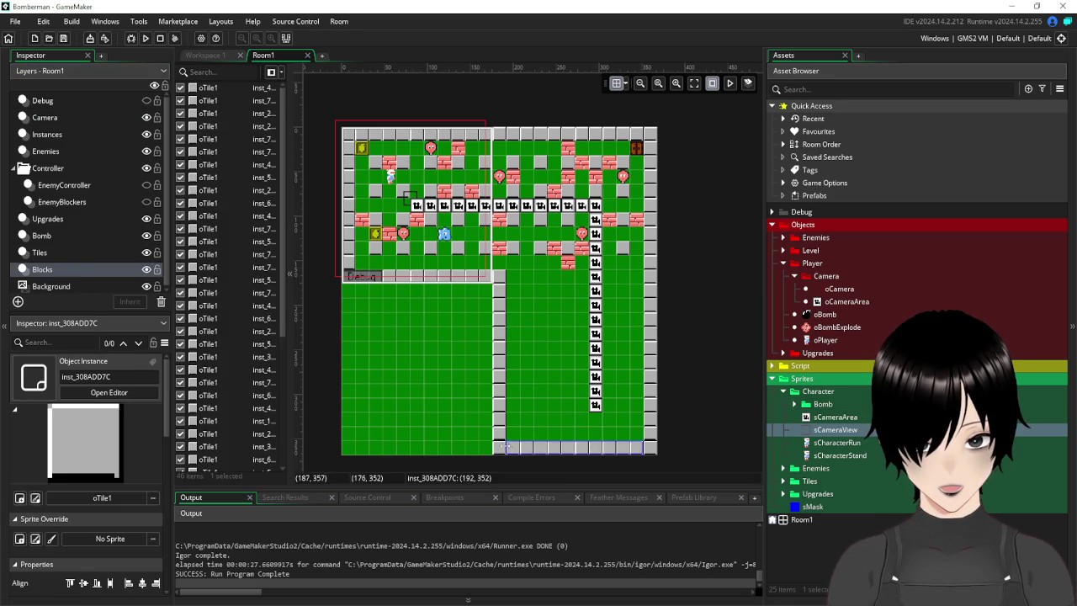
{"action": "left_click_drag", "start_coordinate": [503, 447], "coordinate": [506, 447]}
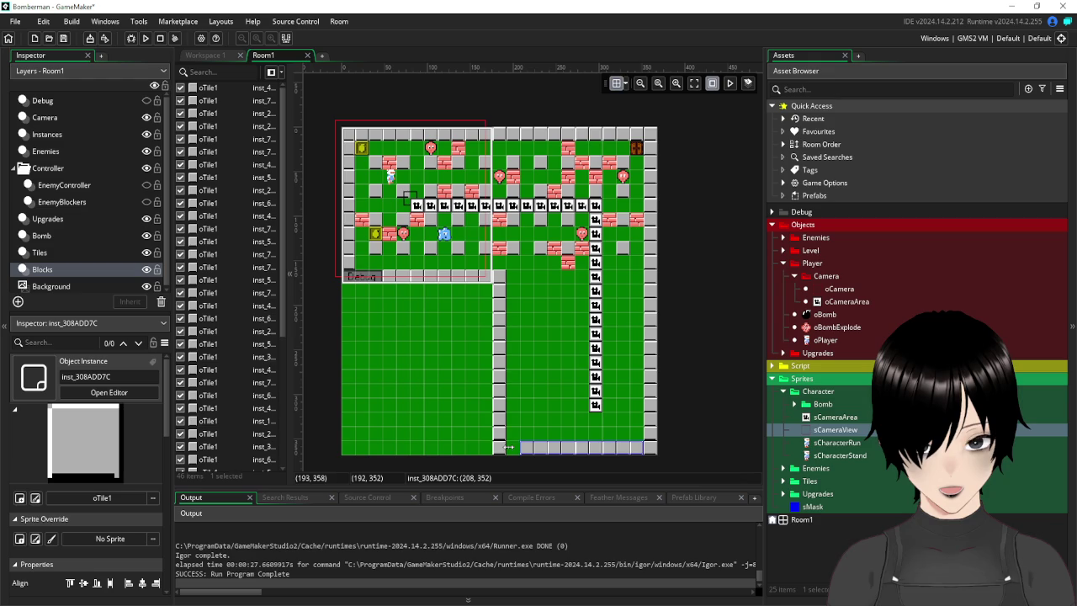
{"action": "left_click", "coordinate": [502, 322]}
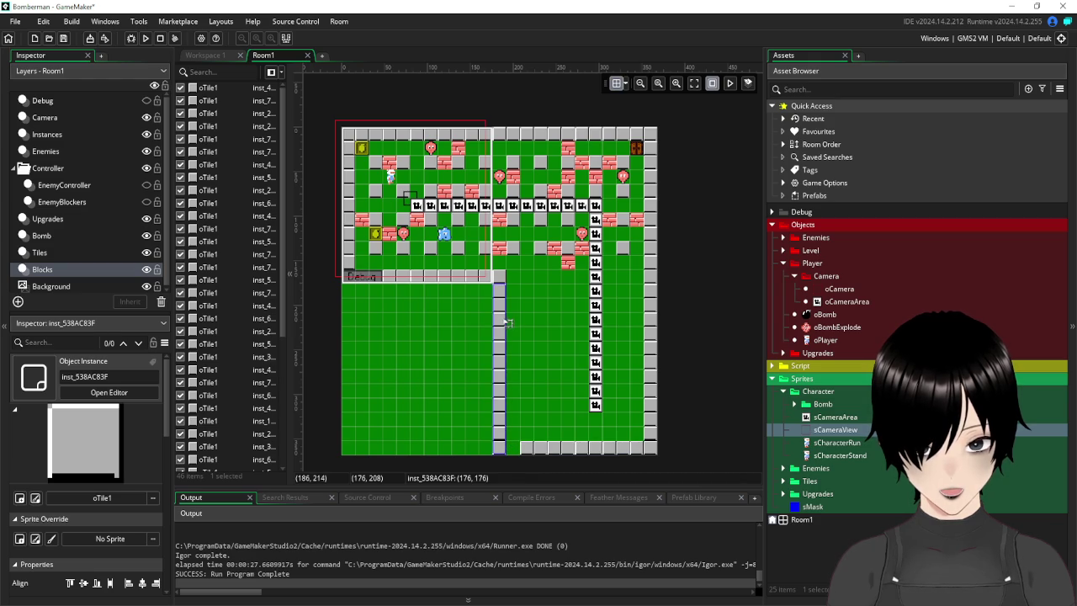
{"action": "left_click_drag", "start_coordinate": [506, 322], "coordinate": [519, 324]}
{"action": "left_click", "coordinate": [499, 278]}
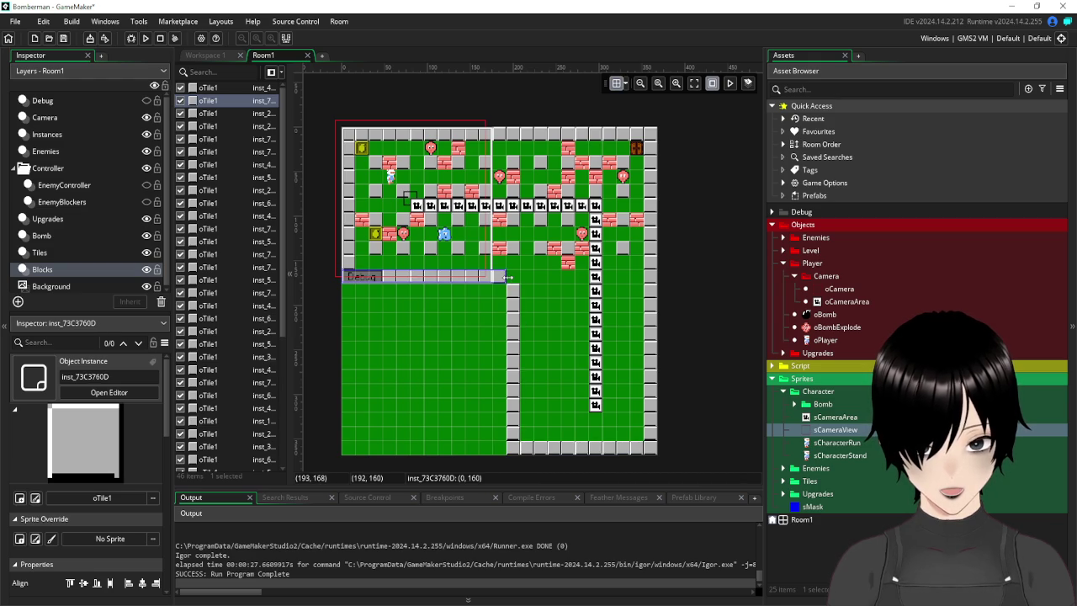
{"action": "left_click", "coordinate": [561, 332]}
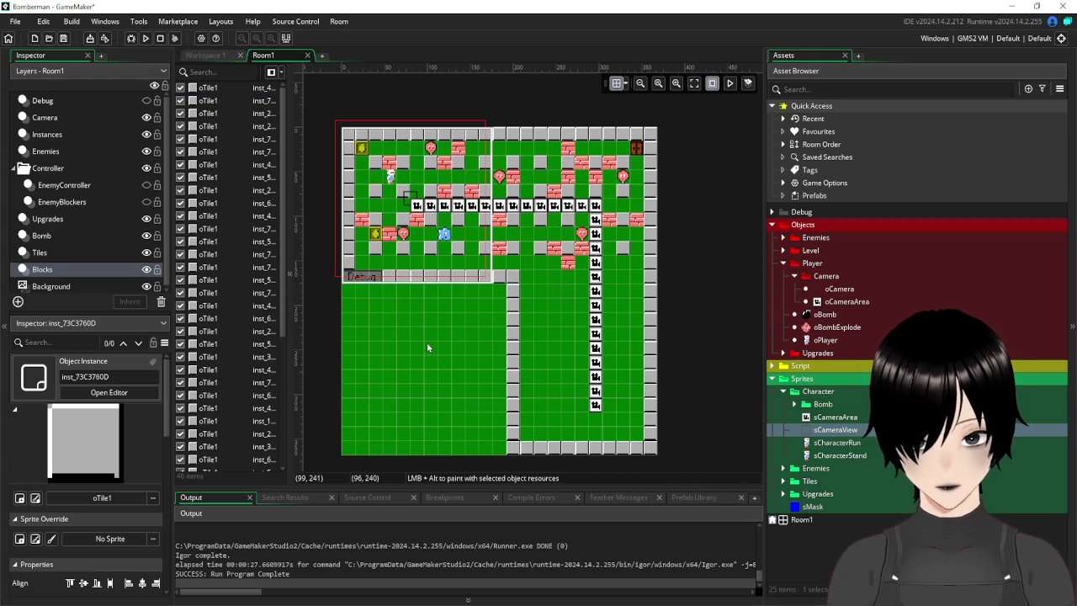
Select four grey pillars and paste two copies into the lower-right area, aligned to the grid.
{"action": "left_click", "coordinate": [538, 251]}
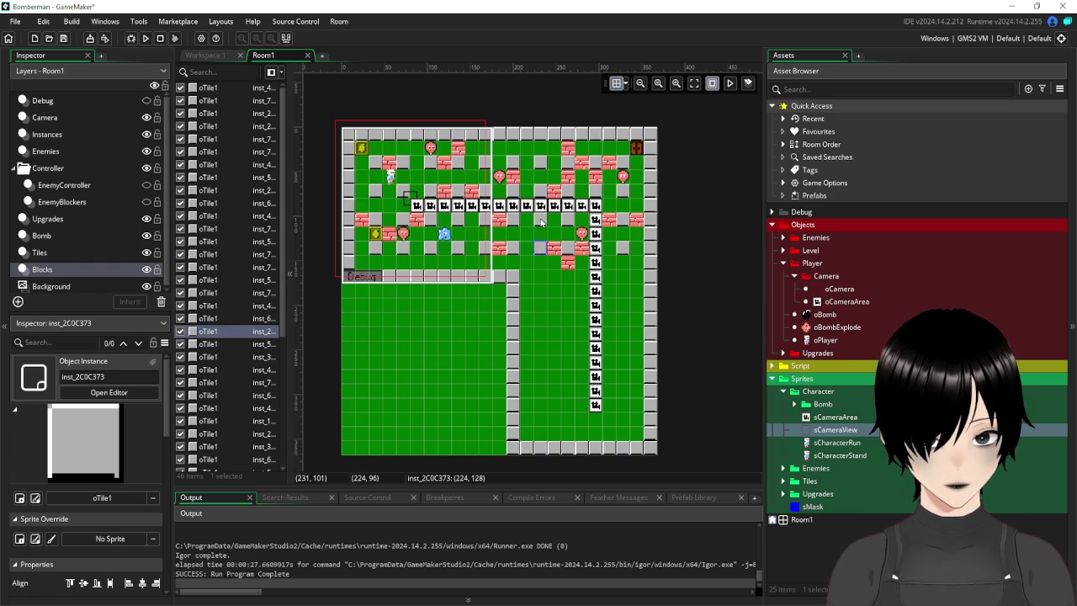
{"action": "left_click", "coordinate": [541, 221], "text": "shift"}
{"action": "left_click", "coordinate": [570, 254], "text": "shift"}
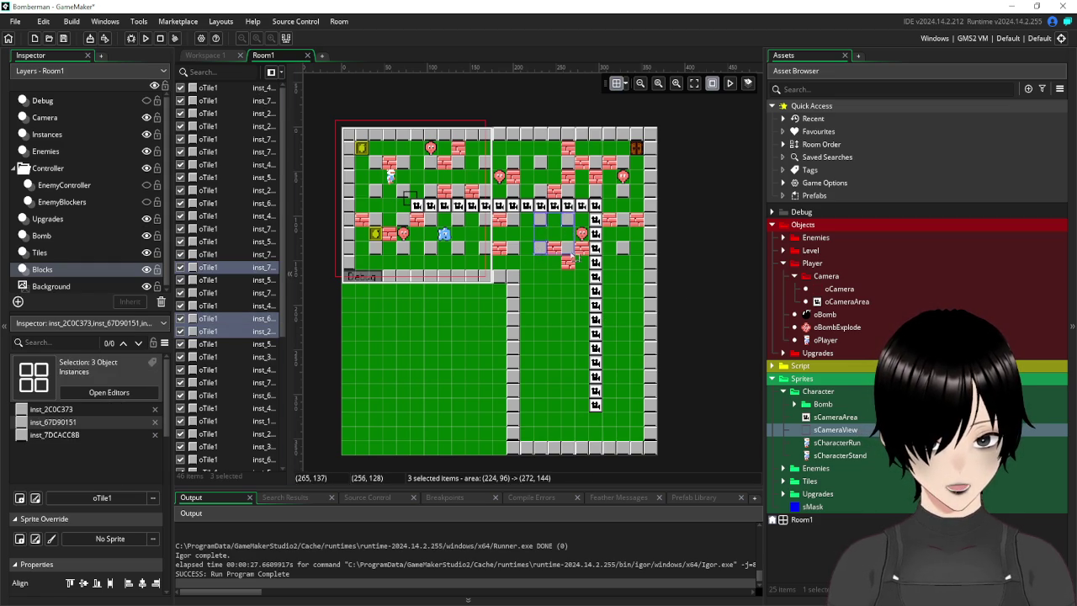
{"action": "left_click", "coordinate": [625, 260], "text": "shift"}
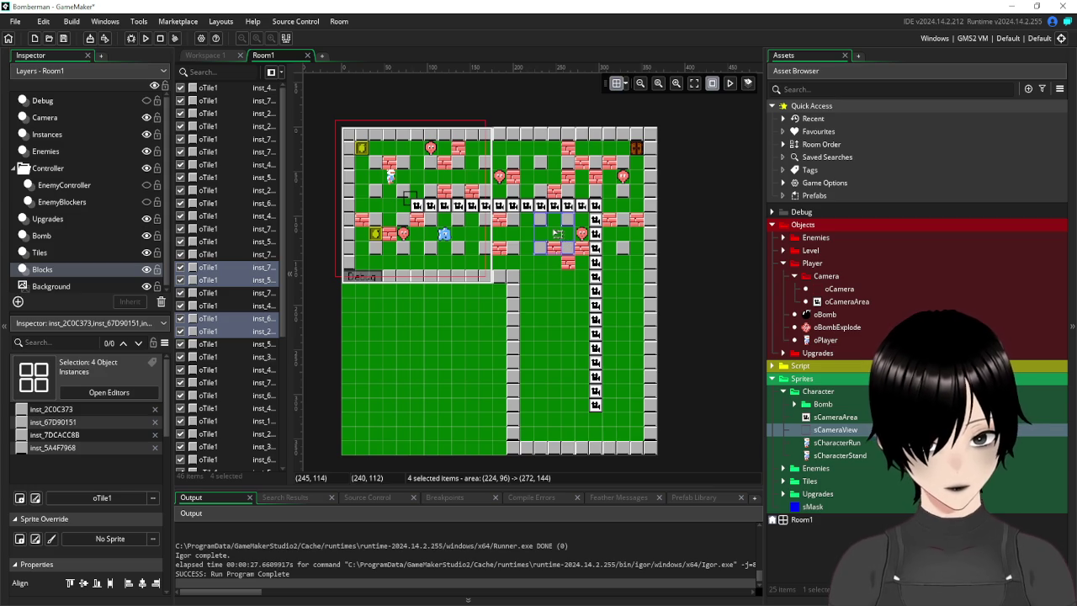
{"action": "key", "text": "ctrl+v"}
{"action": "left_click_drag", "start_coordinate": [560, 257], "coordinate": [545, 295]}
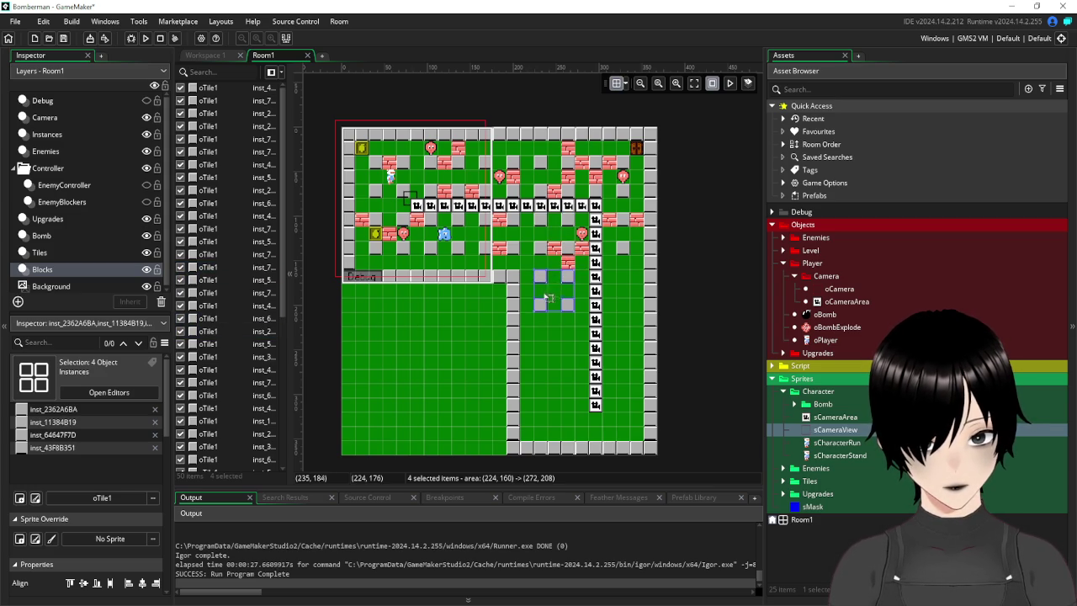
{"action": "key", "text": "ctrl+v"}
{"action": "mouse_move", "coordinate": [586, 266]}
{"action": "left_mouse_down"}
{"action": "mouse_move", "coordinate": [544, 338]}
{"action": "mouse_move", "coordinate": [558, 351]}
{"action": "mouse_move", "coordinate": [601, 281]}
{"action": "mouse_move", "coordinate": [543, 414]}
{"action": "left_mouse_up"}
Paste more four-pillar sets and position them further down the new area.
{"action": "key", "text": "ctrl+v"}
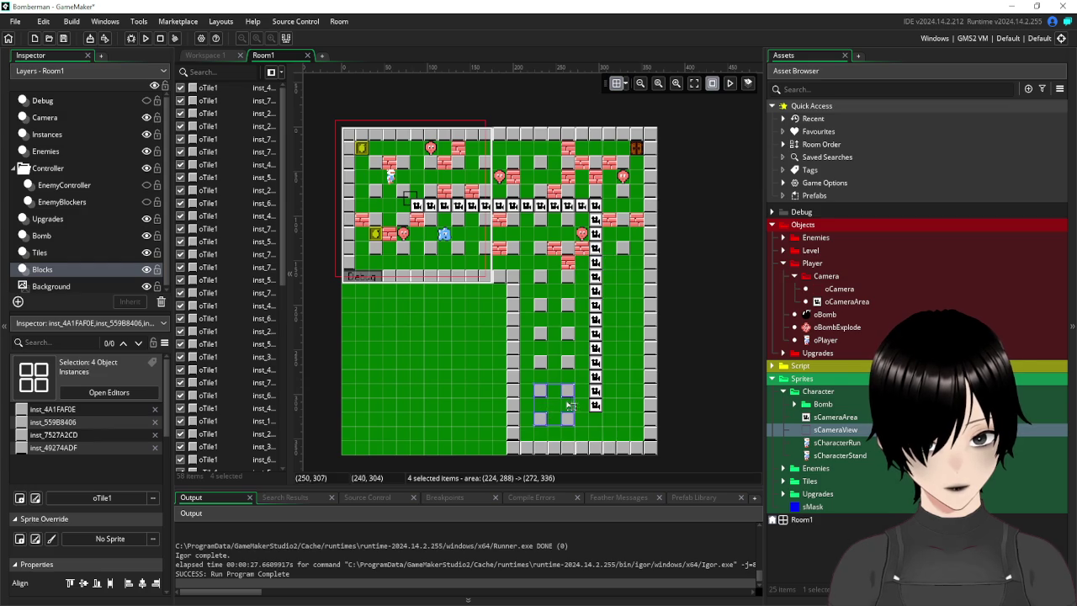
{"action": "key", "text": "ctrl+v"}
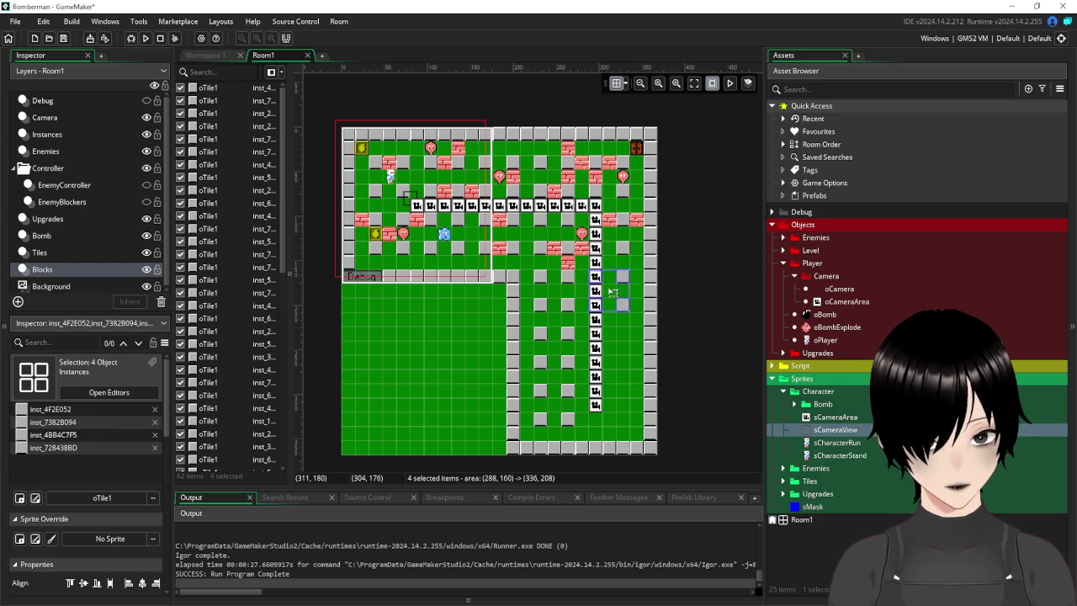
{"action": "mouse_move", "coordinate": [611, 291]}
{"action": "left_mouse_down"}
{"action": "mouse_move", "coordinate": [625, 292]}
{"action": "mouse_move", "coordinate": [613, 294]}
{"action": "left_mouse_up"}
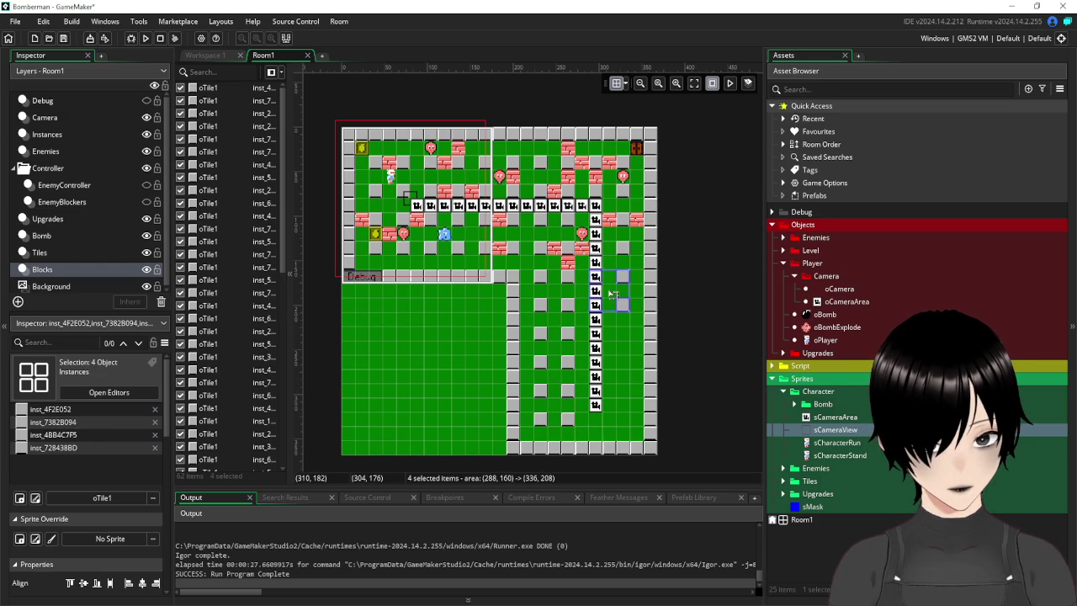
{"action": "key", "text": "ctrl+v"}
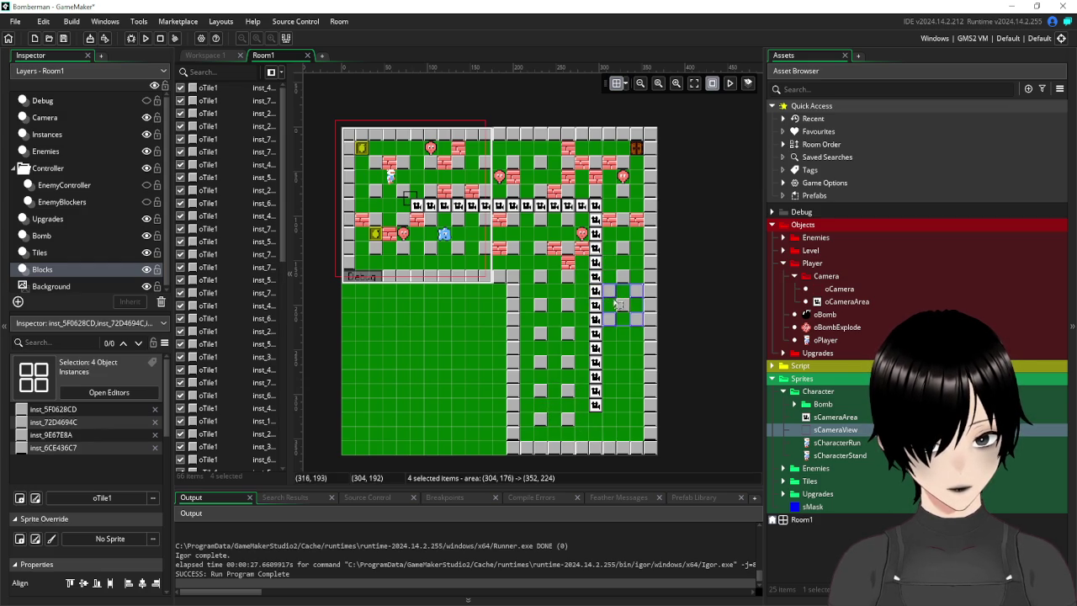
{"action": "mouse_move", "coordinate": [611, 318]}
{"action": "left_mouse_down"}
{"action": "mouse_move", "coordinate": [595, 348]}
{"action": "mouse_move", "coordinate": [597, 406]}
{"action": "mouse_move", "coordinate": [611, 406]}
{"action": "left_mouse_up"}
{"action": "key", "text": "ctrl+v"}
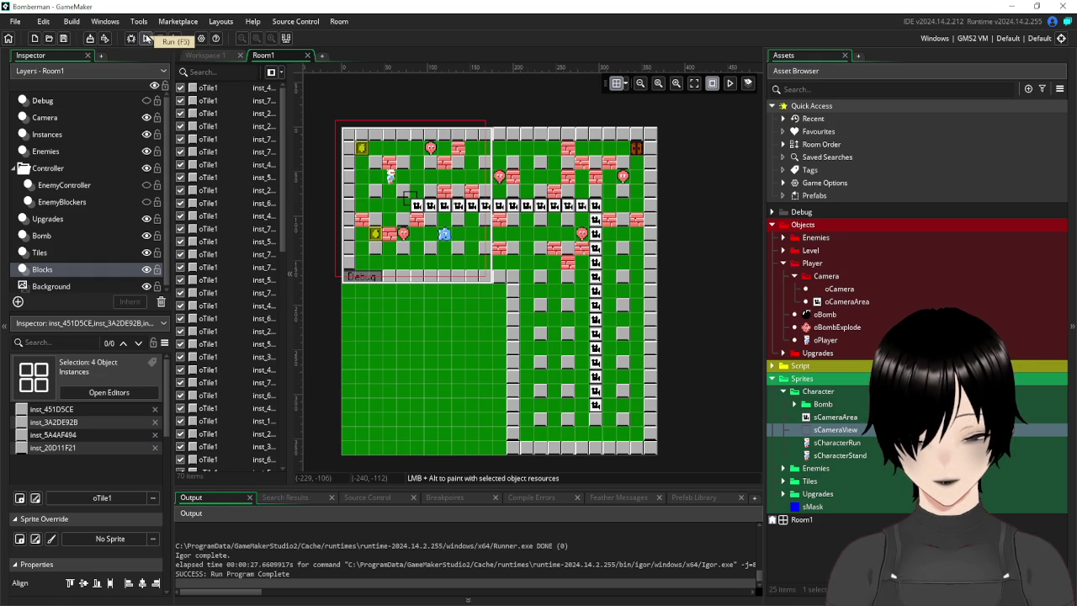
{"action": "left_click", "coordinate": [145, 39]}
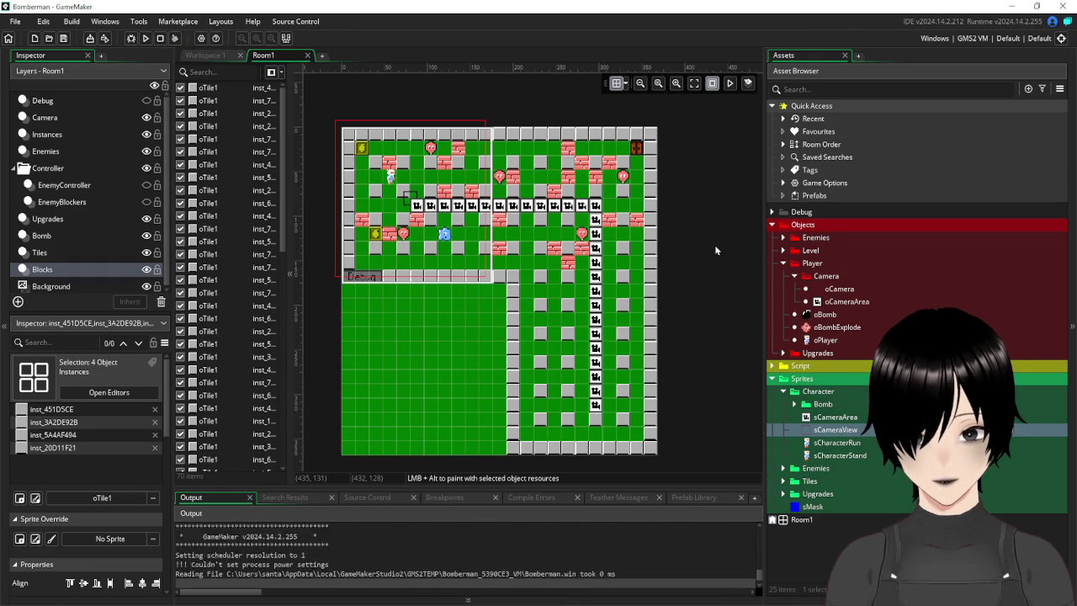
{"action": "key", "text": "Right"}
{"action": "key", "text": "Down"}
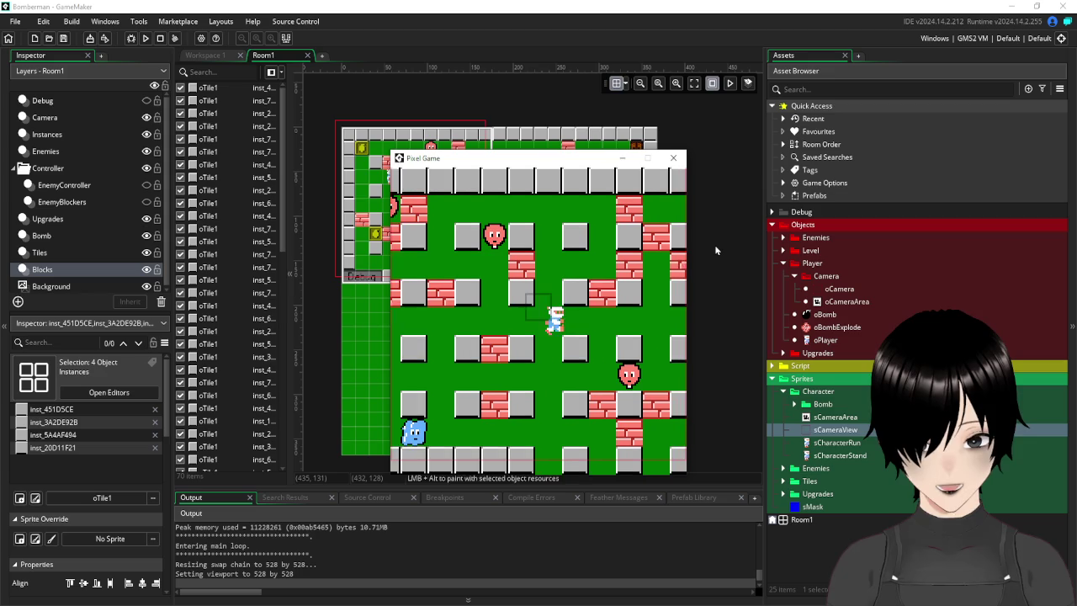
{"action": "key", "text": "Right"}
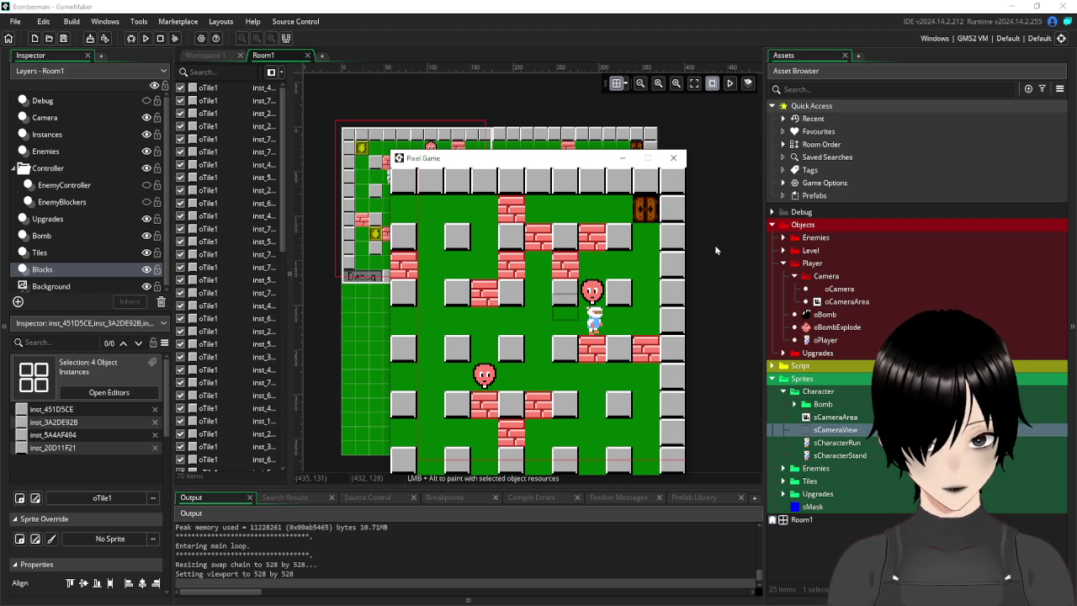
{"action": "key", "text": "Down"}
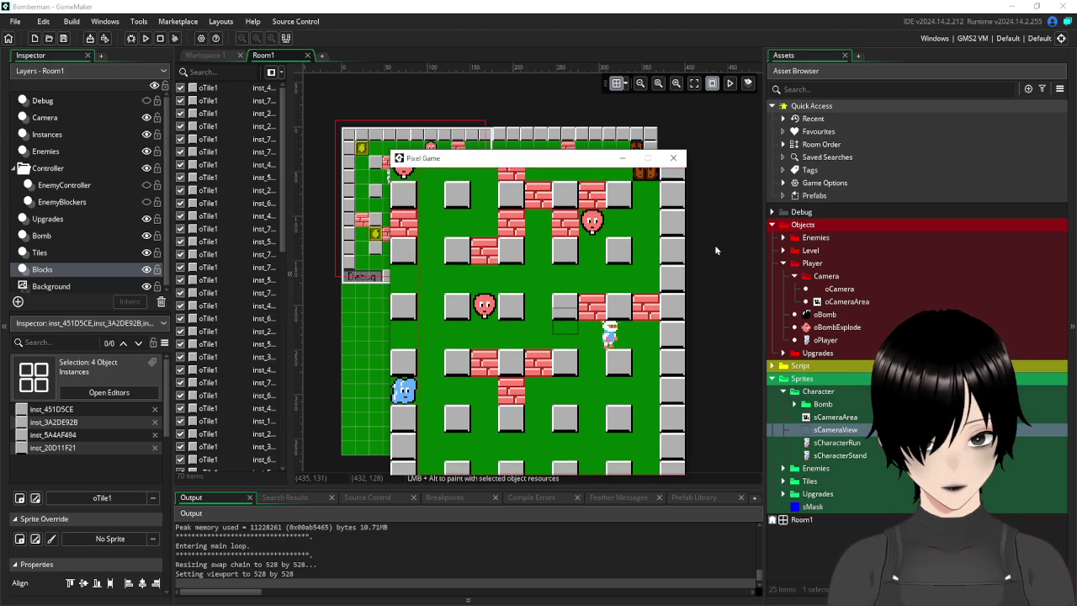
{"action": "key", "text": "Left"}
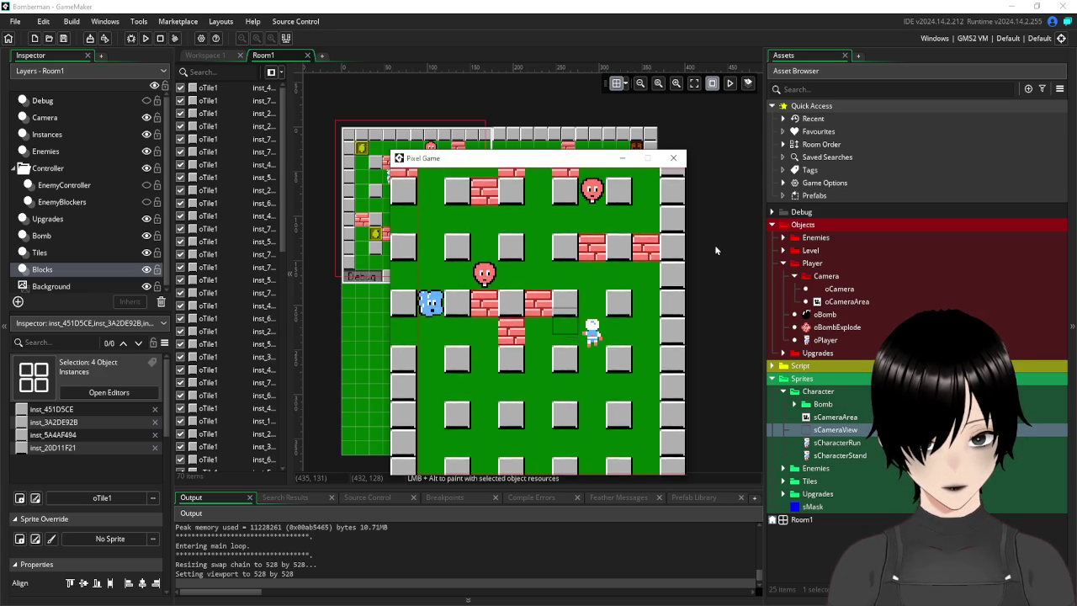
{"action": "key", "text": "Left"}
{"action": "key", "text": "Up"}
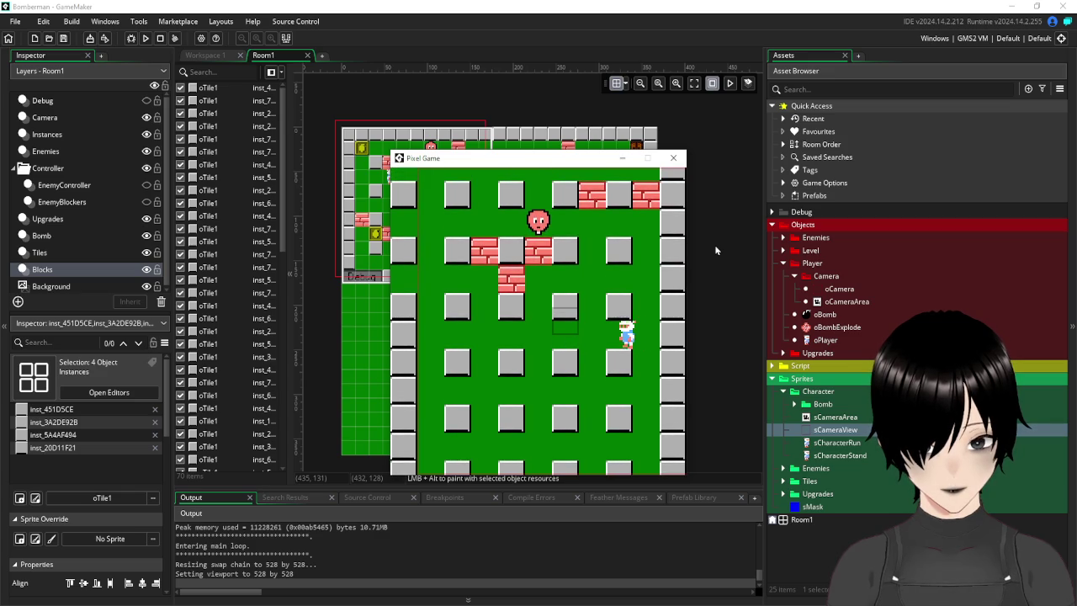
{"action": "key", "text": "Down"}
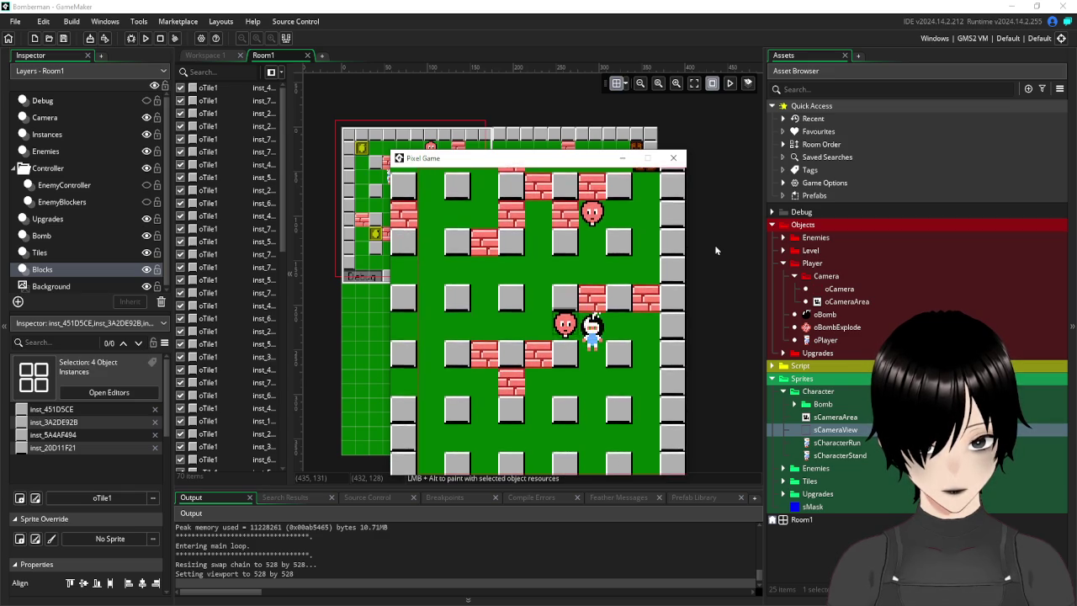
{"action": "key", "text": "Left"}
{"action": "key", "text": "Left"}
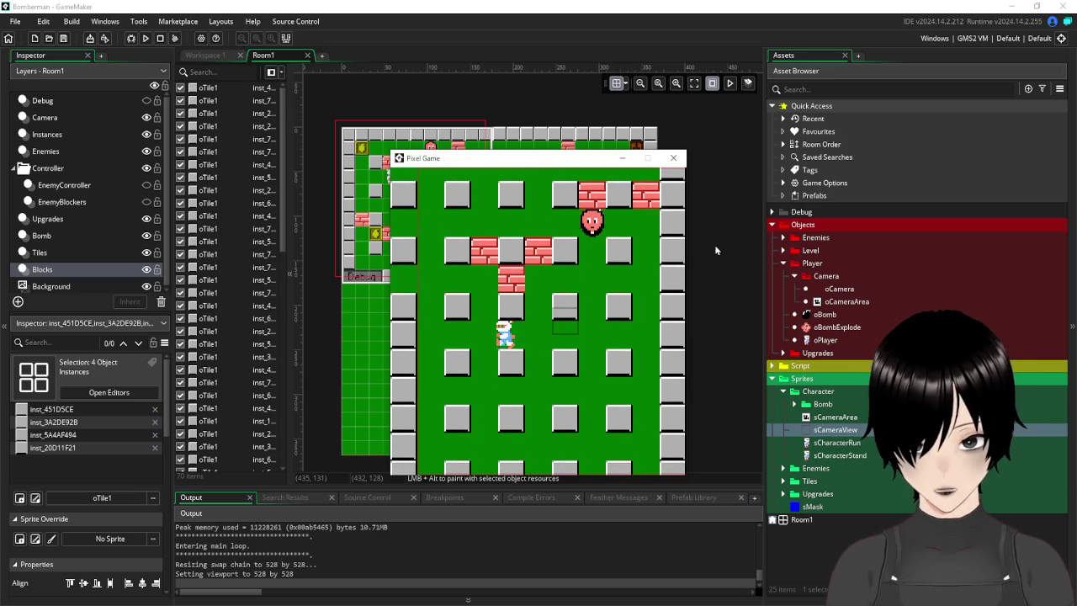
{"action": "key", "text": "Down"}
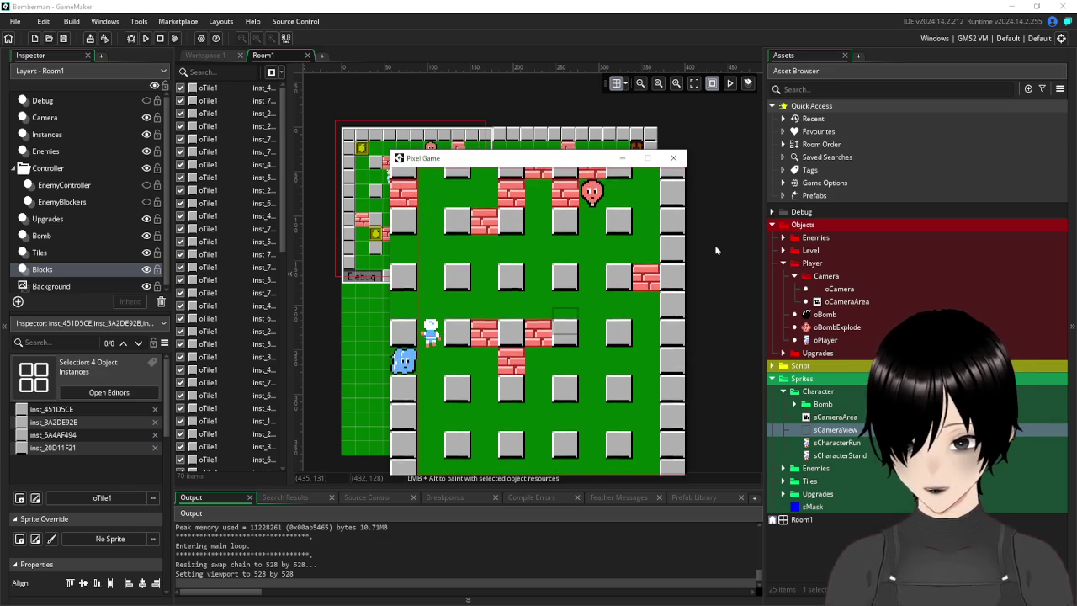
{"action": "key", "text": "Right"}
{"action": "key", "text": "Down"}
{"action": "key", "text": "Right"}
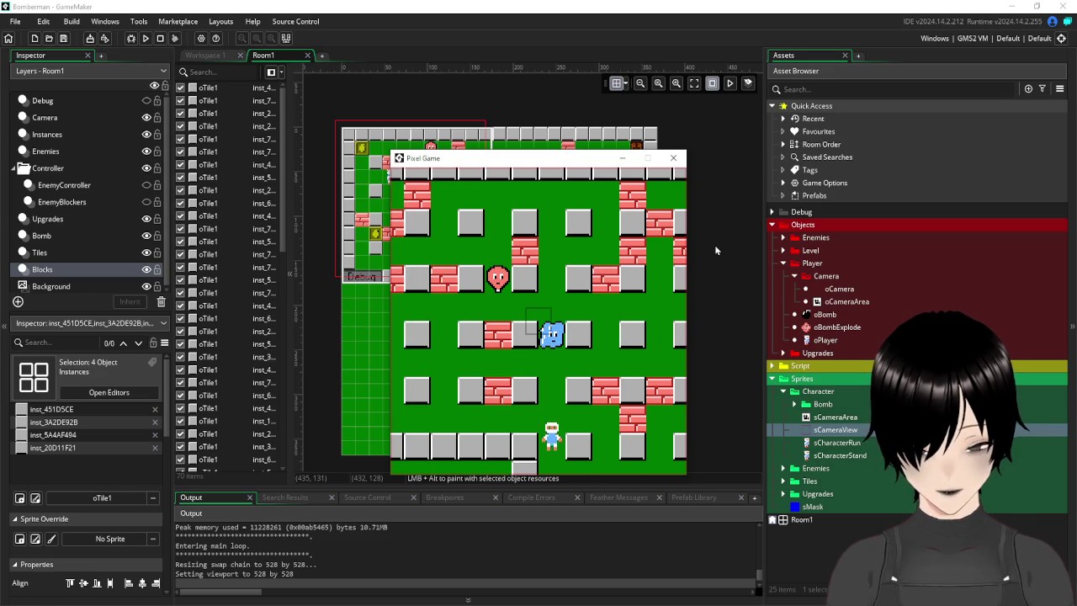
{"action": "key", "text": "Down"}
{"action": "key", "text": "Right"}
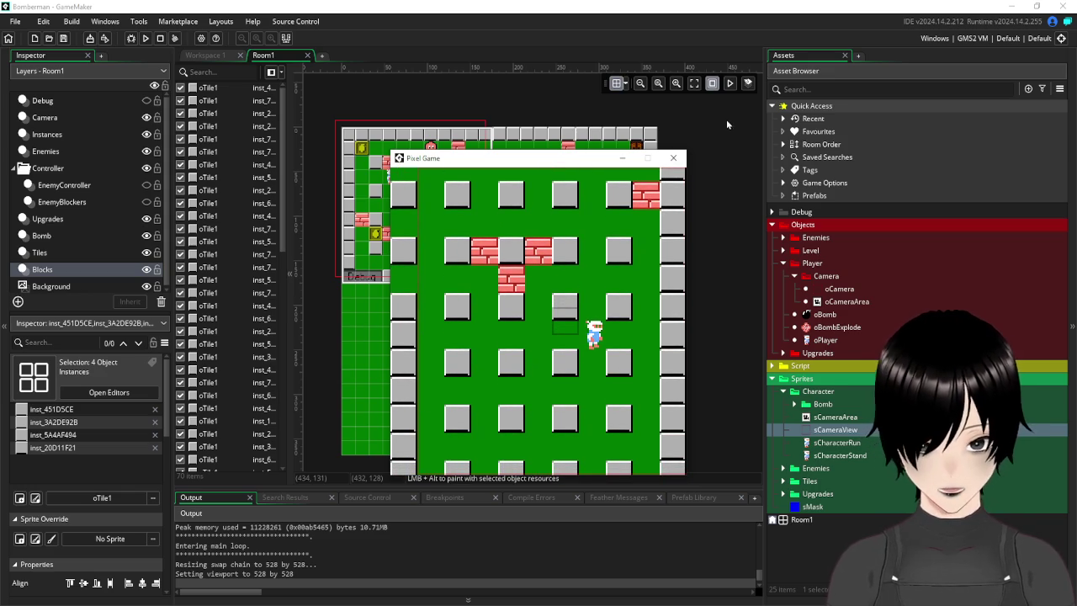
{"action": "left_click", "coordinate": [673, 158]}
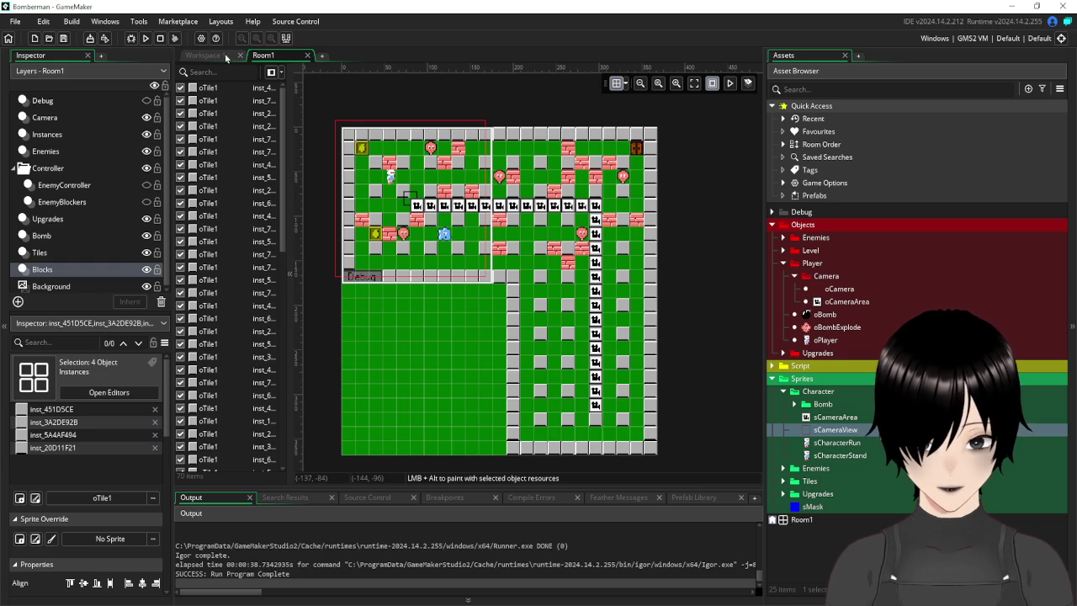
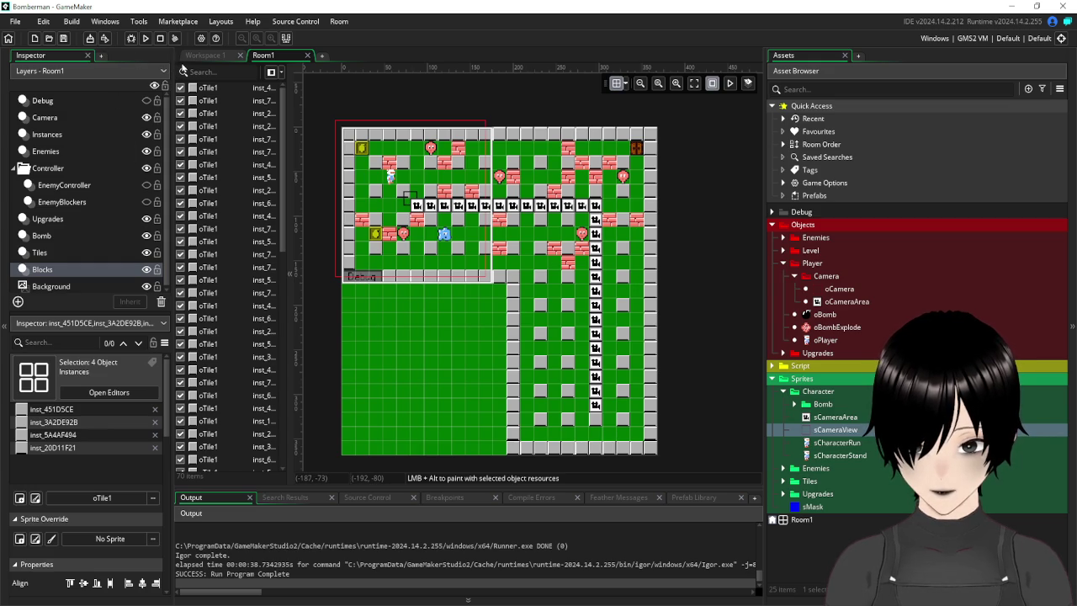
Run the game and walk the player around the level to playtest it.
{"action": "left_click", "coordinate": [146, 39]}
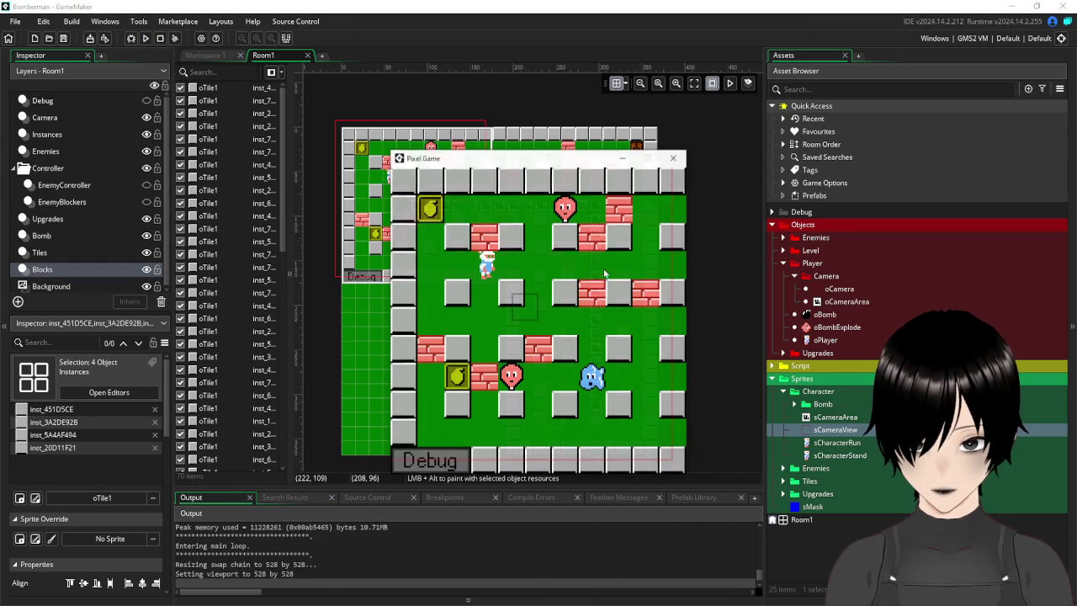
{"action": "key", "text": "Right"}
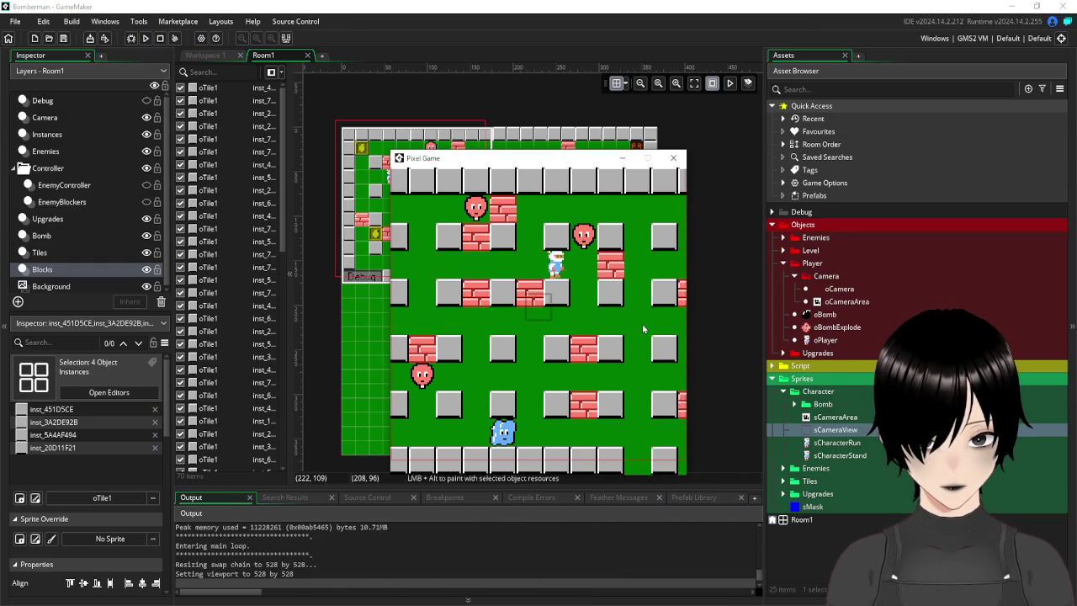
{"action": "key", "text": "Right"}
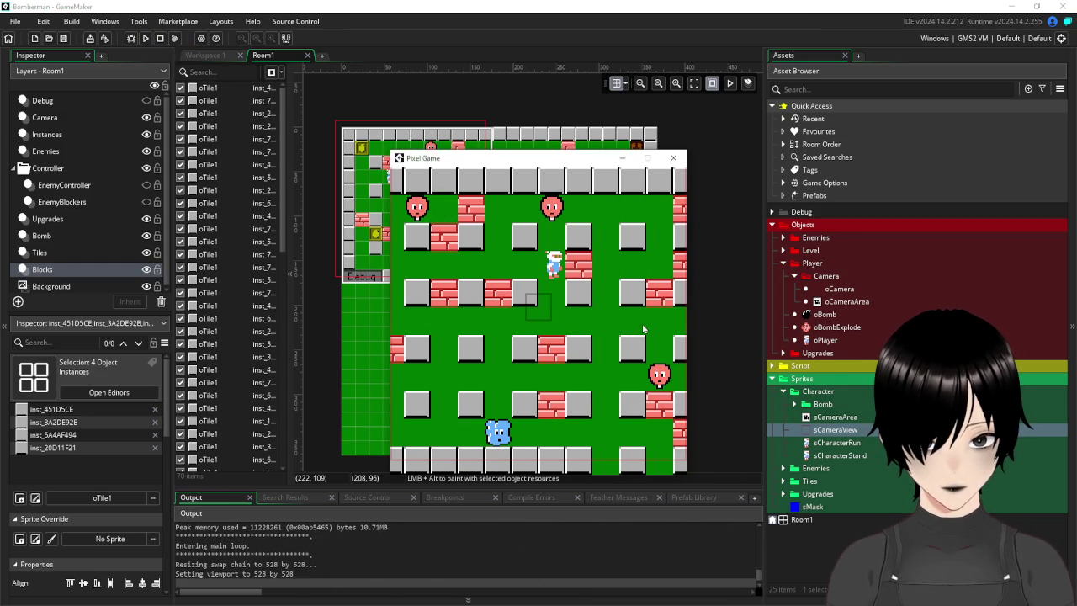
{"action": "key", "text": "Down"}
{"action": "key", "text": "Right"}
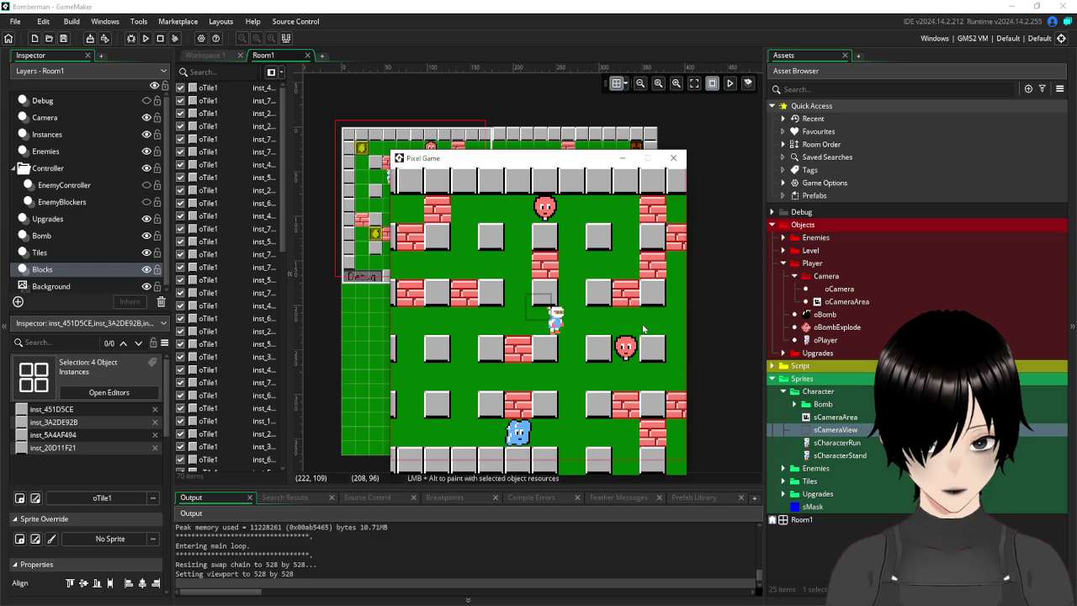
{"action": "key", "text": "Right"}
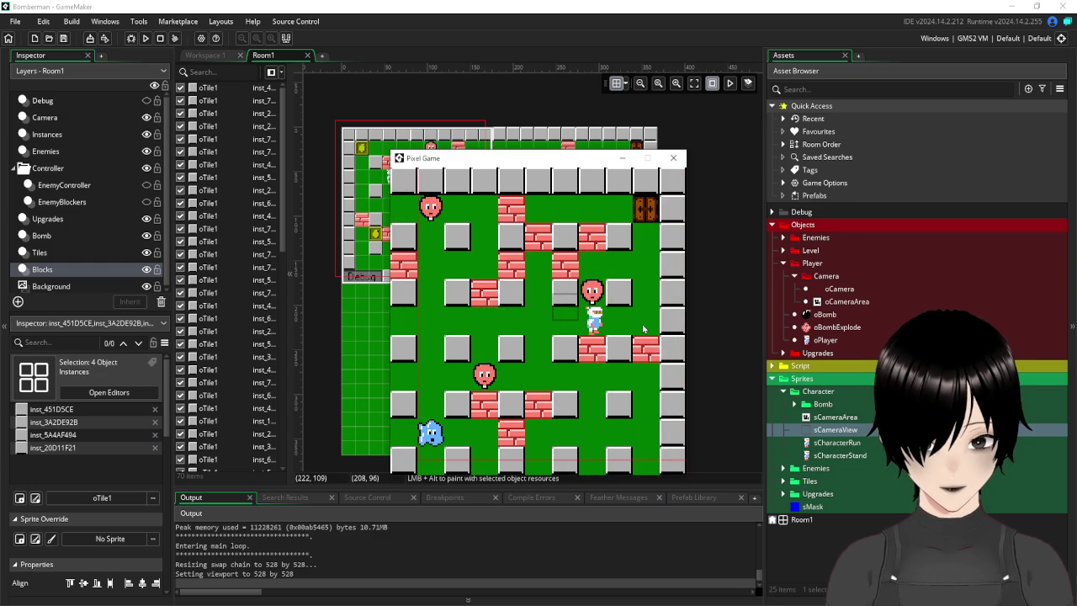
{"action": "key", "text": "Left"}
{"action": "key", "text": "Down"}
{"action": "key", "text": "Right"}
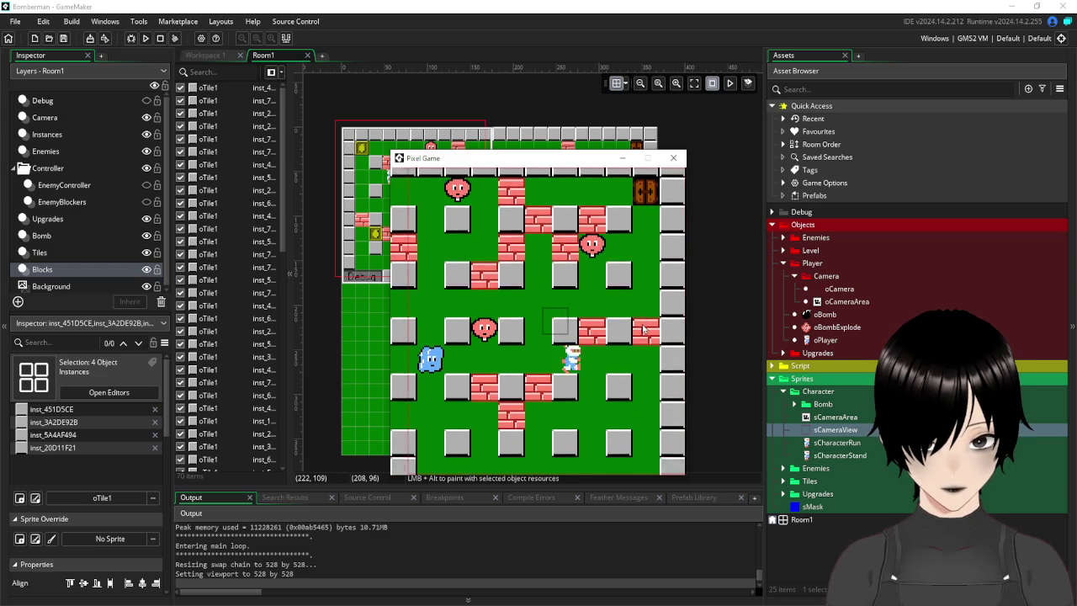
{"action": "key", "text": "Down"}
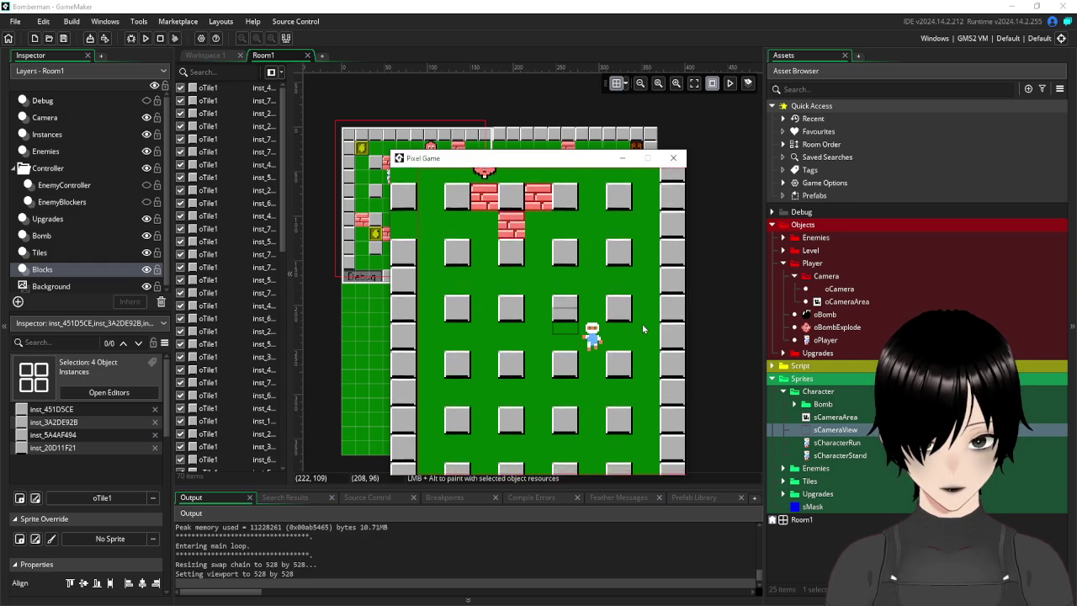
{"action": "key", "text": "Down"}
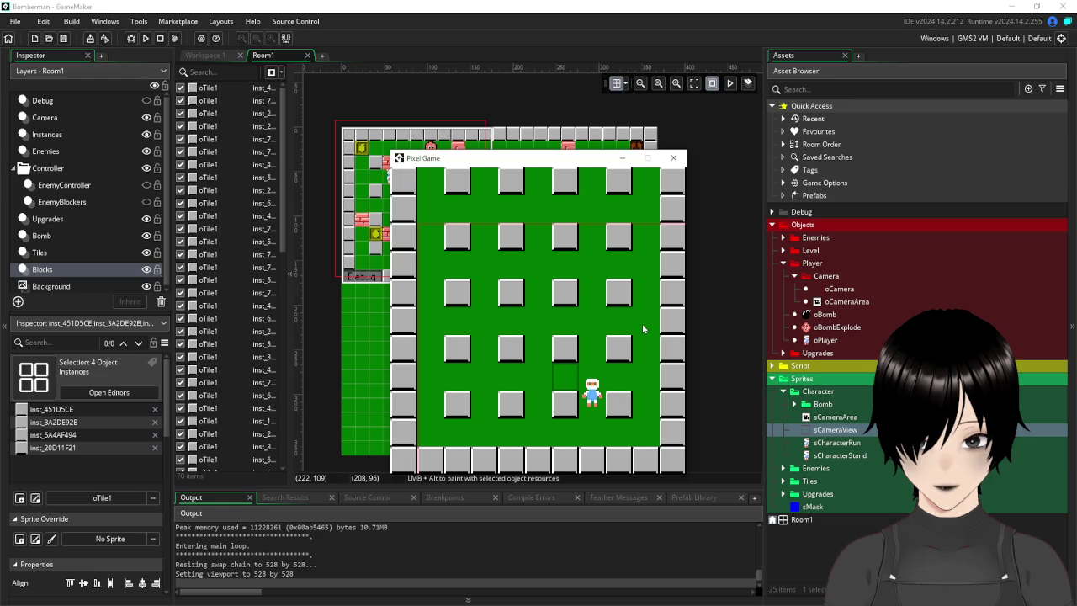
{"action": "key", "text": "Up"}
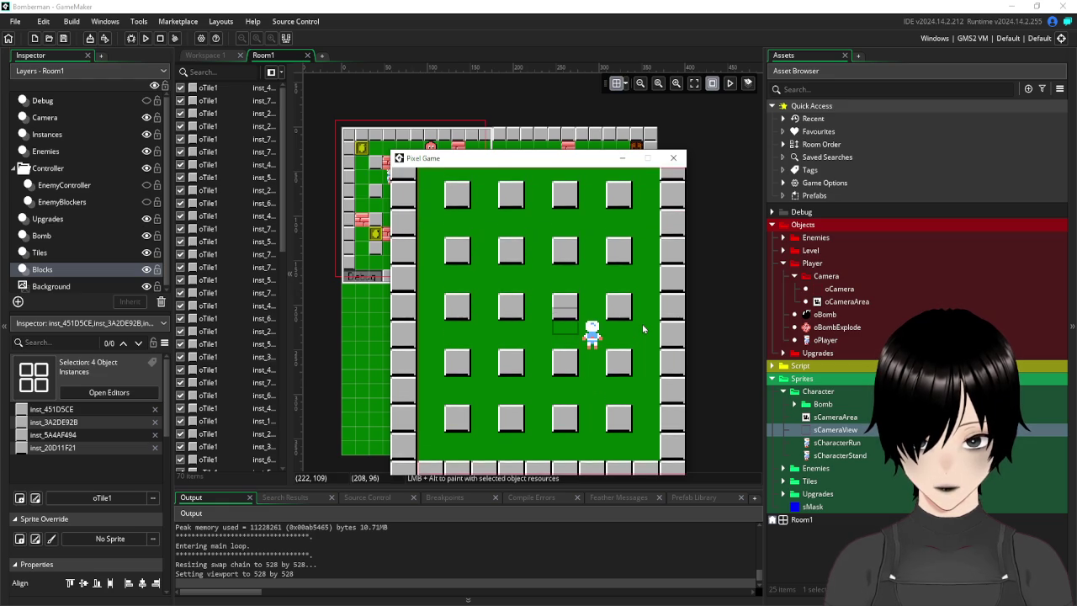
{"action": "key", "text": "Up"}
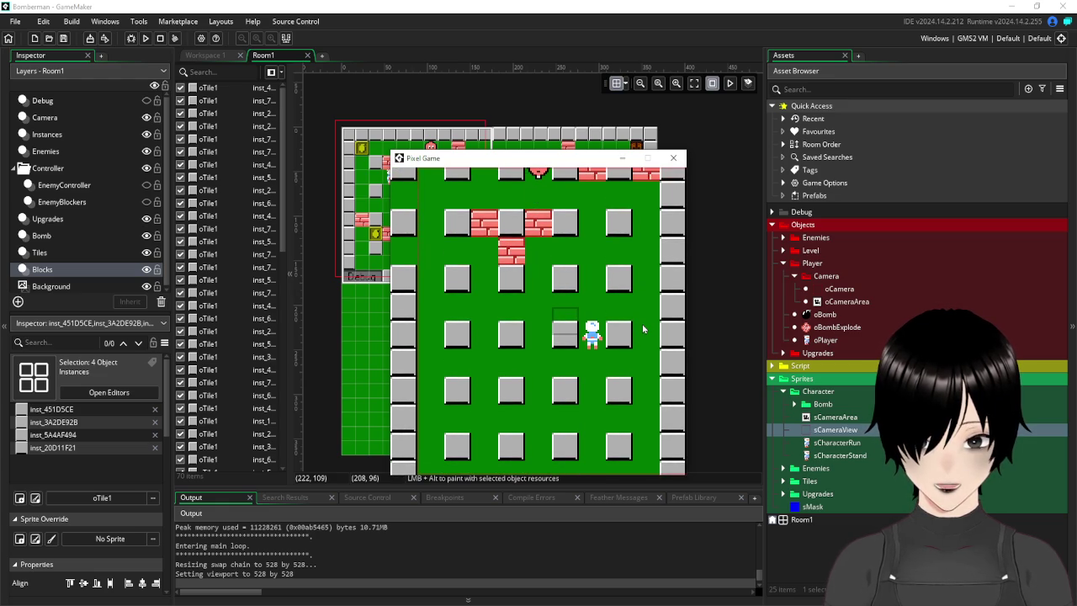
{"action": "key", "text": "Down"}
{"action": "key", "text": "Left"}
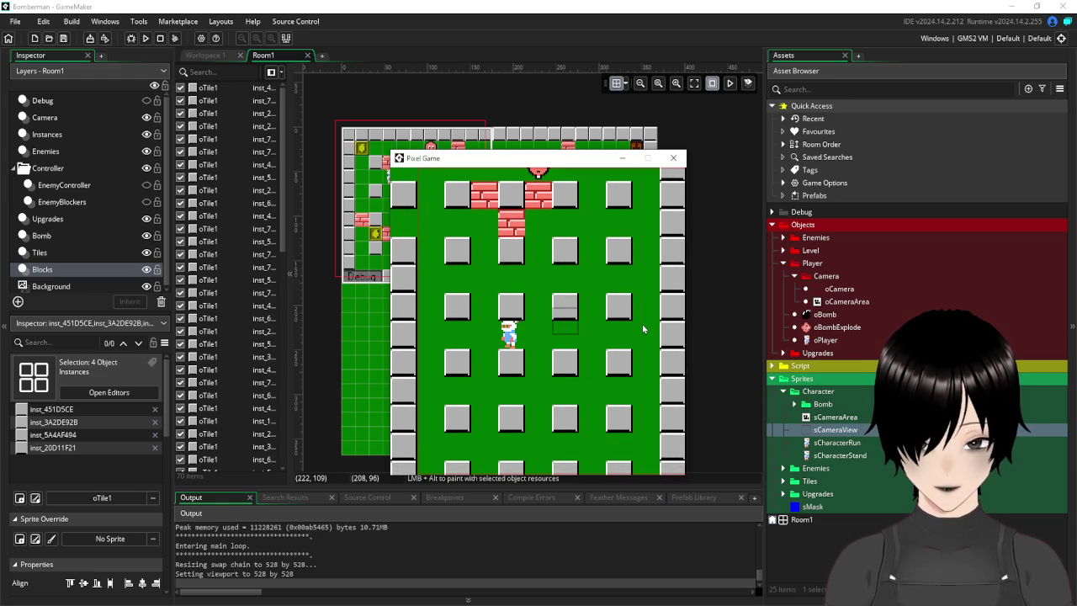
{"action": "key", "text": "Up"}
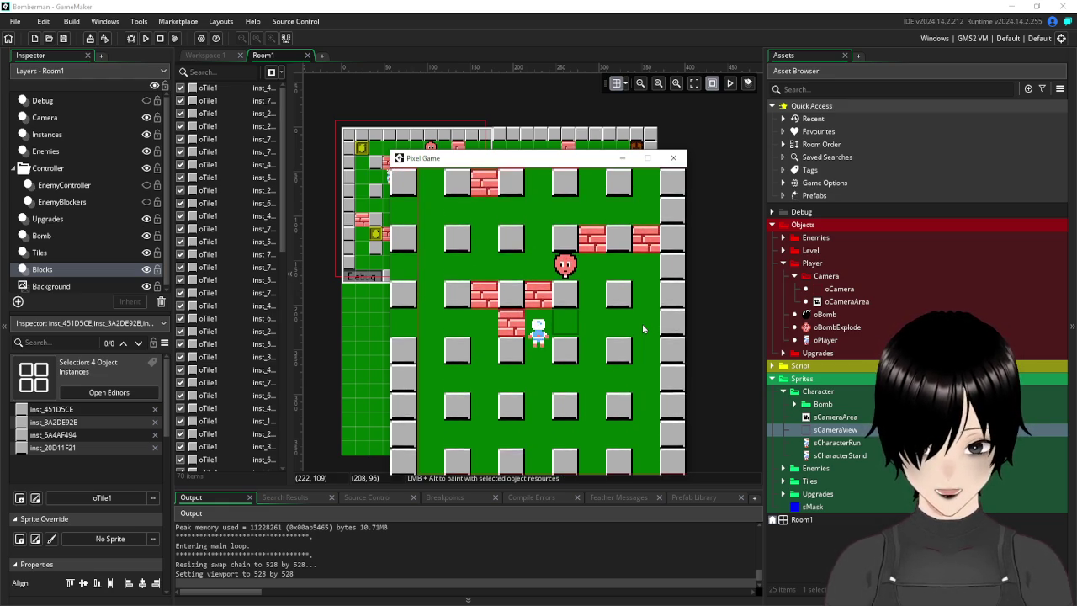
{"action": "key", "text": "Right"}
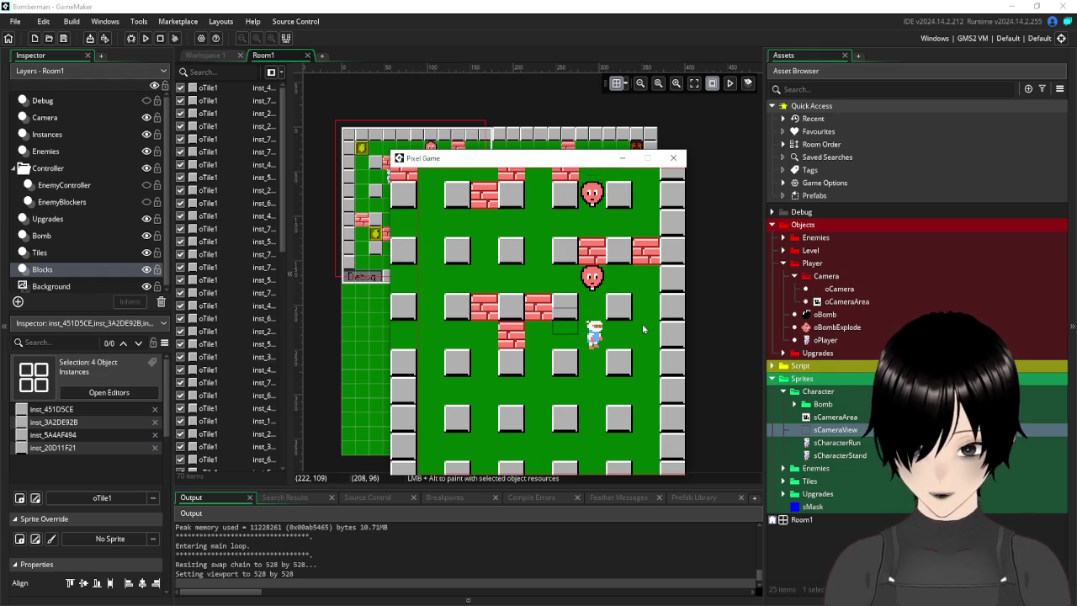
{"action": "key", "text": "Up"}
{"action": "key", "text": "Left"}
{"action": "key", "text": "Left"}
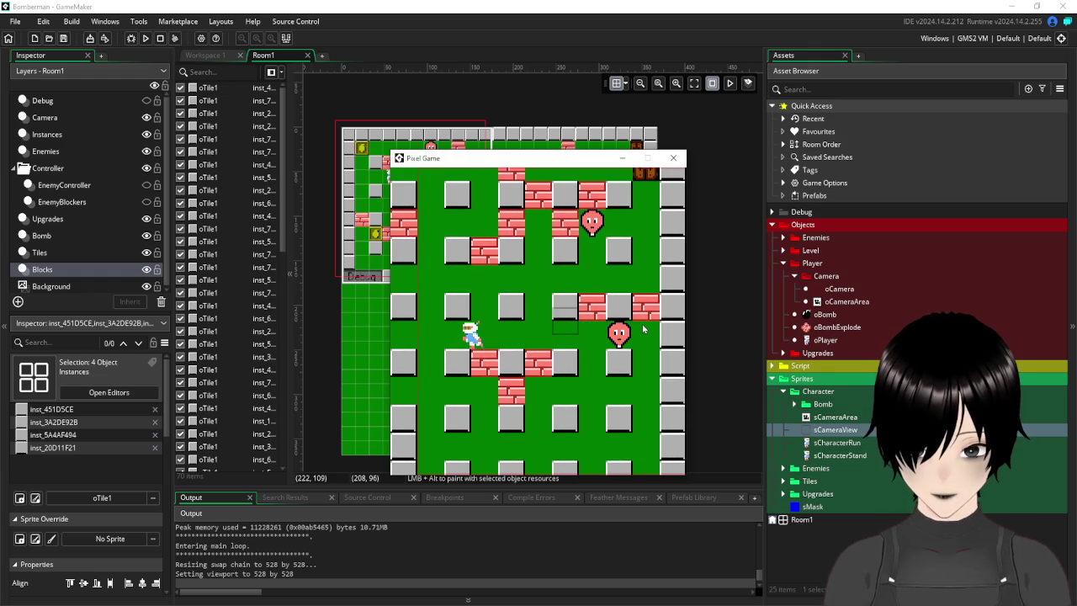
{"action": "key", "text": "Right"}
{"action": "key", "text": "Up"}
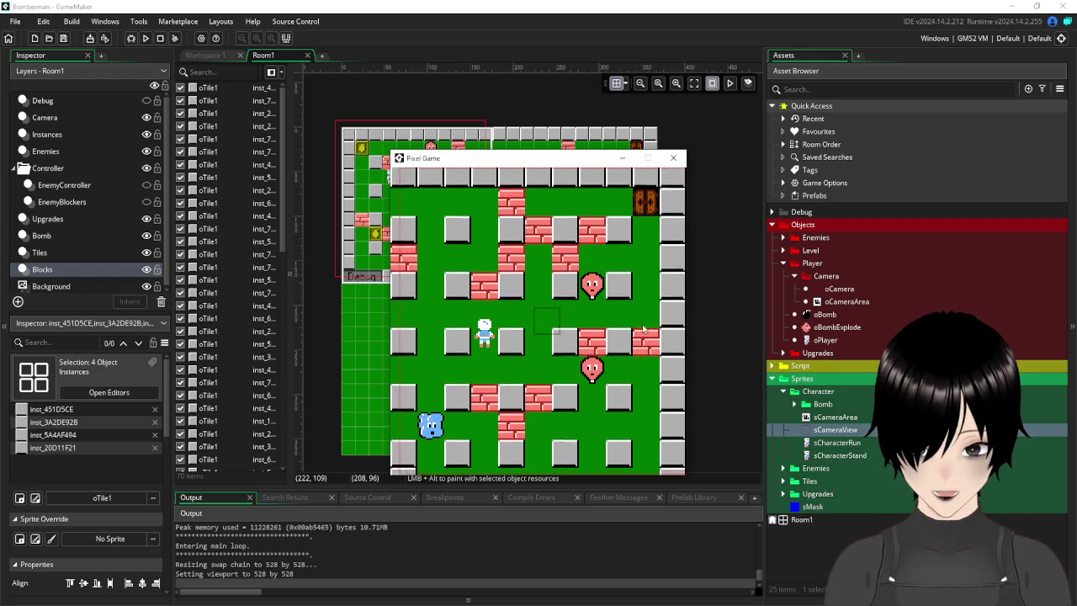
{"action": "key", "text": "Right"}
{"action": "key", "text": "Down"}
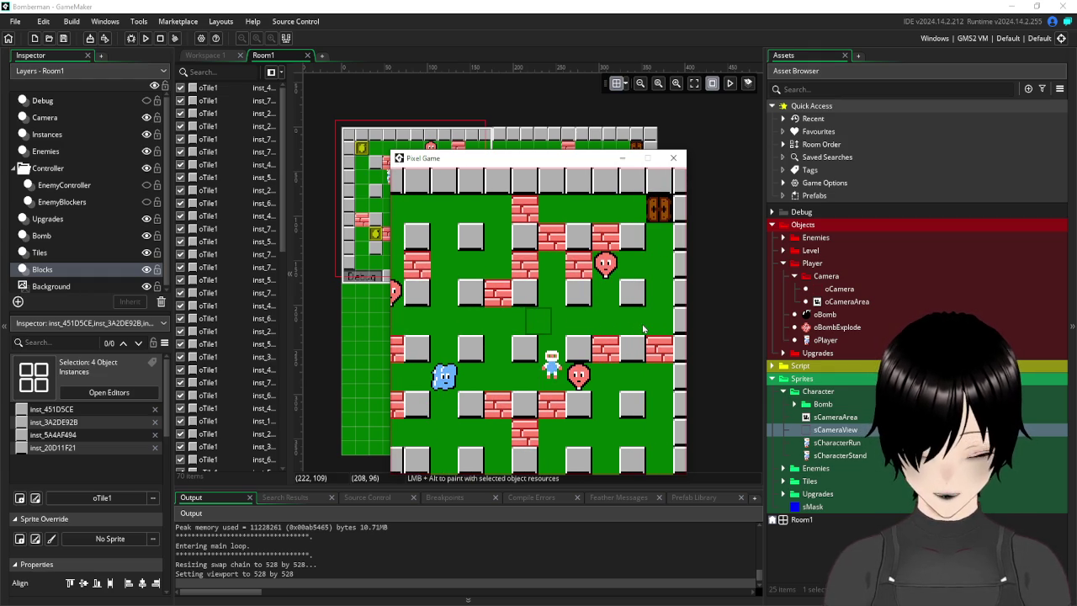
{"action": "key", "text": "Left"}
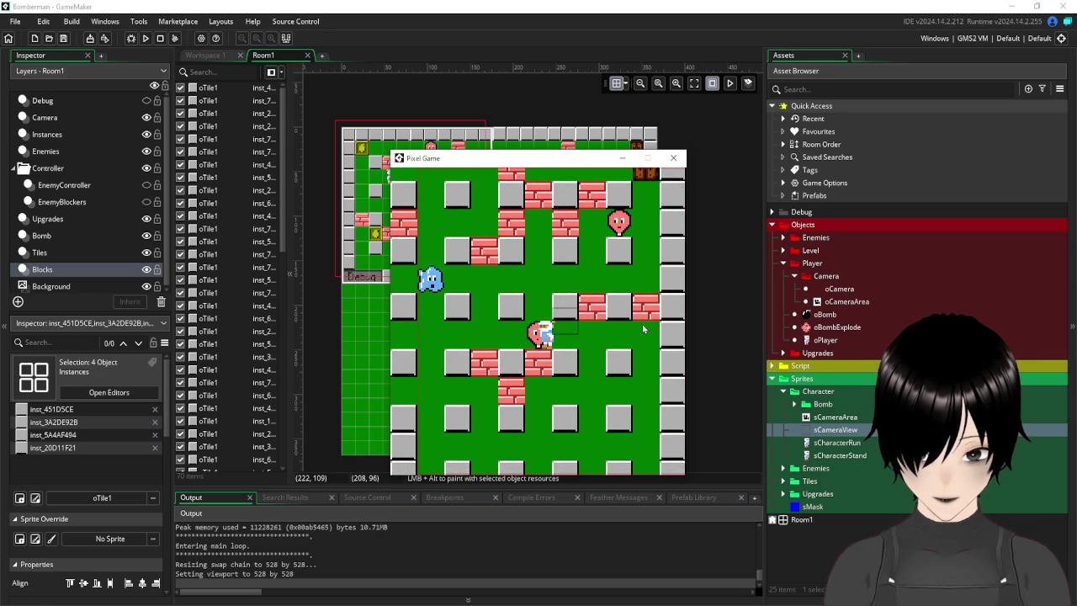
Drop two bombs, dodge their blasts, and close the game window.
{"action": "key", "text": "space"}
{"action": "key", "text": "Right"}
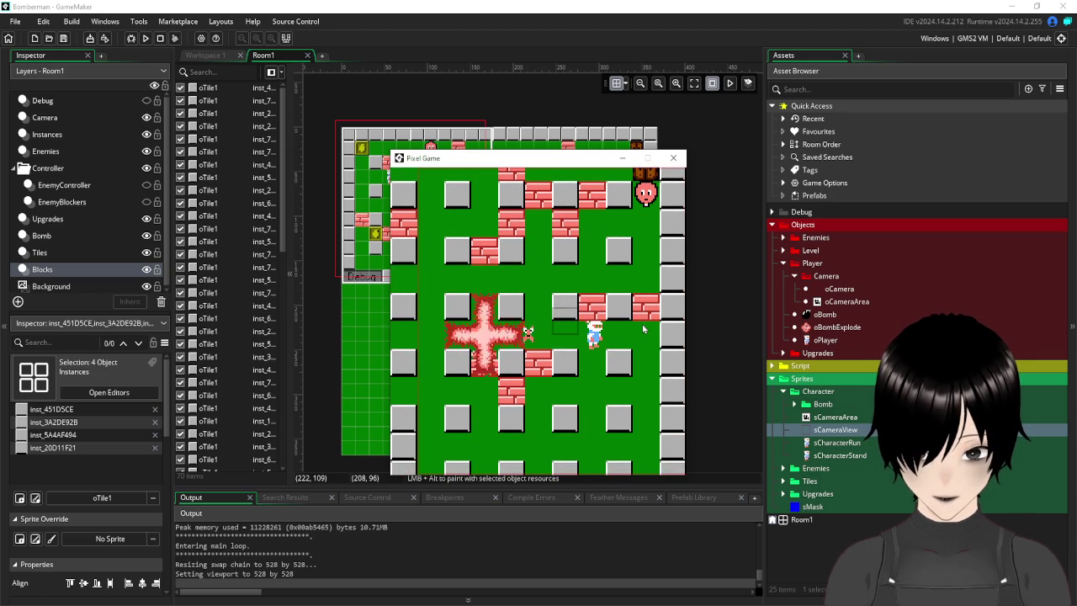
{"action": "key", "text": "Left"}
{"action": "key", "text": "space"}
{"action": "key", "text": "Left"}
{"action": "key", "text": "Down"}
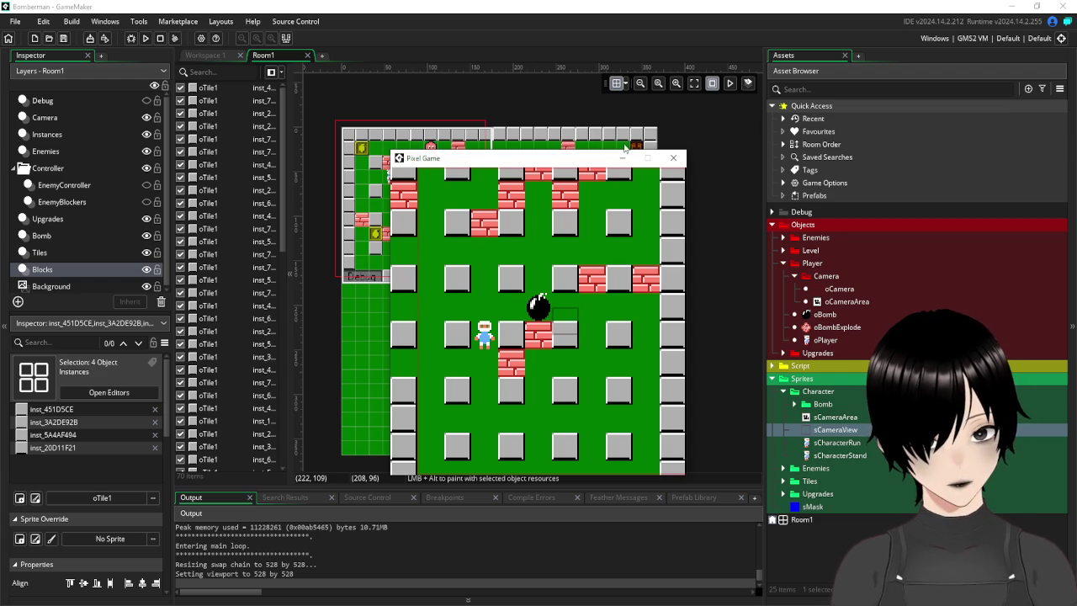
{"action": "left_click", "coordinate": [672, 158]}
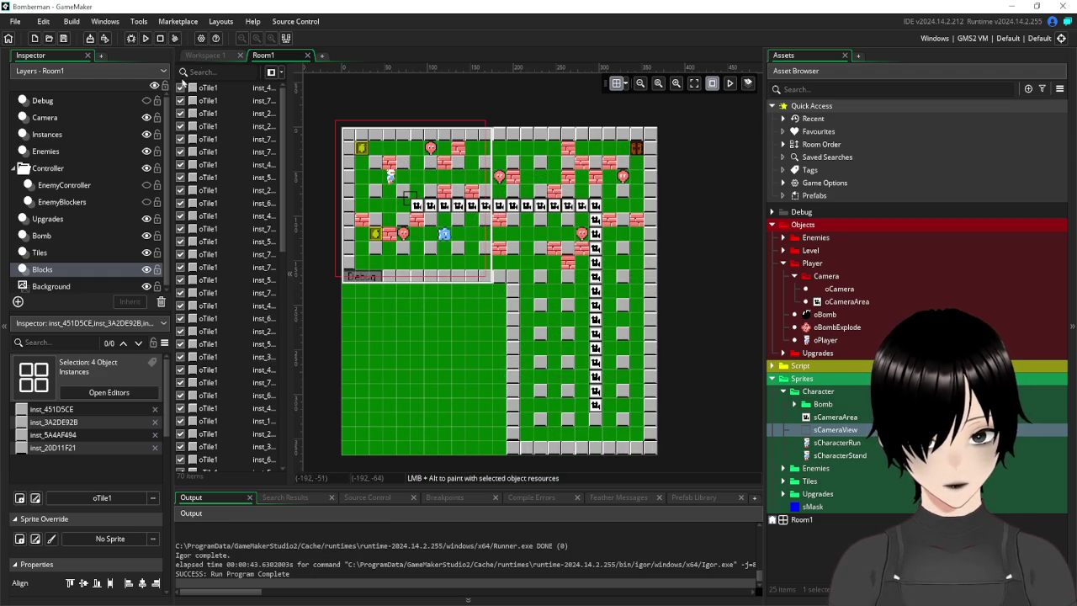
In Paint, select the heart power-up icon to read its 16×16 size, then deselect.
{"action": "left_click", "coordinate": [202, 55]}
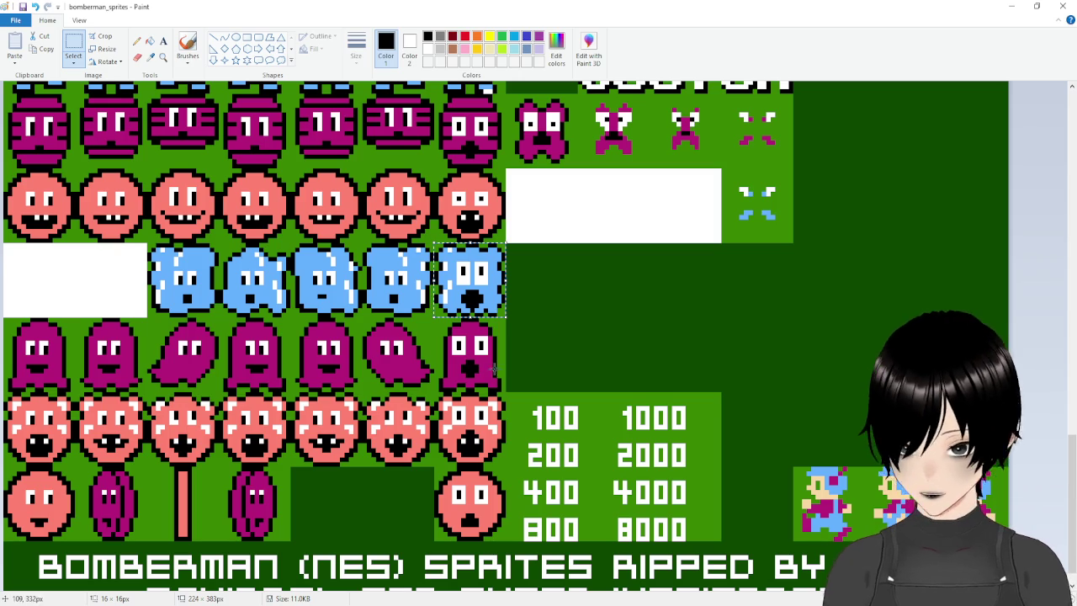
{"action": "scroll", "coordinate": [440, 266], "scroll_direction": "down", "scroll_amount": 1}
{"action": "scroll", "coordinate": [279, 311], "scroll_direction": "up", "scroll_amount": 5}
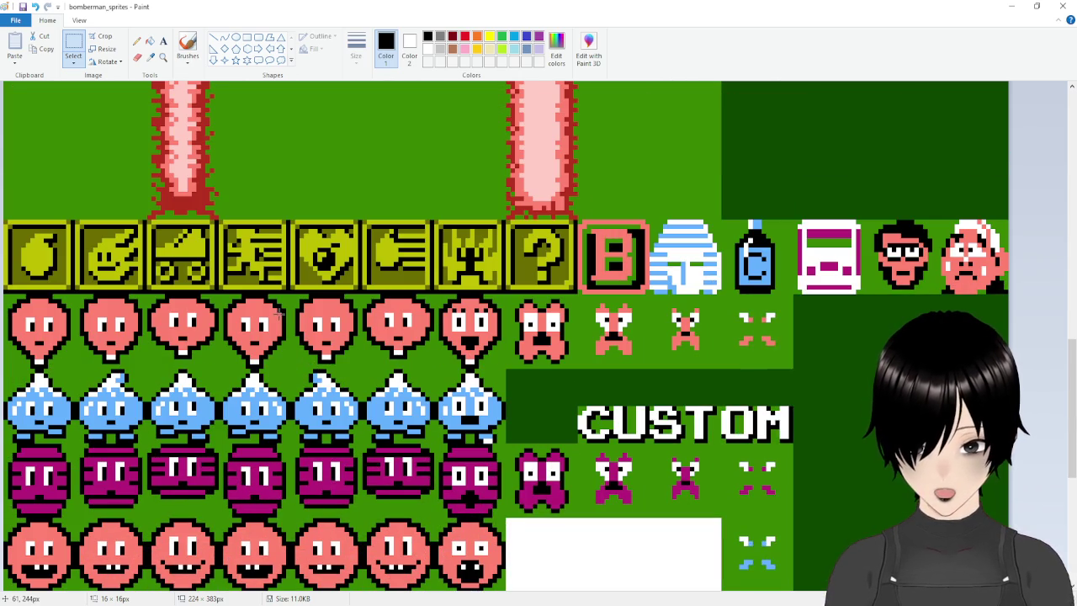
{"action": "scroll", "coordinate": [278, 313], "scroll_direction": "up", "scroll_amount": 3}
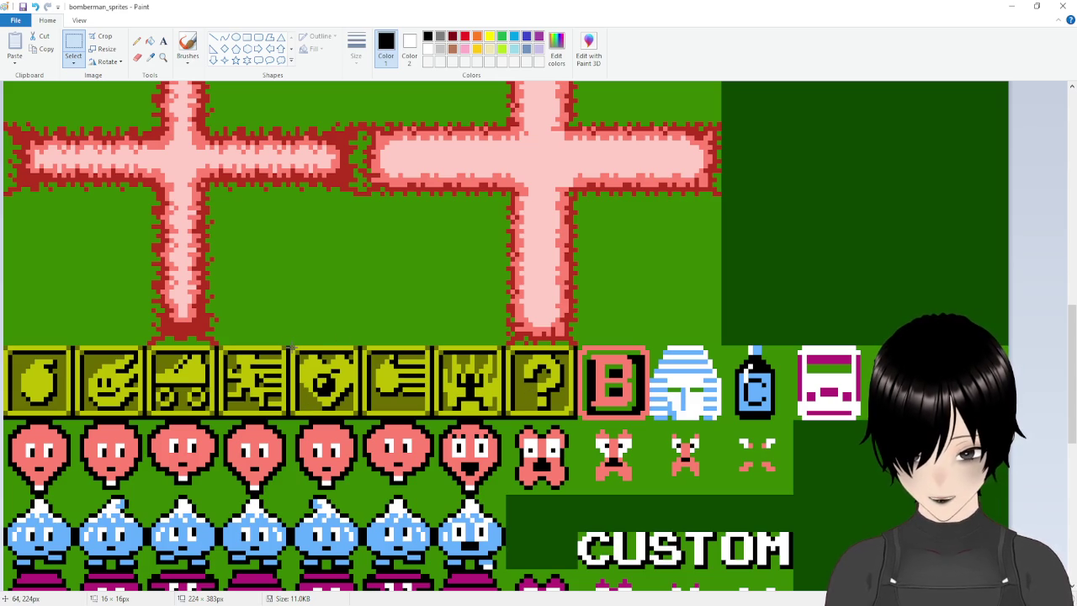
{"action": "mouse_move", "coordinate": [290, 345]}
{"action": "left_mouse_down"}
{"action": "mouse_move", "coordinate": [299, 370]}
{"action": "mouse_move", "coordinate": [359, 419]}
{"action": "left_mouse_up"}
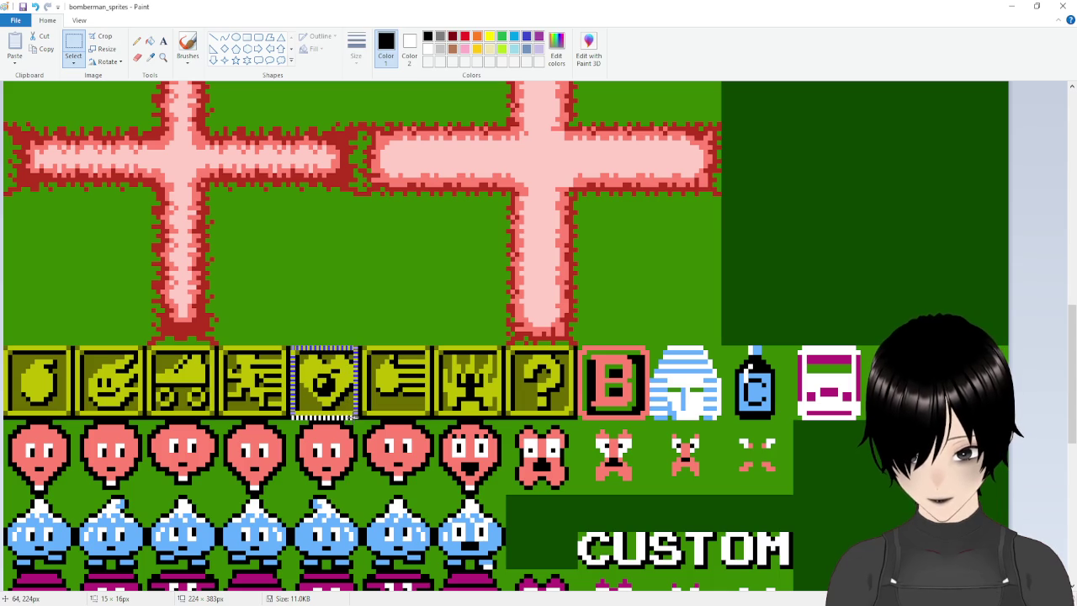
{"action": "left_click_drag", "start_coordinate": [359, 419], "coordinate": [360, 417]}
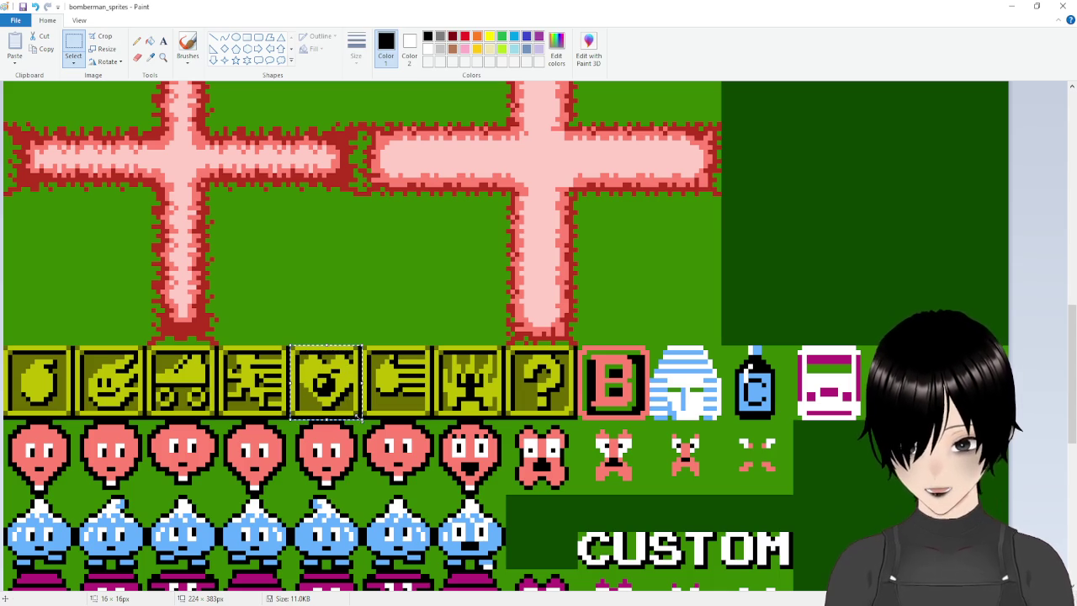
{"action": "left_click", "coordinate": [588, 379]}
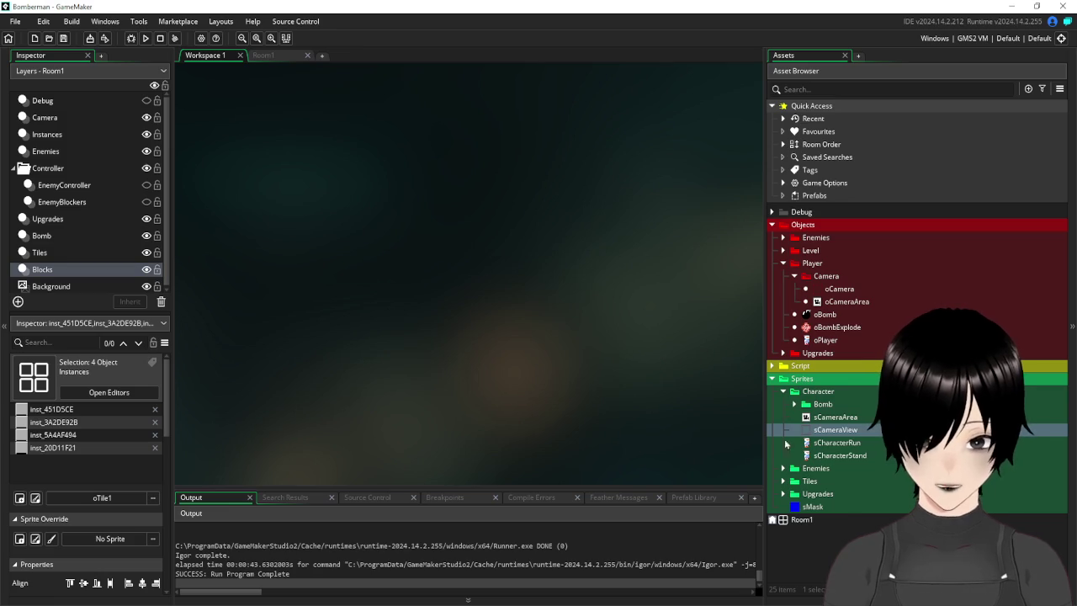
Return to Room1, pan the view, and hide the Camera layer.
{"action": "left_click", "coordinate": [271, 53]}
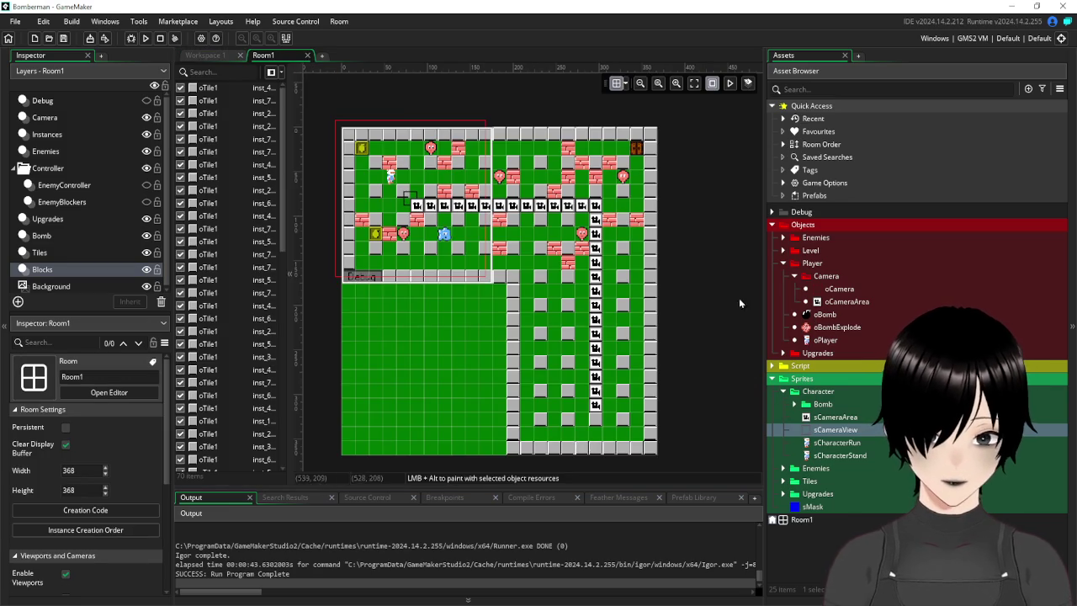
{"action": "mouse_move", "coordinate": [724, 258]}
{"action": "left_mouse_down"}
{"action": "mouse_move", "coordinate": [653, 249]}
{"action": "mouse_move", "coordinate": [651, 282]}
{"action": "mouse_move", "coordinate": [664, 254]}
{"action": "mouse_move", "coordinate": [699, 231]}
{"action": "mouse_move", "coordinate": [650, 238]}
{"action": "left_mouse_up"}
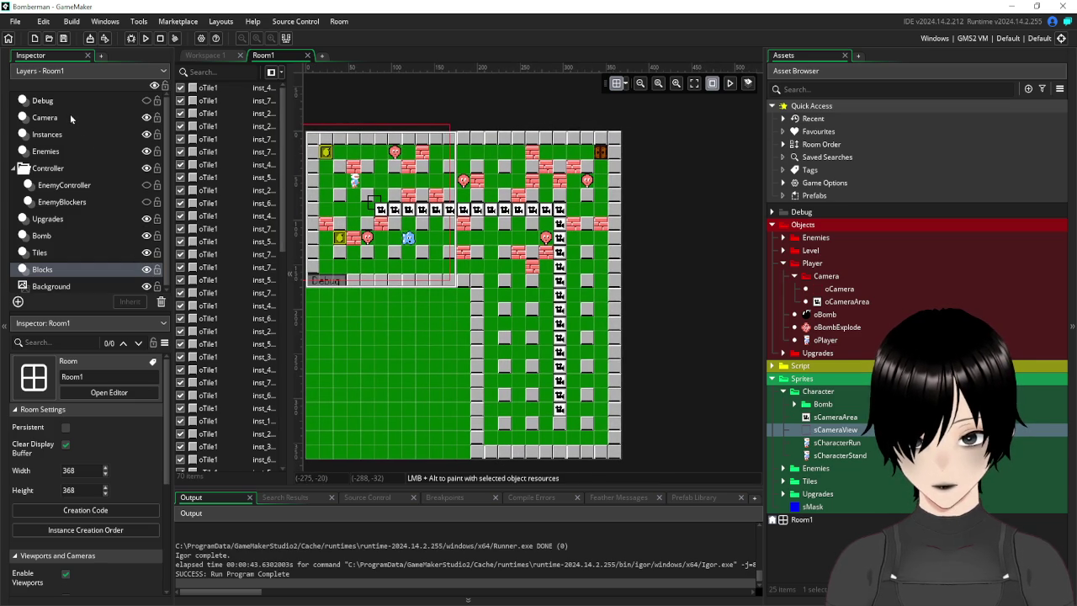
{"action": "mouse_move", "coordinate": [284, 135]}
{"action": "left_mouse_down"}
{"action": "mouse_move", "coordinate": [280, 341]}
{"action": "mouse_move", "coordinate": [283, 101]}
{"action": "left_mouse_up"}
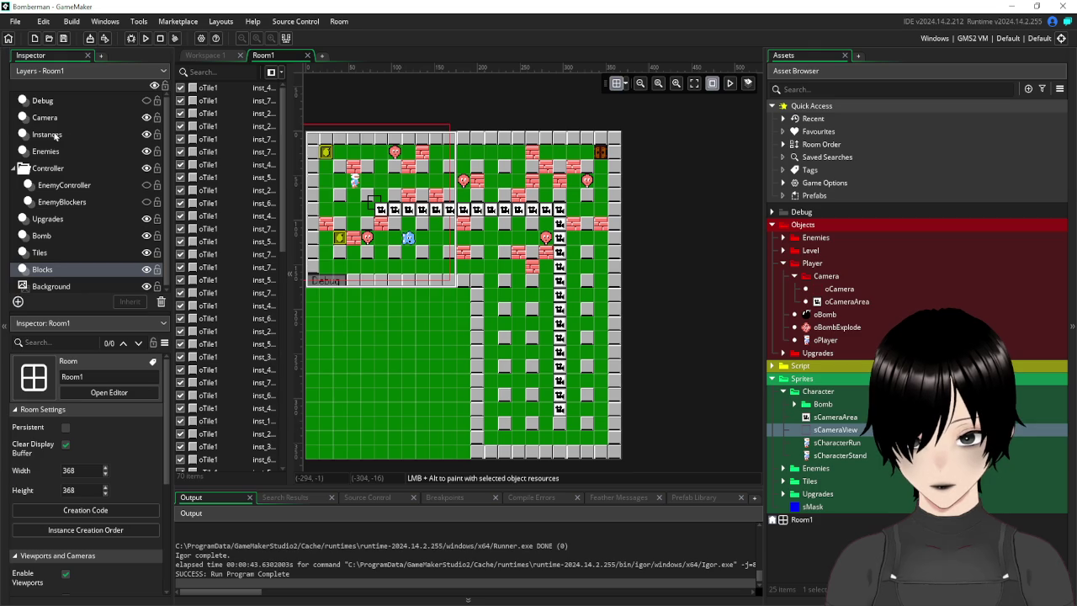
{"action": "left_click", "coordinate": [46, 118]}
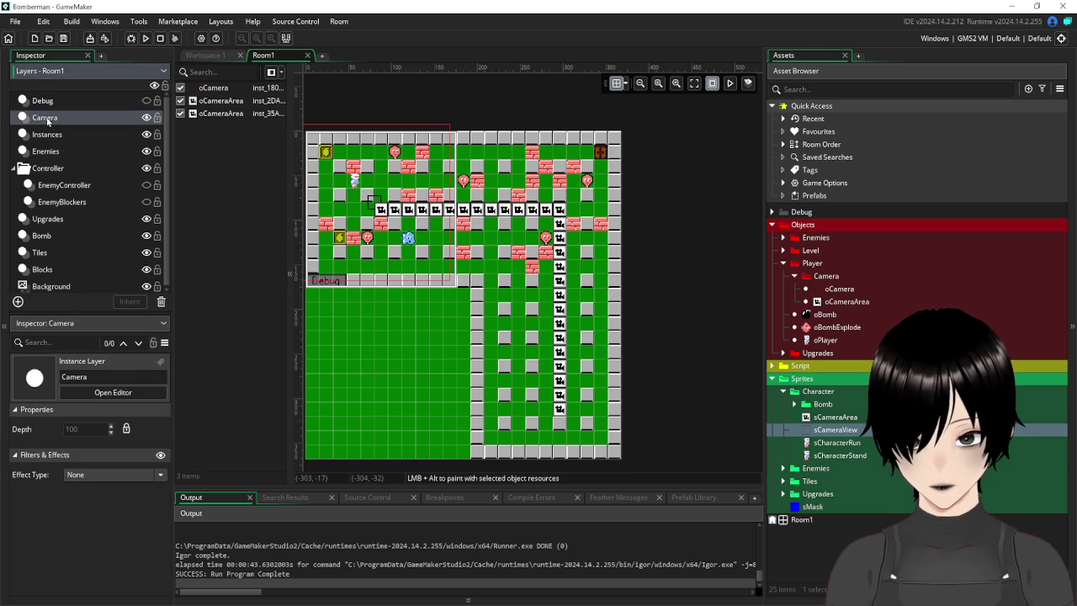
{"action": "left_click", "coordinate": [147, 119]}
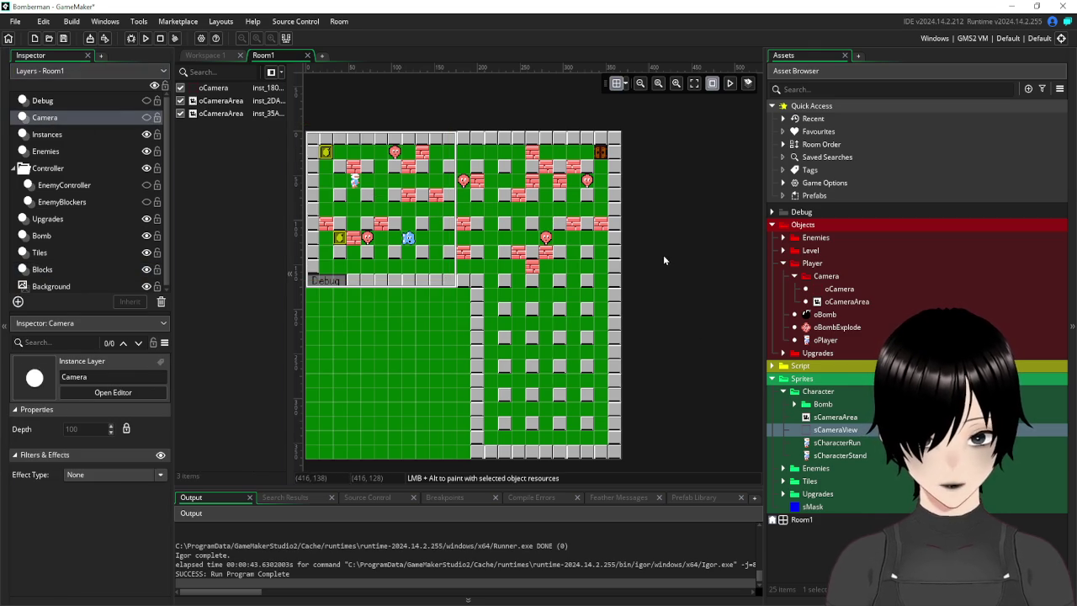
On the Tiles layer, drag three brick tiles to new grid cells, including one into the corridor.
{"action": "left_click", "coordinate": [42, 253]}
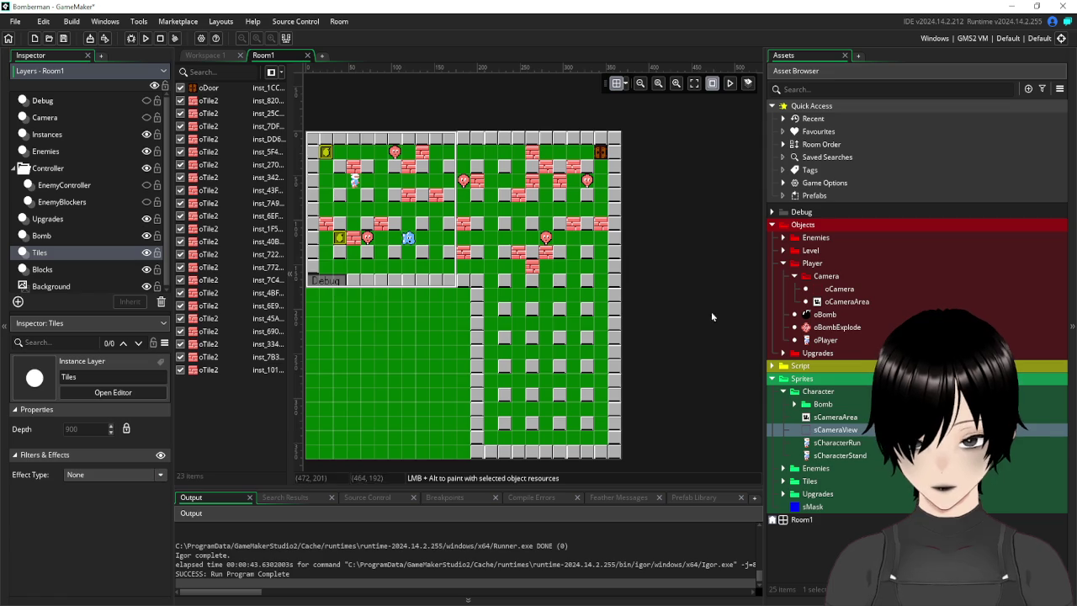
{"action": "left_click_drag", "start_coordinate": [529, 269], "coordinate": [492, 288]}
{"action": "mouse_move", "coordinate": [520, 253]}
{"action": "left_mouse_down"}
{"action": "mouse_move", "coordinate": [522, 286]}
{"action": "mouse_move", "coordinate": [550, 267]}
{"action": "mouse_move", "coordinate": [551, 284]}
{"action": "mouse_move", "coordinate": [549, 255]}
{"action": "left_mouse_up"}
{"action": "mouse_move", "coordinate": [518, 290]}
{"action": "left_mouse_down"}
{"action": "mouse_move", "coordinate": [520, 227]}
{"action": "mouse_move", "coordinate": [519, 256]}
{"action": "mouse_move", "coordinate": [495, 284]}
{"action": "left_mouse_up"}
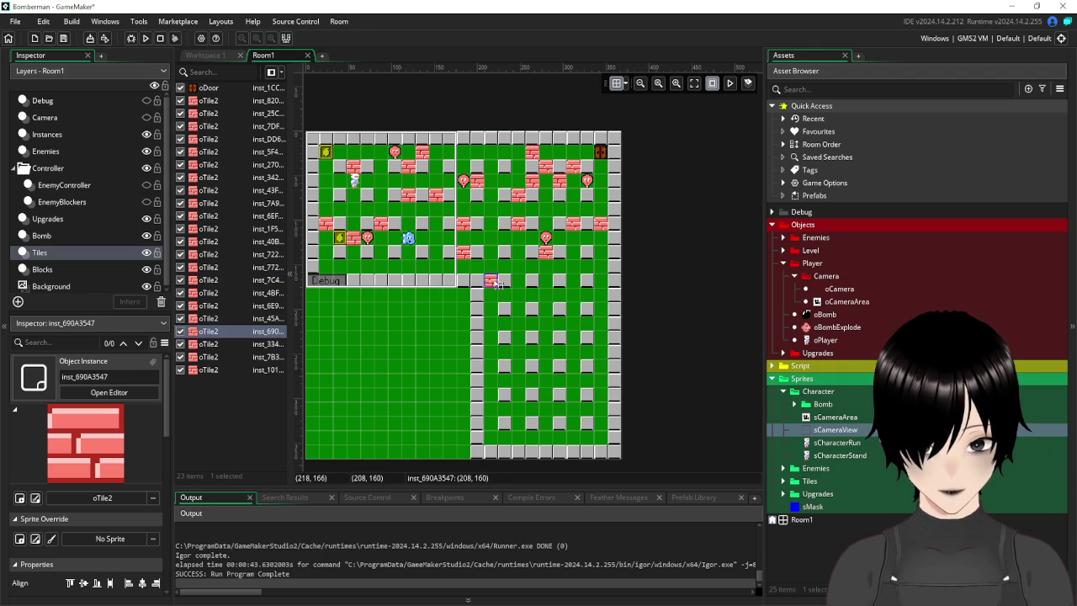
{"action": "left_click", "coordinate": [642, 251]}
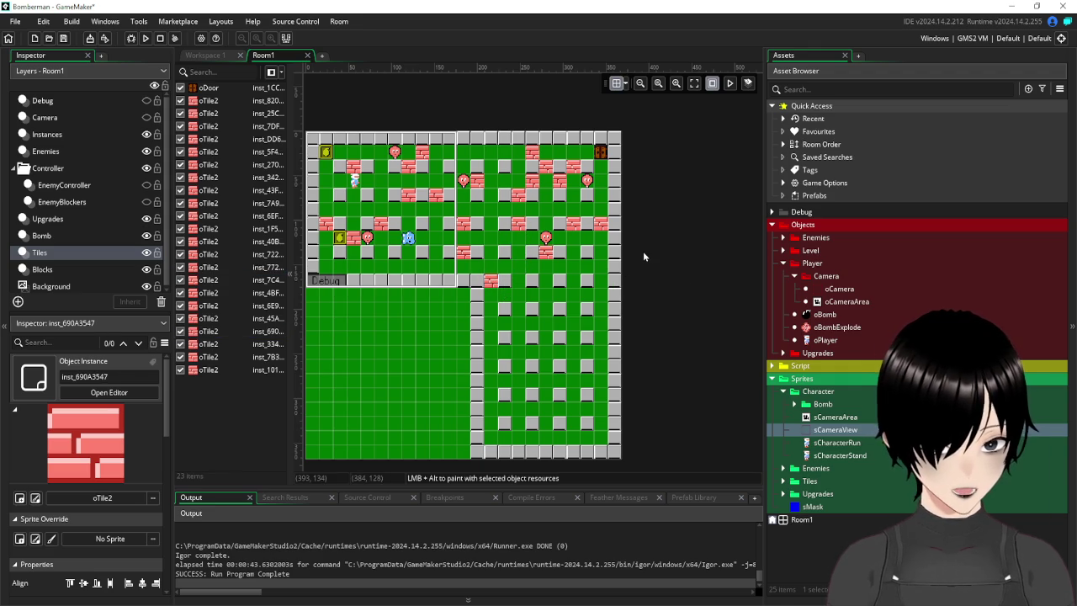
Collapse the Player folder and expand the Upgrades objects and sprites folders.
{"action": "left_click", "coordinate": [784, 263]}
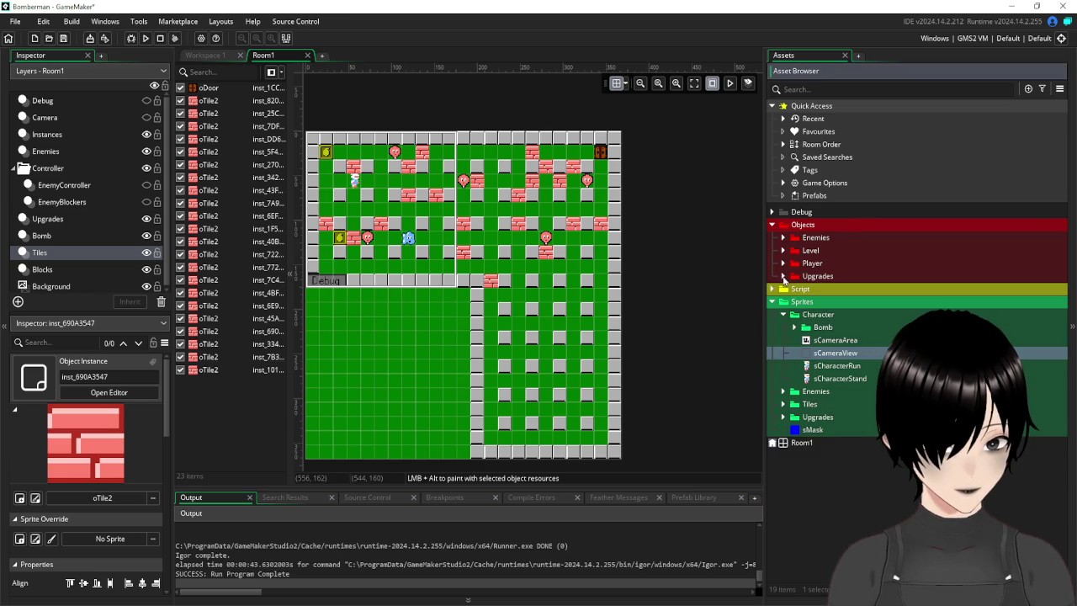
{"action": "left_click", "coordinate": [784, 277]}
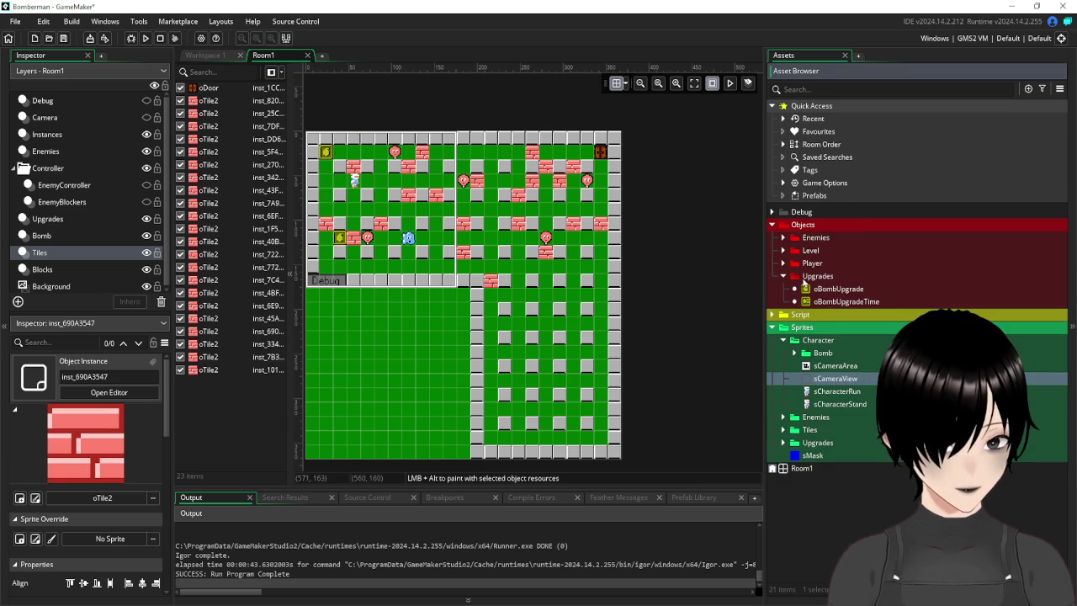
{"action": "left_click", "coordinate": [784, 444]}
Create a new sprite named sUpgradeBombDamage in Sprites/Upgrades and resize it to 16×16.
{"action": "right_click", "coordinate": [803, 442]}
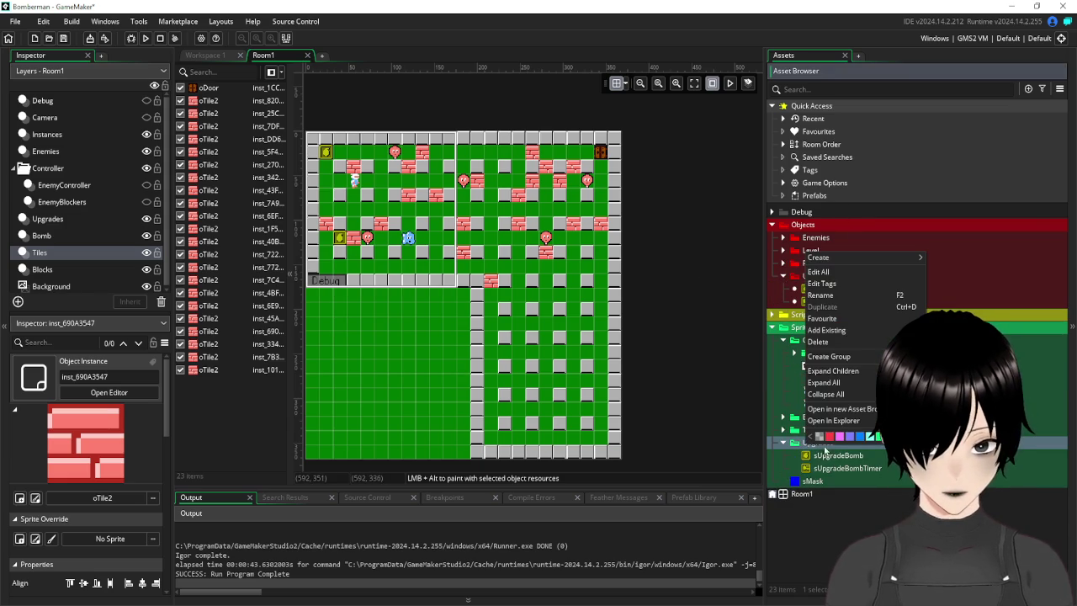
{"action": "mouse_move", "coordinate": [843, 263]}
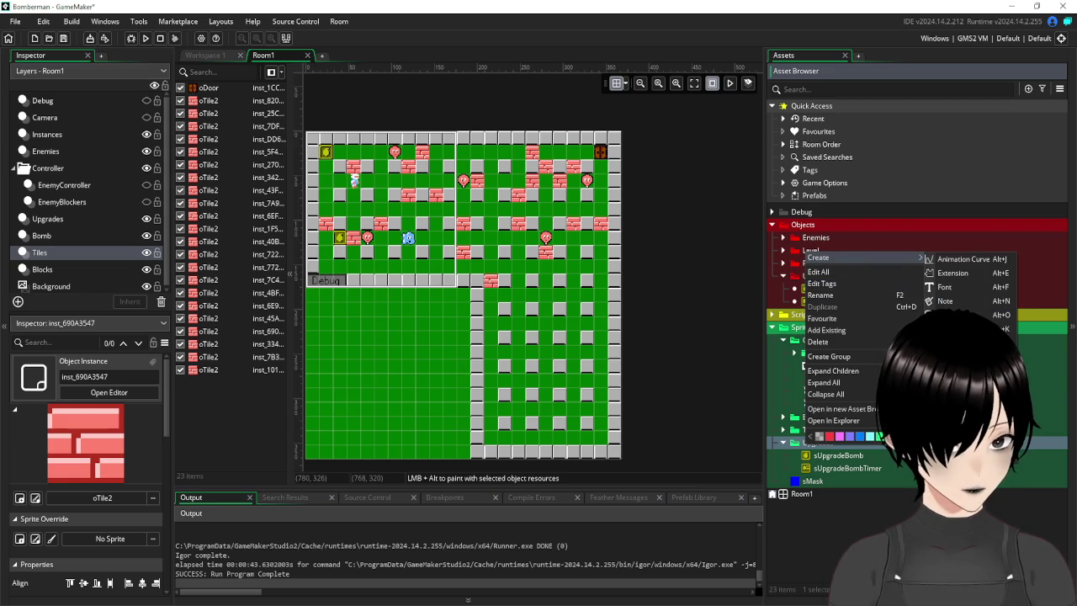
{"action": "left_click", "coordinate": [947, 426]}
{"action": "type", "text": "s"}
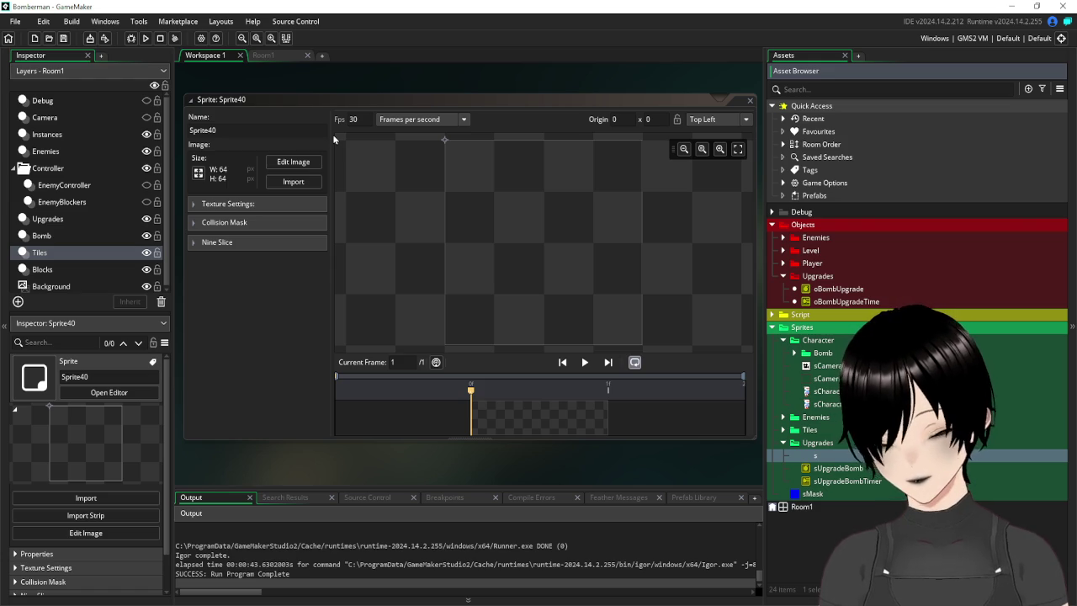
{"action": "type", "text": "UpgradeBombDam"}
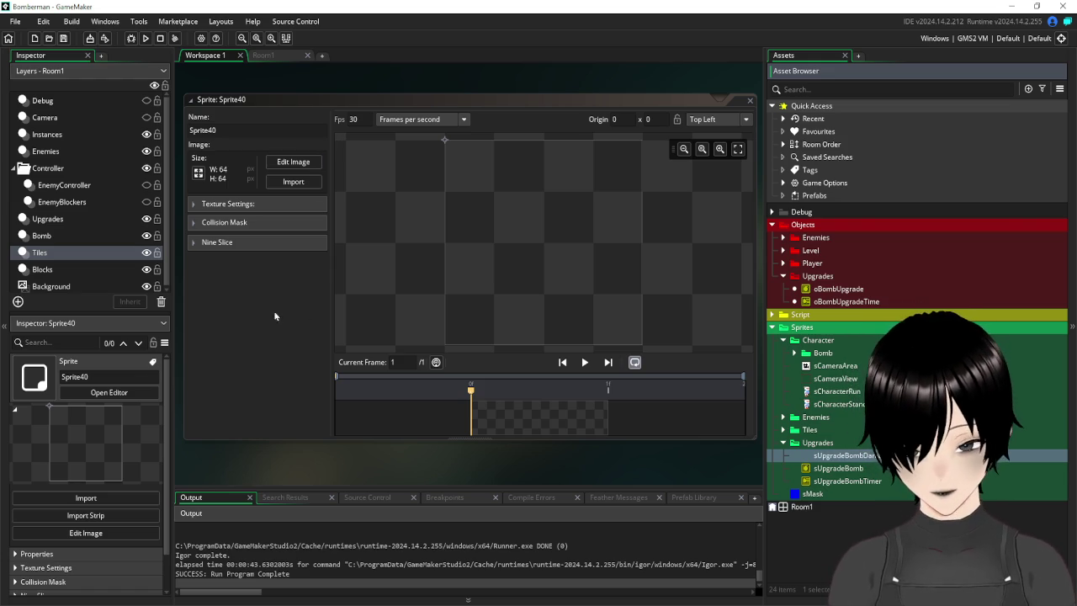
{"action": "left_click", "coordinate": [207, 188]}
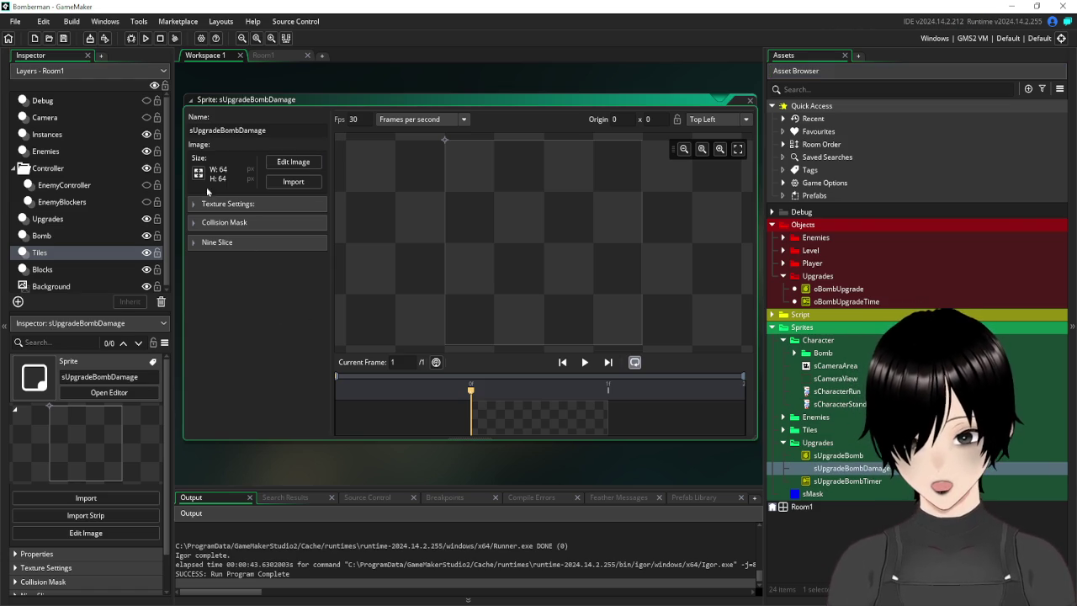
{"action": "left_click", "coordinate": [198, 173]}
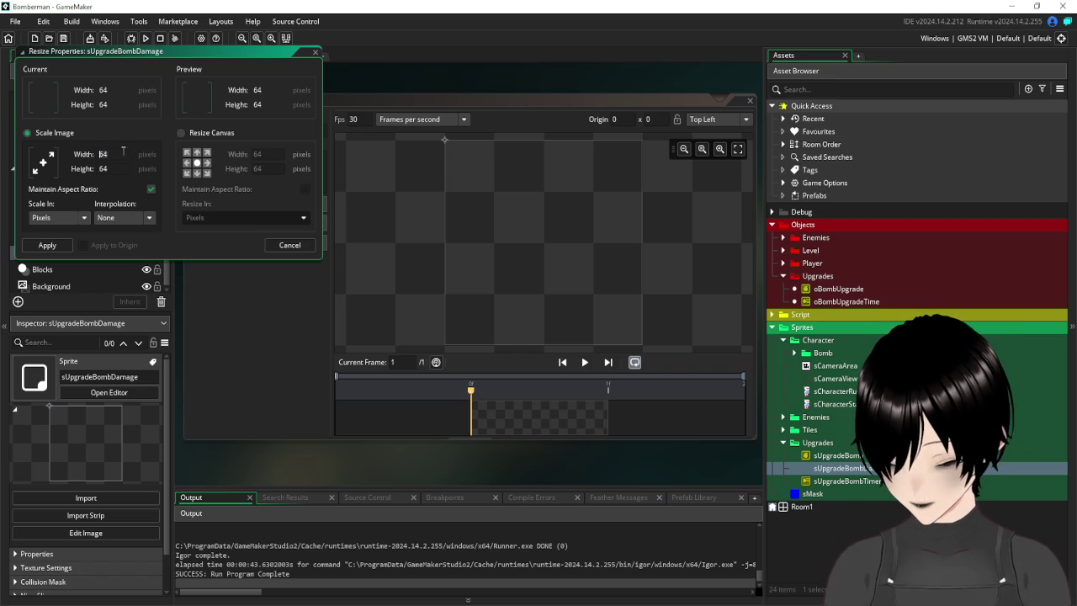
{"action": "type", "text": "16"}
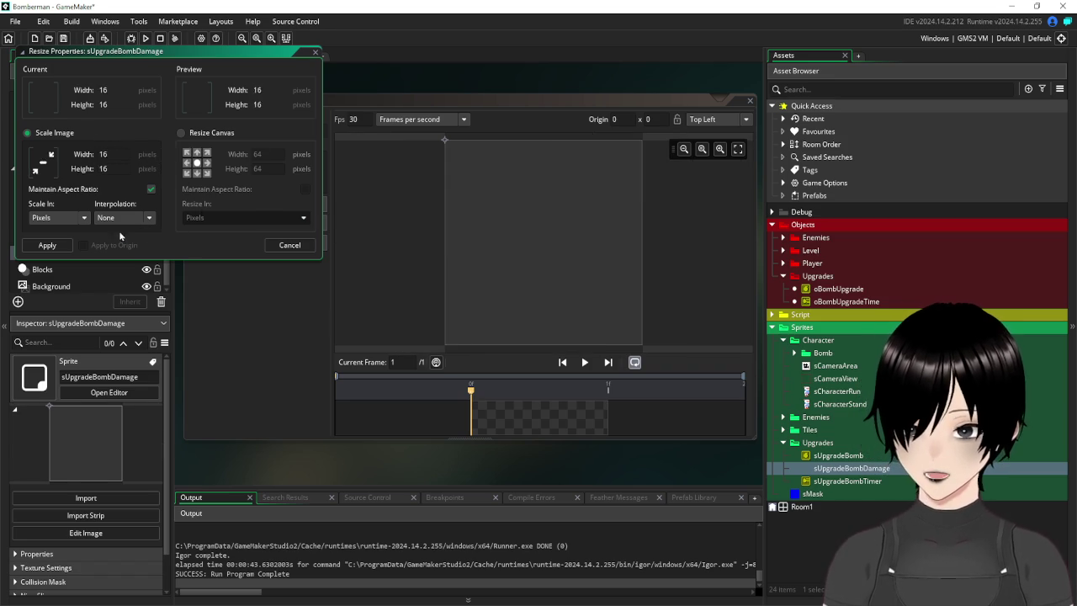
{"action": "left_click", "coordinate": [48, 244]}
Paste the yellow bomb-upgrade image into the sprite and close the editors.
{"action": "left_click", "coordinate": [293, 161]}
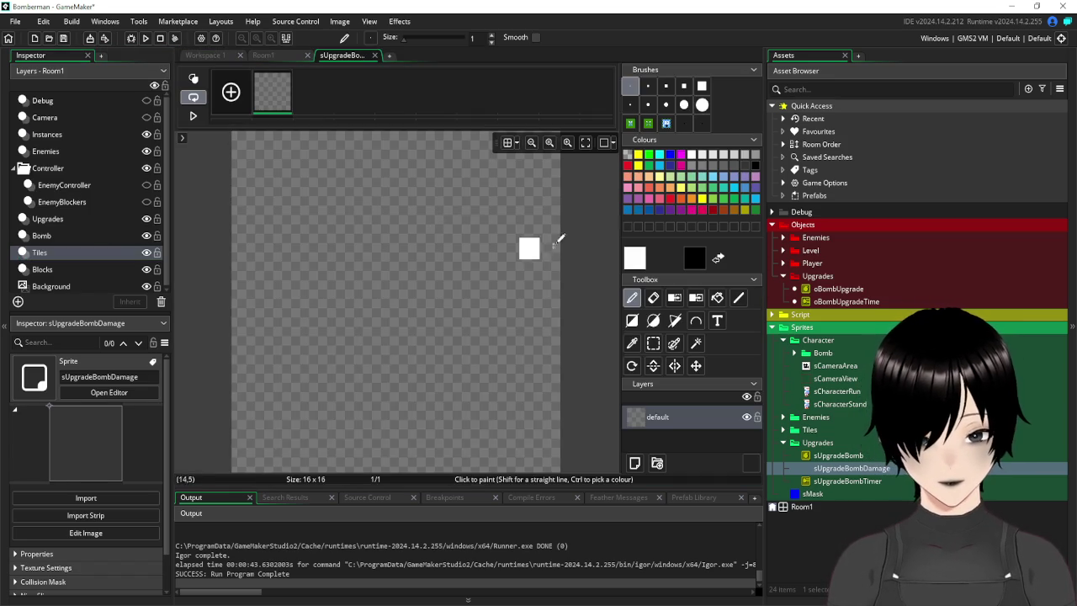
{"action": "left_click", "coordinate": [653, 343]}
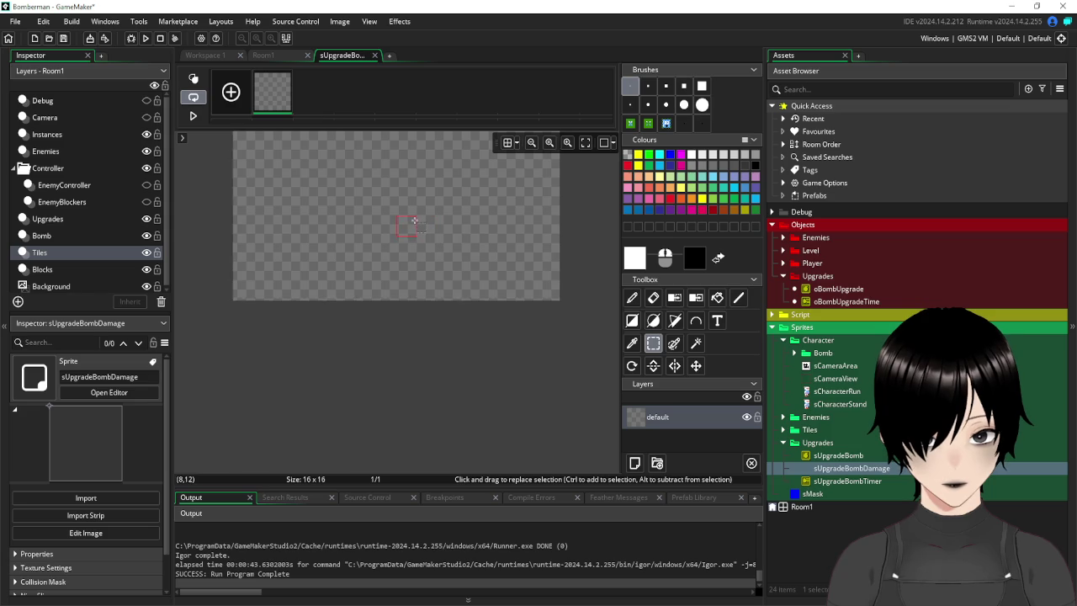
{"action": "key", "text": "d"}
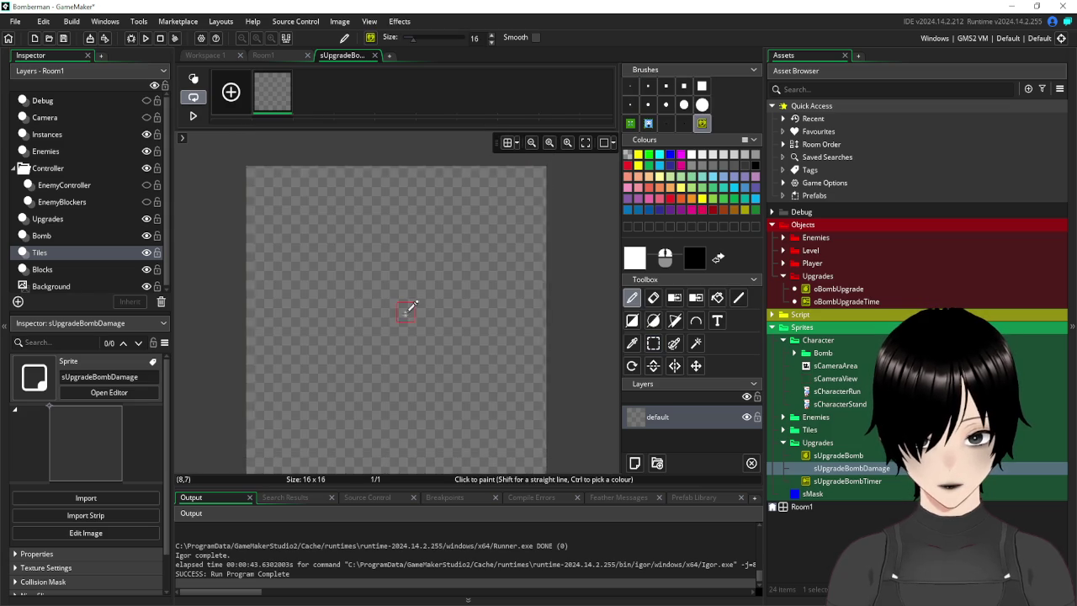
{"action": "key", "text": "ctrl+v"}
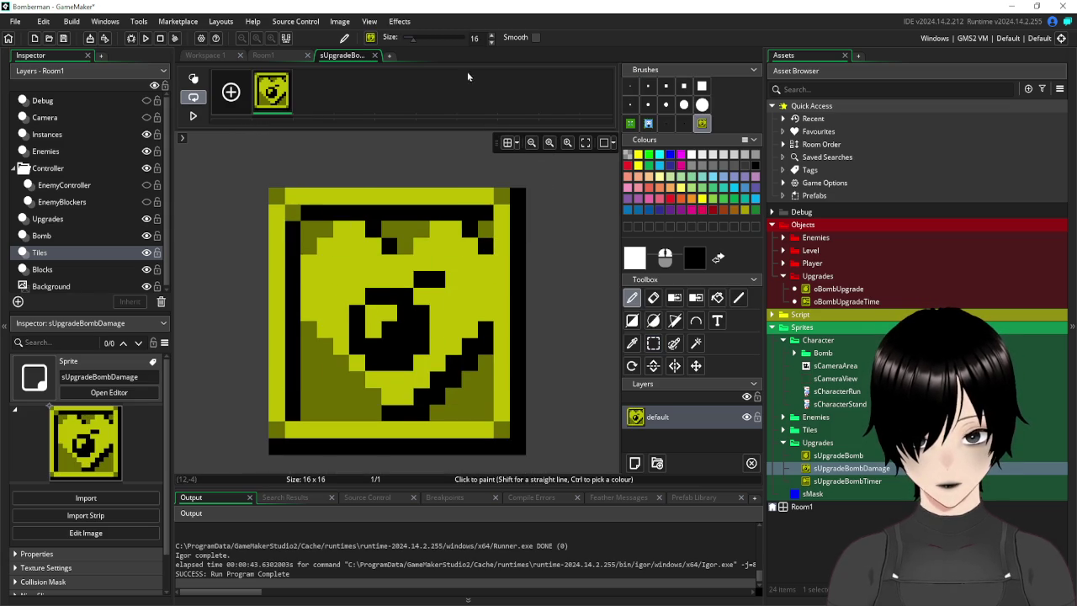
{"action": "left_click", "coordinate": [375, 55]}
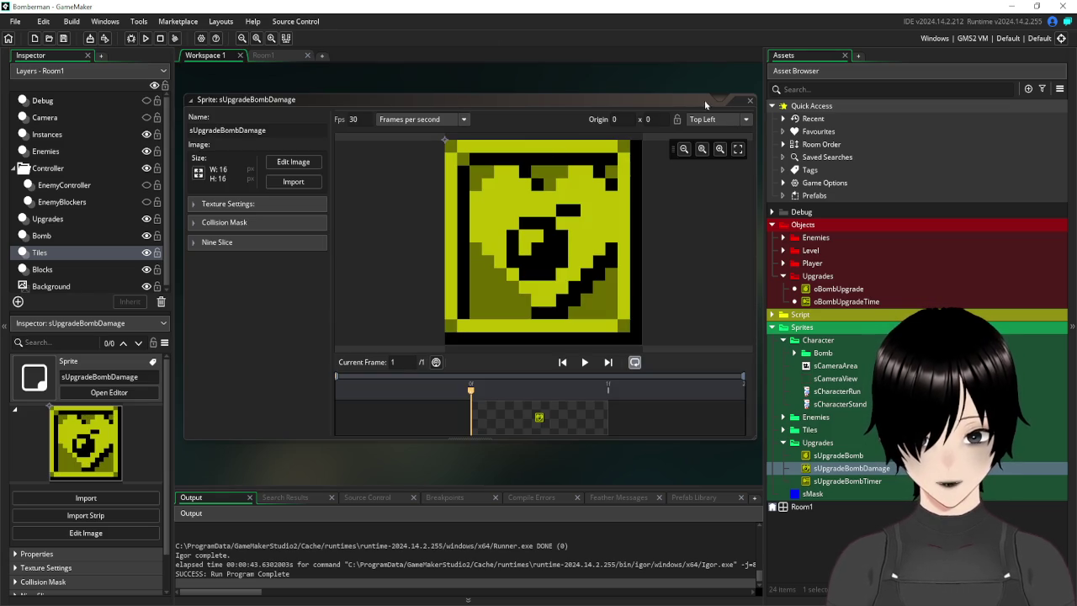
{"action": "left_click", "coordinate": [751, 101]}
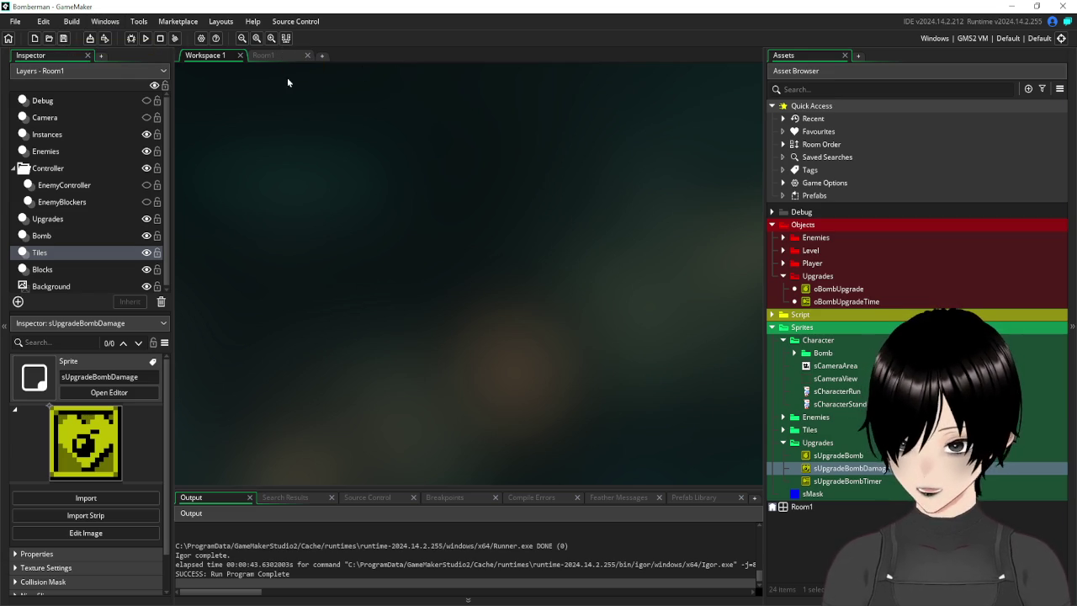
{"action": "left_click", "coordinate": [265, 56]}
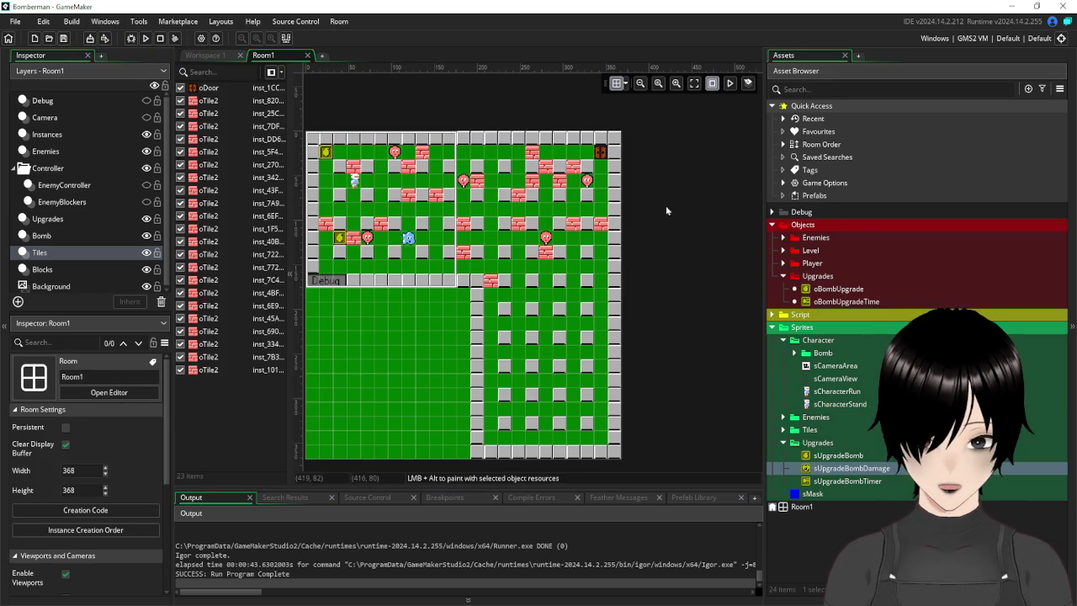
Move the oTile2 brick beside the lower-left upgrade from (48, 112) up to (48, 96).
{"action": "left_click", "coordinate": [352, 241]}
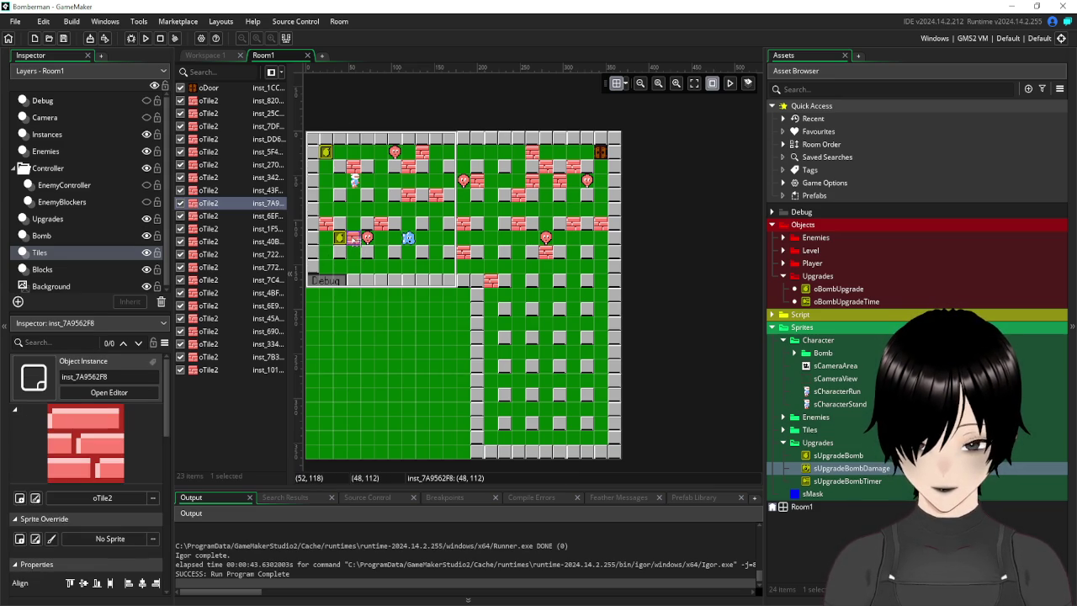
{"action": "left_click_drag", "start_coordinate": [353, 239], "coordinate": [352, 226]}
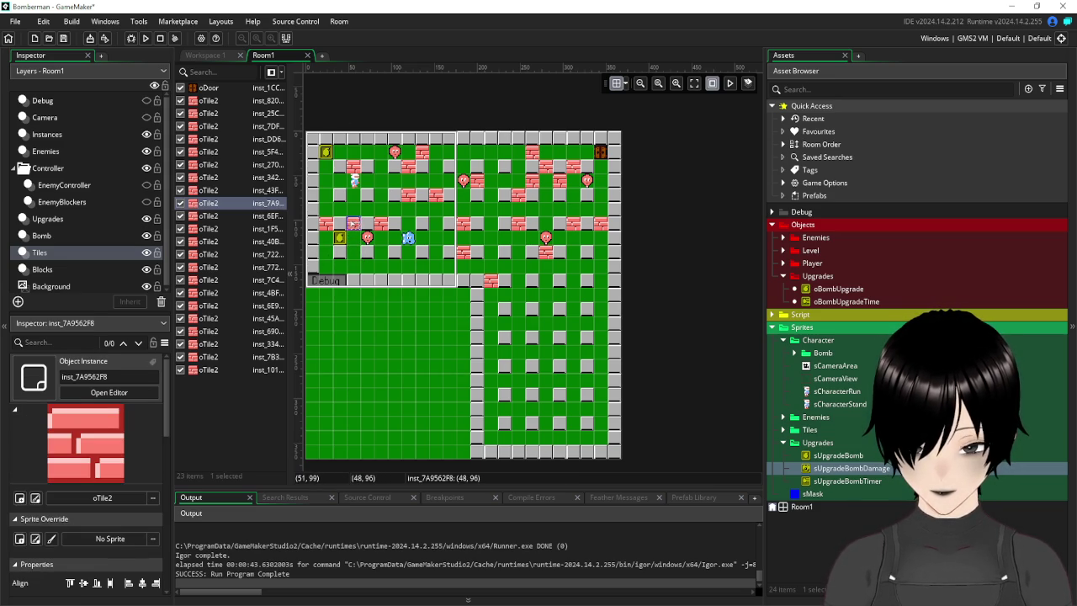
{"action": "left_click", "coordinate": [673, 234]}
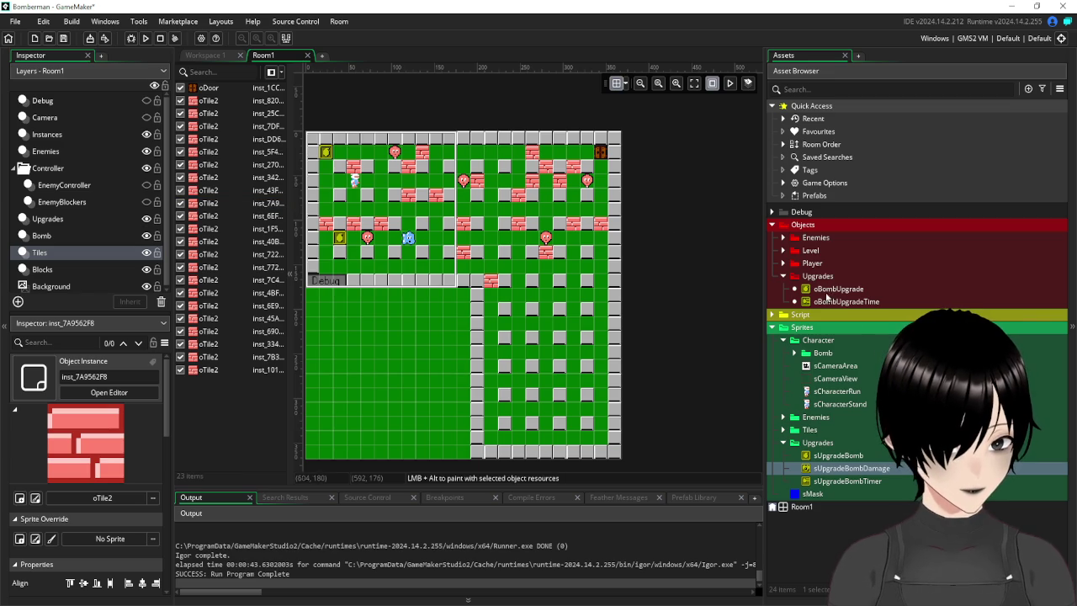
{"action": "left_click", "coordinate": [783, 263]}
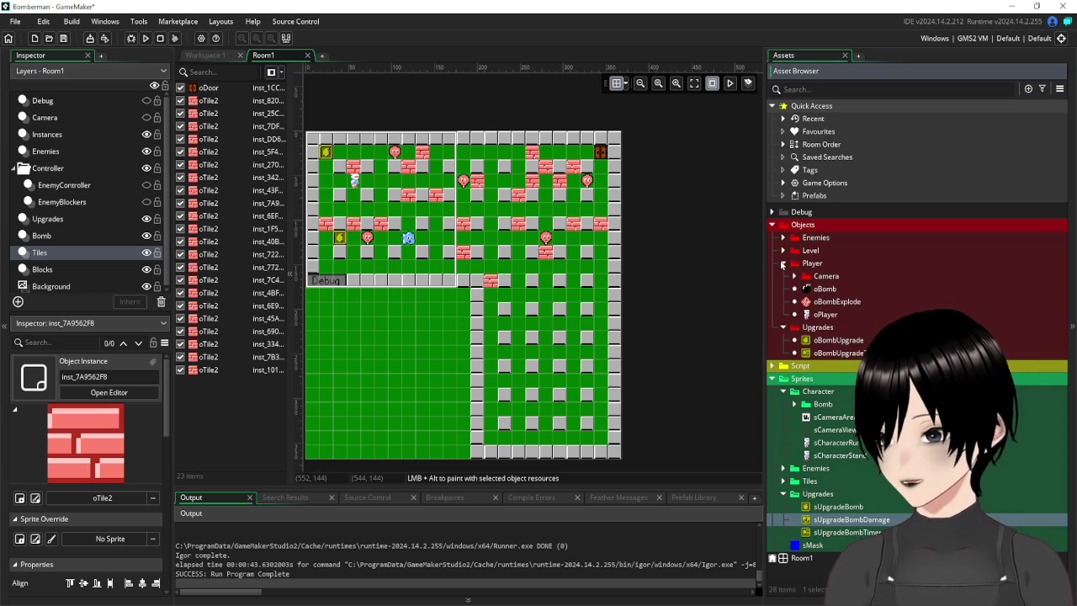
In oPlayer's Create event, add global.bomblevel=1 on a new line after the bombsize line.
{"action": "double_click", "coordinate": [824, 314]}
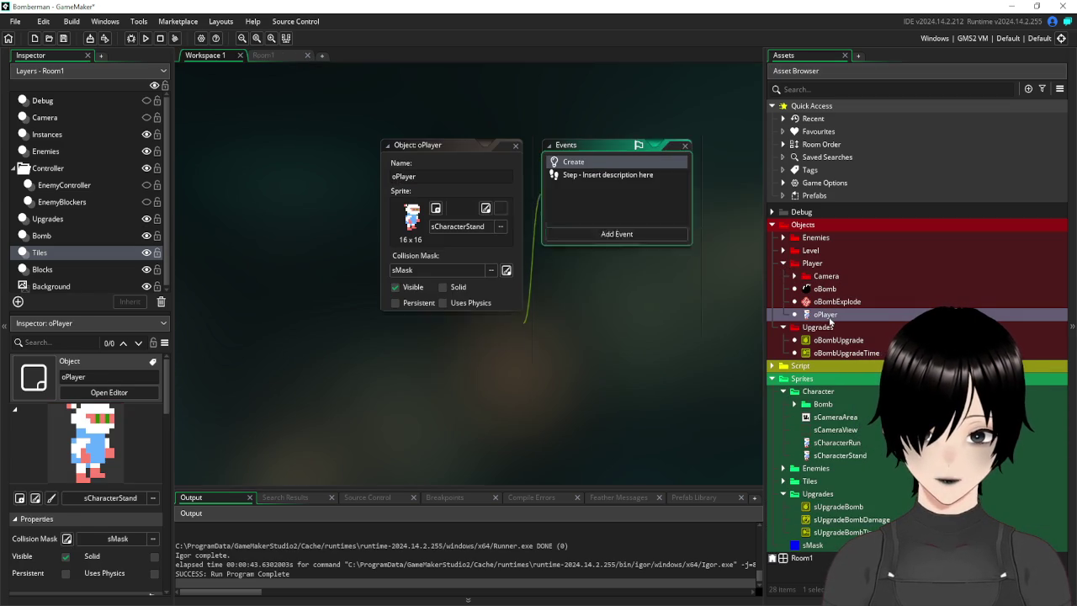
{"action": "left_click", "coordinate": [418, 153]}
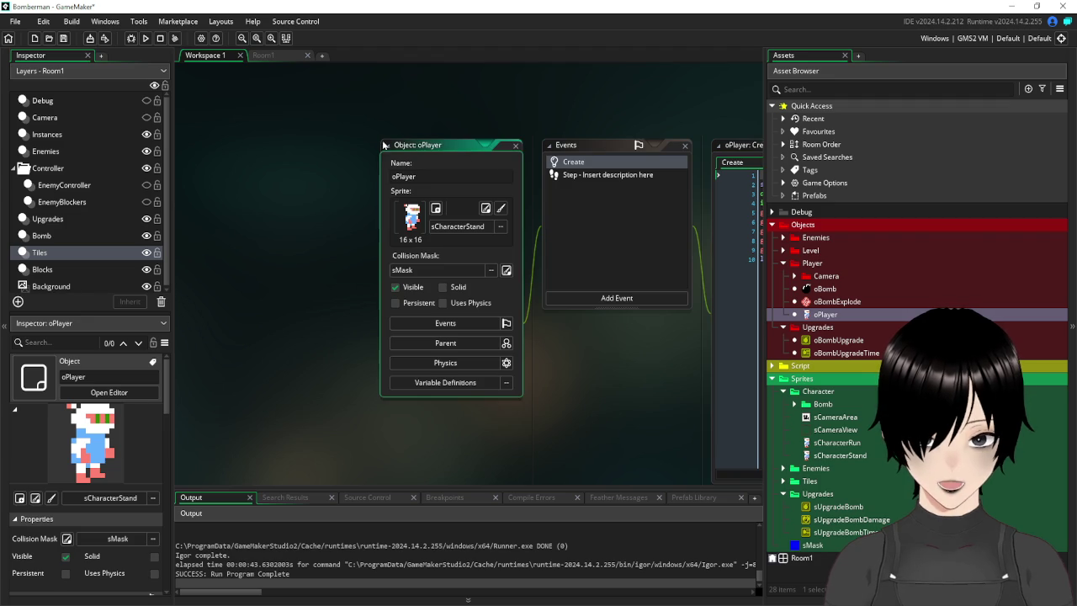
{"action": "left_click_drag", "start_coordinate": [418, 153], "coordinate": [292, 144]}
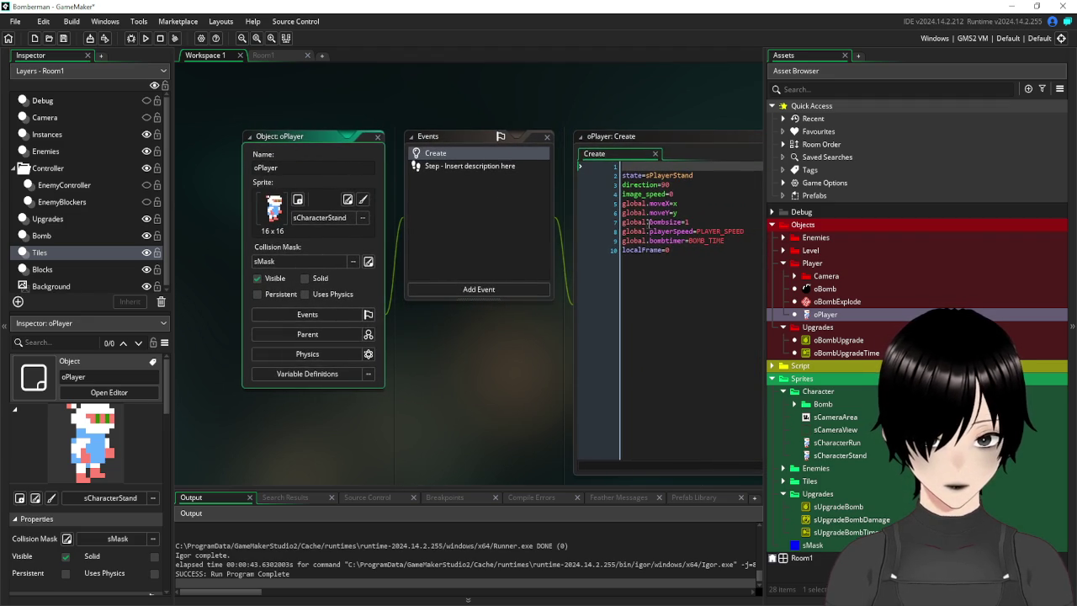
{"action": "left_click", "coordinate": [709, 221]}
{"action": "key", "text": "Return"}
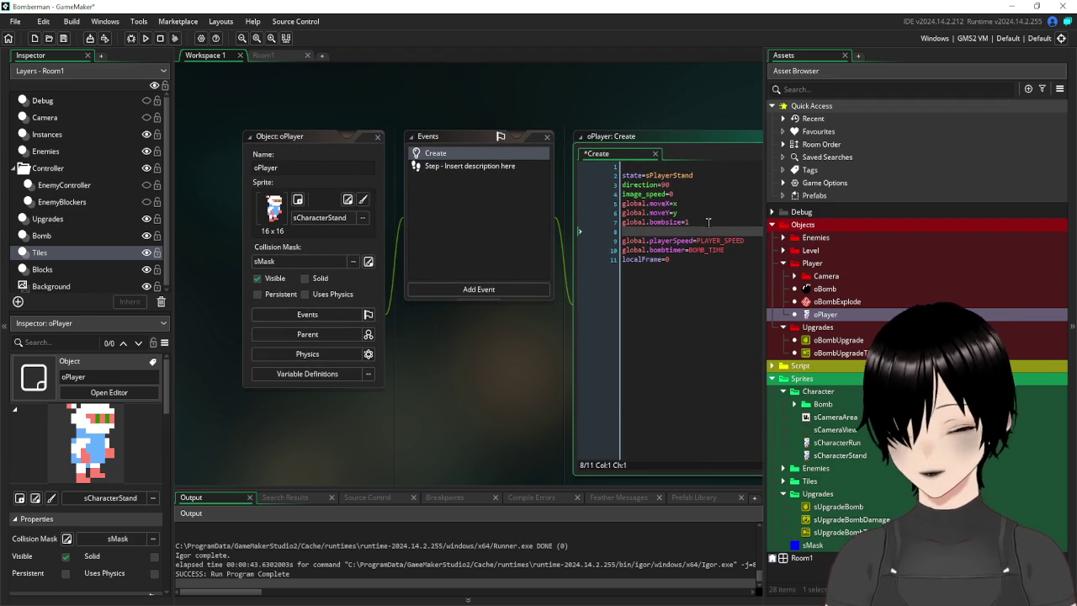
{"action": "type", "text": "global."}
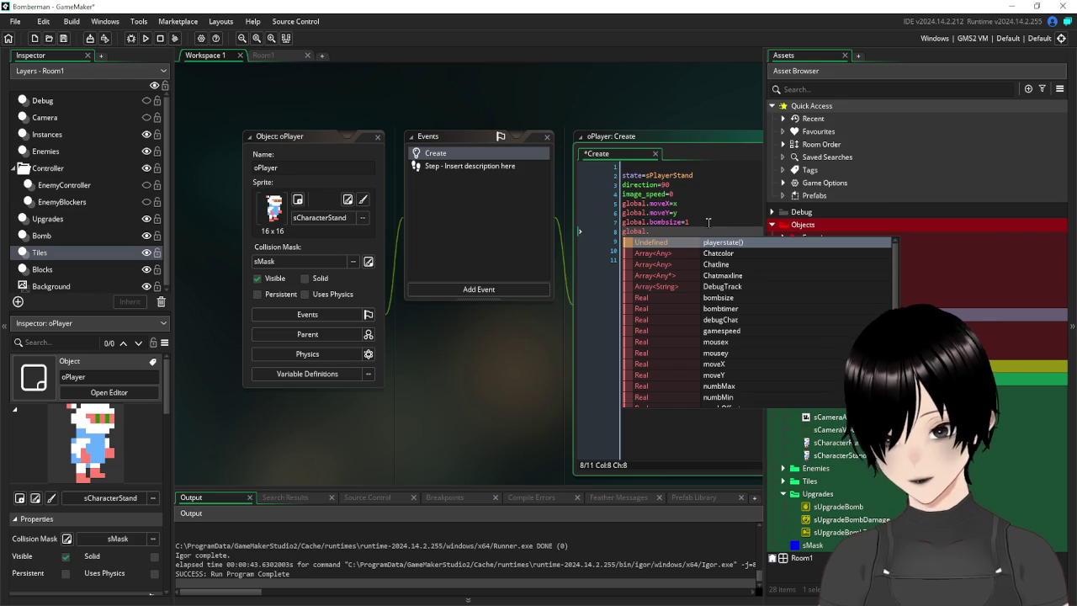
{"action": "type", "text": "bomblevel=1"}
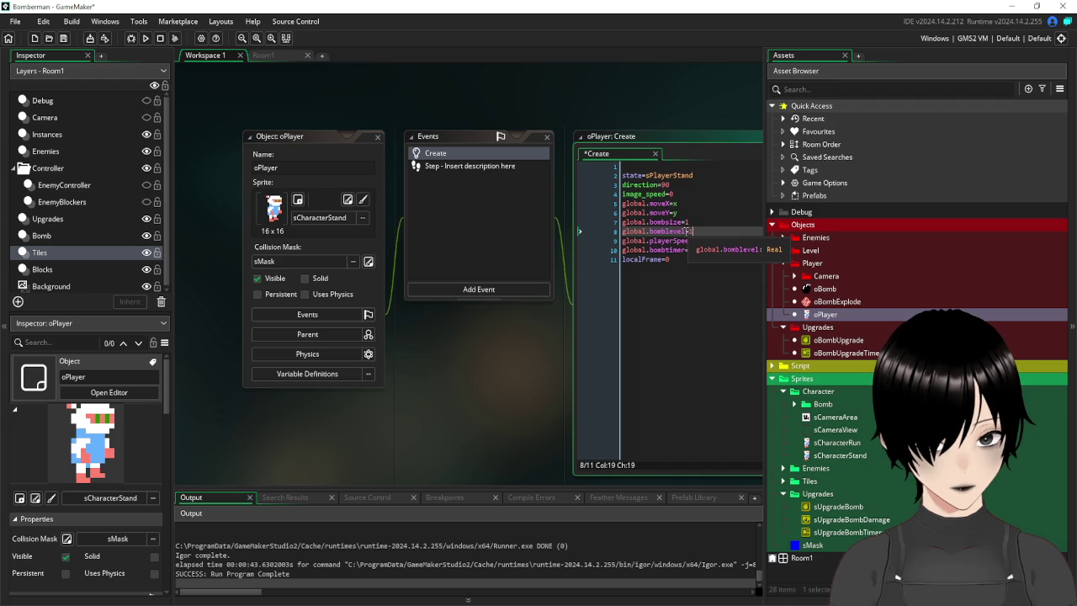
{"action": "left_click_drag", "start_coordinate": [688, 231], "coordinate": [589, 230]}
{"action": "left_click", "coordinate": [378, 135]}
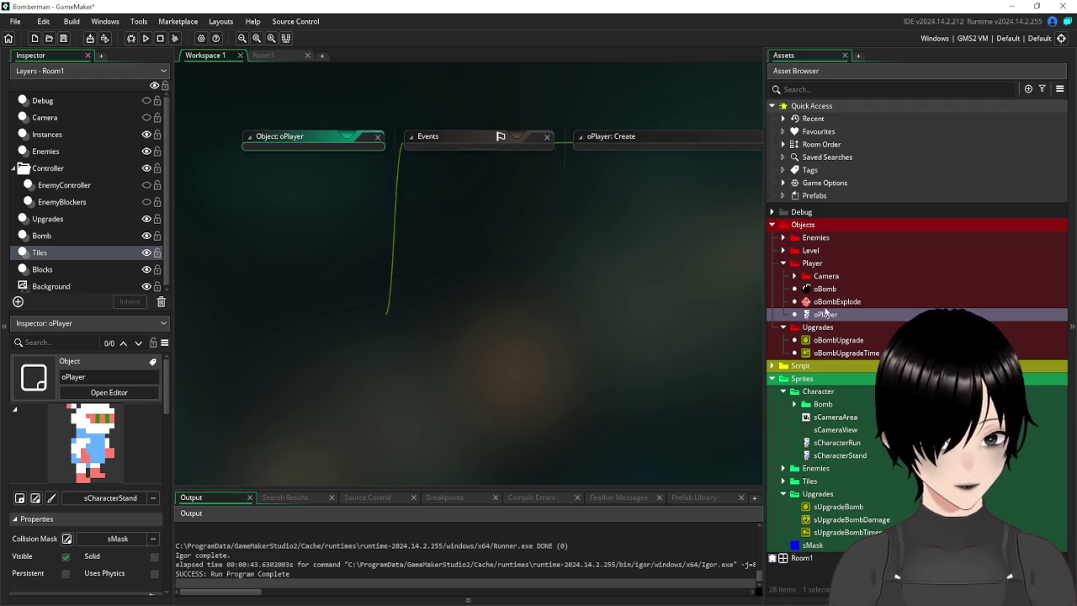
Open the oBombExplode event code of oTile2 from the Level objects folder.
{"action": "left_click", "coordinate": [783, 263]}
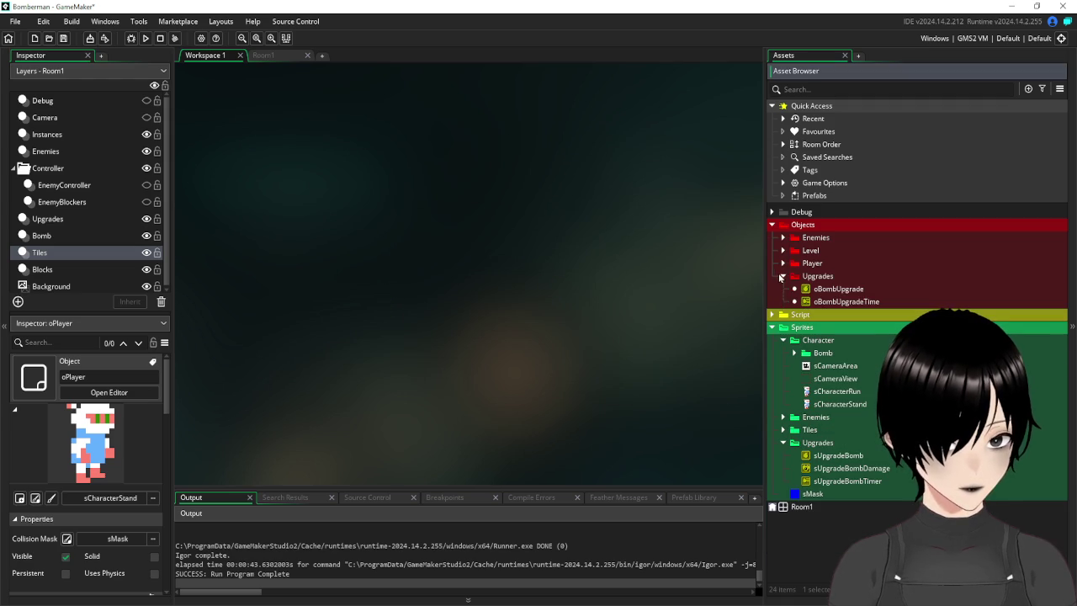
{"action": "left_click", "coordinate": [782, 276]}
{"action": "left_click", "coordinate": [782, 251]}
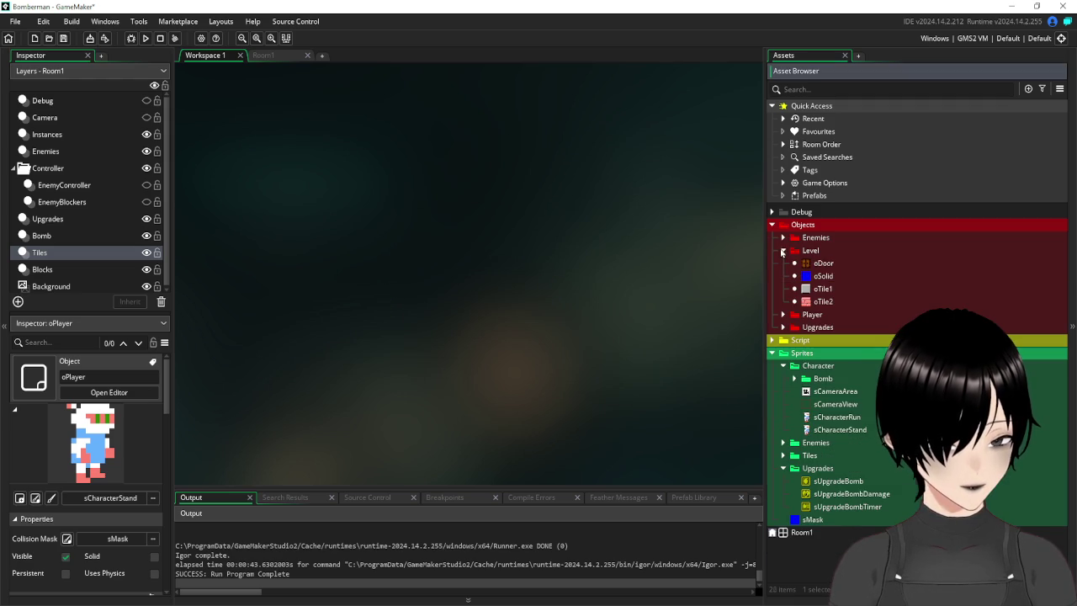
{"action": "double_click", "coordinate": [822, 302]}
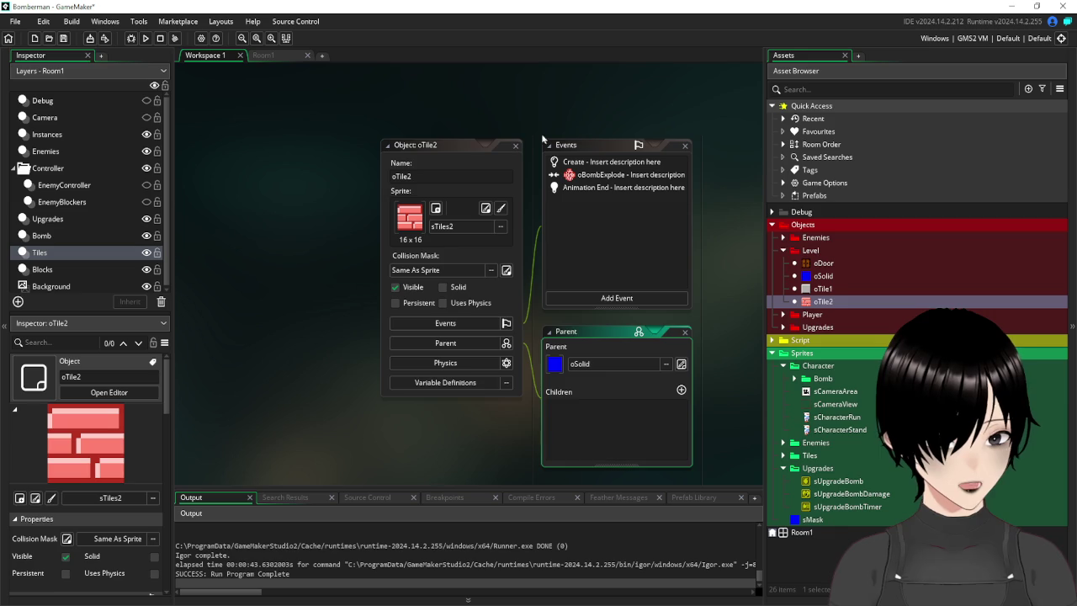
{"action": "double_click", "coordinate": [476, 168]}
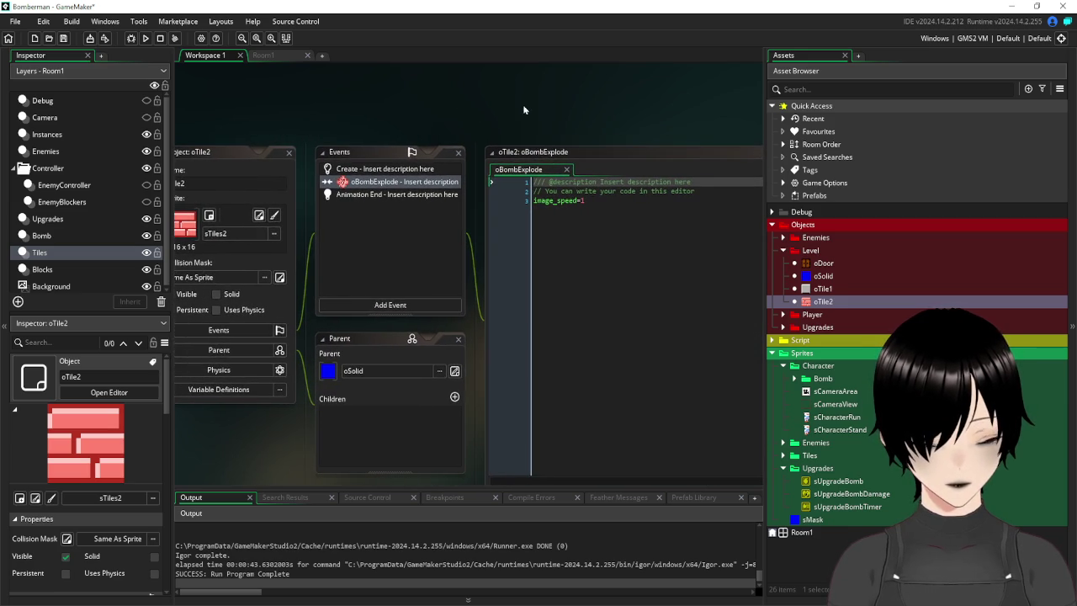
{"action": "double_click", "coordinate": [402, 169]}
{"action": "double_click", "coordinate": [392, 183]}
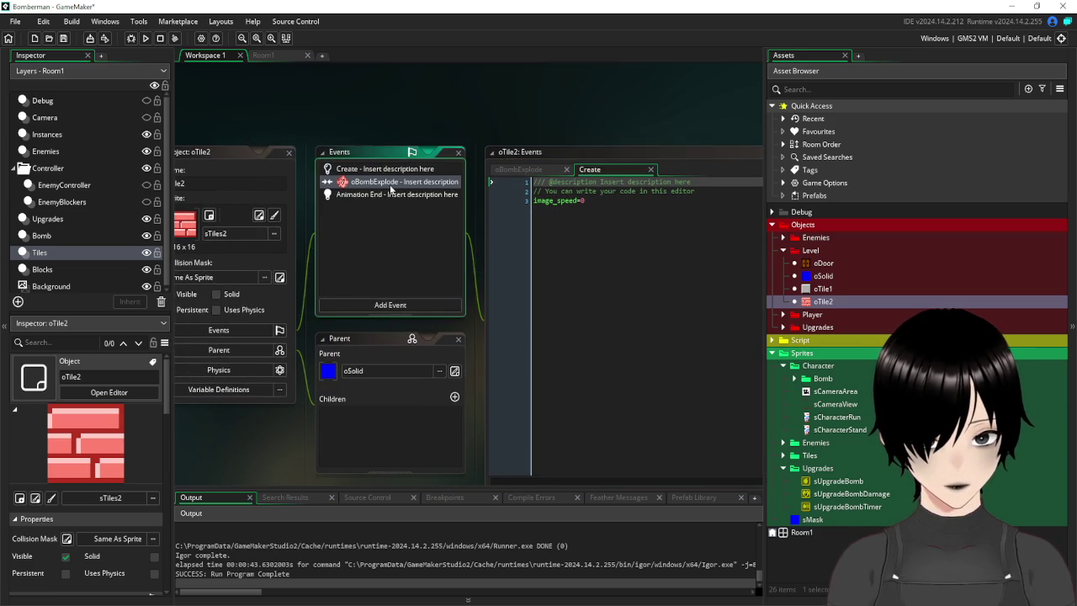
Wrap image_speed=1 in 'if global.bomblevel>1' and save the event code.
{"action": "left_click", "coordinate": [711, 192]}
{"action": "key", "text": "Return"}
{"action": "type", "text": "if "}
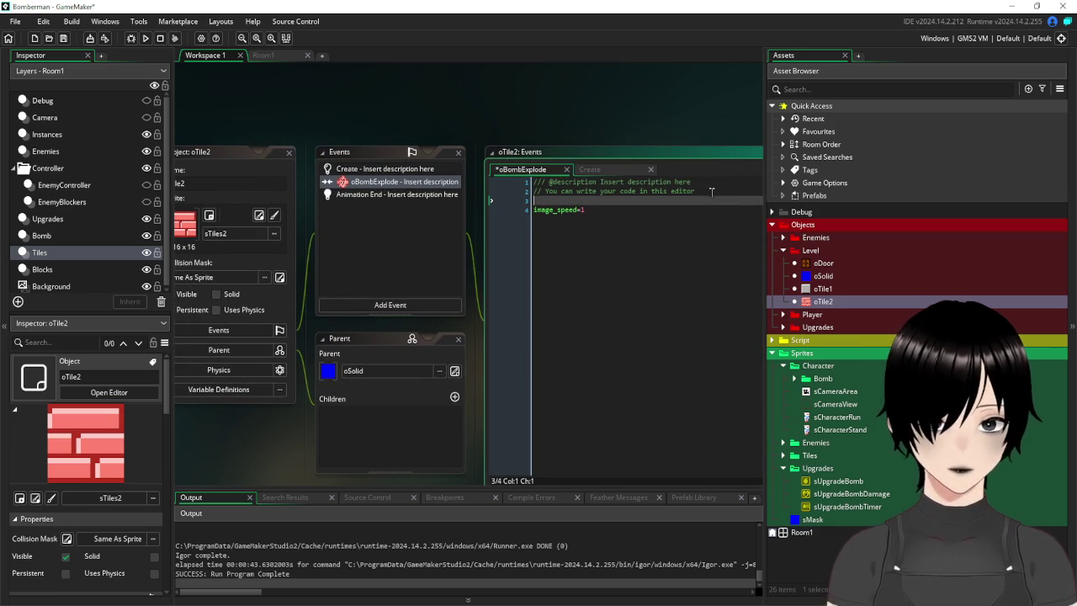
{"action": "type", "text": "global.bomblevel"}
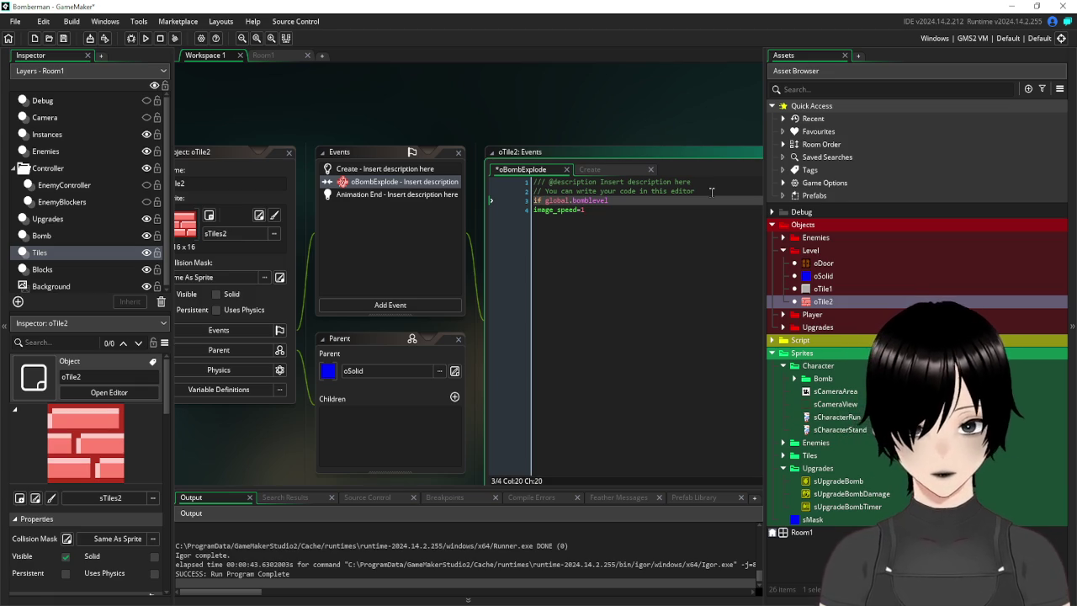
{"action": "type", "text": ">1{"}
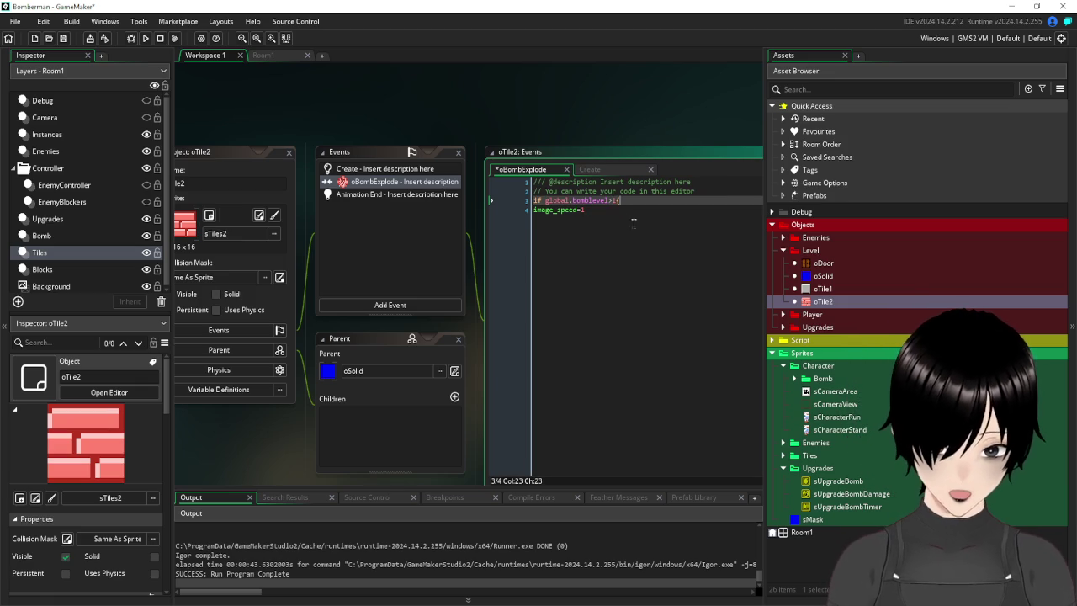
{"action": "left_click", "coordinate": [634, 223]}
{"action": "key", "text": "Return"}
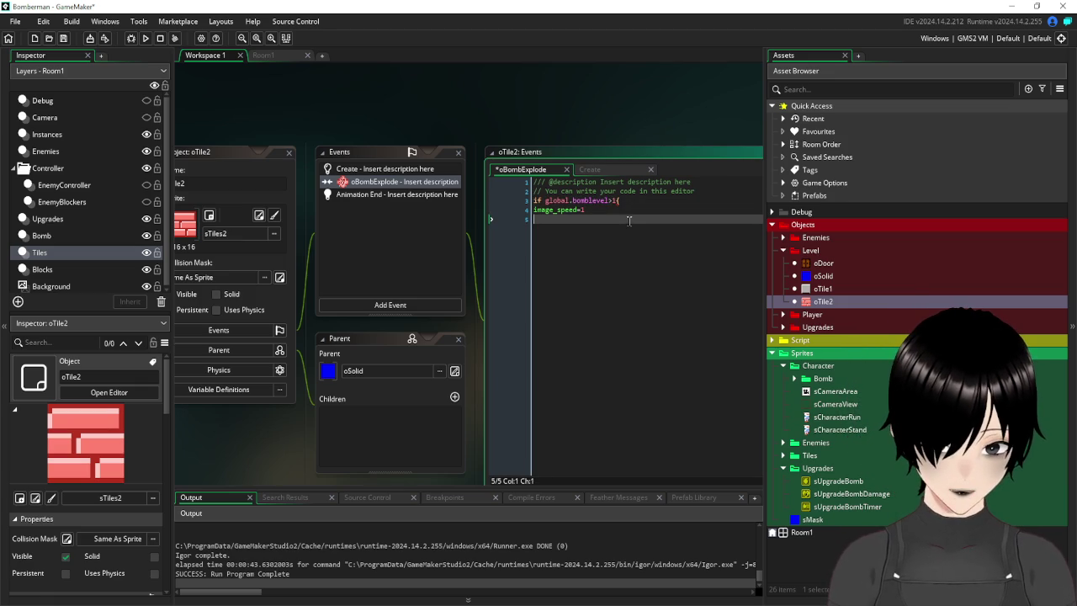
{"action": "type", "text": "}"}
{"action": "key", "text": "Up"}
{"action": "key", "text": "Home"}
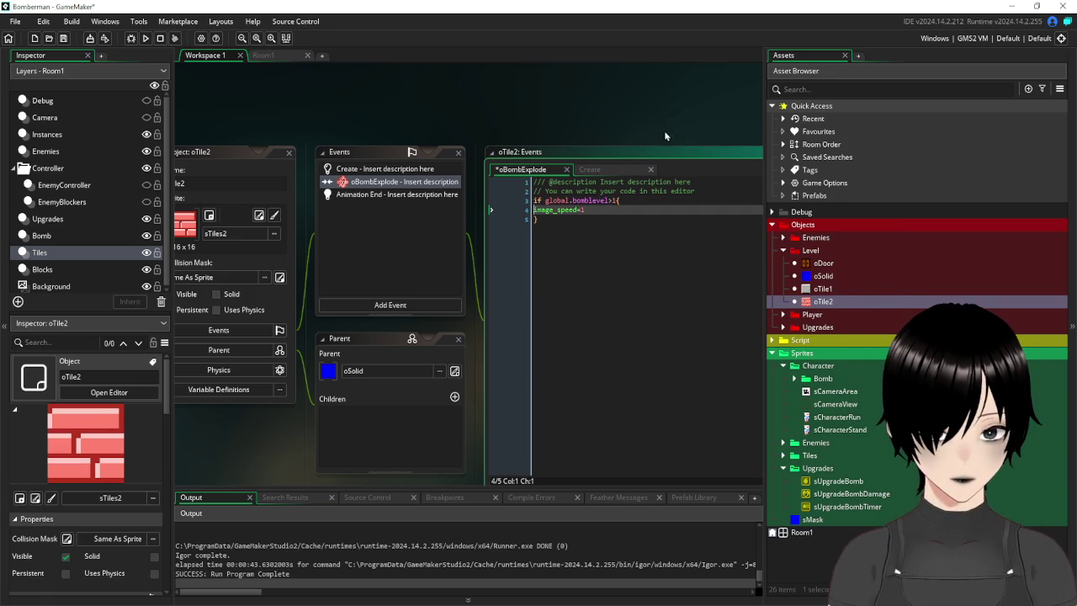
{"action": "left_click", "coordinate": [62, 39]}
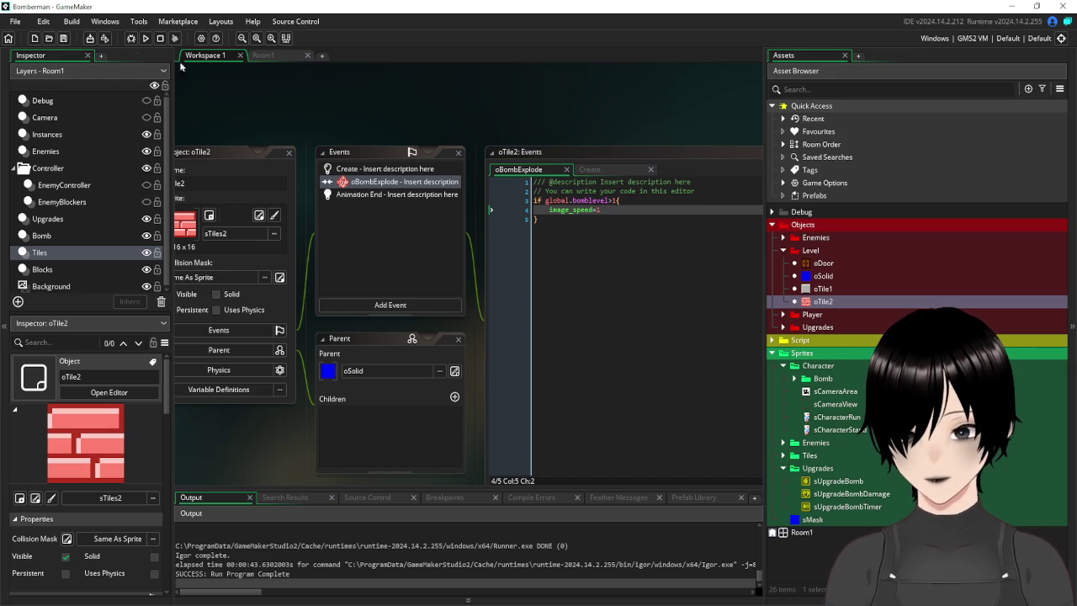
{"action": "left_click", "coordinate": [264, 55]}
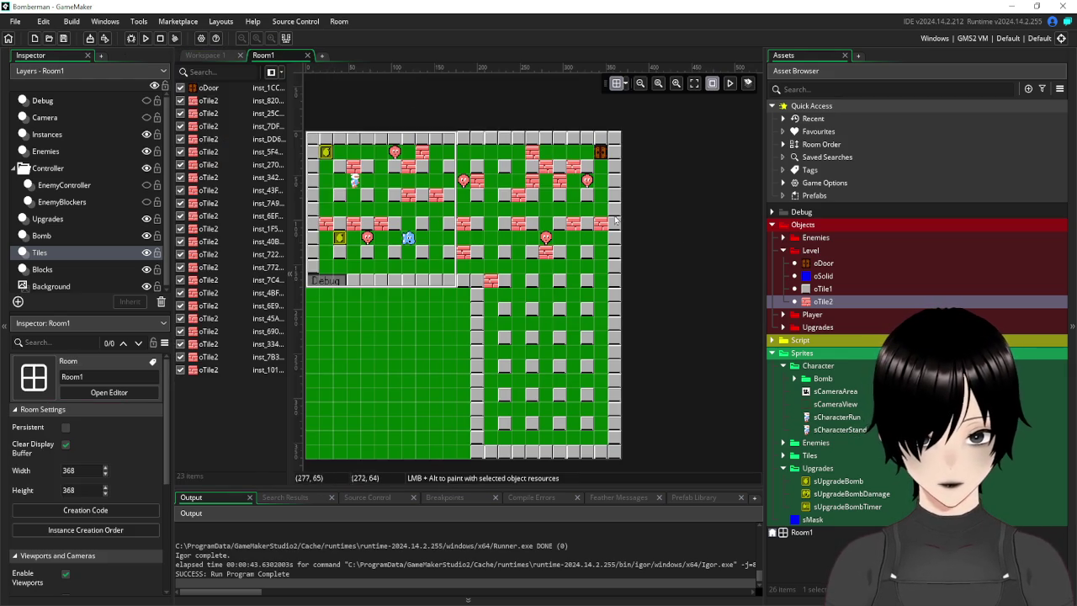
Duplicate oBombUpgradeTime, rename the copy oBombUpgradeLevel, and open its object editor.
{"action": "left_click", "coordinate": [783, 251]}
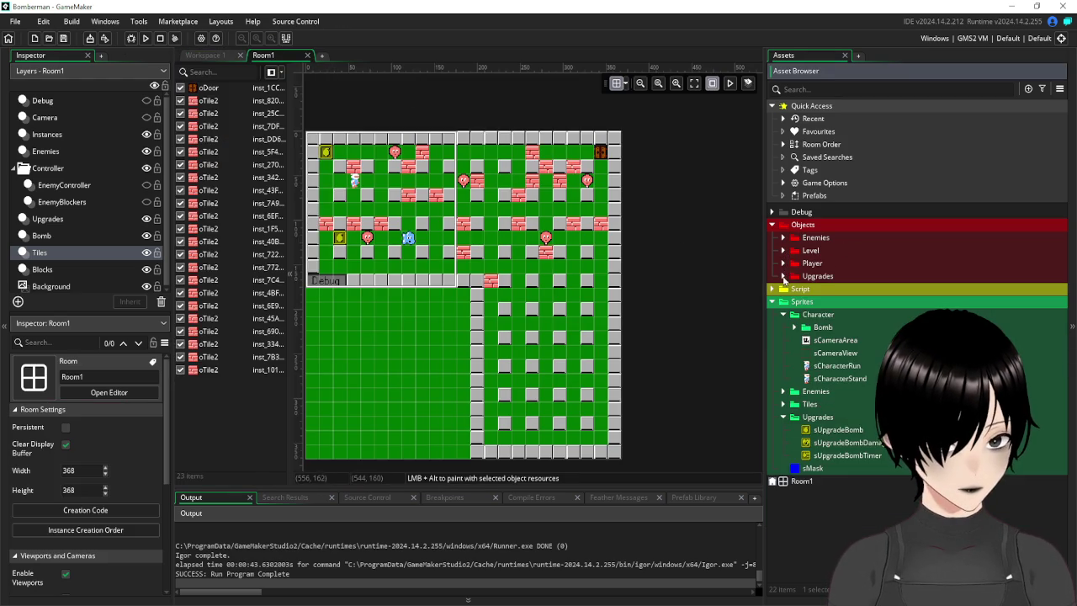
{"action": "left_click", "coordinate": [783, 276]}
{"action": "right_click", "coordinate": [837, 301]}
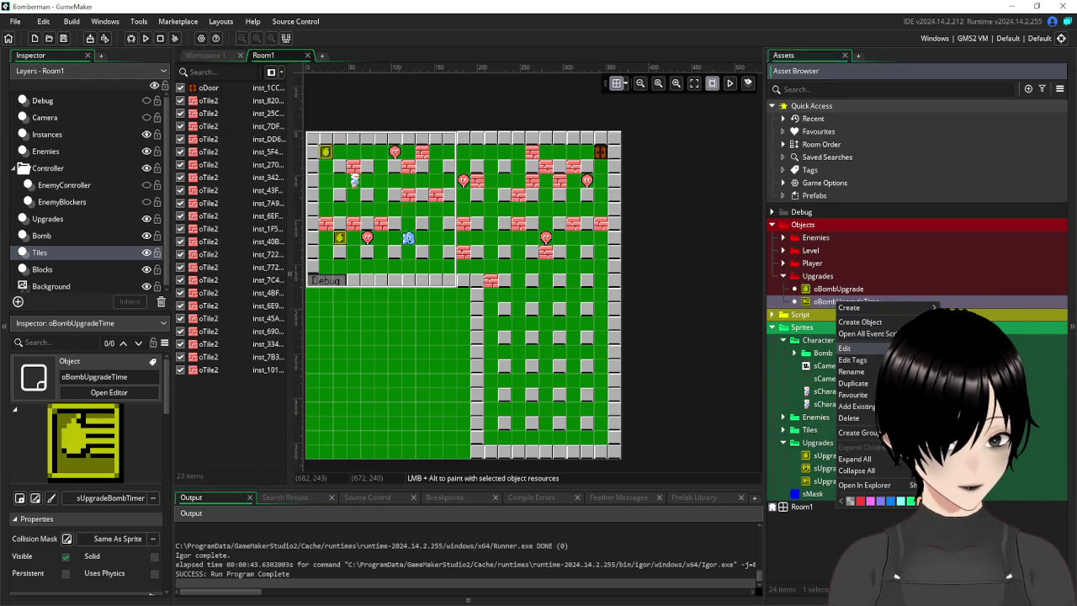
{"action": "left_click", "coordinate": [869, 384]}
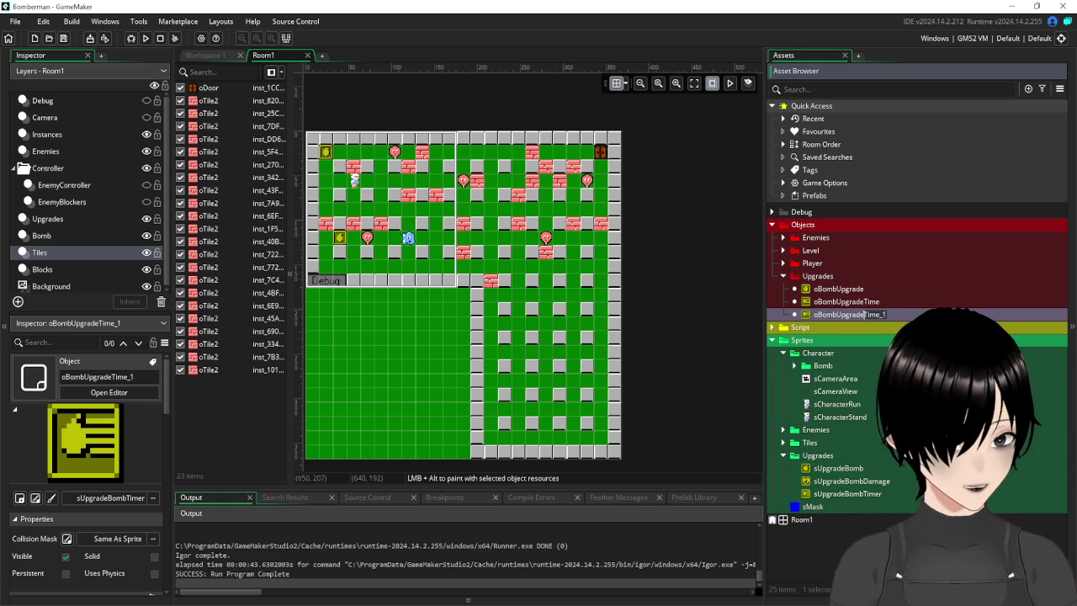
{"action": "key", "text": "BackSpace"}
{"action": "key", "text": "BackSpace"}
{"action": "key", "text": "BackSpace"}
{"action": "type", "text": "Level"}
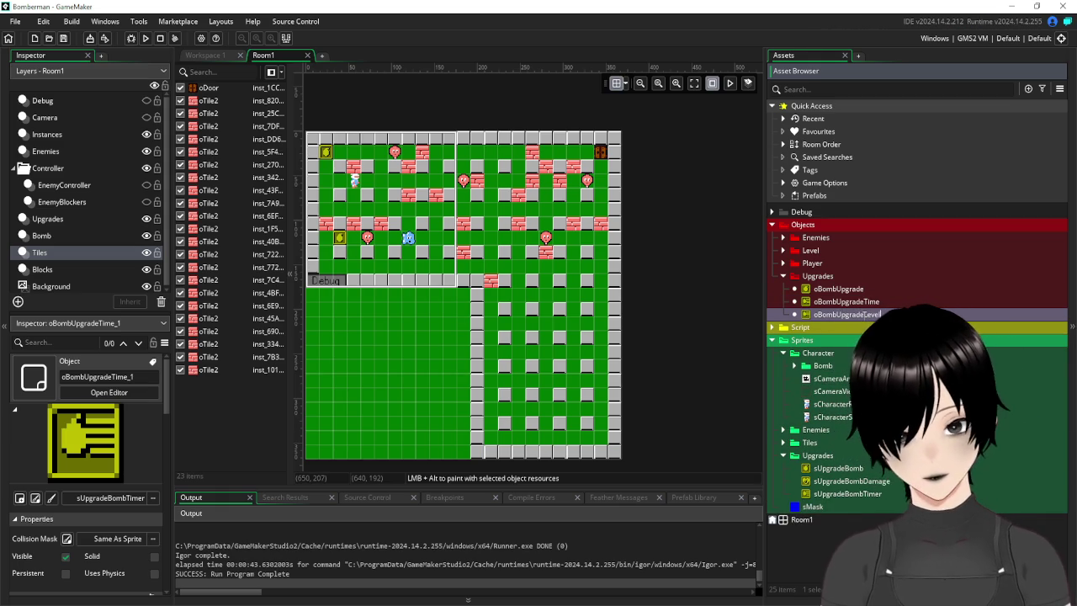
{"action": "key", "text": "Return"}
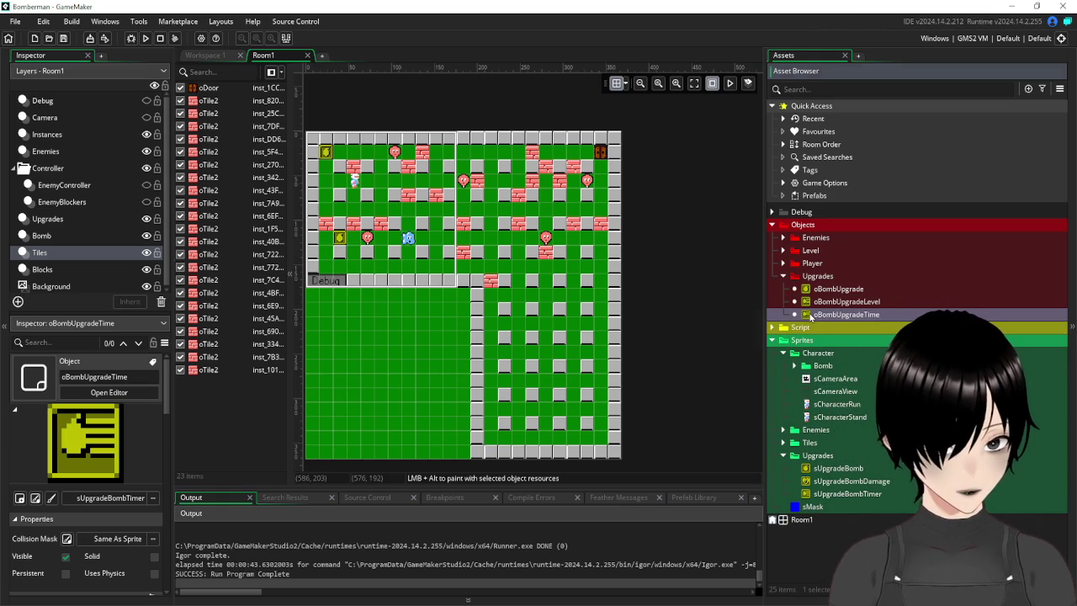
{"action": "double_click", "coordinate": [810, 316]}
{"action": "left_click", "coordinate": [829, 302]}
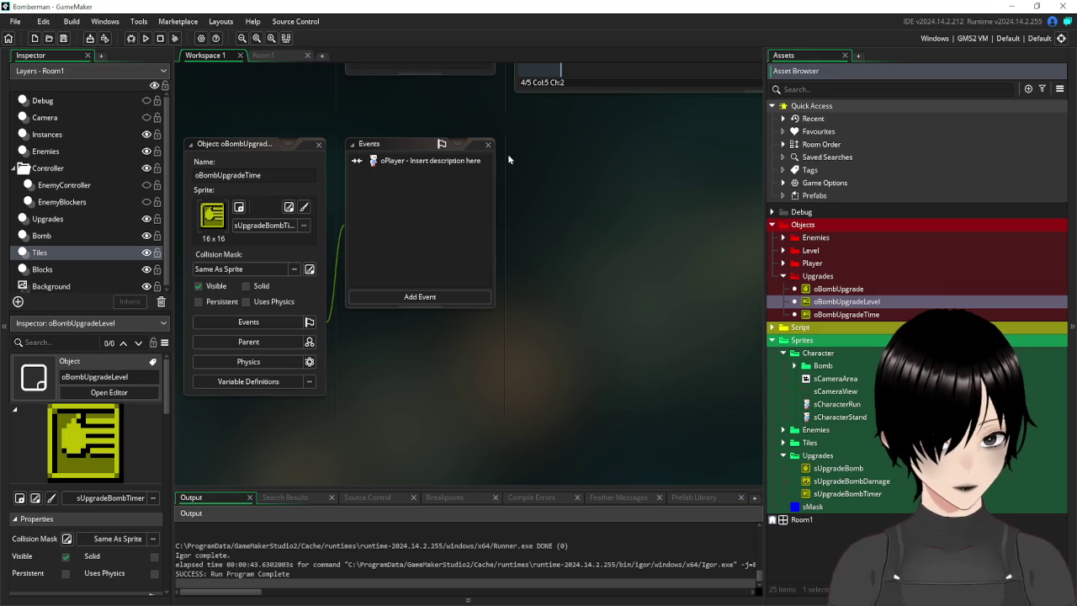
{"action": "double_click", "coordinate": [809, 304]}
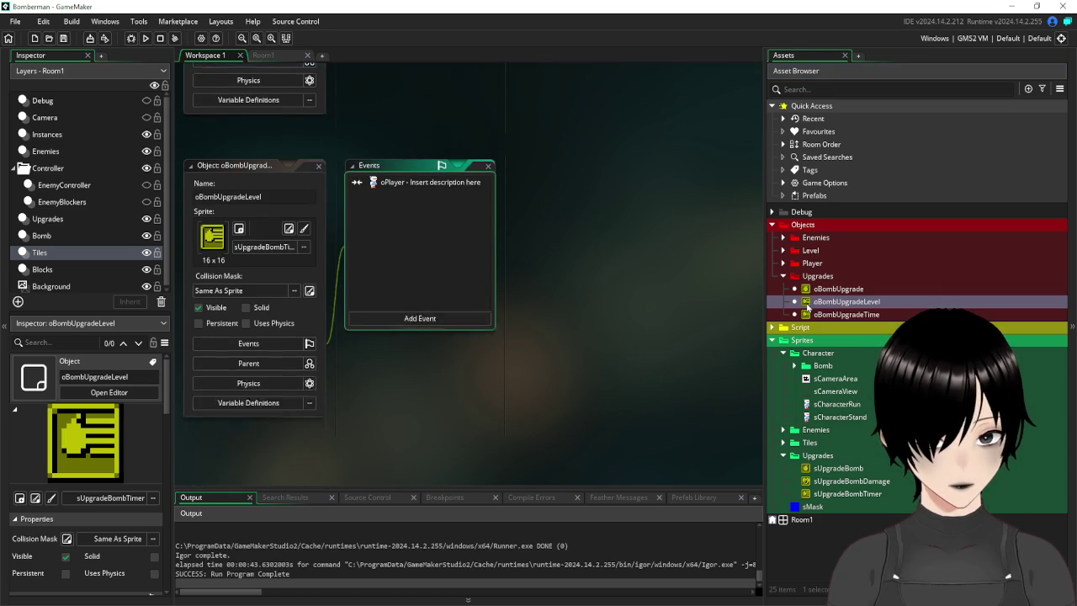
Change the oPlayer collision code from global.bombtimer to global.bomblevel+=1.
{"action": "double_click", "coordinate": [446, 161]}
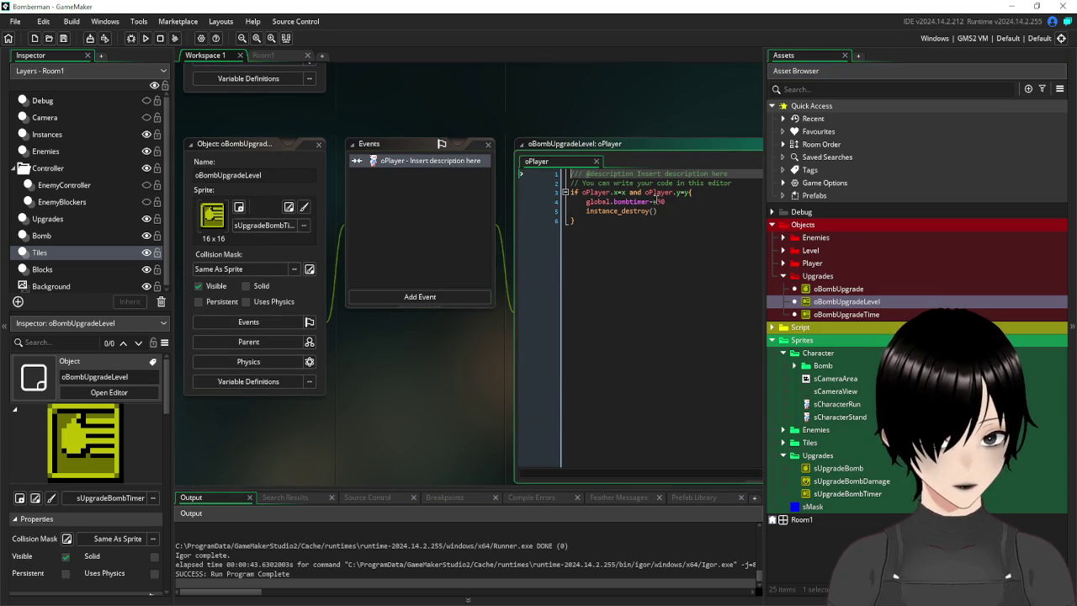
{"action": "left_click", "coordinate": [650, 202]}
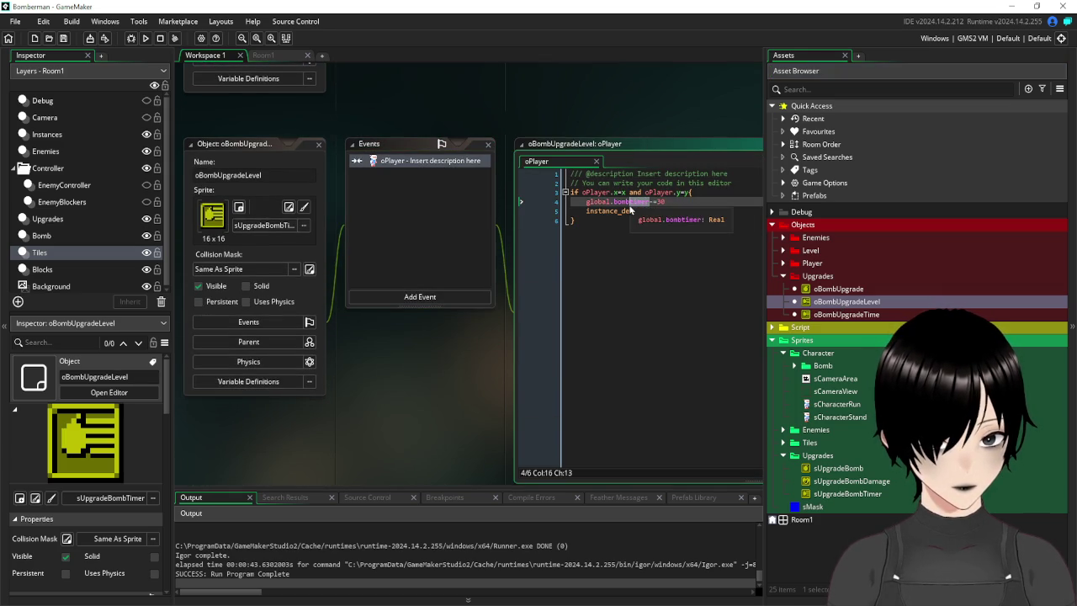
{"action": "key", "text": "BackSpace"}
{"action": "key", "text": "BackSpace"}
{"action": "key", "text": "BackSpace"}
{"action": "type", "text": "level+"}
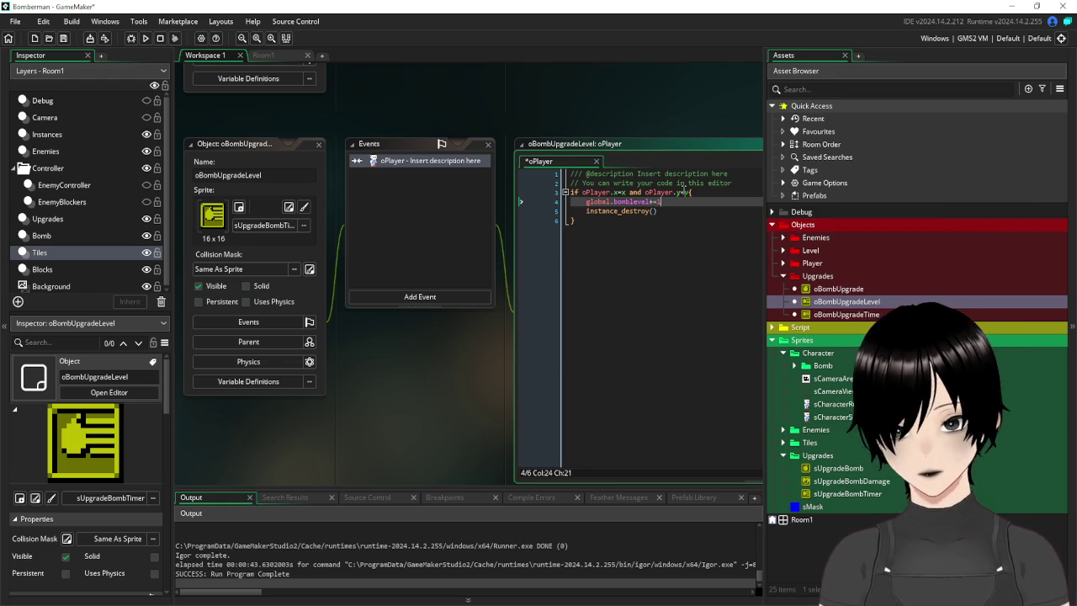
{"action": "scroll", "coordinate": [487, 166], "scroll_direction": "up", "scroll_amount": 3}
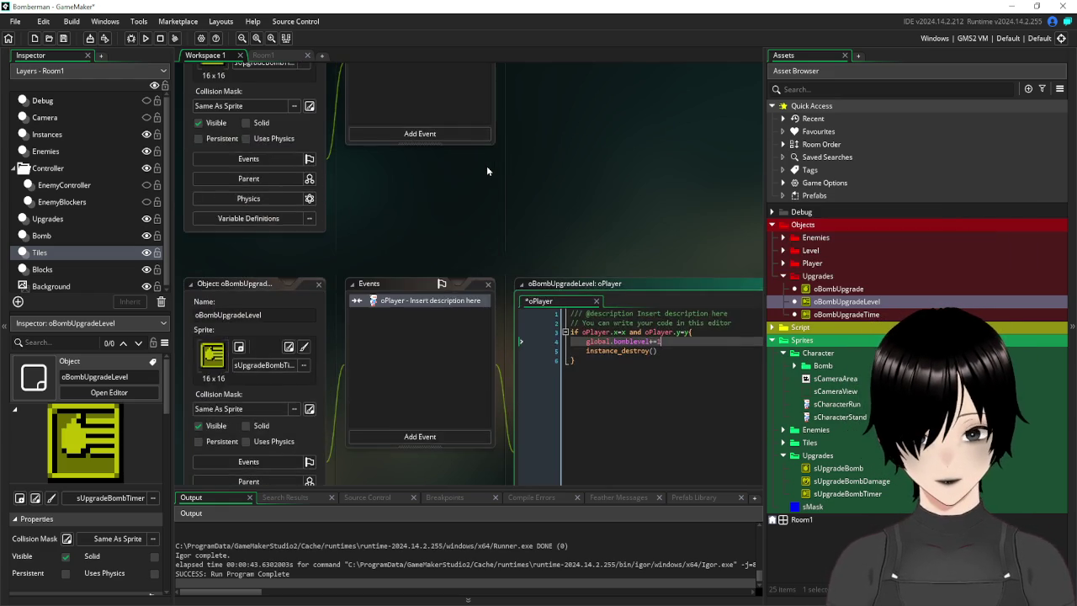
{"action": "scroll", "coordinate": [486, 165], "scroll_direction": "down", "scroll_amount": 4}
{"action": "scroll", "coordinate": [360, 212], "scroll_direction": "up", "scroll_amount": 4}
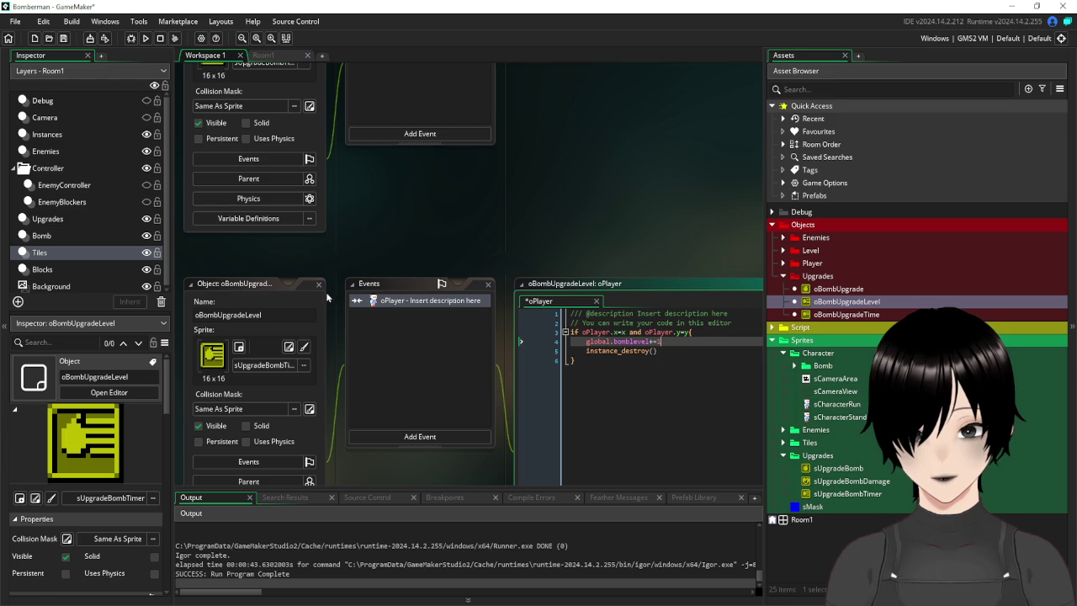
Assign the sUpgradeBombDamage sprite to oBombUpgradeLevel and close its editor.
{"action": "left_click", "coordinate": [302, 367]}
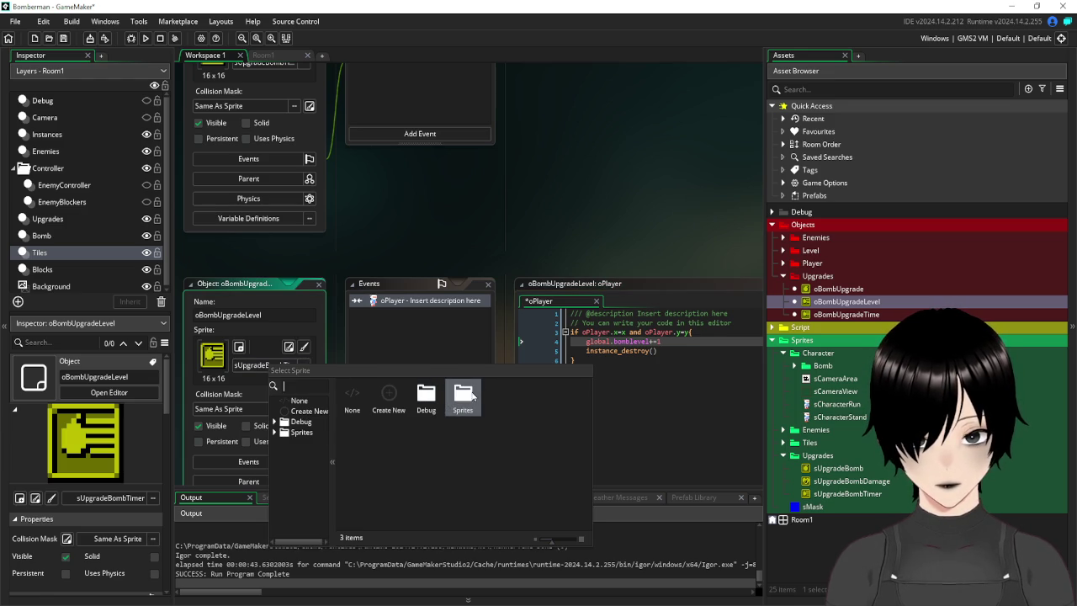
{"action": "double_click", "coordinate": [471, 396]}
{"action": "double_click", "coordinate": [500, 393]}
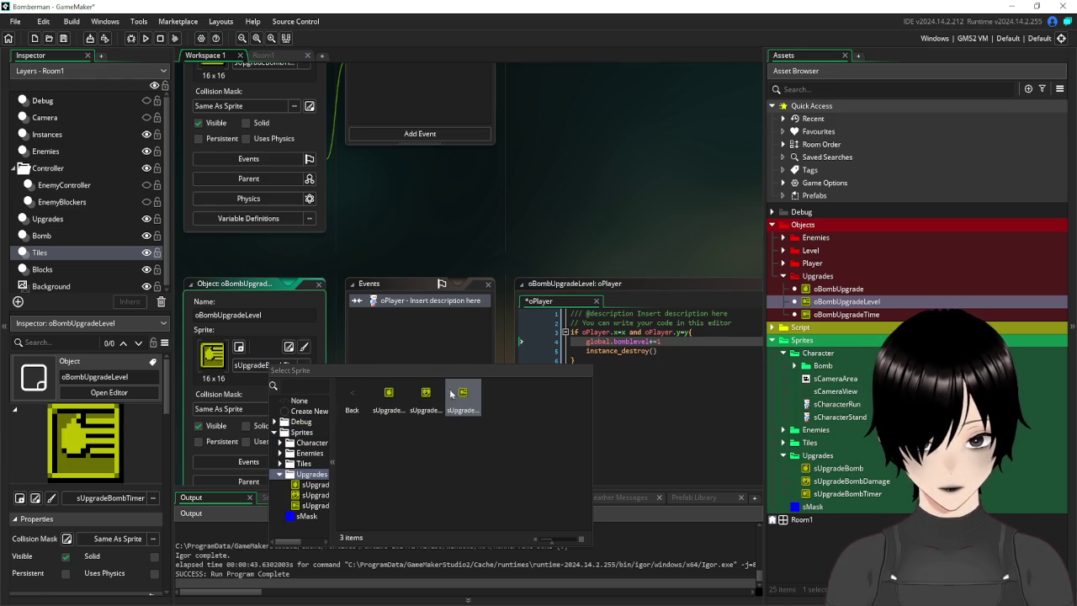
{"action": "double_click", "coordinate": [423, 399]}
{"action": "left_click", "coordinate": [317, 285]}
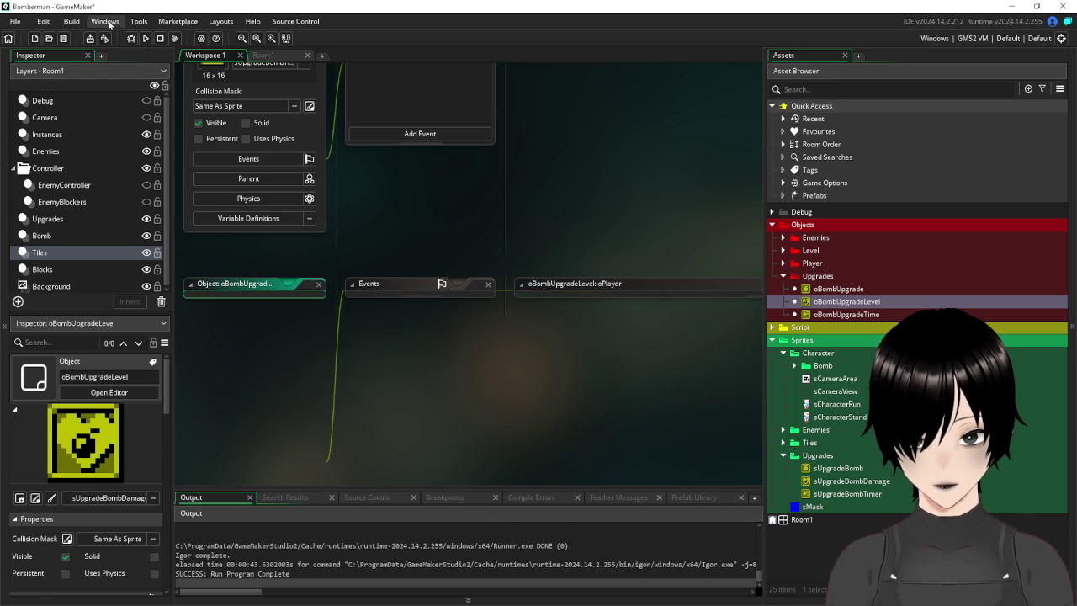
Place an oBombUpgradeLevel instance in Room1's lower-right area.
{"action": "left_click", "coordinate": [263, 55]}
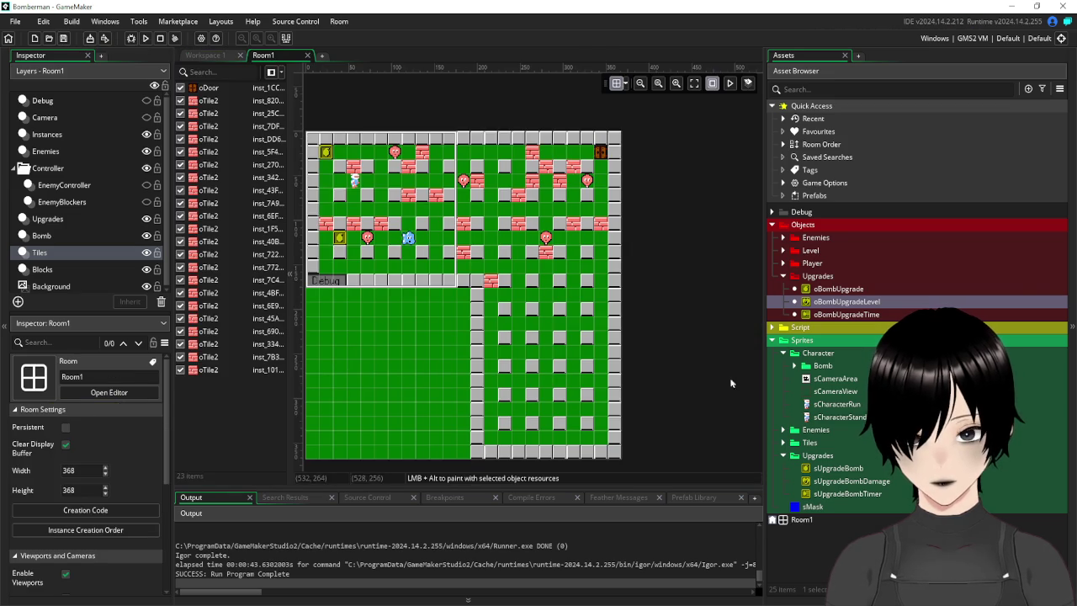
{"action": "scroll", "coordinate": [670, 273], "scroll_direction": "down", "scroll_amount": 1}
{"action": "scroll", "coordinate": [704, 285], "scroll_direction": "down", "scroll_amount": 1}
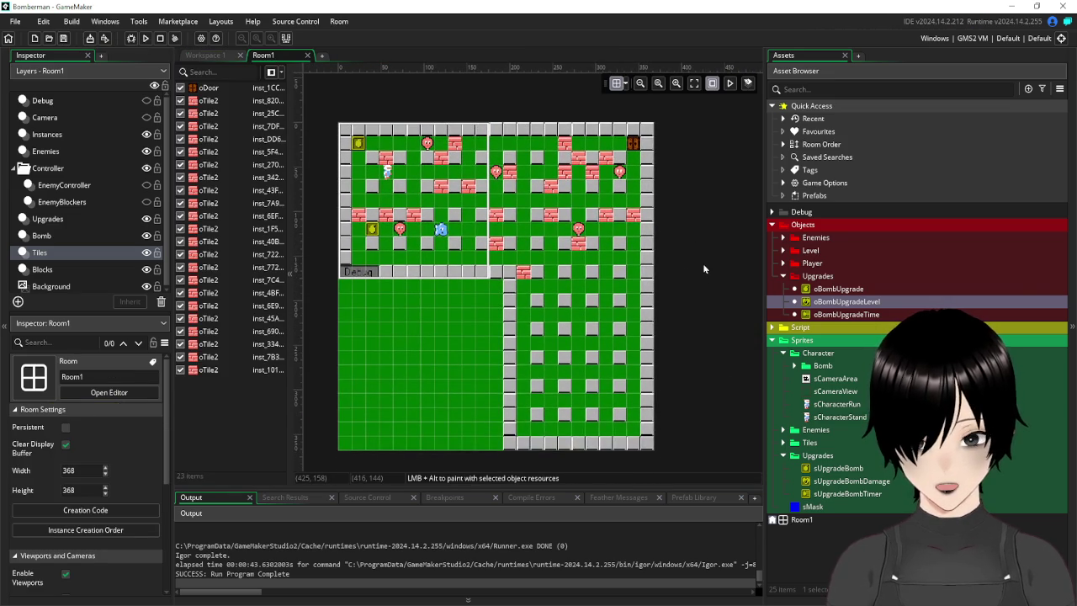
{"action": "left_click_drag", "start_coordinate": [705, 272], "coordinate": [676, 268]}
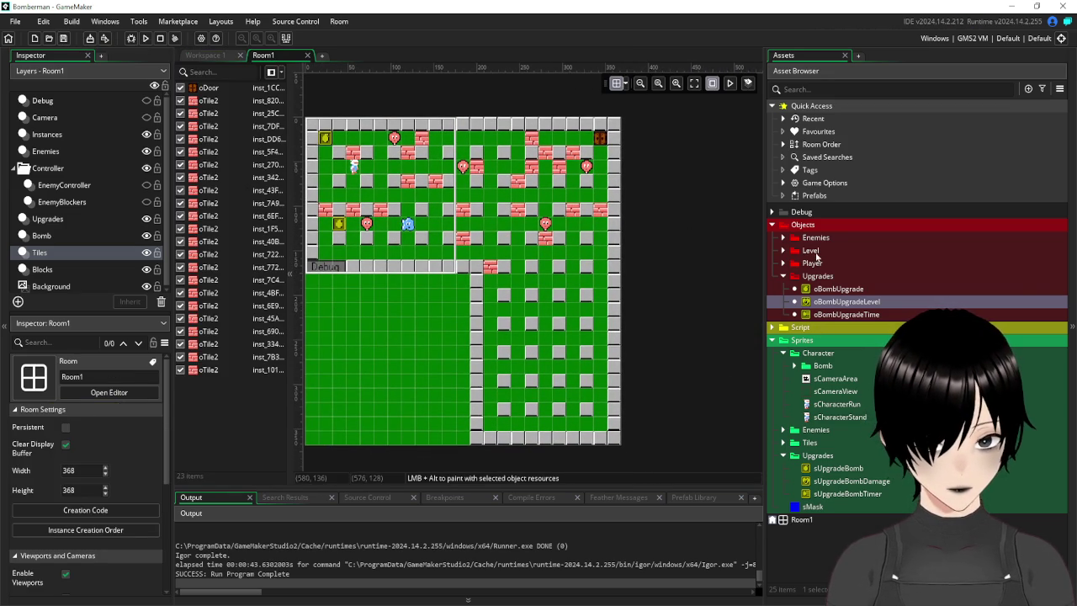
{"action": "left_click_drag", "start_coordinate": [844, 305], "coordinate": [635, 321]}
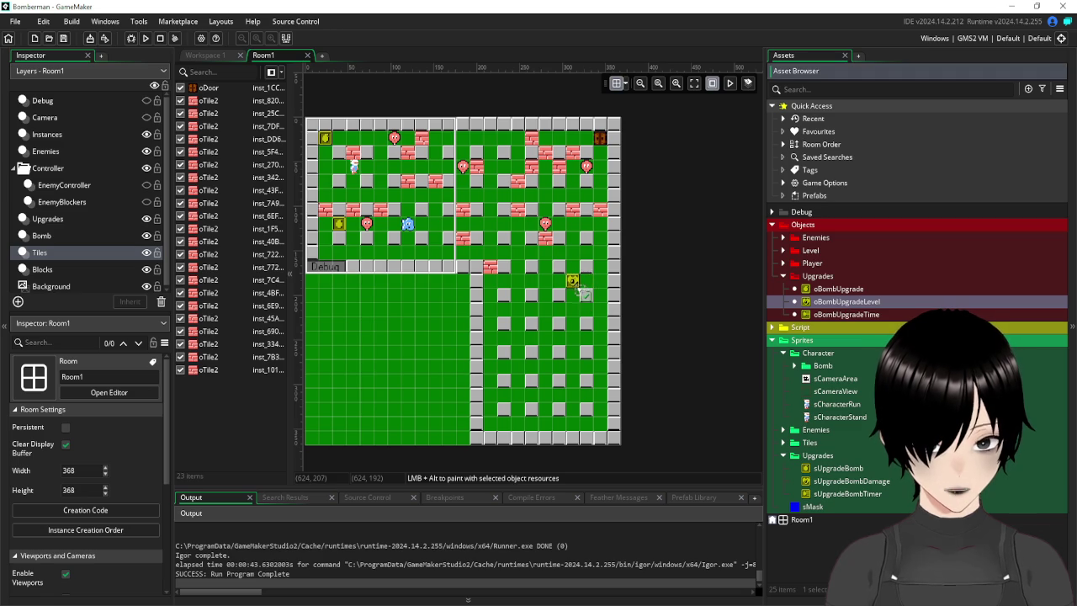
{"action": "left_click_drag", "start_coordinate": [589, 291], "coordinate": [591, 292]}
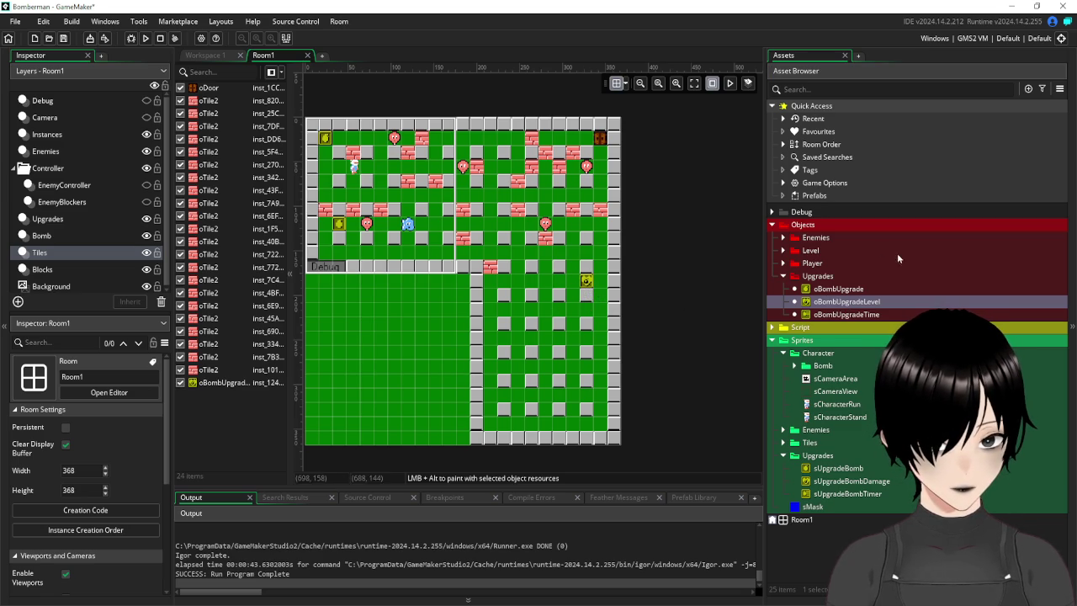
Add three oTile2 bricks in a row beside the new upgrade, then select the upgrade.
{"action": "left_click", "coordinate": [783, 275]}
{"action": "left_click", "coordinate": [784, 264]}
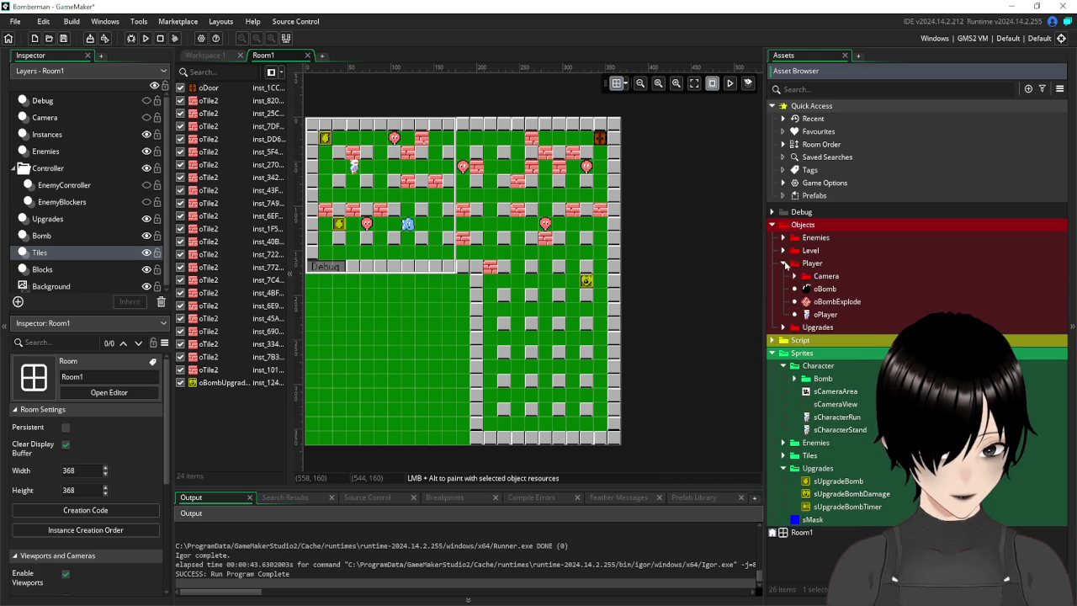
{"action": "left_click", "coordinate": [784, 263]}
{"action": "left_click", "coordinate": [785, 250]}
{"action": "left_click_drag", "start_coordinate": [823, 301], "coordinate": [518, 267]}
{"action": "left_click_drag", "start_coordinate": [824, 305], "coordinate": [545, 268]}
{"action": "left_click_drag", "start_coordinate": [828, 308], "coordinate": [573, 268]}
{"action": "left_click", "coordinate": [586, 280]}
Delete the selected upgrade instance and drop three oTile2 bricks near the level's middle.
{"action": "key", "text": "Delete"}
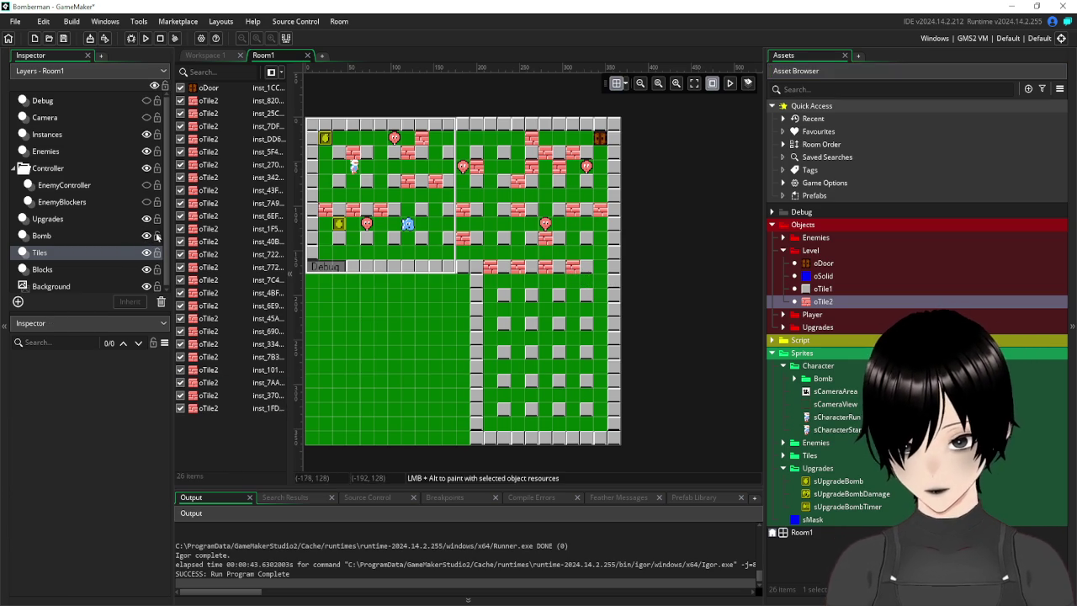
{"action": "left_click_drag", "start_coordinate": [835, 301], "coordinate": [789, 298]}
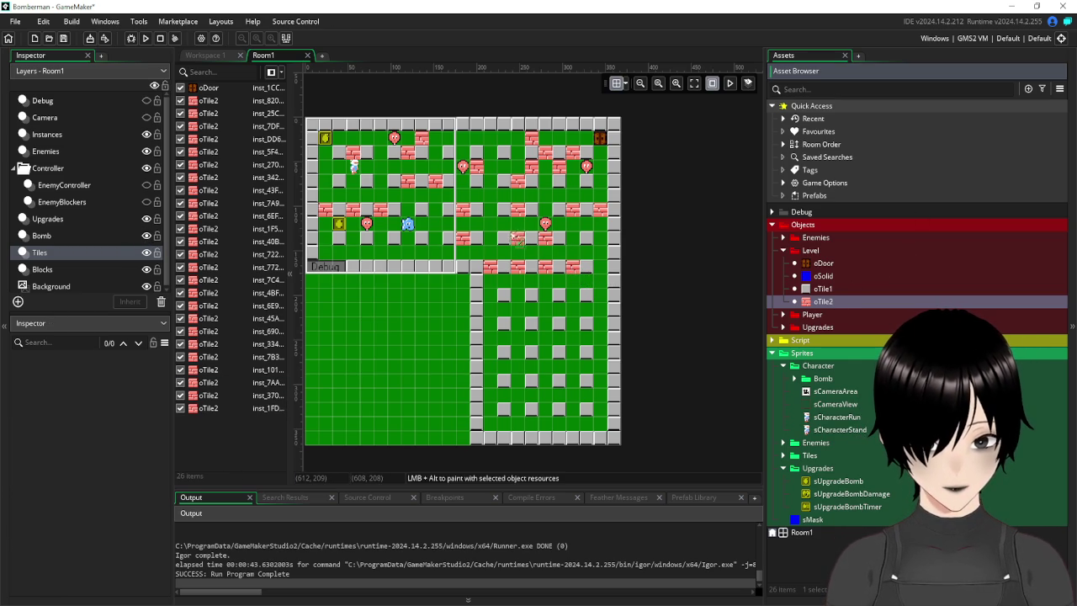
{"action": "left_click_drag", "start_coordinate": [503, 251], "coordinate": [503, 253]}
{"action": "left_click_drag", "start_coordinate": [822, 304], "coordinate": [530, 243]}
{"action": "mouse_move", "coordinate": [822, 304]}
{"action": "left_mouse_down"}
{"action": "mouse_move", "coordinate": [677, 297]}
{"action": "mouse_move", "coordinate": [533, 254]}
{"action": "left_mouse_up"}
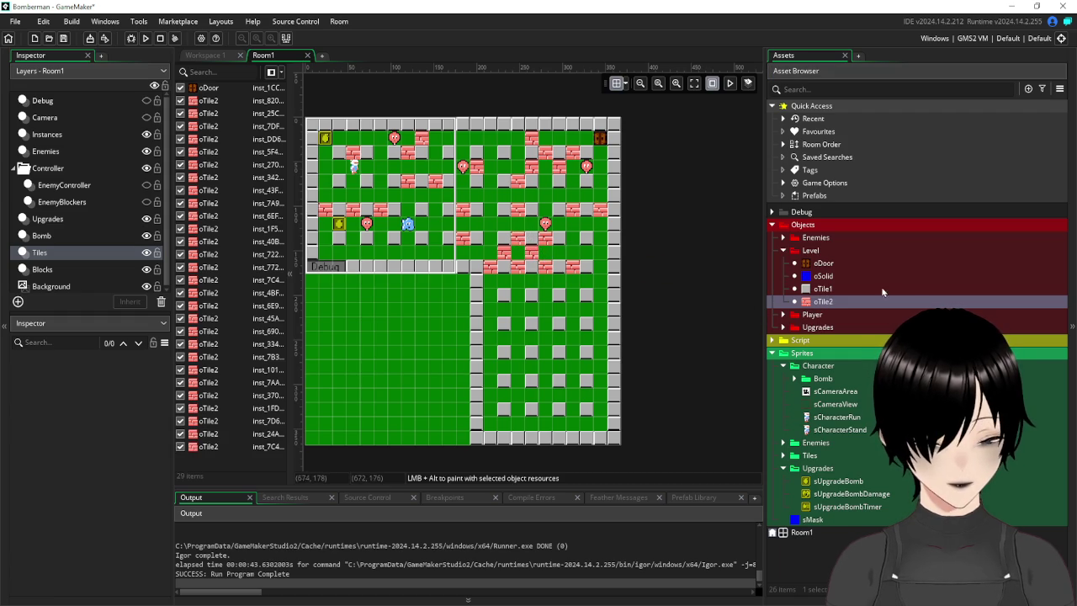
Inspect sUpgradeBomb, collapse the Sprites folder, and select the Upgrades layer.
{"action": "left_click", "coordinate": [841, 481]}
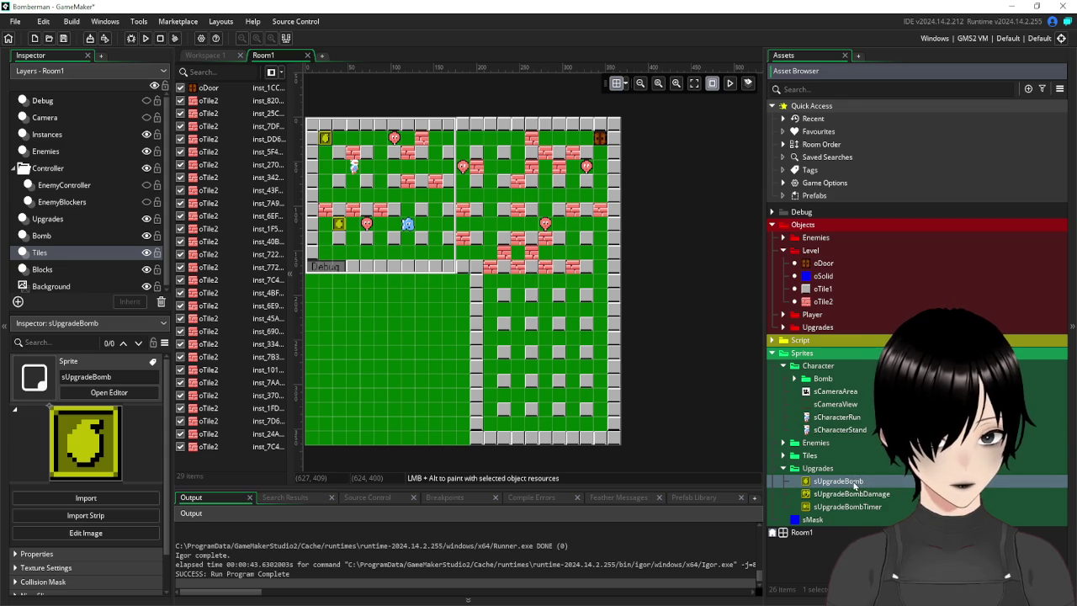
{"action": "left_click", "coordinate": [772, 353]}
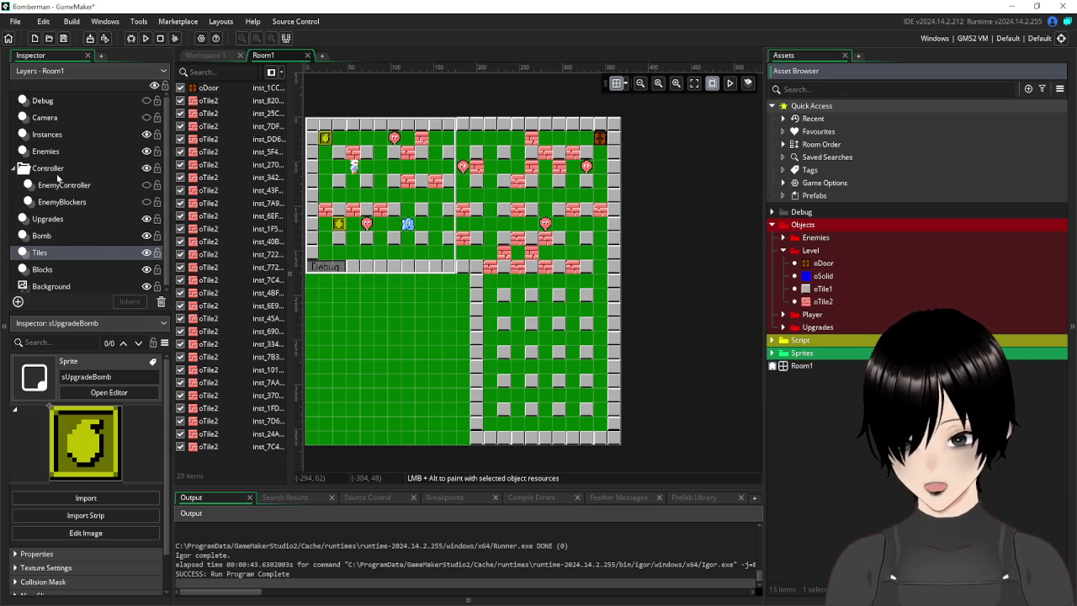
{"action": "left_click", "coordinate": [50, 220]}
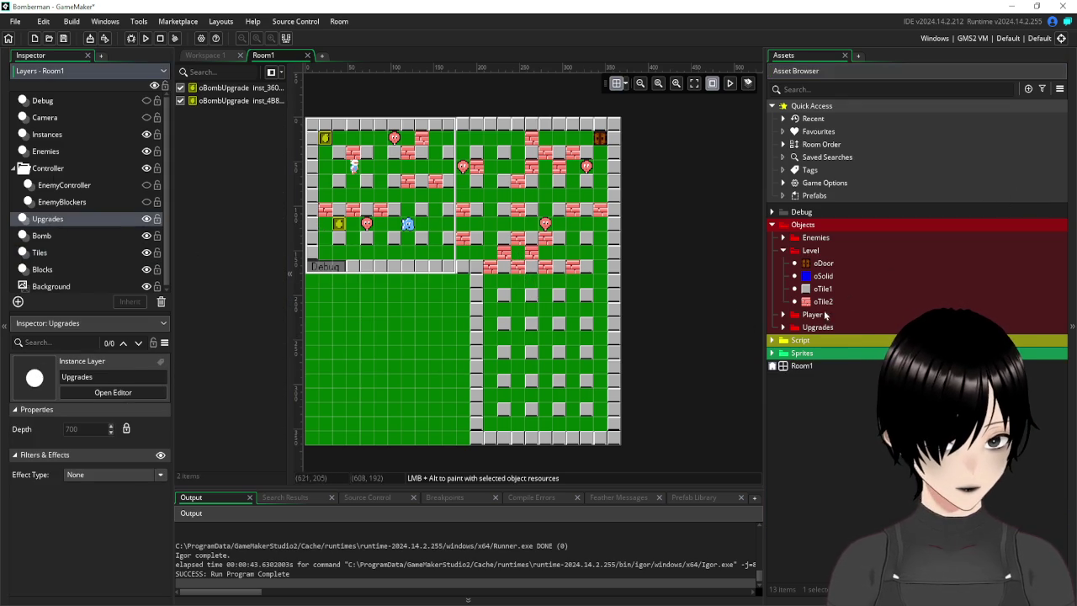
Place oBombUpgrade, oBombUpgradeLevel and oBombUpgradeTime pickups among the bricks on the Upgrades layer.
{"action": "left_click", "coordinate": [783, 328]}
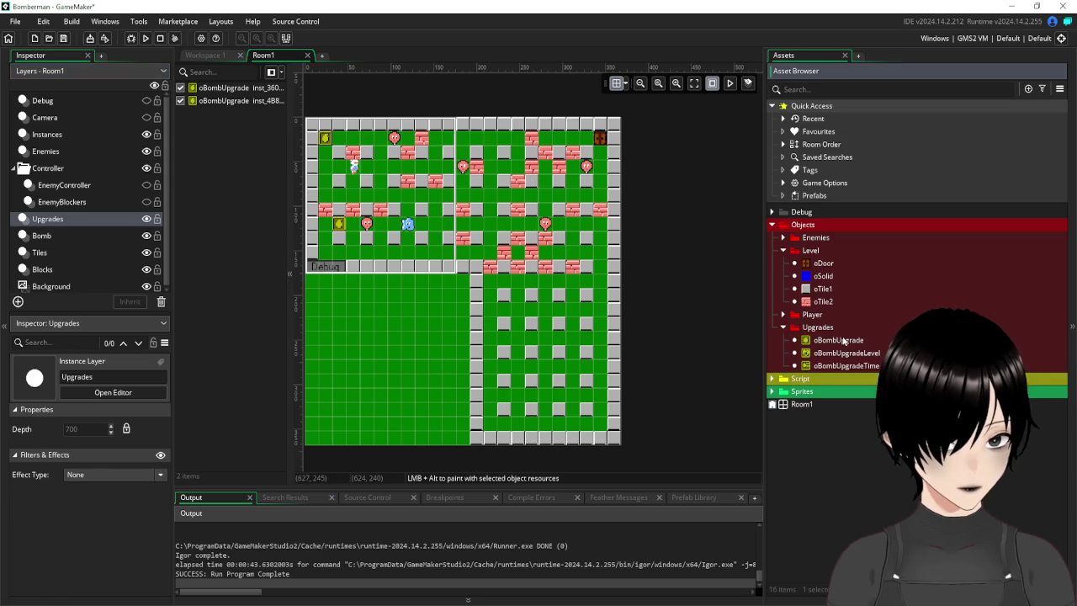
{"action": "left_click", "coordinate": [851, 341]}
{"action": "left_click_drag", "start_coordinate": [852, 340], "coordinate": [517, 251]}
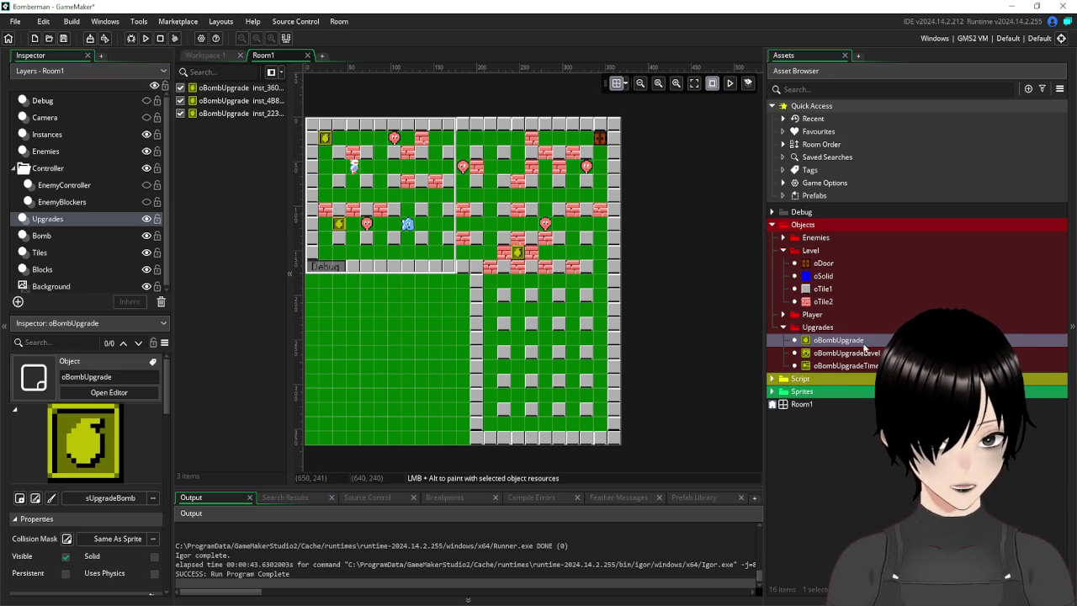
{"action": "mouse_move", "coordinate": [874, 358]}
{"action": "left_mouse_down"}
{"action": "mouse_move", "coordinate": [638, 293]}
{"action": "mouse_move", "coordinate": [605, 347]}
{"action": "mouse_move", "coordinate": [593, 345]}
{"action": "left_mouse_up"}
{"action": "left_click_drag", "start_coordinate": [874, 365], "coordinate": [504, 396]}
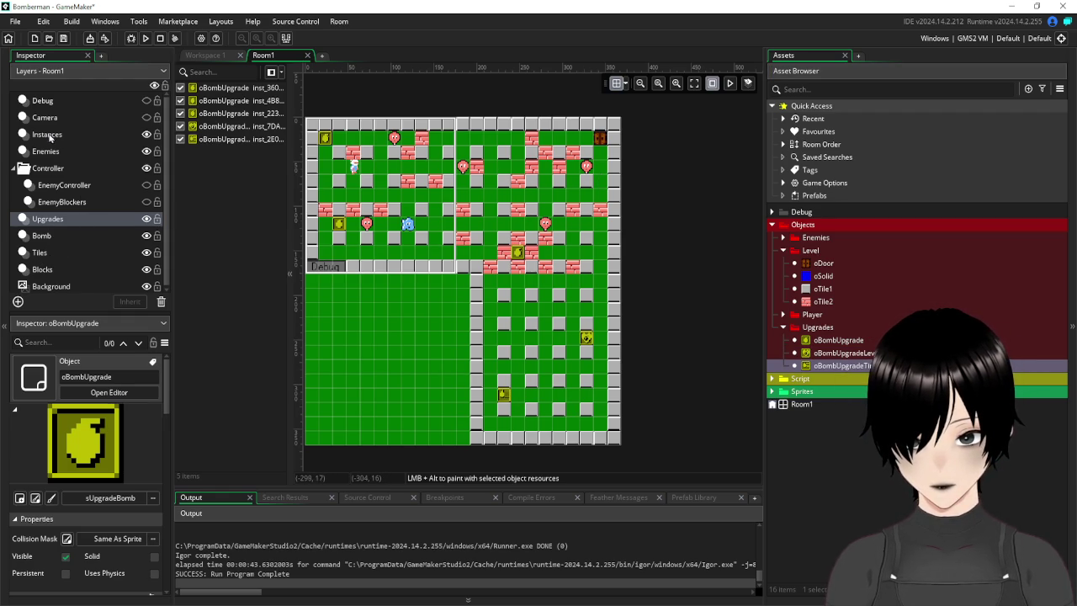
Move the oDoor exit from top-right to the bottom-right corner (336, 336) and launch a playtest.
{"action": "left_click", "coordinate": [48, 136]}
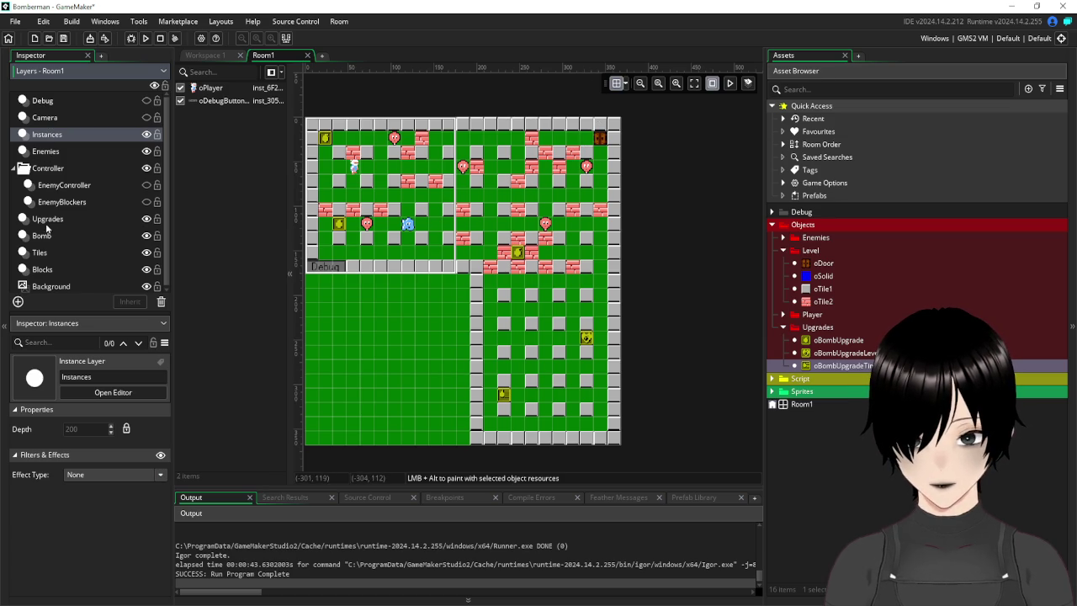
{"action": "left_click", "coordinate": [40, 253]}
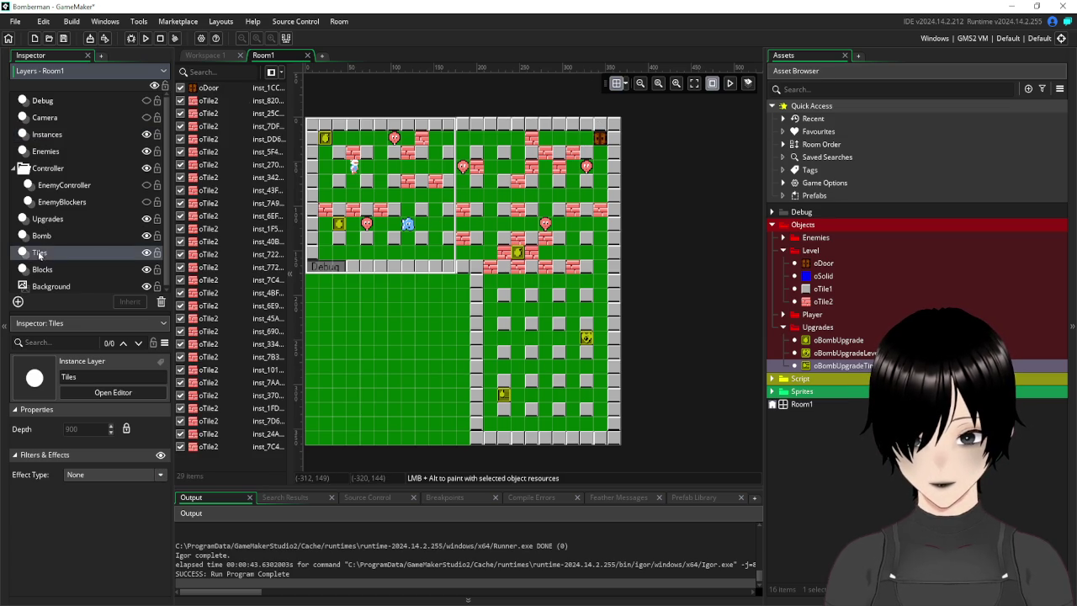
{"action": "left_click", "coordinate": [206, 89]}
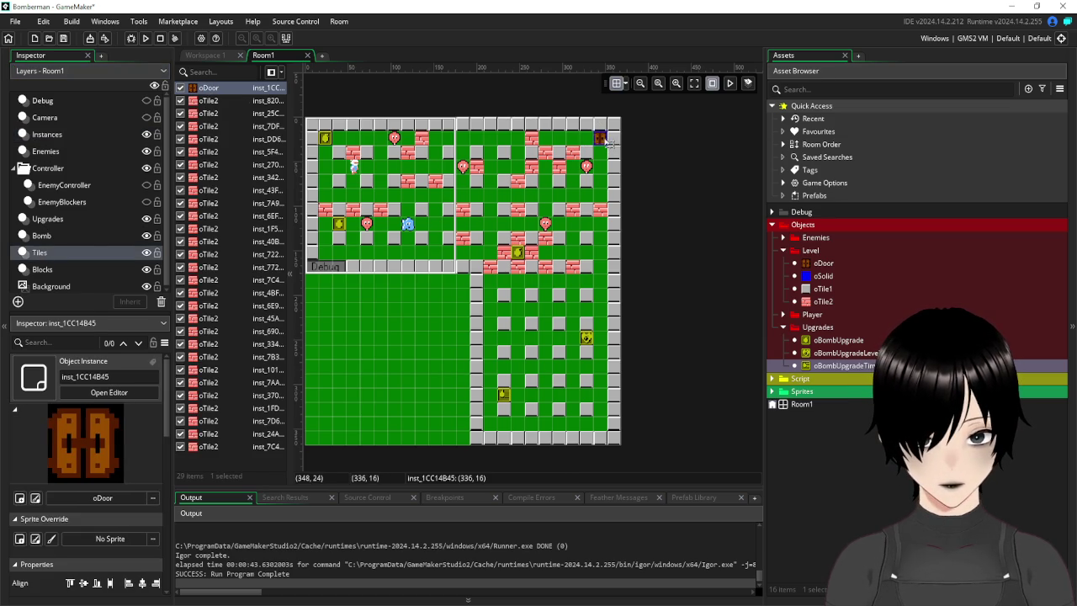
{"action": "left_click_drag", "start_coordinate": [602, 142], "coordinate": [601, 426]}
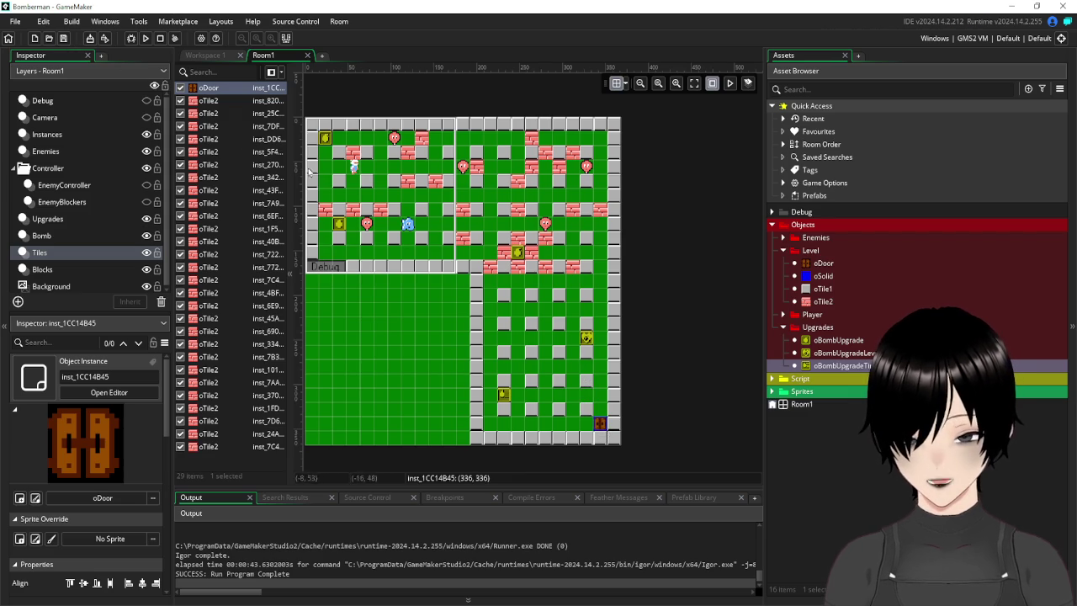
{"action": "left_click", "coordinate": [147, 39]}
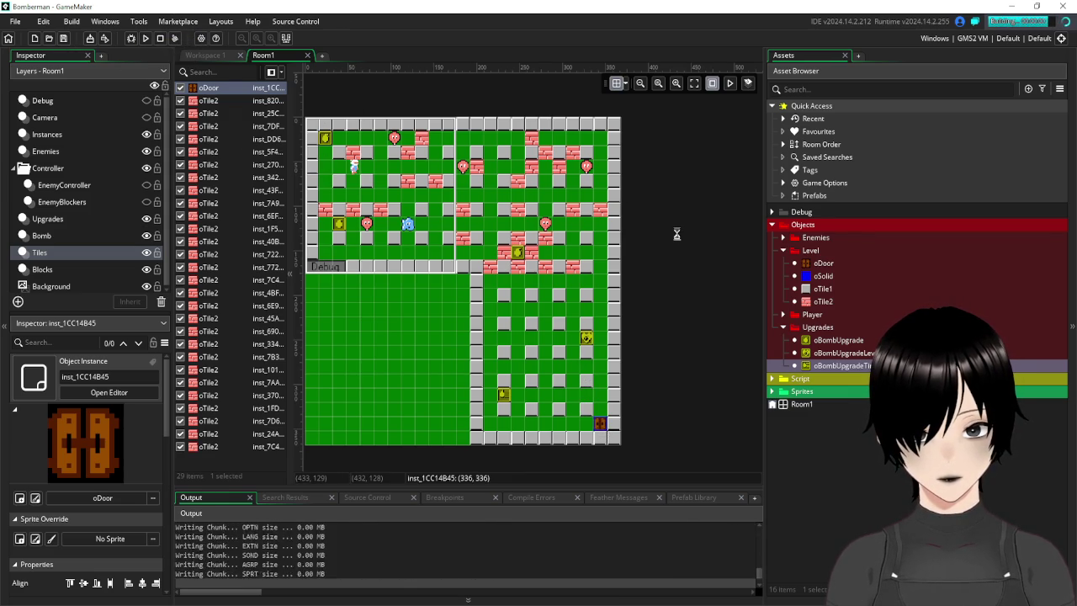
Walk the player around the starting area, dropping bombs and retreating from the blasts.
{"action": "key", "text": "Down"}
{"action": "key", "text": "space"}
{"action": "key", "text": "Right"}
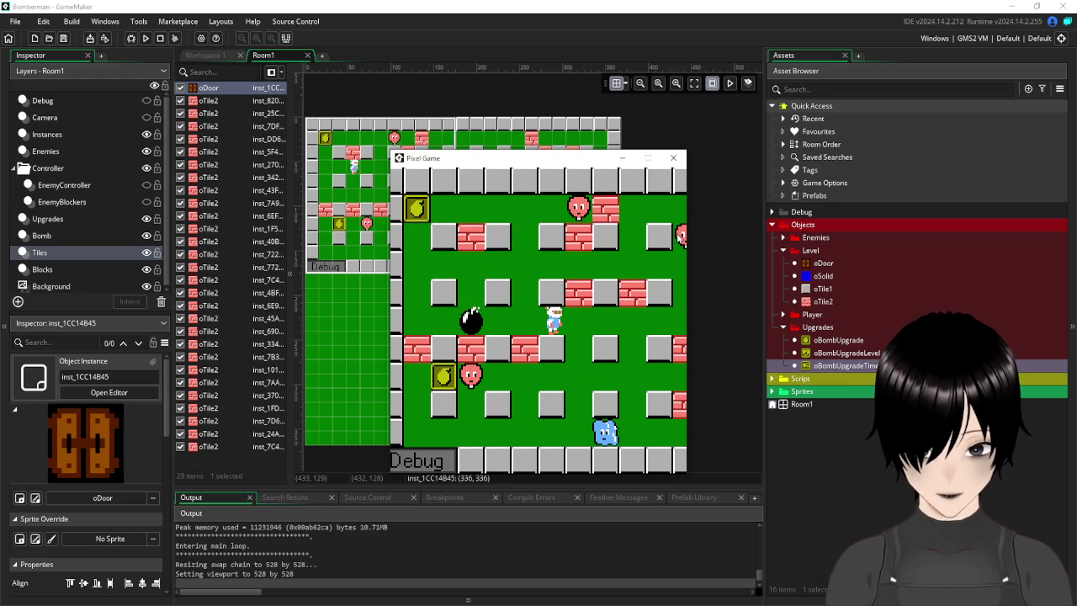
{"action": "key", "text": "Left"}
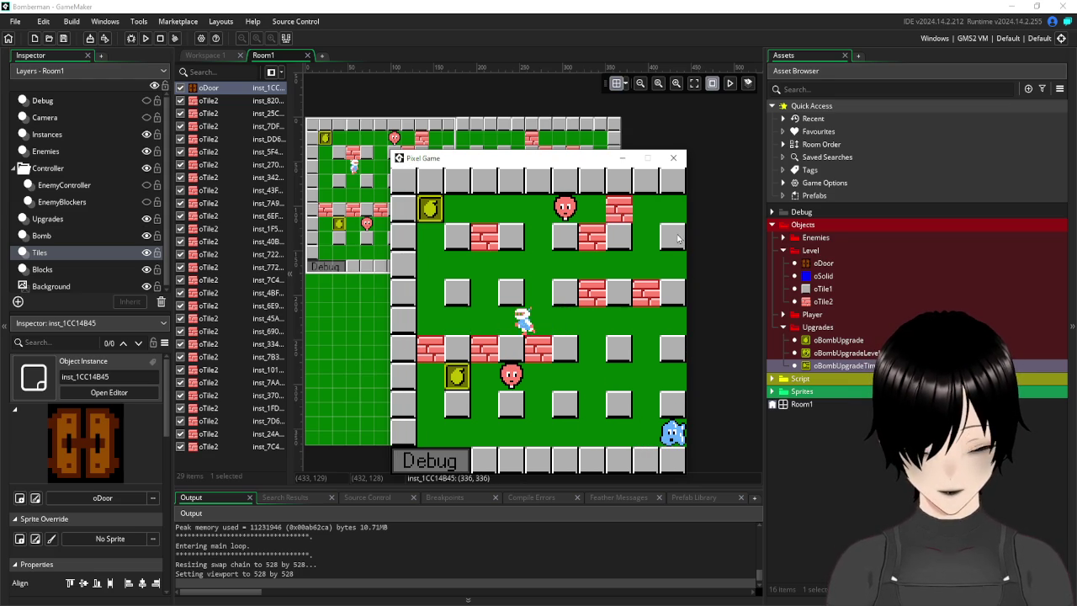
{"action": "key", "text": "Left"}
{"action": "key", "text": "Up"}
{"action": "key", "text": "Right"}
{"action": "key", "text": "Down"}
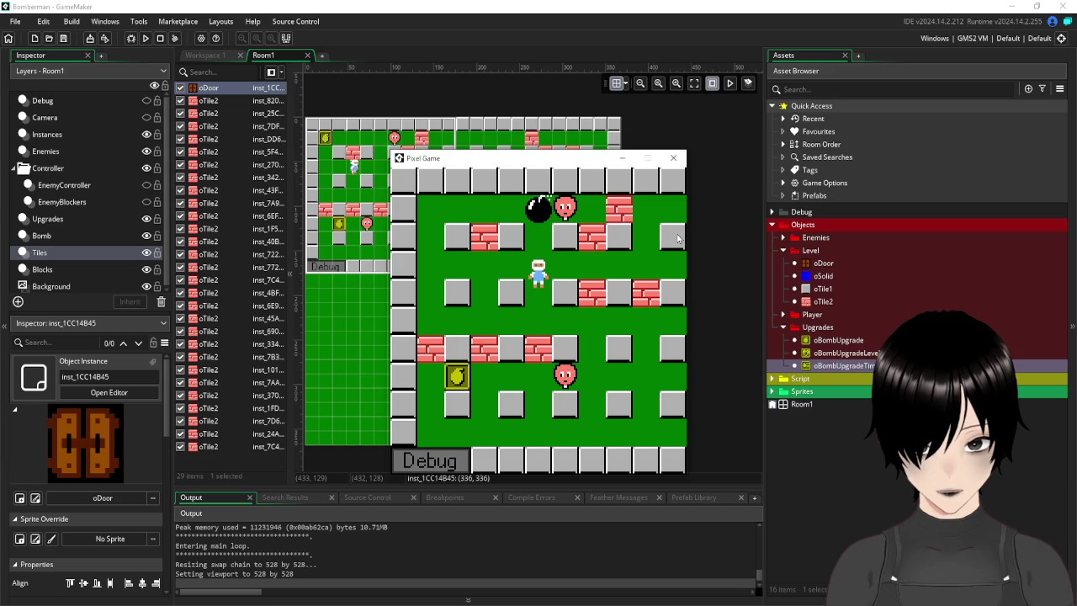
{"action": "key", "text": "Right"}
{"action": "key", "text": "Down"}
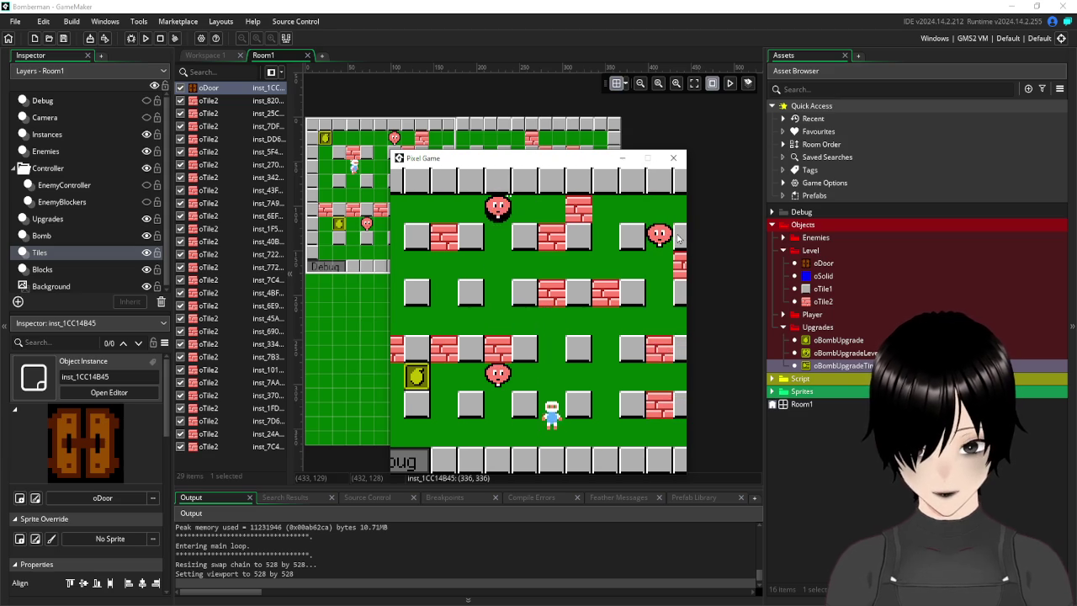
{"action": "key", "text": "Left"}
{"action": "key", "text": "Up"}
{"action": "key", "text": "Right"}
{"action": "key", "text": "Right"}
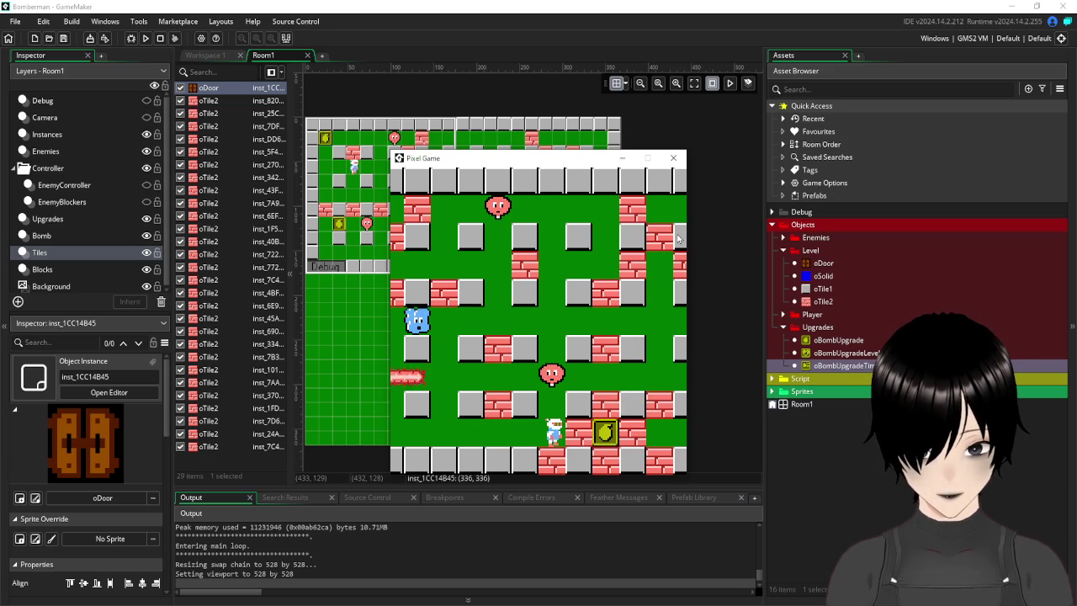
{"action": "key", "text": "space"}
{"action": "key", "text": "Left"}
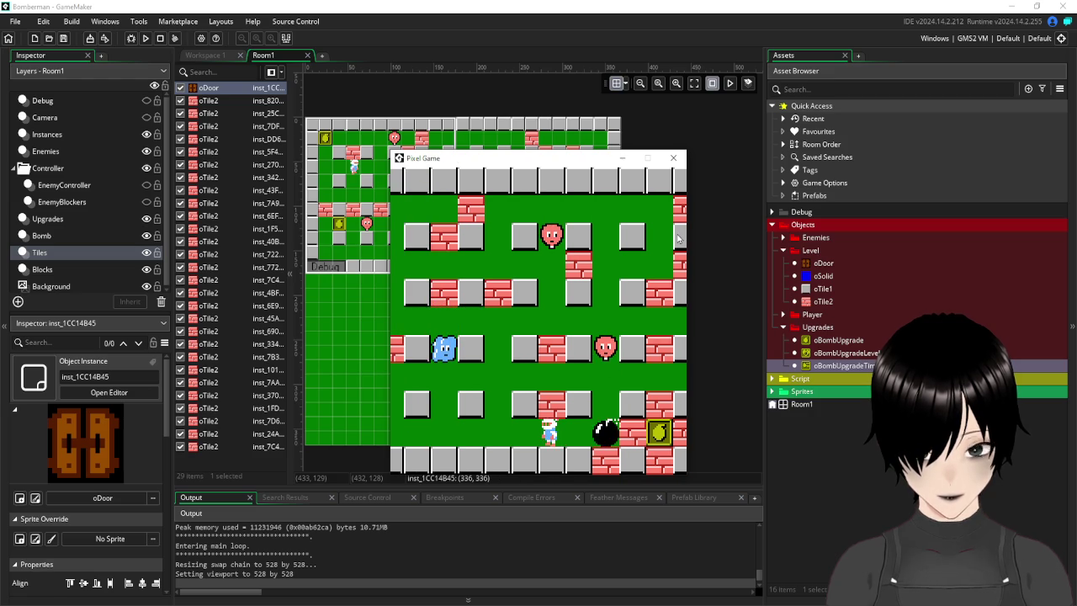
Walk through the cleared columns down to the bottom wall and door, then back up.
{"action": "key", "text": "Right"}
{"action": "key", "text": "Up"}
{"action": "key", "text": "Up"}
{"action": "key", "text": "Right"}
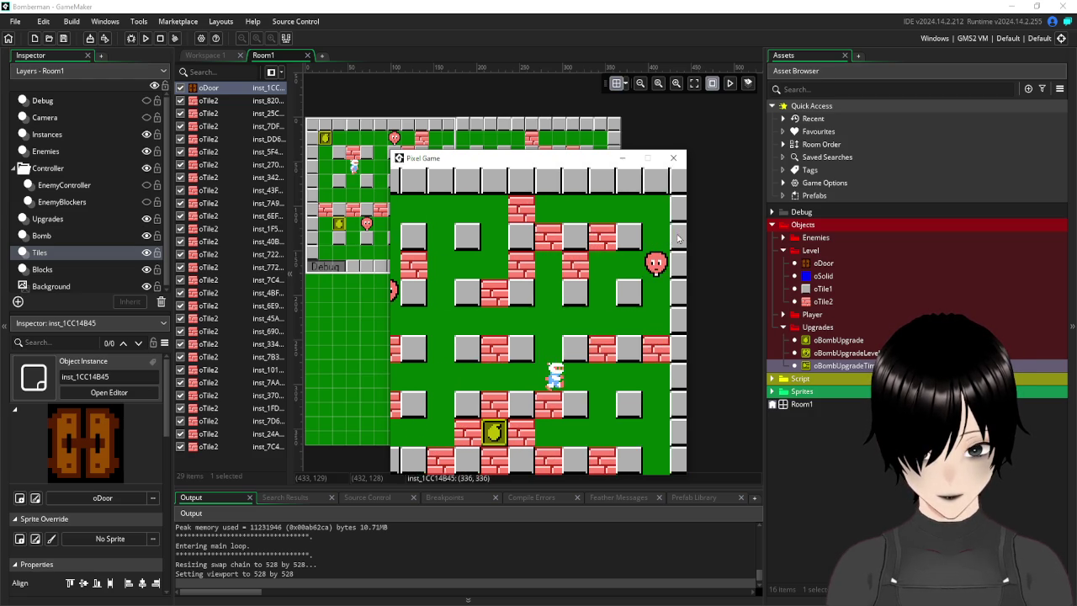
{"action": "key", "text": "Right"}
{"action": "key", "text": "Down"}
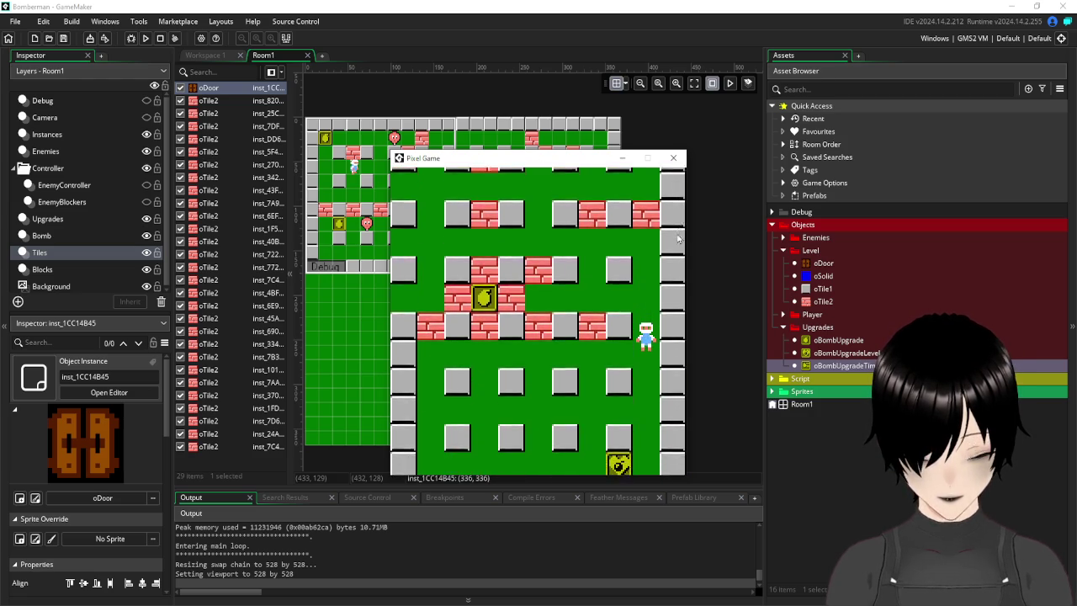
{"action": "key", "text": "Down"}
{"action": "key", "text": "Left"}
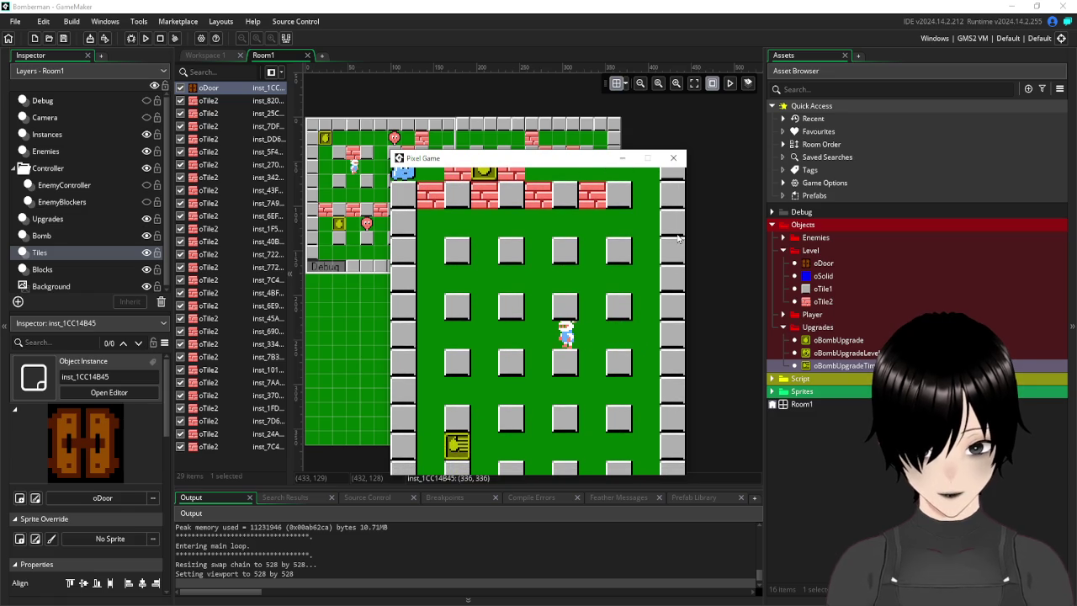
{"action": "key", "text": "Up"}
{"action": "key", "text": "Left"}
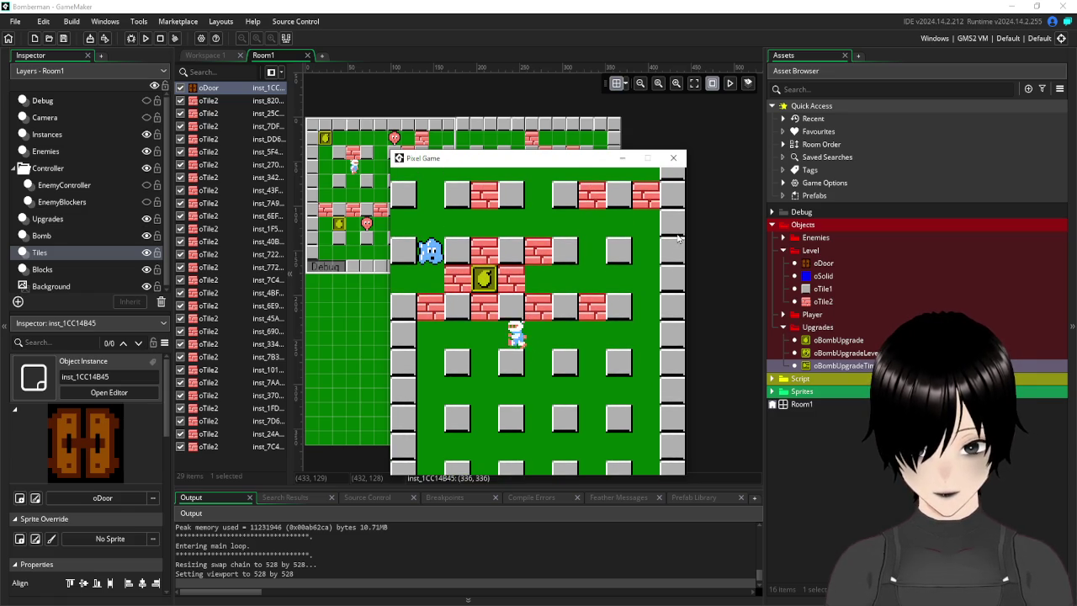
{"action": "key", "text": "Down"}
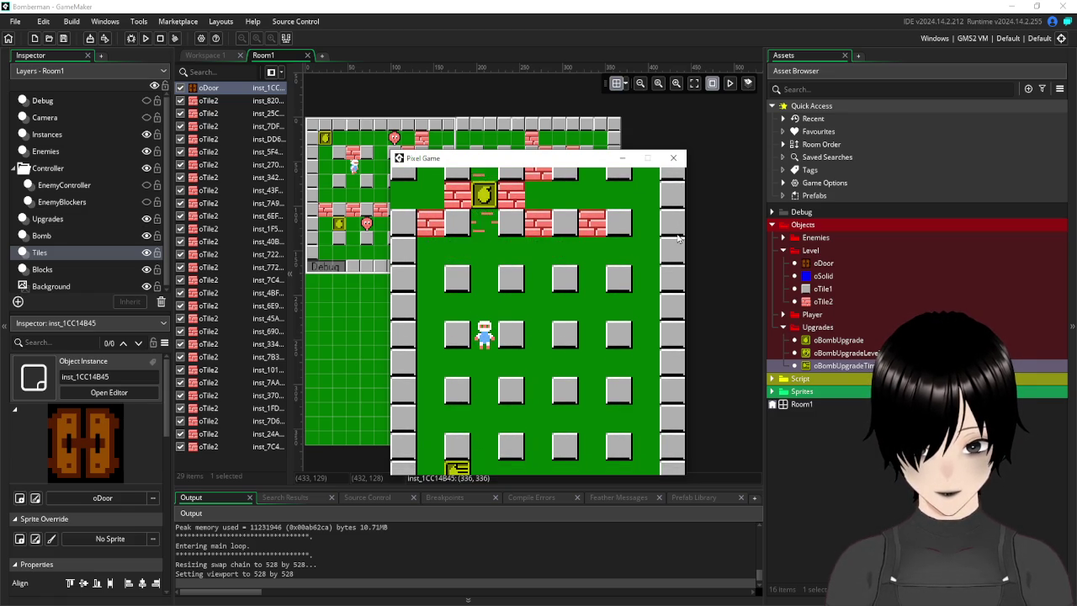
{"action": "key", "text": "Down"}
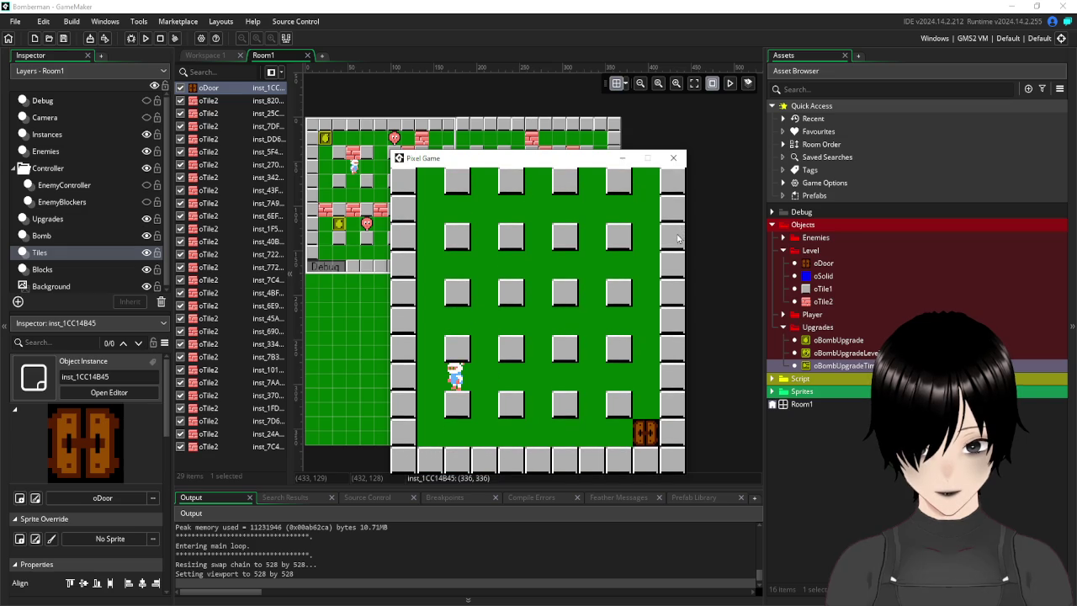
{"action": "key", "text": "Up"}
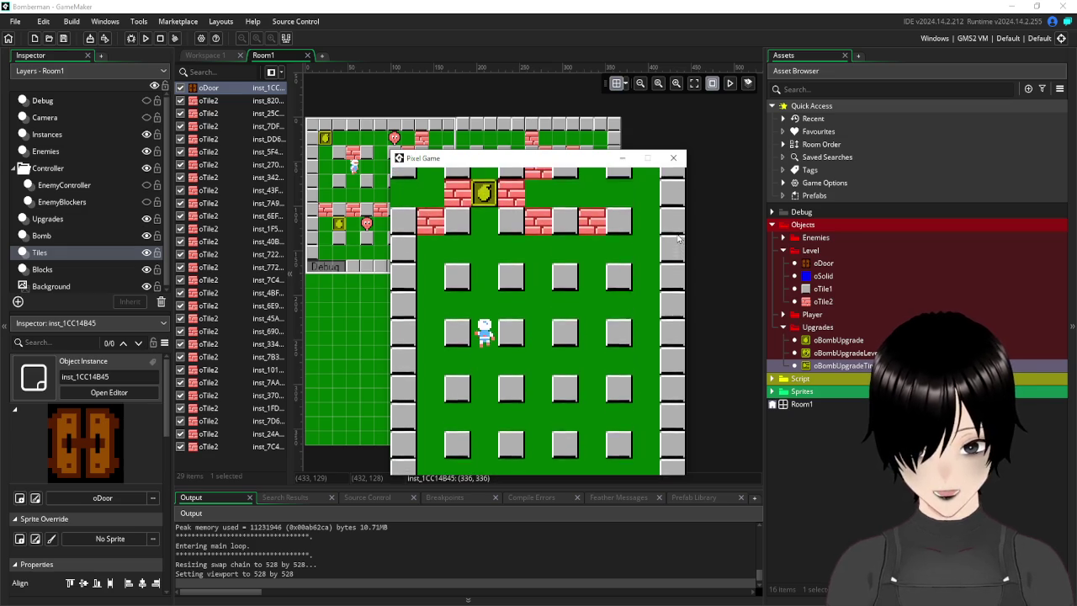
{"action": "key", "text": "Up"}
{"action": "key", "text": "Right"}
{"action": "key", "text": "Up"}
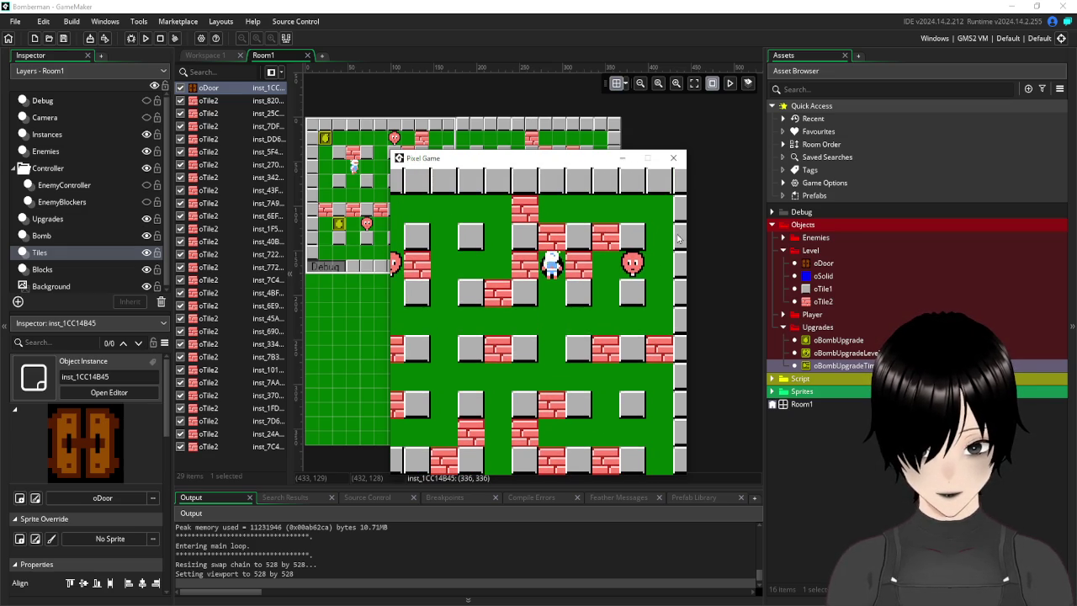
{"action": "key", "text": "Down"}
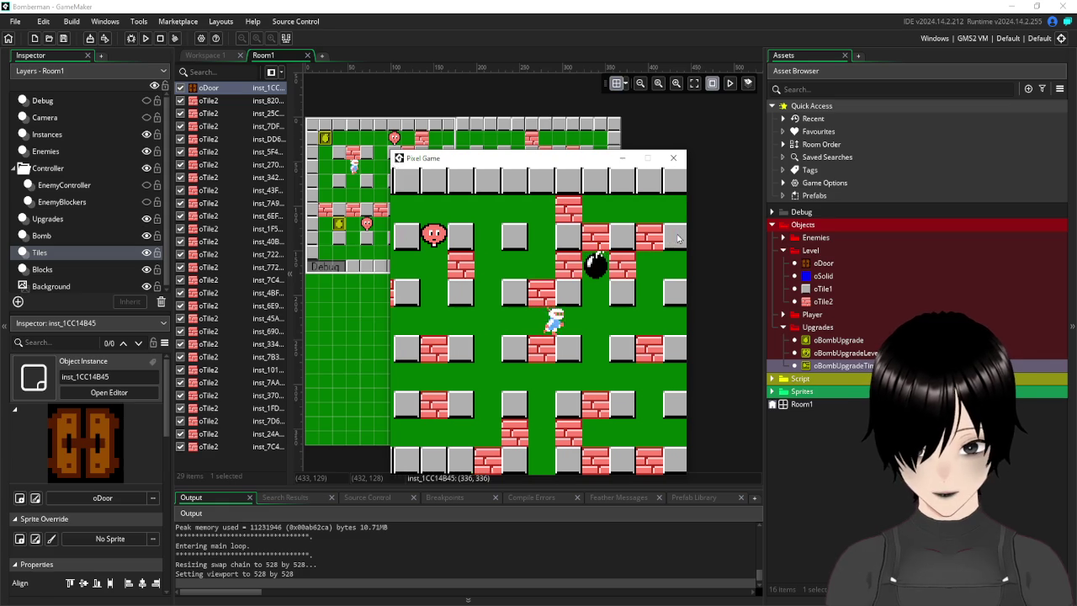
{"action": "key", "text": "Left"}
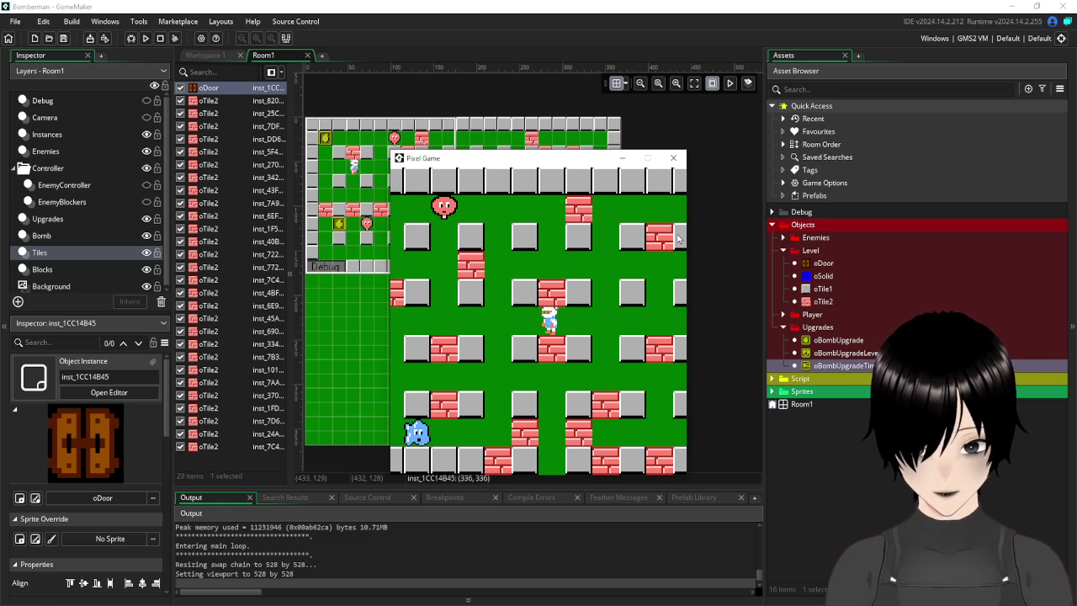
{"action": "key", "text": "Down"}
{"action": "key", "text": "Down"}
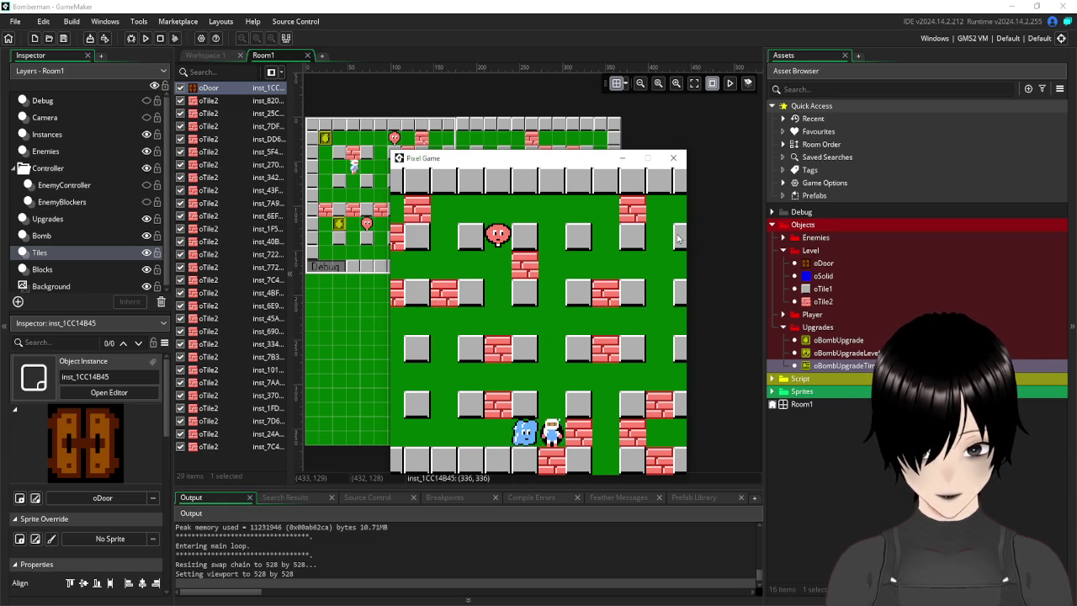
{"action": "key", "text": "Up"}
{"action": "key", "text": "Up"}
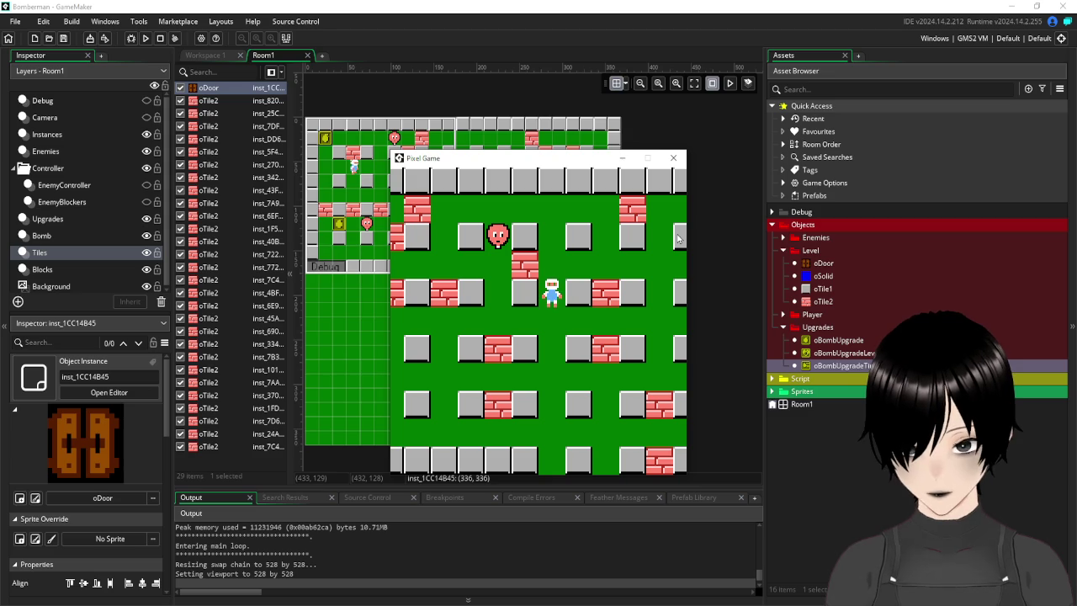
Walk right and down so the map scrolls to the bottom-right corner, then close the game.
{"action": "key", "text": "Left"}
{"action": "key", "text": "Up"}
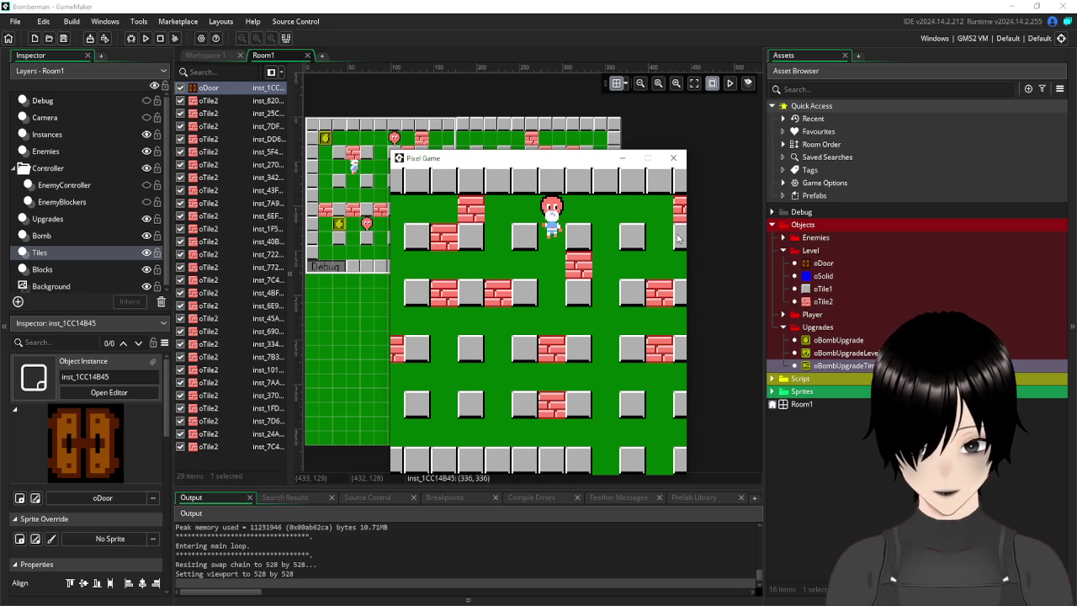
{"action": "key", "text": "Right"}
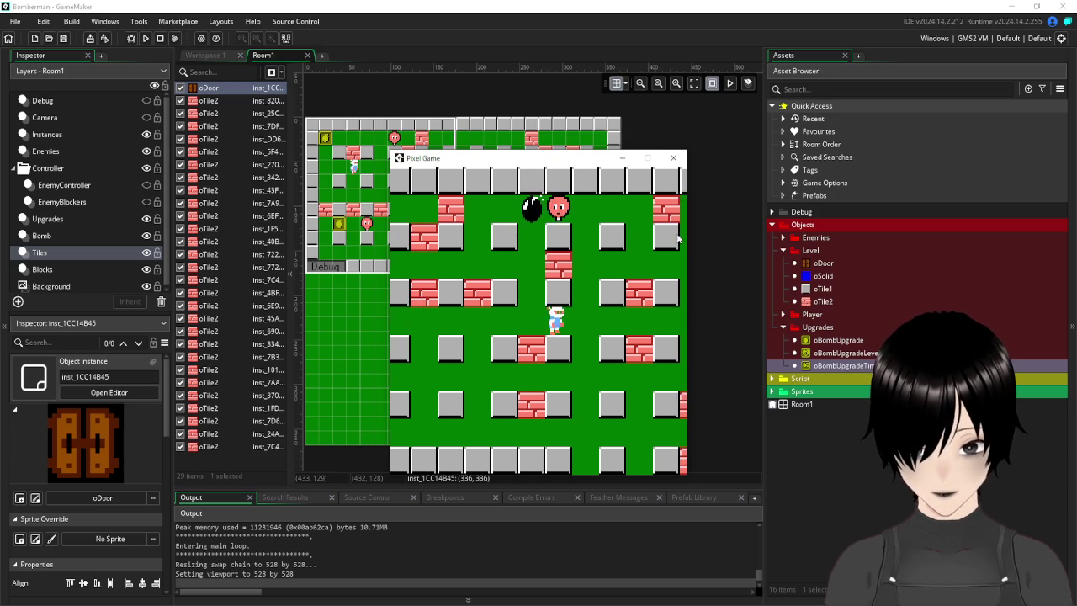
{"action": "key", "text": "Left"}
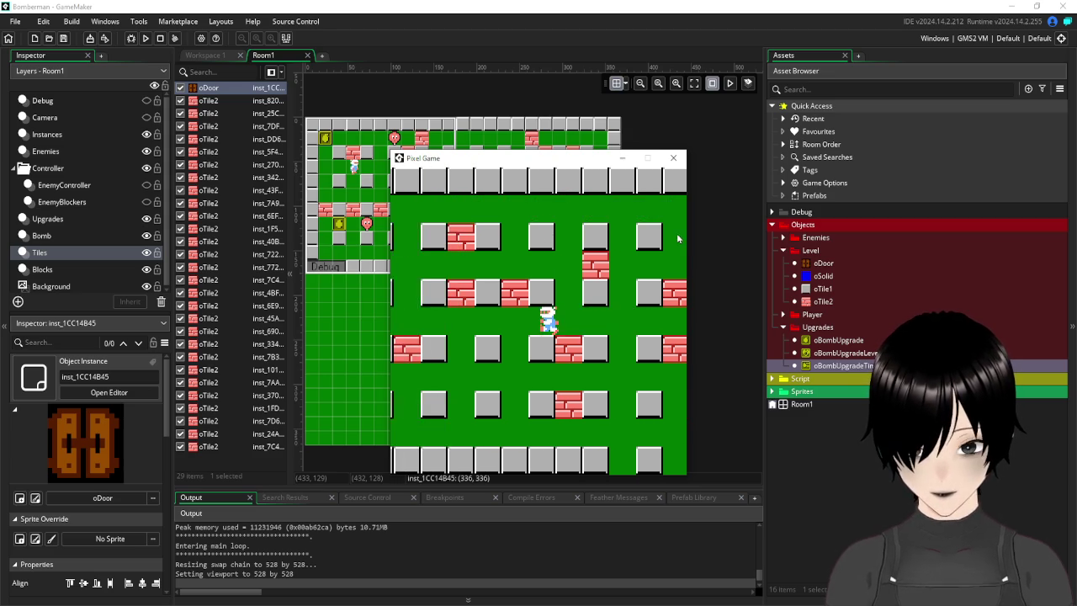
{"action": "key", "text": "Left"}
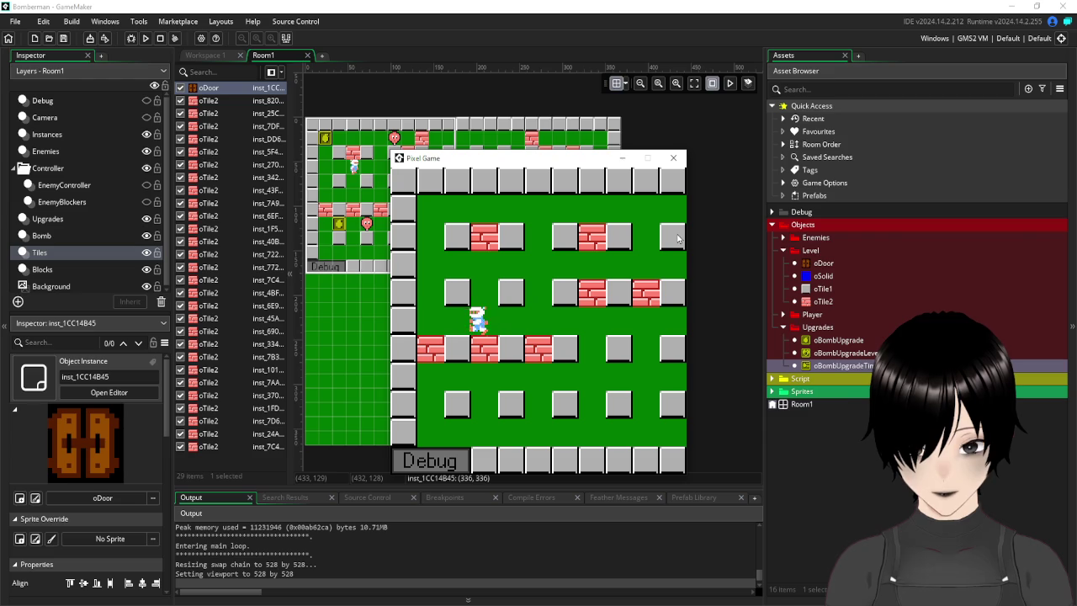
{"action": "key", "text": "Up"}
{"action": "key", "text": "Right"}
{"action": "key", "text": "Right"}
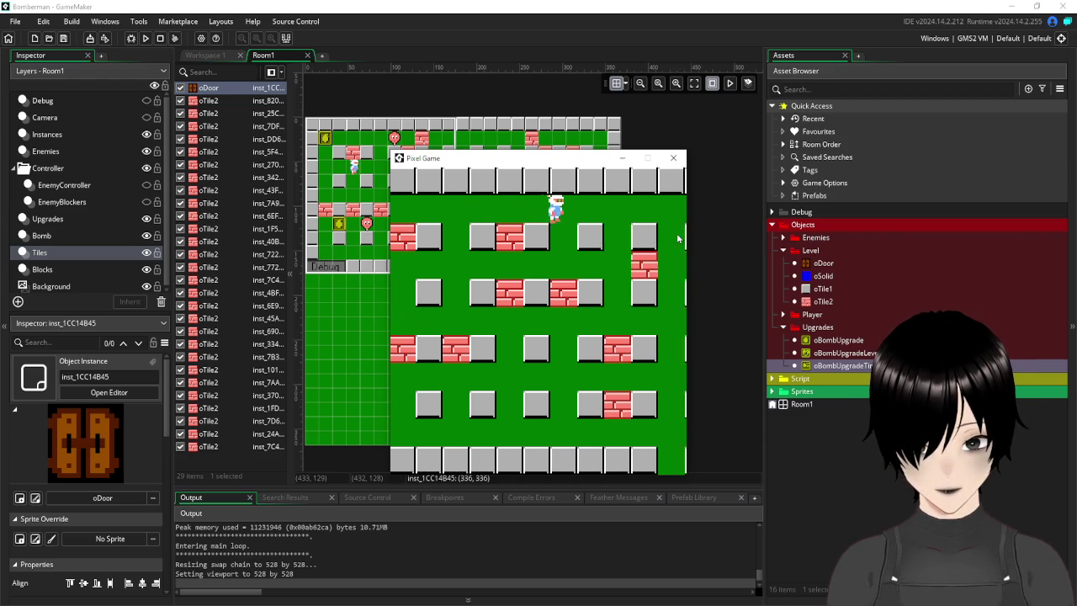
{"action": "key", "text": "Right"}
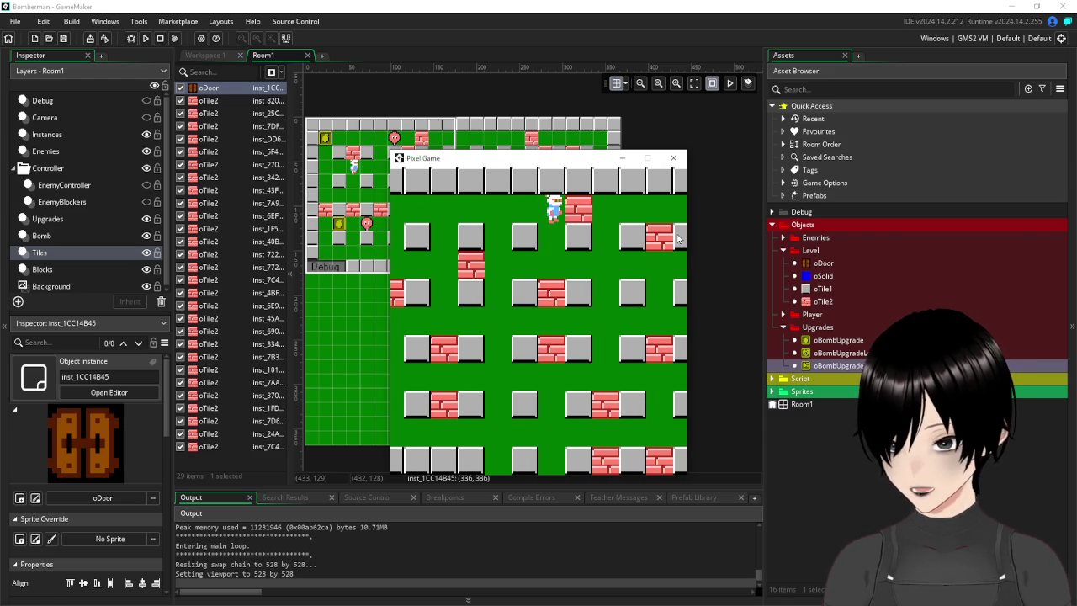
{"action": "key", "text": "Down"}
{"action": "key", "text": "Right"}
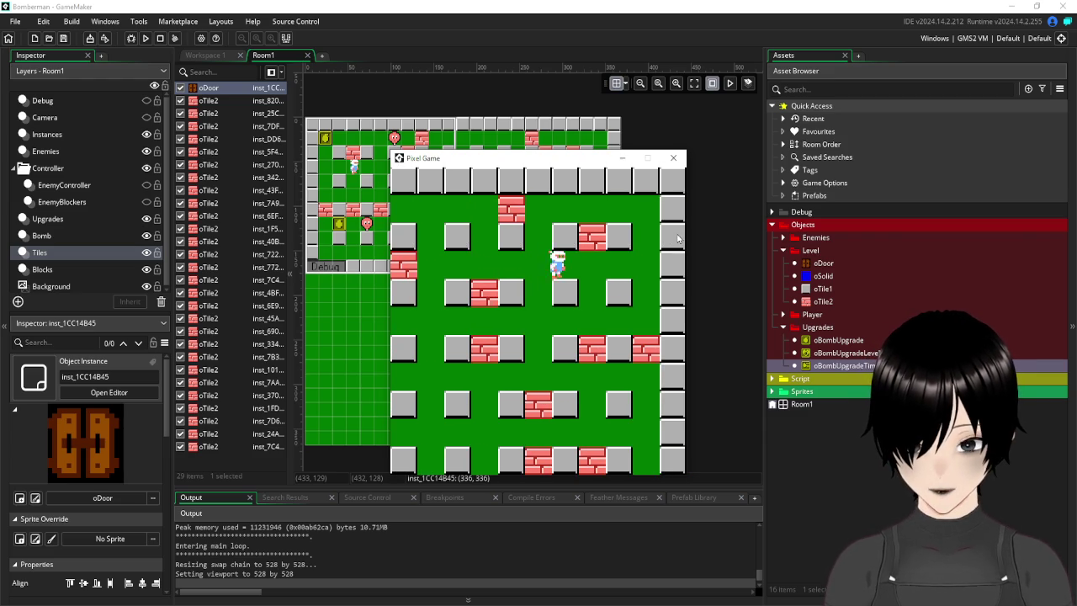
{"action": "key", "text": "Left"}
{"action": "key", "text": "Down"}
{"action": "key", "text": "Right"}
{"action": "key", "text": "Down"}
{"action": "key", "text": "Down"}
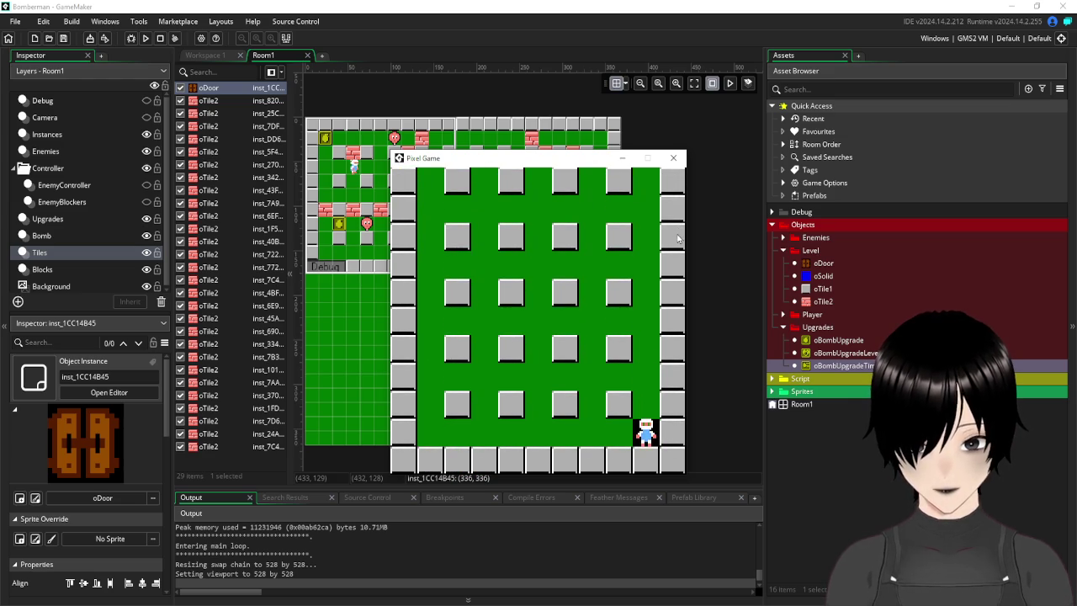
{"action": "left_click", "coordinate": [673, 160]}
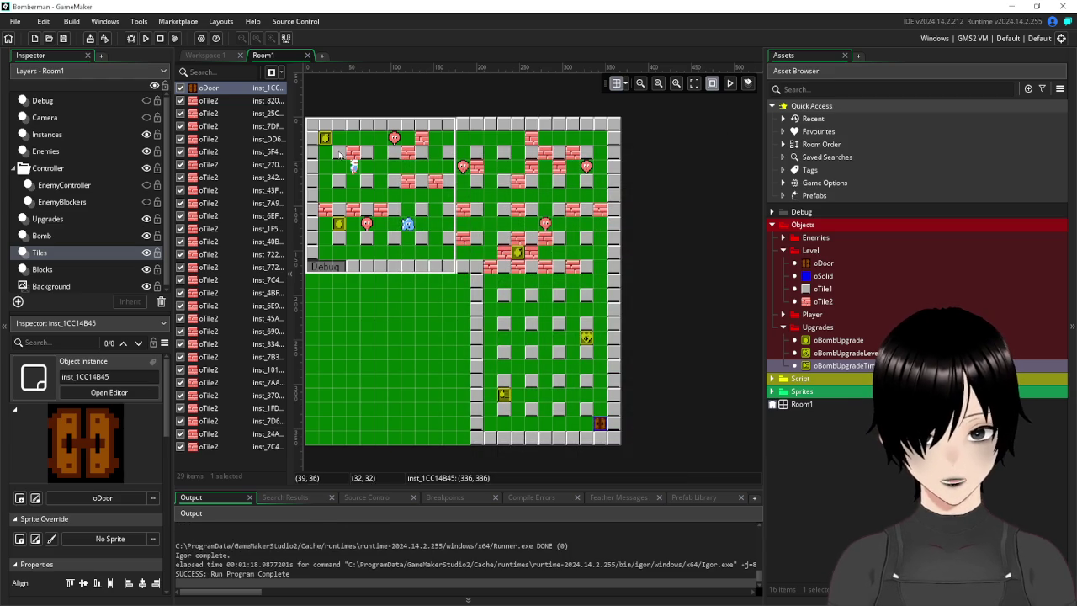
Create a new folder layer in Room1 and rename it Level.
{"action": "left_click", "coordinate": [15, 168]}
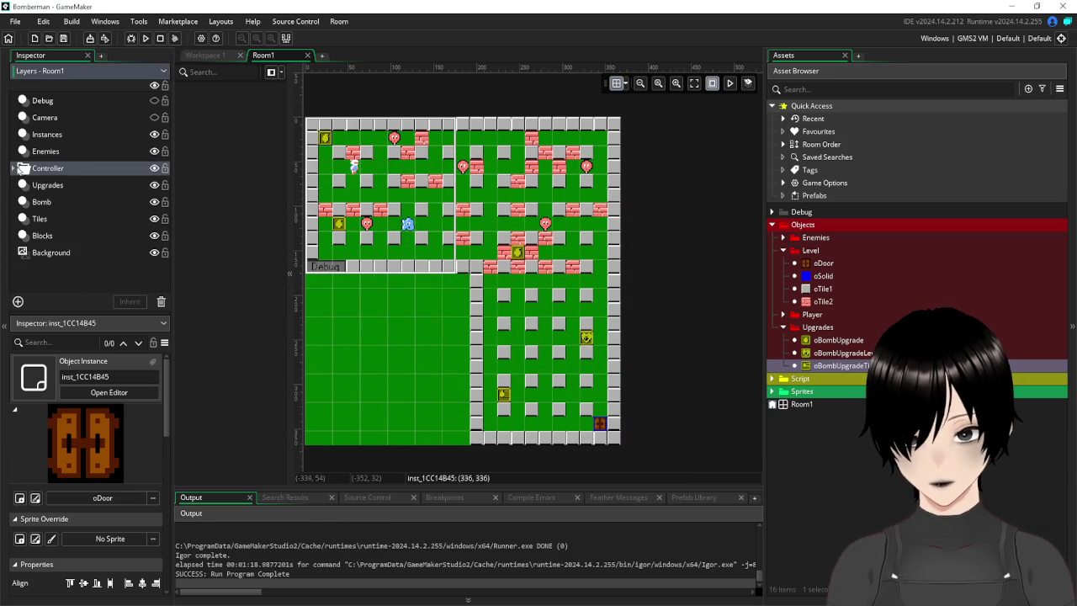
{"action": "right_click", "coordinate": [31, 276]}
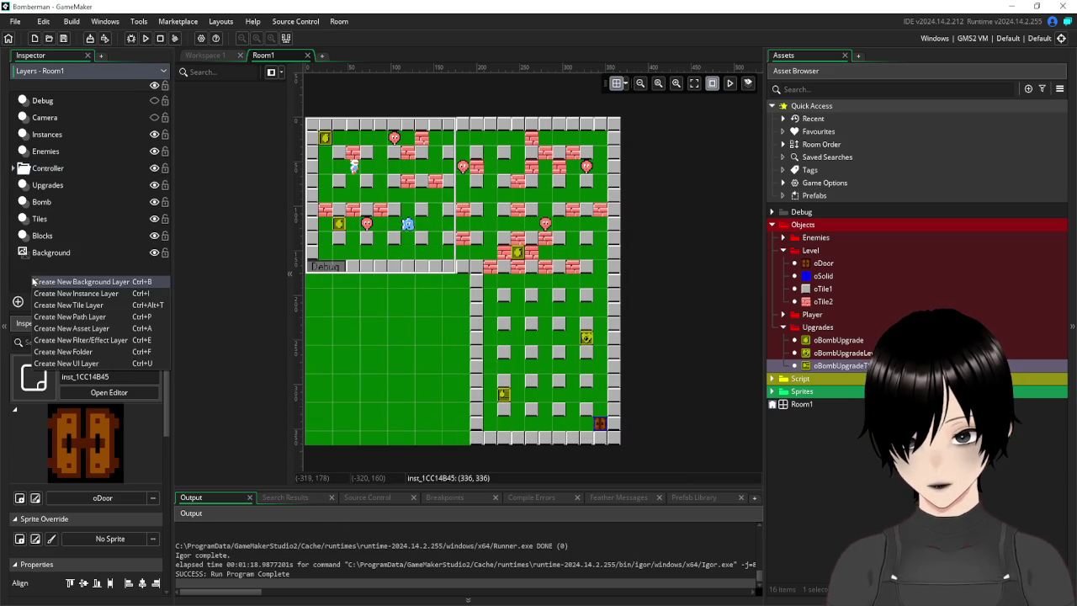
{"action": "left_click", "coordinate": [76, 352]}
{"action": "right_click", "coordinate": [56, 102]}
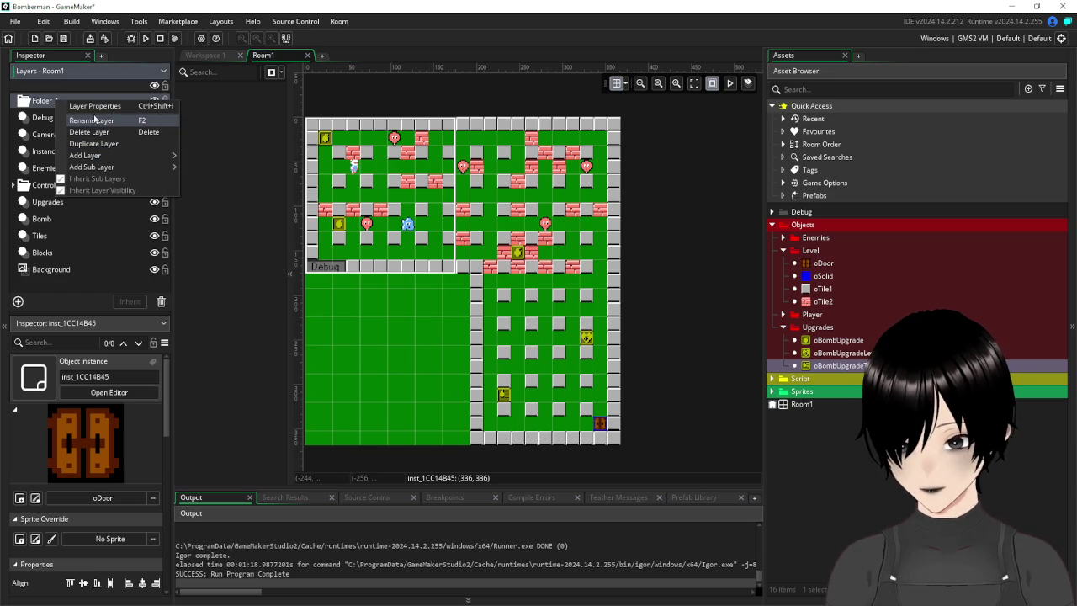
{"action": "left_click", "coordinate": [35, 101]}
{"action": "right_click", "coordinate": [34, 100]}
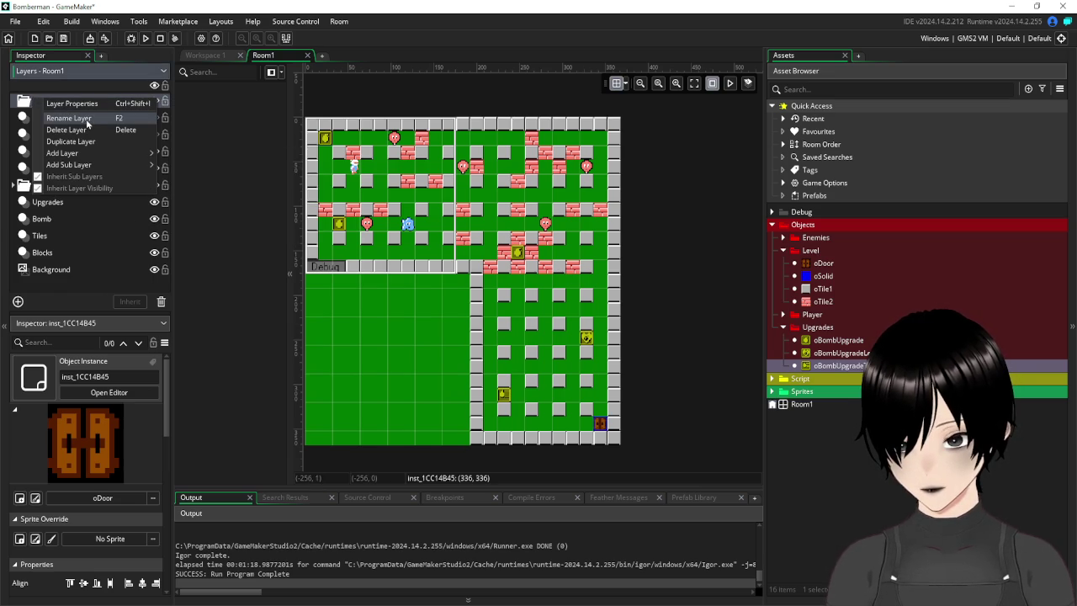
{"action": "left_click", "coordinate": [69, 118]}
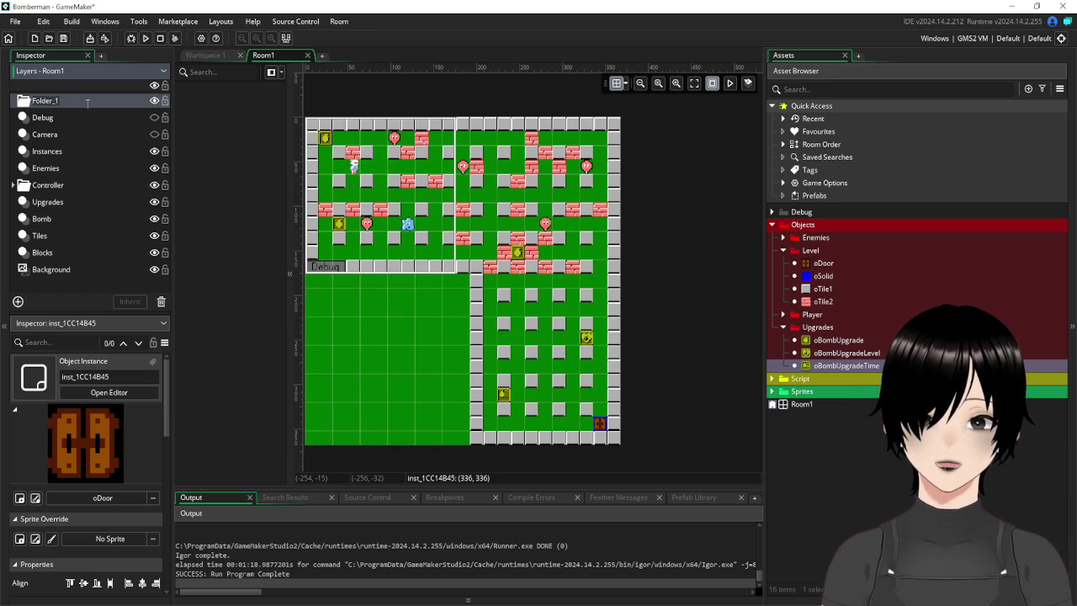
{"action": "type", "text": "U"}
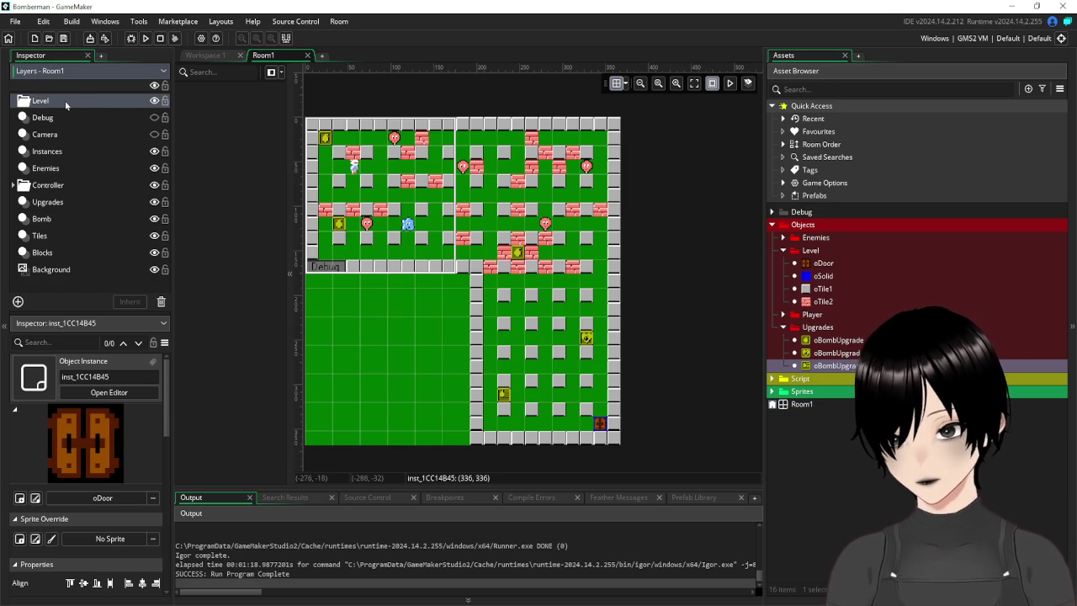
Move the Level folder below Controller and put the Upgrades, Bomb, Tiles and Blocks layers inside it.
{"action": "mouse_move", "coordinate": [45, 199]}
{"action": "left_mouse_down"}
{"action": "mouse_move", "coordinate": [38, 194]}
{"action": "mouse_move", "coordinate": [68, 193]}
{"action": "left_mouse_up"}
{"action": "left_click", "coordinate": [40, 203]}
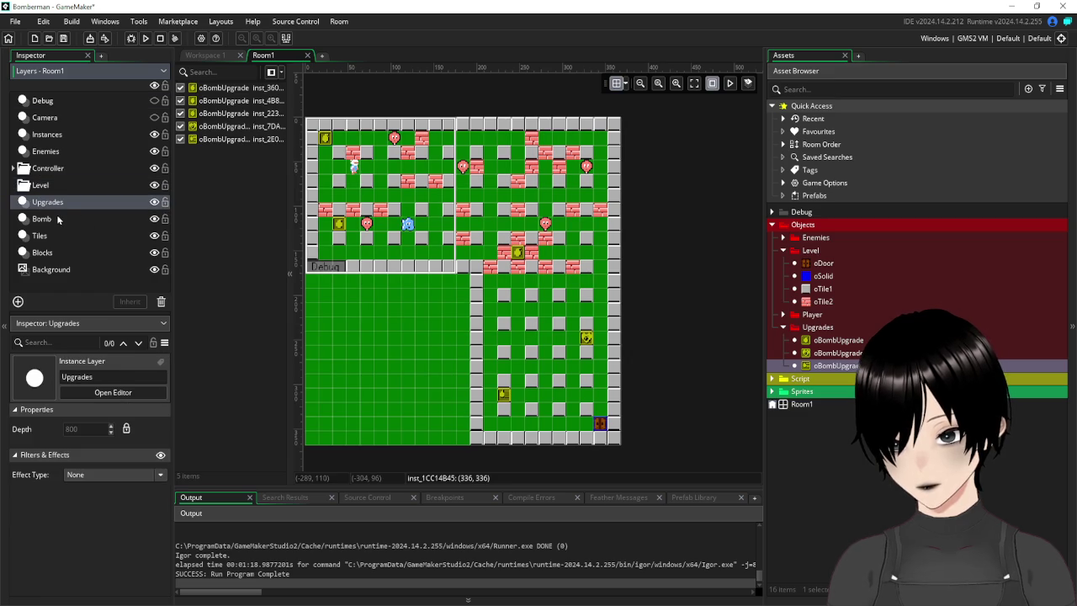
{"action": "left_click", "coordinate": [43, 252], "text": "shift"}
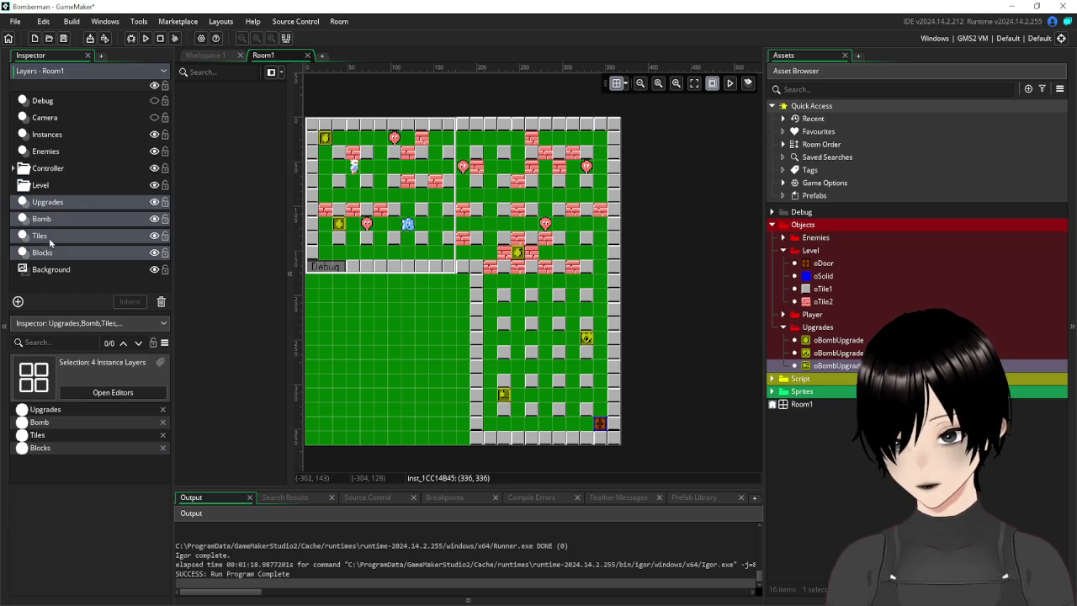
{"action": "mouse_move", "coordinate": [46, 207]}
{"action": "left_mouse_down"}
{"action": "mouse_move", "coordinate": [57, 192]}
{"action": "mouse_move", "coordinate": [69, 197]}
{"action": "left_mouse_up"}
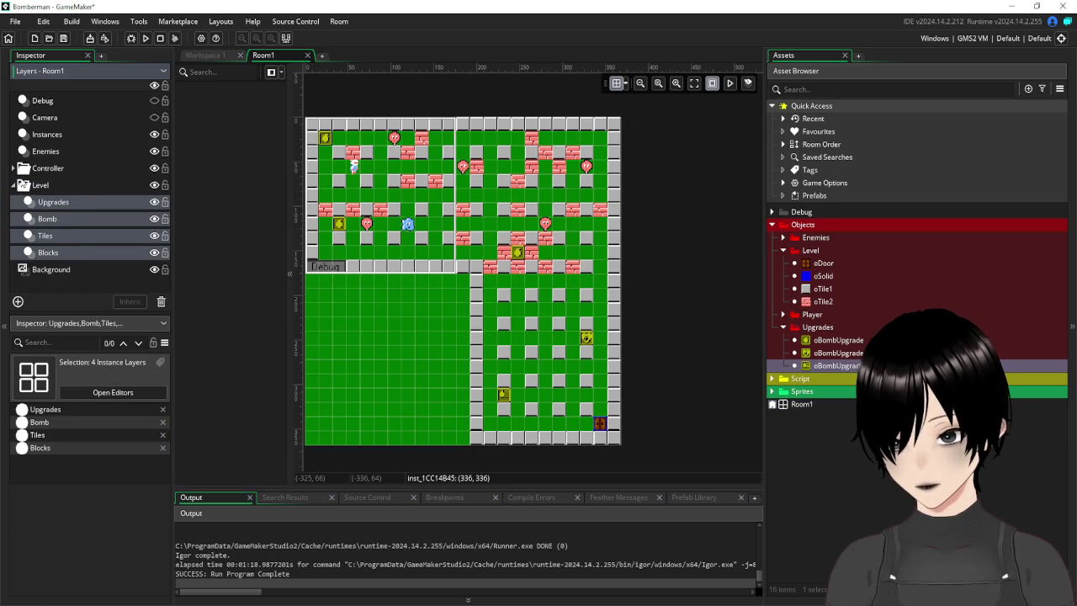
{"action": "left_click", "coordinate": [16, 186]}
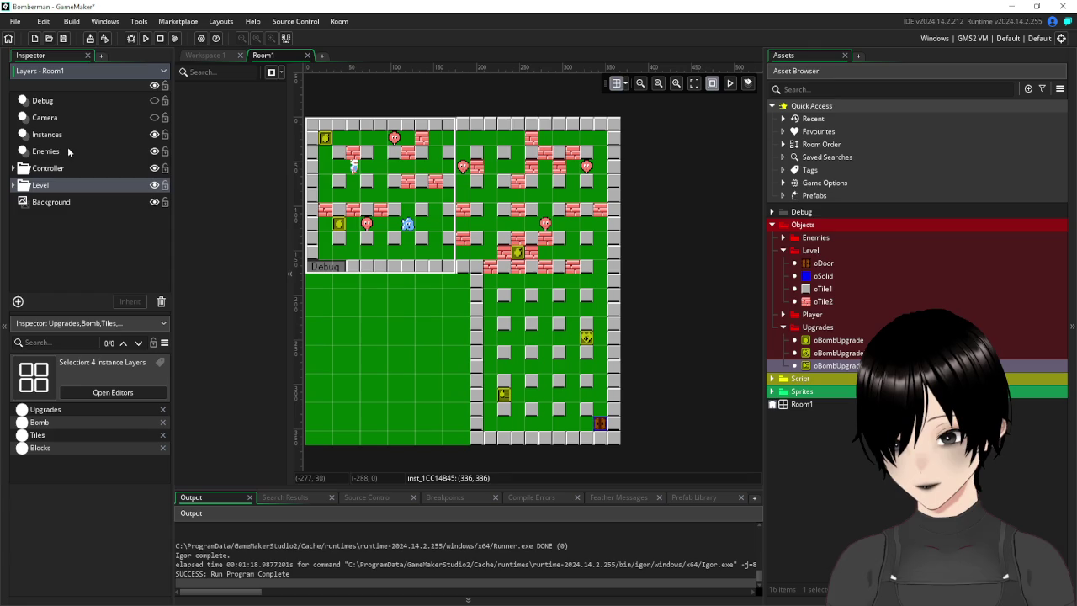
{"action": "left_click", "coordinate": [14, 168]}
{"action": "left_click", "coordinate": [14, 168]}
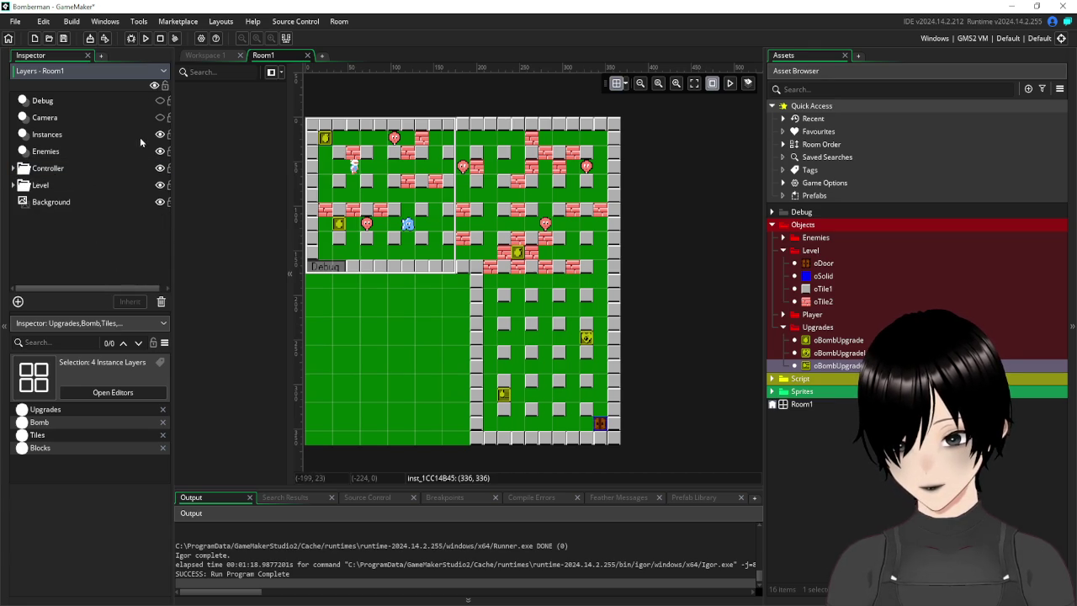
Uncheck Visible on the oCamera object under the Player > Camera asset group.
{"action": "left_click", "coordinate": [159, 118]}
{"action": "left_click", "coordinate": [159, 119]}
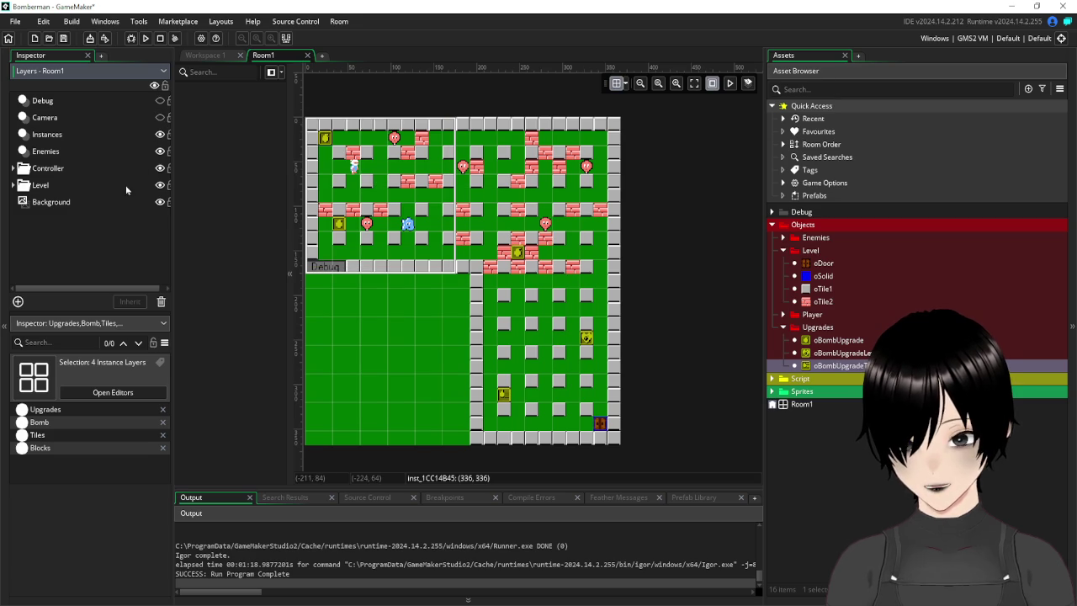
{"action": "left_click", "coordinate": [783, 251]}
{"action": "left_click", "coordinate": [784, 277]}
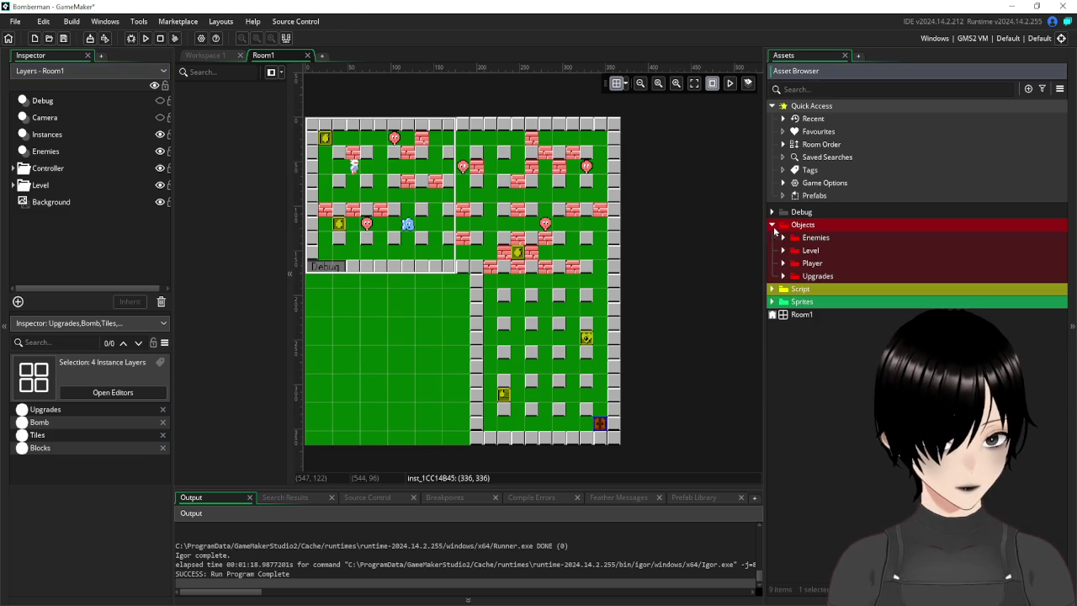
{"action": "left_click", "coordinate": [773, 225]}
{"action": "left_click", "coordinate": [773, 225]}
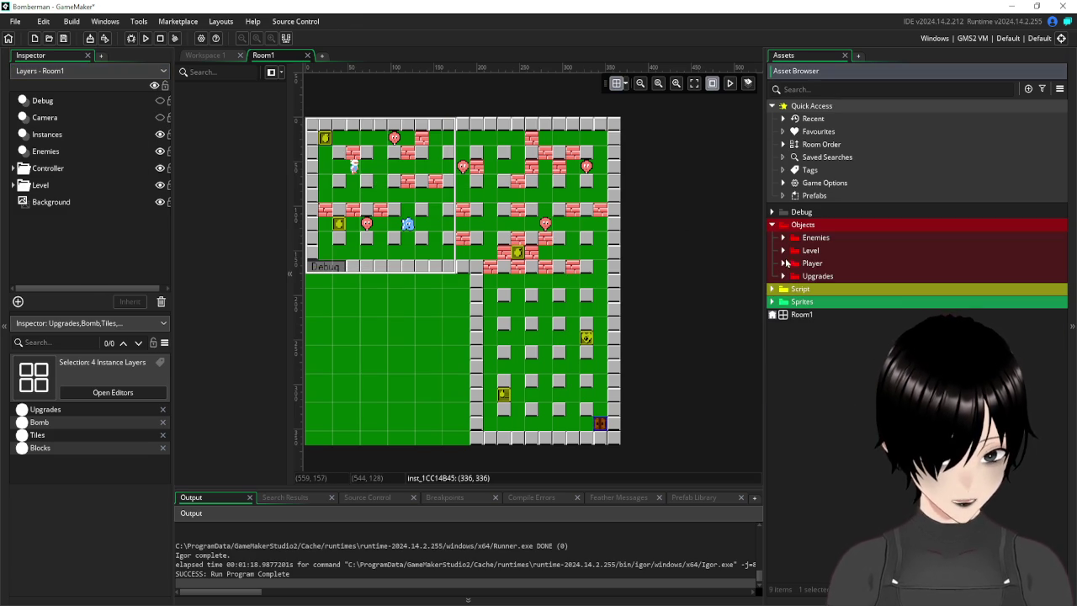
{"action": "left_click", "coordinate": [783, 264]}
{"action": "left_click", "coordinate": [794, 276]}
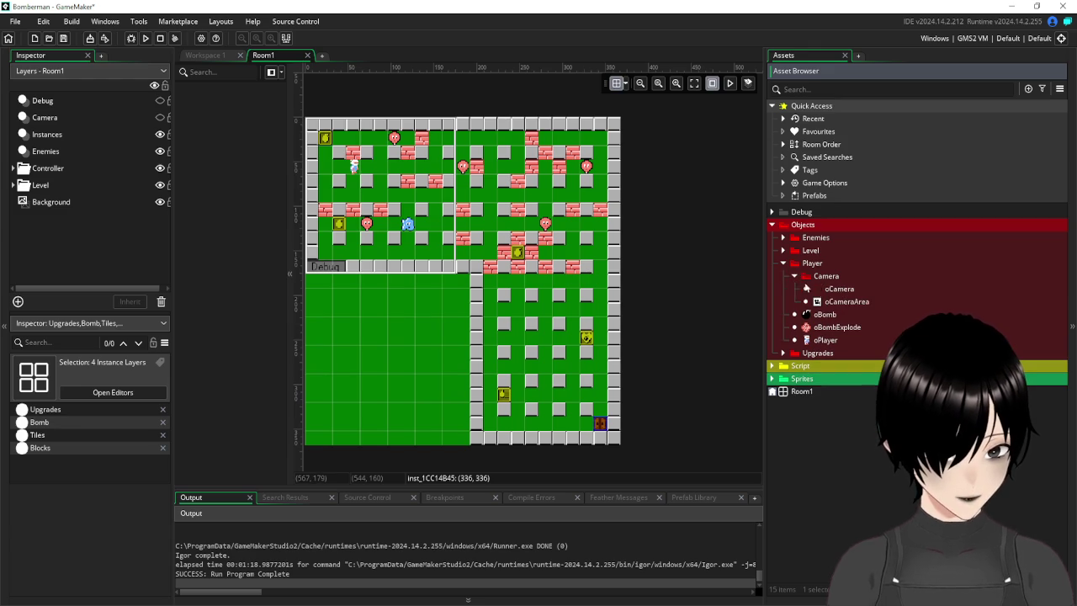
{"action": "double_click", "coordinate": [838, 289]}
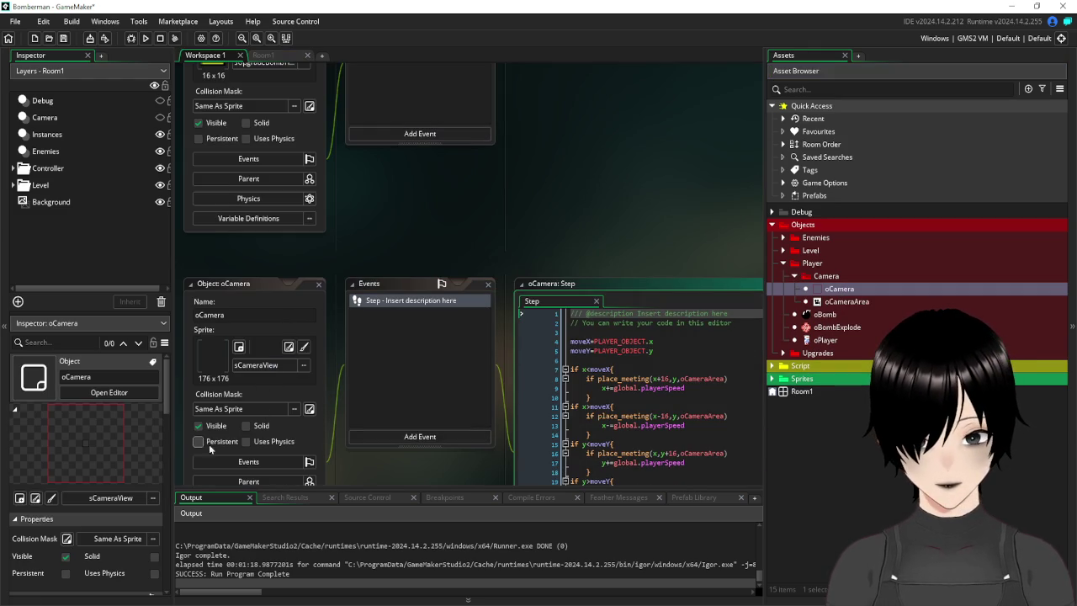
{"action": "left_click", "coordinate": [199, 425]}
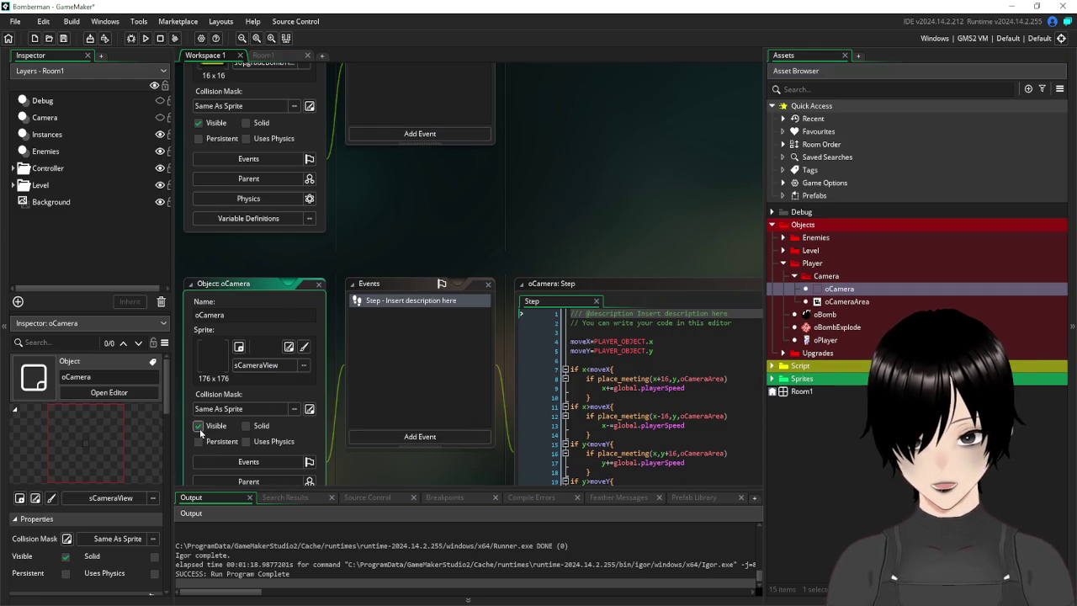
Close the oCamera and oTile2 object editors, leaving an empty workspace.
{"action": "left_click", "coordinate": [318, 284]}
{"action": "scroll", "coordinate": [361, 231], "scroll_direction": "up", "scroll_amount": 5}
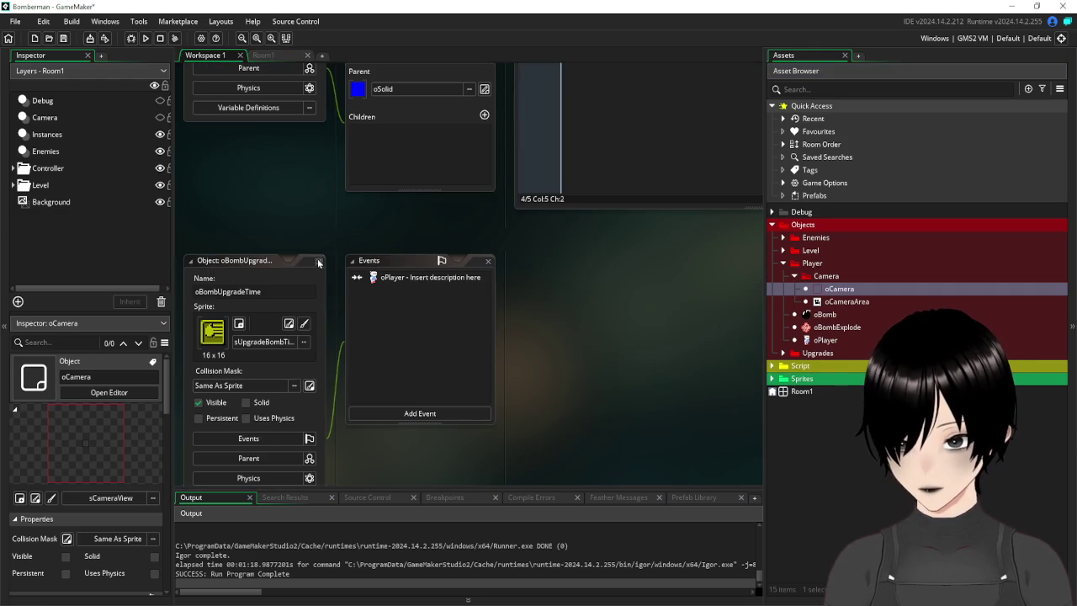
{"action": "scroll", "coordinate": [321, 221], "scroll_direction": "up", "scroll_amount": 3}
{"action": "left_click", "coordinate": [318, 185]}
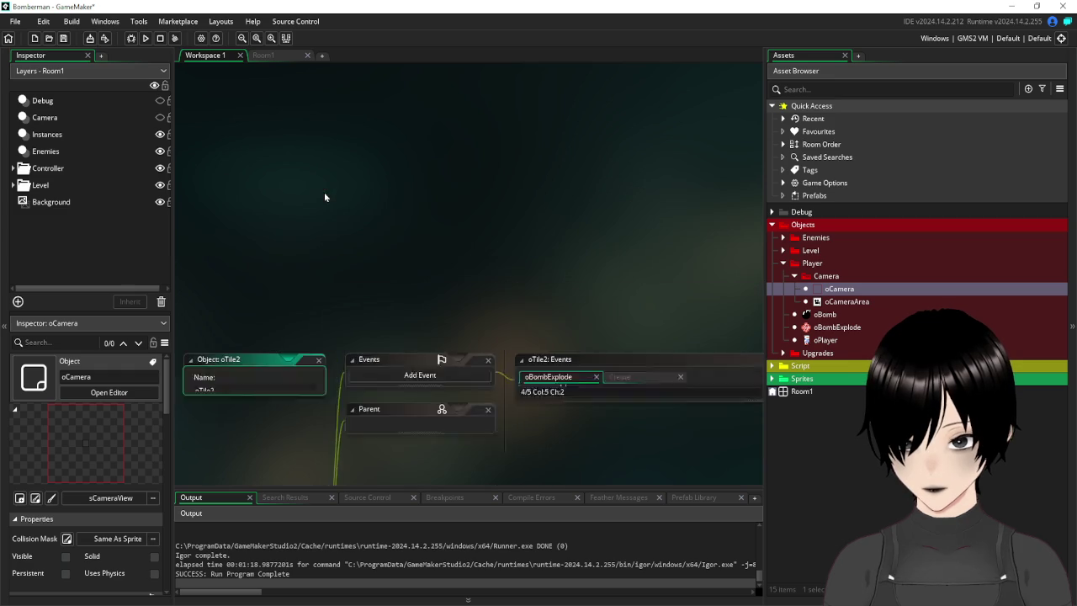
{"action": "left_click", "coordinate": [267, 56]}
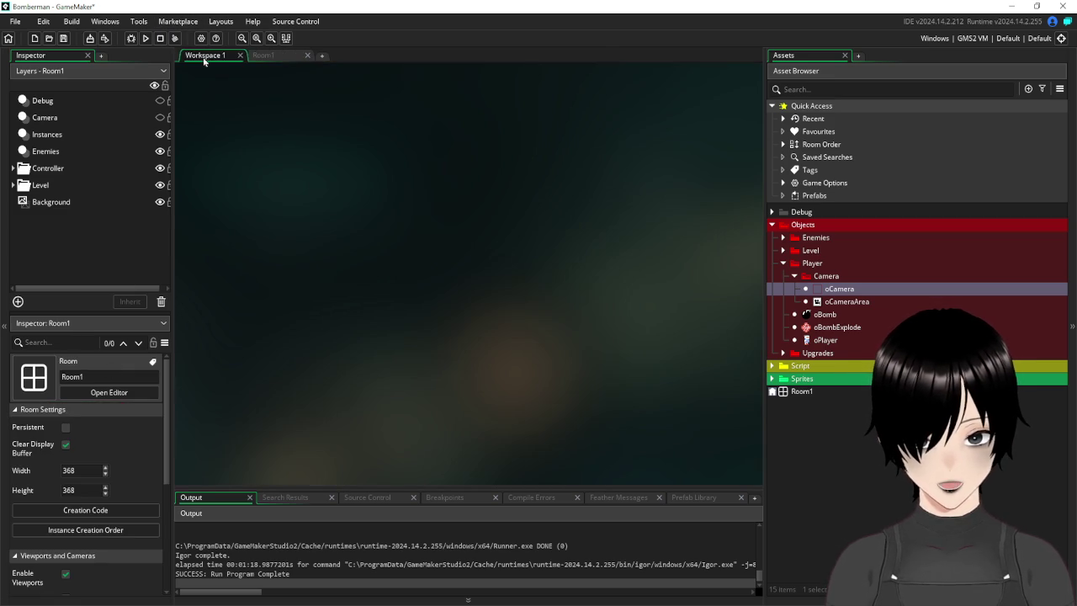
{"action": "key", "text": "ctrl+Tab"}
Add a new asset group above Objects and start naming it 'Levels'.
{"action": "right_click", "coordinate": [801, 426]}
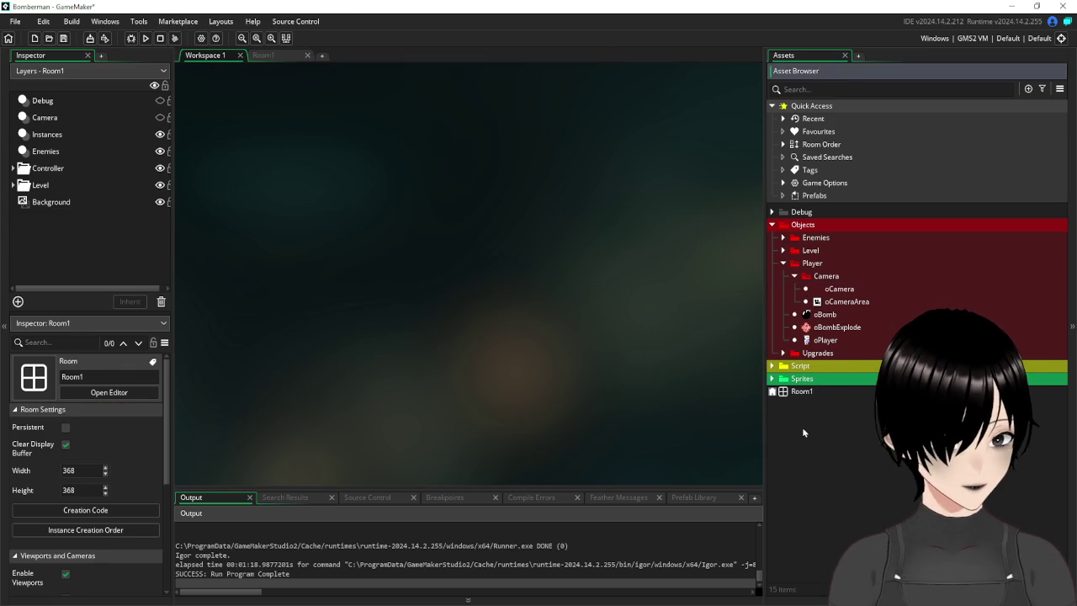
{"action": "left_click", "coordinate": [849, 465]}
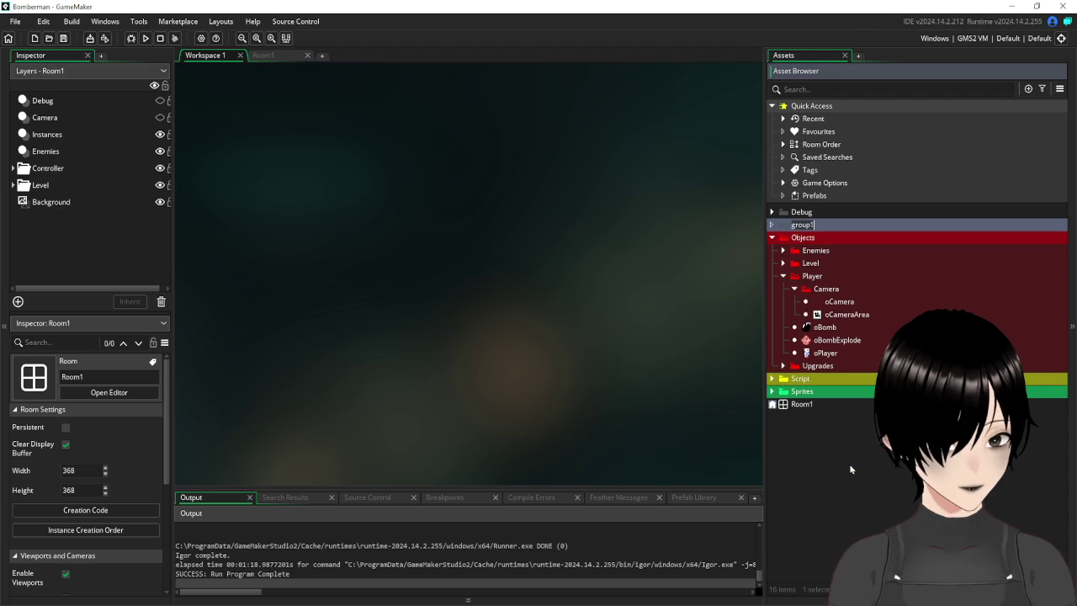
{"action": "type", "text": "Levels"}
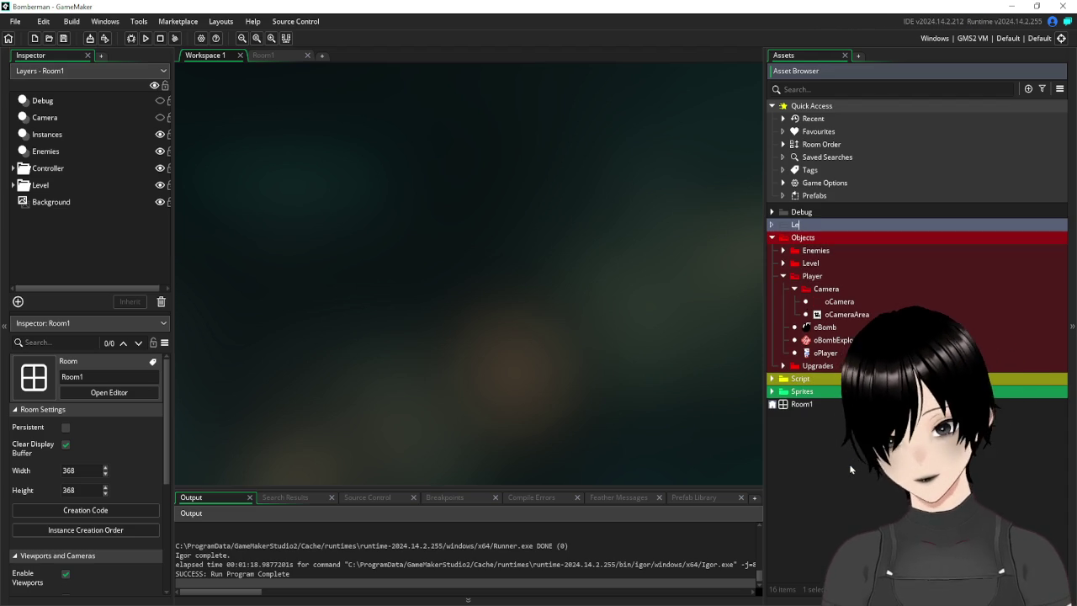